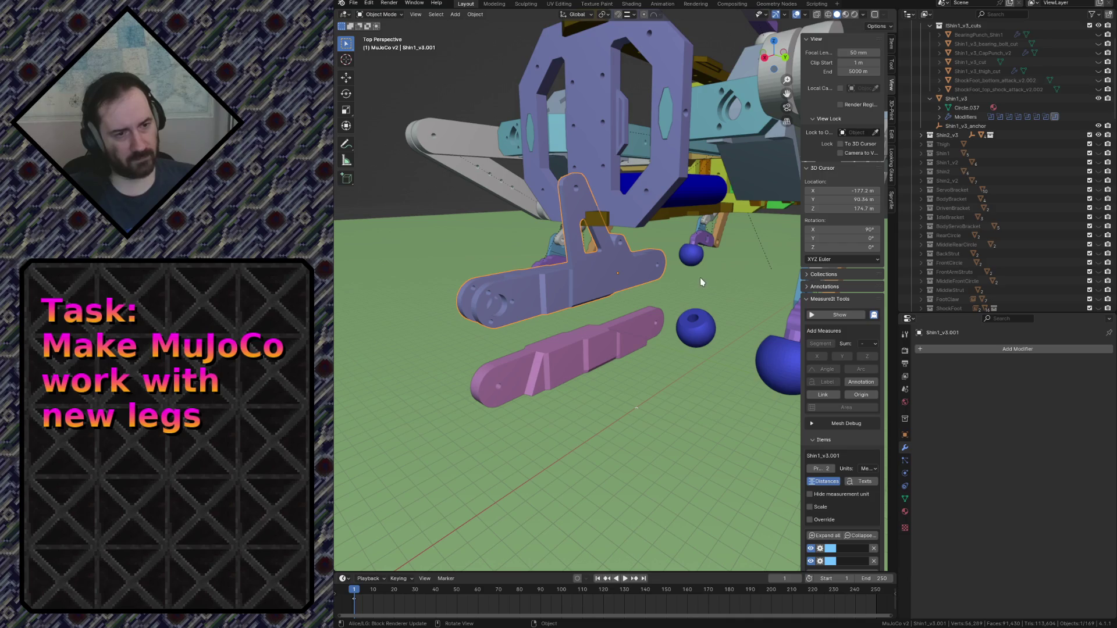
Slide the duplicated Shin1_v3.001 part along Y to 95.86 m beside the MuJoCo leg.
key("g")
key("y")
left_click(728, 399)
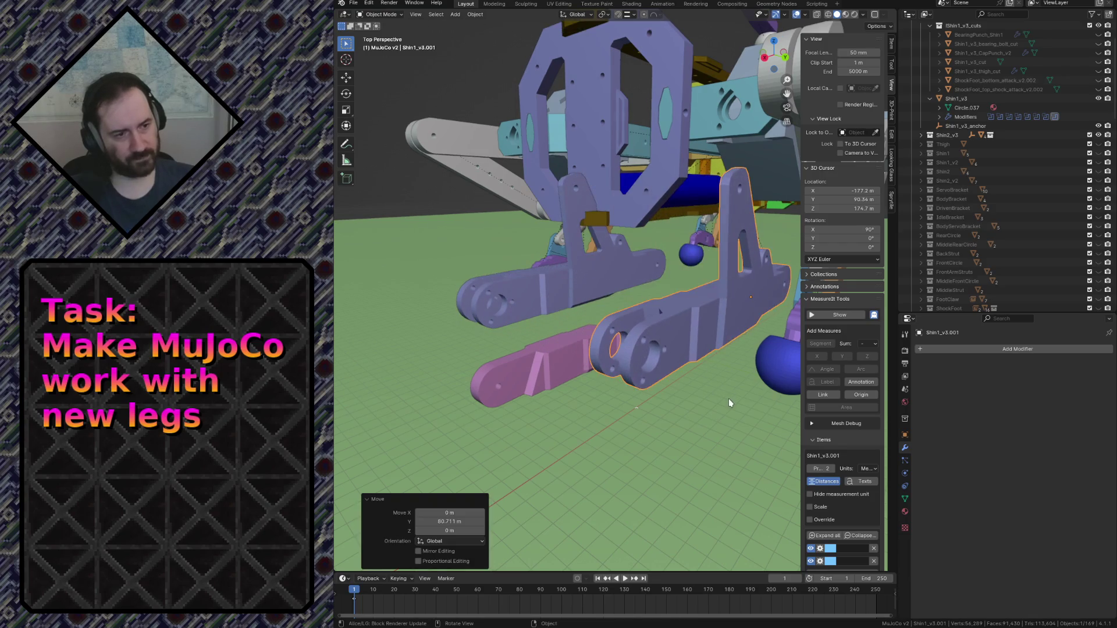
key("shift+grave")
left_click(636, 326)
key("g")
key("y")
left_click(763, 386)
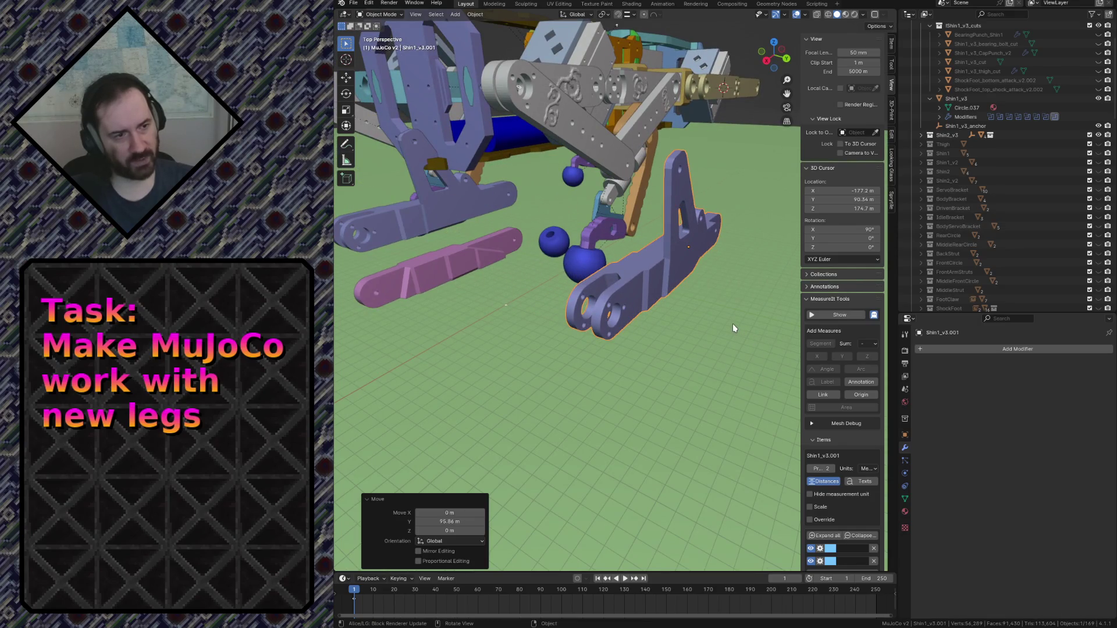
Fly in on MJC_Shin1.015's joint, thigh plates and foot assembly, then reselect Shin1_v3.001.
left_click(662, 93)
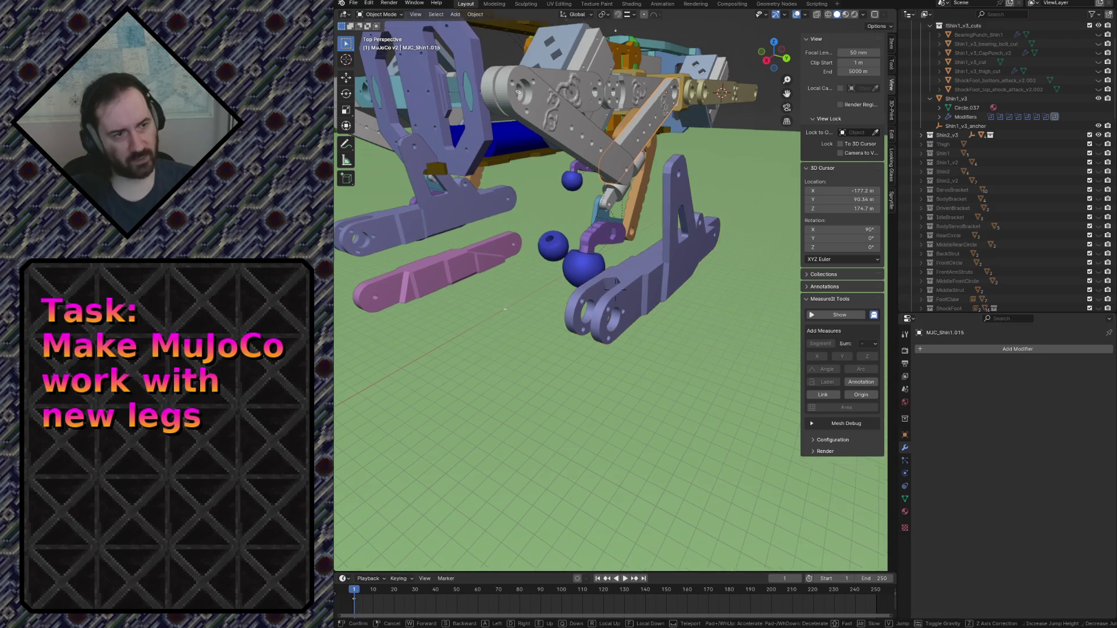
key("shift+grave")
key("w")
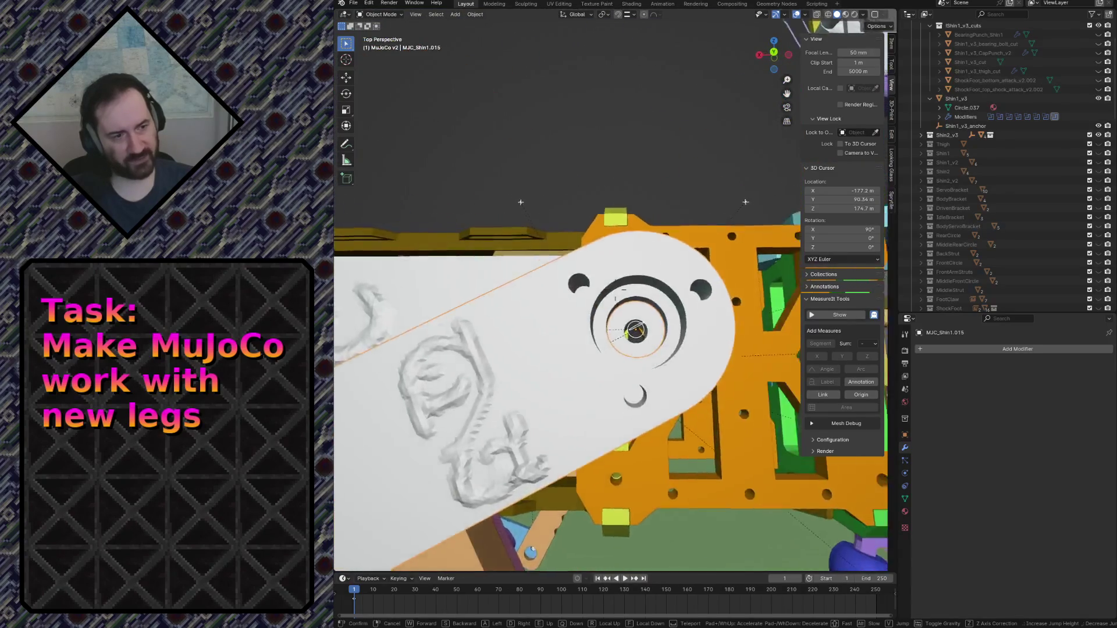
key("s")
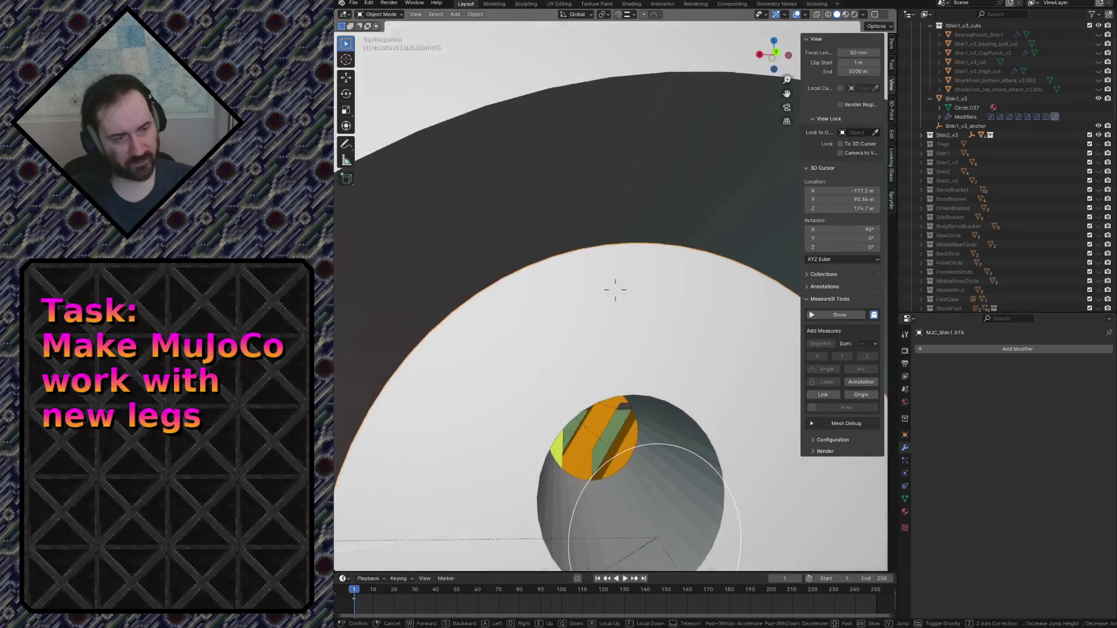
key("s")
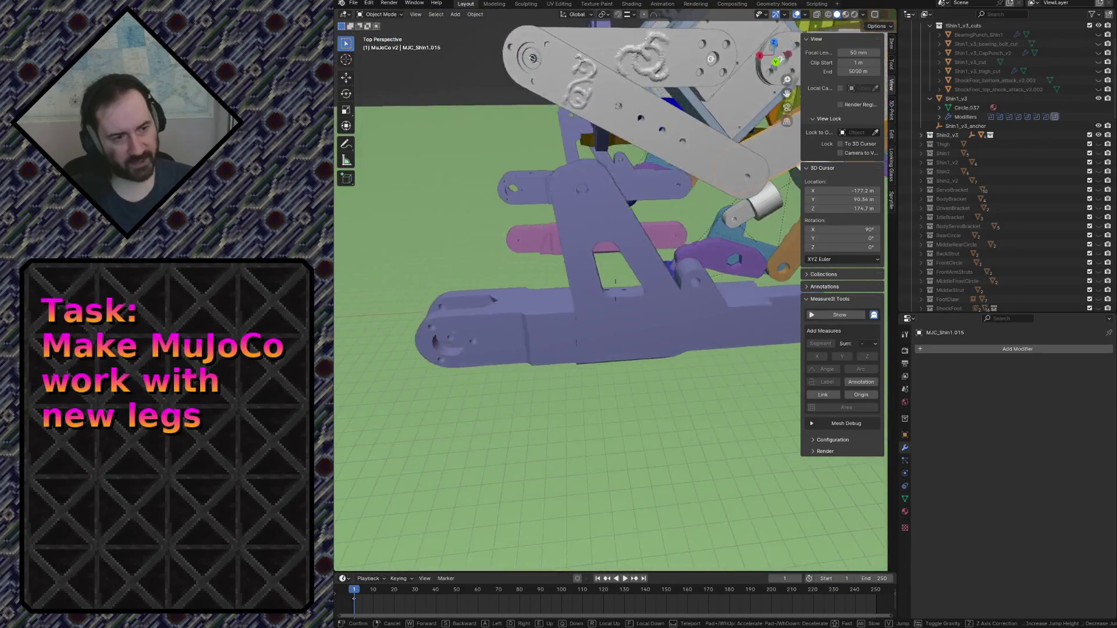
key("w")
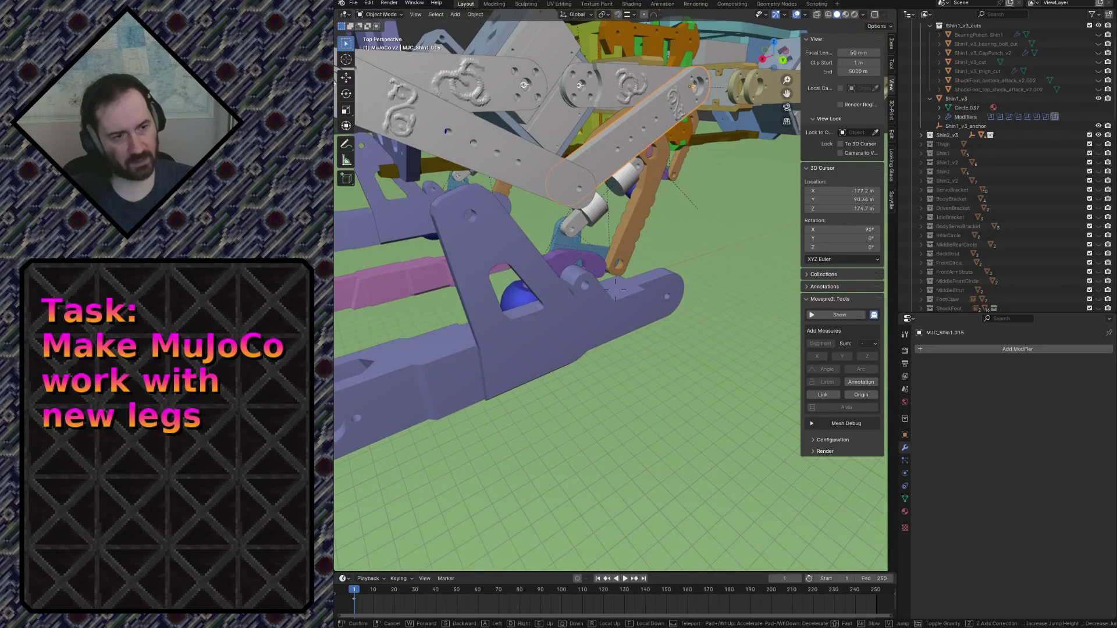
key("w")
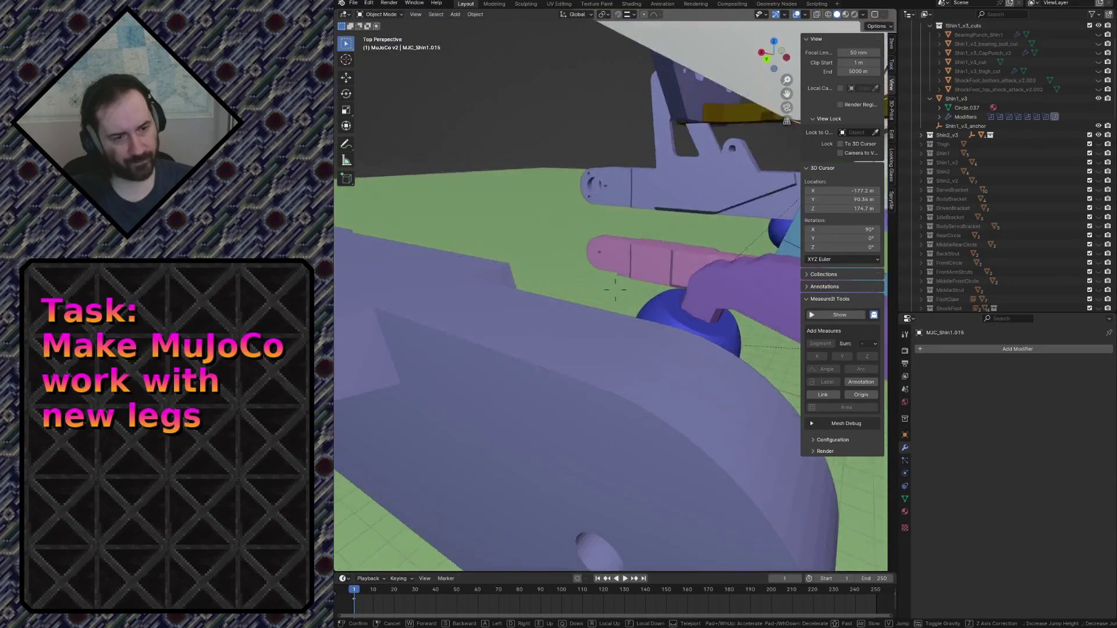
key("s")
left_click(661, 99)
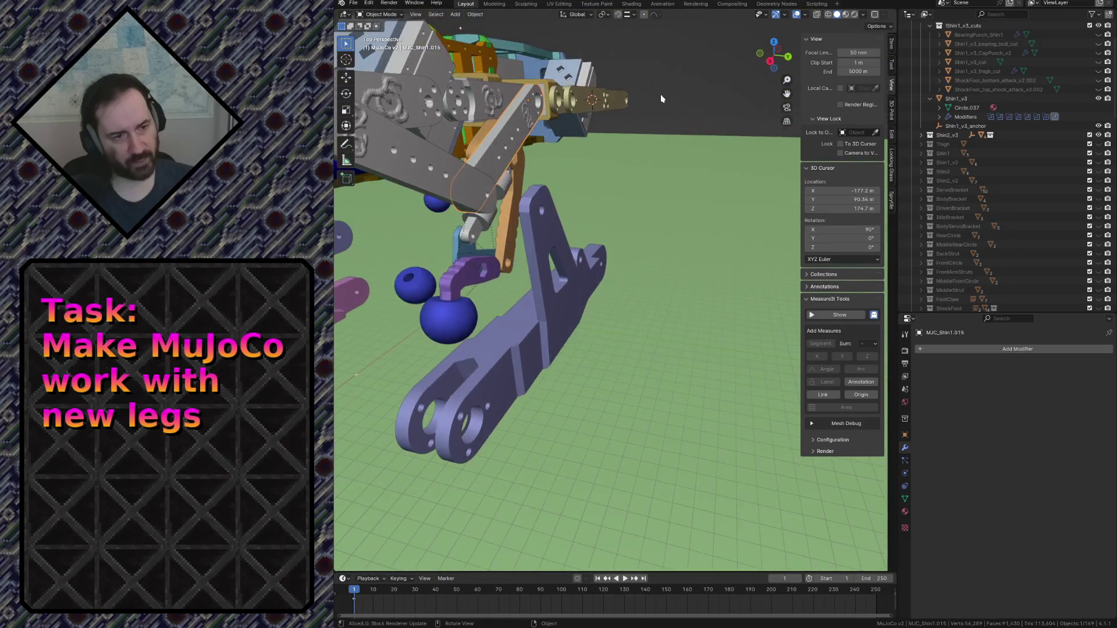
left_click(556, 303)
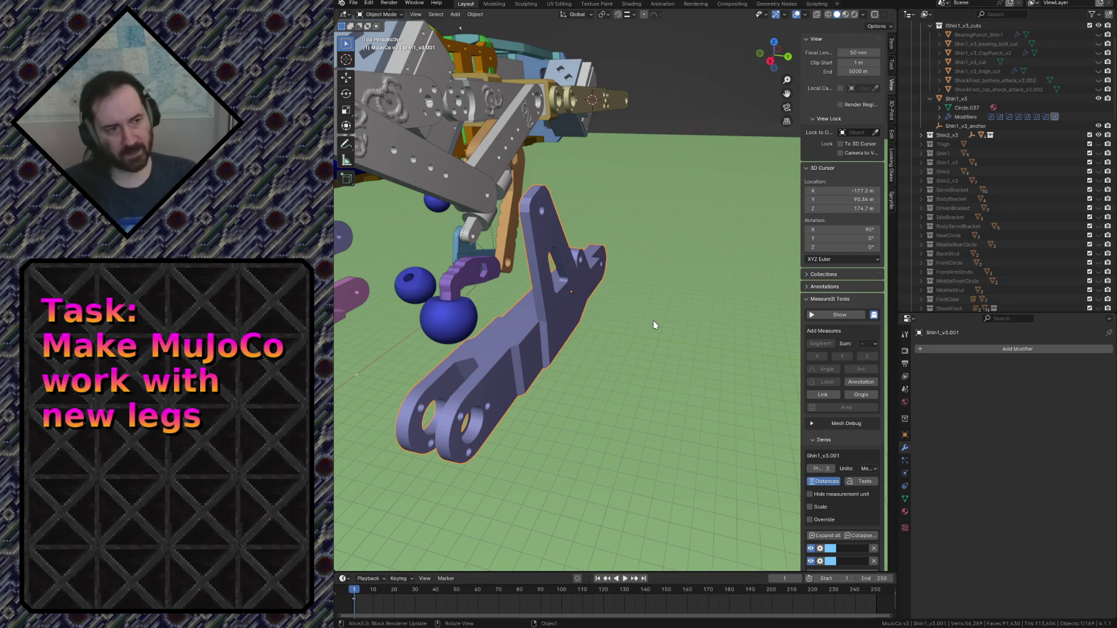
Scroll the Outliner down to the Shin1_v3.001 row among the MJC objects.
scroll(1045, 218, "down", 10)
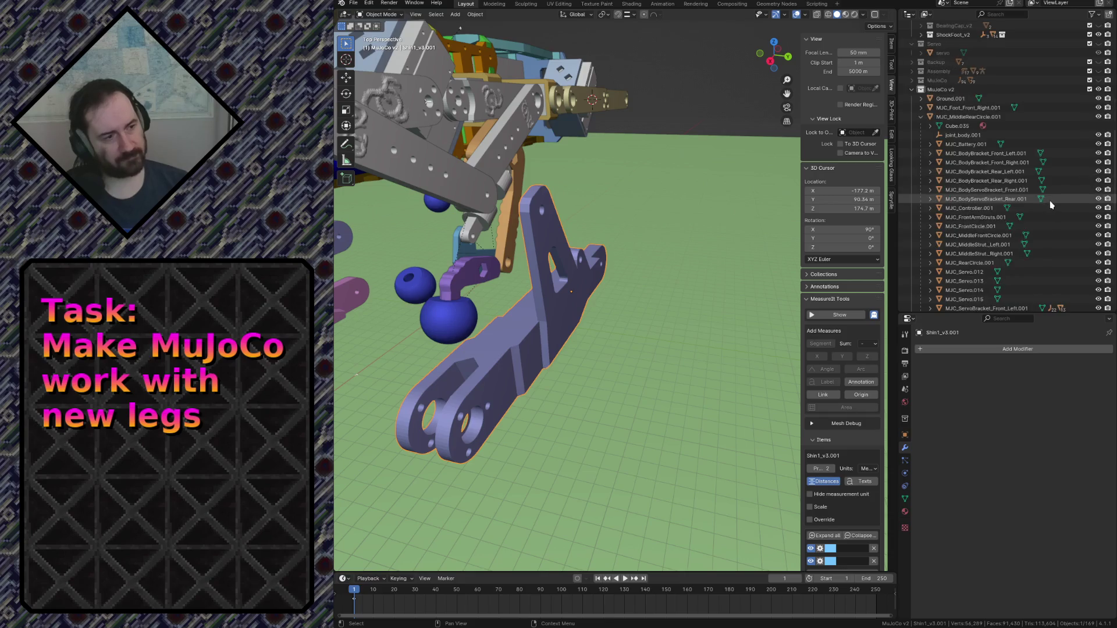
scroll(1045, 218, "down", 5)
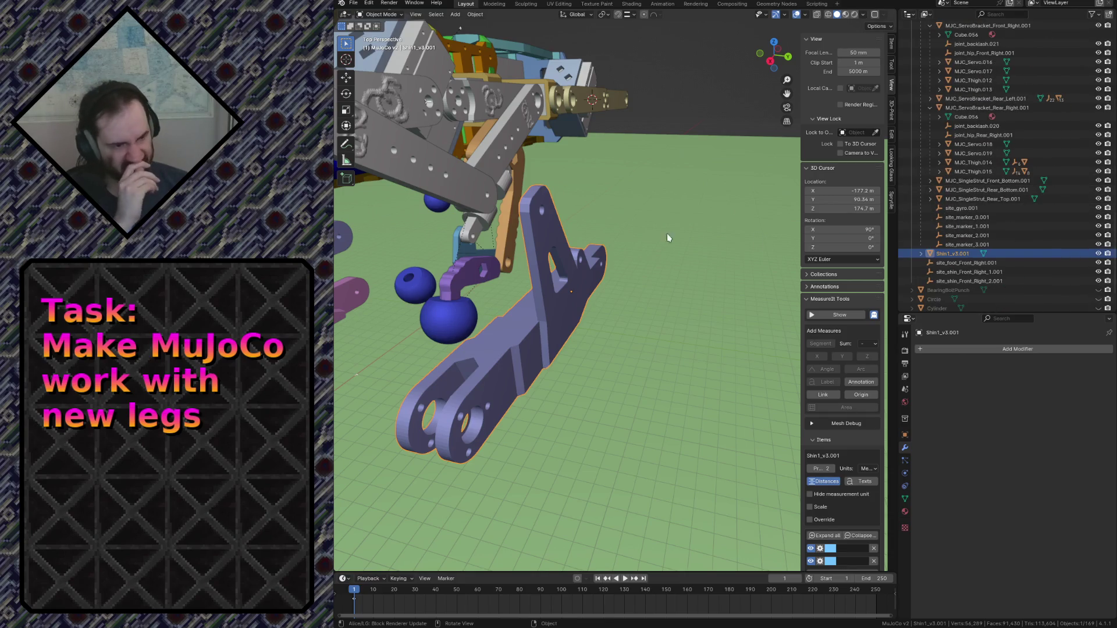
Turn Shin1_v3.001 180° about Y and look it over up close.
key("r")
key("x")
type("y")
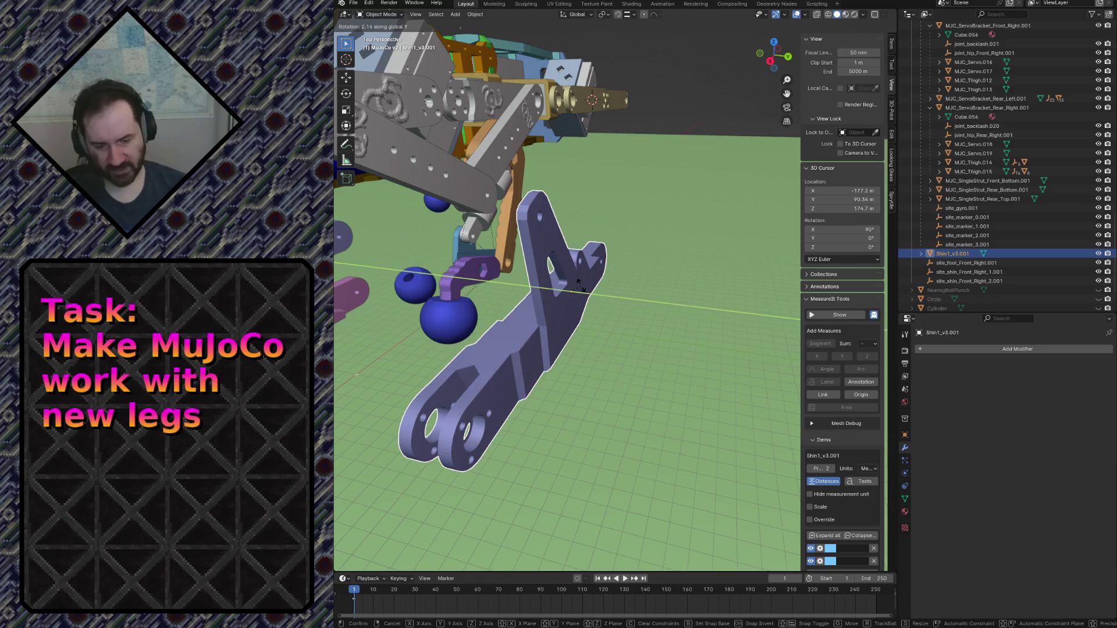
type("180")
key("Return")
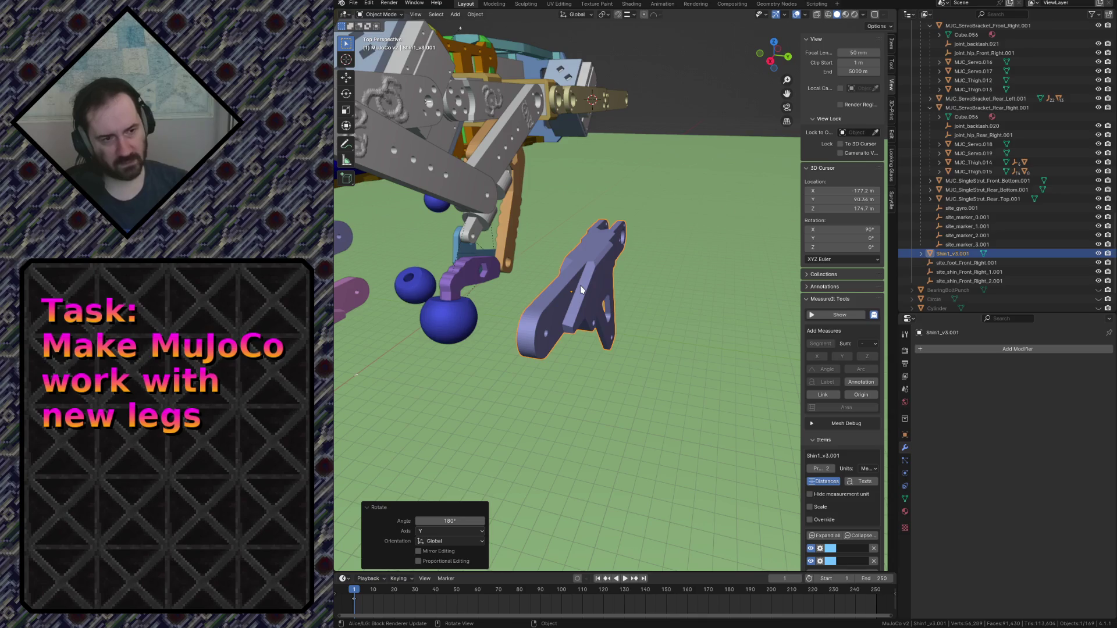
key("shift+grave")
key("w")
key("s")
left_click(611, 286)
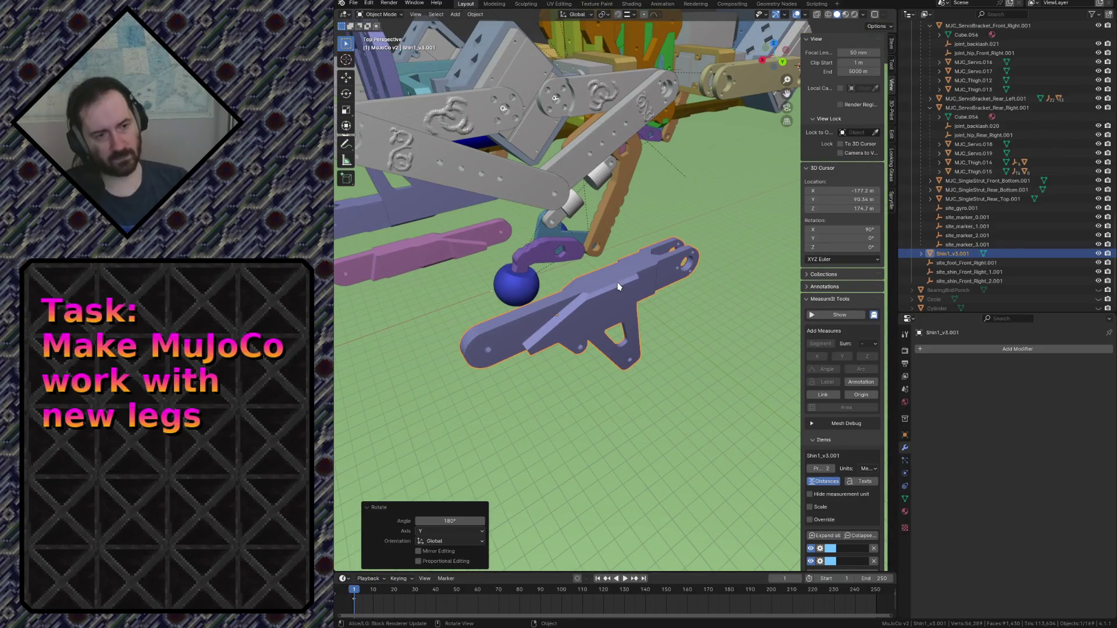
Mirror the shin along X with scale -1.
type("sx")
type("-1")
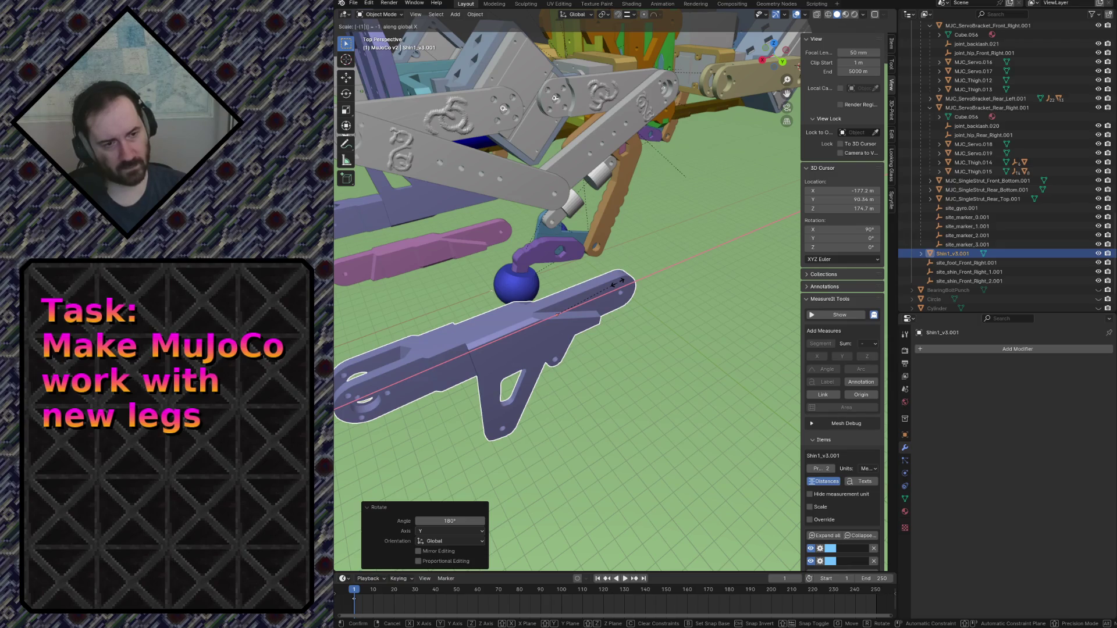
key("Escape")
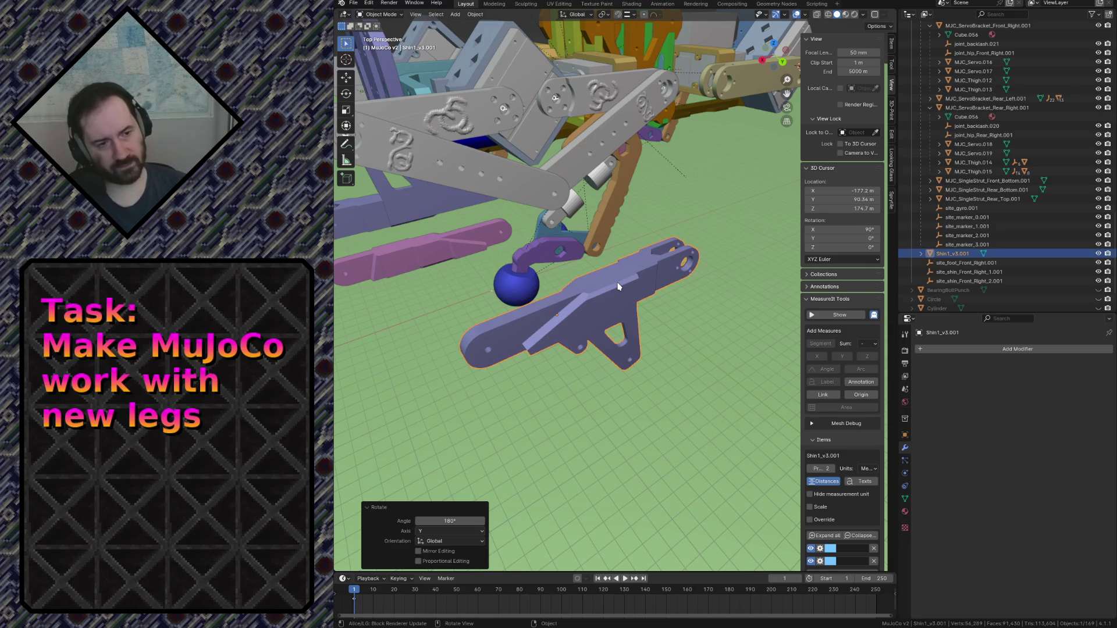
type("sx-1")
key("Return")
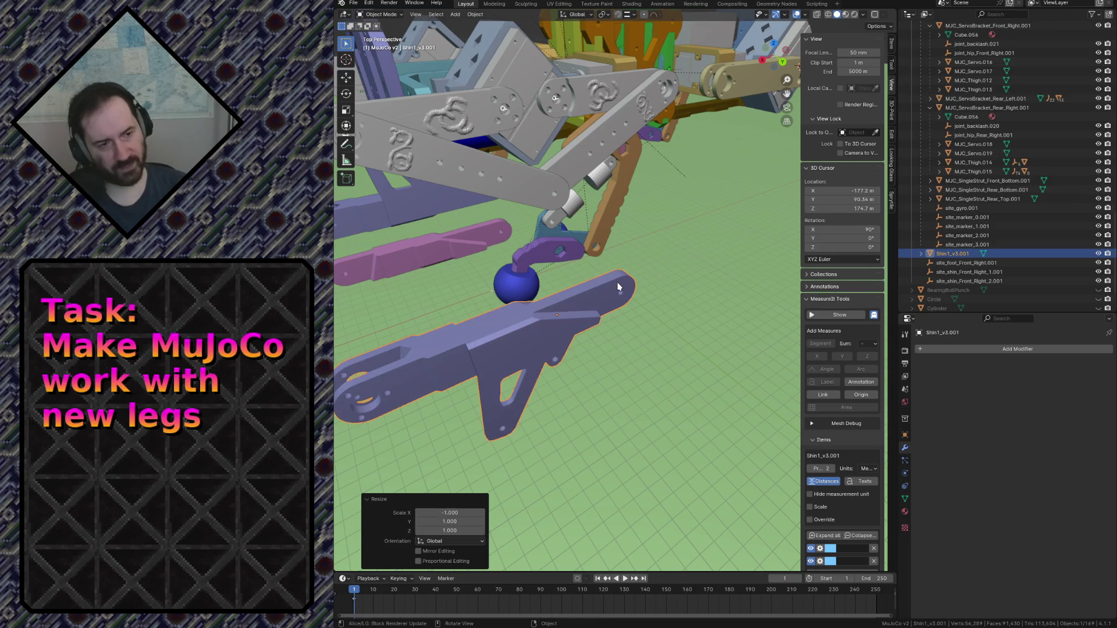
Rotate the shin 180° about Z and check its orientation.
key("r")
key("y")
type("z")
type("180")
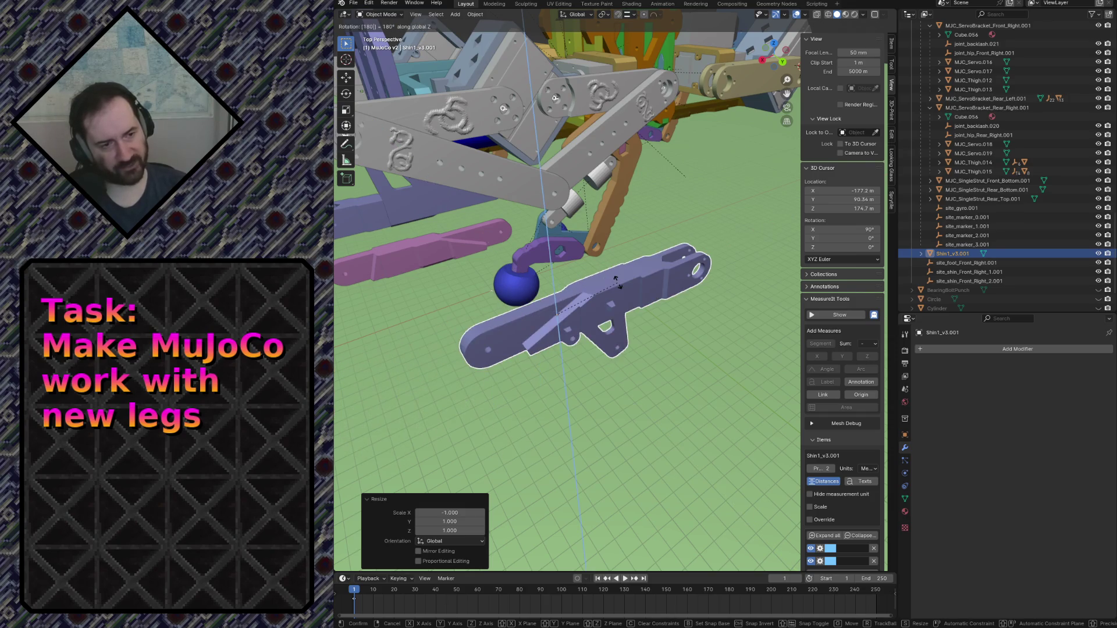
key("Return")
key("shift+grave")
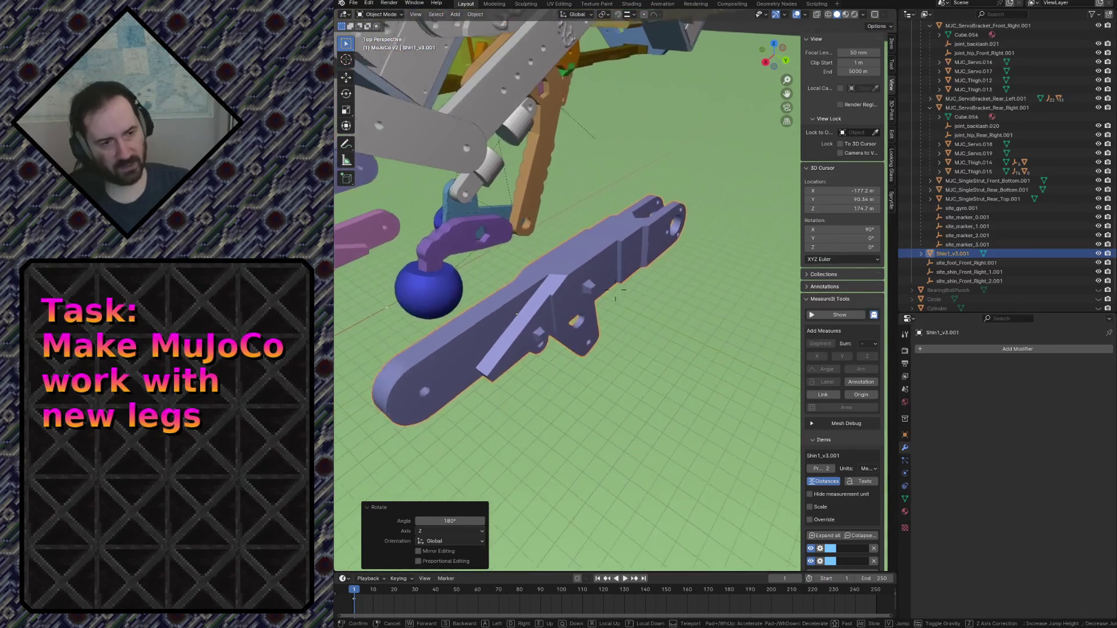
left_click(618, 286)
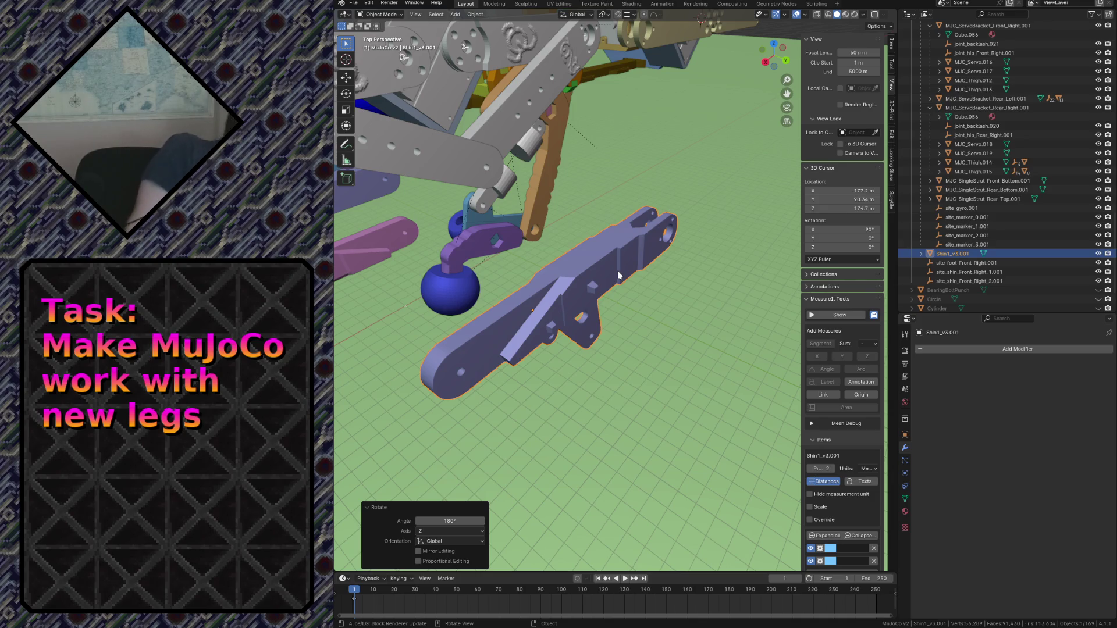
Mirror the shin along Y with scale -1 and inspect it against the whole leg.
type("sy-1")
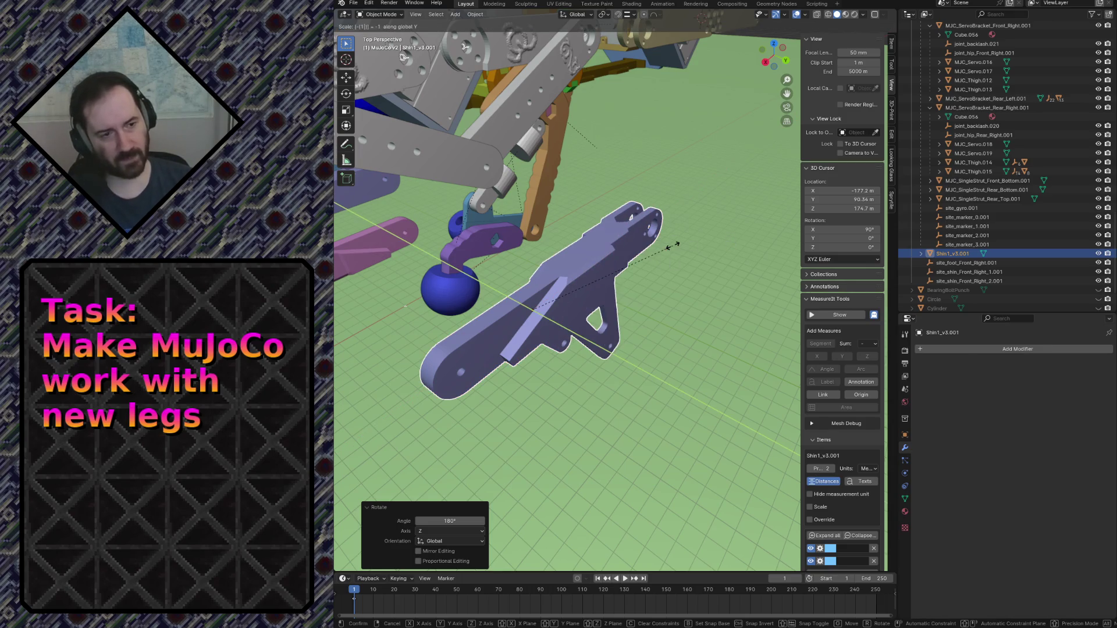
key("Return")
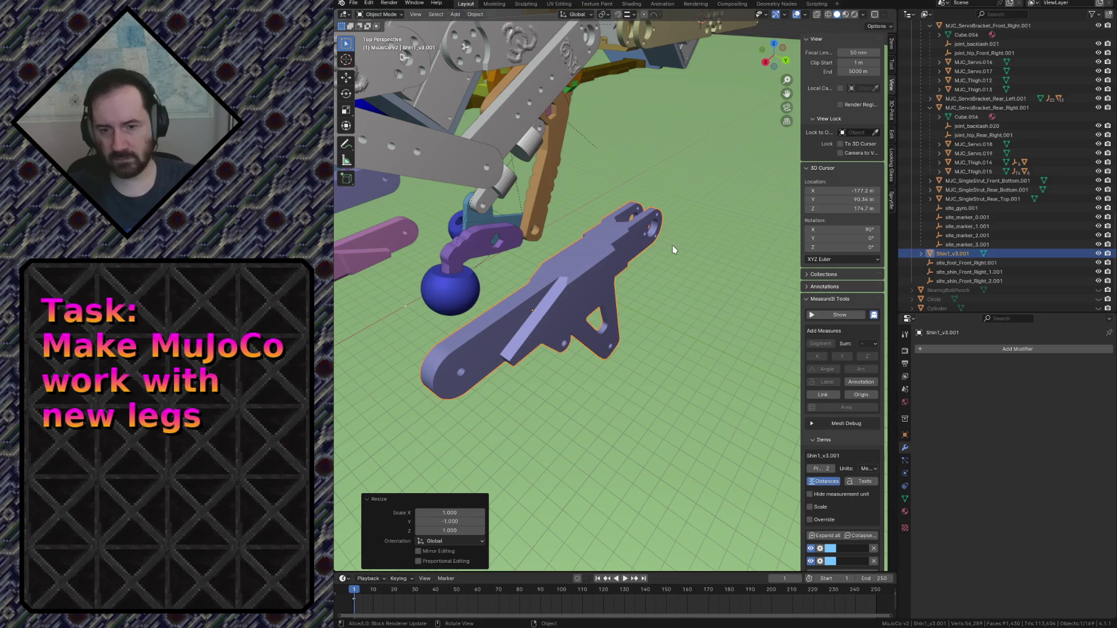
key("shift+grave")
key("w")
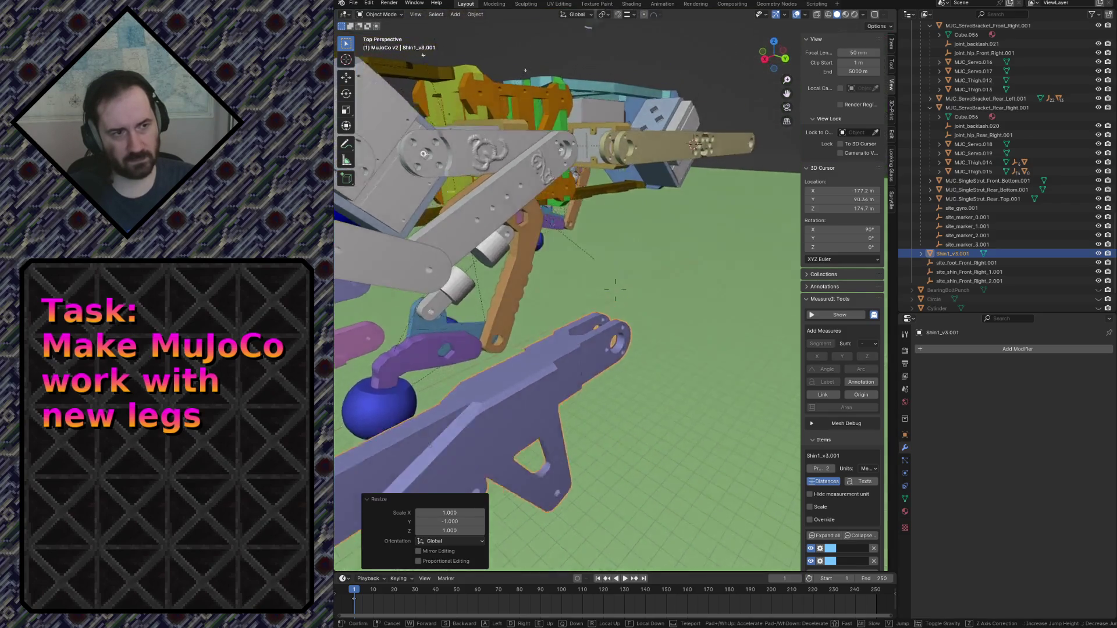
key("s")
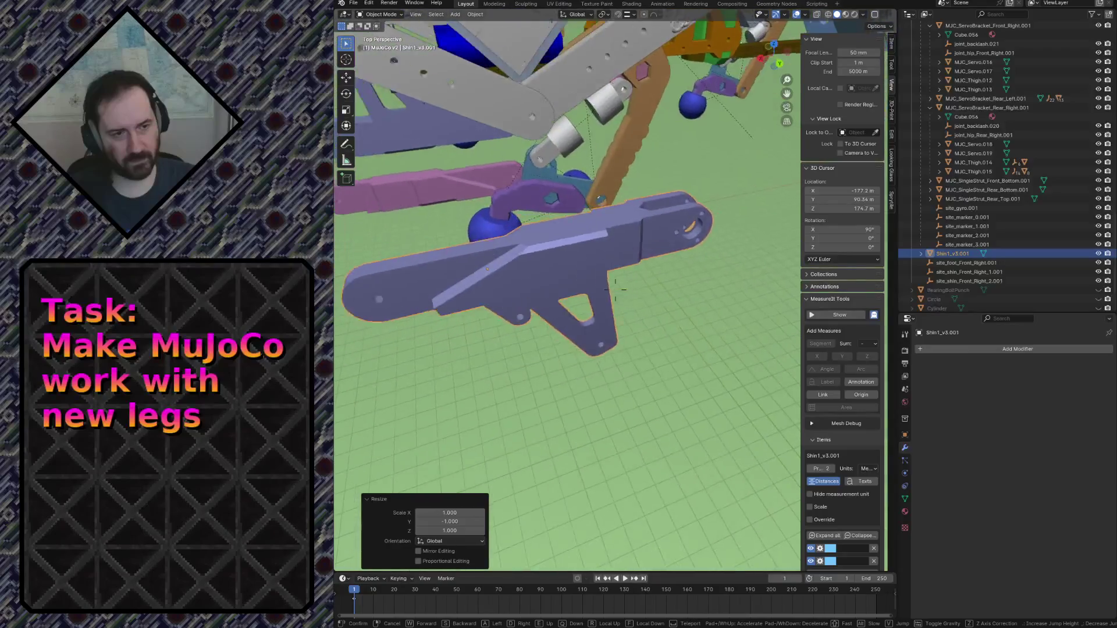
key("w")
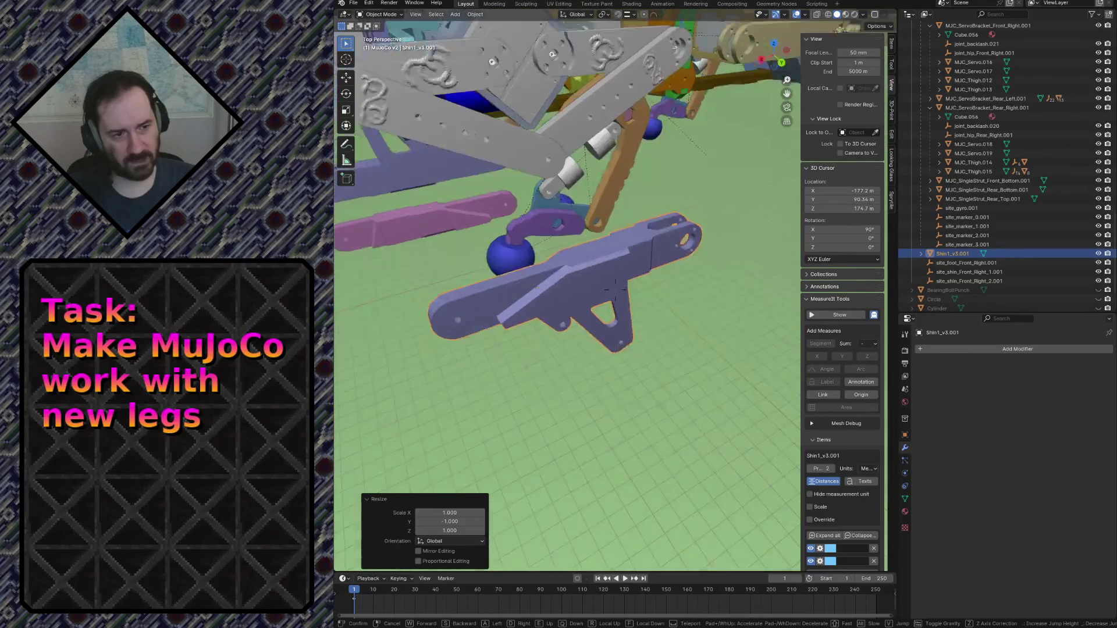
left_click(657, 320)
key("ctrl+a")
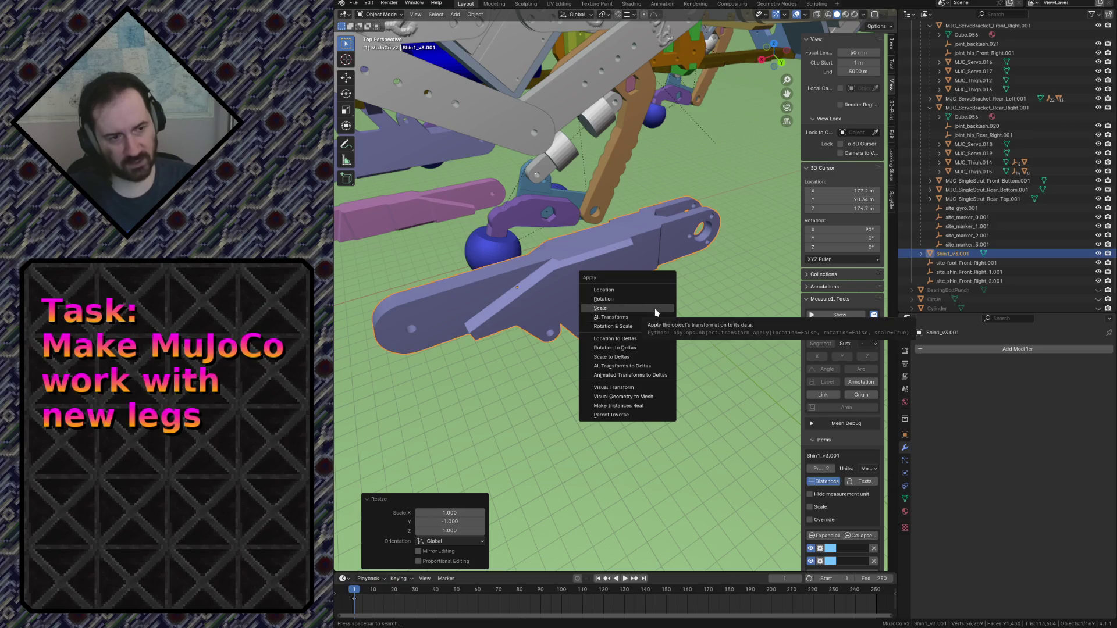
Apply rotation and scale to the Shin1_v3.001 shin part.
left_click(640, 298)
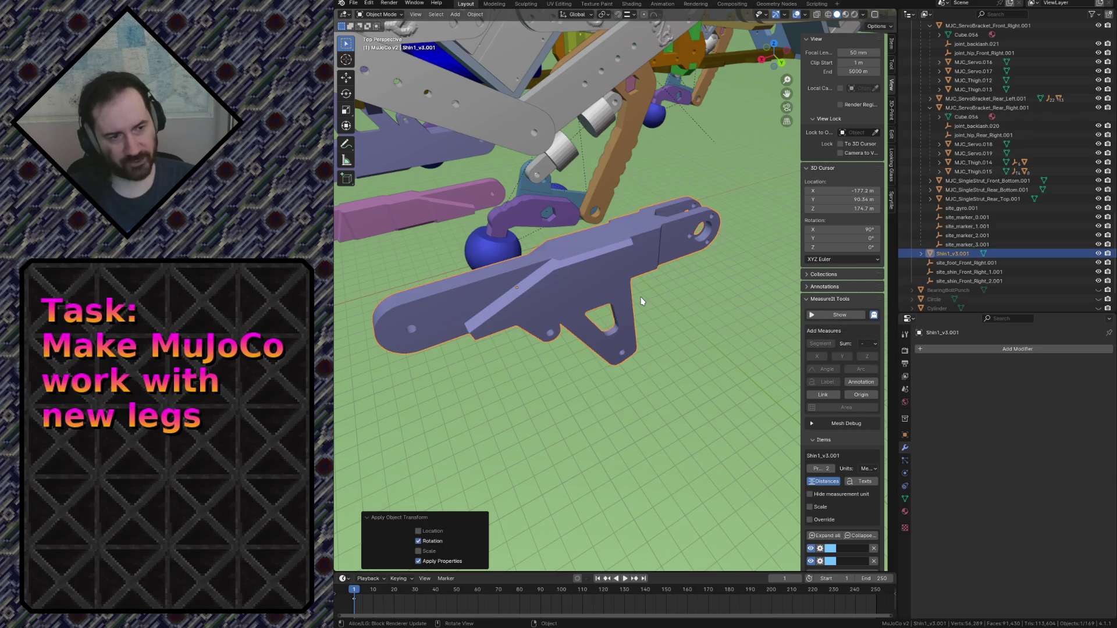
key("ctrl+a")
left_click(635, 309)
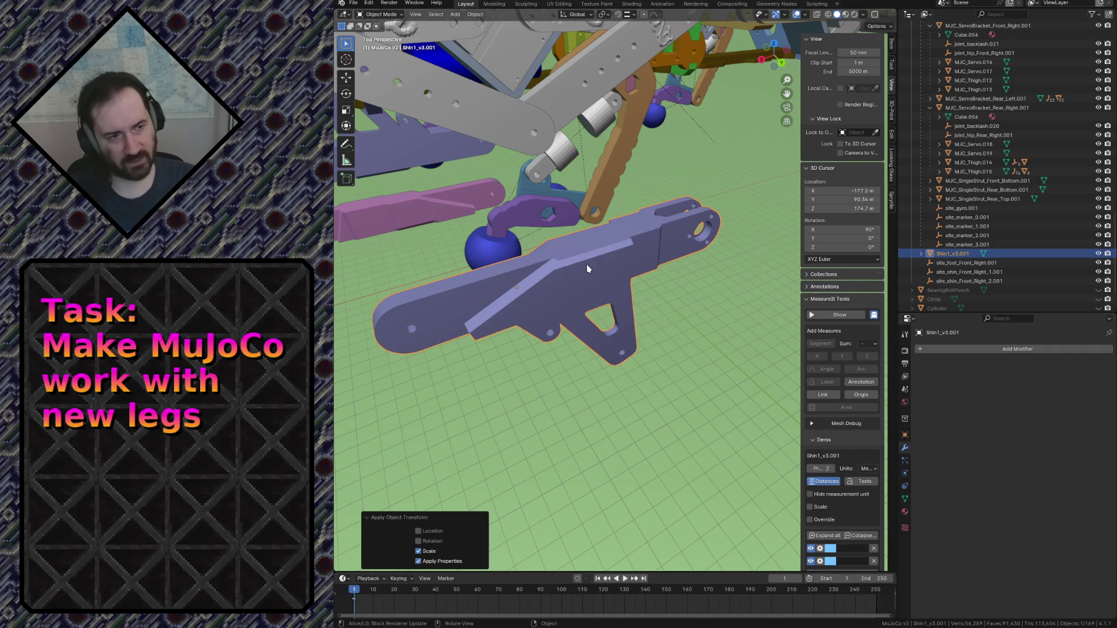
Fly in to check the shin's joint hole, then enter Edit Mode on its mesh.
key("shift+grave")
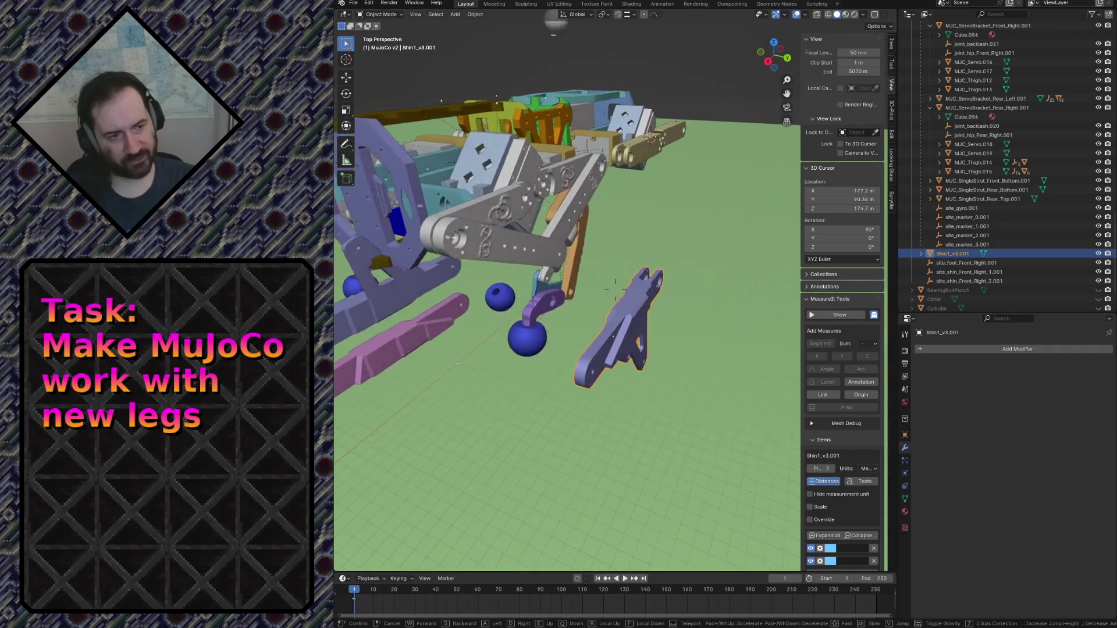
key("w")
key("s")
key("w")
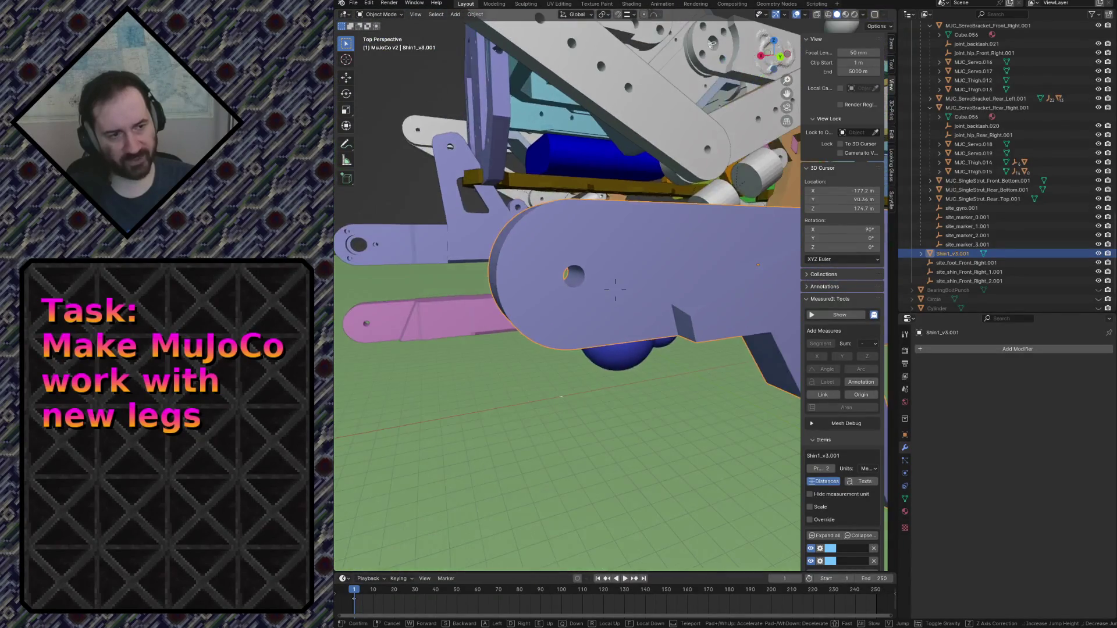
key("w")
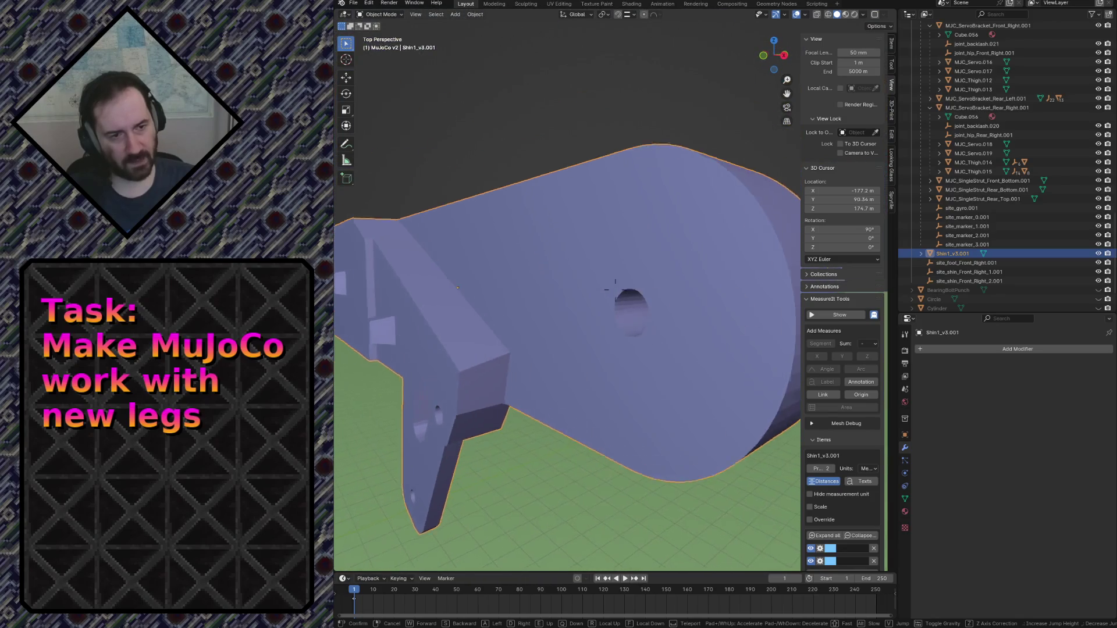
key("w")
key("s")
left_click(566, 272)
key("Tab")
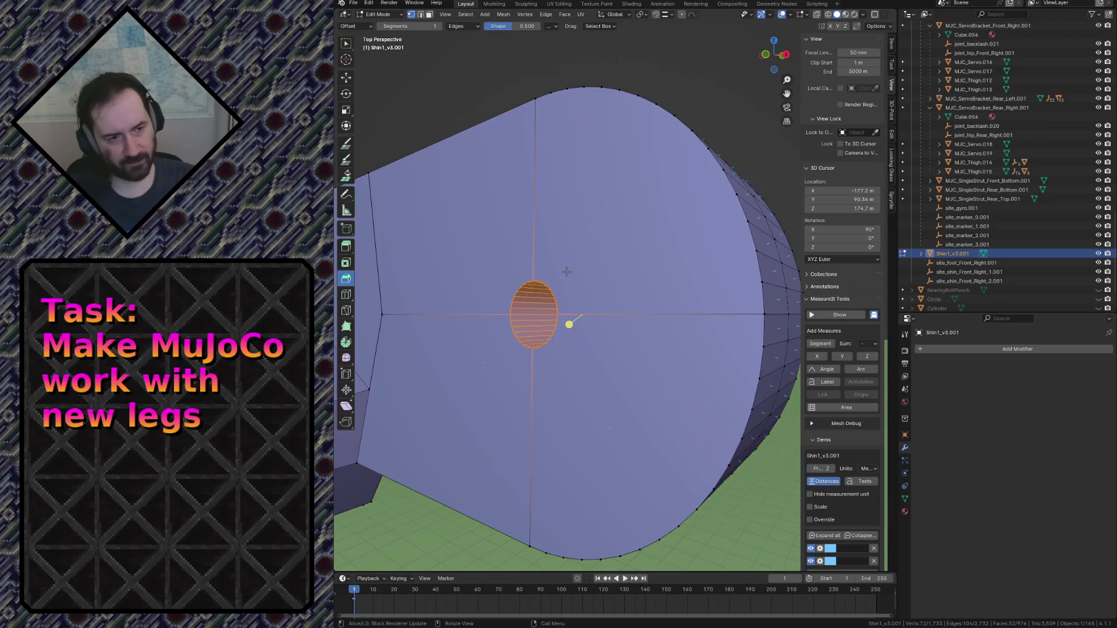
Circle-select the rim of the shin's round hole and snap the 3D cursor to its centre.
key("alt+a")
key("c")
mouse_move(541, 279)
left_mouse_down()
mouse_move(499, 315)
mouse_move(539, 357)
mouse_move(535, 274)
mouse_move(536, 356)
left_mouse_up()
key("ctrl+Tab")
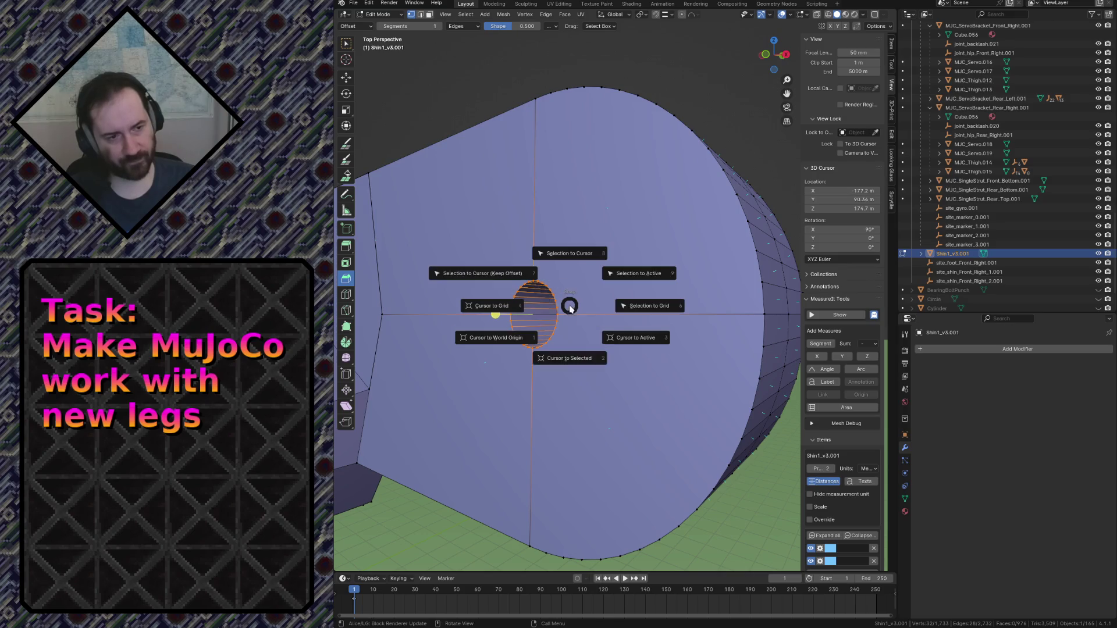
left_click(568, 365)
Set the shin's origin to the 3D cursor and fly in to verify it.
key("F3")
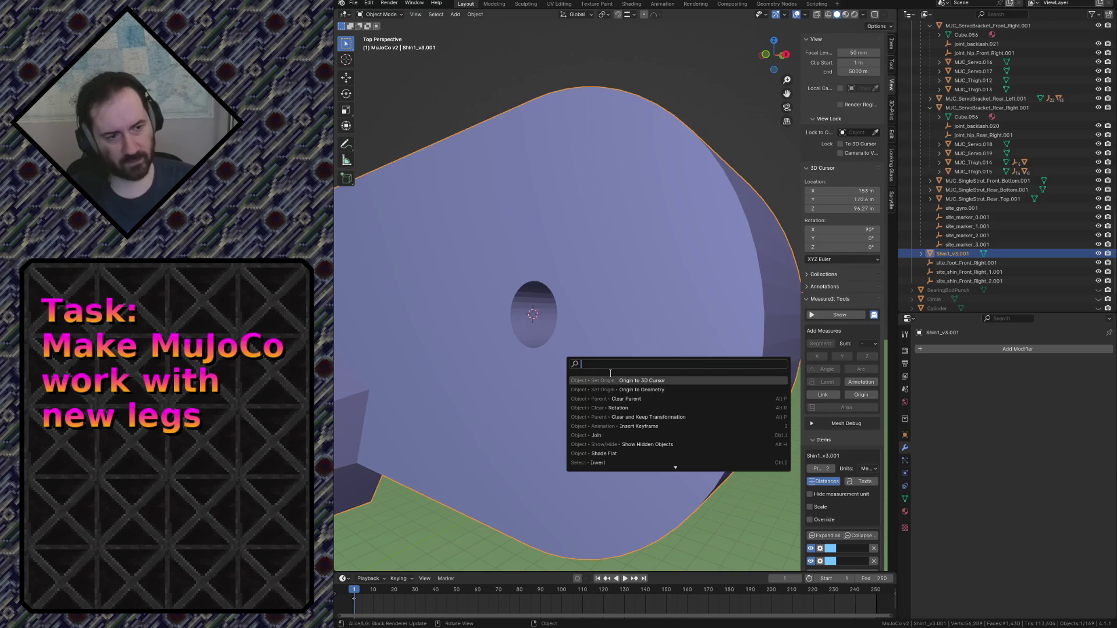
left_click(624, 378)
key("shift+grave")
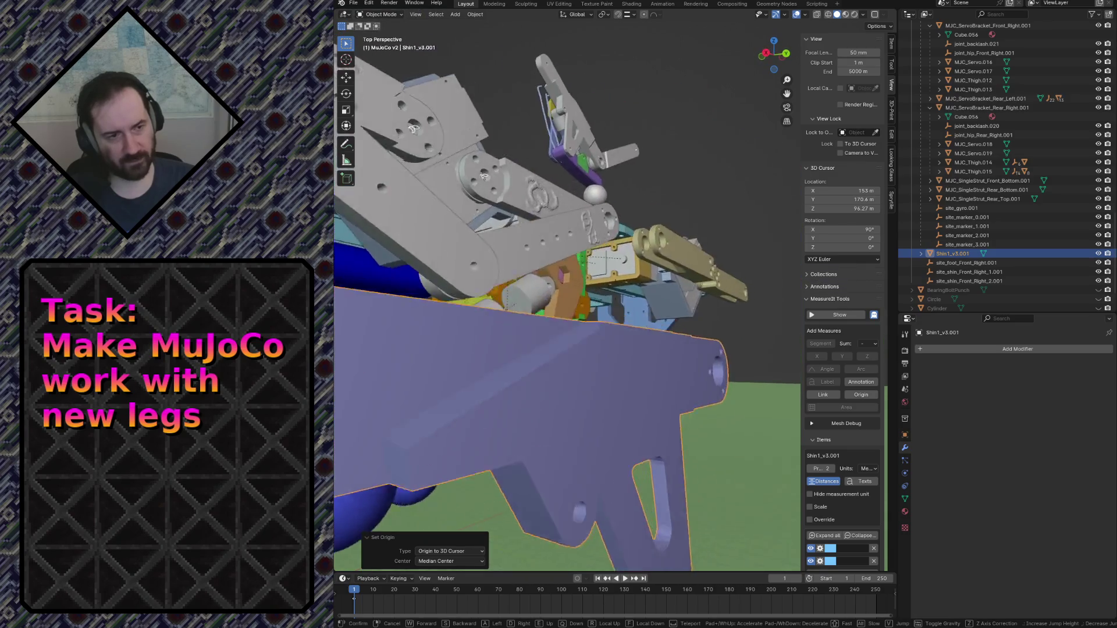
key("w")
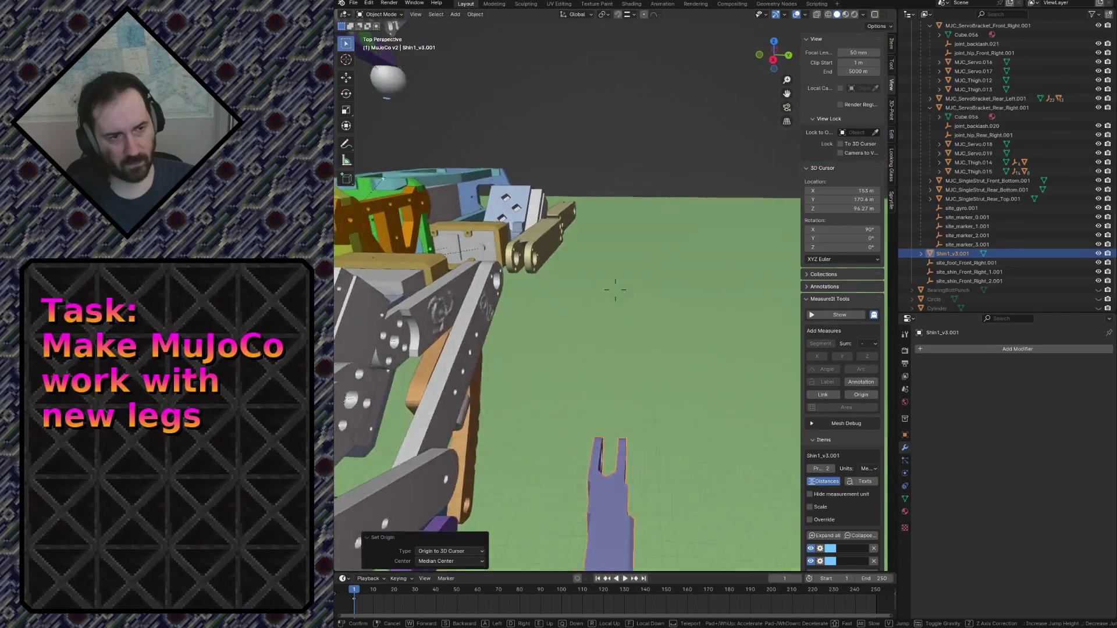
key("w")
left_click(623, 383)
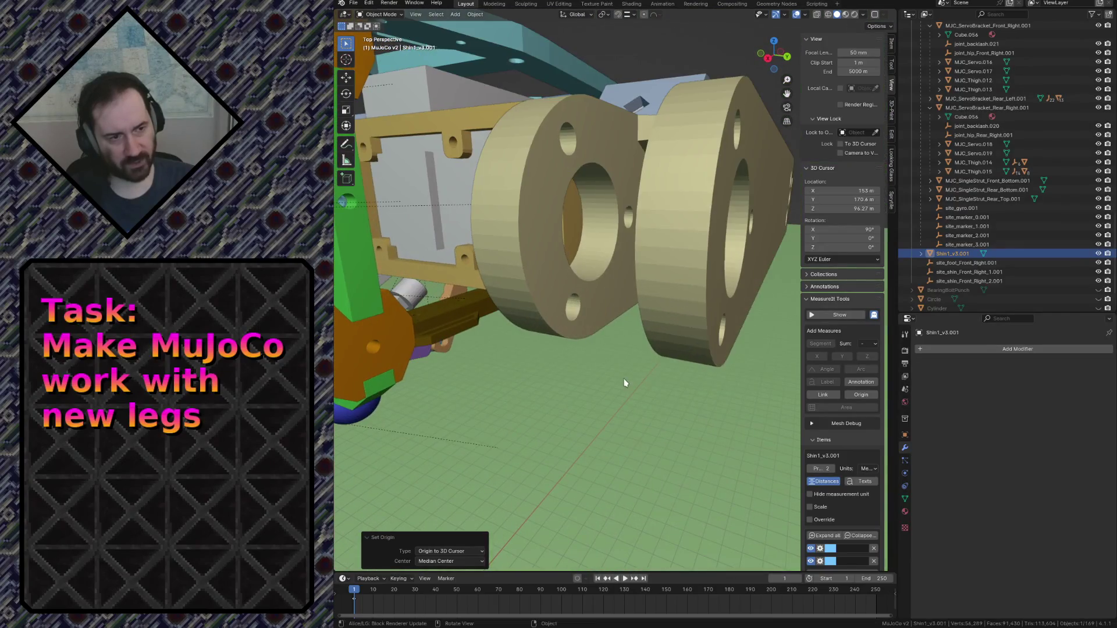
In MJC_Thigh.012's Edit Mode, circle-select the vertices around its joint hole rim.
left_click(587, 288)
key("Tab")
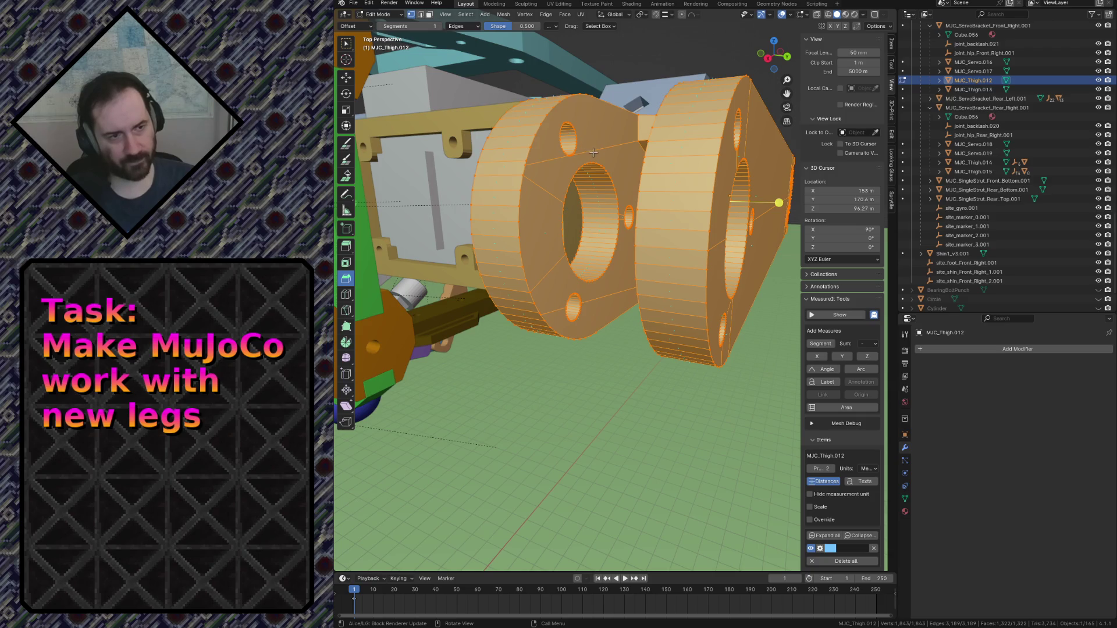
left_click(593, 152)
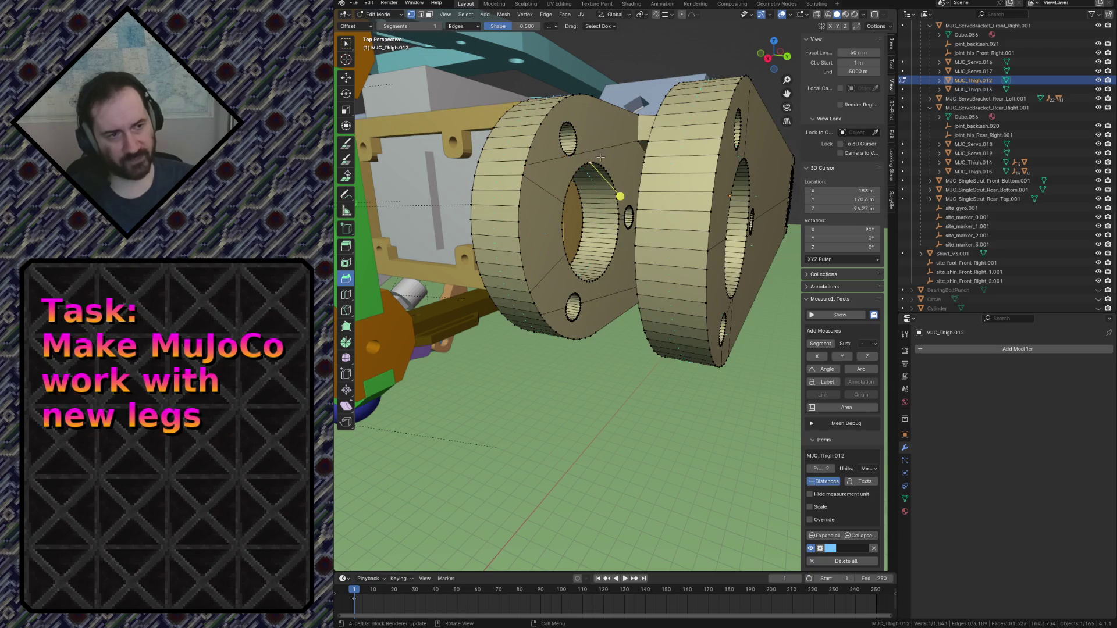
key("2")
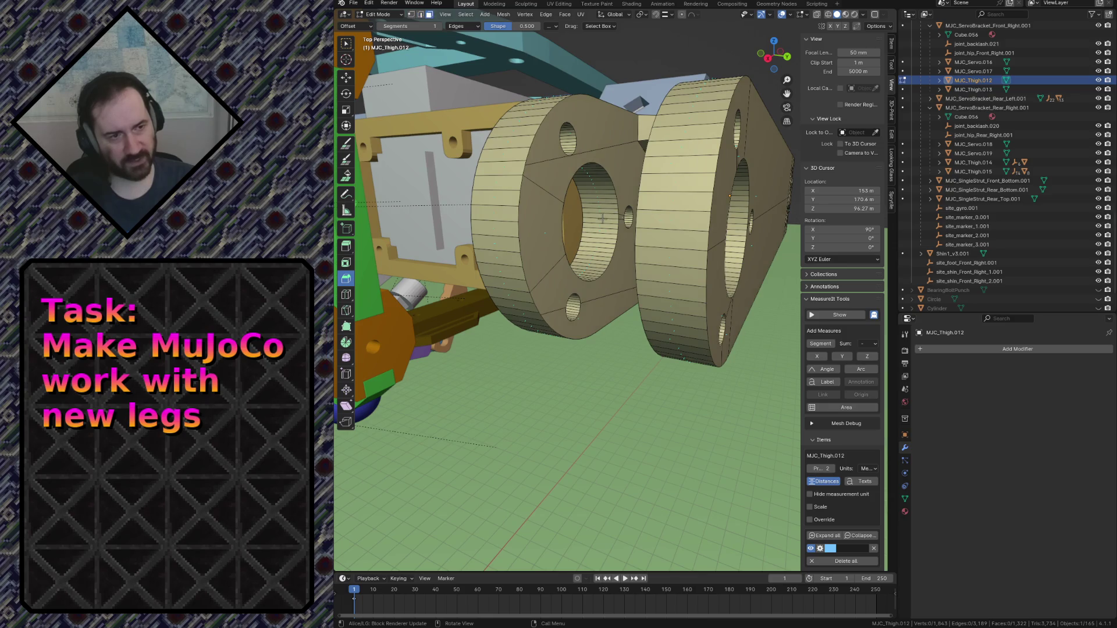
key("1")
key("c")
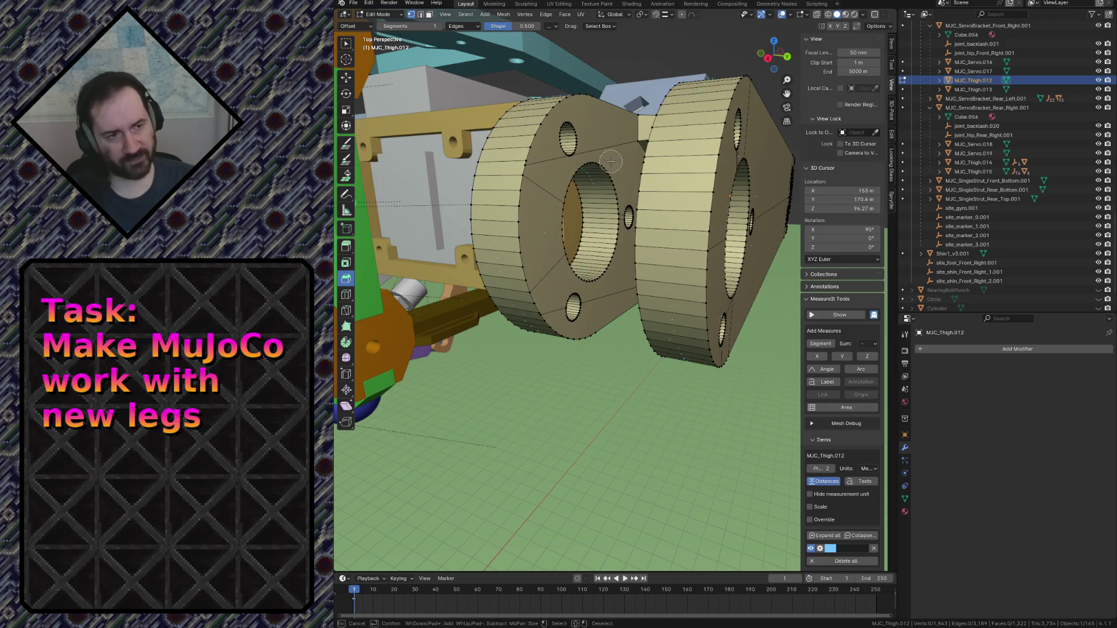
key("Escape")
scroll(574, 179, "up", 5)
middle_click_drag(558, 209, 574, 179)
key("c")
mouse_move(574, 145)
left_mouse_down()
mouse_move(562, 242)
mouse_move(592, 314)
mouse_move(618, 265)
left_mouse_up()
key("Escape")
Inspect the thigh hole up close and snap the 3D cursor to its centre.
key("shift+grave")
key("w")
key("s")
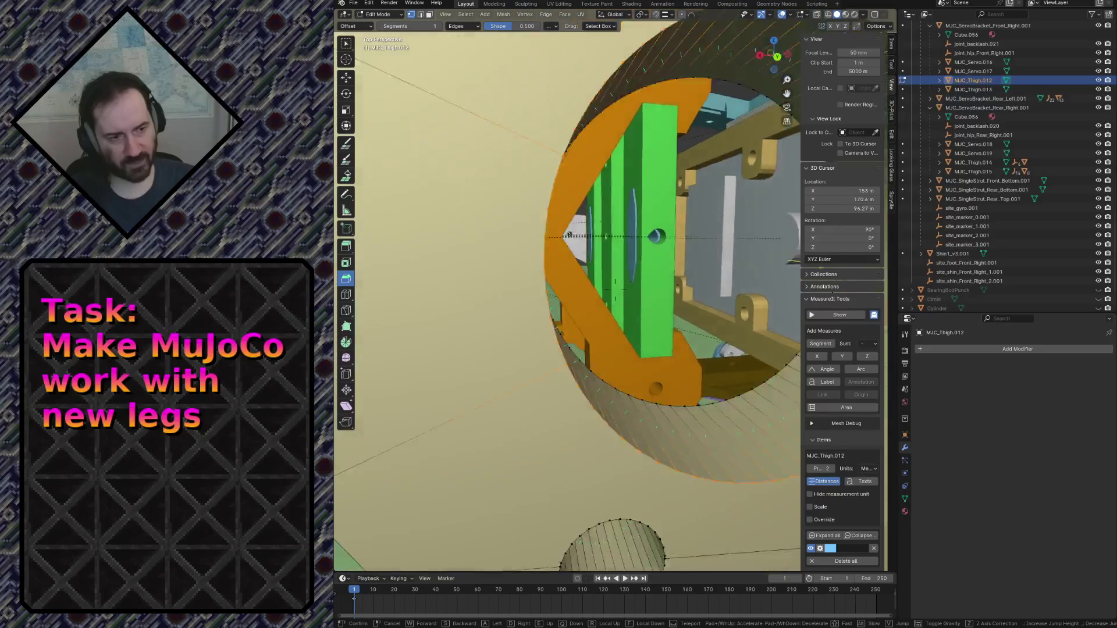
key("w")
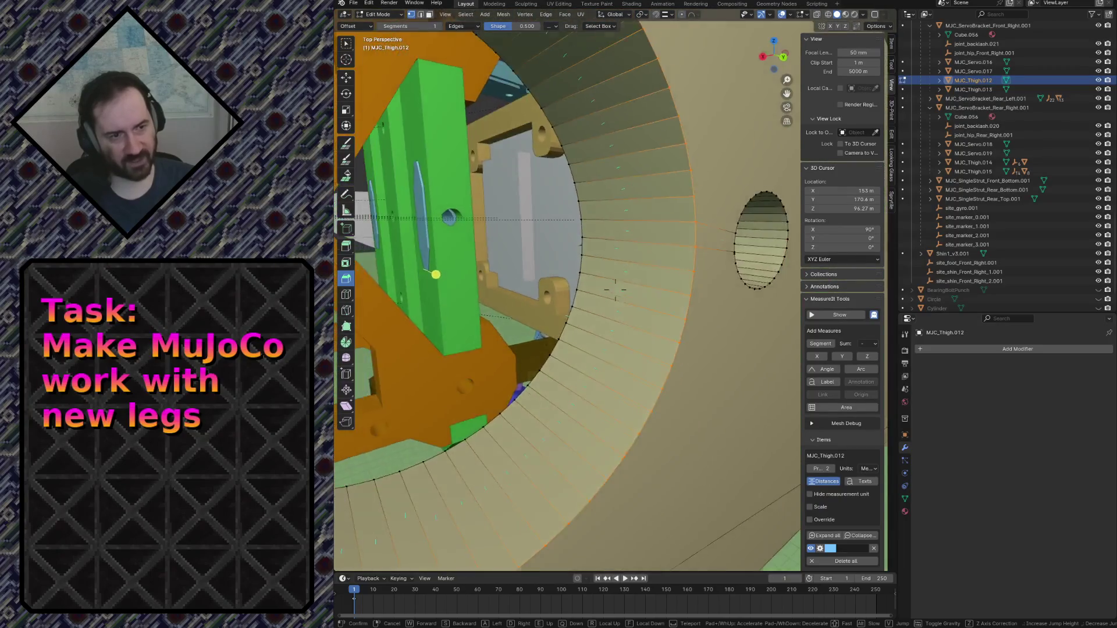
key("s")
key("s")
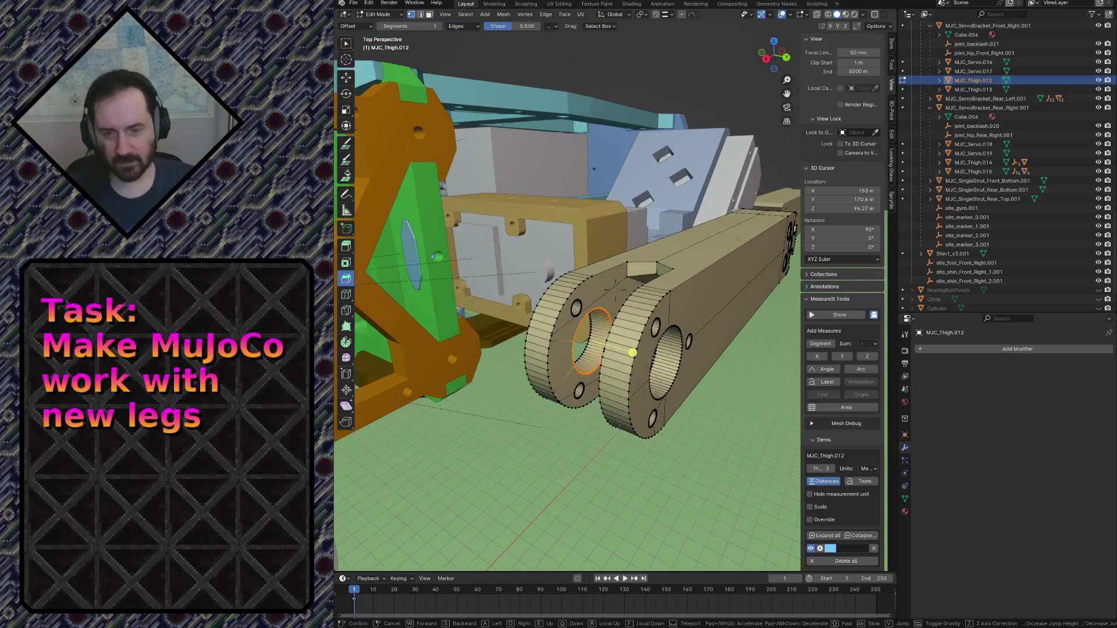
key("w")
key("s")
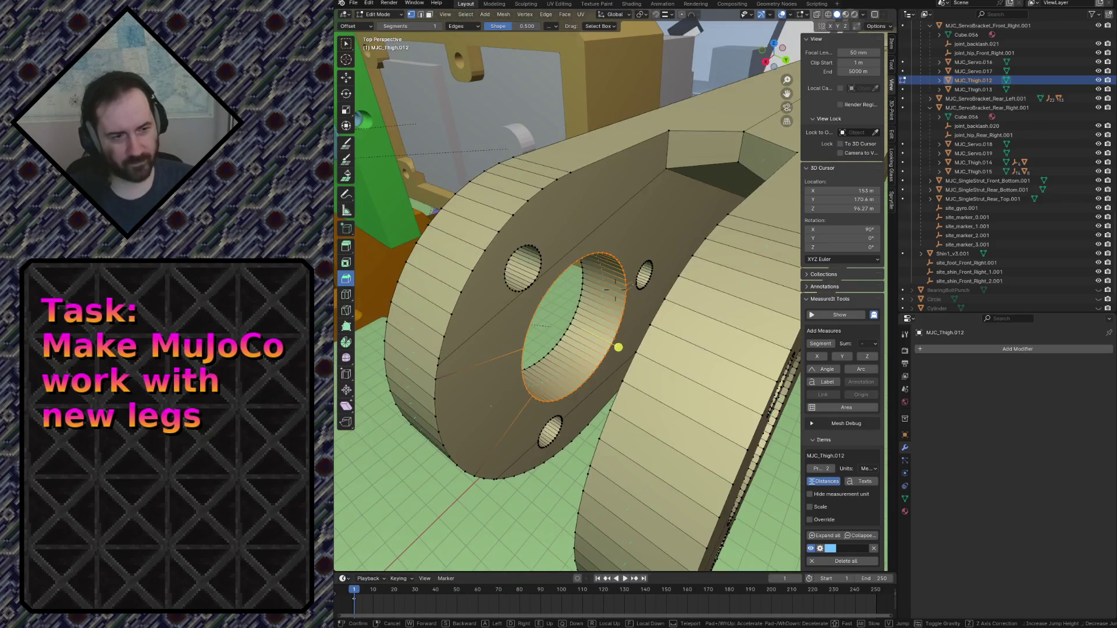
left_click(589, 273)
key("shift+s")
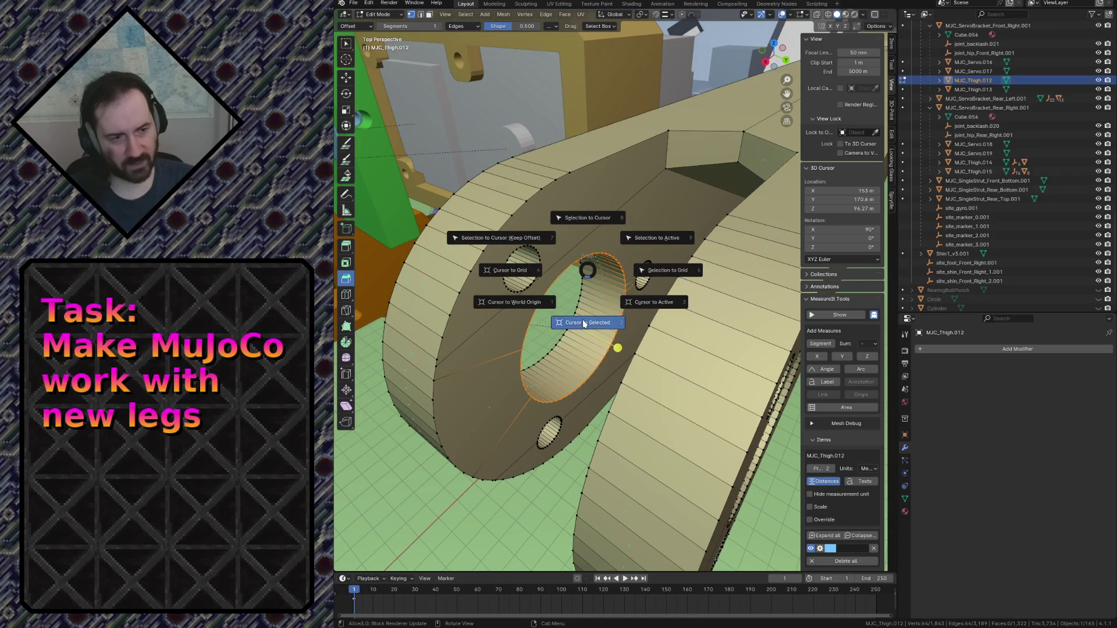
left_click(584, 324)
key("shift+grave")
Back in Object Mode, snap Shin1_v3.001 onto the cursor at the thigh's joint hole.
key("s")
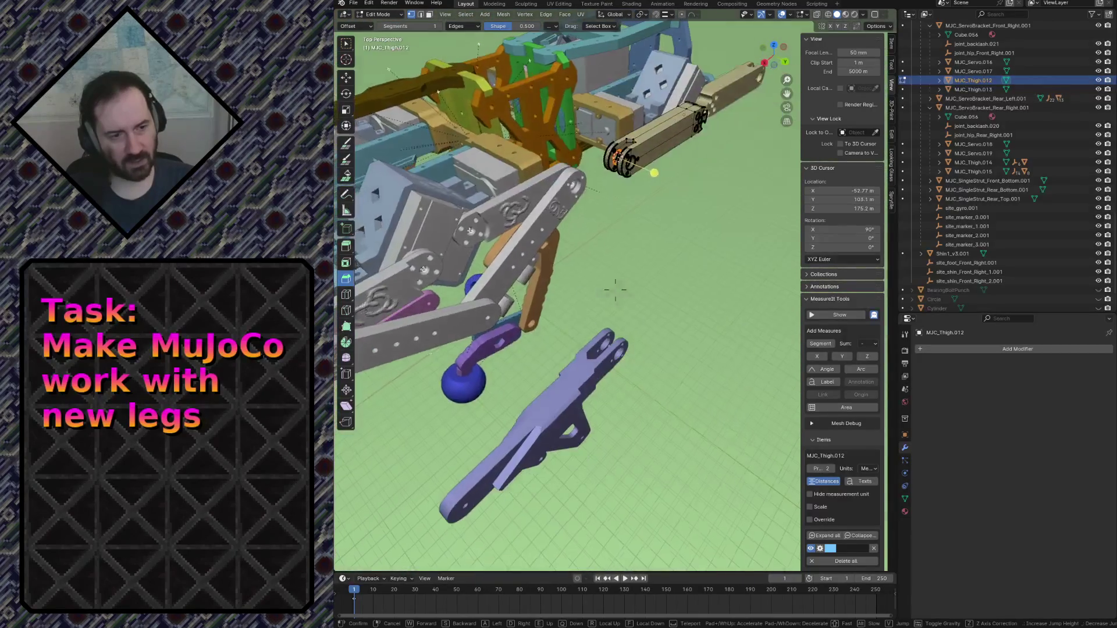
left_click(615, 289)
key("Tab")
left_click(567, 418)
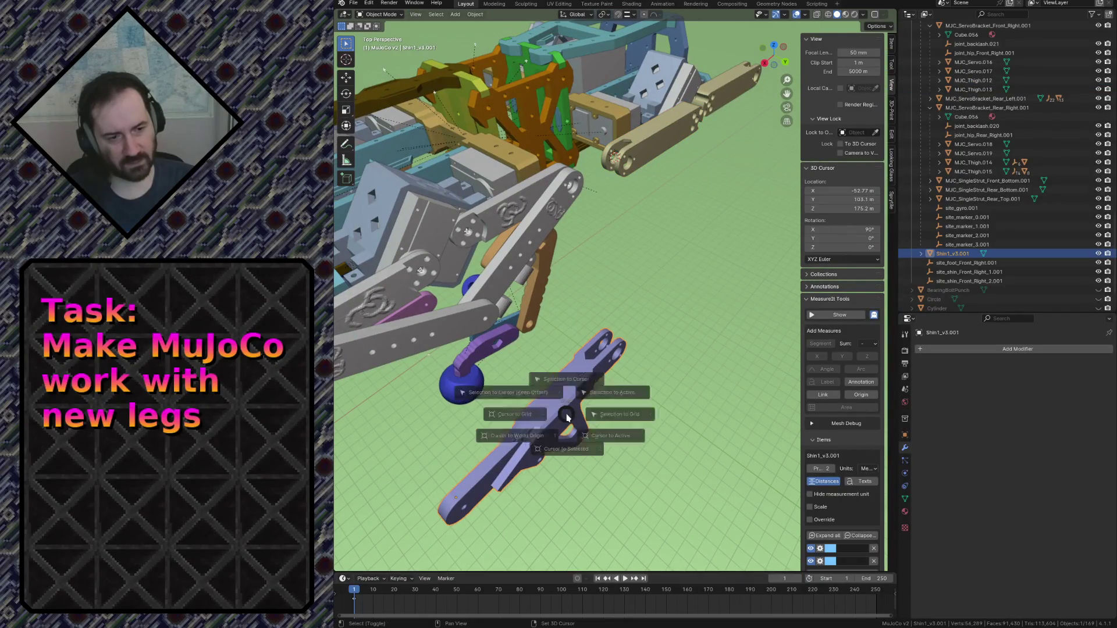
left_click(565, 361)
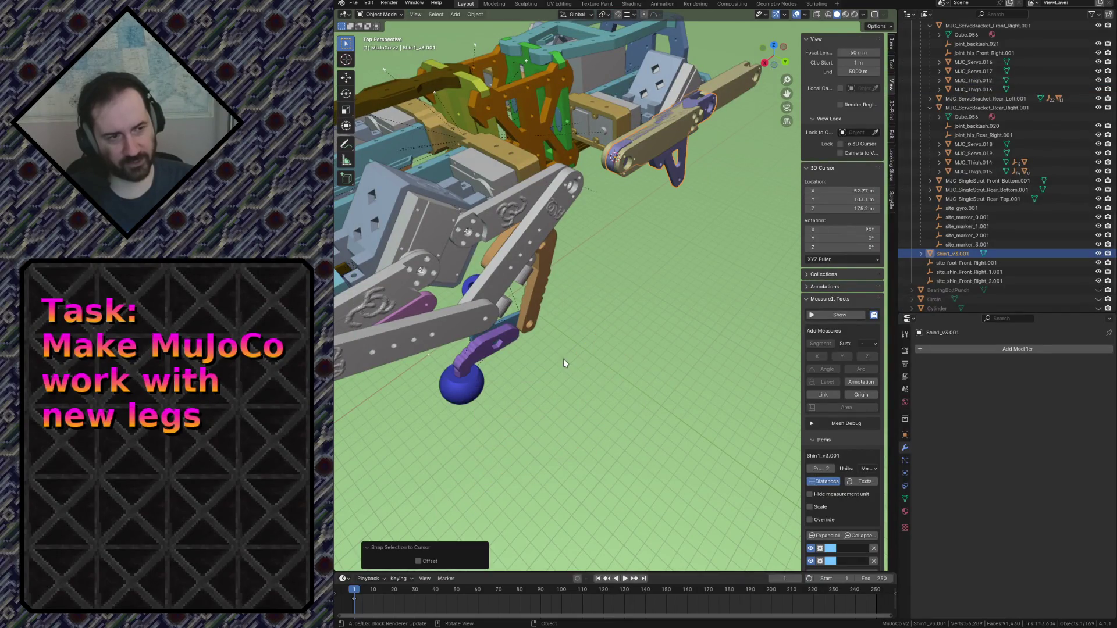
Check the seated shin up close, then view the leg from front and back.
key("shift+grave")
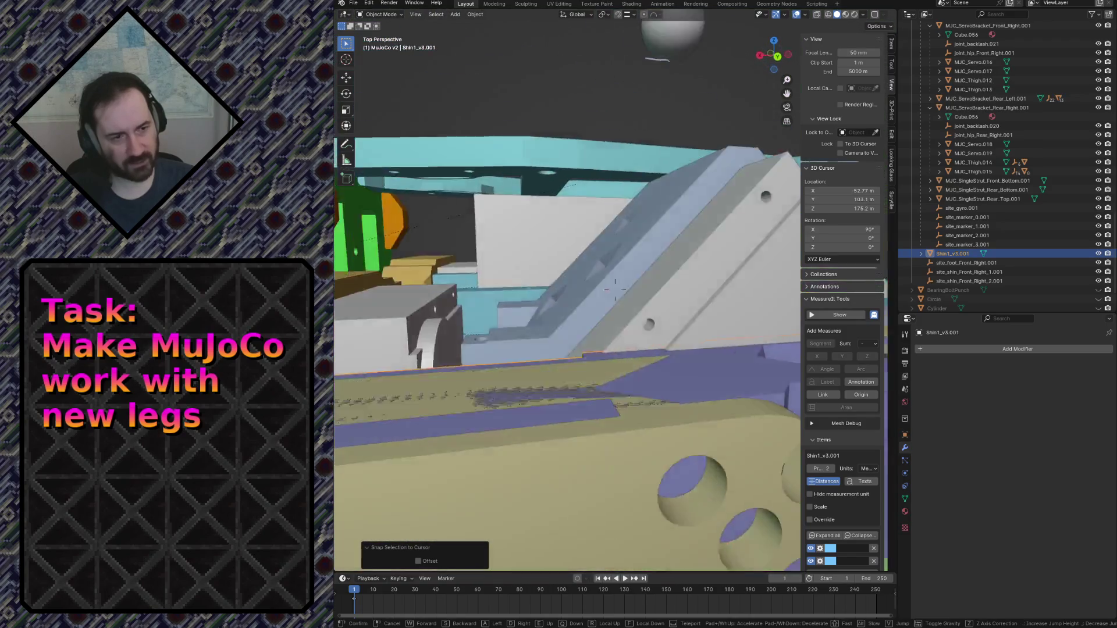
left_click(708, 234)
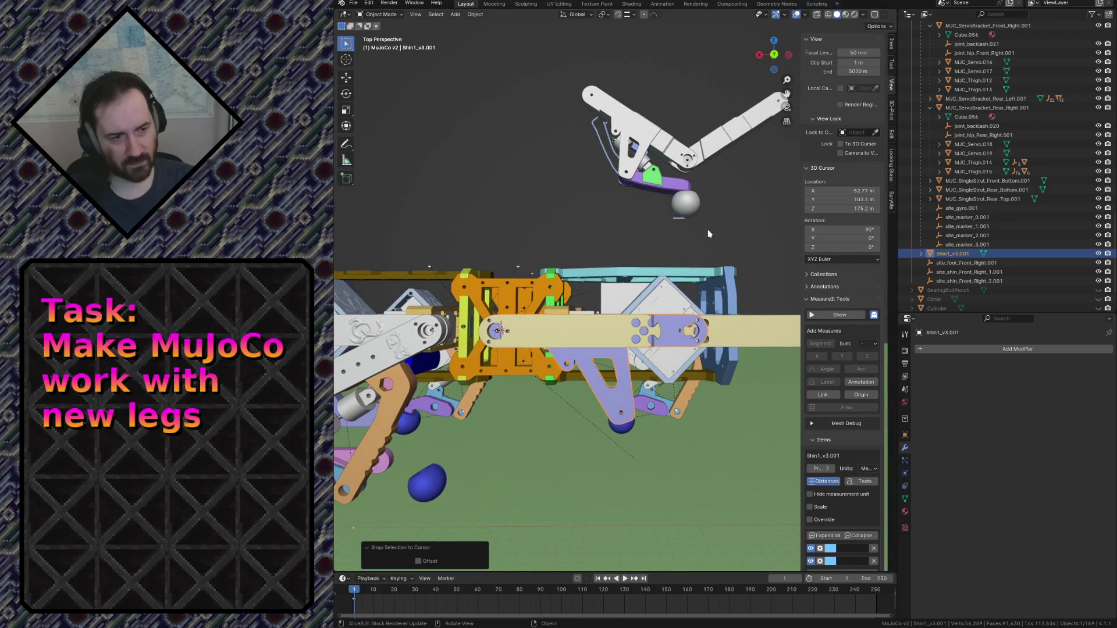
key("KP_1")
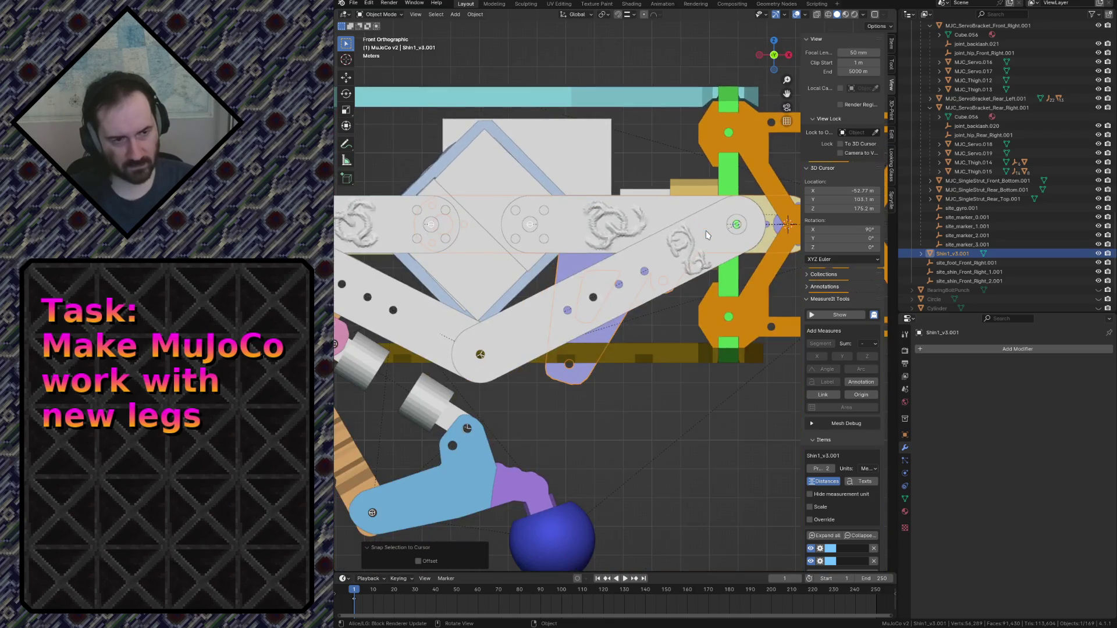
key("ctrl+KP_1")
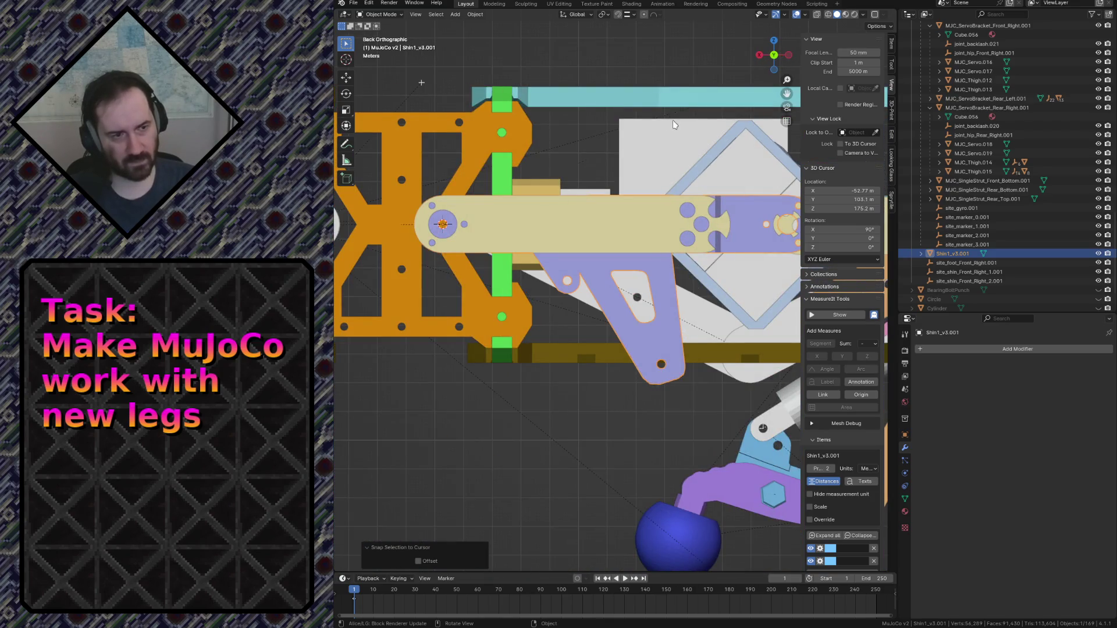
Rotate the shin 32.3° about its joint and inspect it in wireframe shading.
key("r")
left_click(653, 254)
key("z")
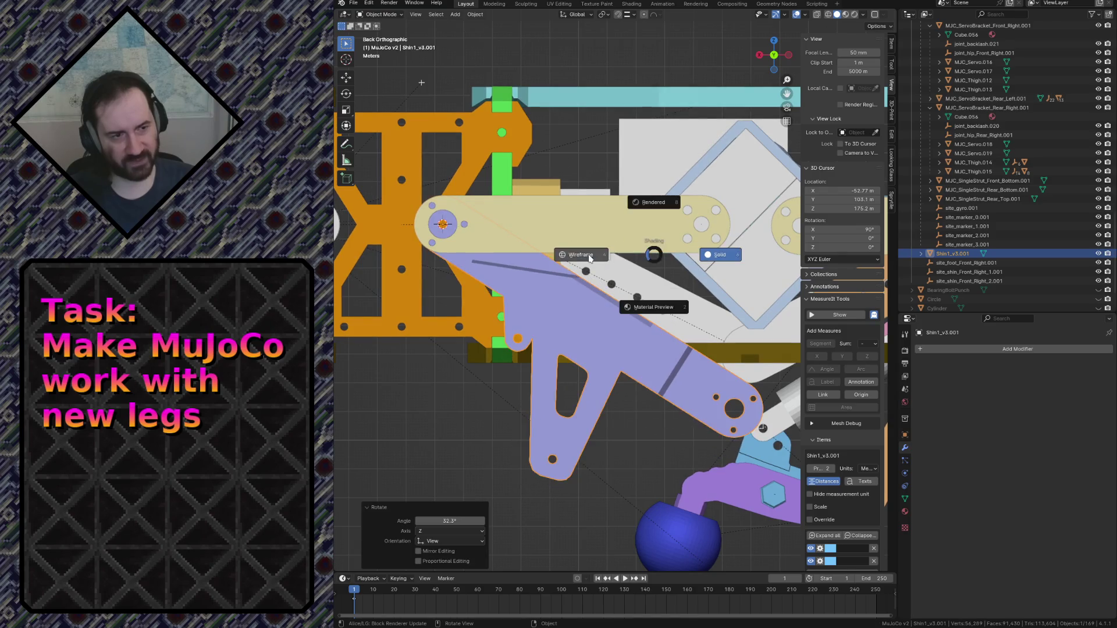
left_click(590, 258)
key("r")
key("Return")
key("shift+grave")
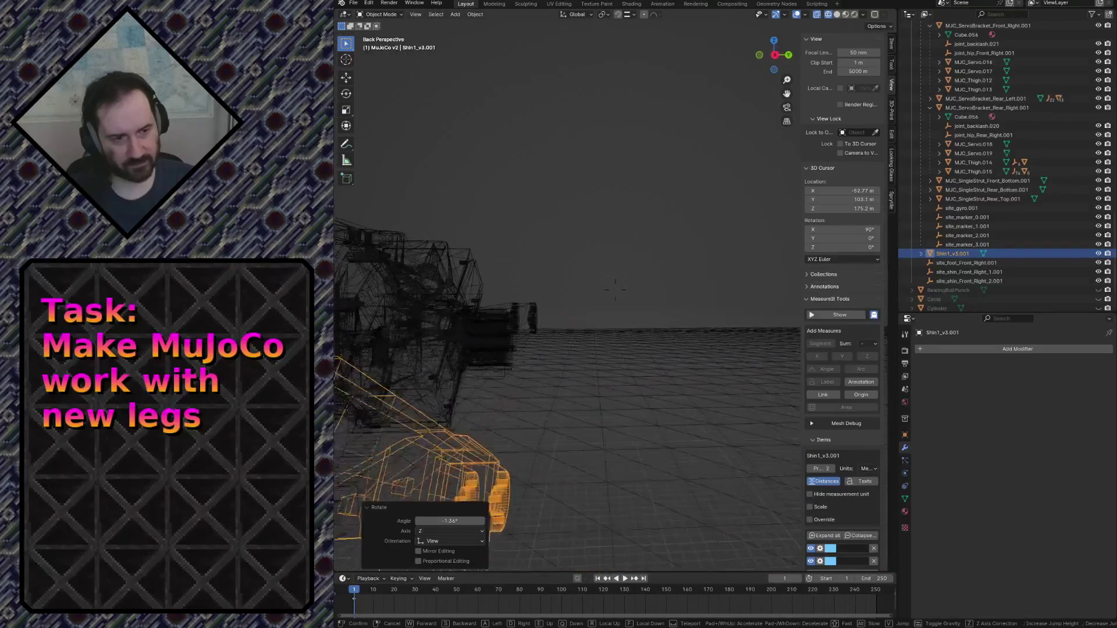
key("w")
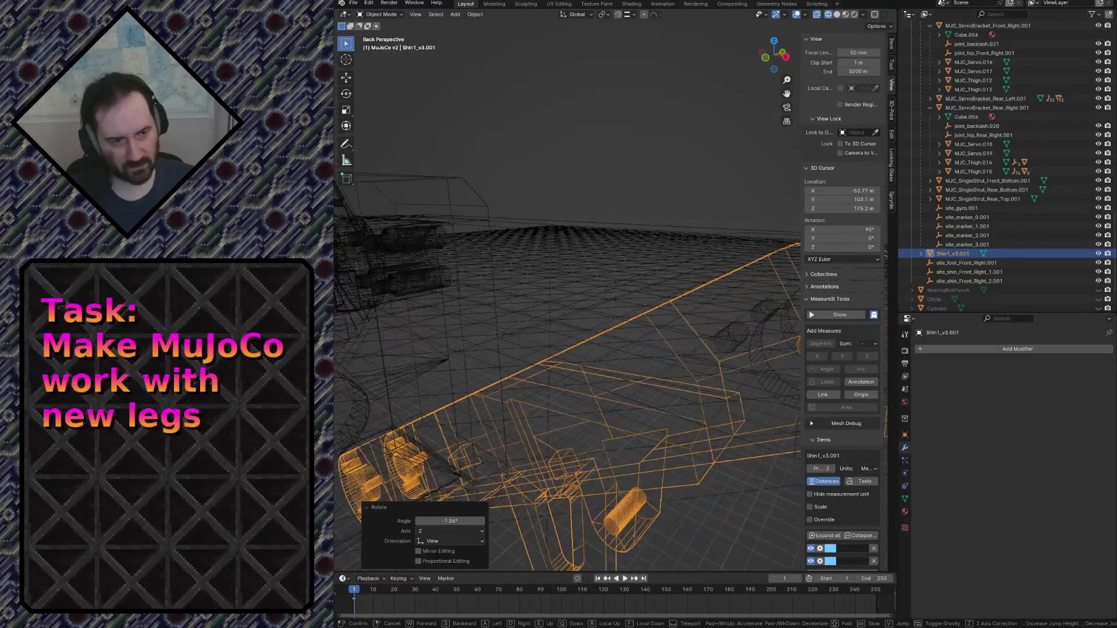
left_click(543, 315)
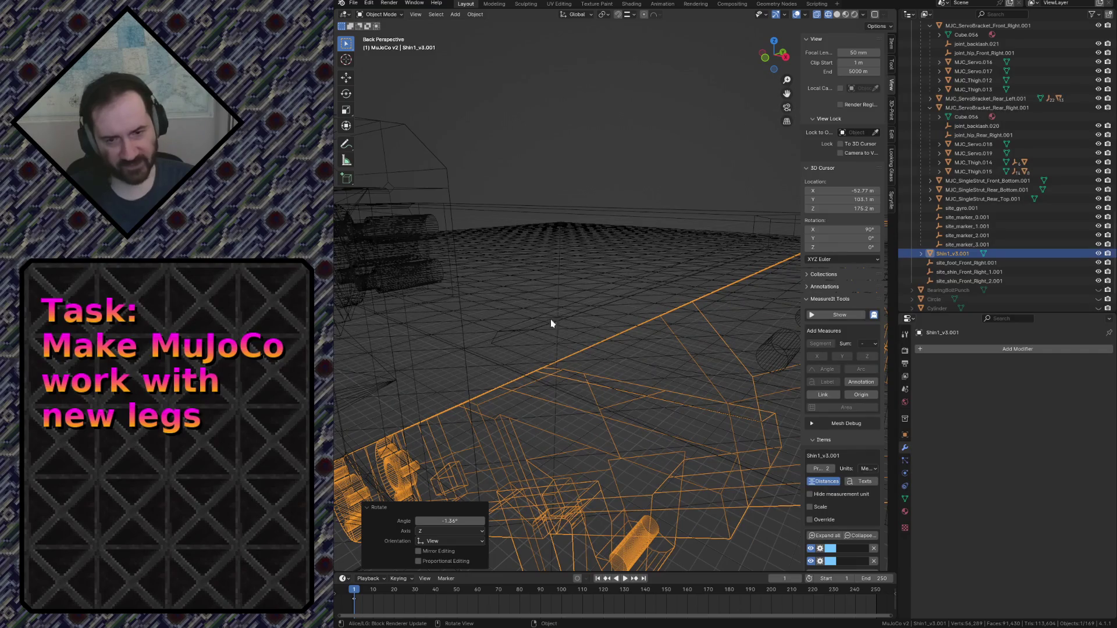
Tilt the shin 7.01° about Y, return to solid shading, and check back and side views.
key("r")
key("y")
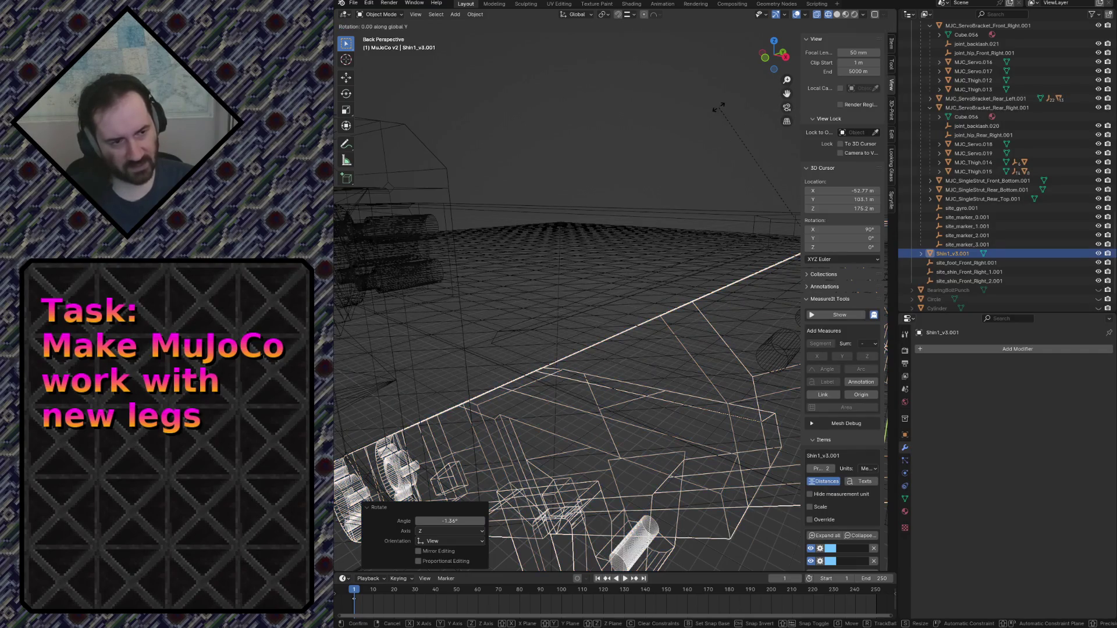
left_click(758, 103)
mouse_move(758, 102)
middle_mouse_down()
mouse_move(698, 119)
mouse_move(758, 102)
middle_mouse_up()
key("z")
left_click(720, 100)
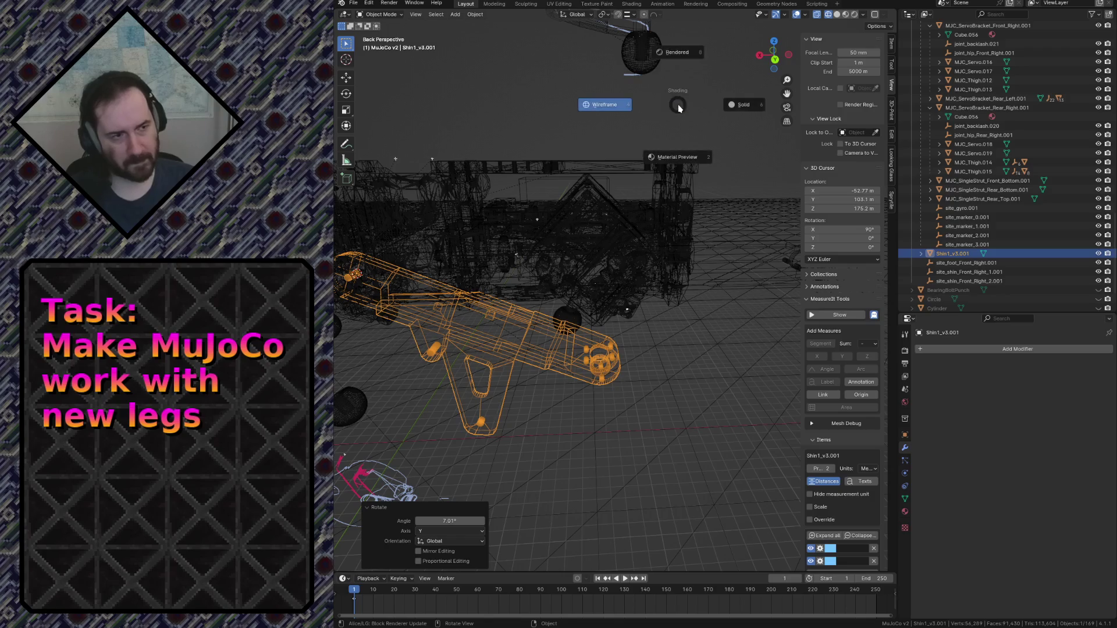
left_click(727, 116)
key("KP_5")
key("KP_3")
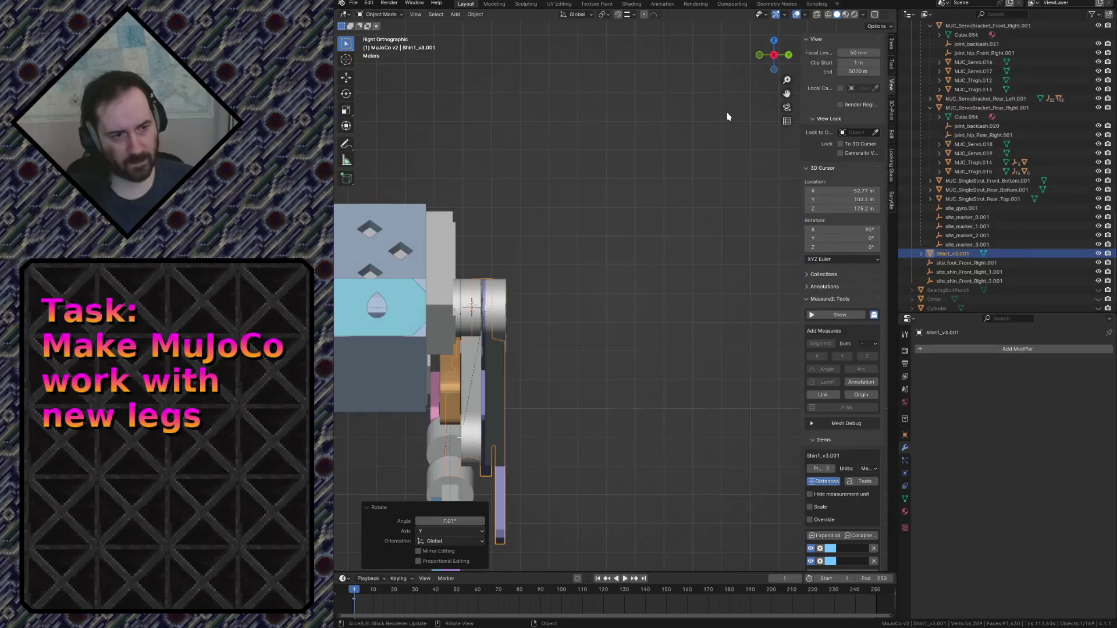
key("ctrl+KP_1")
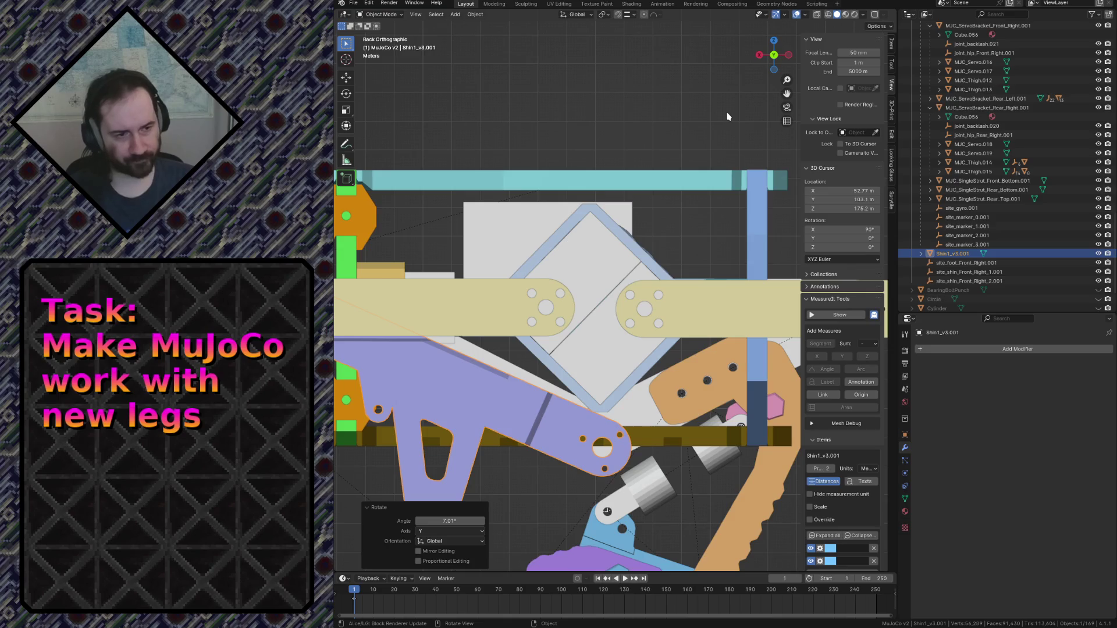
scroll(727, 116, "down", 5)
scroll(755, 159, "up", 3)
Rotate the shin 5.78° about its joint to line up with the MuJoCo shin.
key("r")
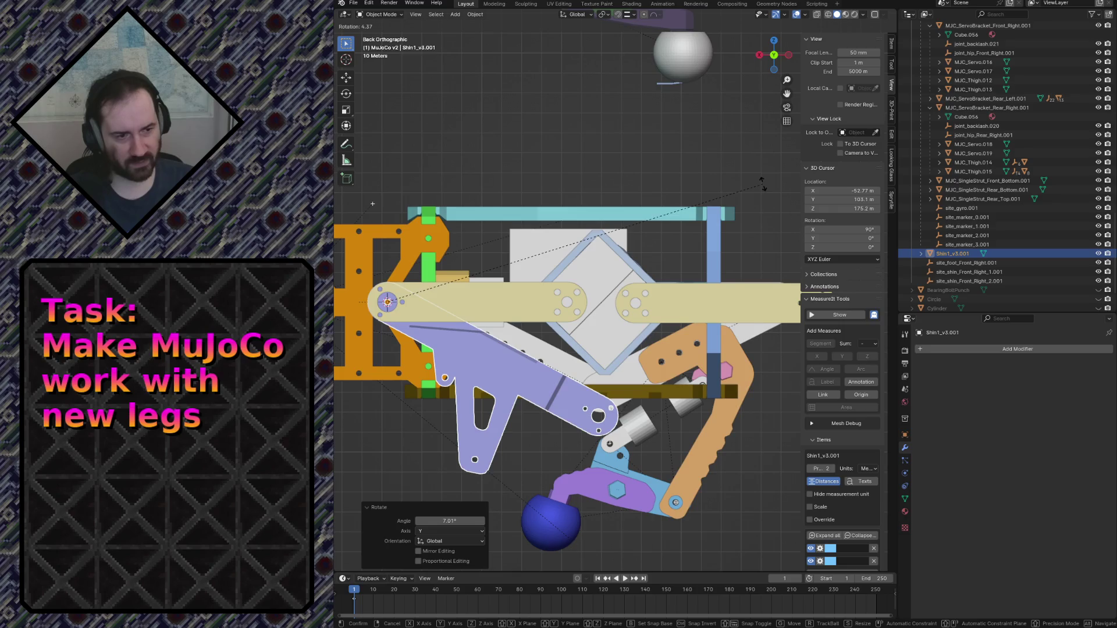
left_click(767, 183)
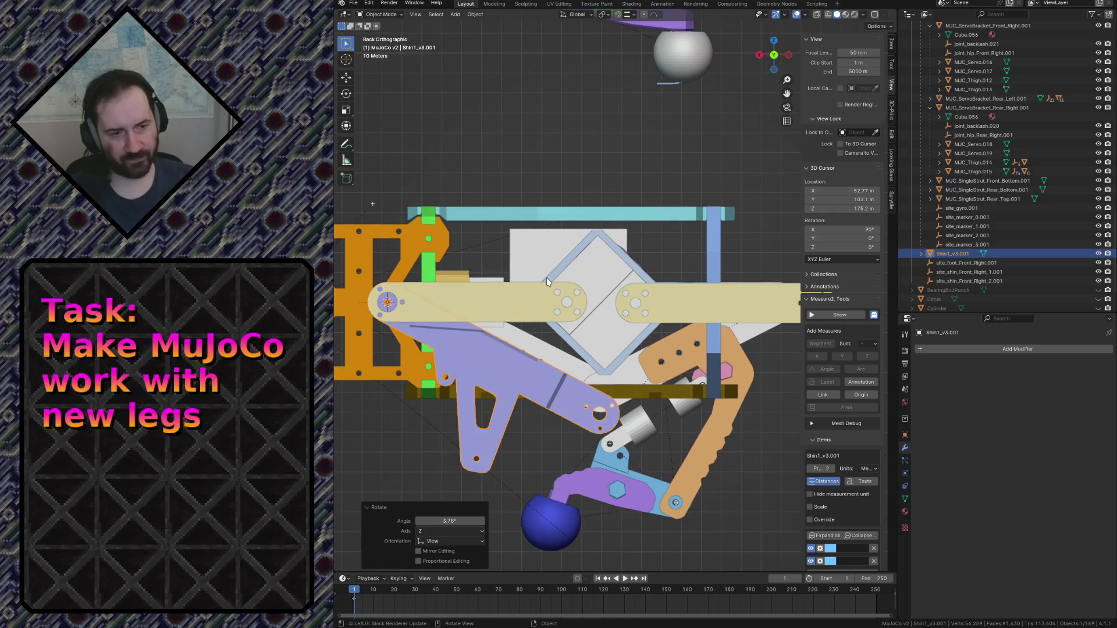
key("shift+grave")
Fly in close to the mirrored shin, then back out to see the whole wheel.
key("w")
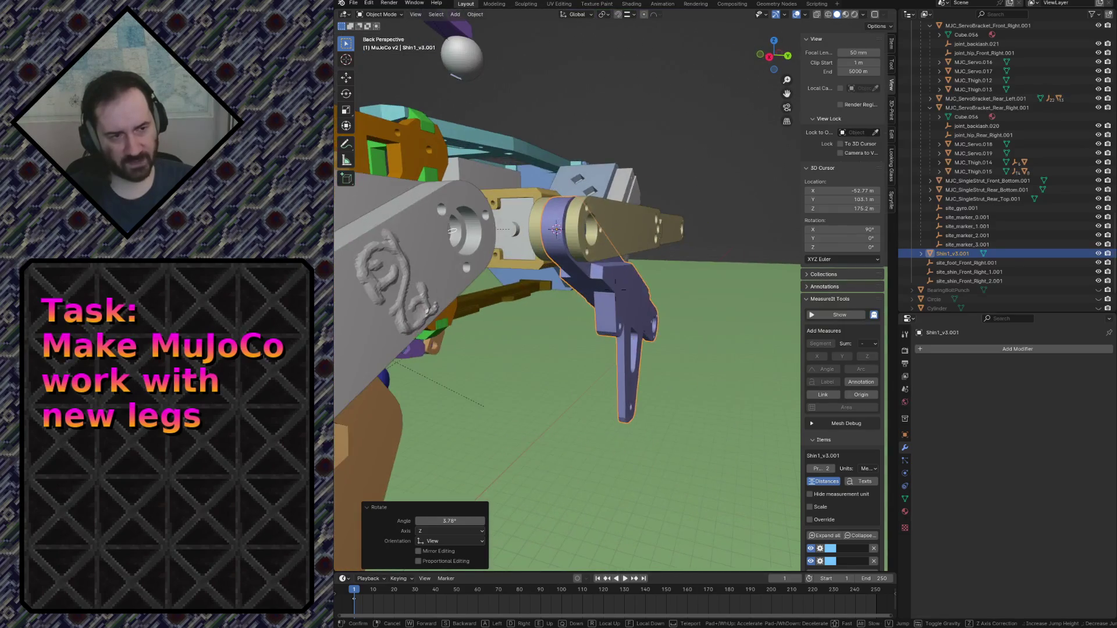
key("w")
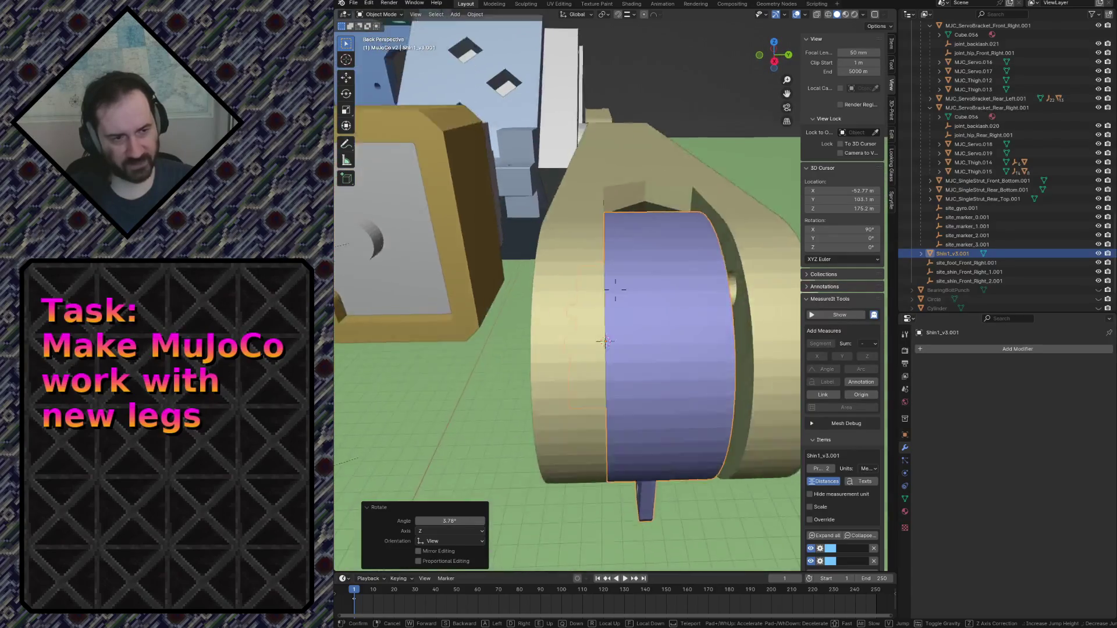
key("s")
key("w")
key("s")
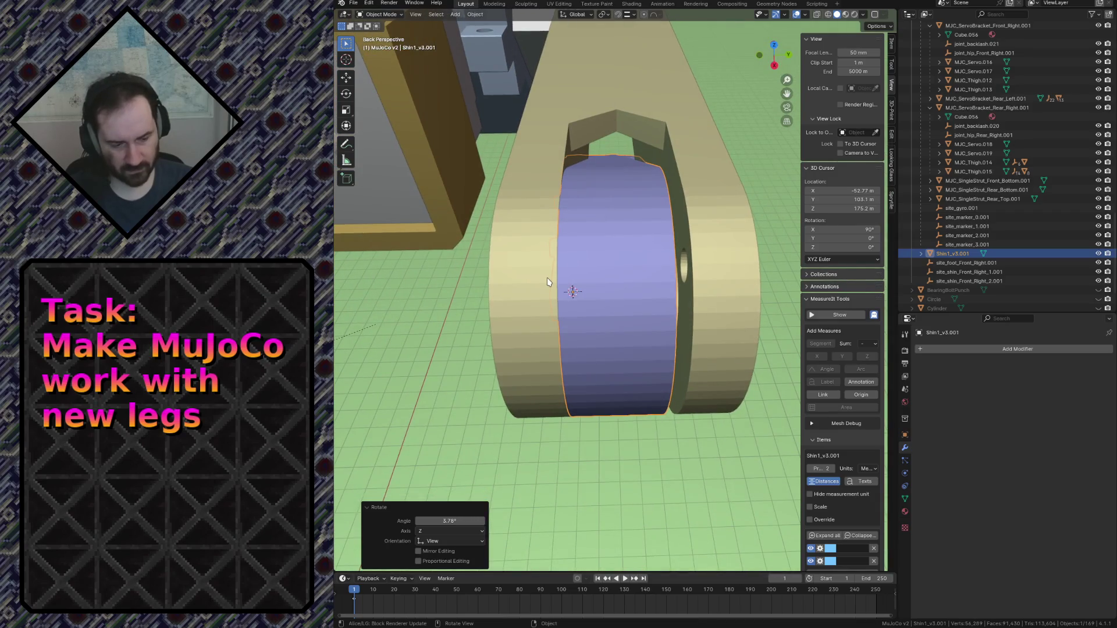
In top orthographic view, move Shin1_v3.001 0.5 m along Y, in line with the thigh joint.
key("KP_7")
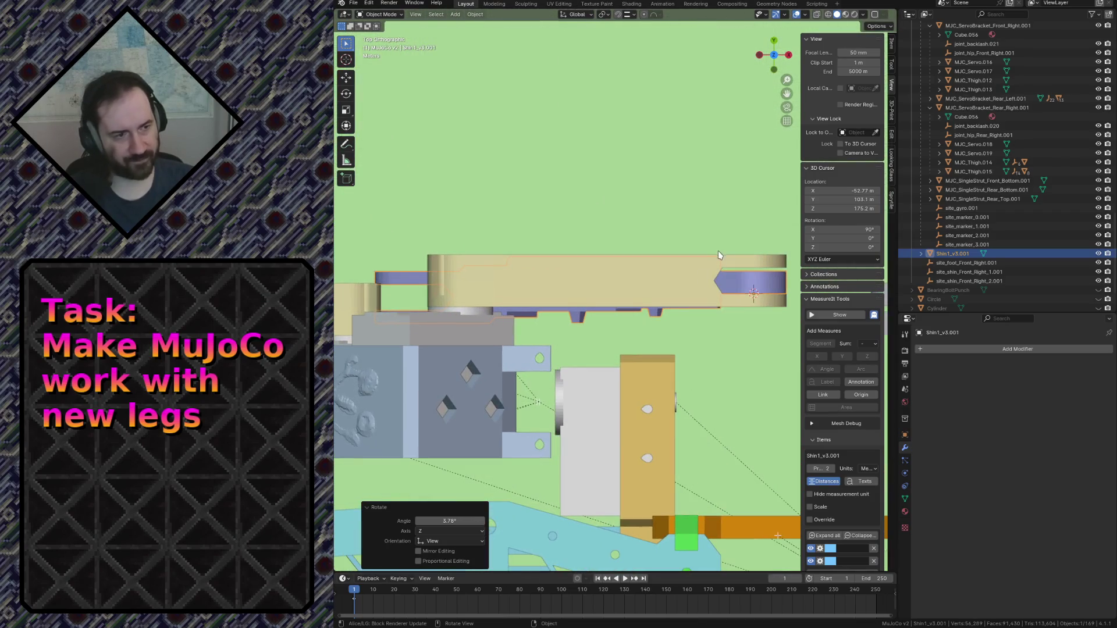
scroll(547, 282, "up", 4)
mouse_move(547, 282)
middle_mouse_down("shift")
mouse_move(418, 210)
mouse_move(484, 254)
middle_mouse_up("shift")
scroll(530, 225, "up", 3)
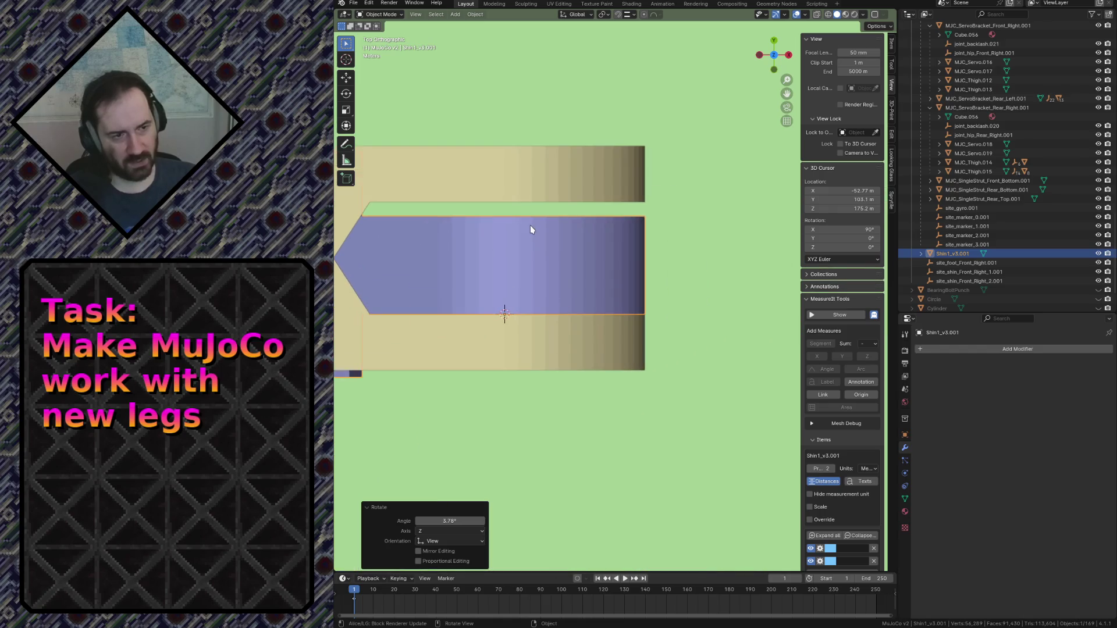
key("r")
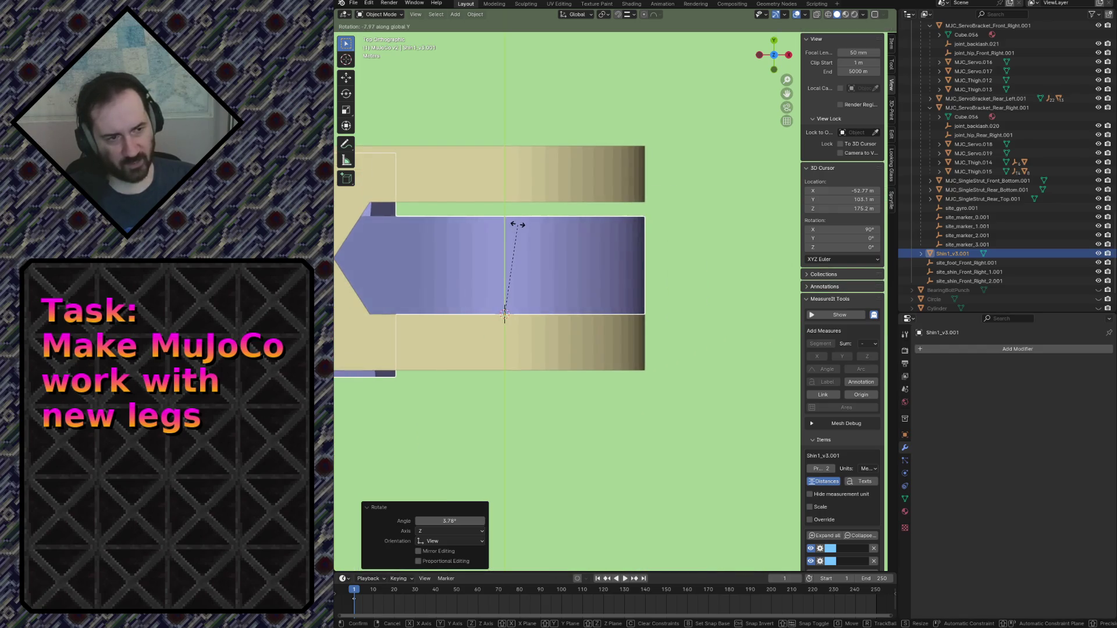
key("Escape")
key("ctrl+z")
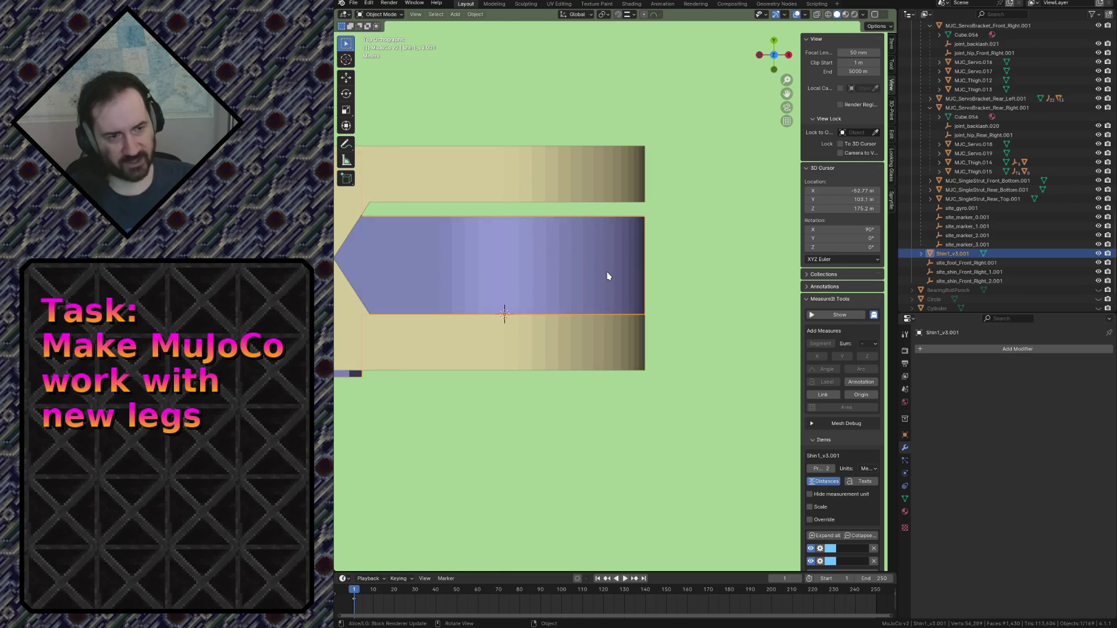
key("g")
key("z")
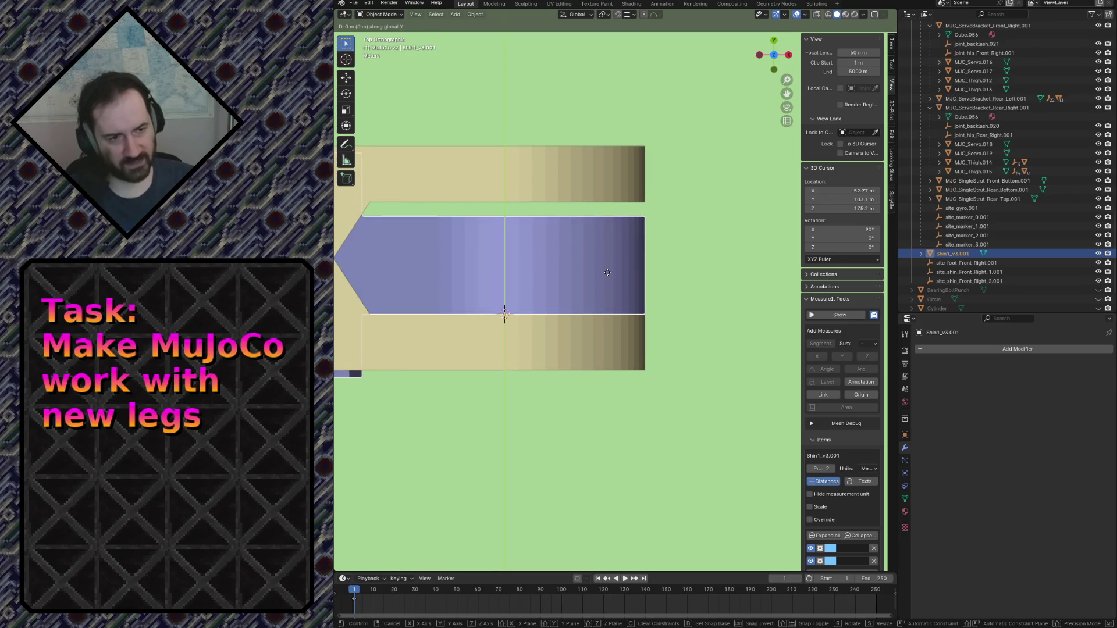
left_click(612, 267)
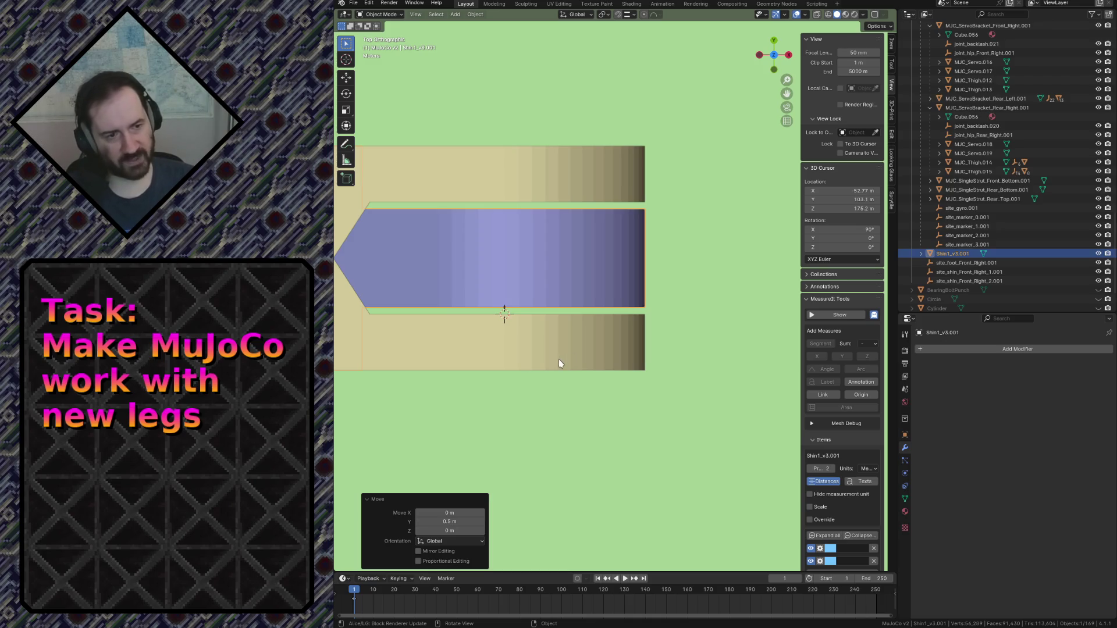
Fly alongside the shin to inspect the purple joint cylinder and the whole robot.
key("shift+grave")
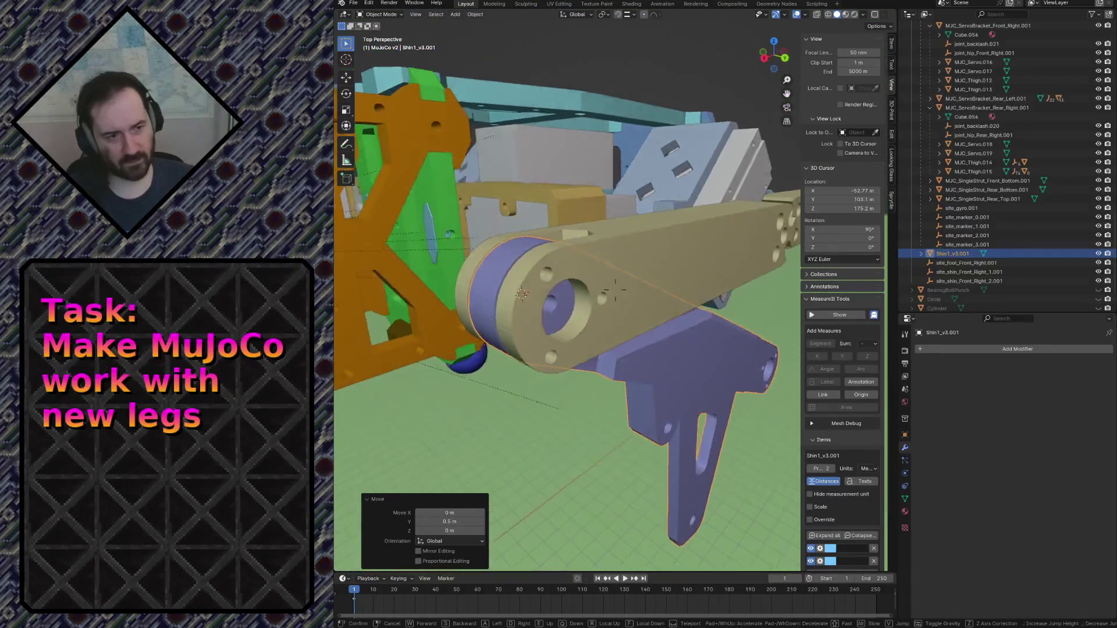
key("w")
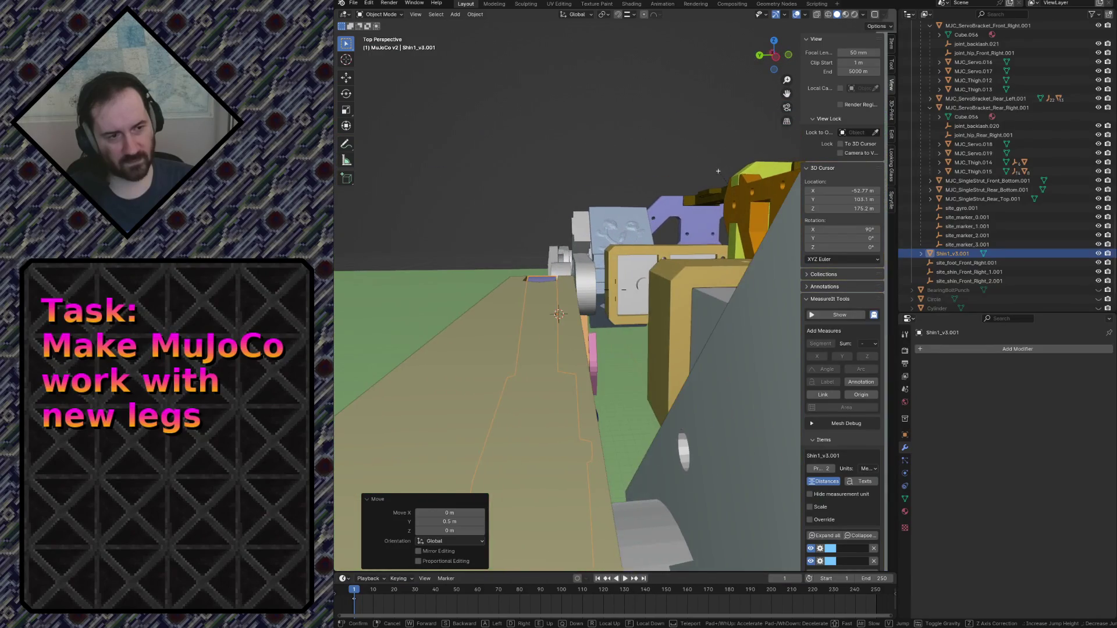
key("w")
key("w")
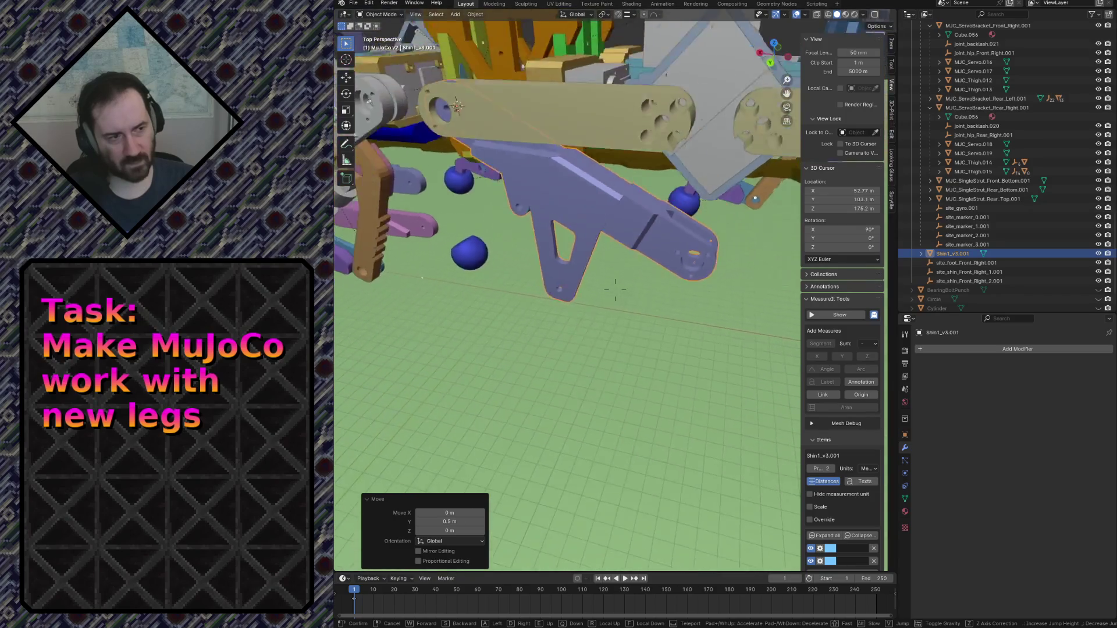
key("s")
key("Return")
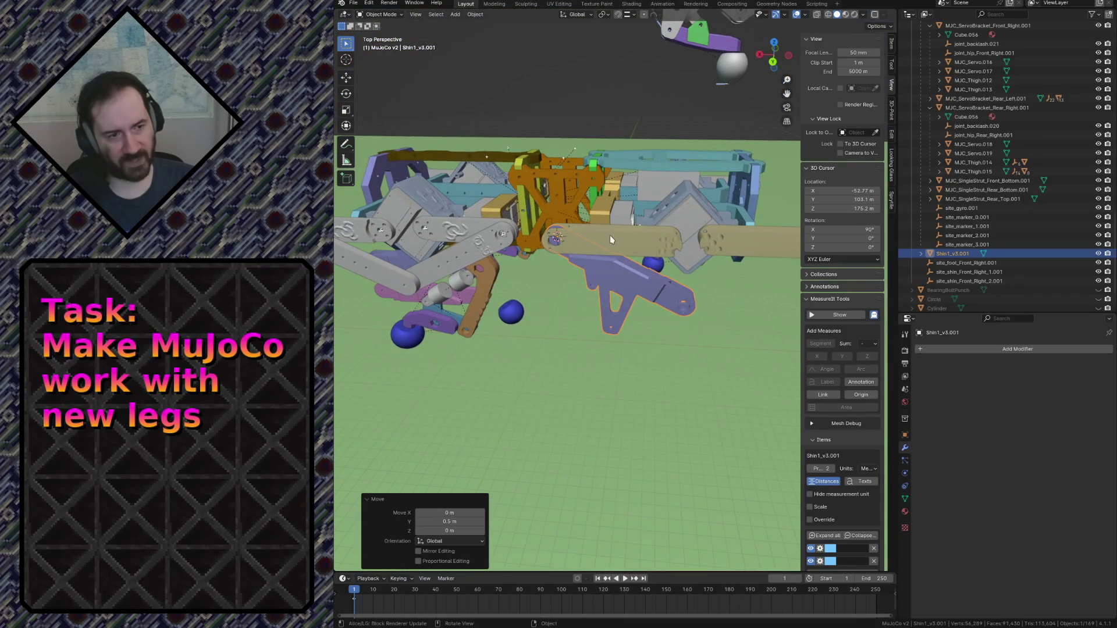
Parent the shin to thigh MJC_Thigh.012 with Object (Keep Transform).
left_click(611, 239)
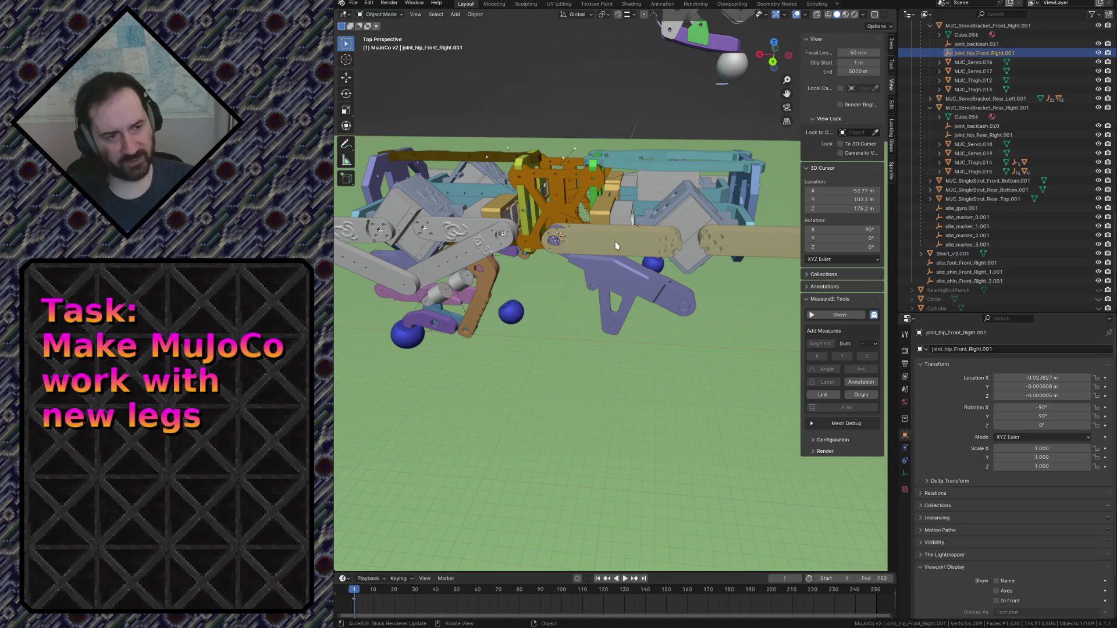
left_click(616, 241)
key("ctrl+p")
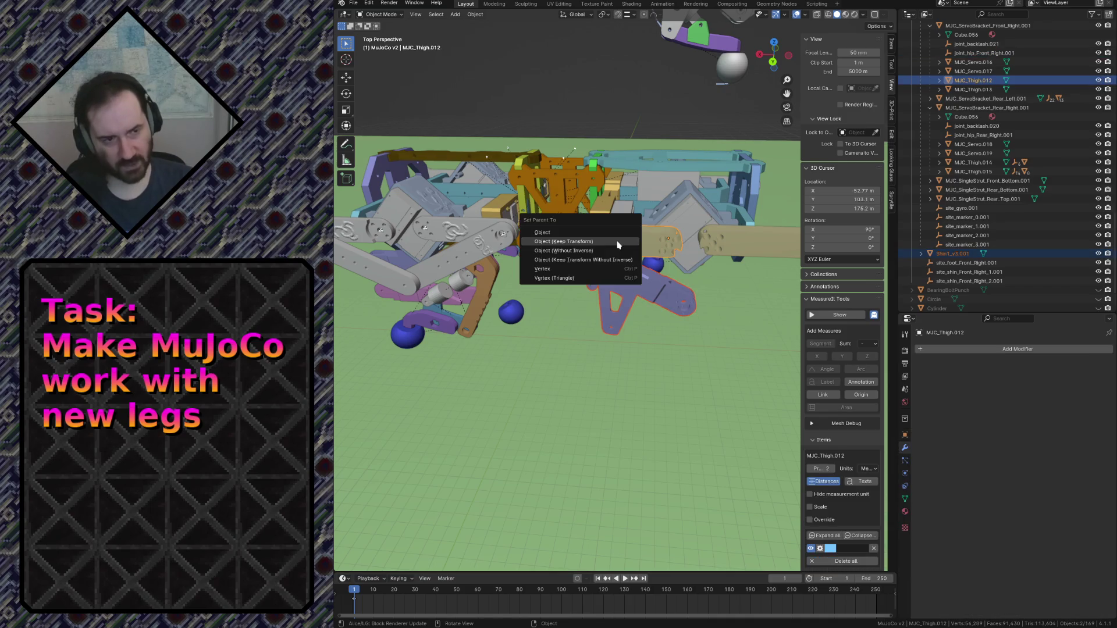
left_click(618, 241)
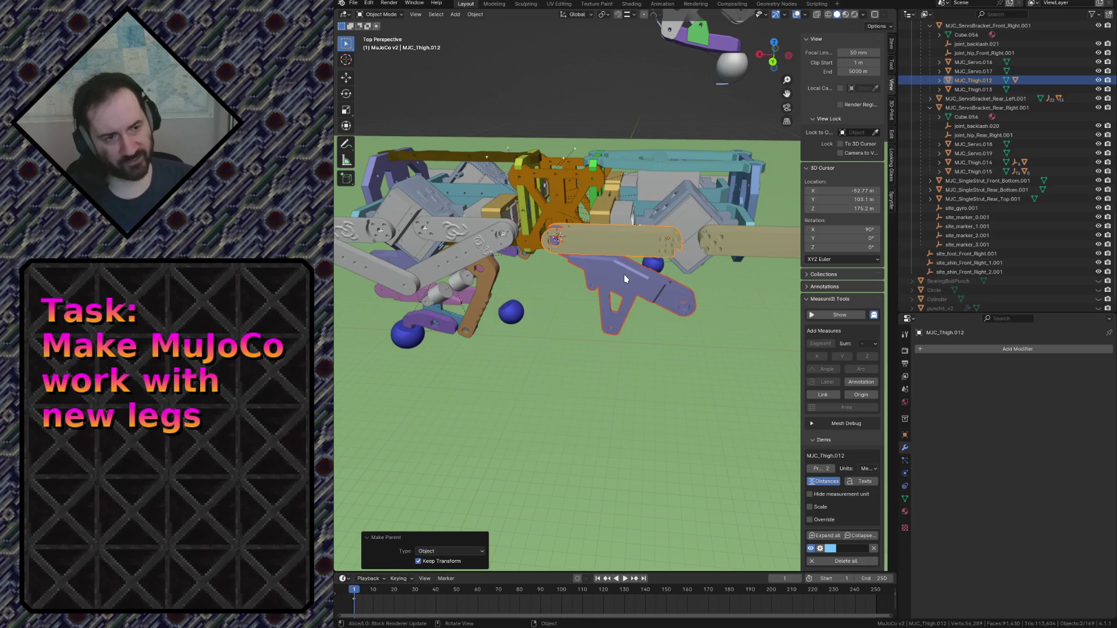
Rename Shin1_v3.001 to MJC_Shin1.012 in the Outliner under MJC_Thigh.012.
left_click(369, 267)
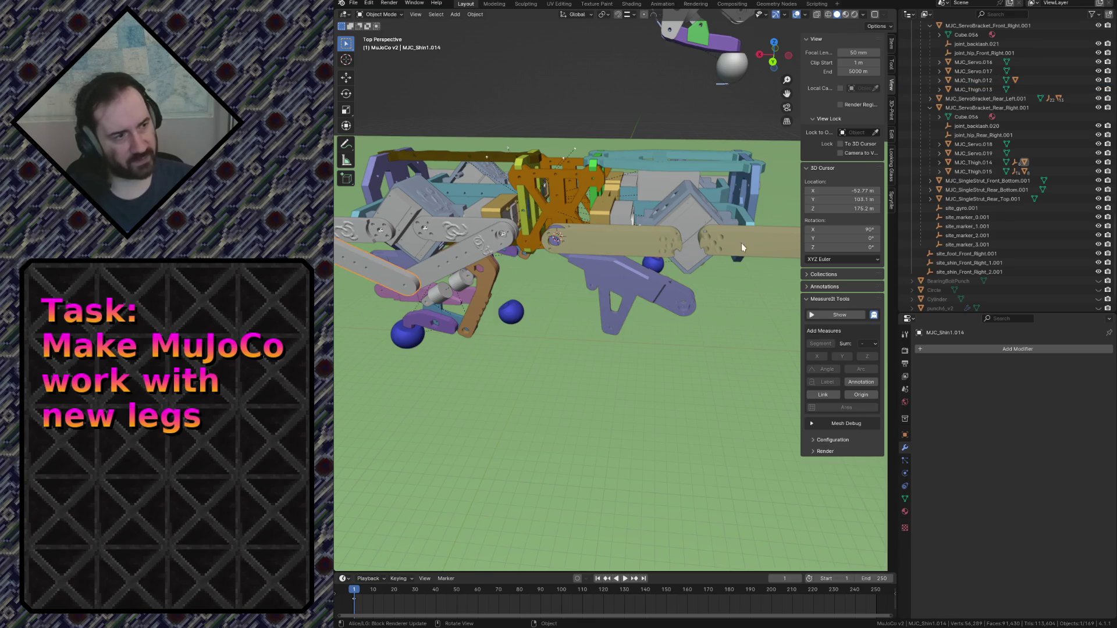
left_click(939, 162)
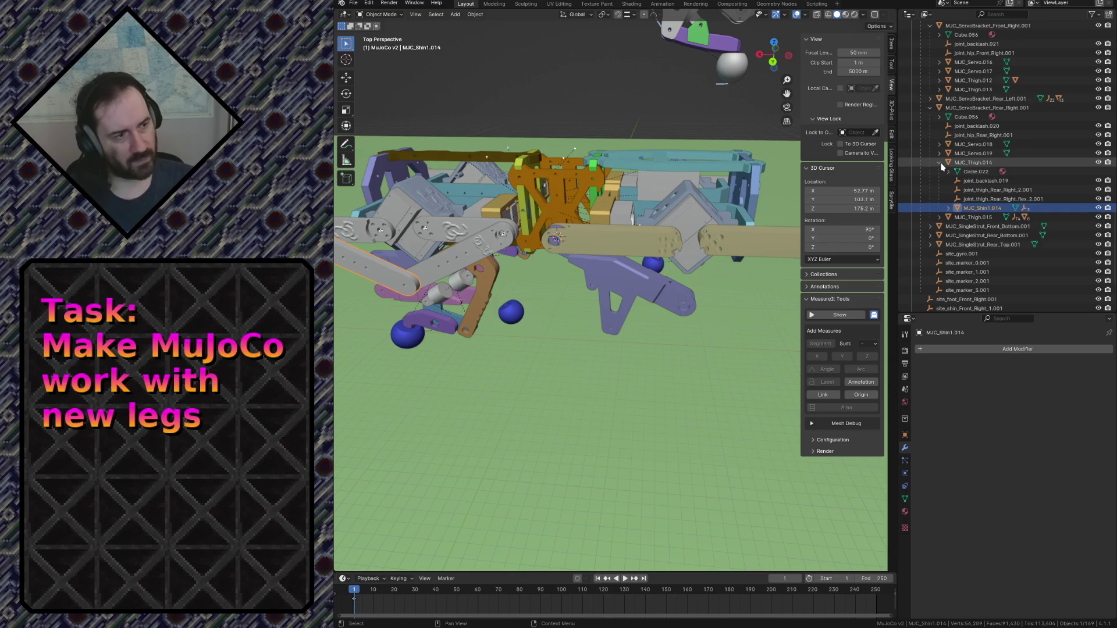
left_click(596, 278)
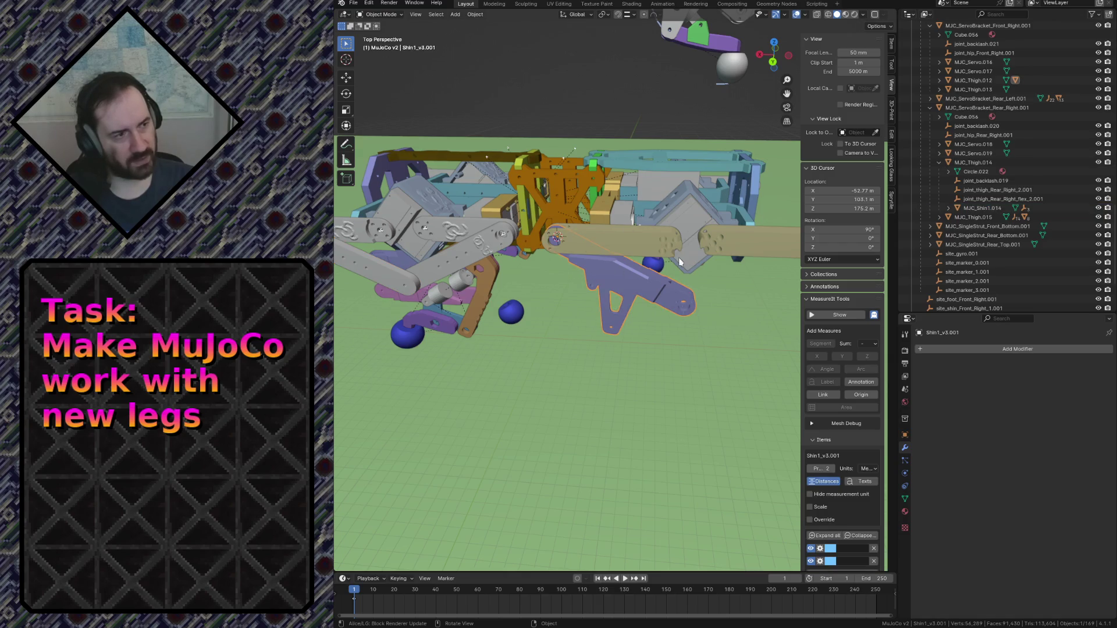
left_click(939, 81)
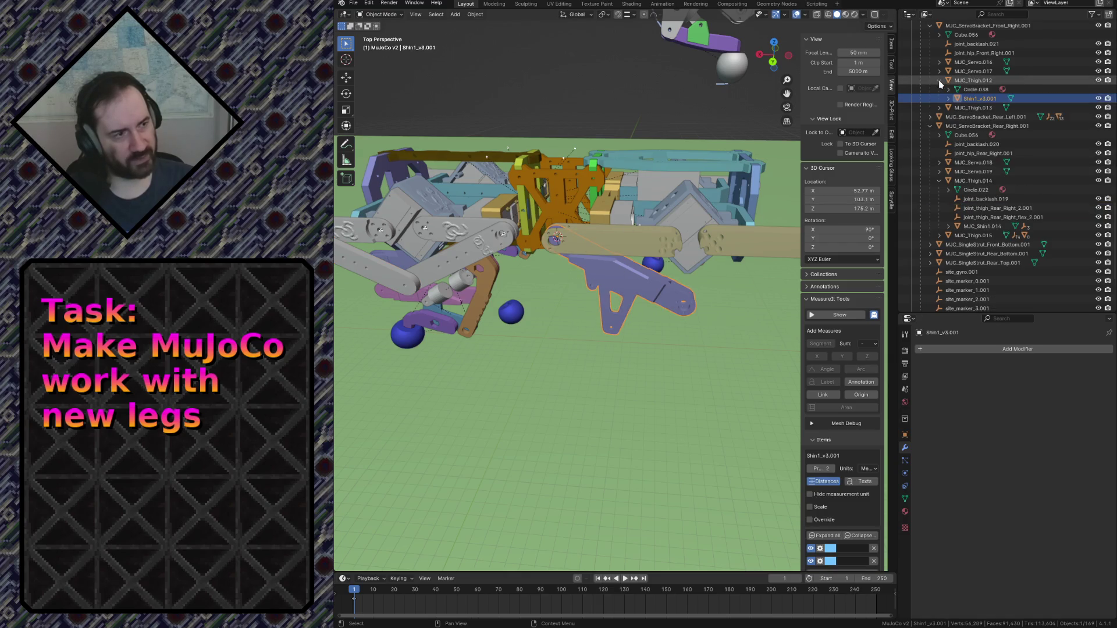
double_click(977, 99)
scroll(977, 99, "up", 3)
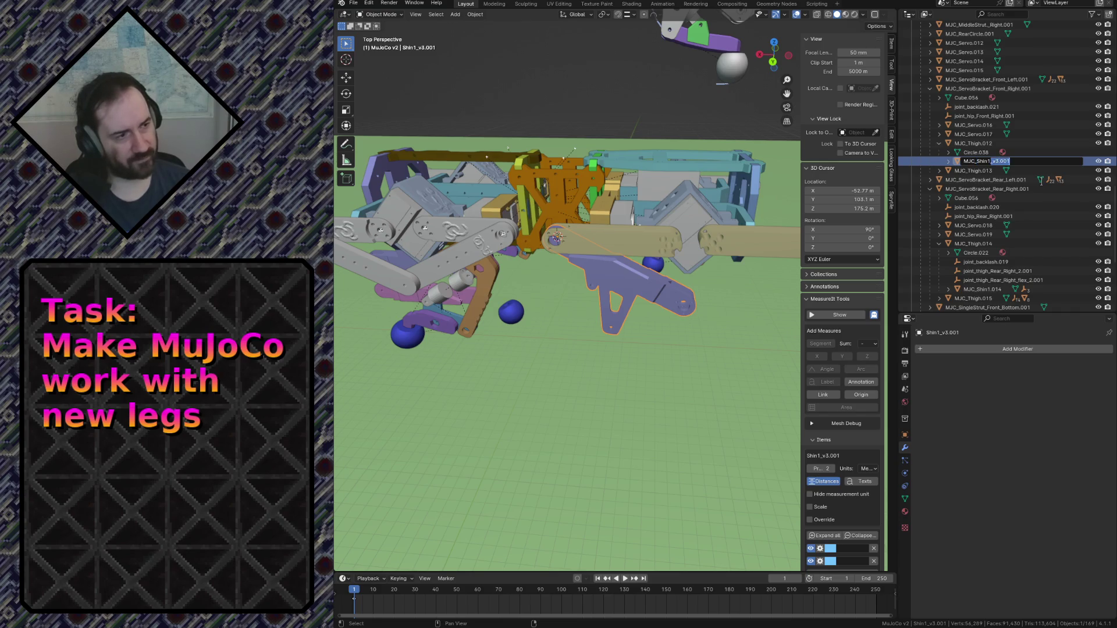
key("BackSpace")
key("Return")
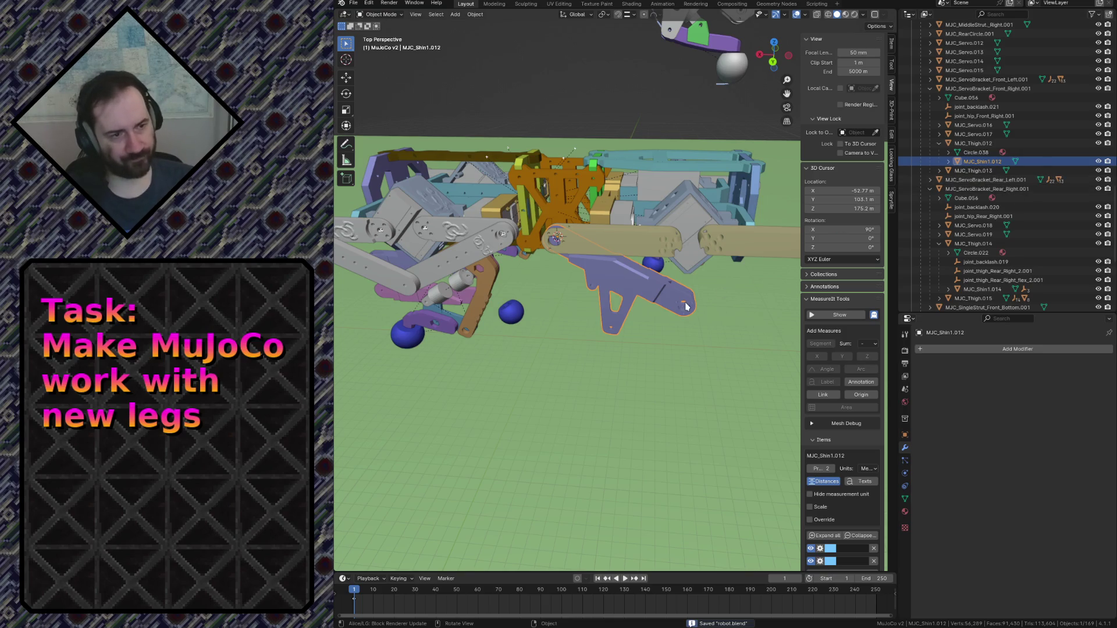
key("shift+grave")
Fly around the robot for close views of the shin and leg parts.
key("w")
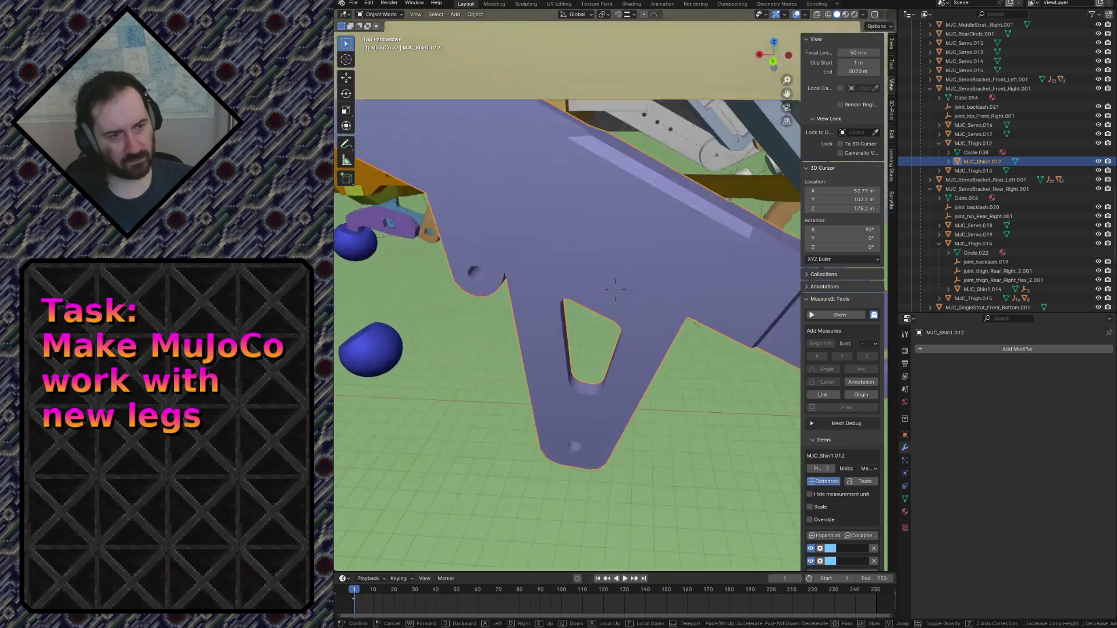
key("s")
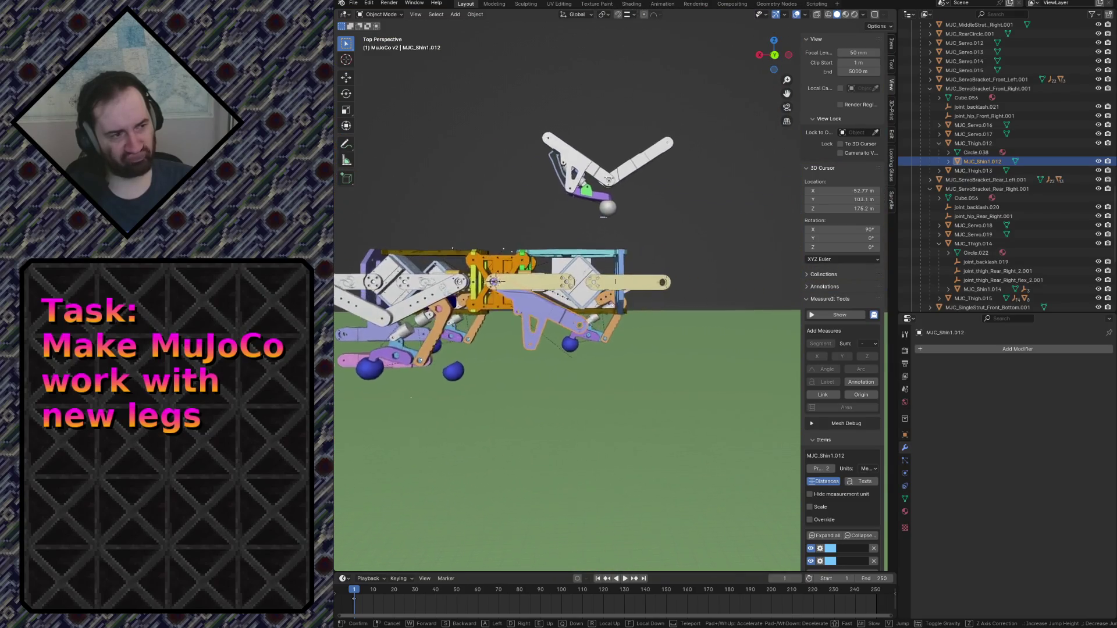
key("w")
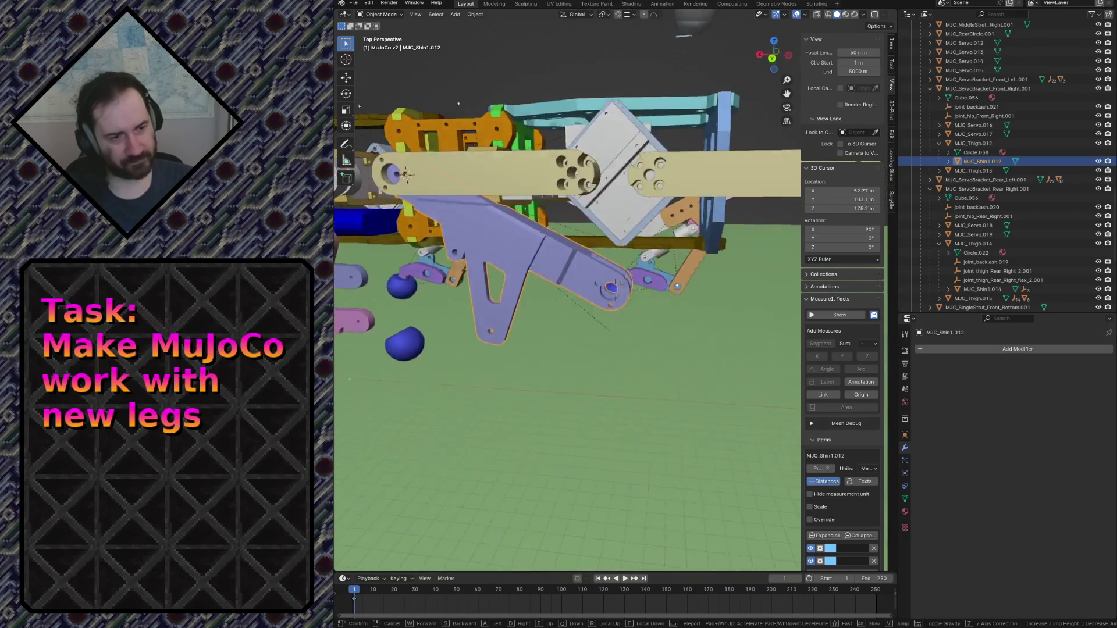
key("s")
key("w")
key("s")
key("w")
key("s")
left_click(638, 307)
Duplicate Shin2_v3 in place and apply its Boolean, Boolean.001, .002 and .003 modifiers.
left_click(569, 316)
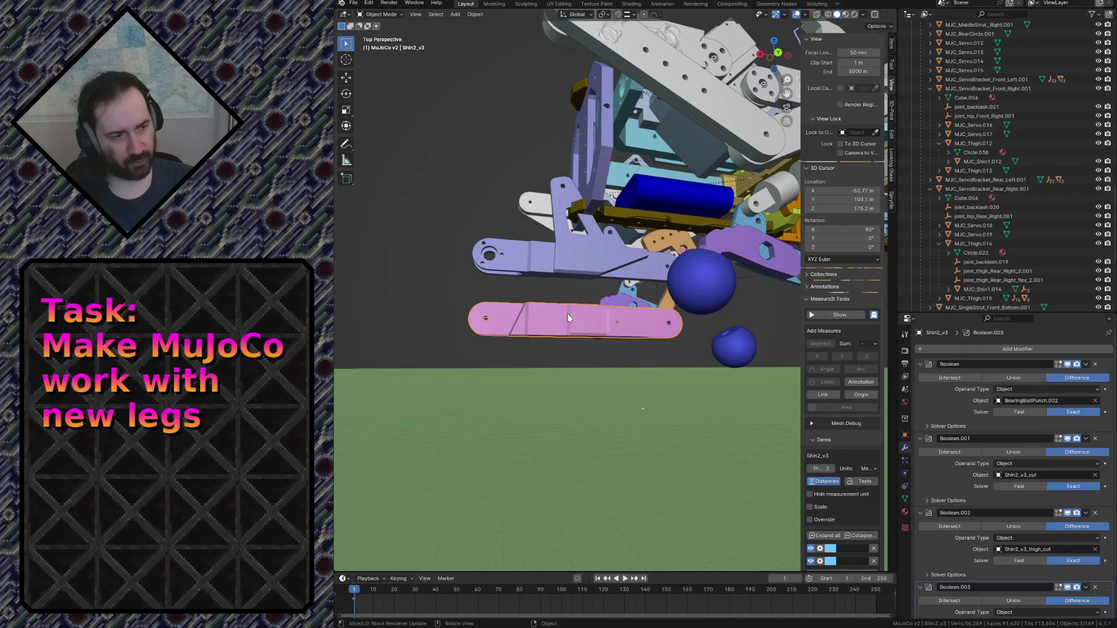
key("shift+d")
key("Escape")
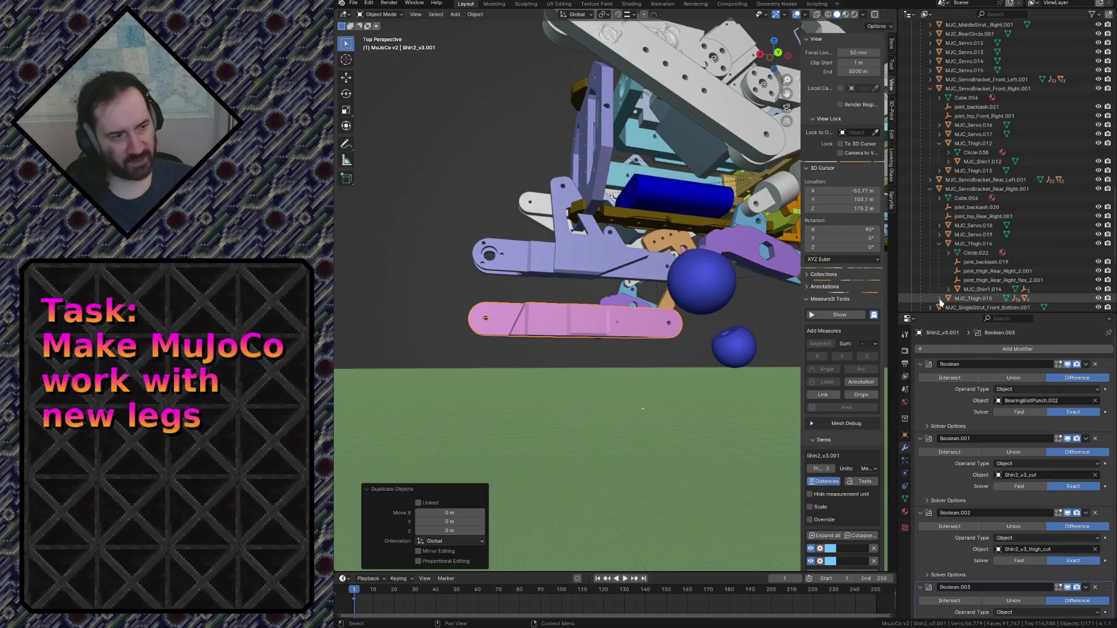
middle_click_drag(554, 347, 633, 353)
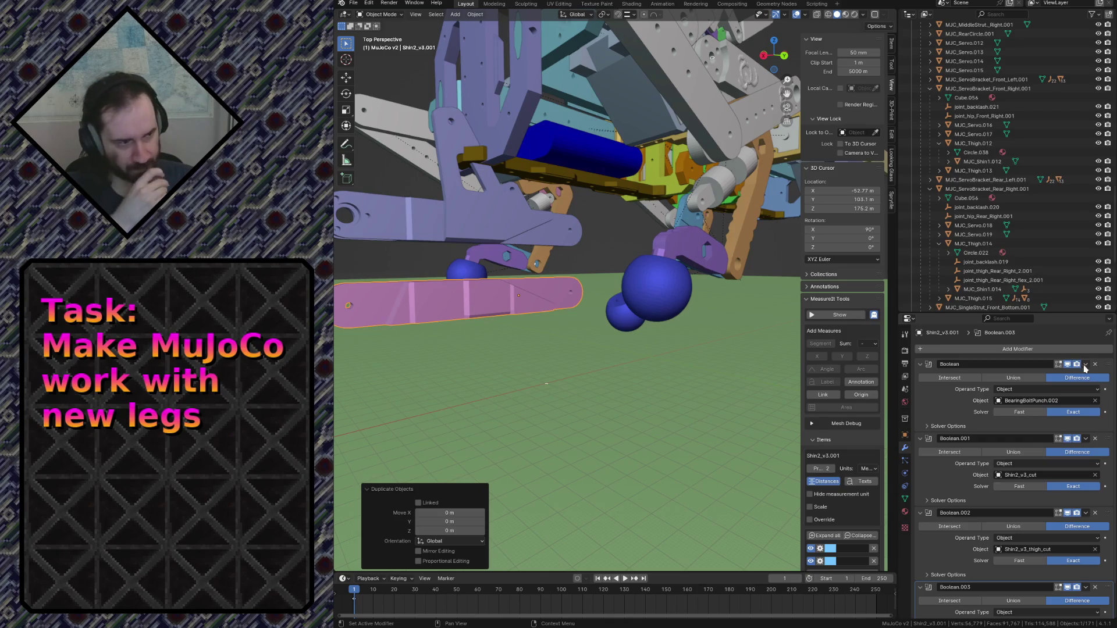
left_click(1043, 375)
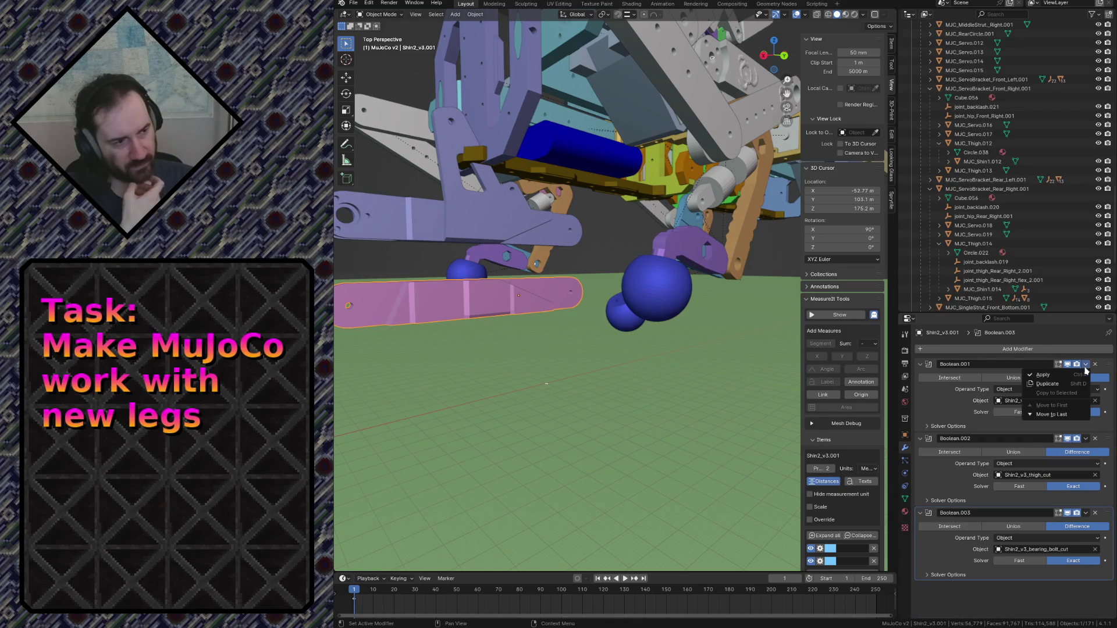
left_click(1070, 376)
left_click(1074, 376)
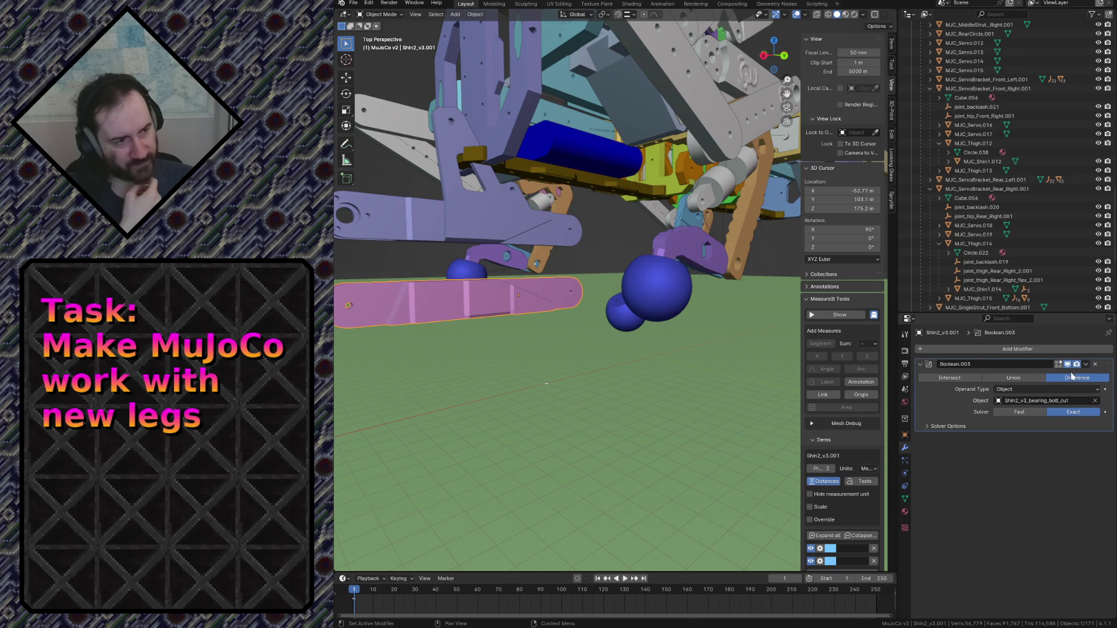
left_click(1044, 375)
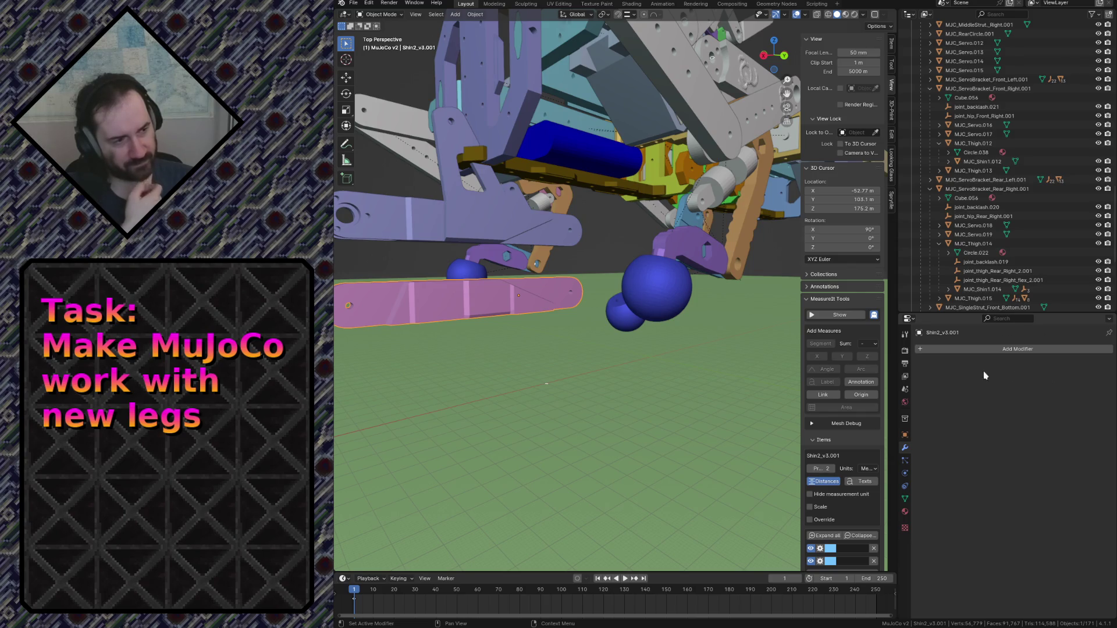
Move the shin copy Shin2_v3.001 along Y.
mouse_move(527, 337)
middle_mouse_down()
mouse_move(523, 407)
mouse_move(512, 372)
middle_mouse_up()
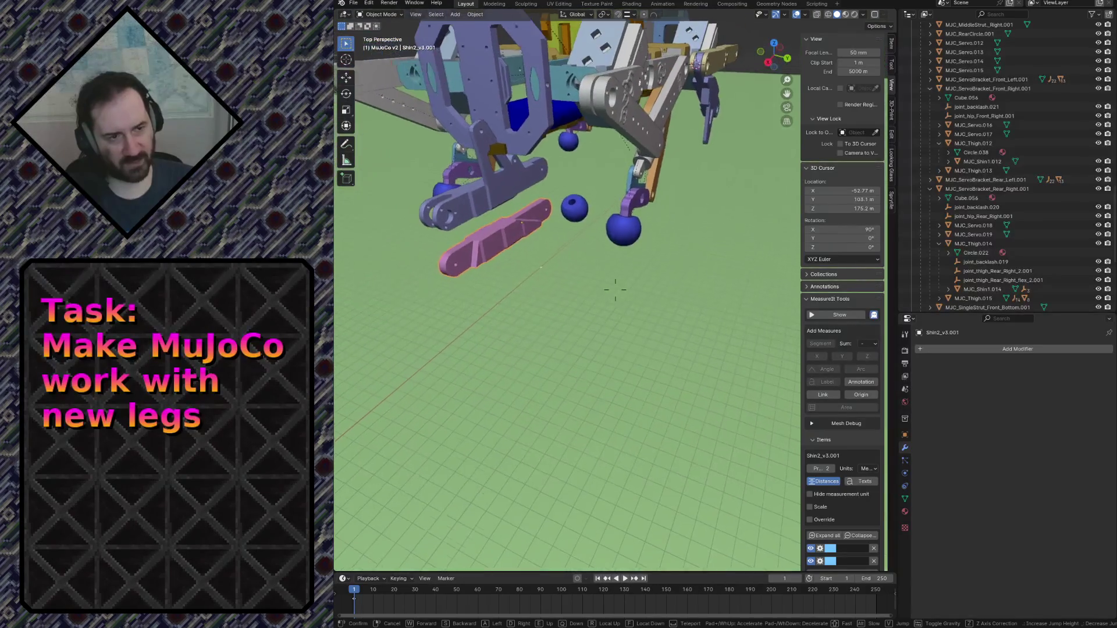
key("g")
key("y")
left_click(683, 347)
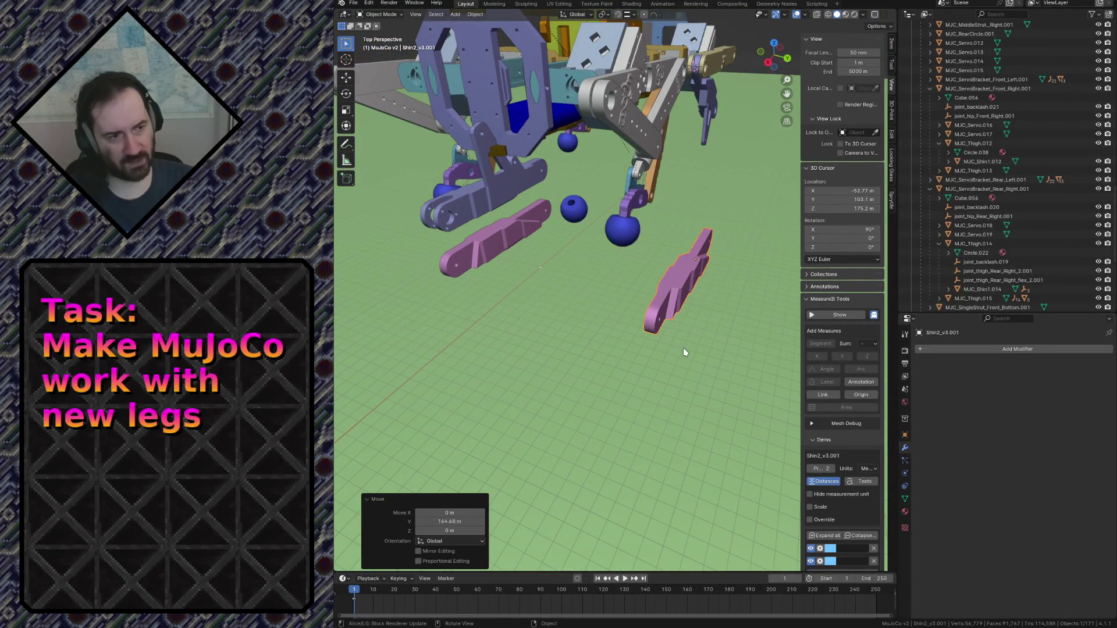
Toggle Outliner visibility of Shin1_v3, Shin2_v3 and the Shin2_v3.001 copy.
scroll(1015, 139, "up", 15)
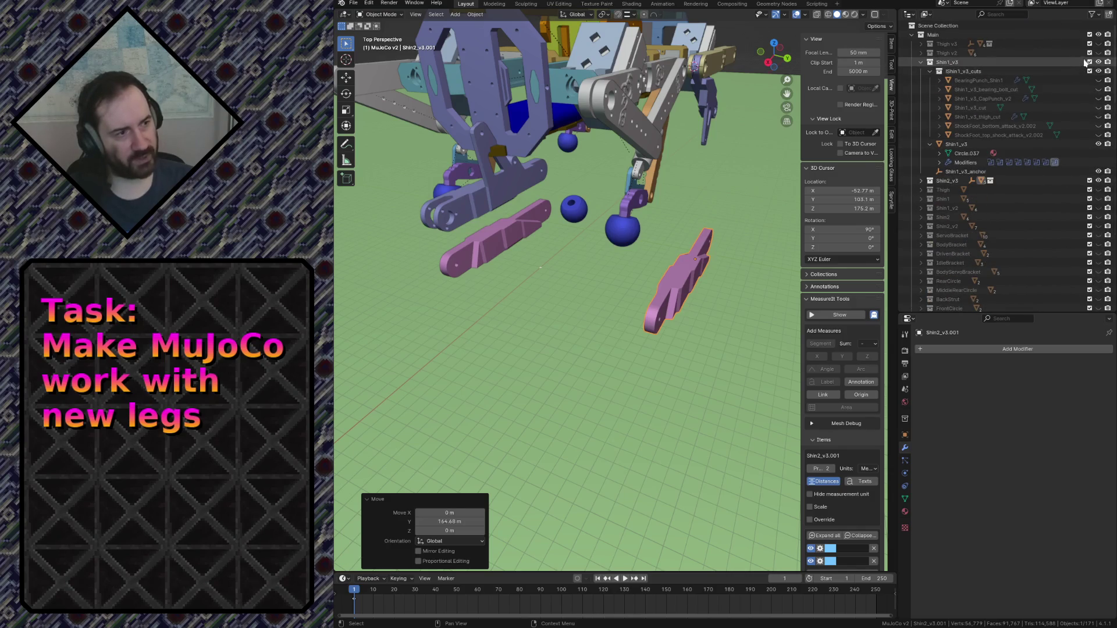
left_click(1099, 63)
left_click(1099, 180)
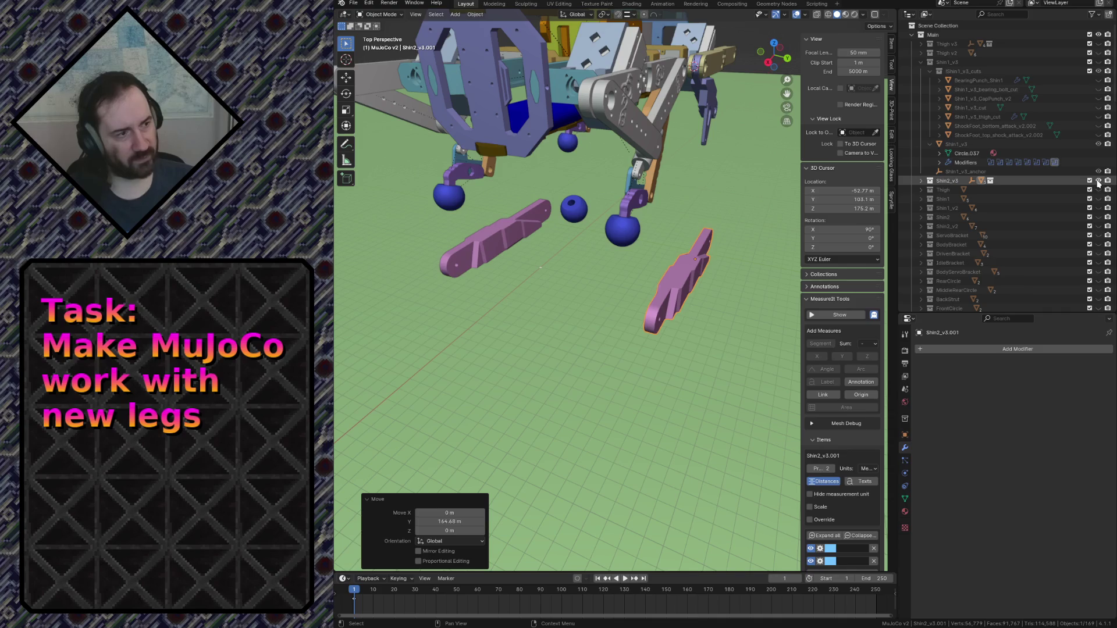
left_click(921, 62)
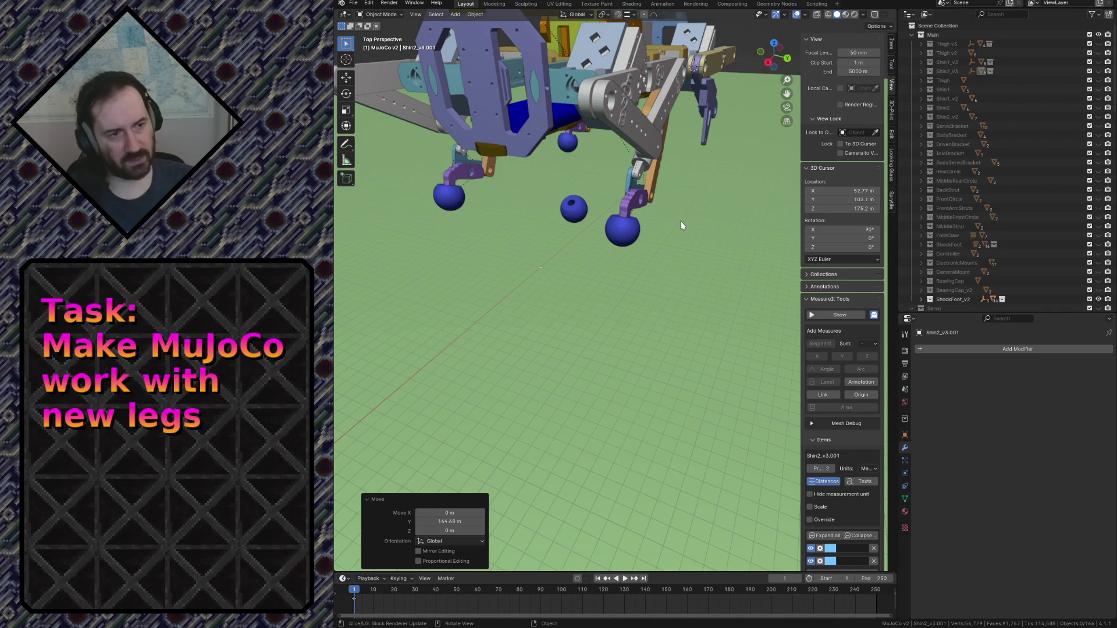
left_click(921, 71)
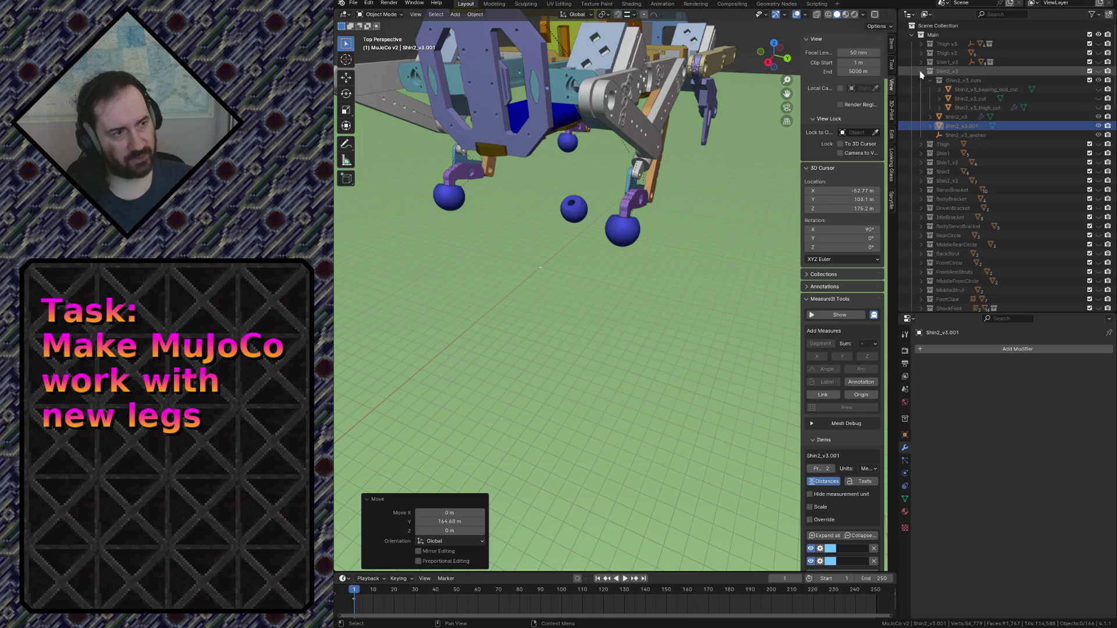
left_click(1099, 126)
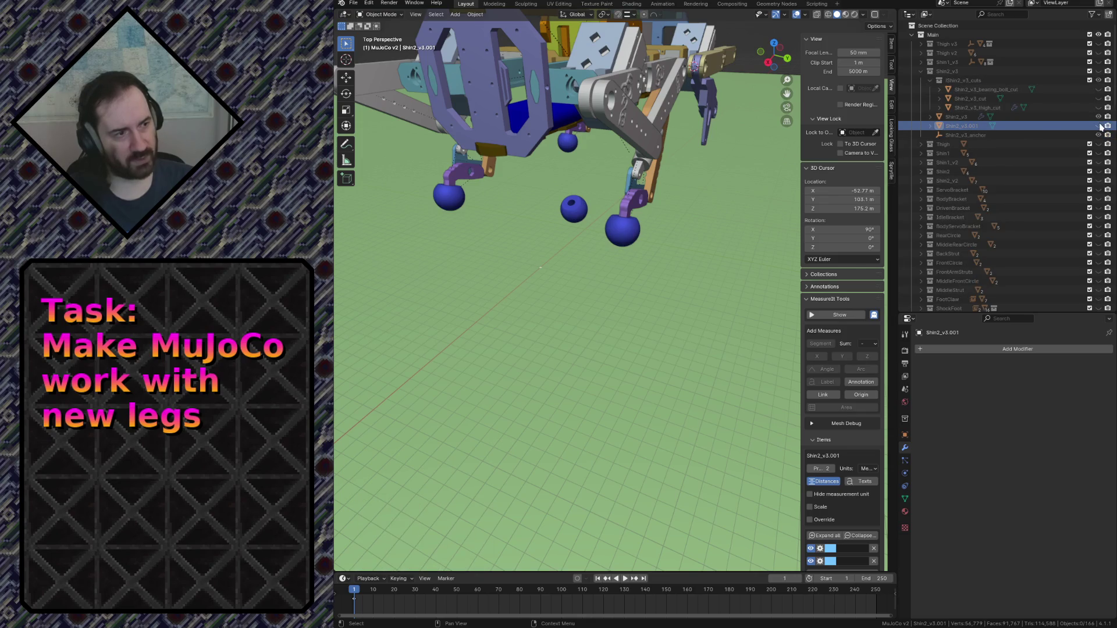
left_click(1098, 71)
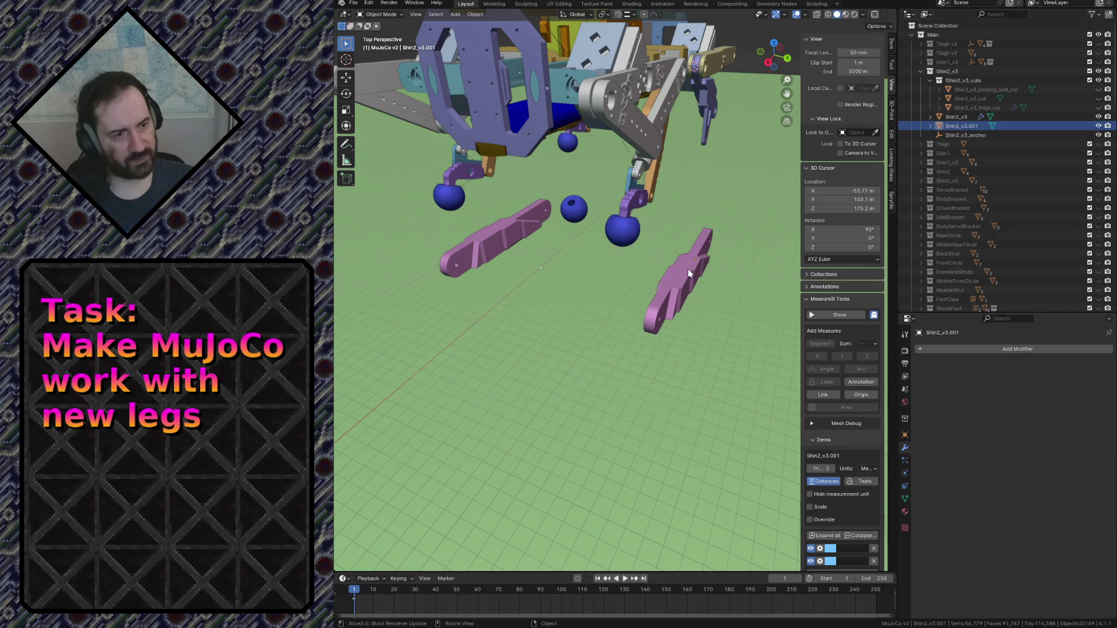
Move Shin2_v3.001 into the MuJoCo v2 collection and hide the original Shin2_v3.
left_click_drag(975, 136, 1021, 254)
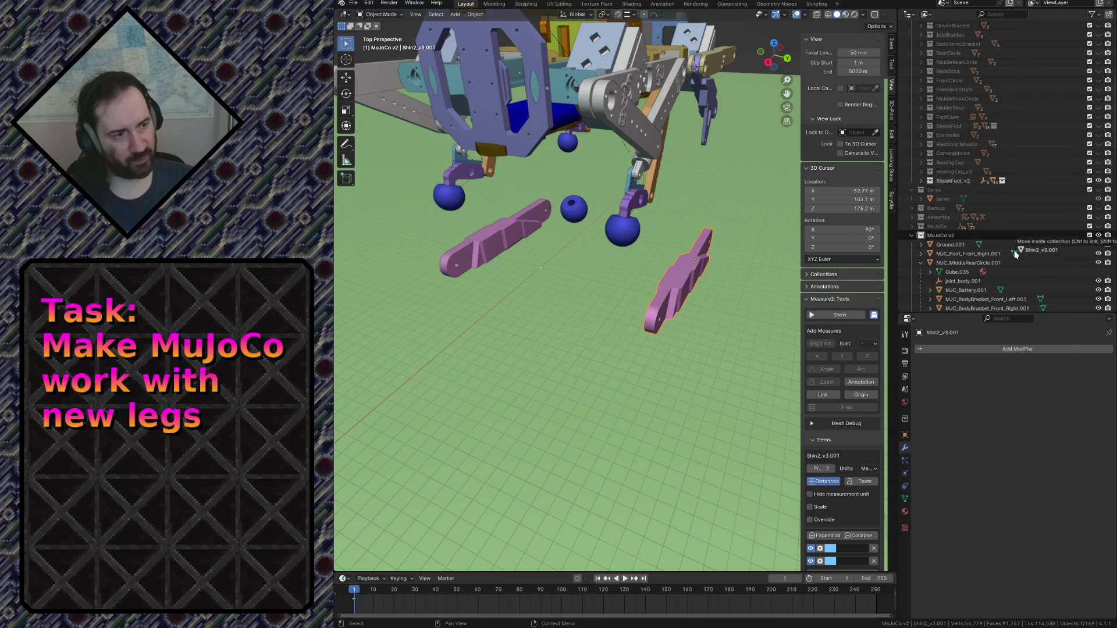
left_click_drag(929, 236, 931, 235)
scroll(954, 204, "up", 10)
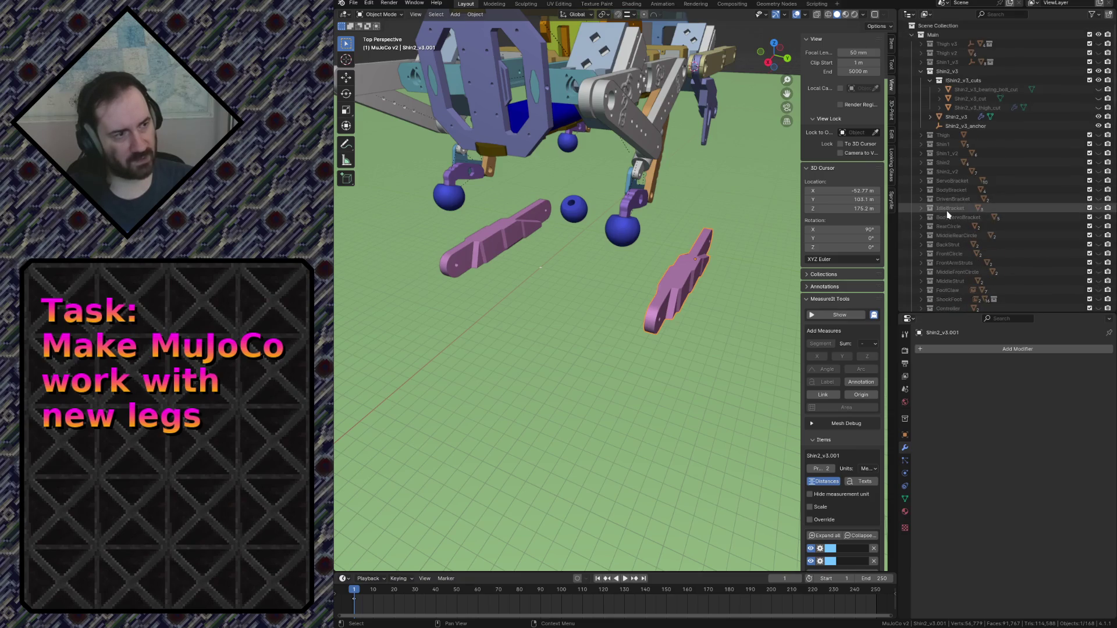
left_click(1099, 71)
key("shift+grave")
key("w")
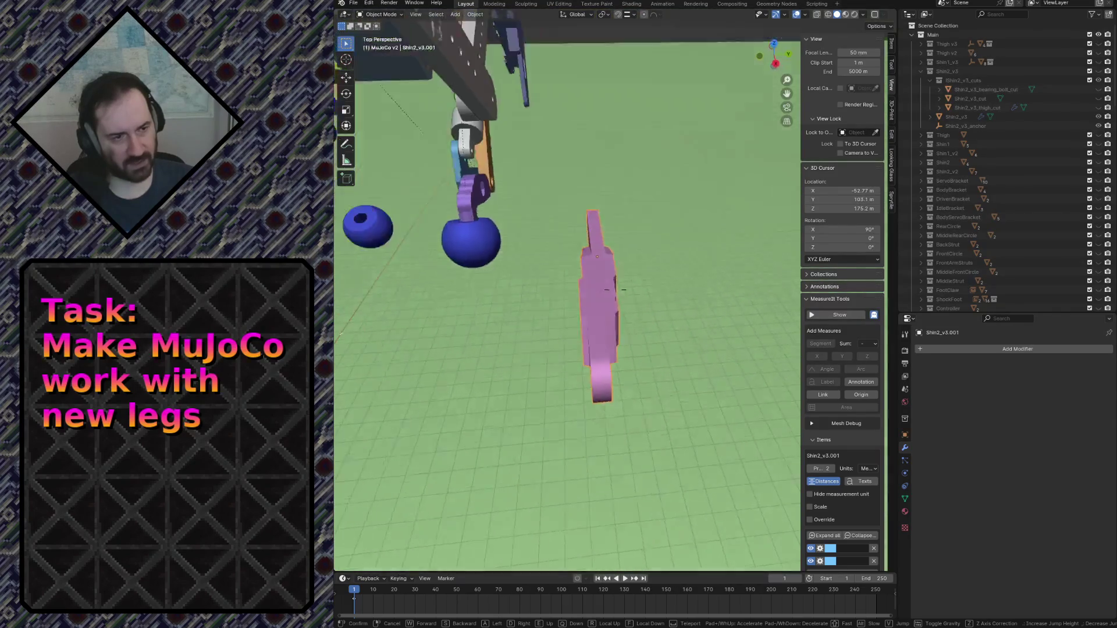
key("s")
key("w")
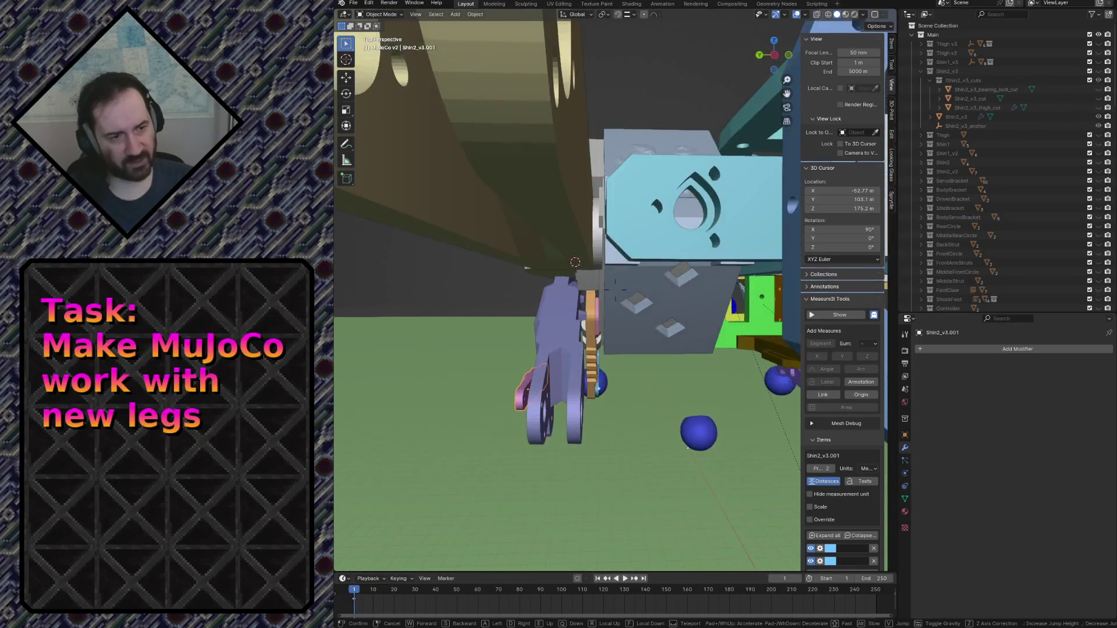
key("w")
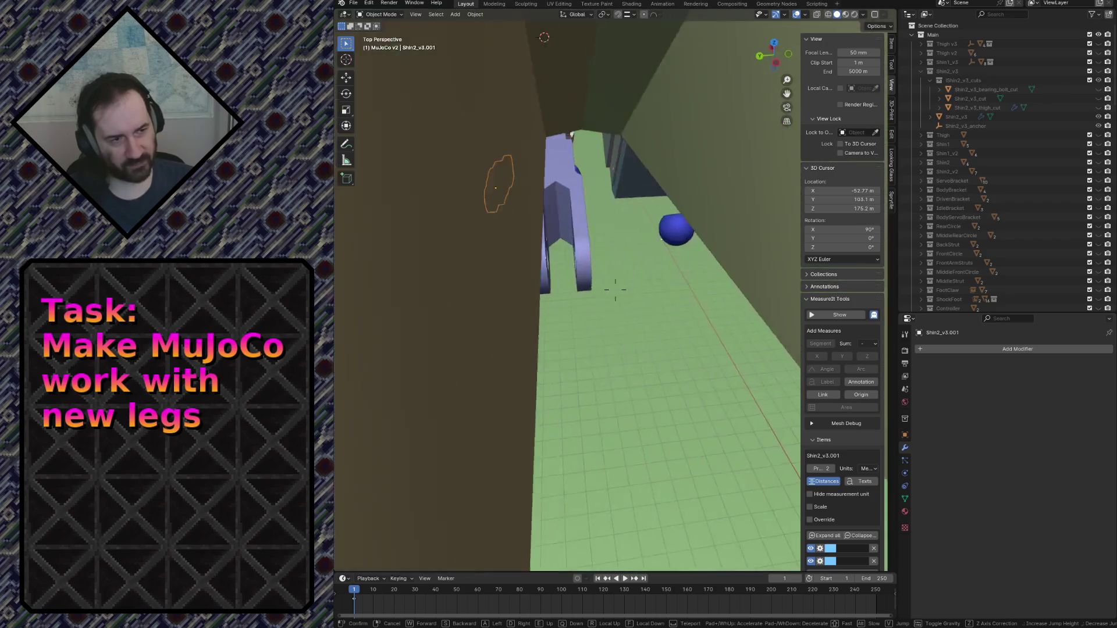
key("w")
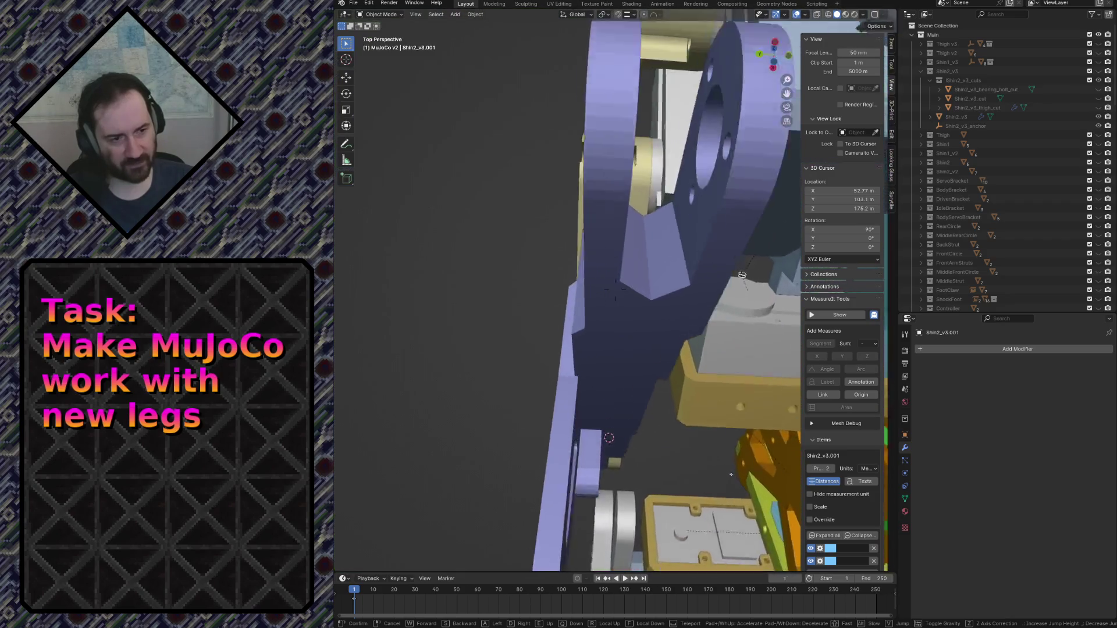
key("s")
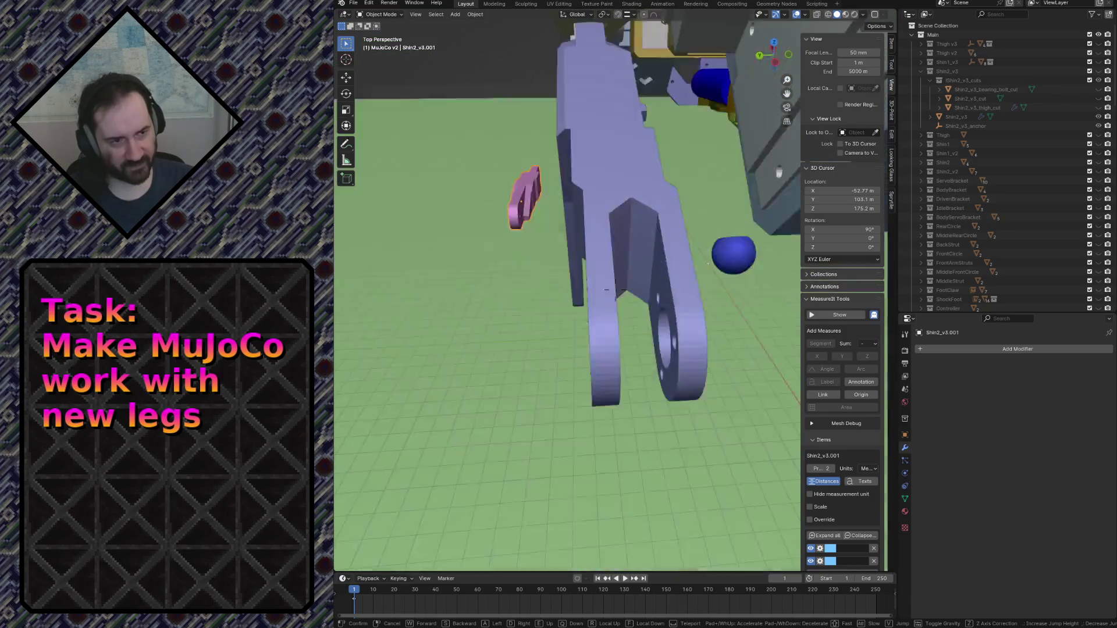
key("Escape")
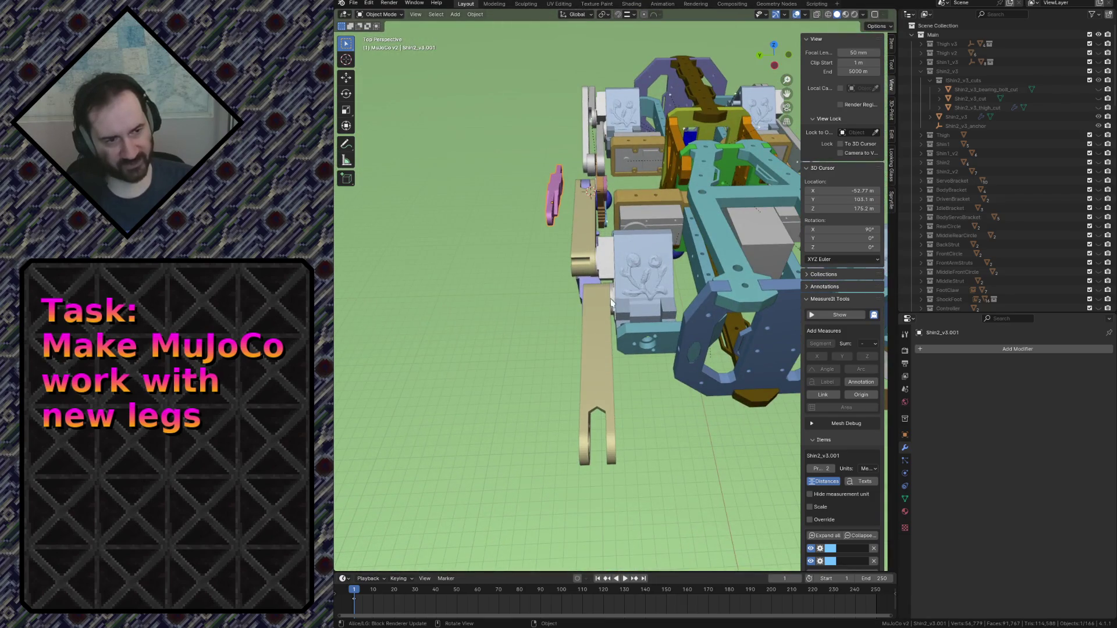
key("shift+grave")
key("w")
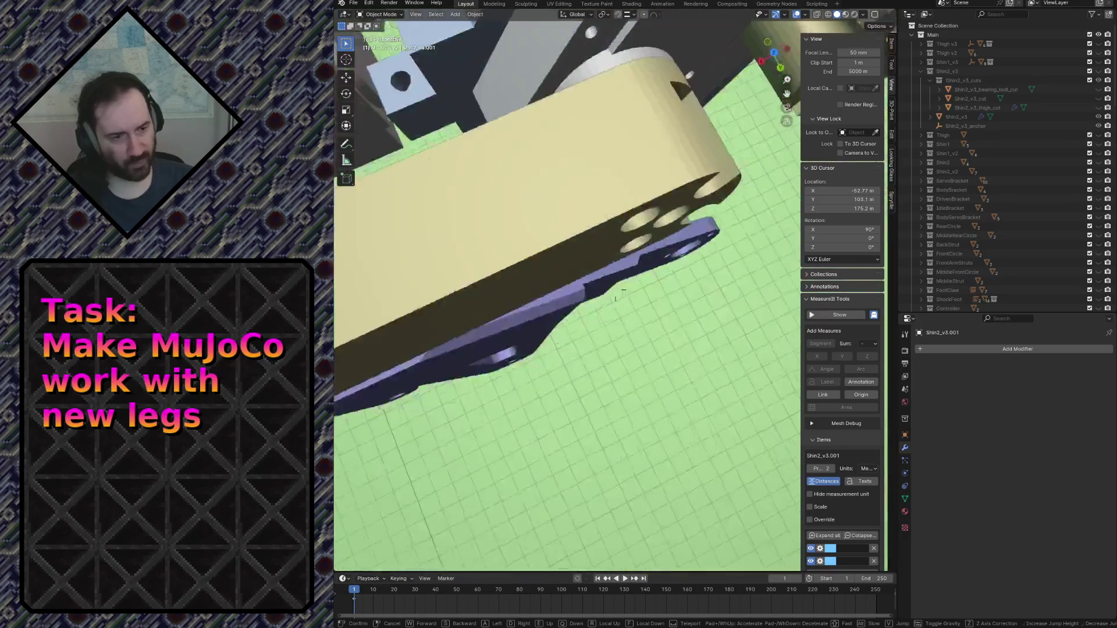
key("s")
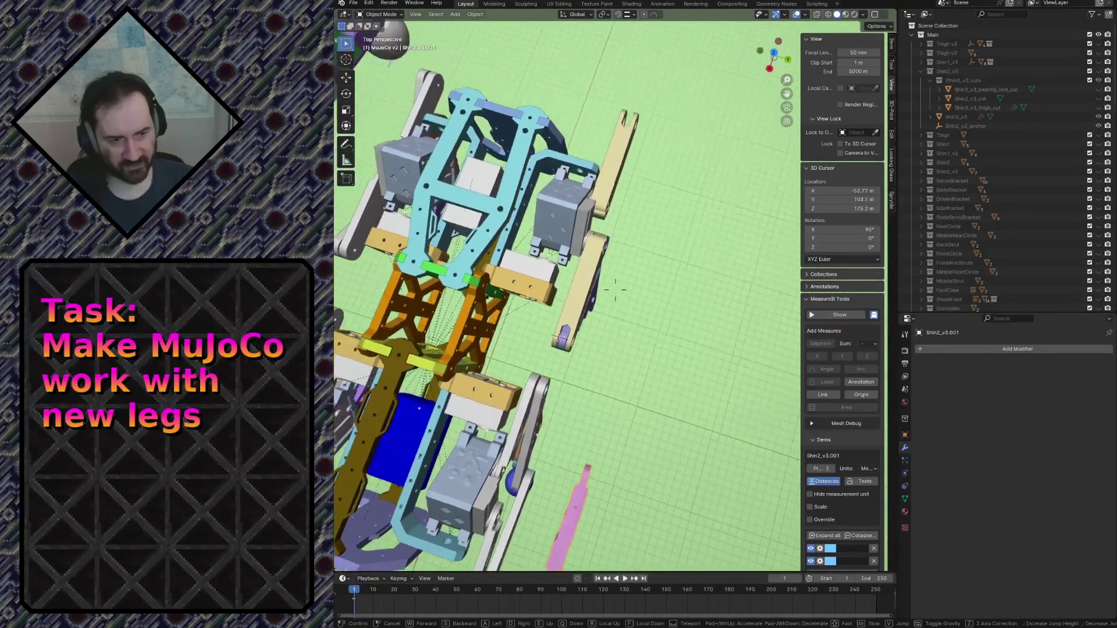
key("w")
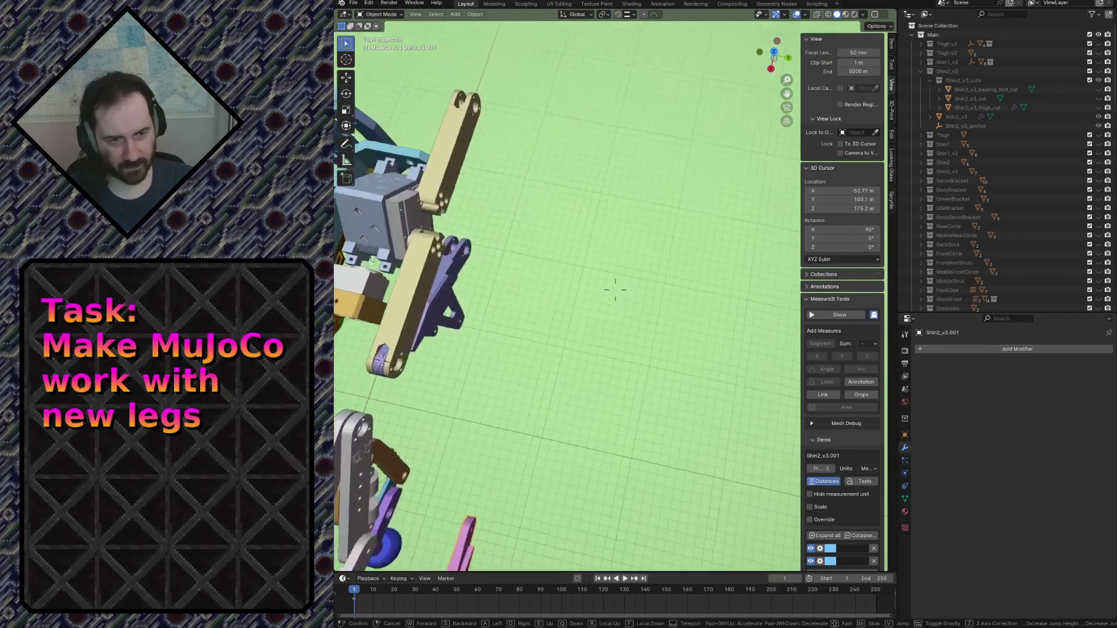
key("s")
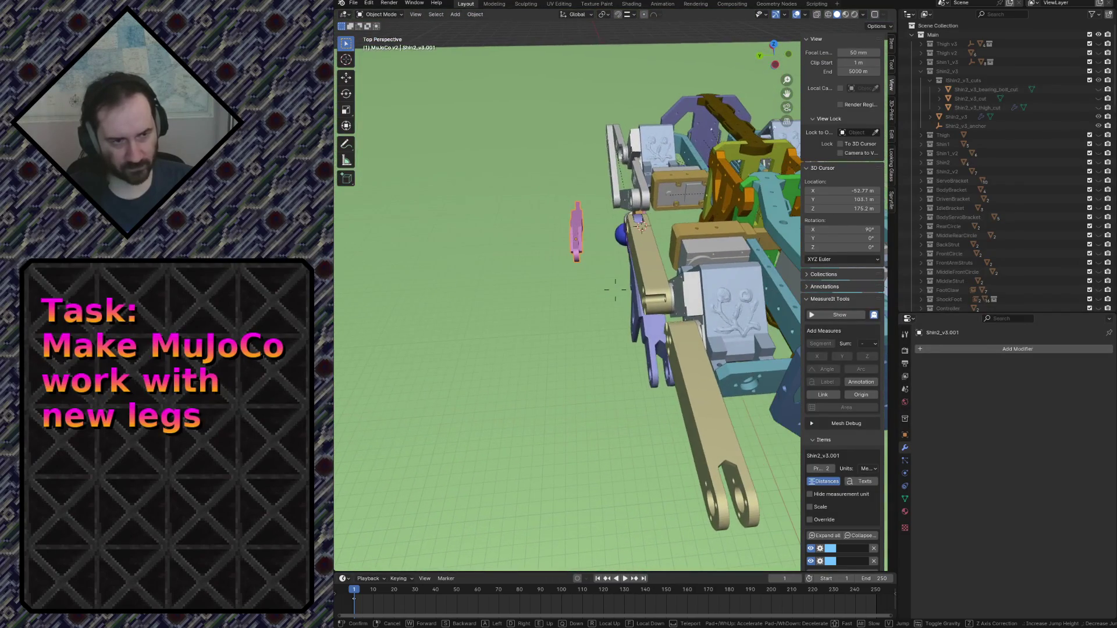
key("w")
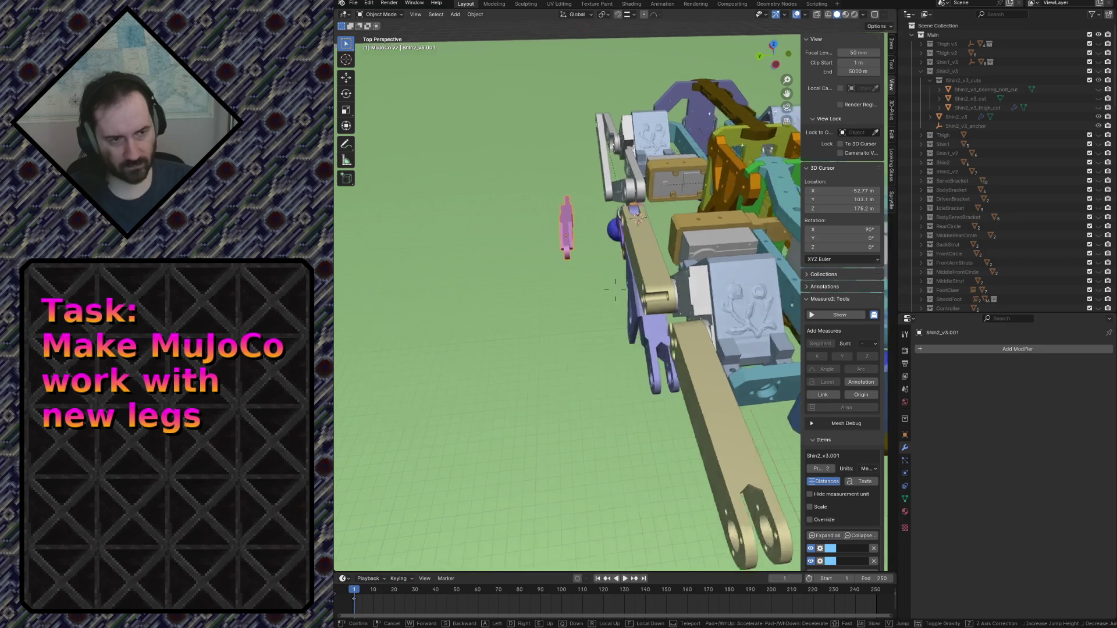
key("s")
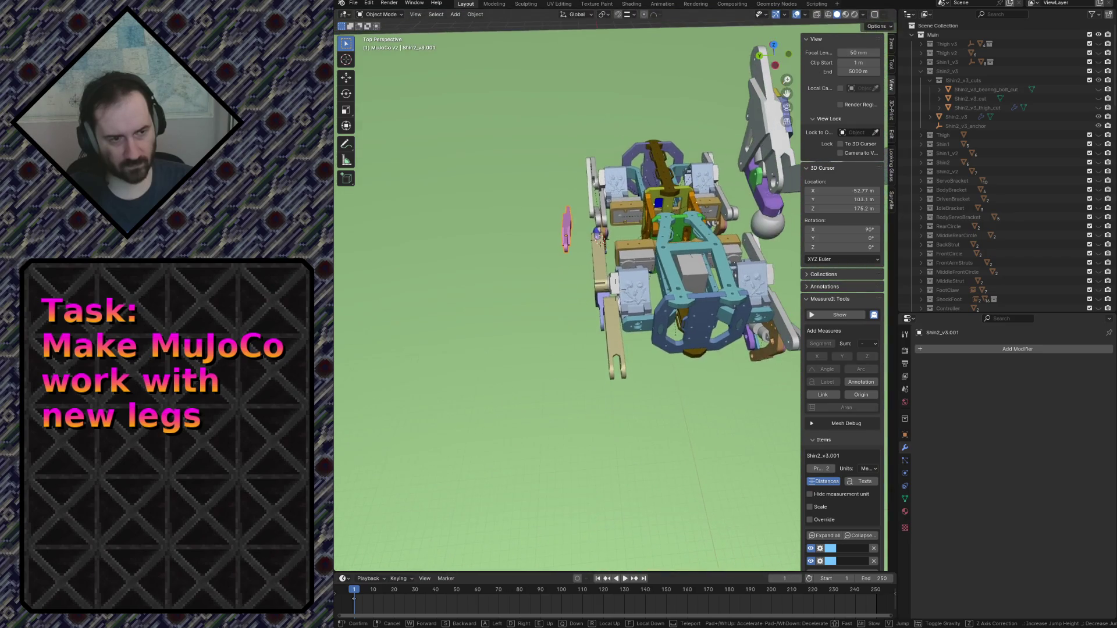
key("w")
key("w")
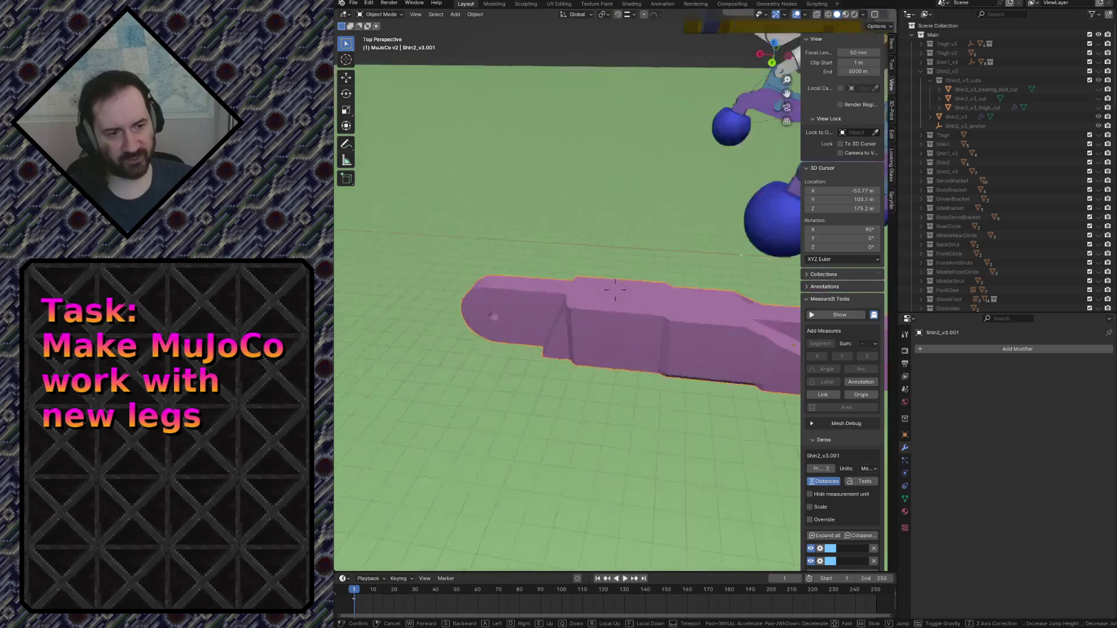
key("s")
left_click(554, 318)
Mirror the shin copy's mesh by scaling all geometry by -1 along Y.
key("Tab")
key("a")
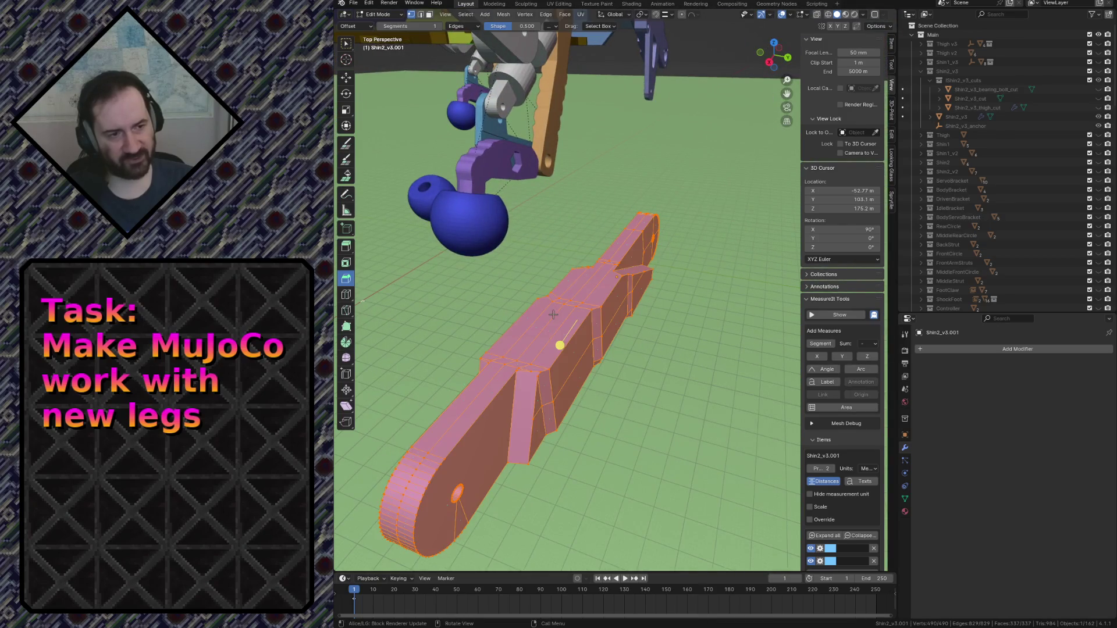
key("s")
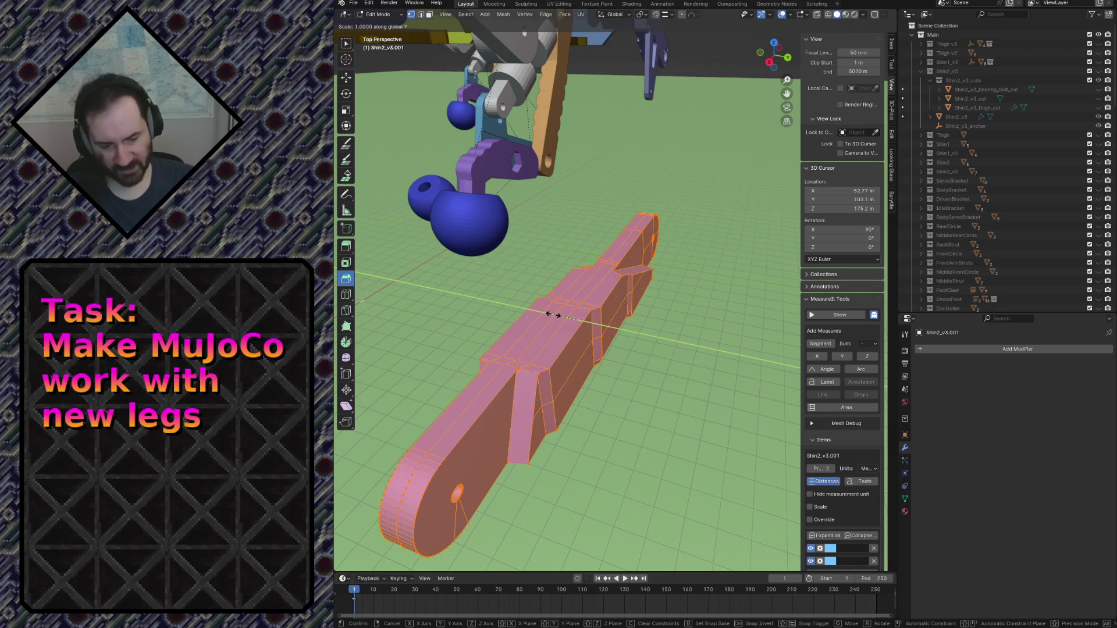
type("-1")
key("Return")
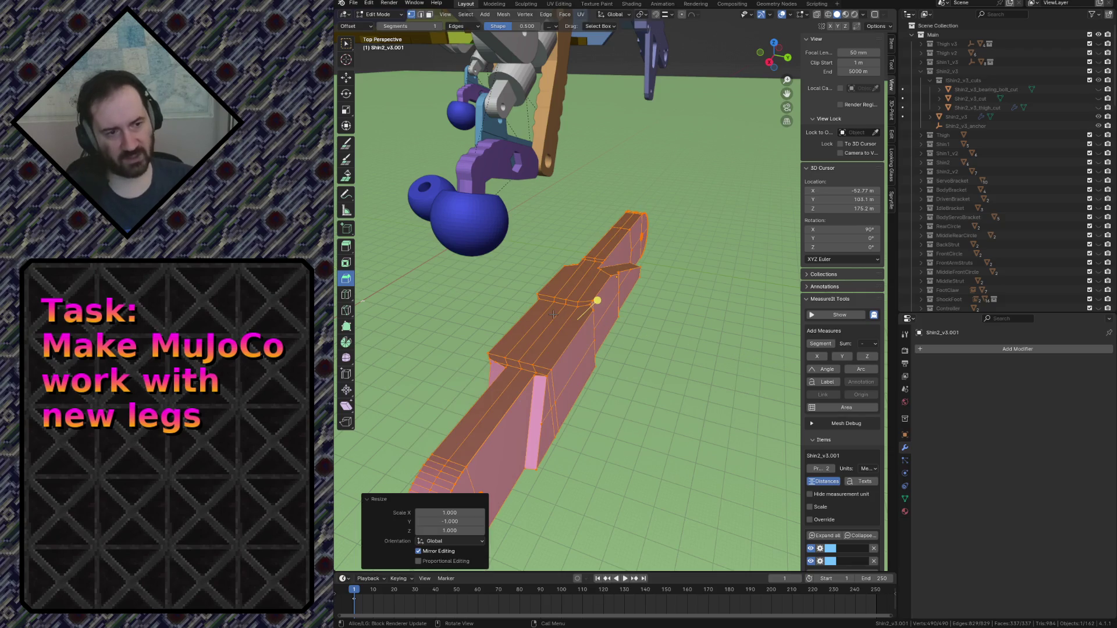
key("Tab")
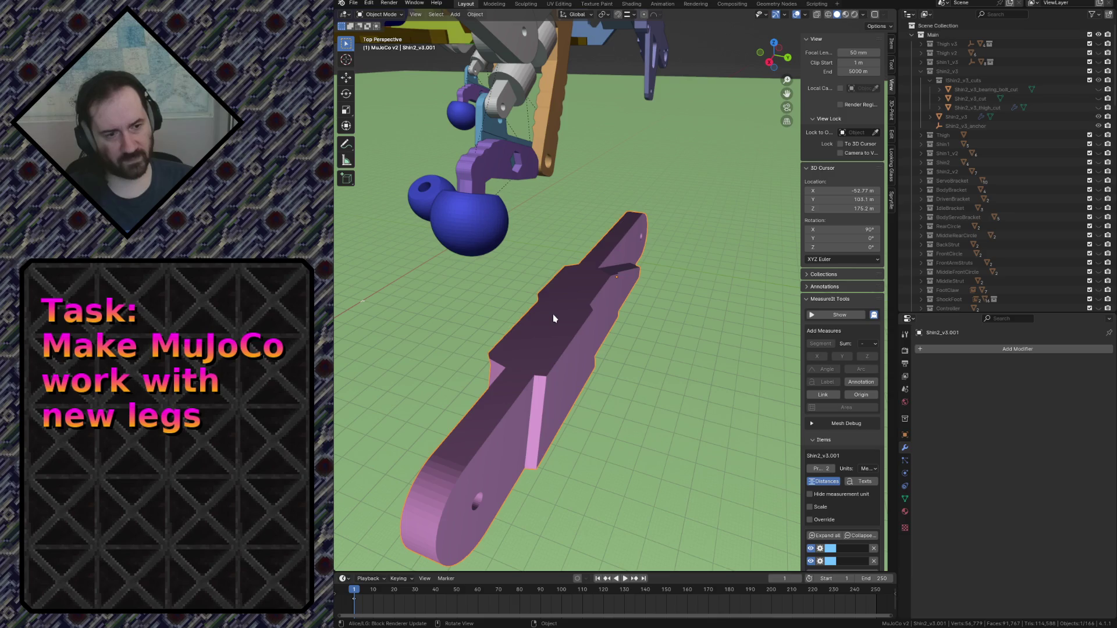
Recalculate the shin mesh's normals to face outside.
key("Tab")
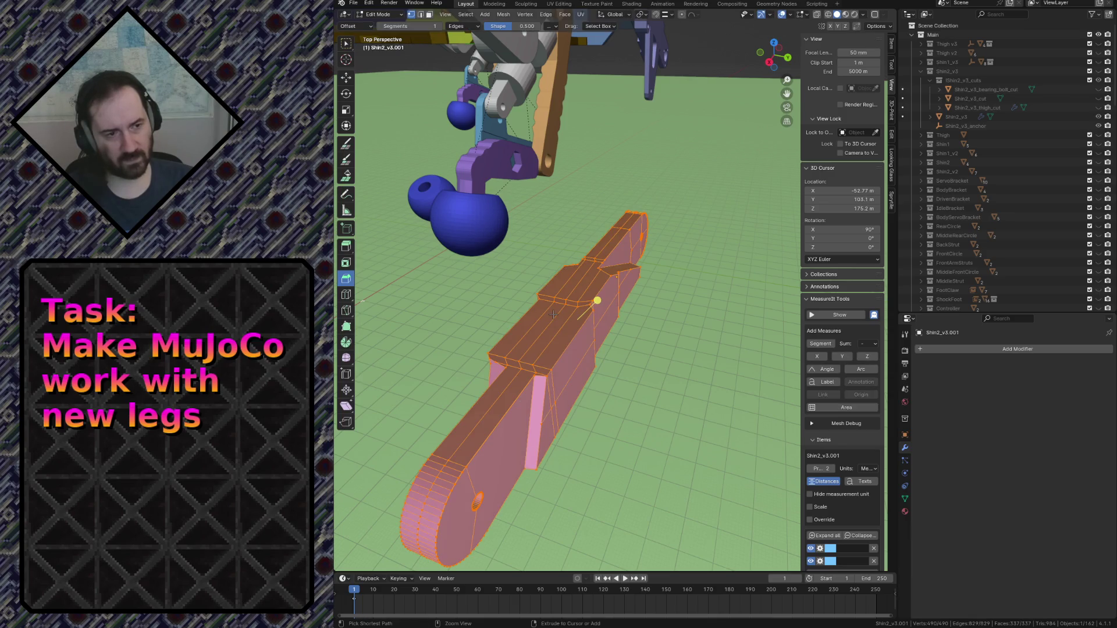
key("F3")
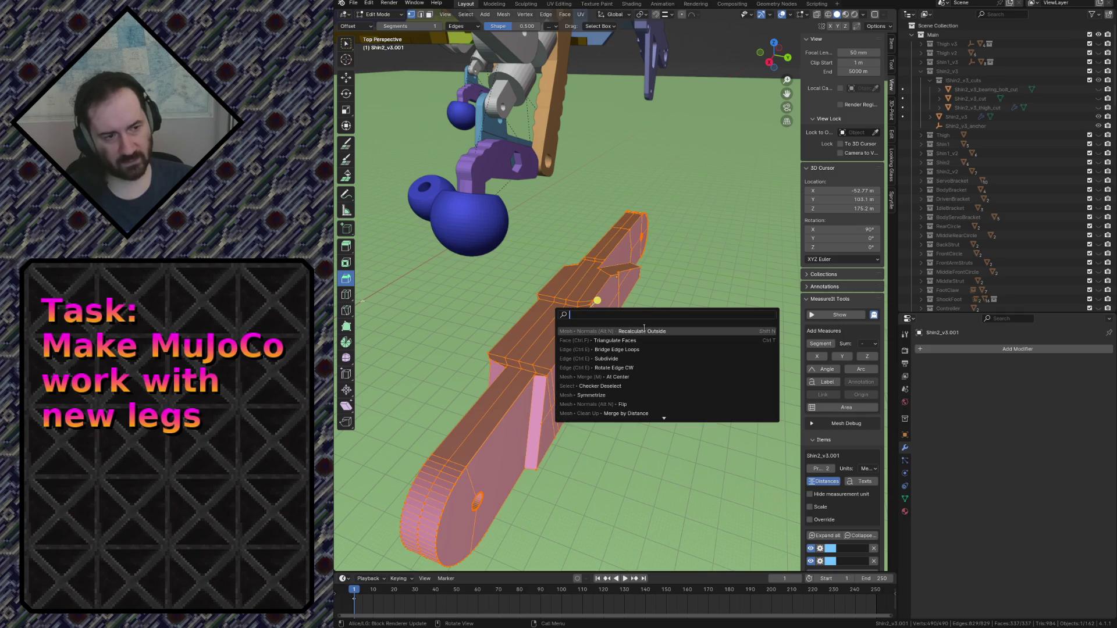
left_click(649, 330)
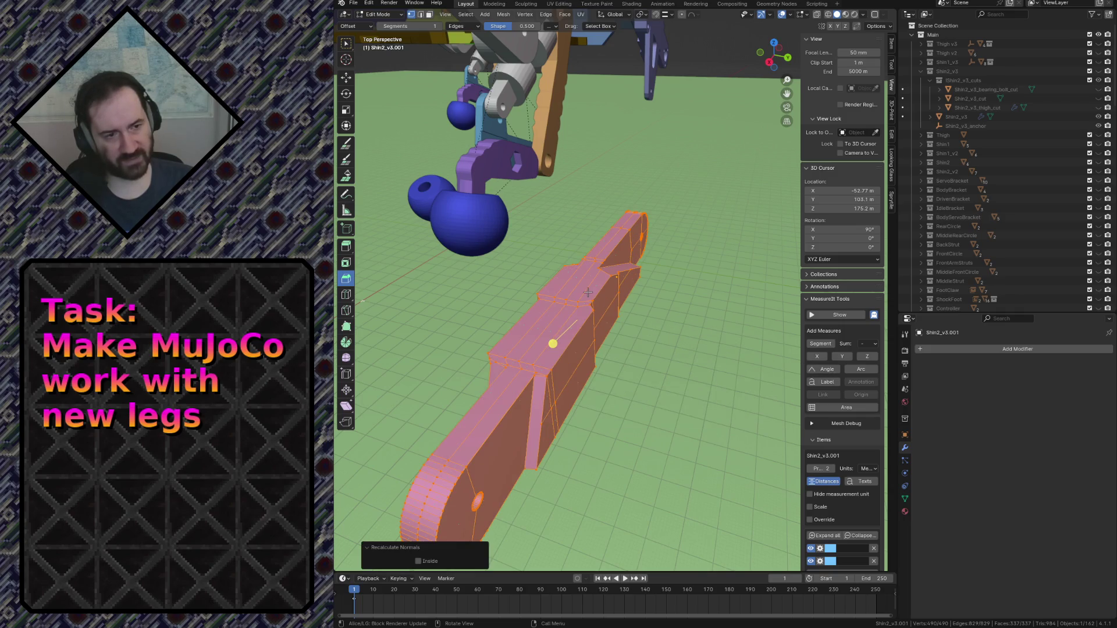
key("Tab")
key("shift+grave")
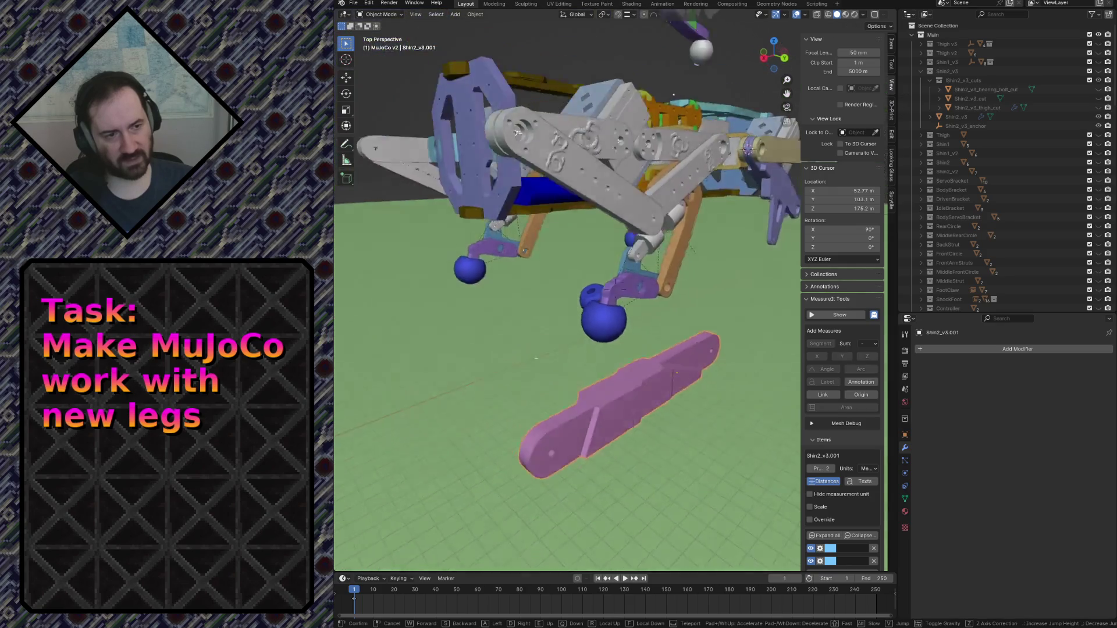
Walk around the robot and close in on the Shin2_v3.001 pivot hole.
key("s")
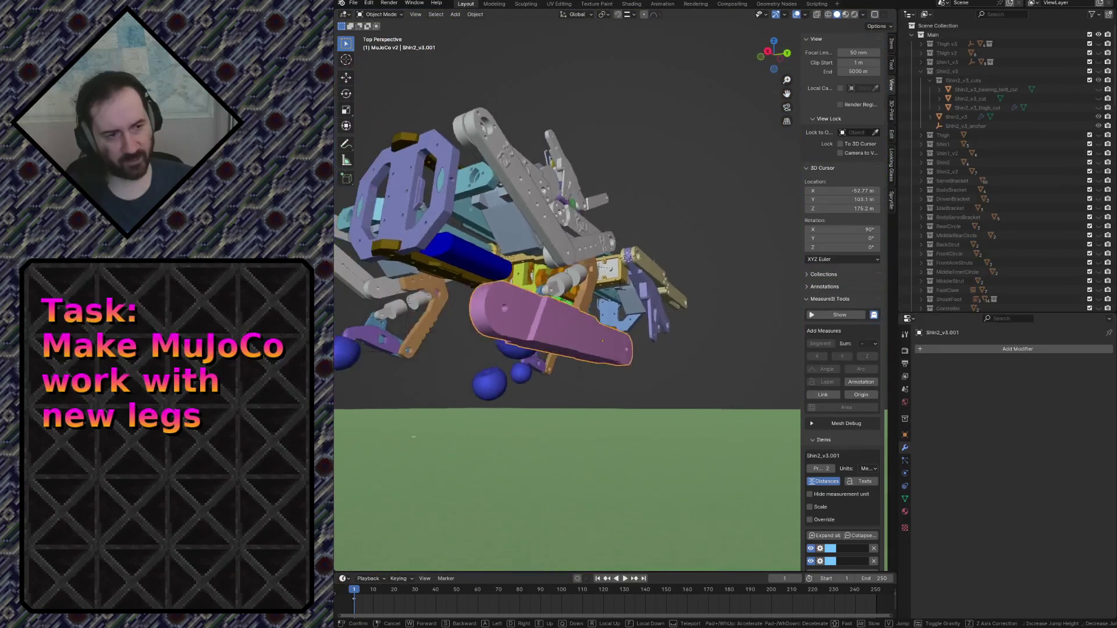
key("w")
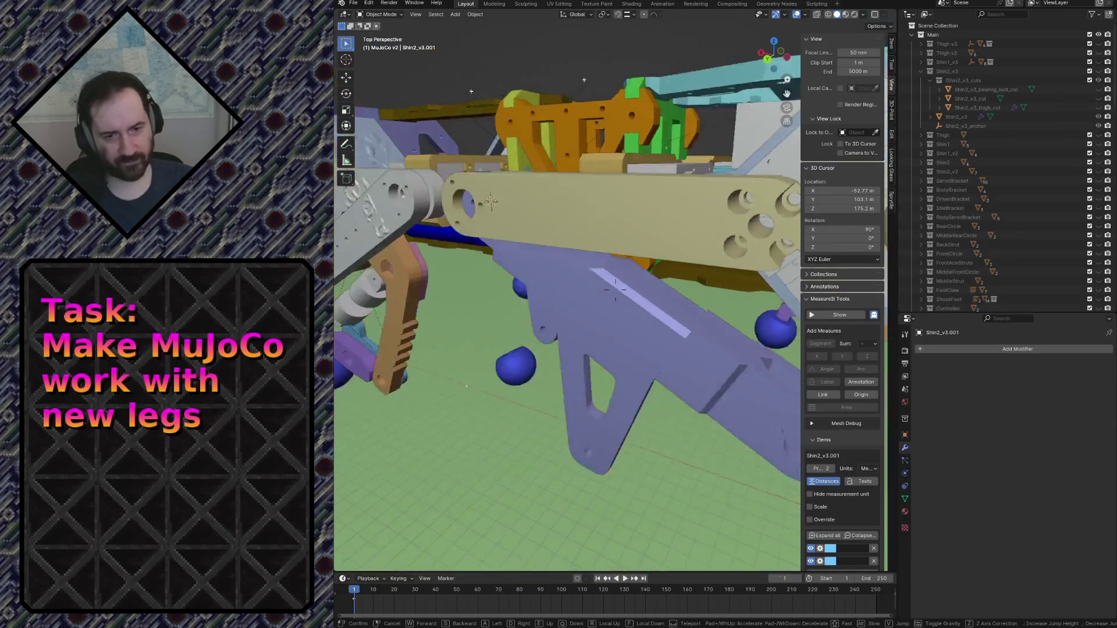
key("a")
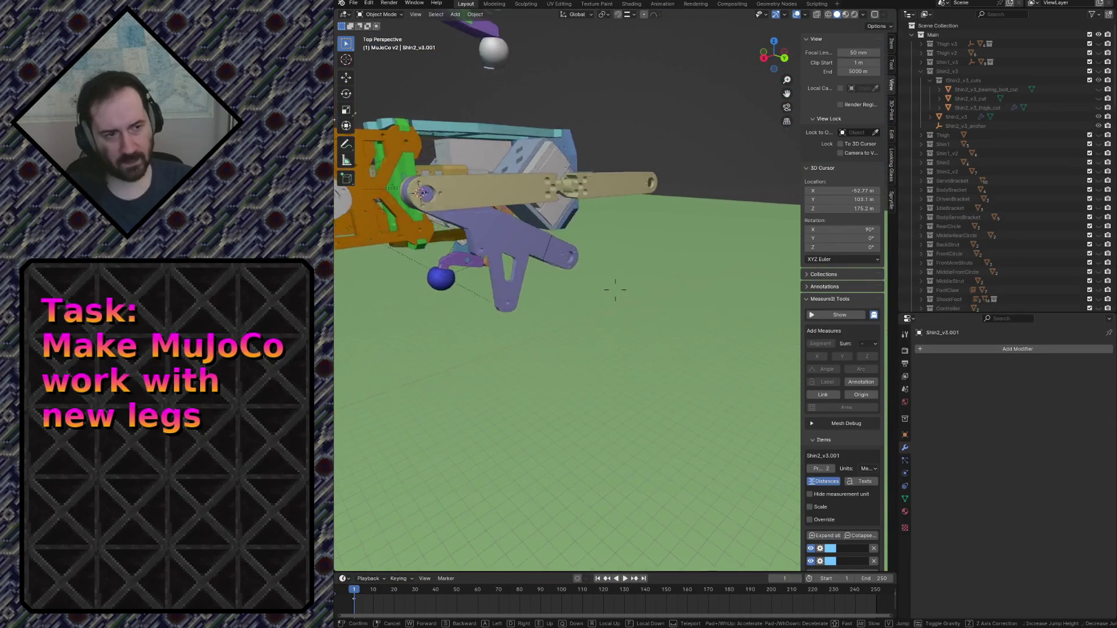
key("w")
key("s")
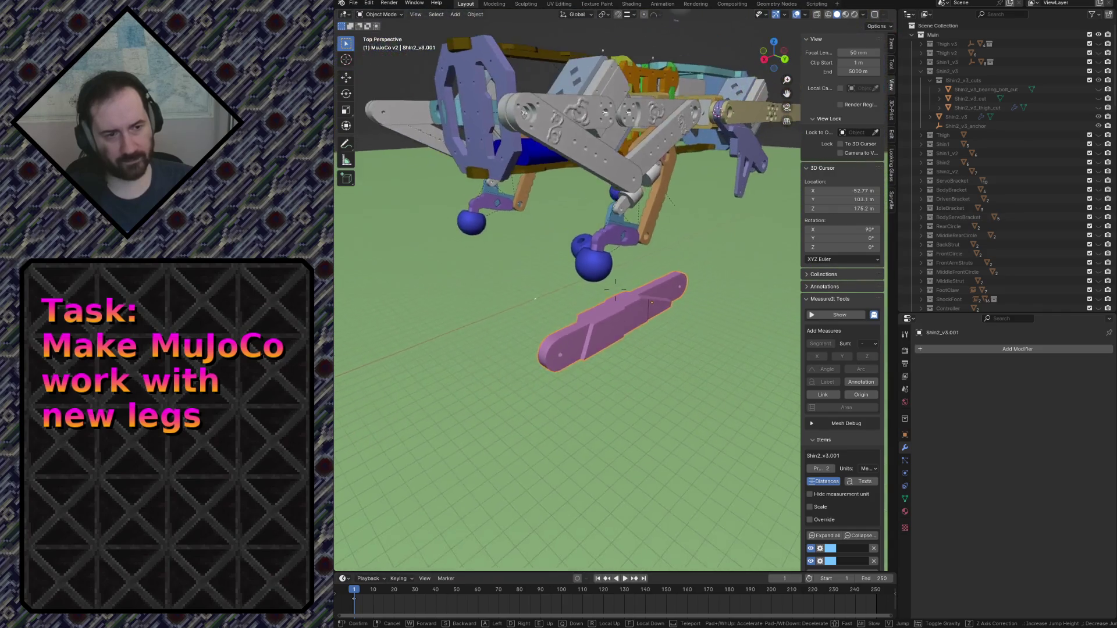
key("e")
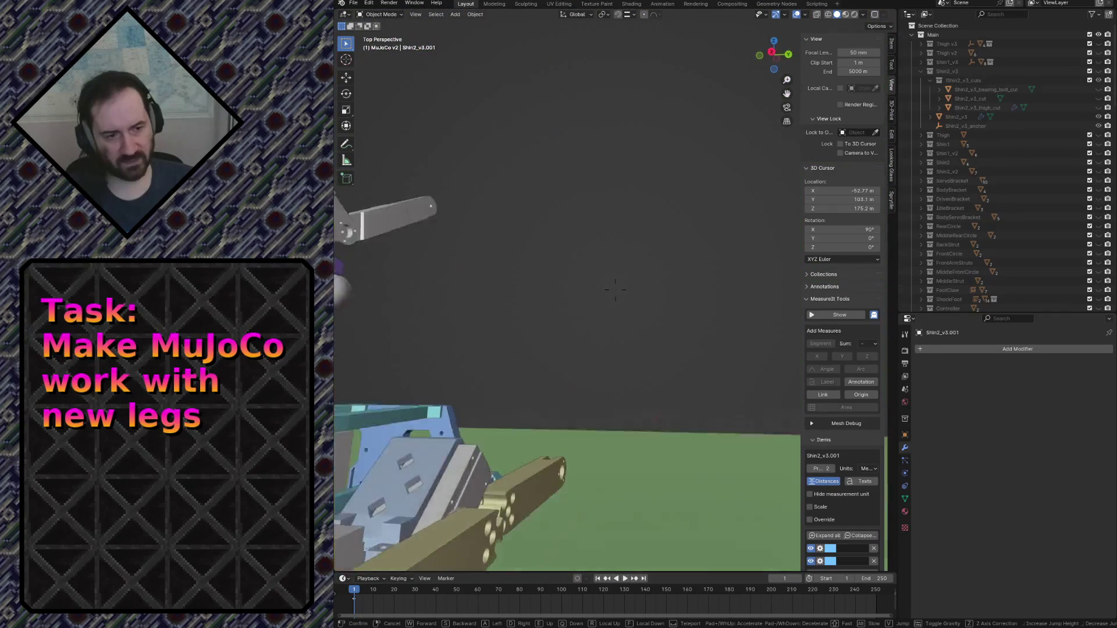
key("q")
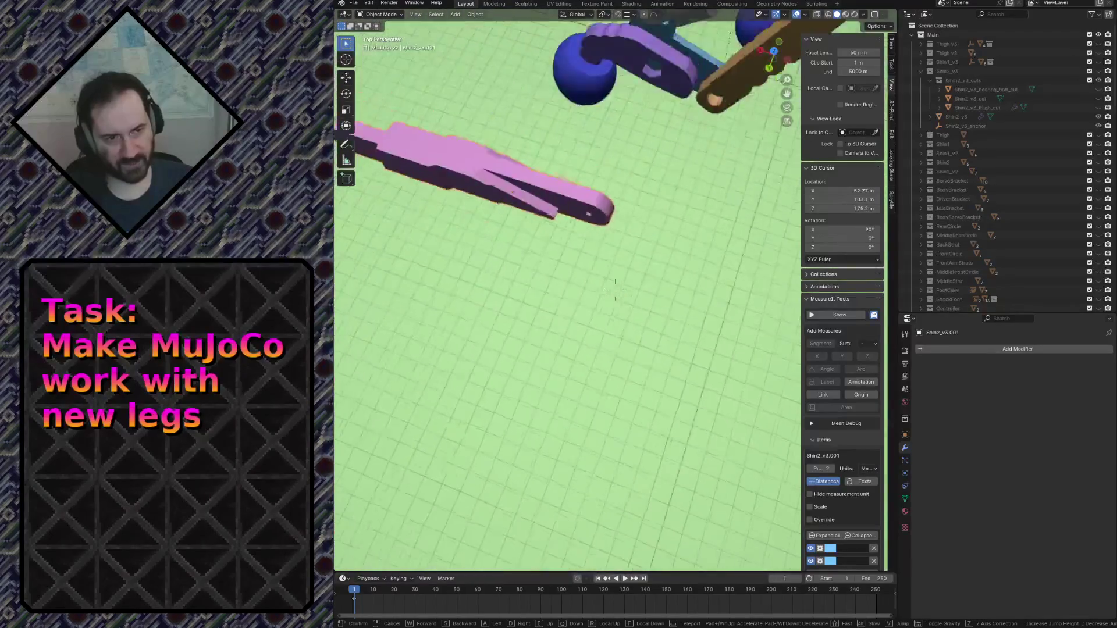
key("w")
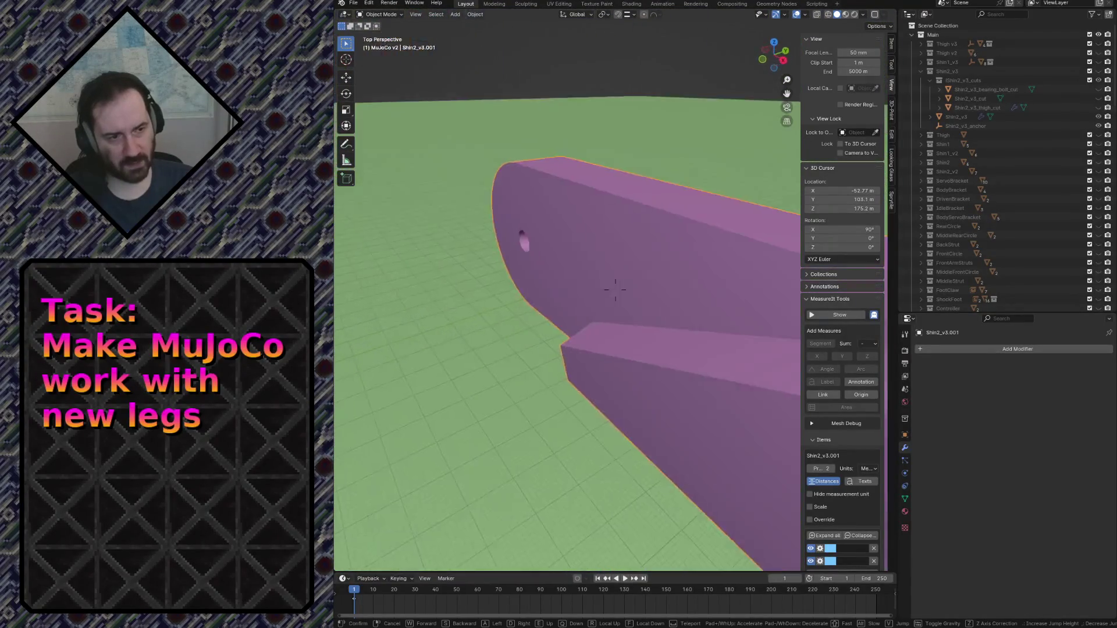
key("w")
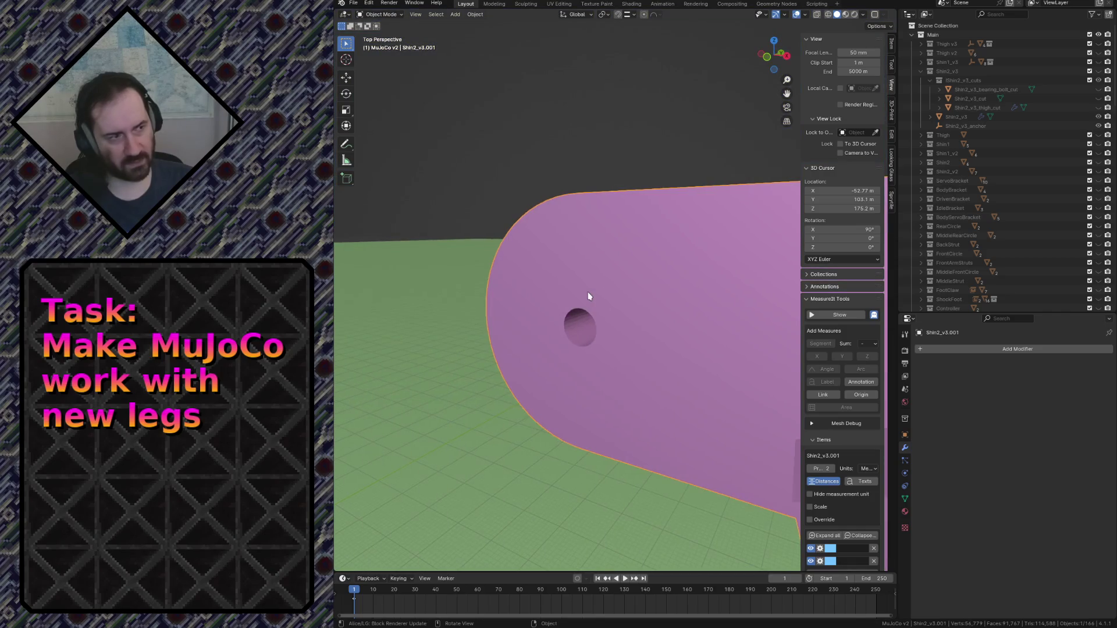
scroll(994, 245, "down", 10)
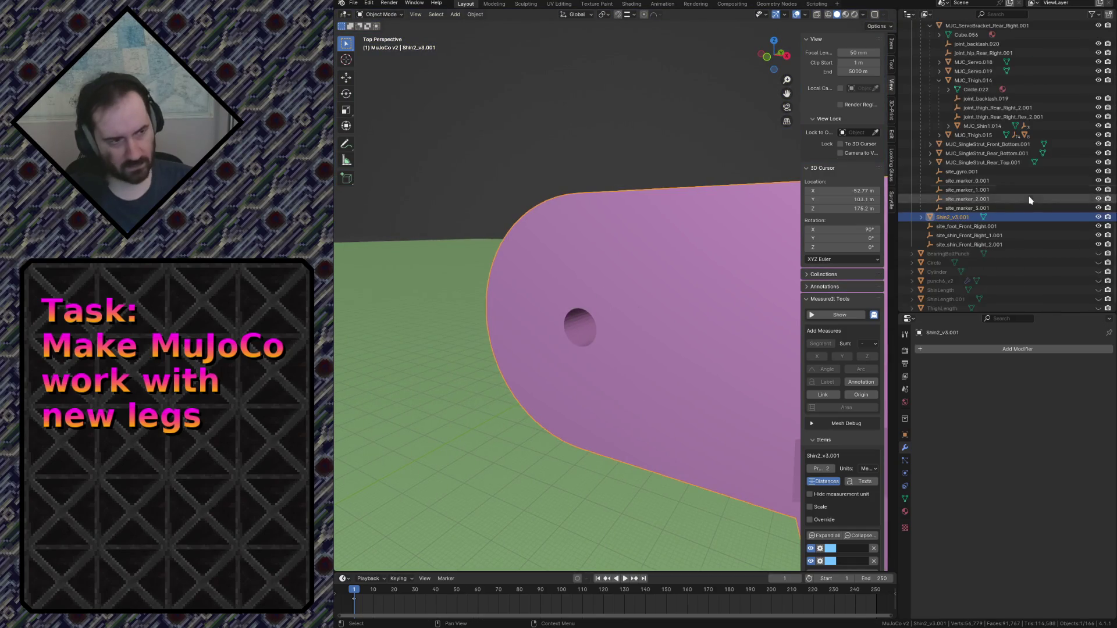
Snap the 3D cursor to the pivot hole's centre and set the shin's origin there.
key("Tab")
key("alt+a")
middle_click_drag(654, 285, 607, 295)
key("c")
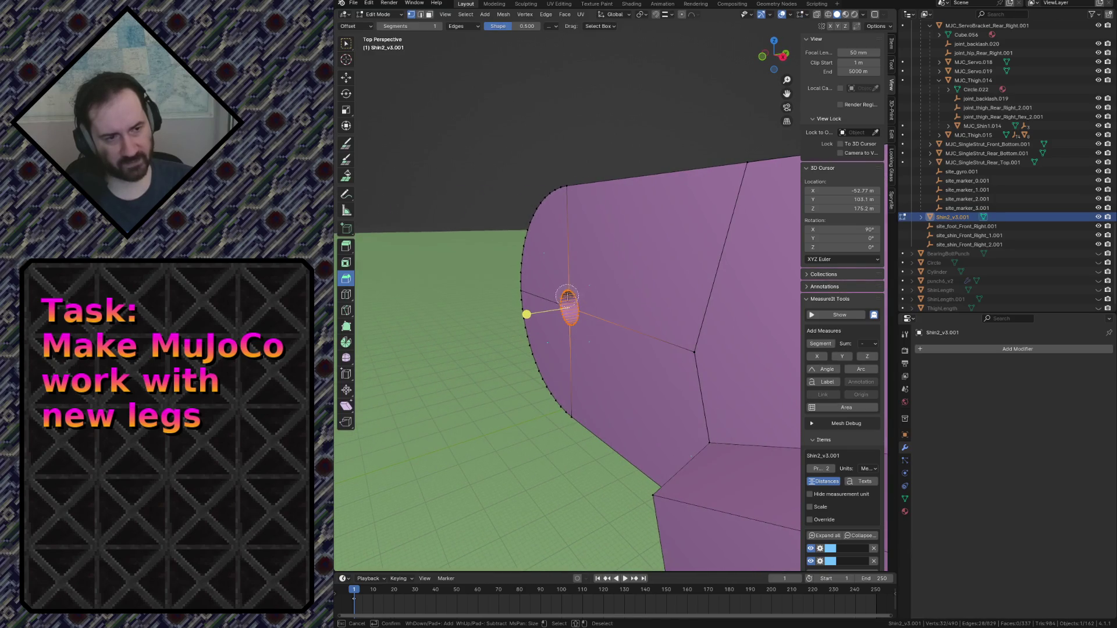
key("shift+s")
left_click(626, 330)
key("Tab")
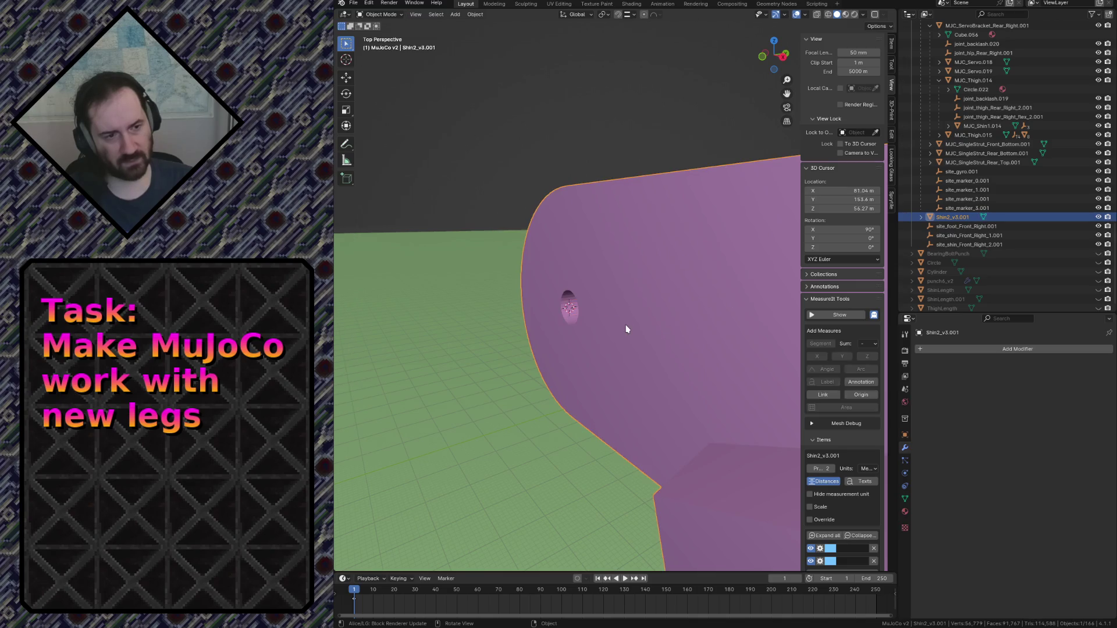
key("F3")
left_click(695, 341)
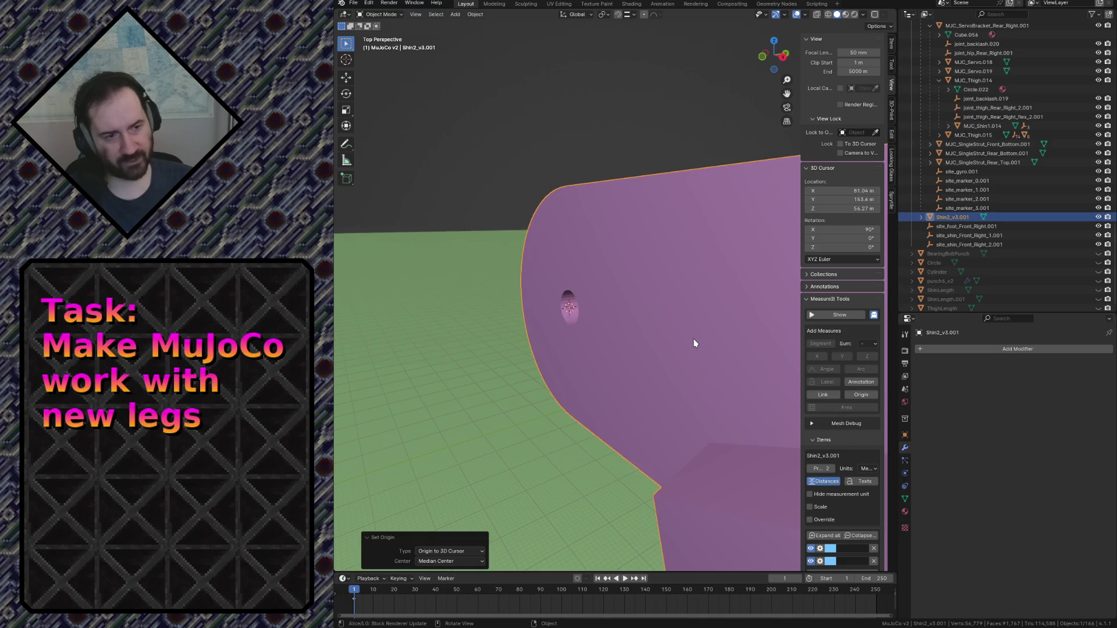
Walk to the thigh joint and open MJC_Thigh.013's mesh in Edit Mode.
key("shift+grave")
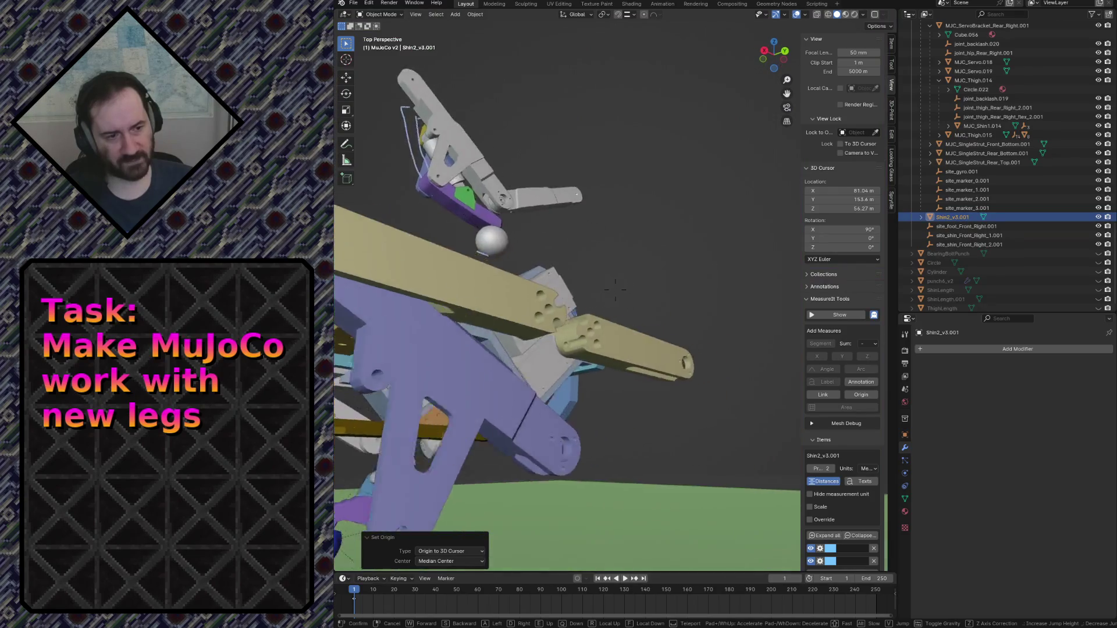
key("w")
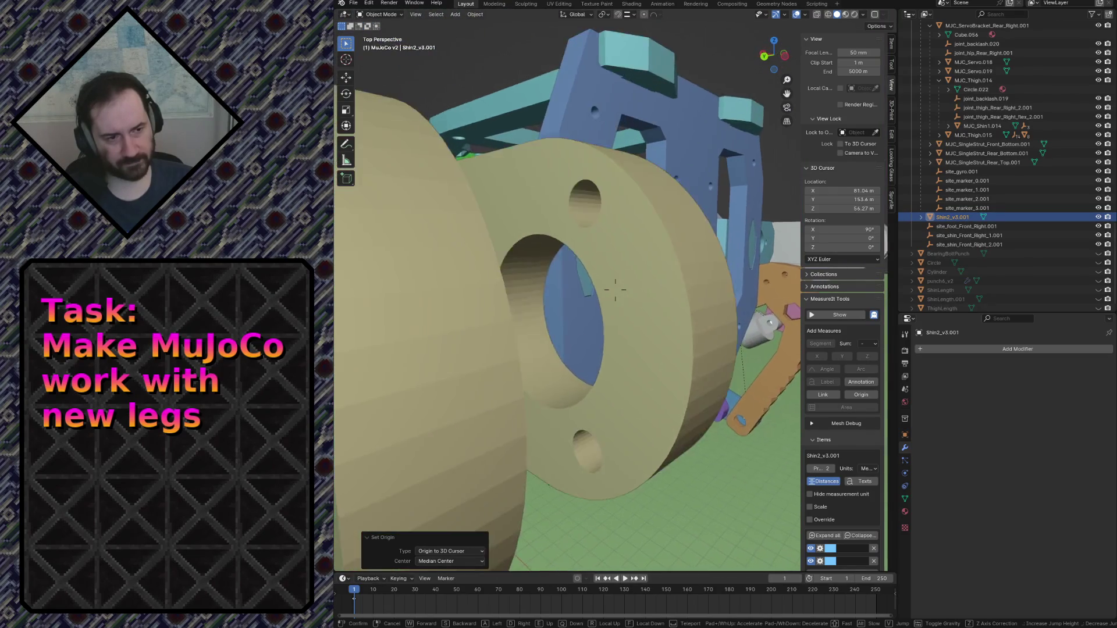
key("s")
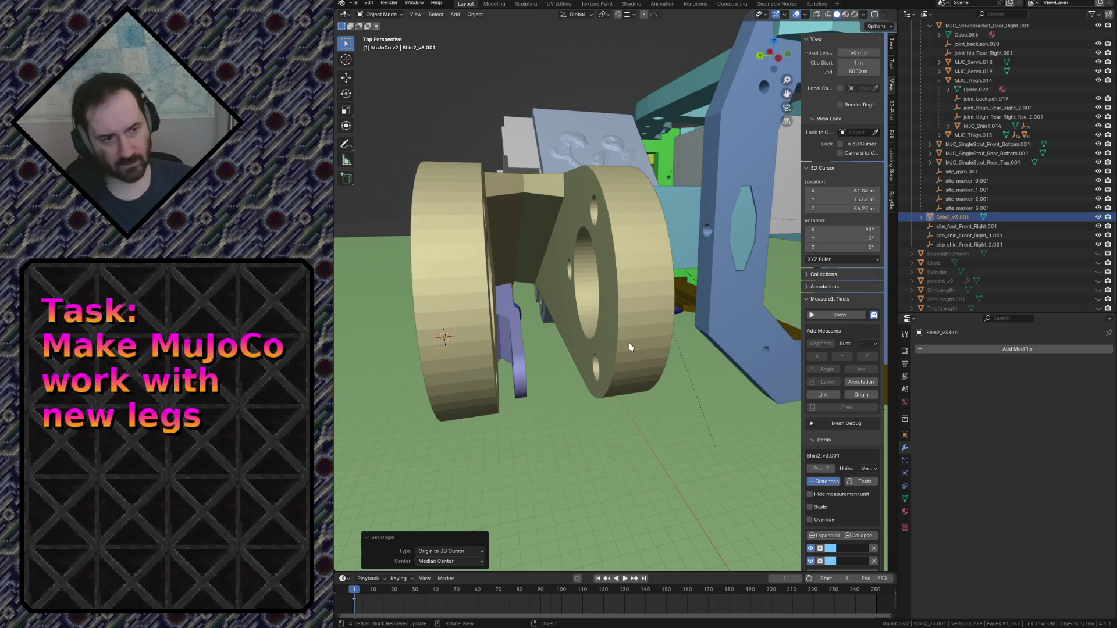
left_click(630, 343)
key("Tab")
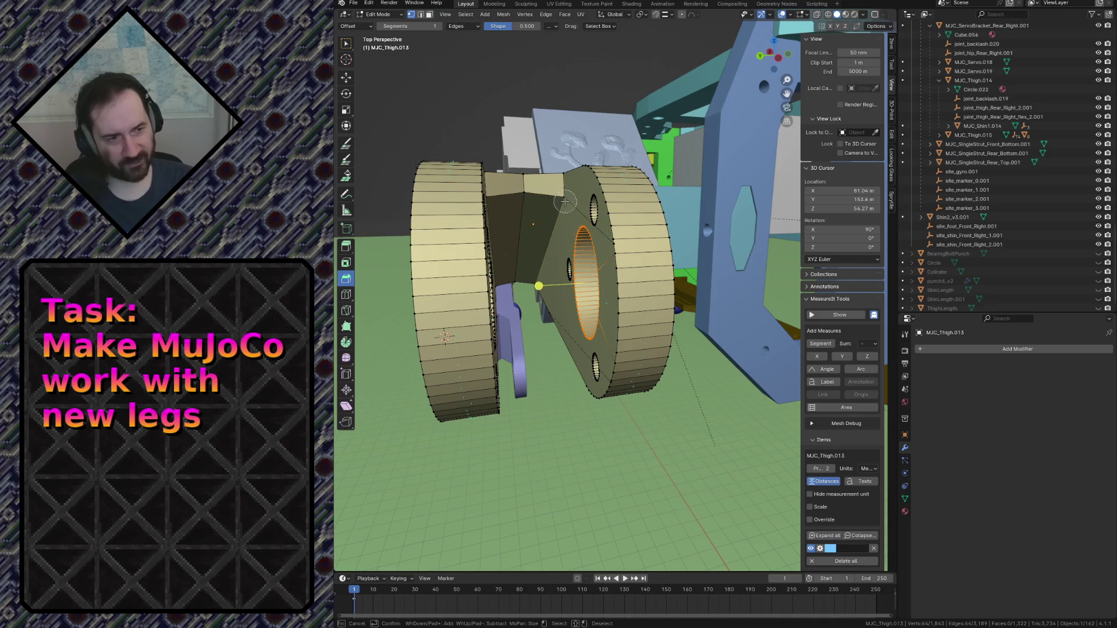
Snap the 3D cursor to the centre of MJC_Thigh.013's bore edge loop.
key("w")
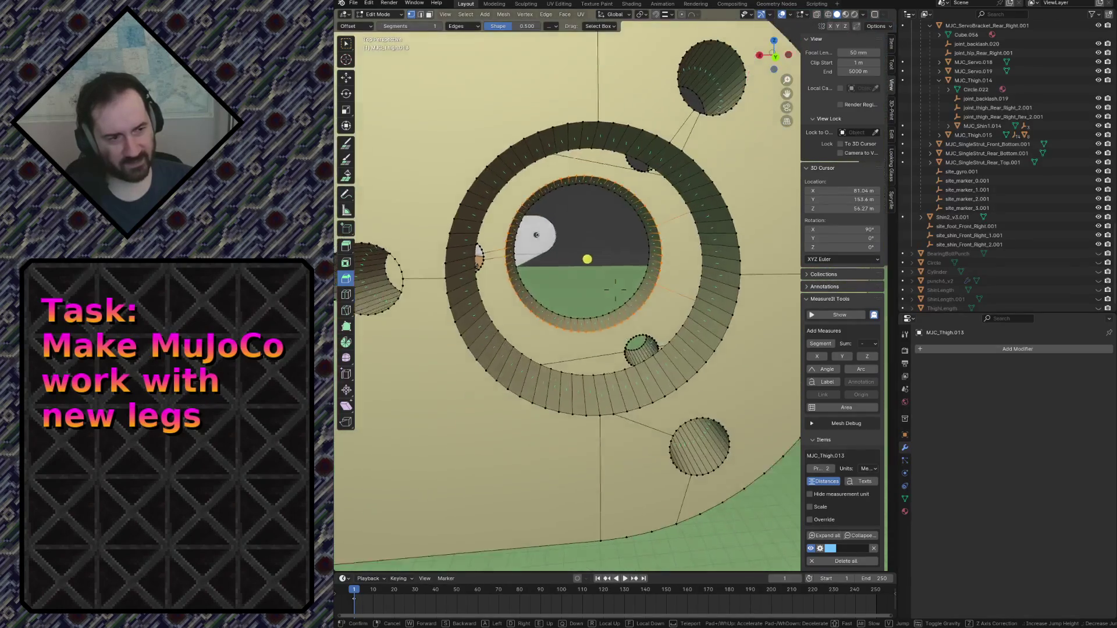
key("s")
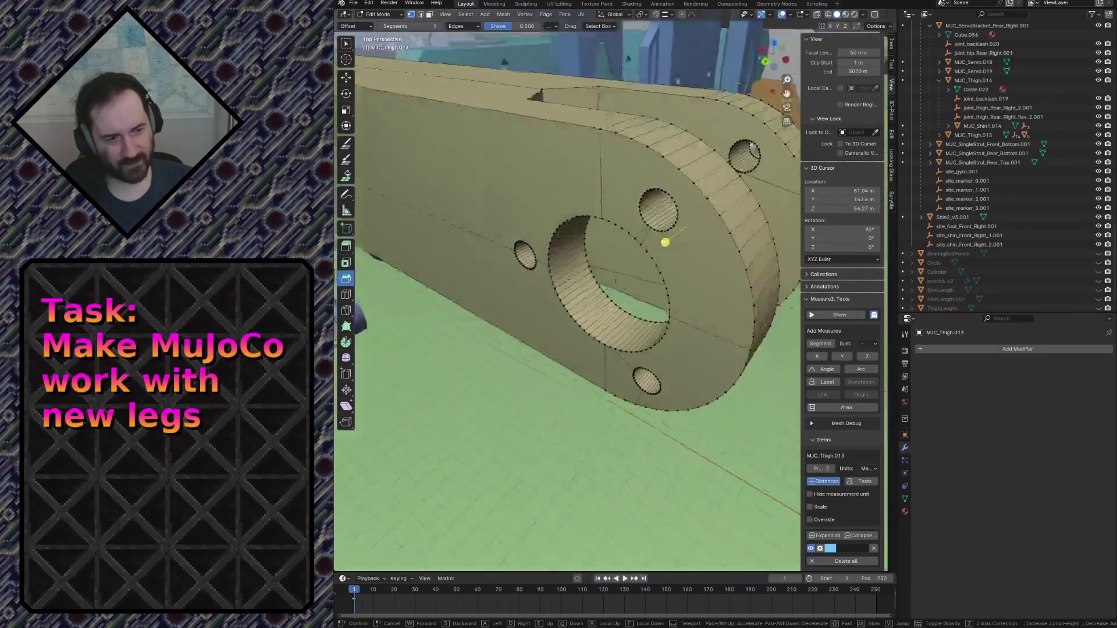
left_click(567, 301)
key("shift+s")
left_click(564, 254)
Return to Object Mode and select the purple shin part.
key("w")
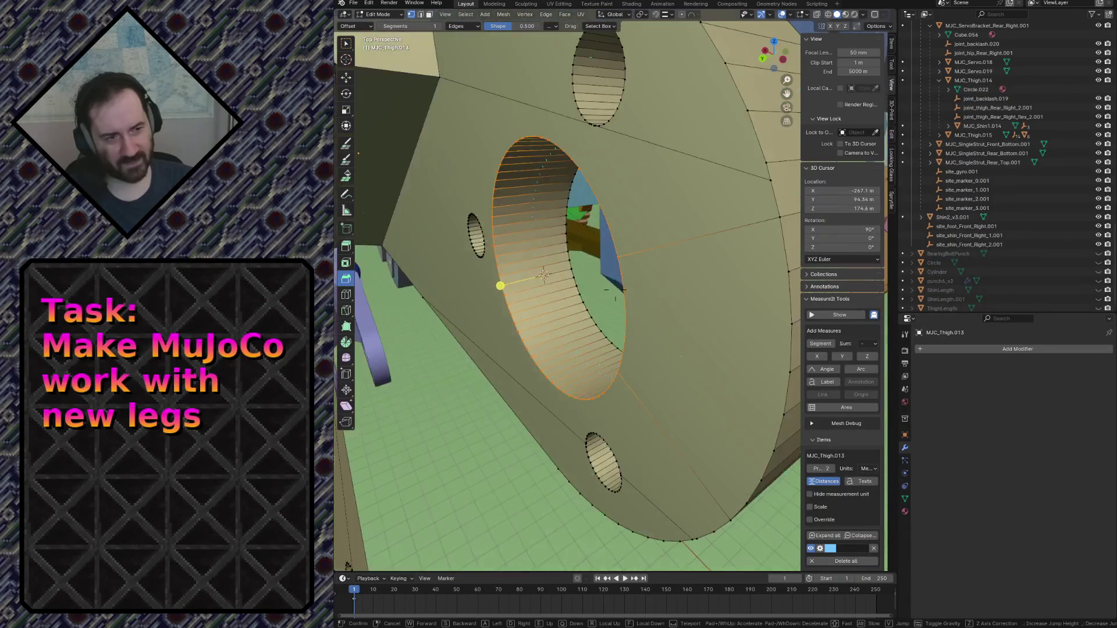
key("s")
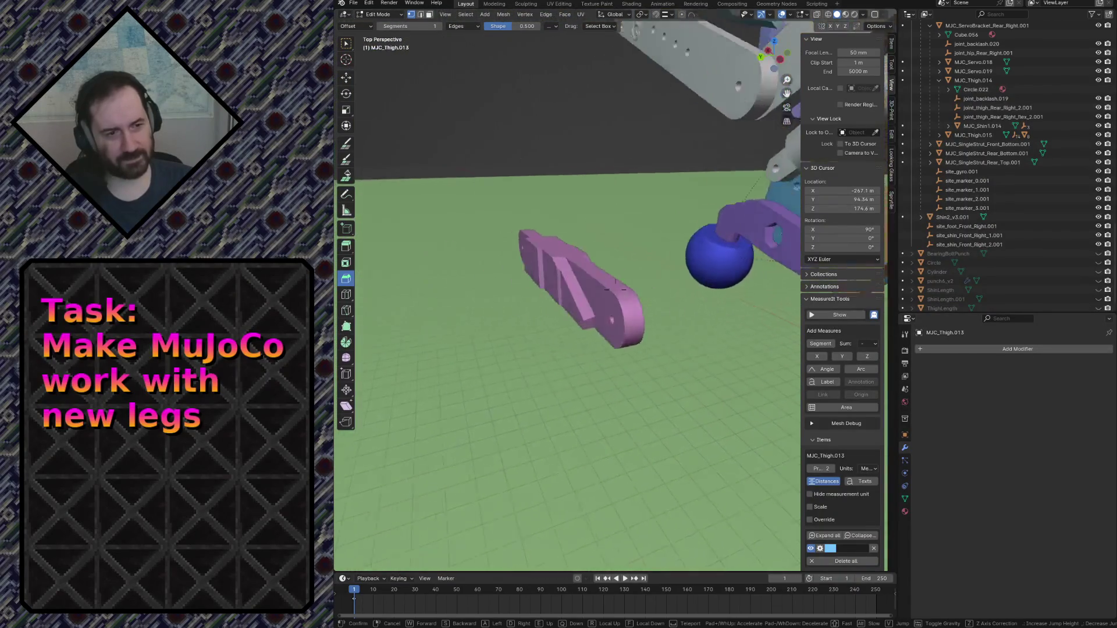
left_click(584, 315)
key("Tab")
left_click(609, 313)
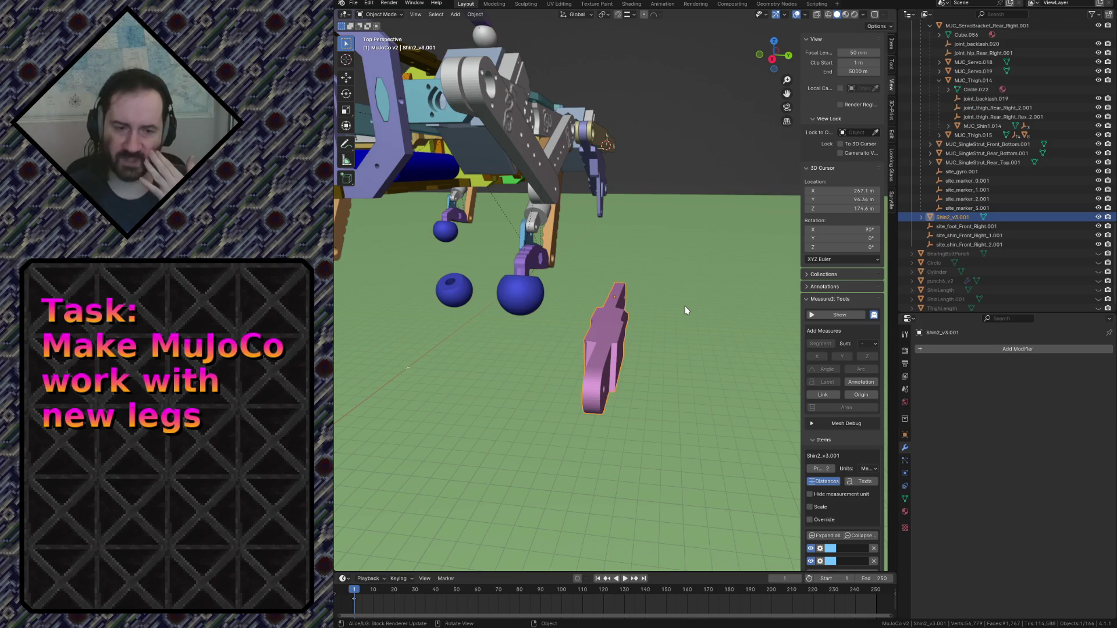
Walk around the leg assembly to inspect the tan leg and shin from several angles.
key("shift+grave")
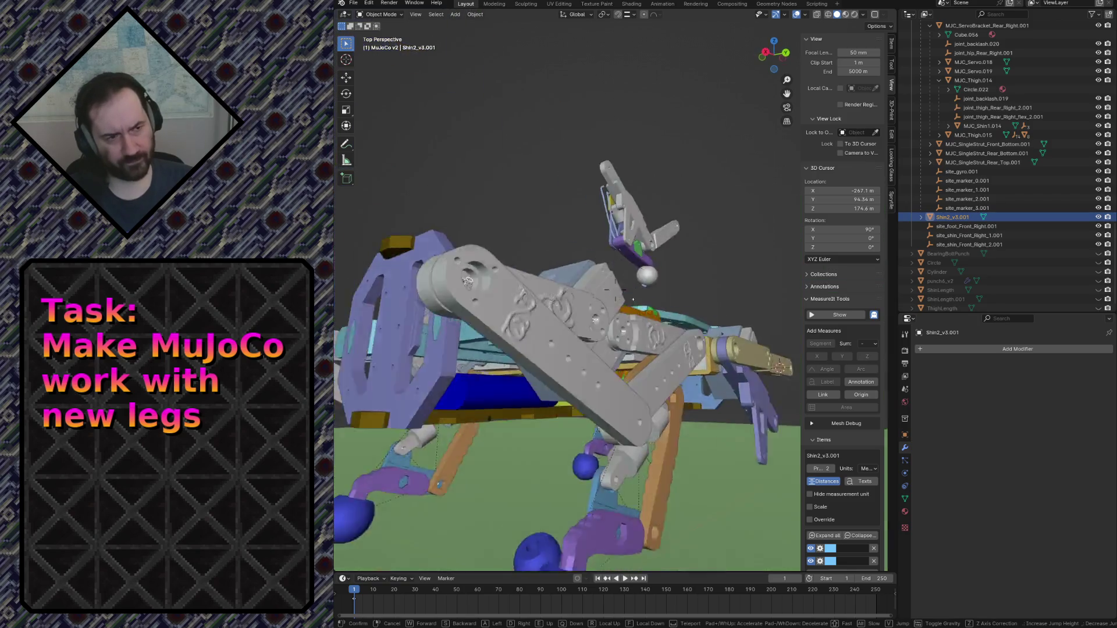
key("w")
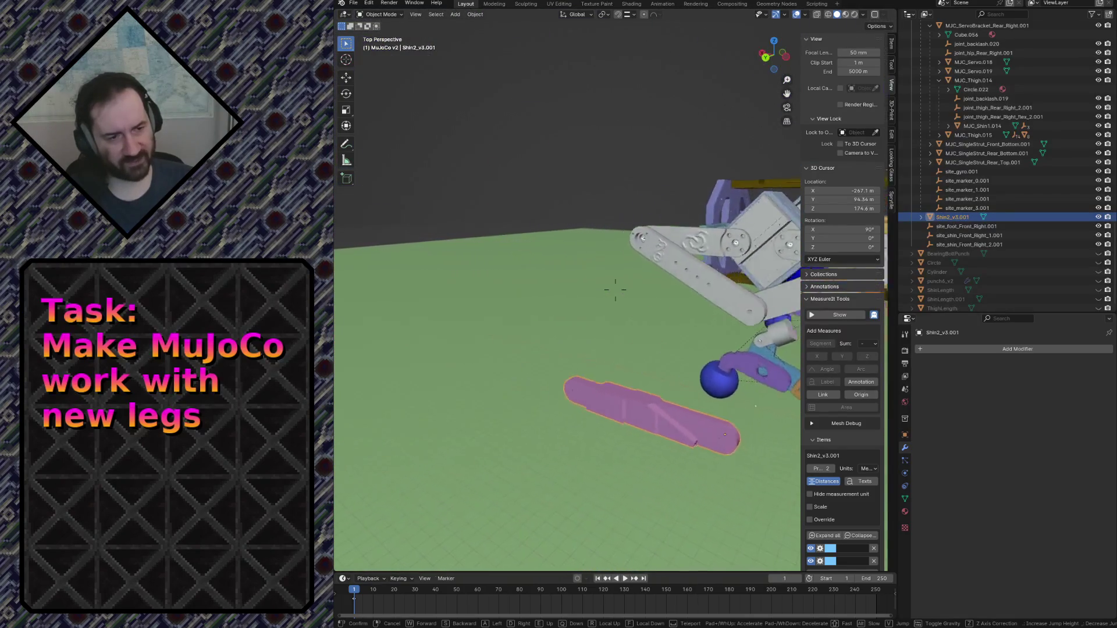
key("s")
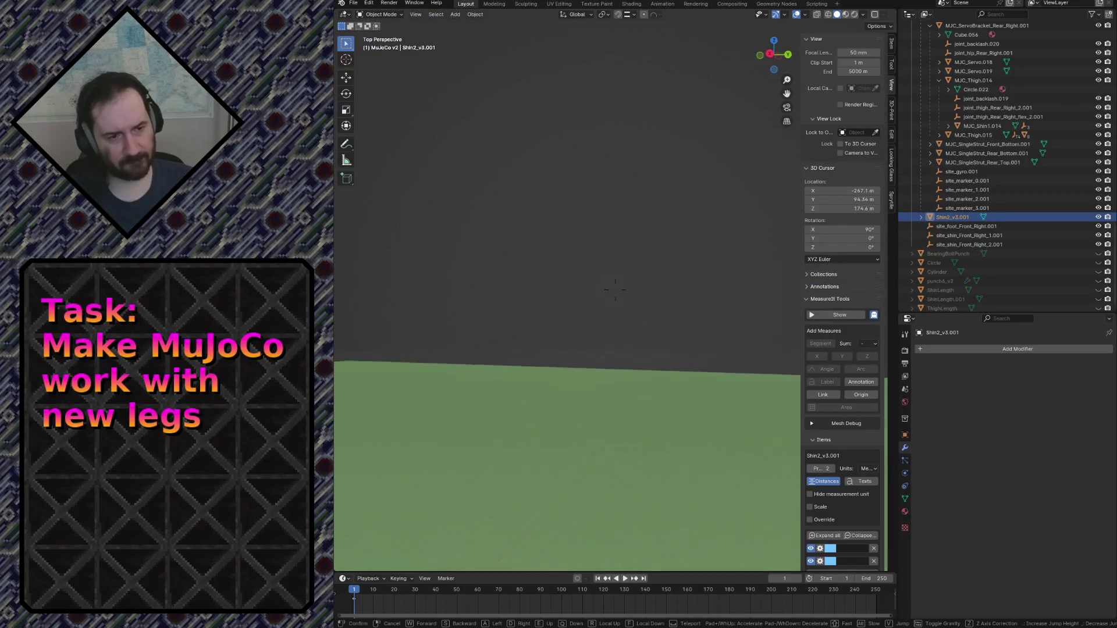
key("s")
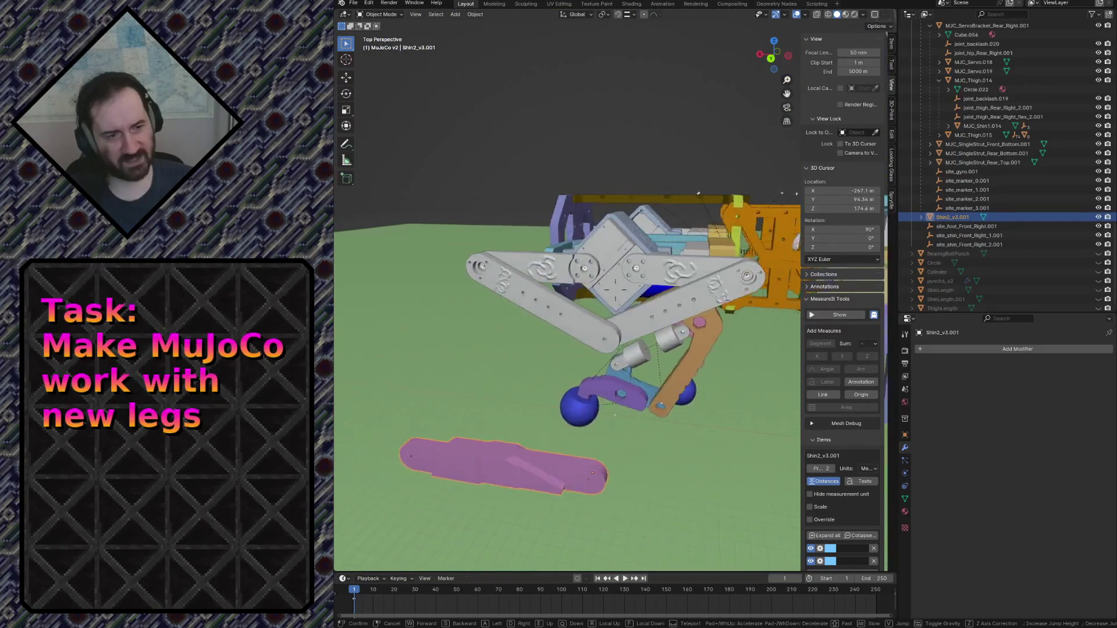
key("s")
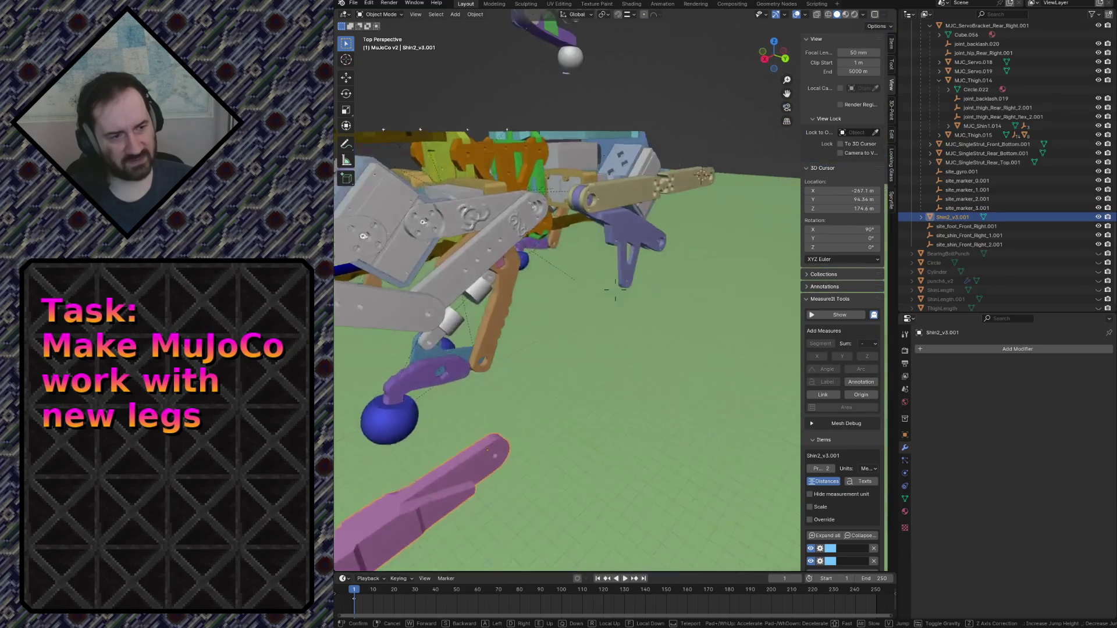
key("w")
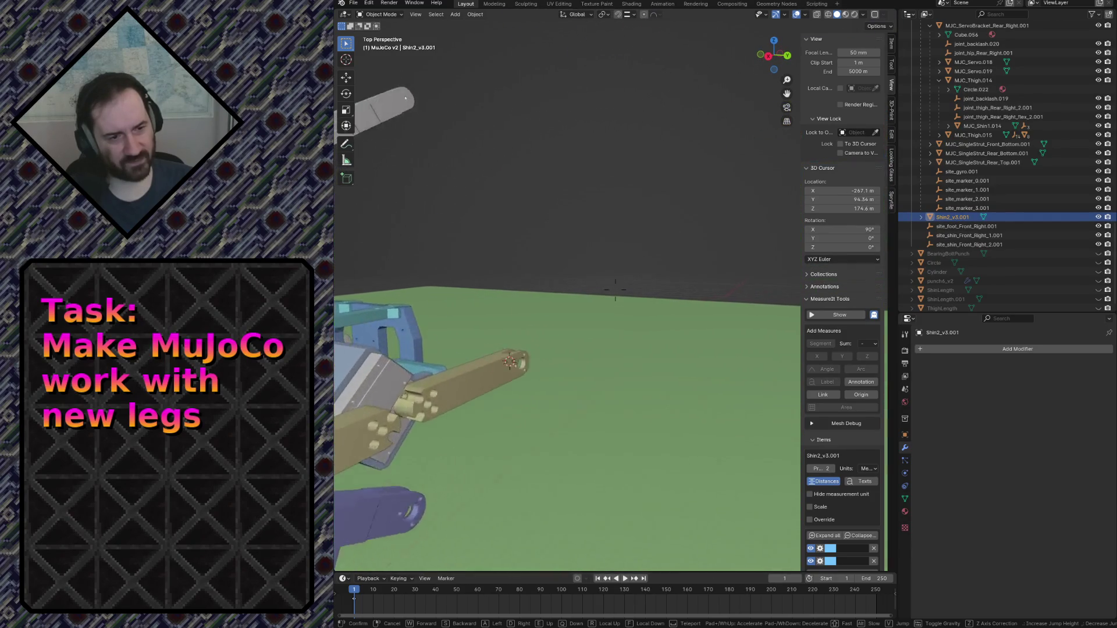
key("s")
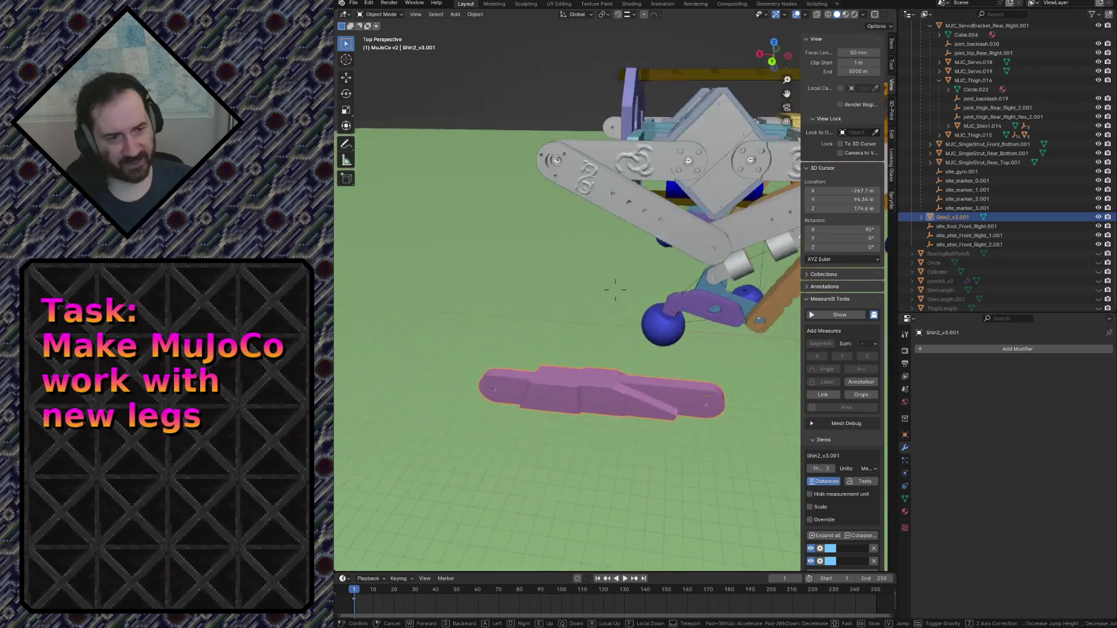
key("w")
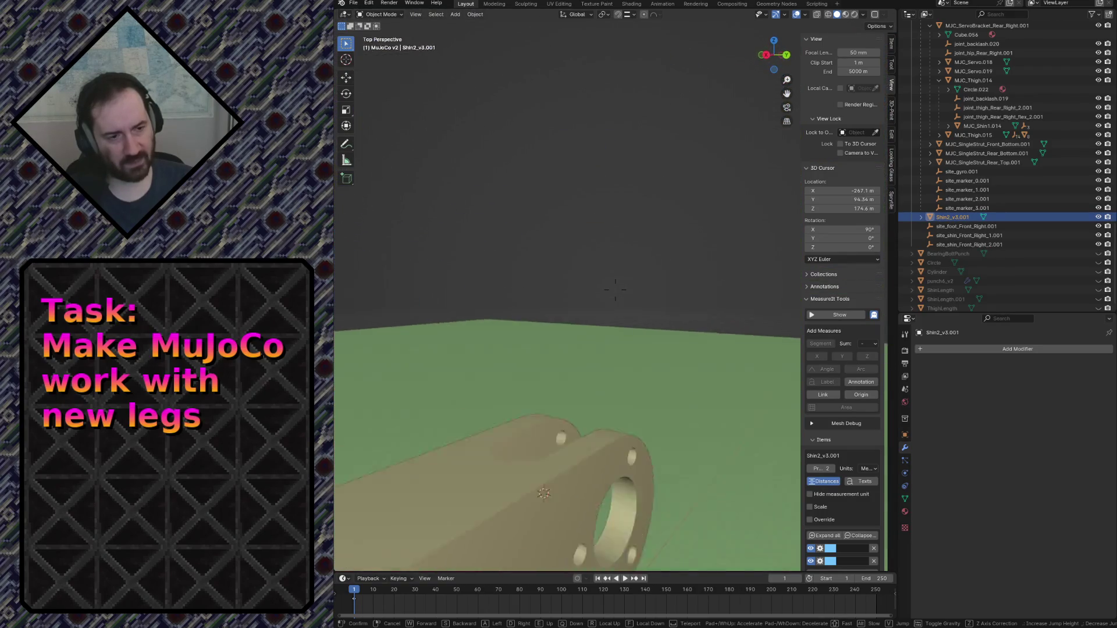
key("s")
key("s")
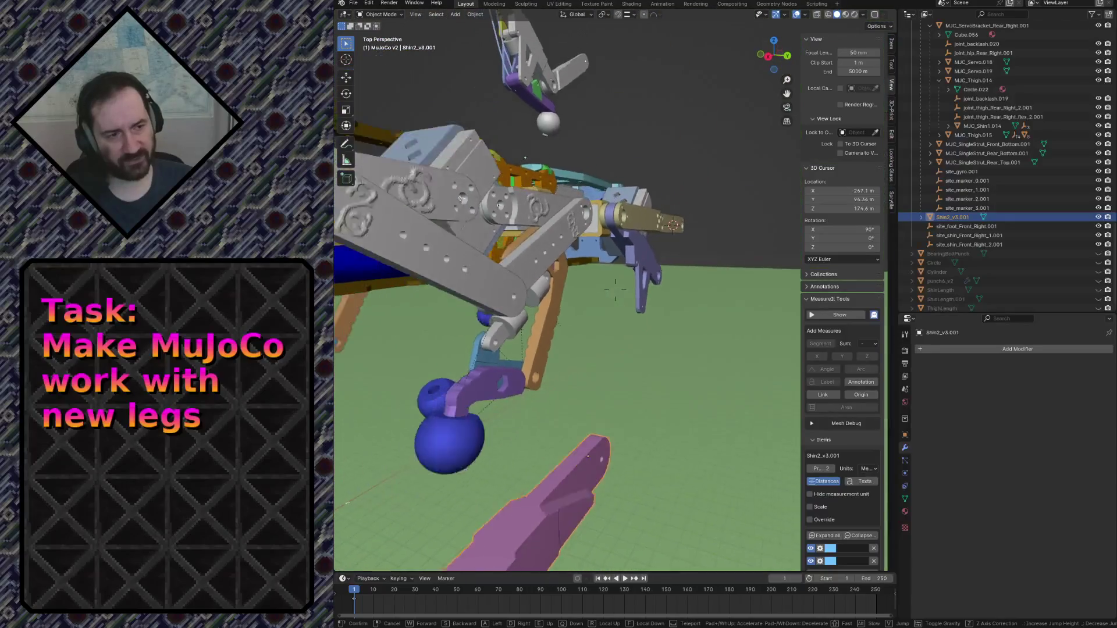
key("s")
left_click(615, 289)
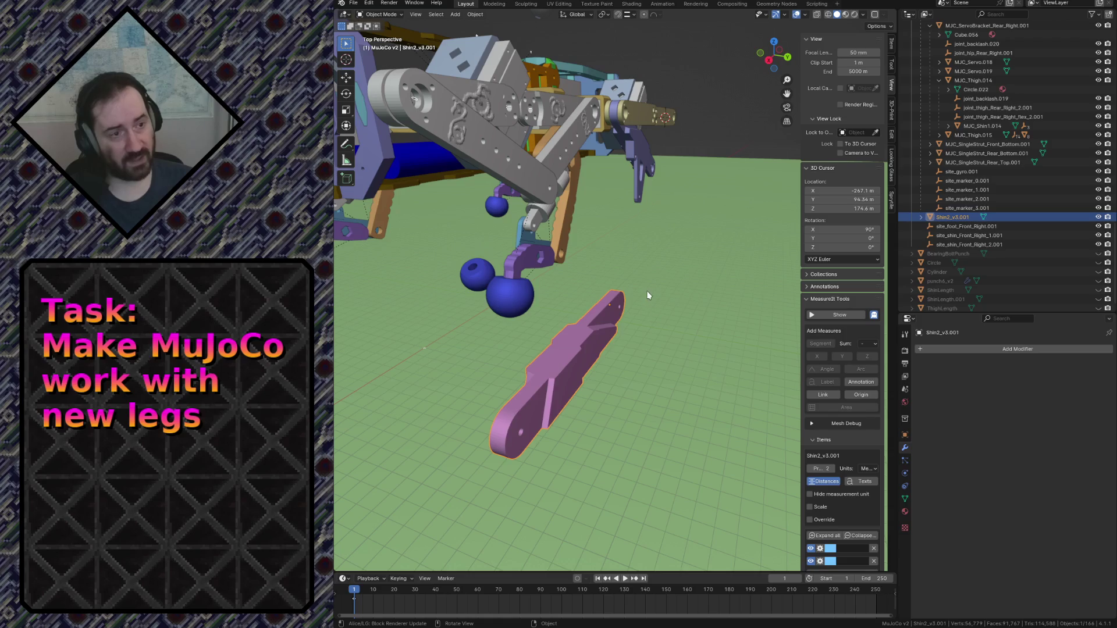
Snap Shin2_v3.001 onto the 3D cursor at MJC_Thigh.013's joint bore.
key("shift+s")
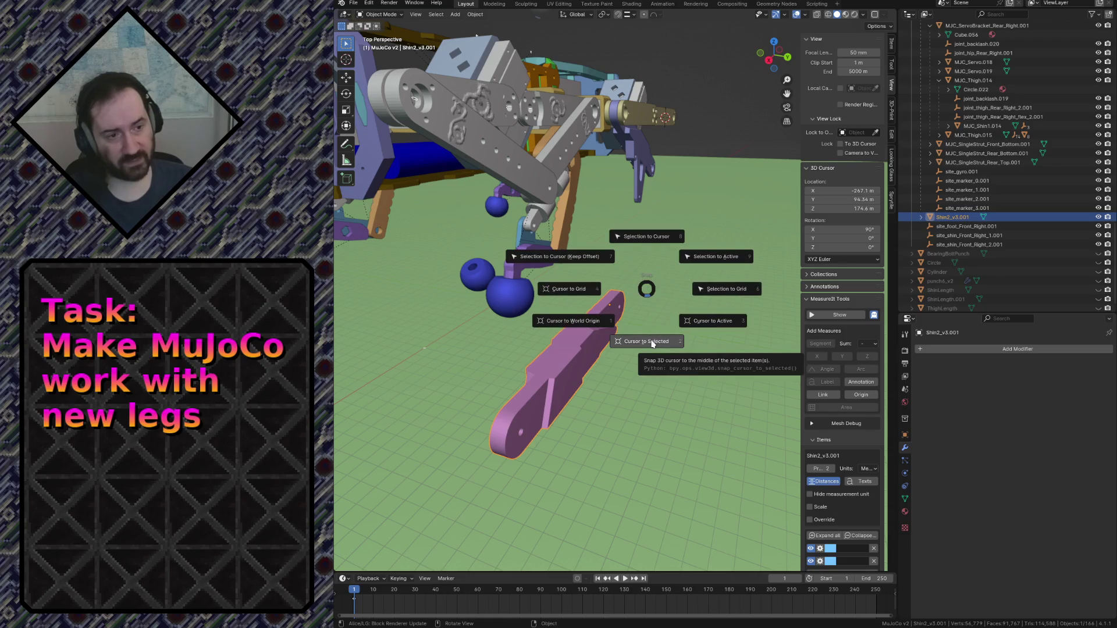
left_click(641, 239)
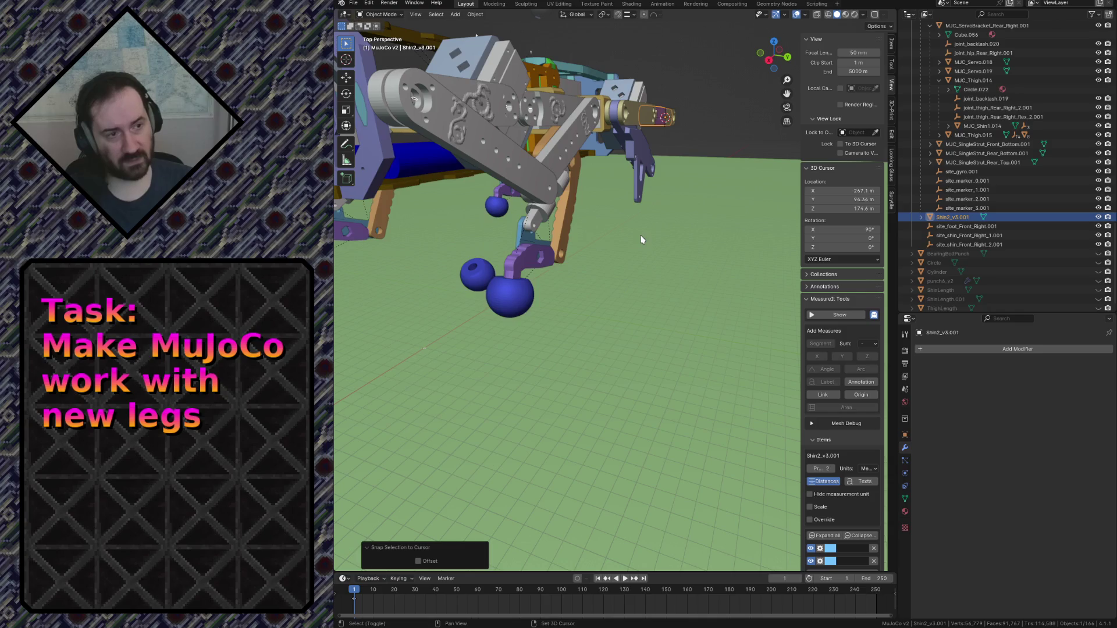
key("shift+grave")
key("Escape")
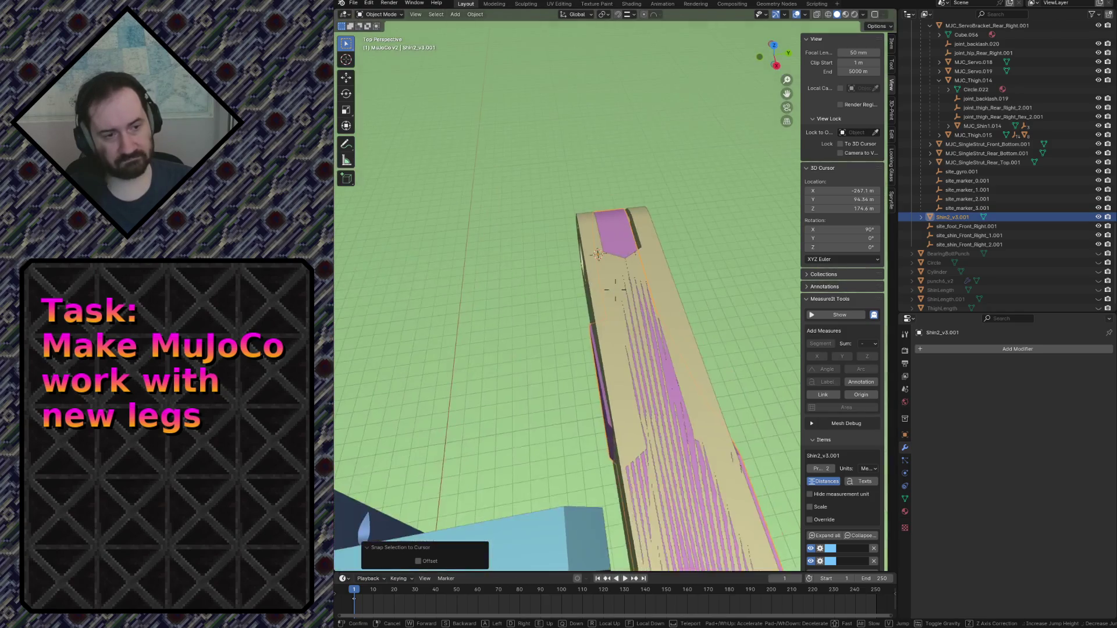
In top wireframe view, shift Shin2_v3.001 0.5 m along Y to line up with the leg.
key("KP_7")
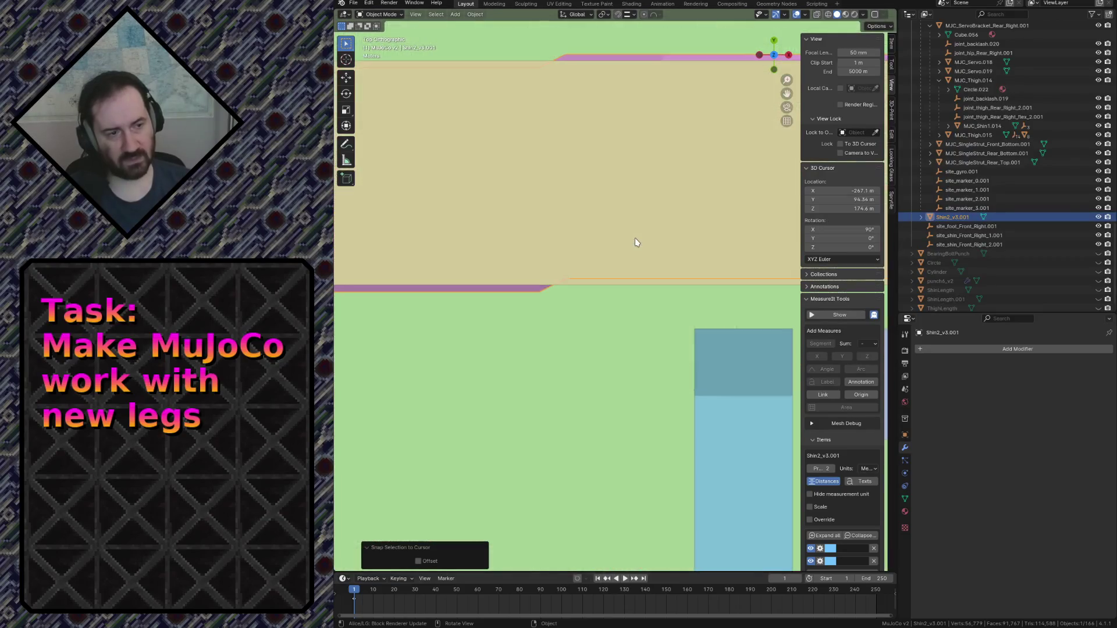
key("KP_Decimal")
key("z")
left_click(556, 237)
mouse_move(365, 277)
middle_mouse_down("shift")
mouse_move(504, 257)
mouse_move(474, 235)
mouse_move(539, 214)
middle_mouse_up("shift")
key("g")
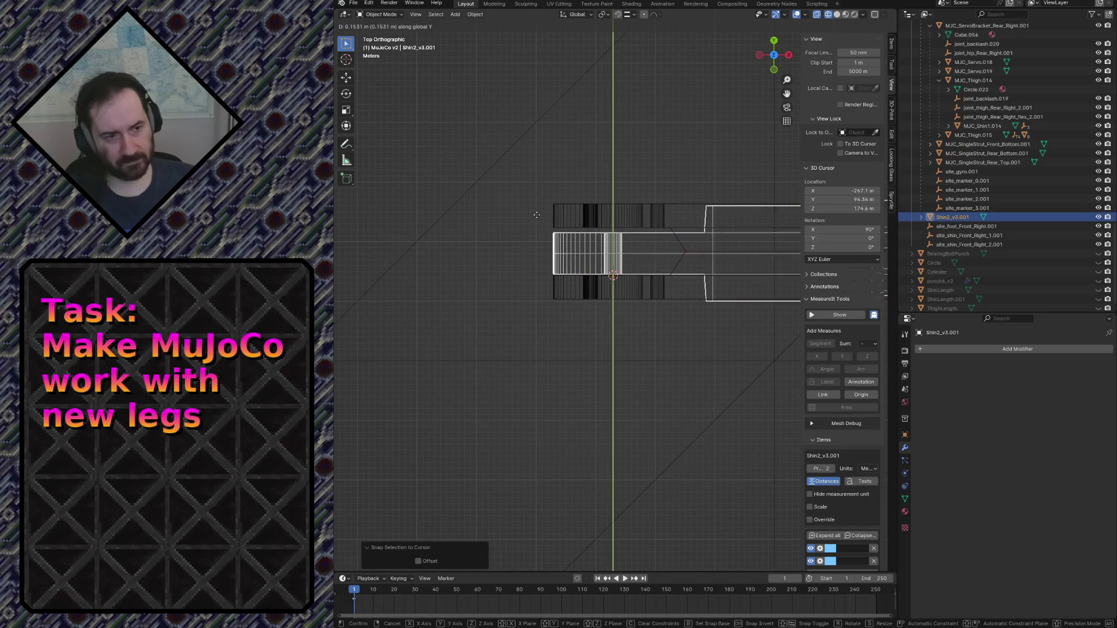
left_click(534, 217)
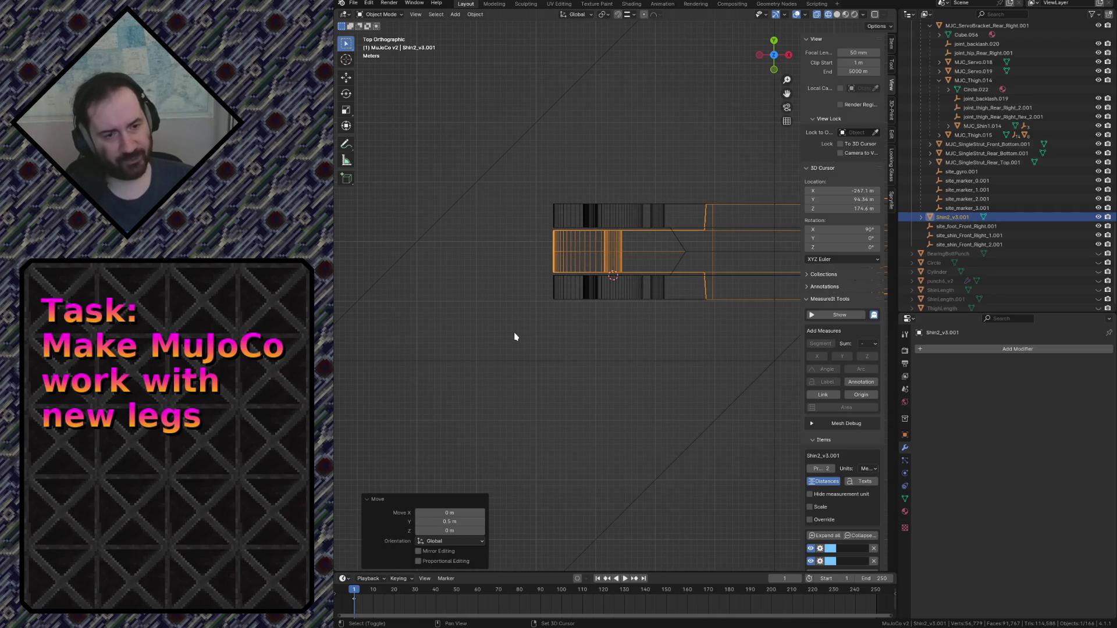
key("KP_5")
key("ctrl+KP_1")
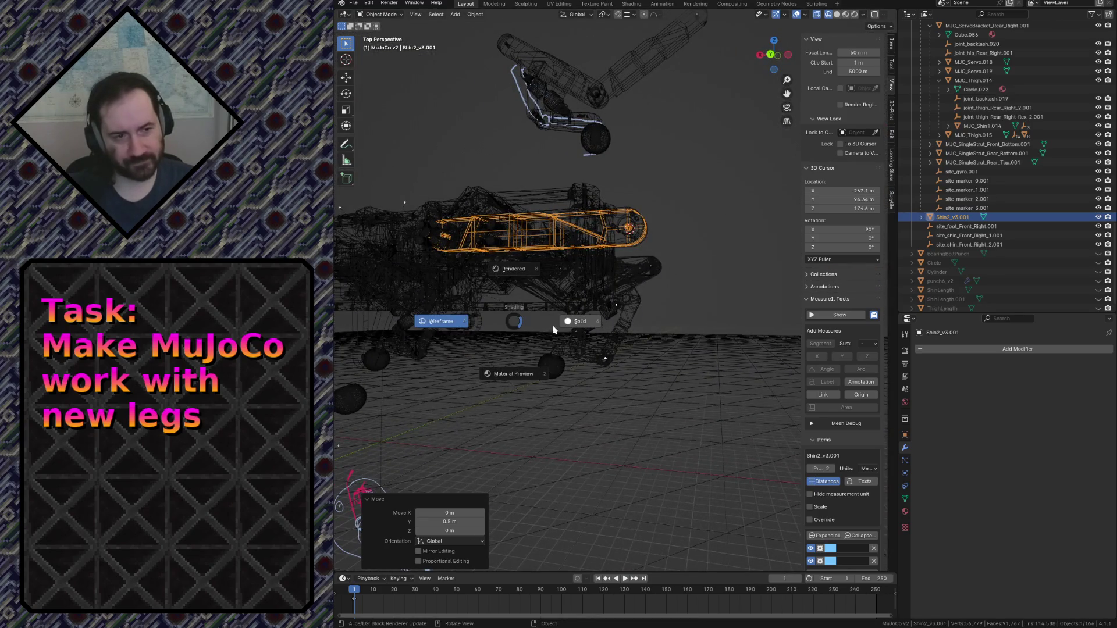
Switch to solid shading and frame Shin2_v3.001 in Back Orthographic view.
left_click(575, 323)
key("KP_Decimal")
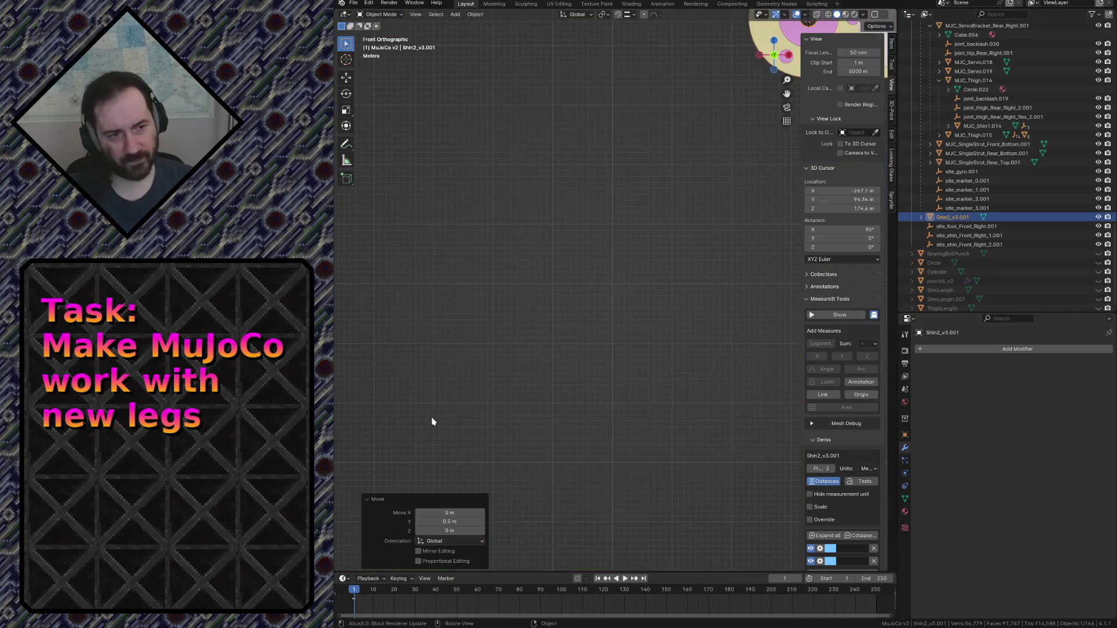
key("KP_1")
key("KP_3")
key("ctrl+KP_3")
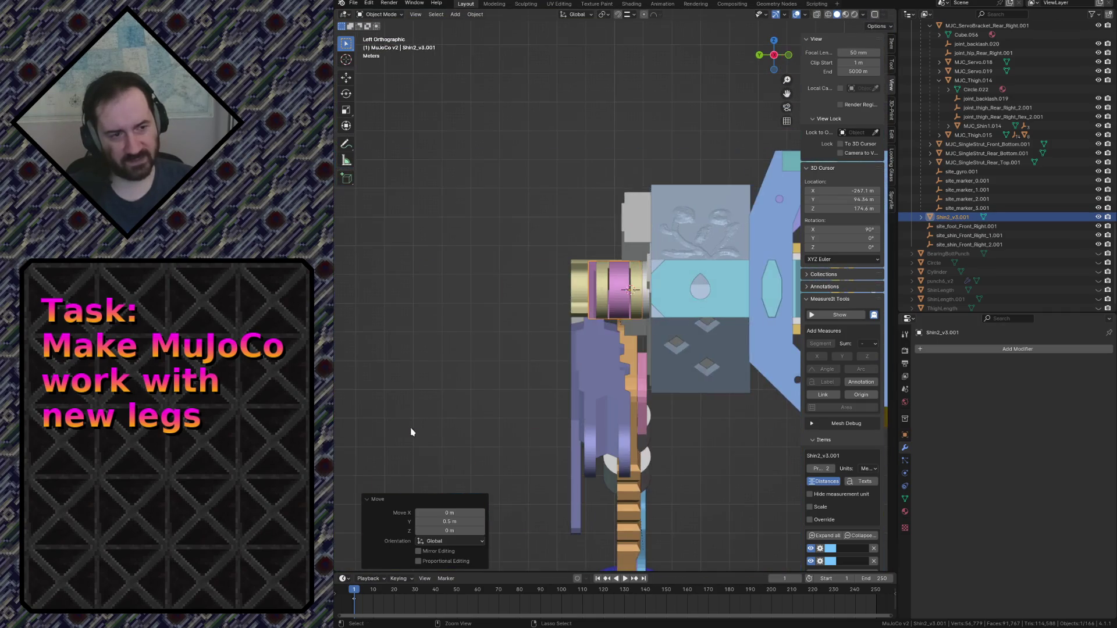
key("ctrl+KP_1")
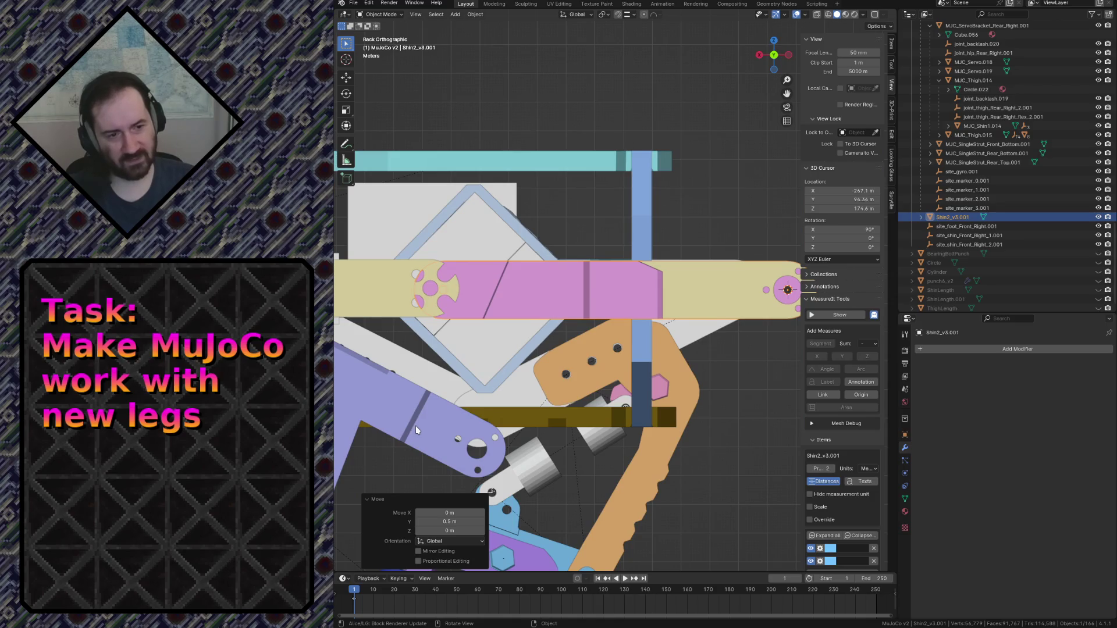
scroll(465, 384, "down", 1)
Rotate the pink shin to -27.2° and zoom in on its pivot.
key("r")
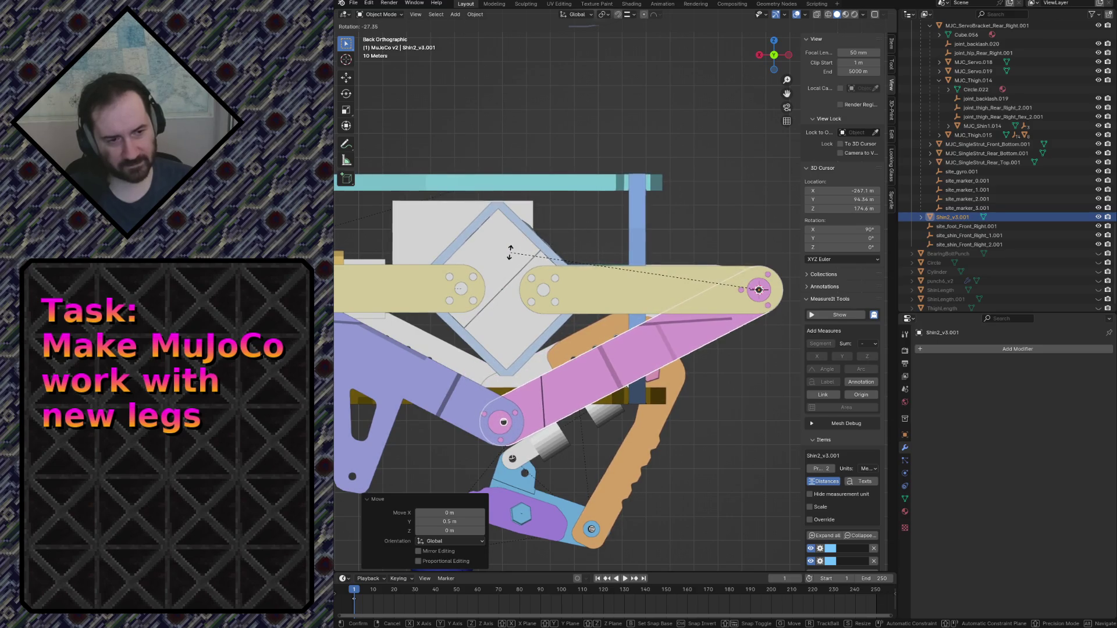
left_click(512, 252)
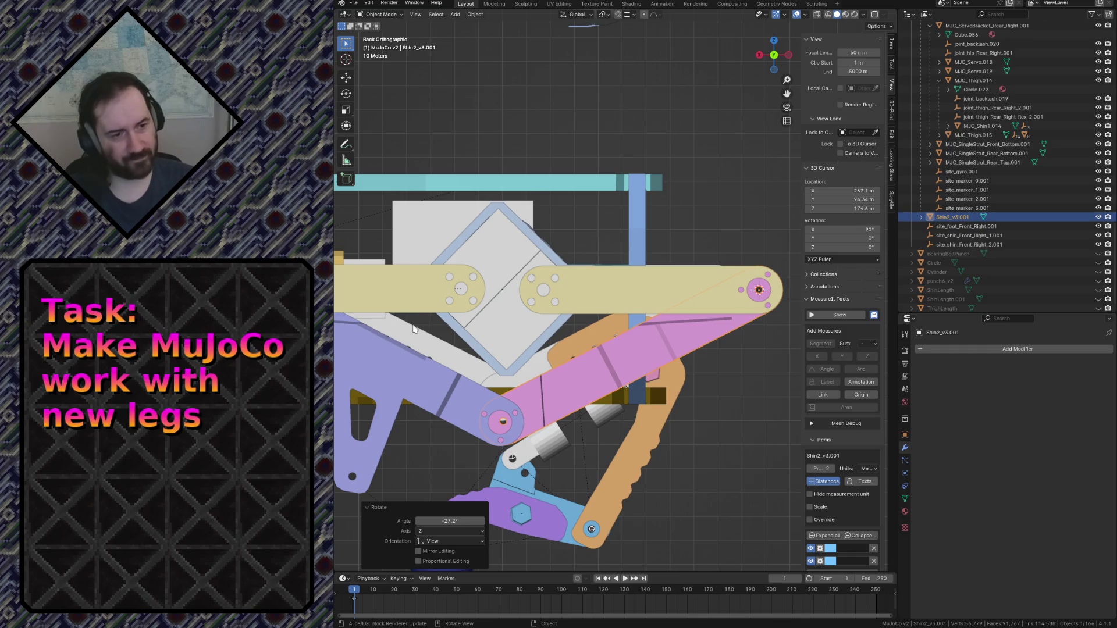
scroll(413, 326, "up", 5)
middle_click_drag(530, 312, 705, 265, "shift")
scroll(744, 227, "up", 3)
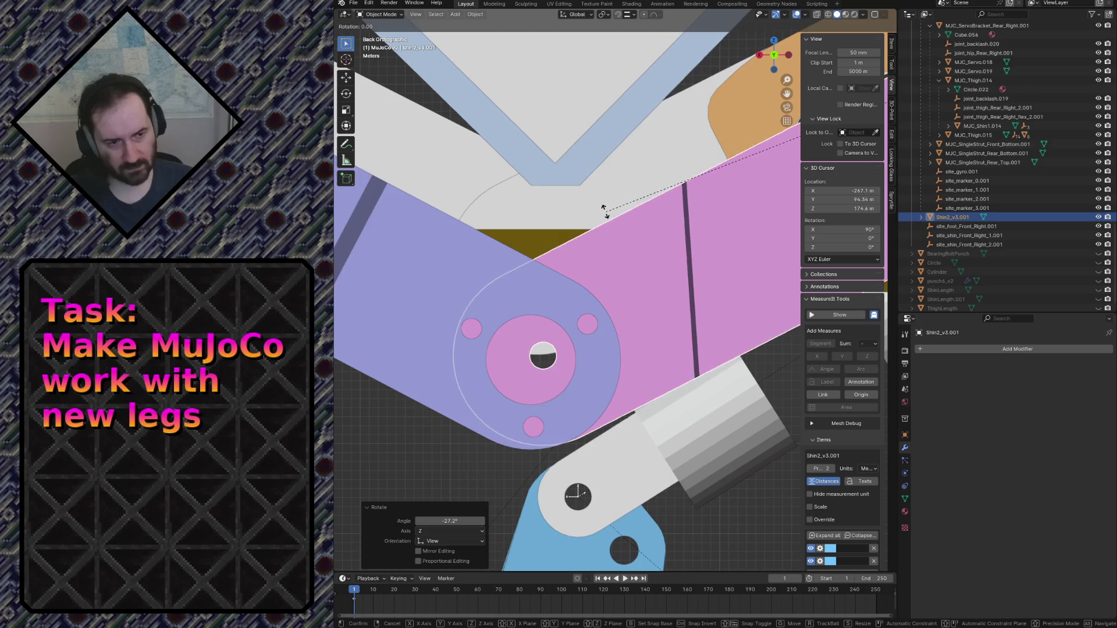
Nudge the purple MJC_Shin1.012 and pink Shin2_v3.001 shins with small alternating rotations.
left_click(451, 253)
key("r")
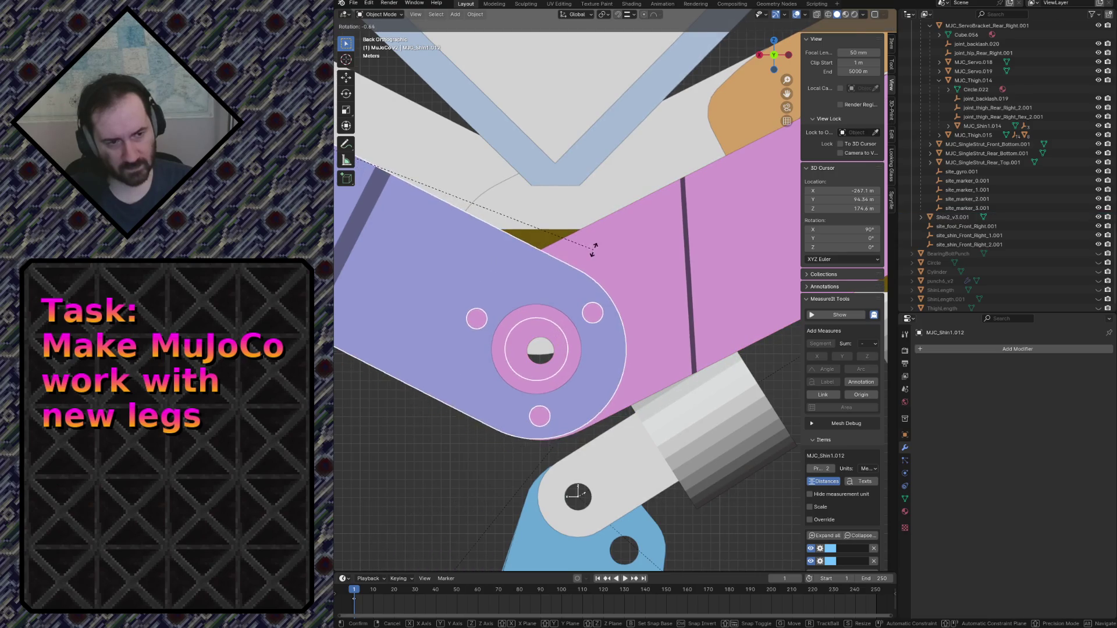
left_click(591, 250)
left_click(637, 242)
key("r")
left_click(491, 235)
left_click(490, 235)
key("r")
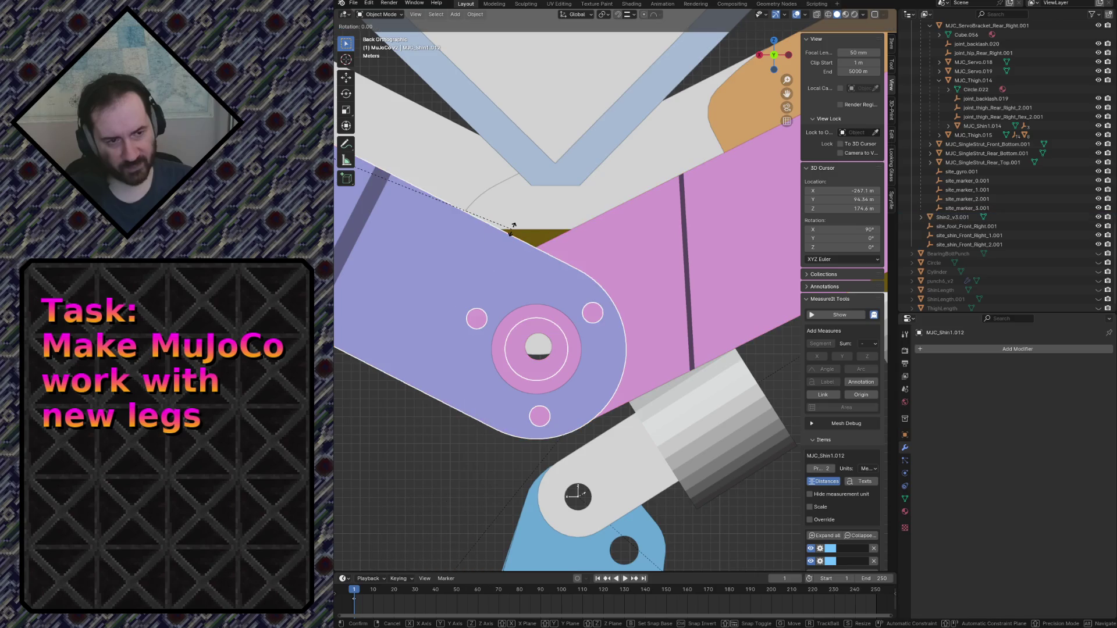
left_click(516, 225)
left_click(621, 239)
key("r")
left_click(582, 247)
left_click(459, 235)
Give the pink Shin2_v3.001 shin a final 0.0452° rotation correction.
left_click(656, 265)
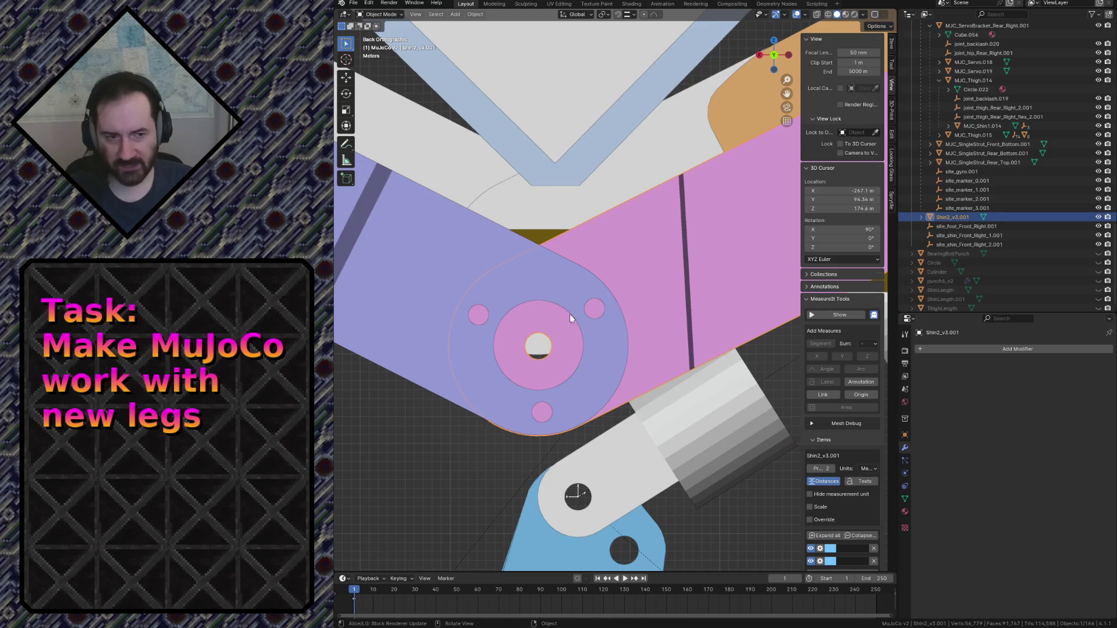
scroll(546, 364, "down", 8)
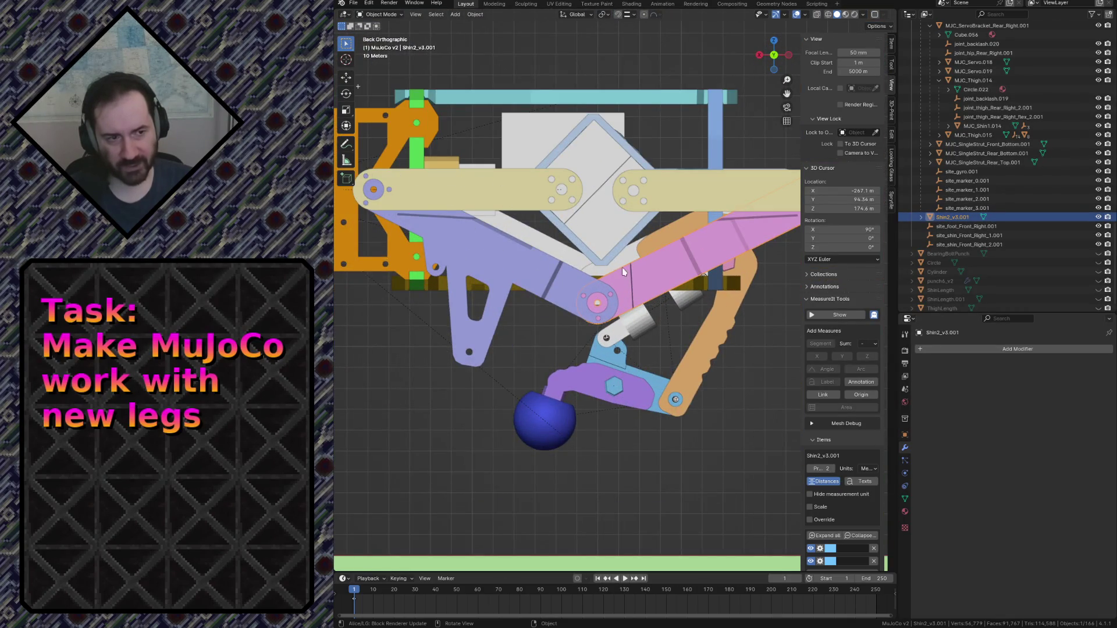
scroll(553, 307, "up", 10)
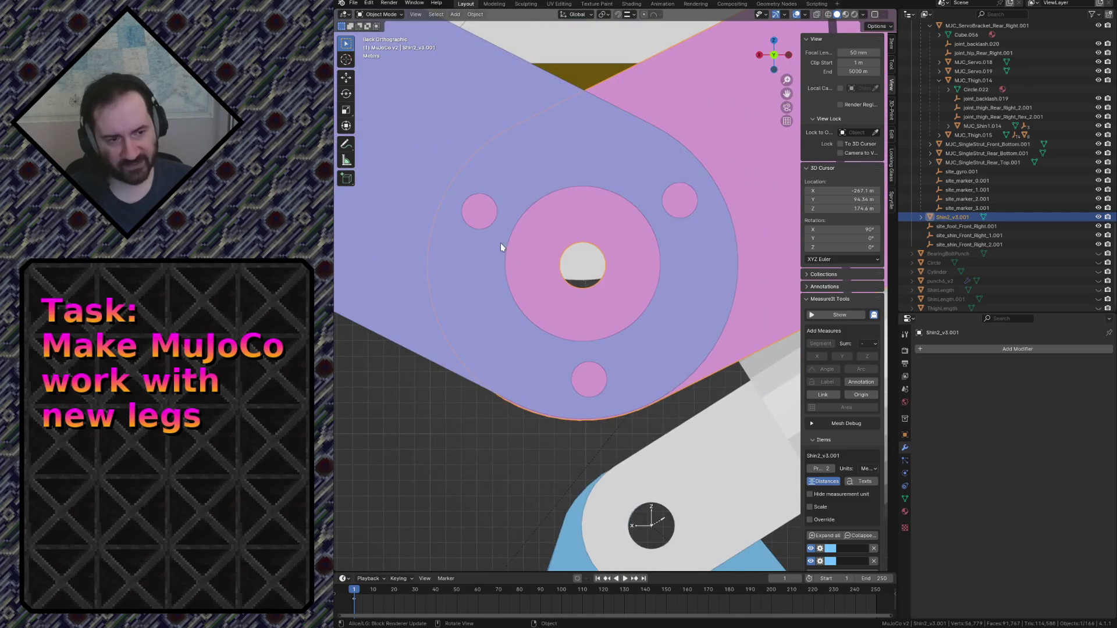
scroll(545, 225, "up", 1)
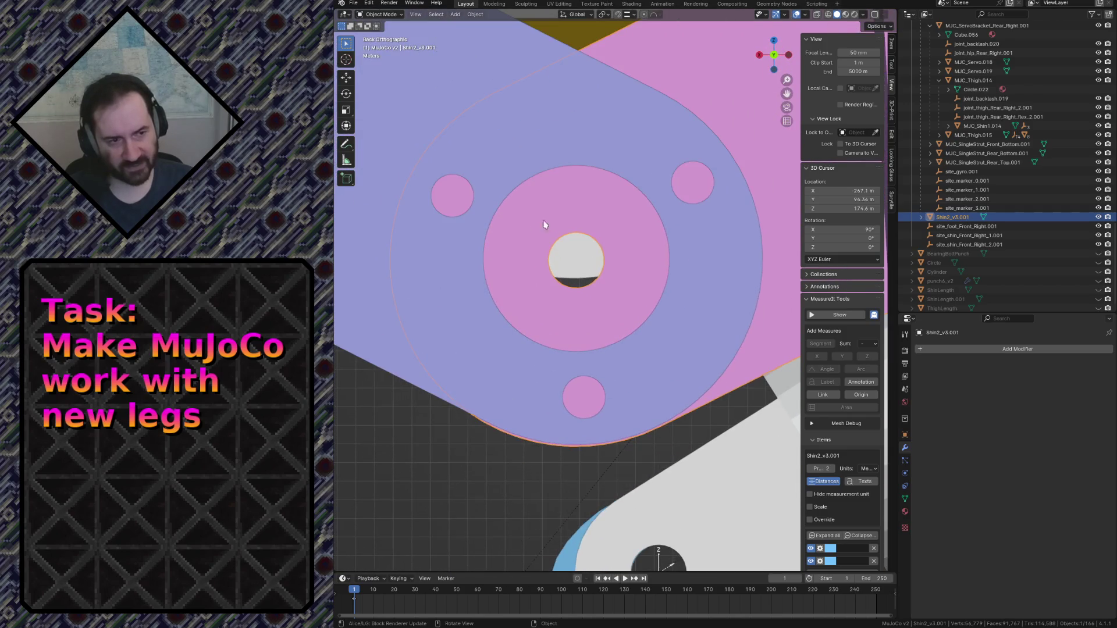
key("r")
left_click(639, 133)
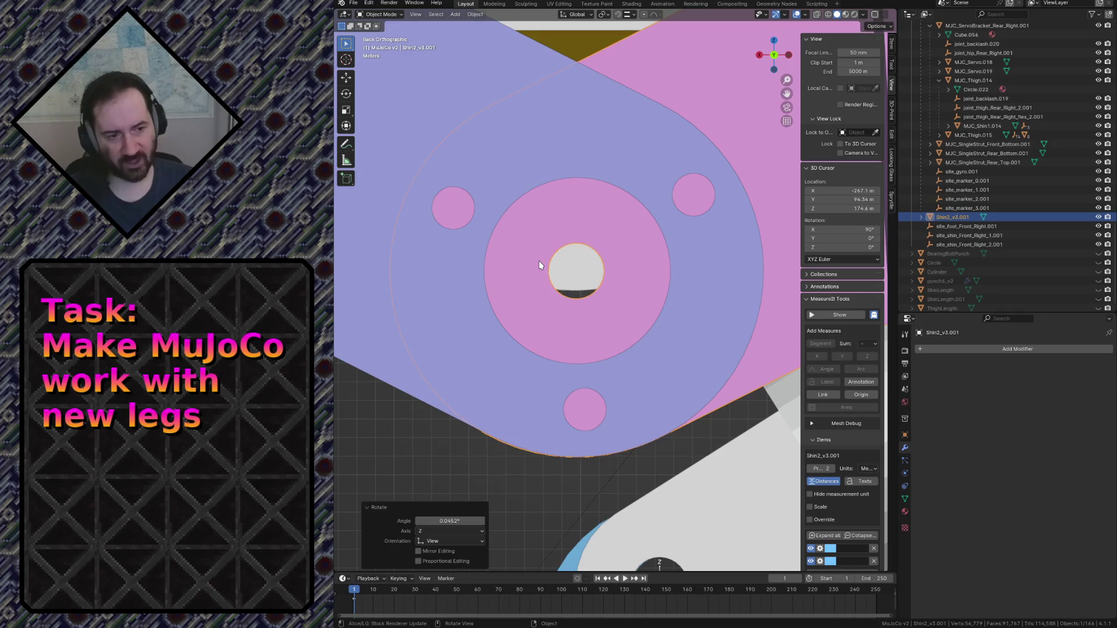
scroll(537, 268, "down", 10)
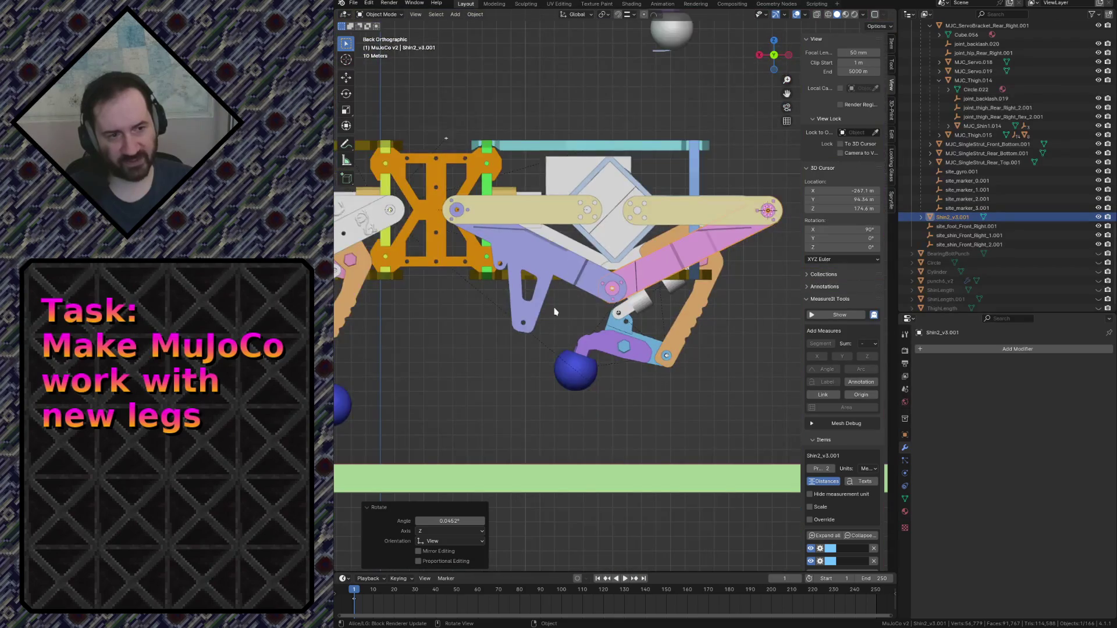
scroll(556, 316, "up", 10)
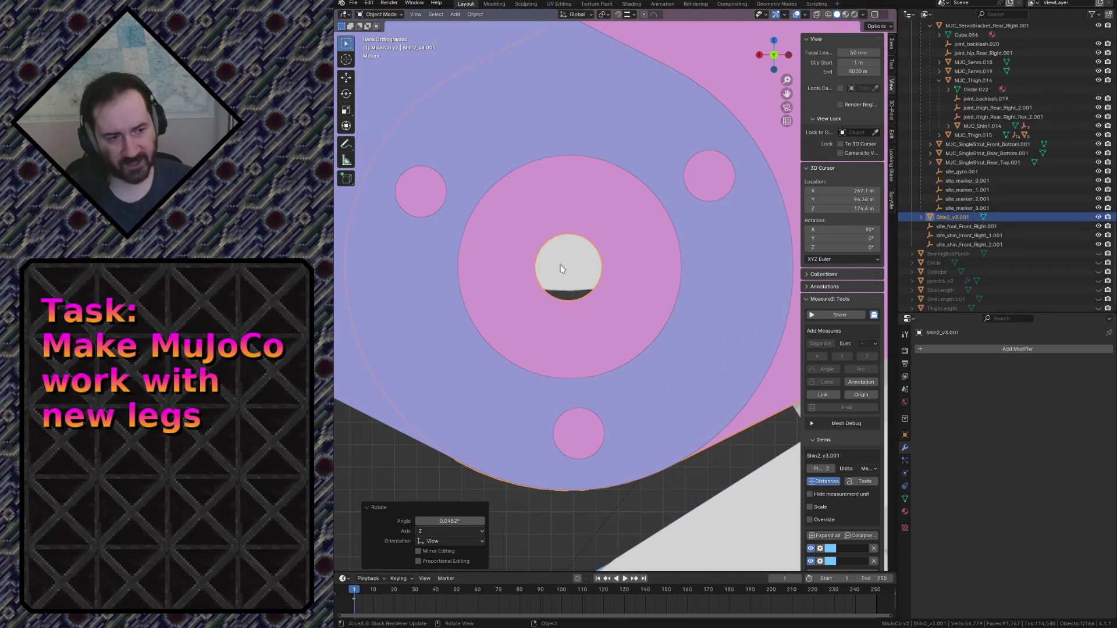
Fly close around the pink shin and the tan and lavender brackets, ending at the bracket hole.
key("shift+grave")
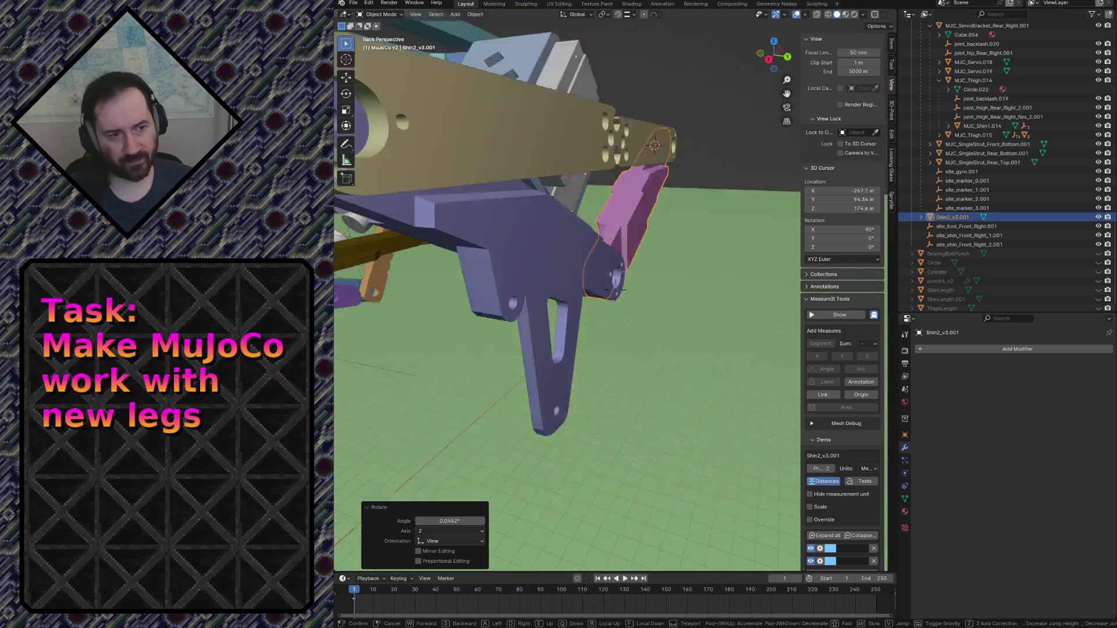
key("w")
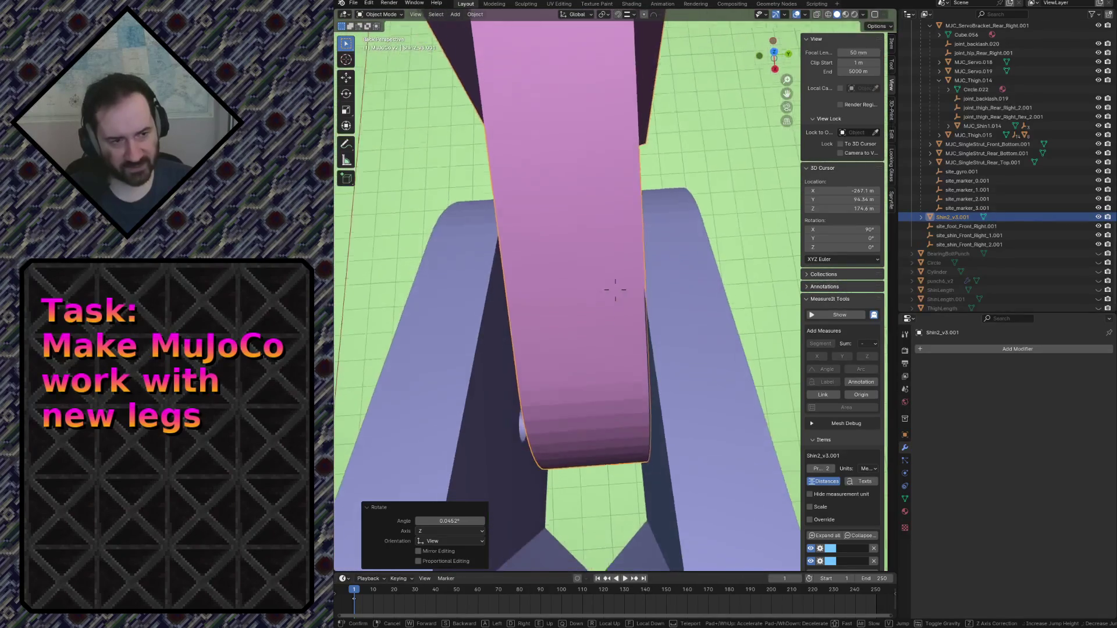
key("s")
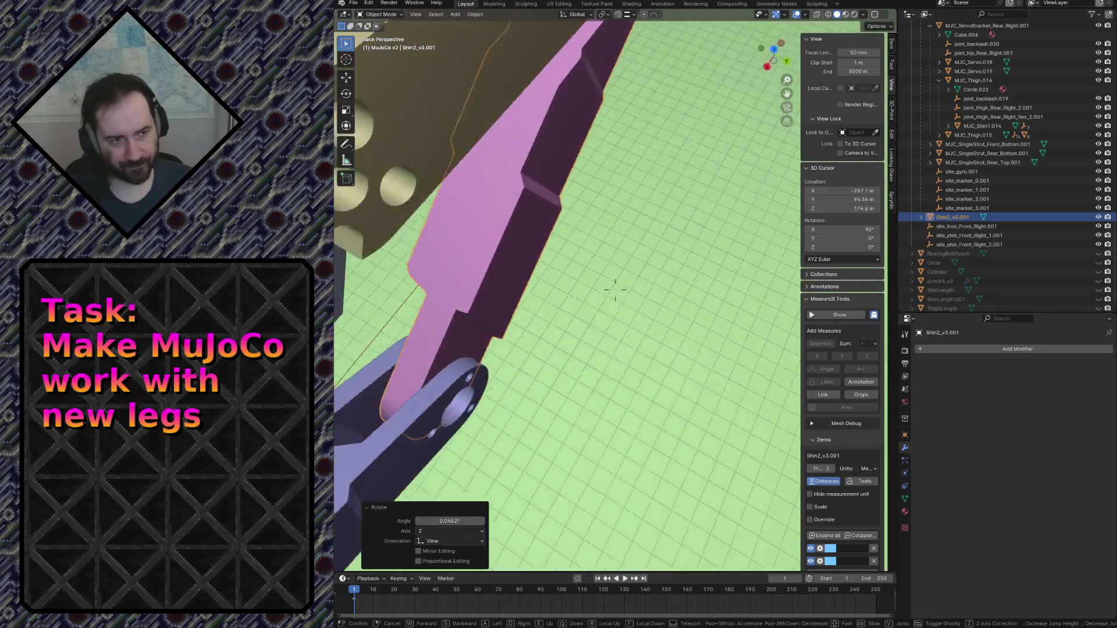
key("w")
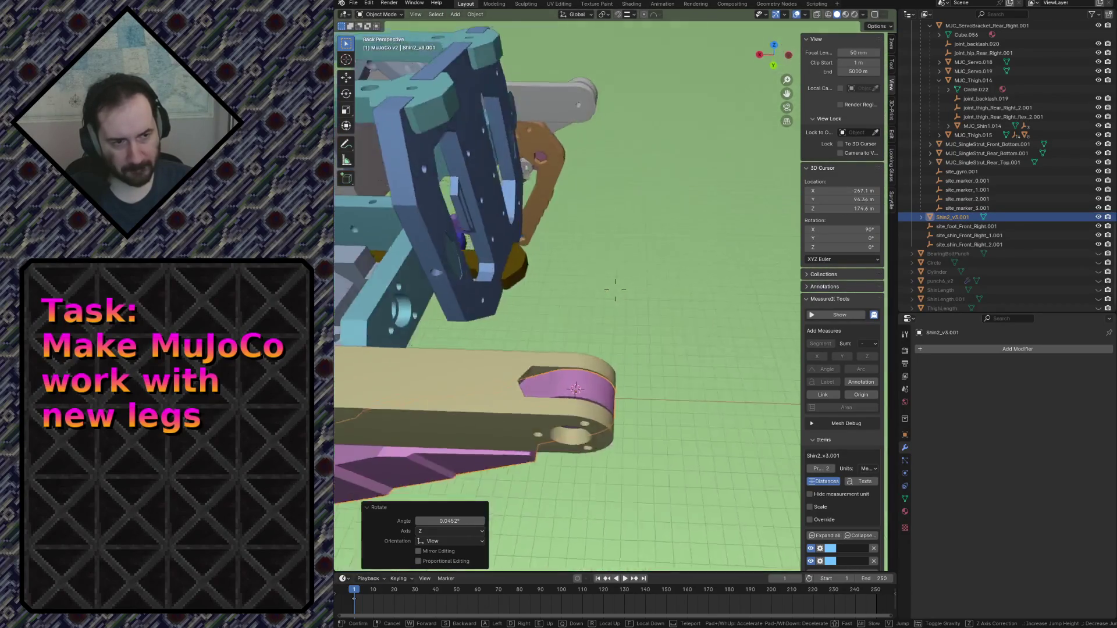
key("w")
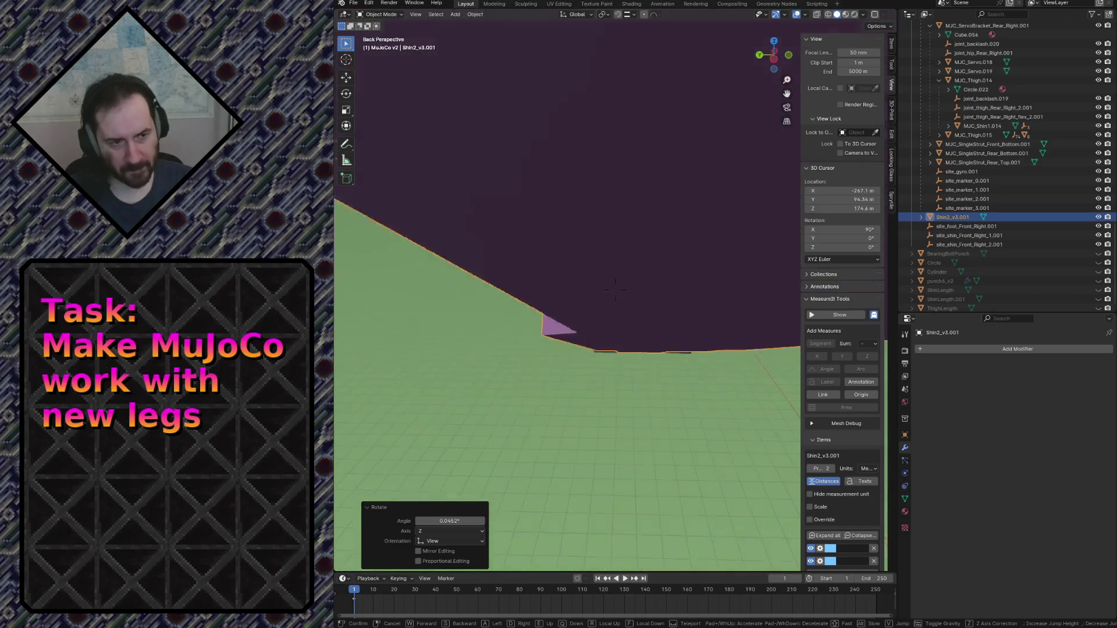
key("s")
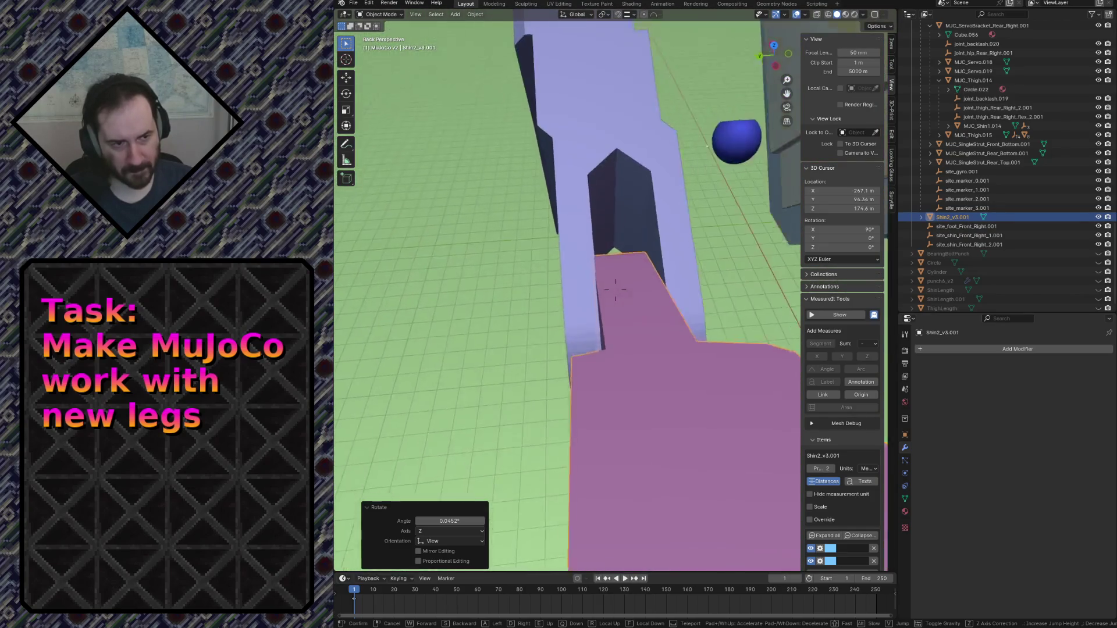
key("s")
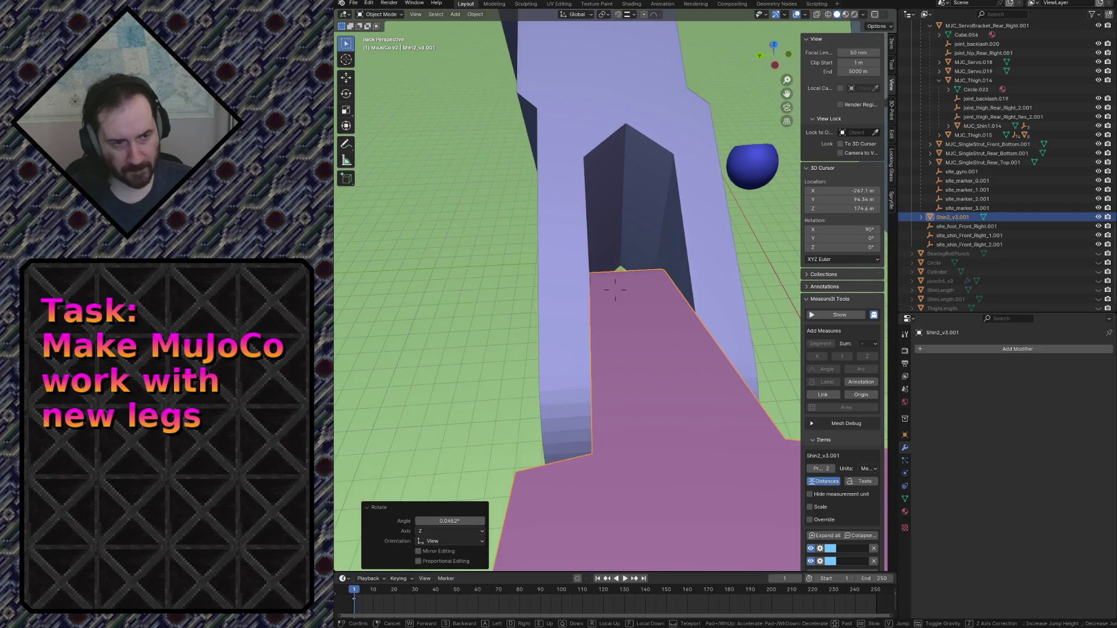
key("w")
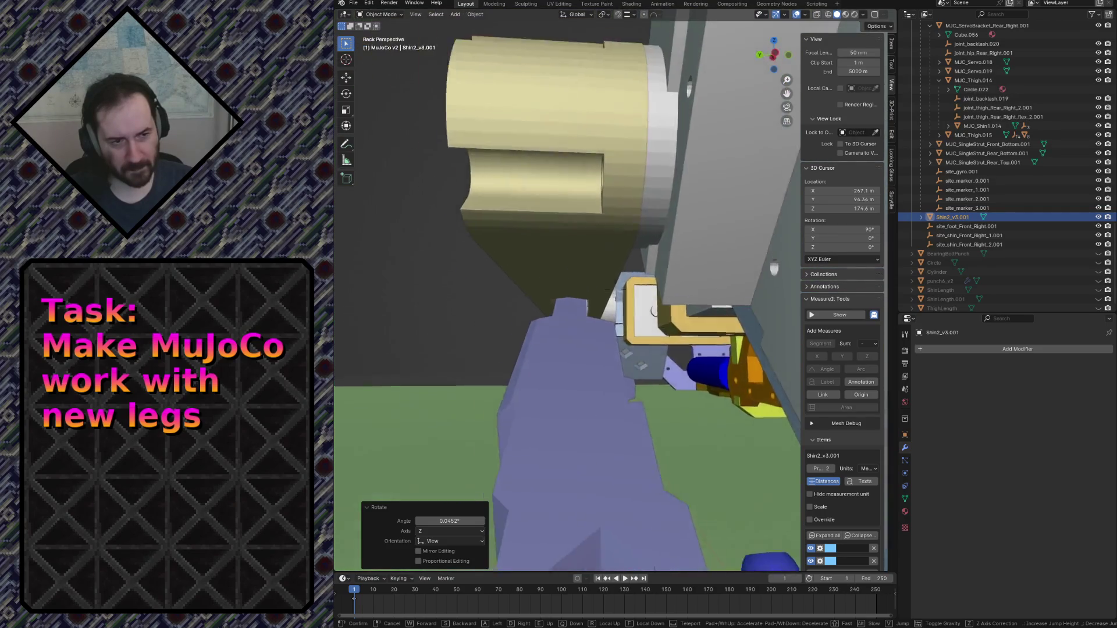
key("s")
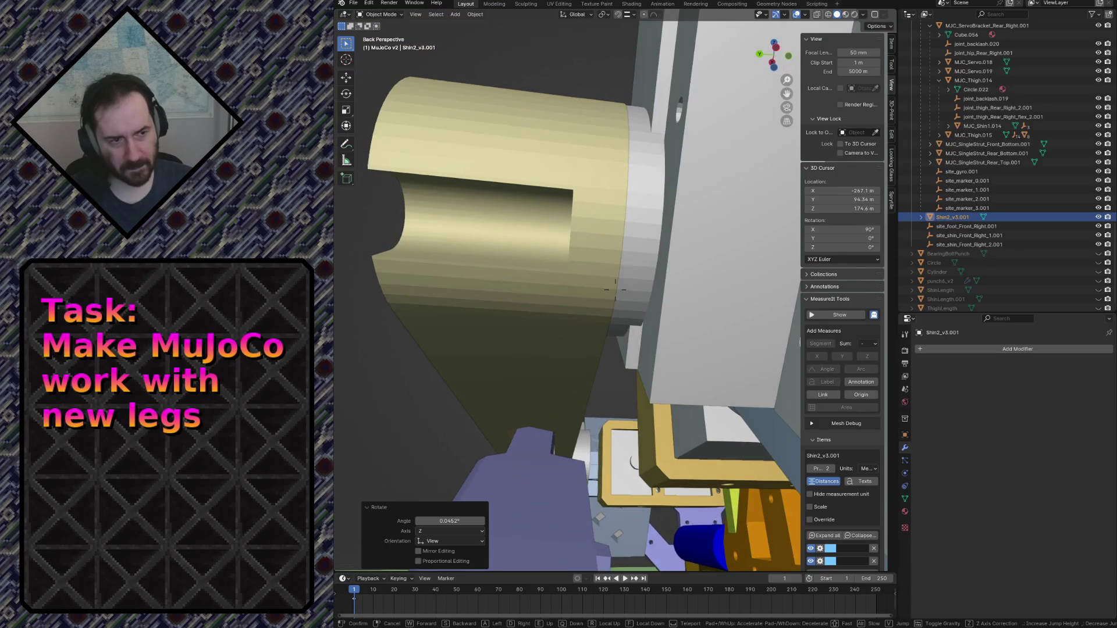
key("w")
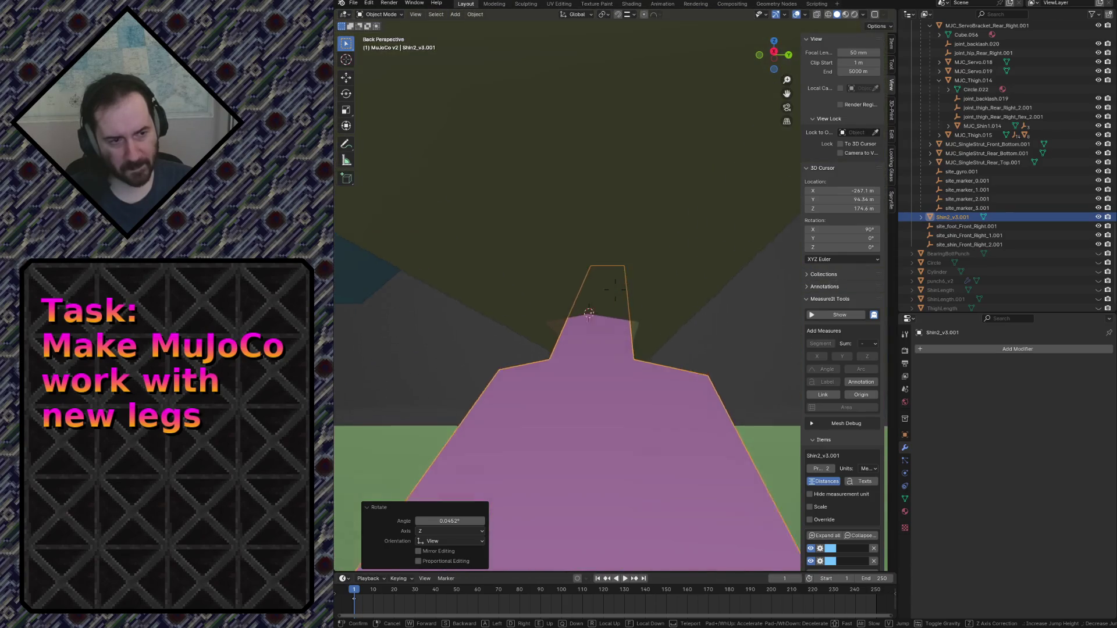
key("w")
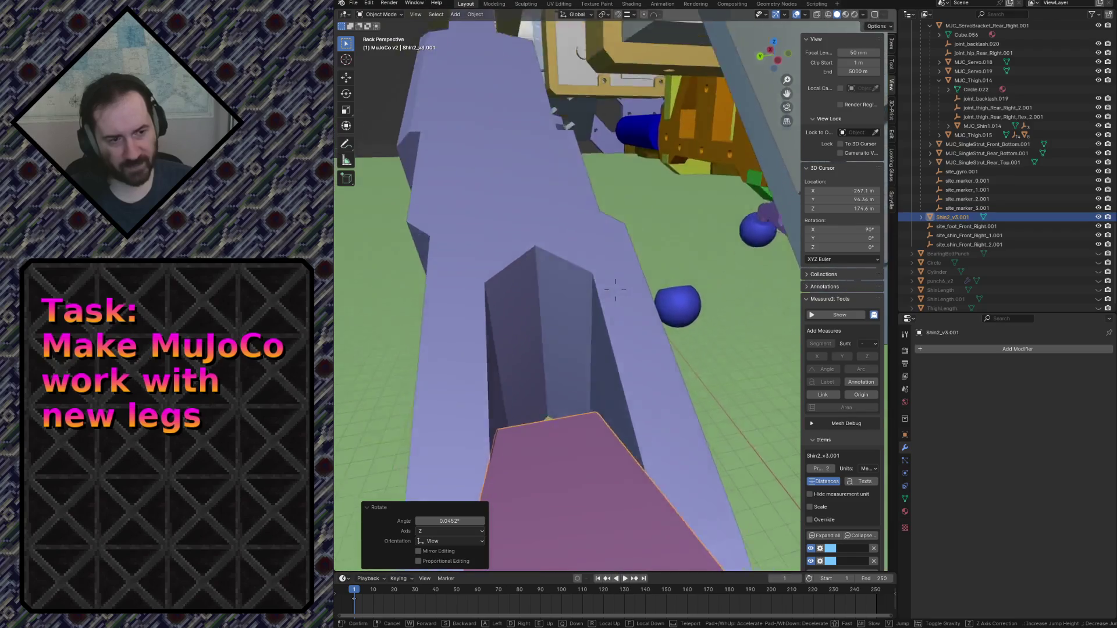
key("s")
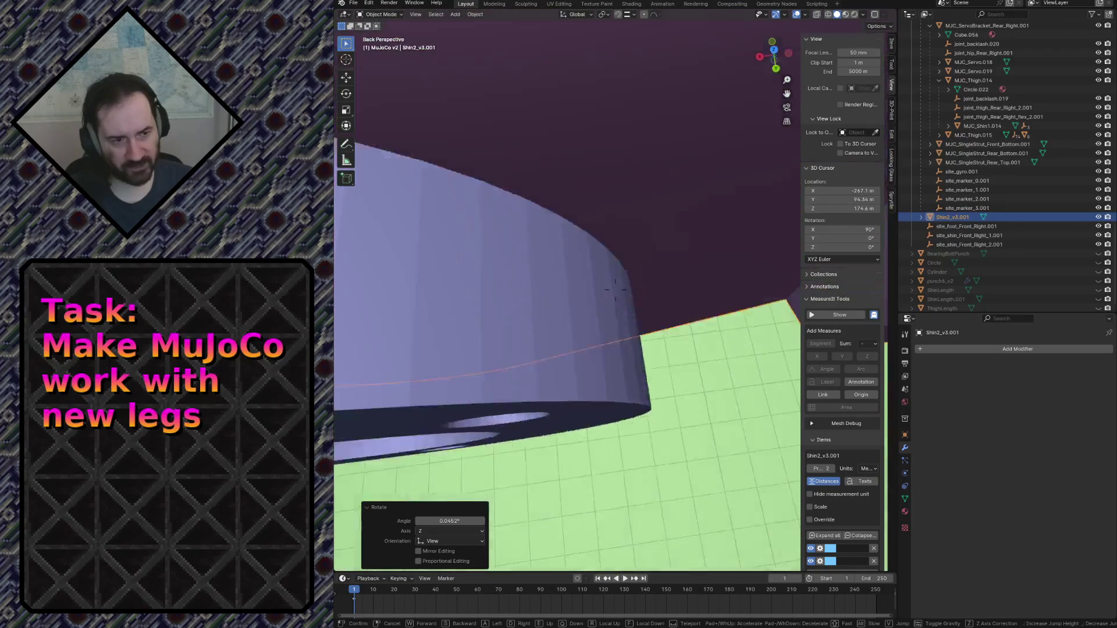
left_click(584, 269)
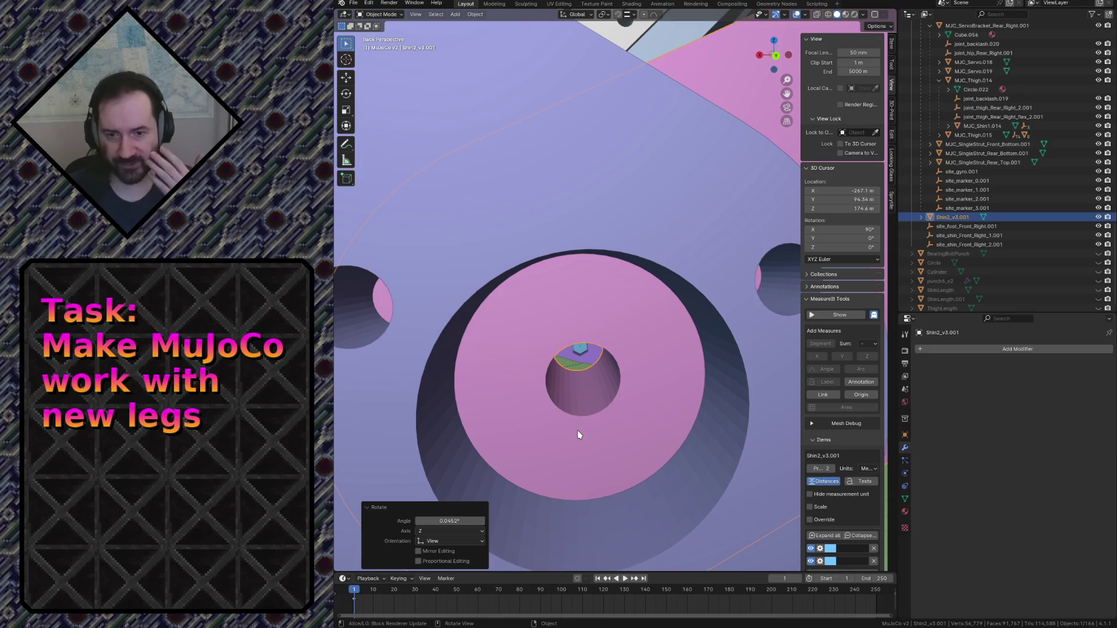
Fly around the pink shin again, past the olive bracket, to the yellow leg piece.
key("shift+grave")
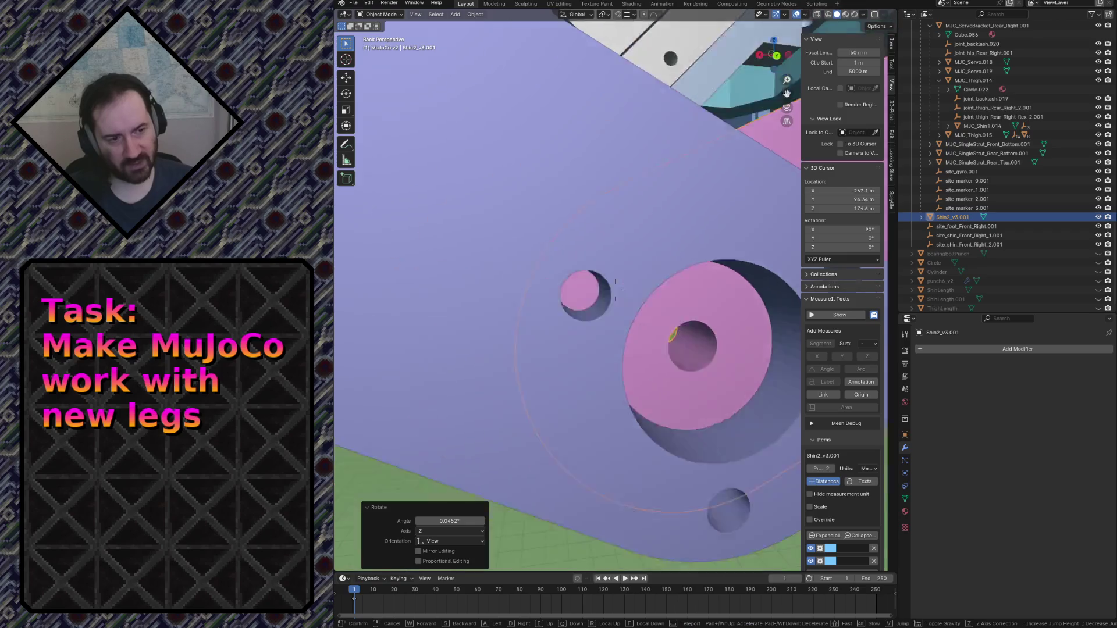
key("w")
key("w")
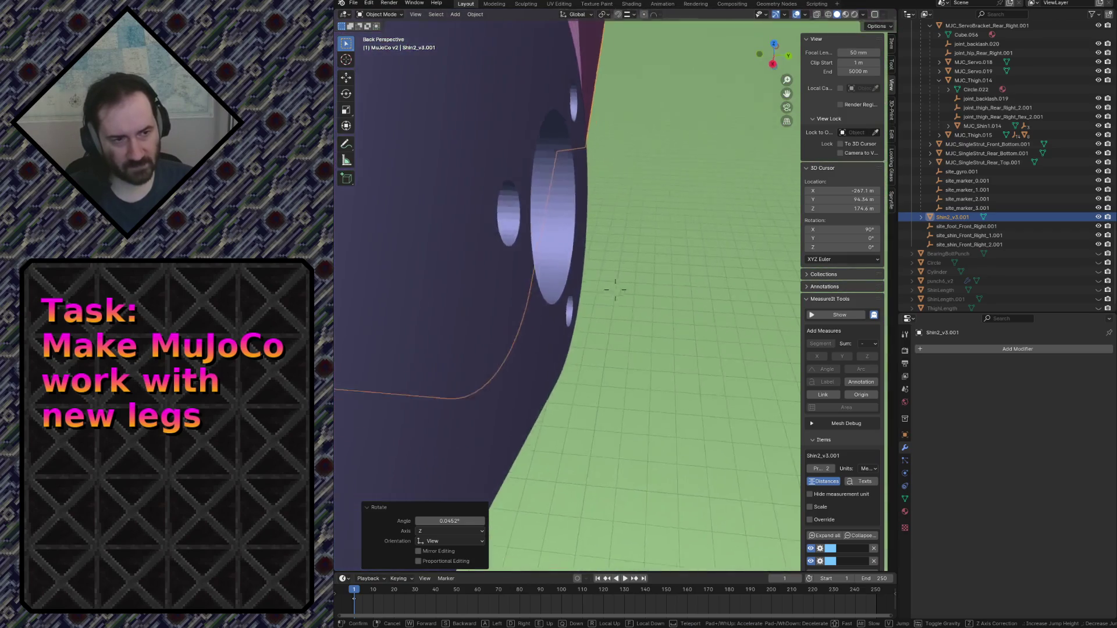
key("s")
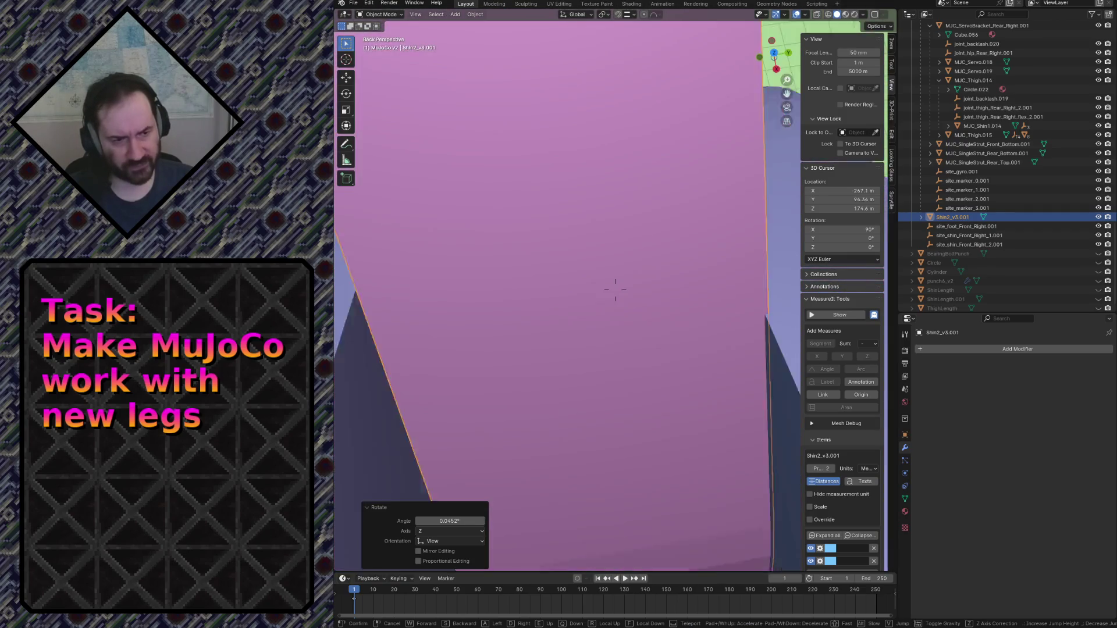
key("w")
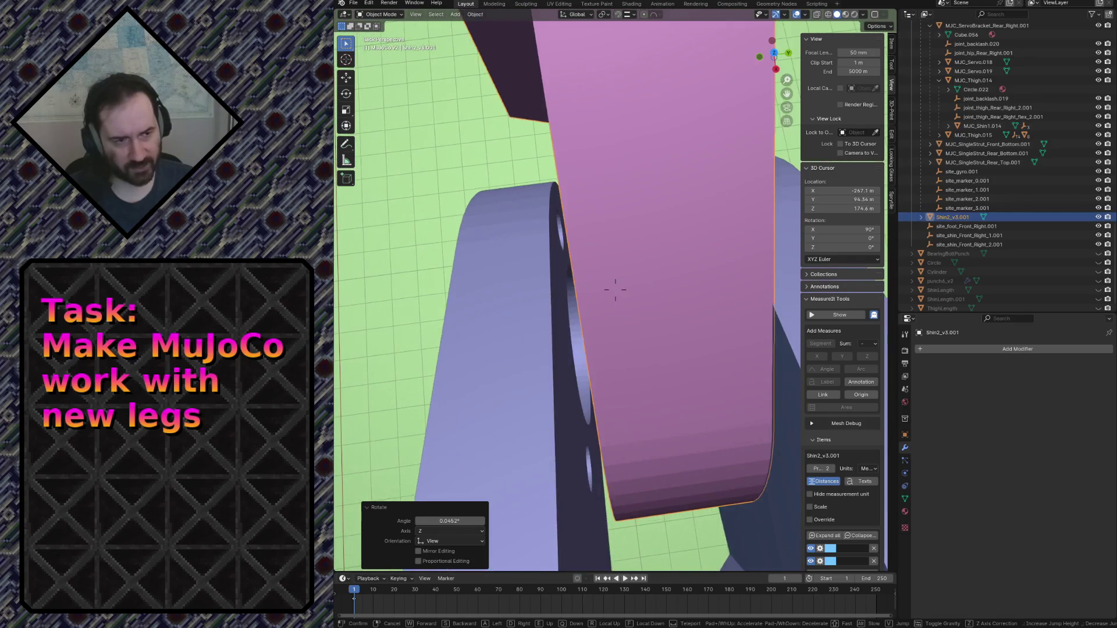
key("s")
key("w")
key("s")
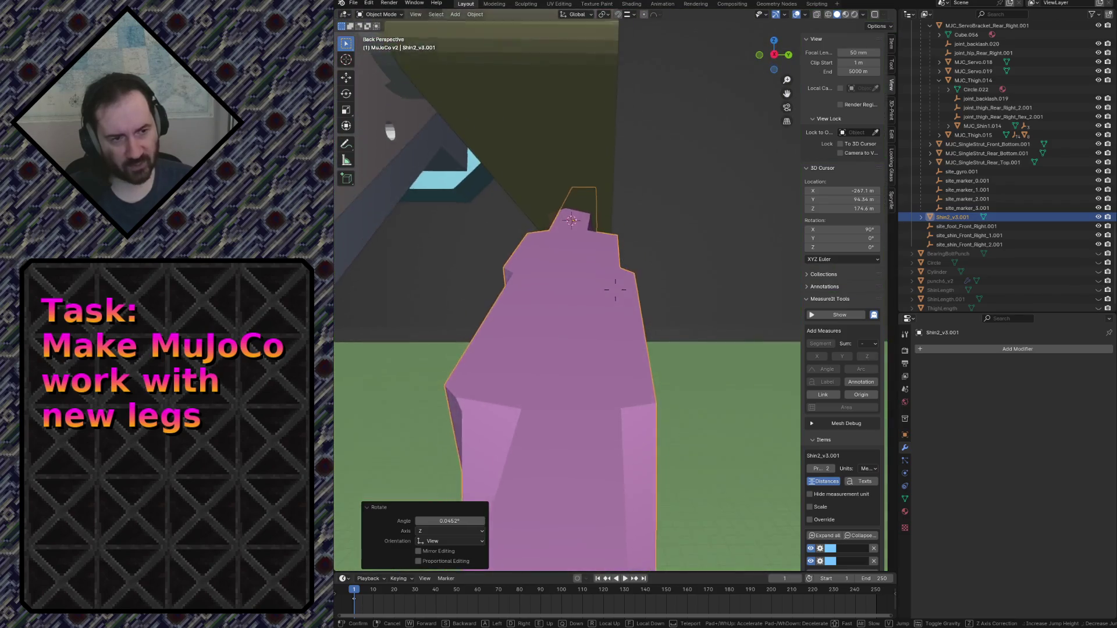
key("w")
key("s")
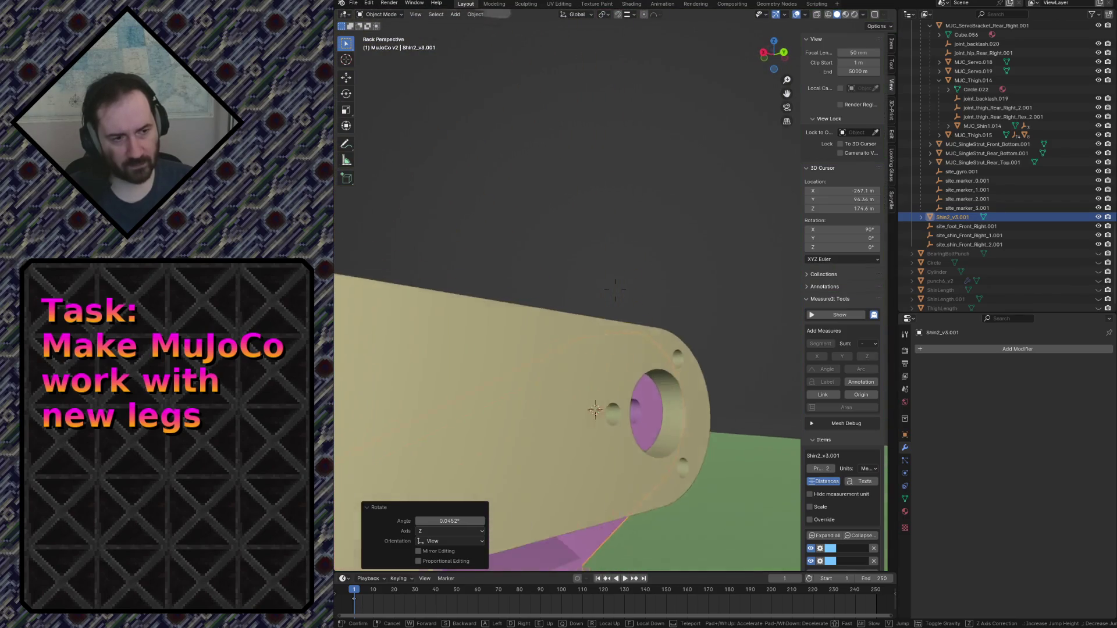
key("s")
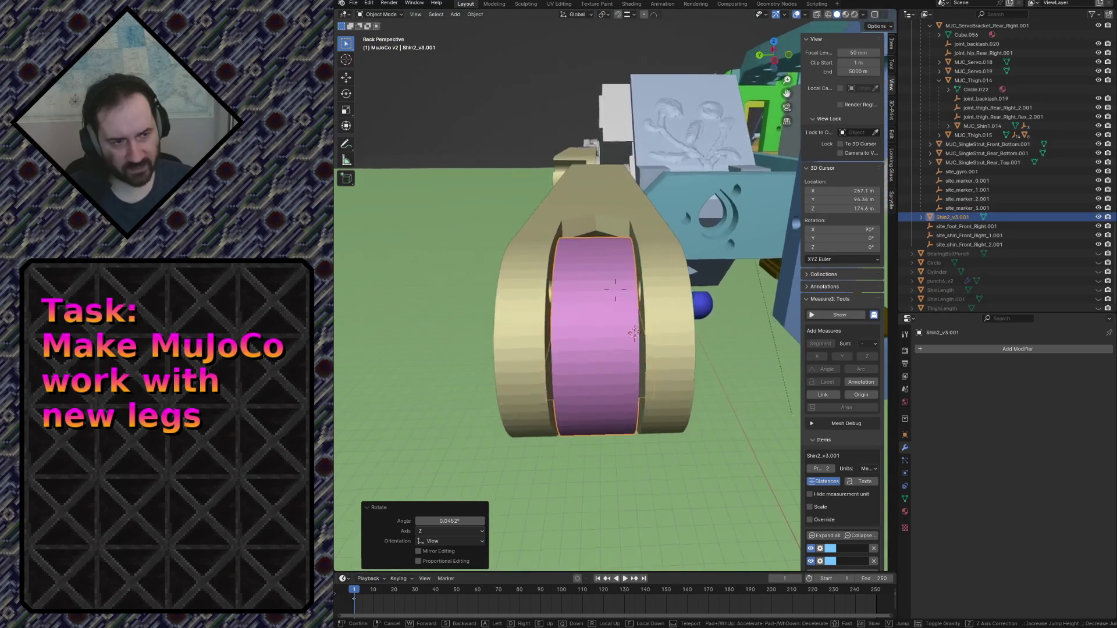
key("w")
key("s")
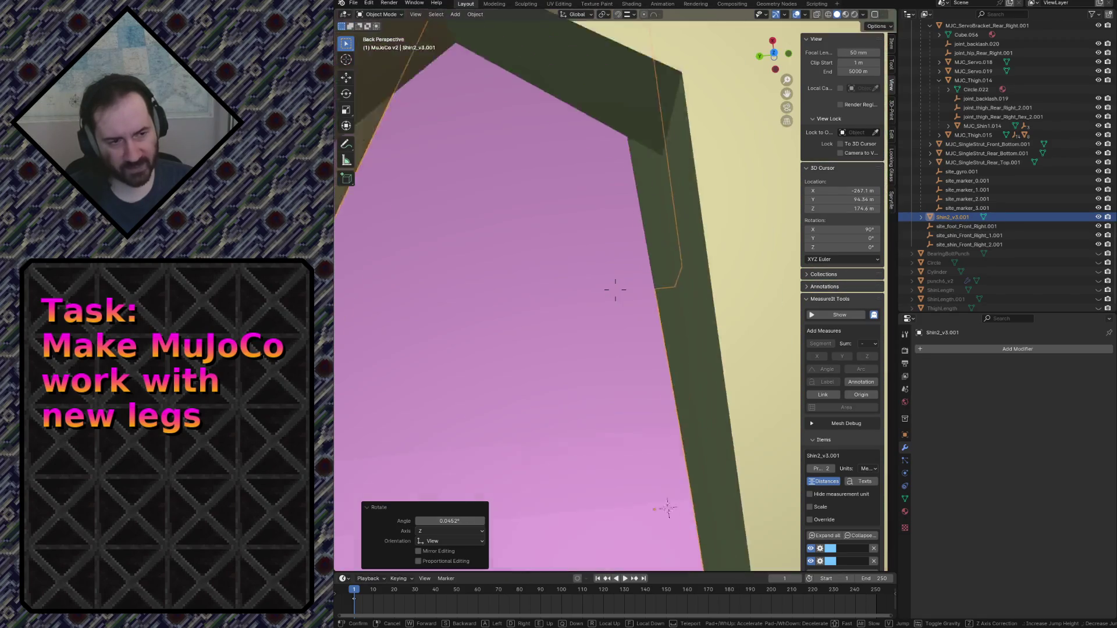
key("w")
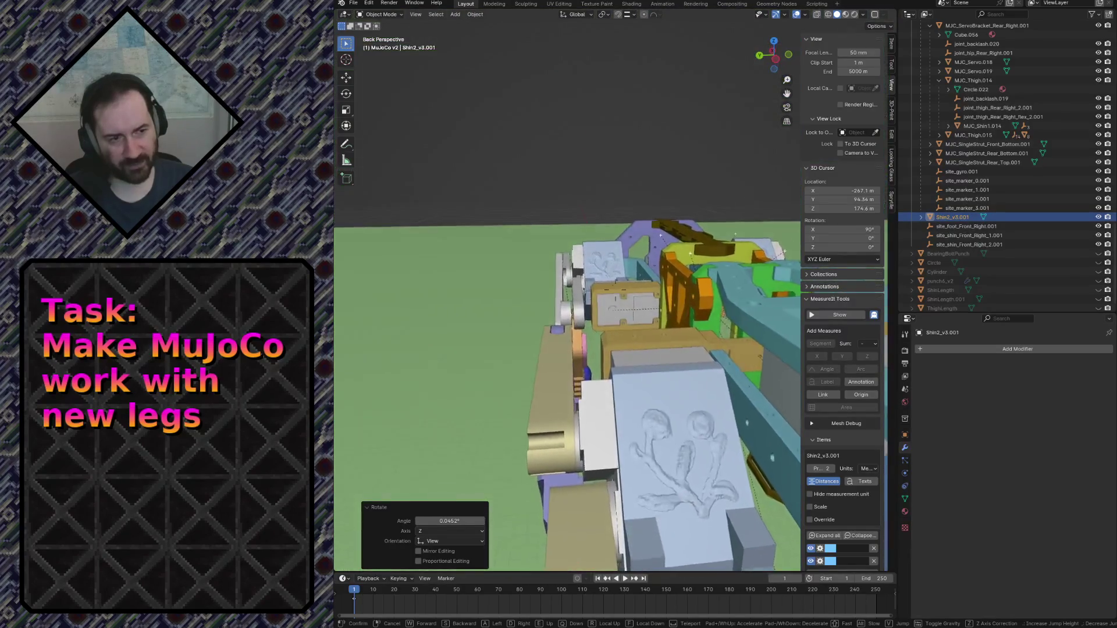
key("w")
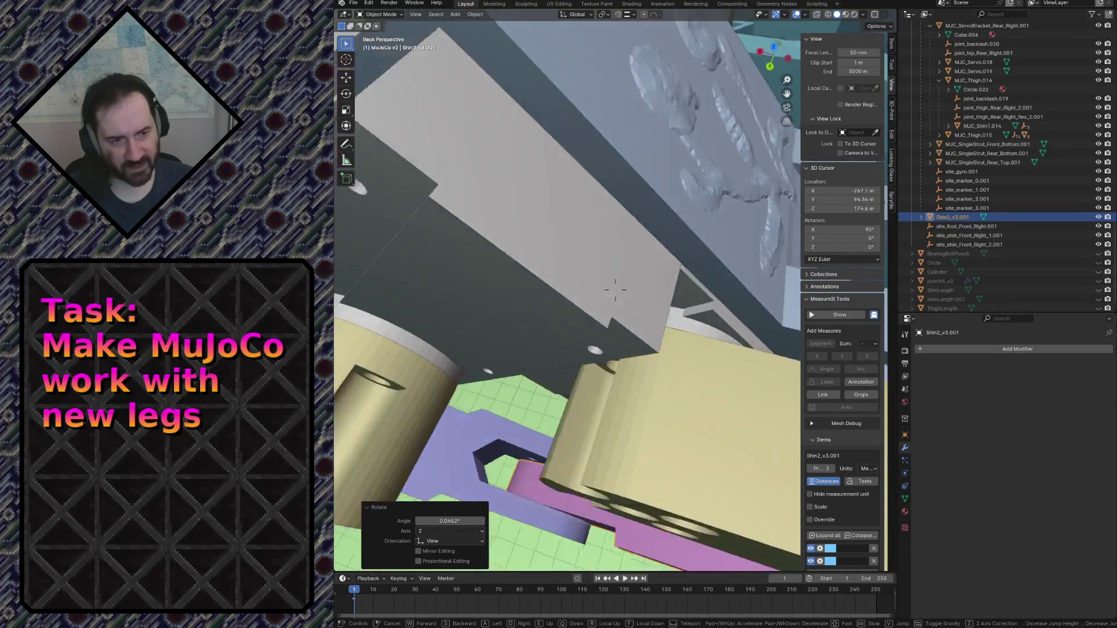
key("w")
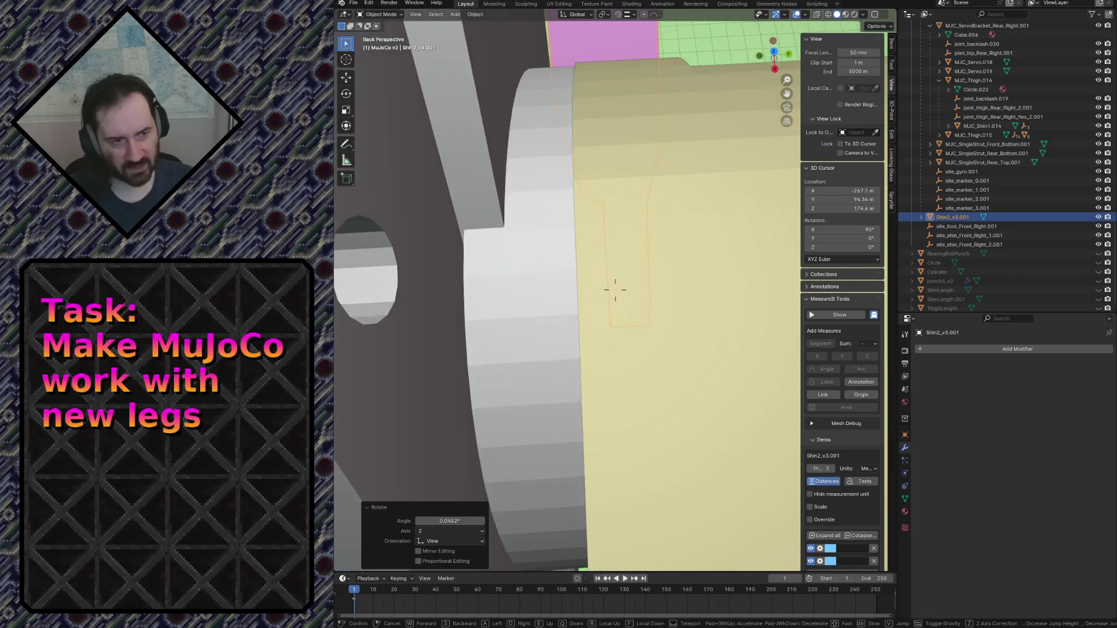
left_click(592, 454)
Select MJC_Thigh.012, switch to wireframe shading and look from Top view.
left_click(672, 471)
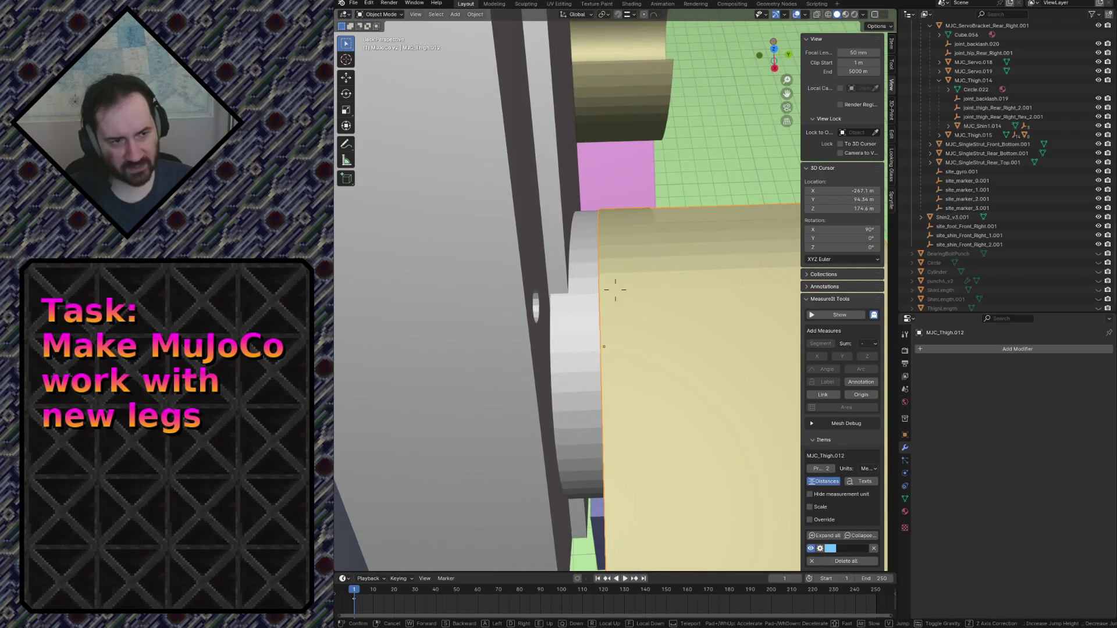
key("KP_Decimal")
key("z")
left_click(572, 476)
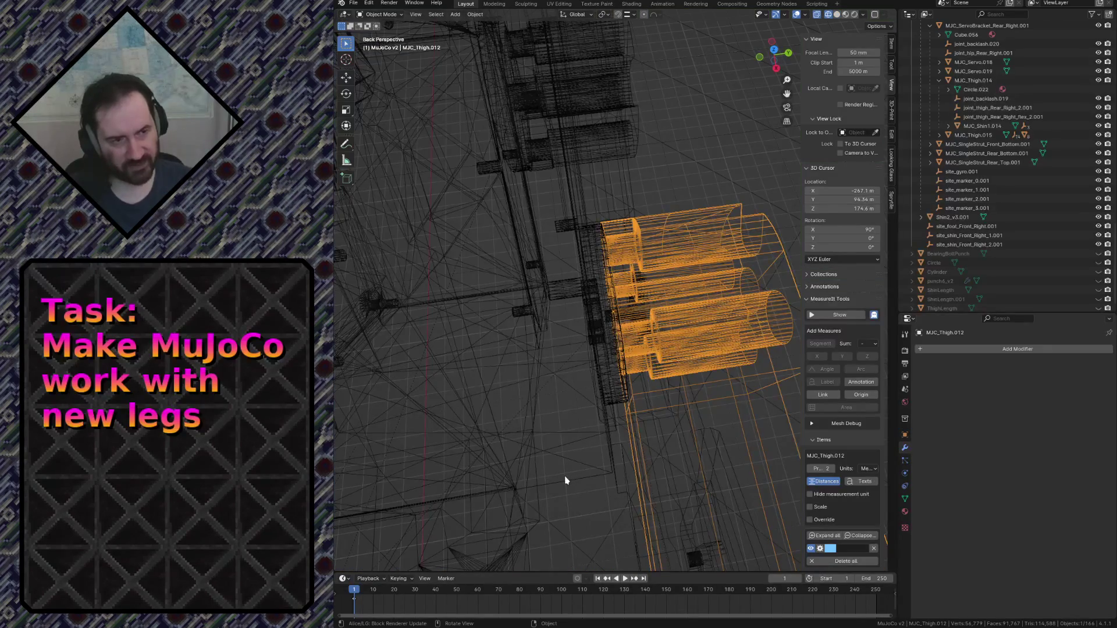
key("KP_7")
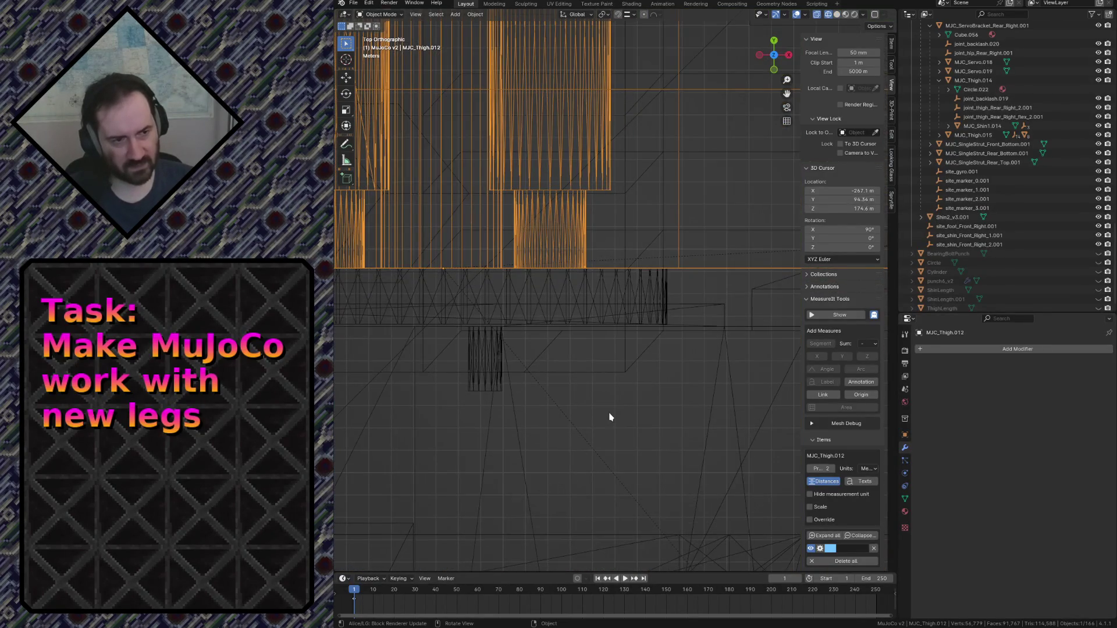
Select MJC_Servo.016, MJC_Shin1.012 and MJC_Thigh.012 in turn to compare their outlines.
left_click(654, 285)
scroll(654, 290, "down", 2)
scroll(623, 302, "up", 6)
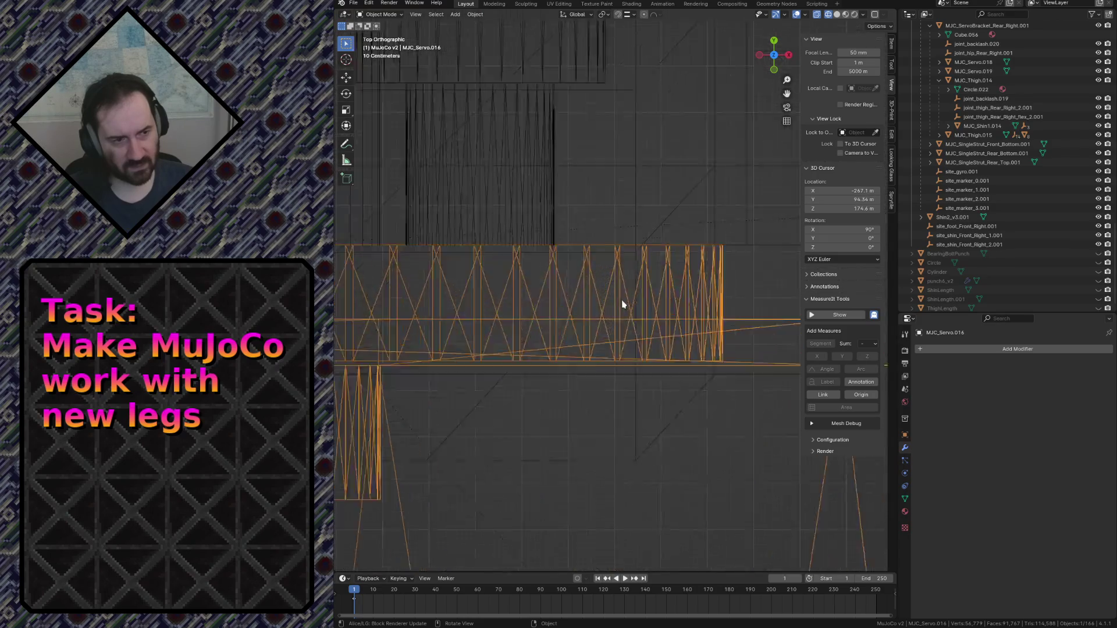
scroll(621, 302, "down", 3)
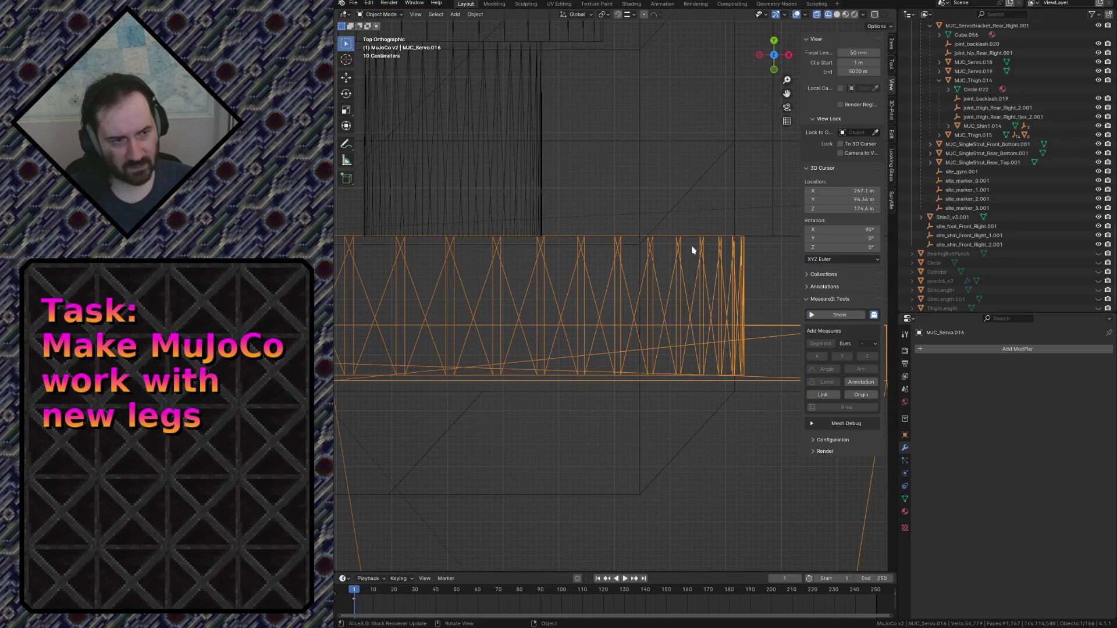
left_click(733, 208)
left_click(768, 240)
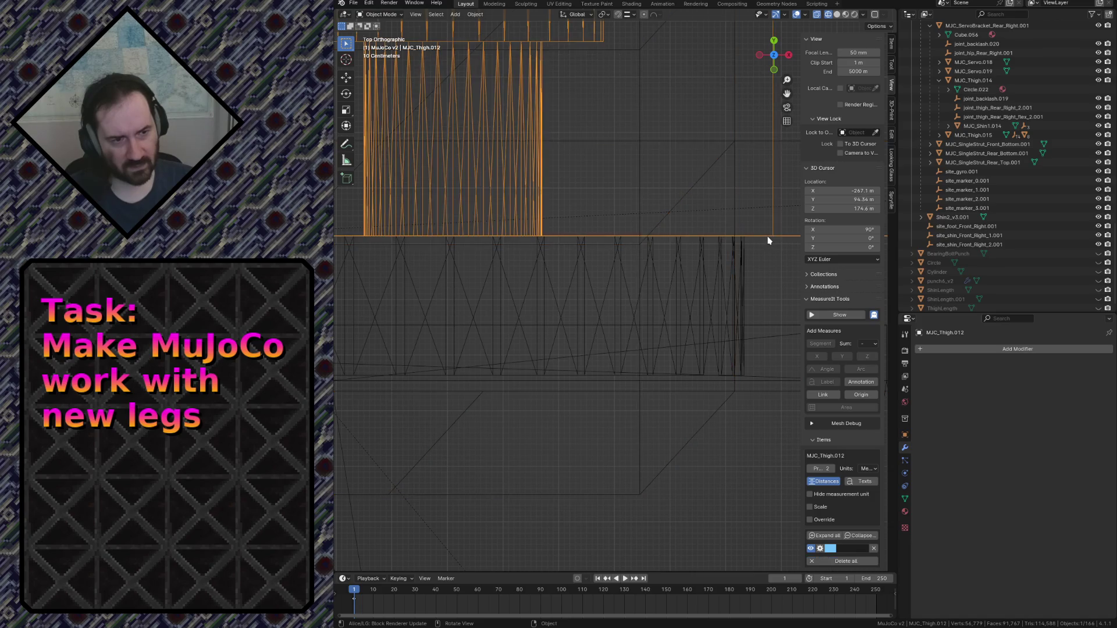
left_click(737, 269)
scroll(731, 277, "down", 5)
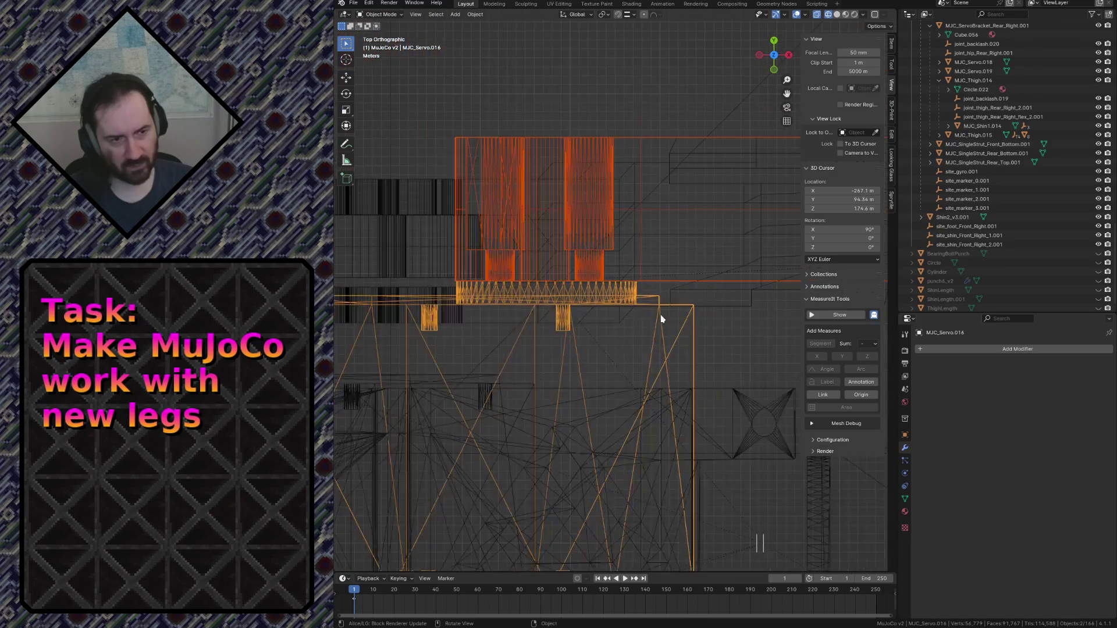
Compare Shin2_v3.001, MJC_Thigh.013 and MJC_Servo.017 by selecting each in the top view.
left_click(449, 149)
middle_click_drag(436, 274, 706, 251, "shift")
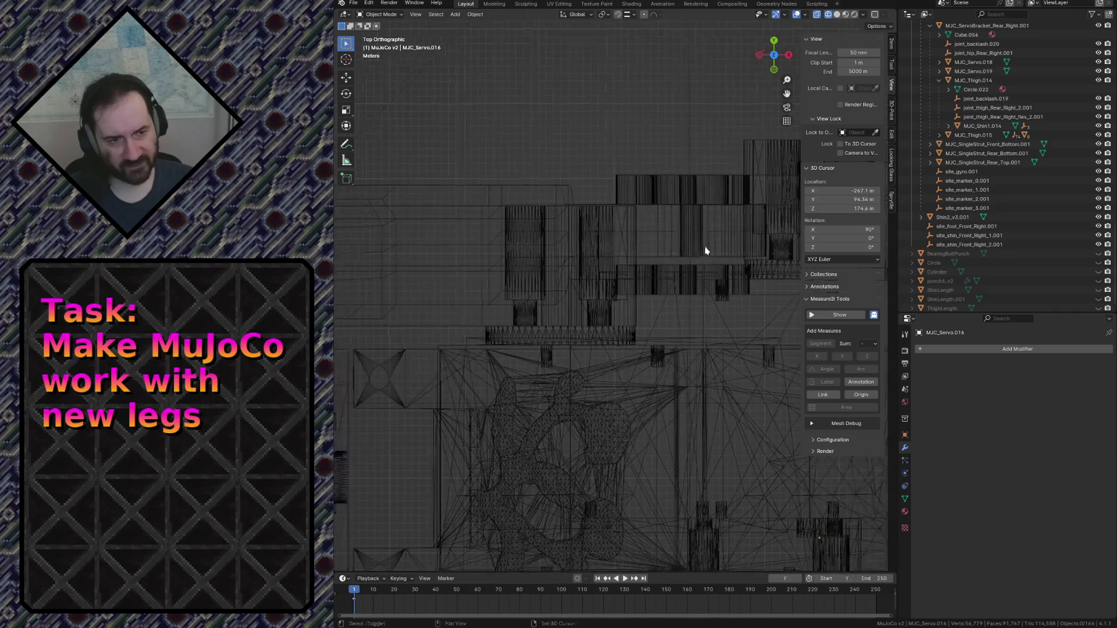
left_click(465, 195)
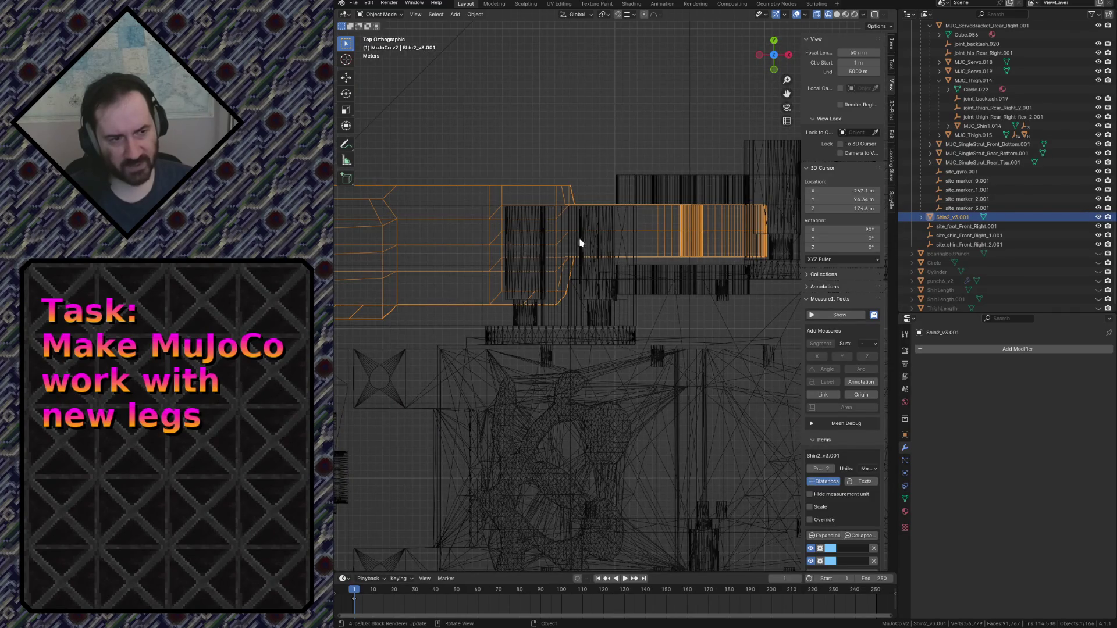
scroll(581, 243, "down", 4)
left_click(563, 229)
scroll(599, 282, "up", 10)
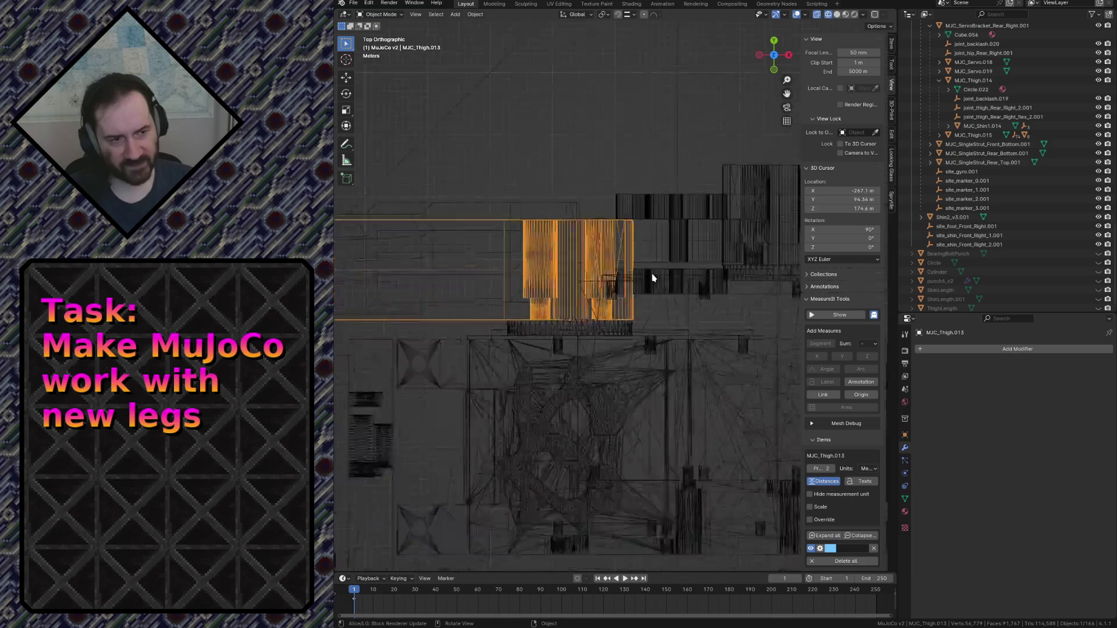
left_click(672, 470)
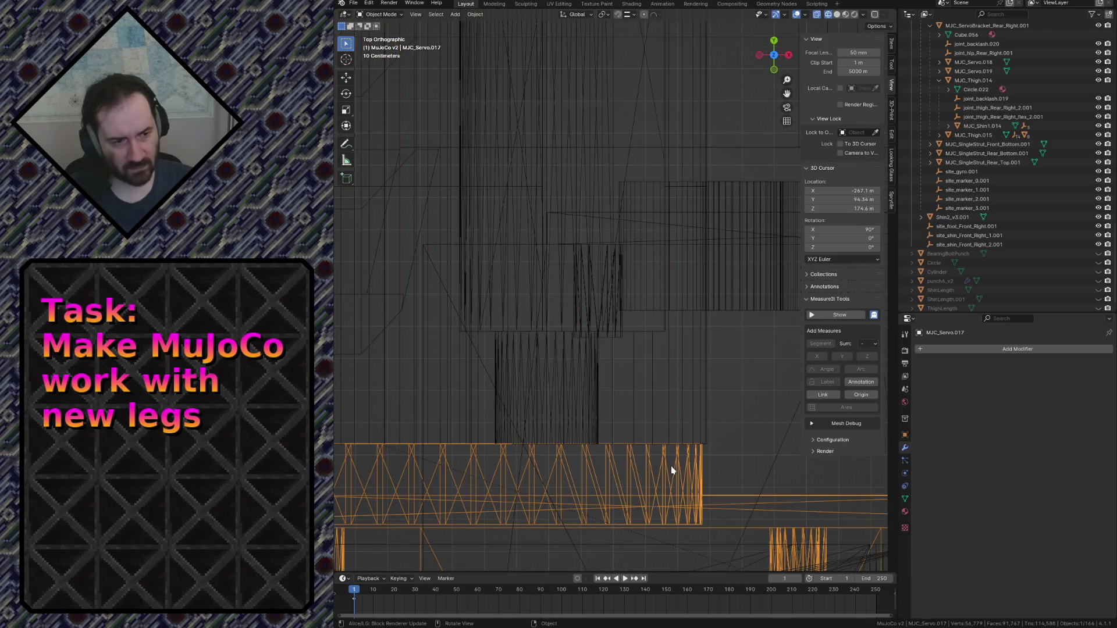
scroll(674, 469, "down", 8)
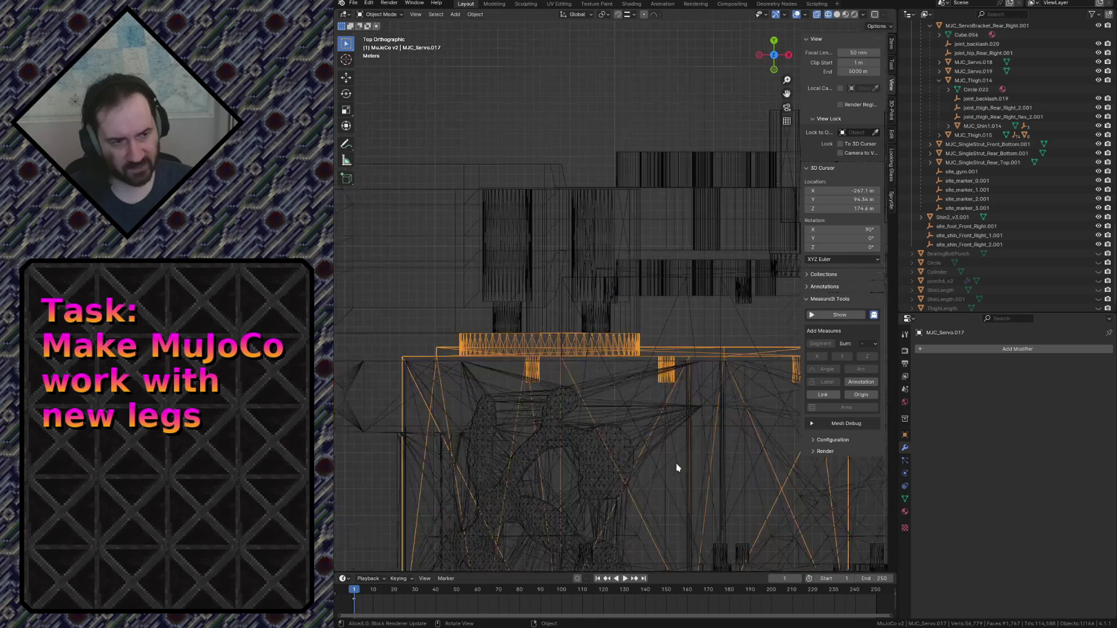
key("shift+grave")
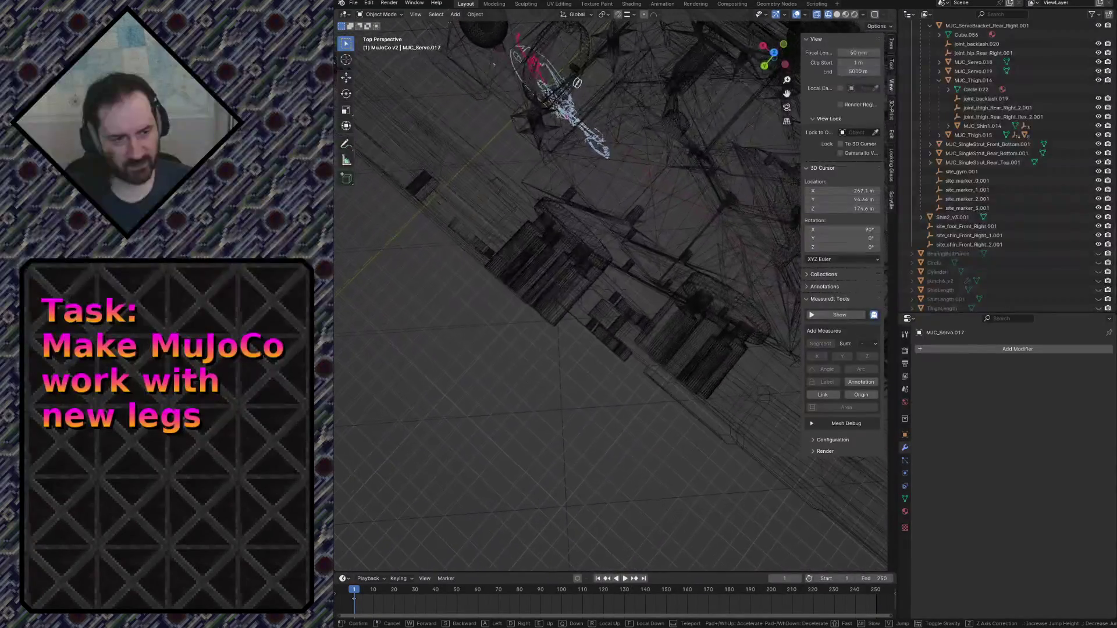
Return to solid shading, save robot.blend, and fly briefly past the gold servo horn.
left_click(542, 252)
key("shift+z")
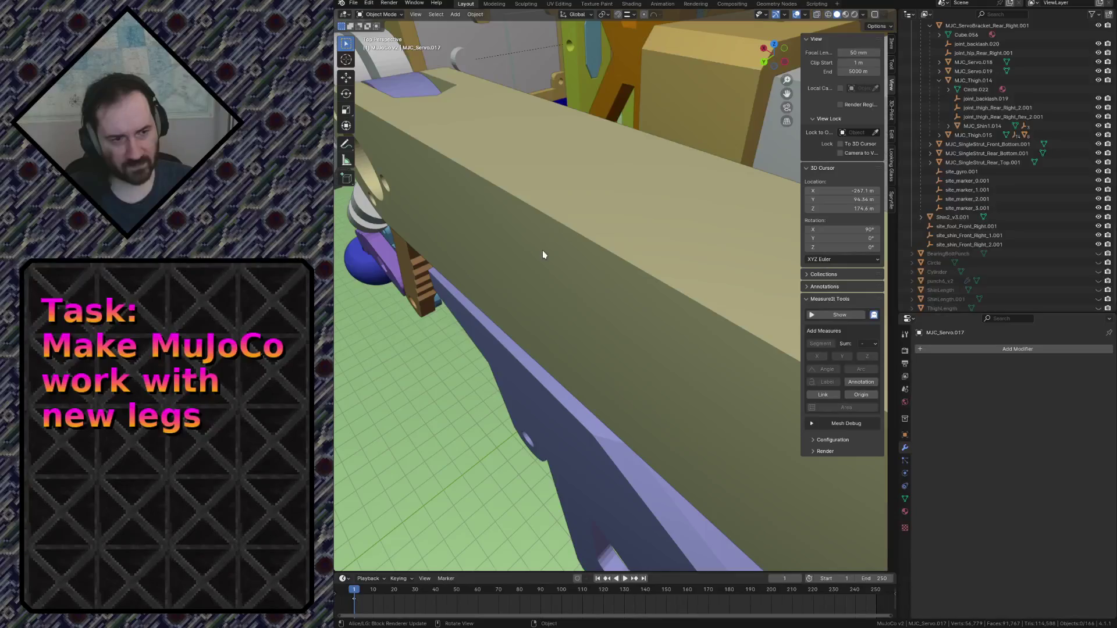
key("ctrl+s")
key("shift+grave")
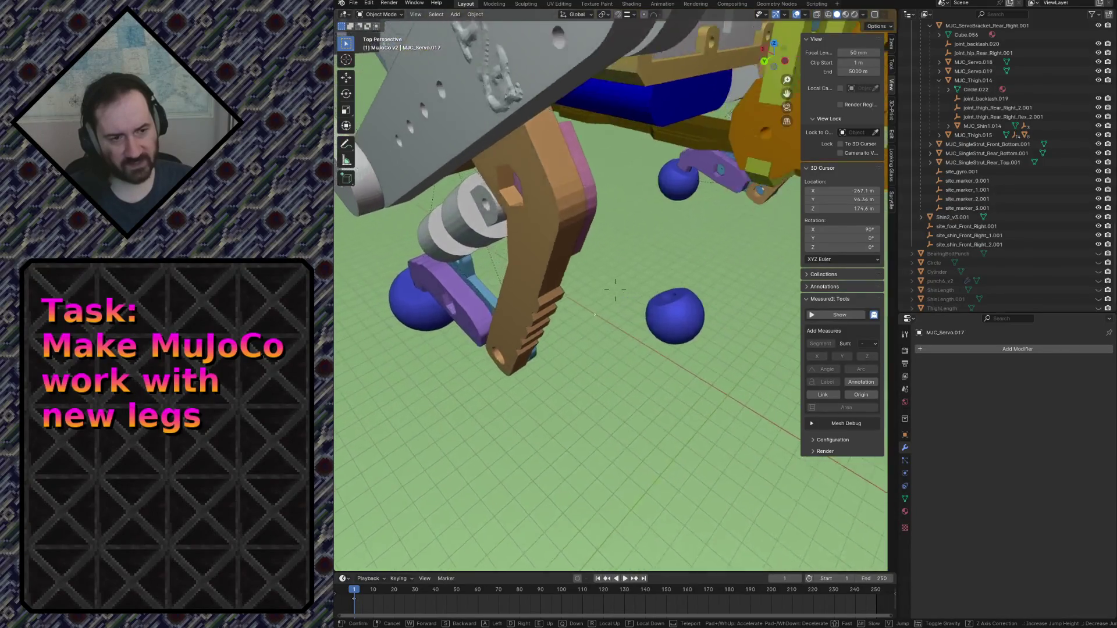
key("w")
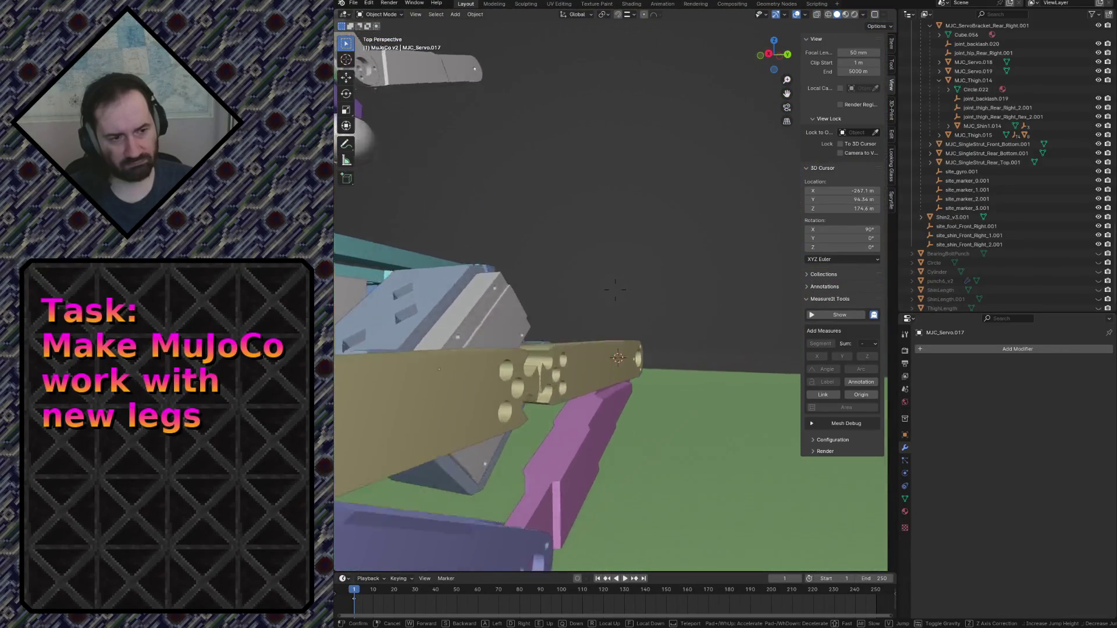
key("Return")
scroll(1024, 227, "up", 10)
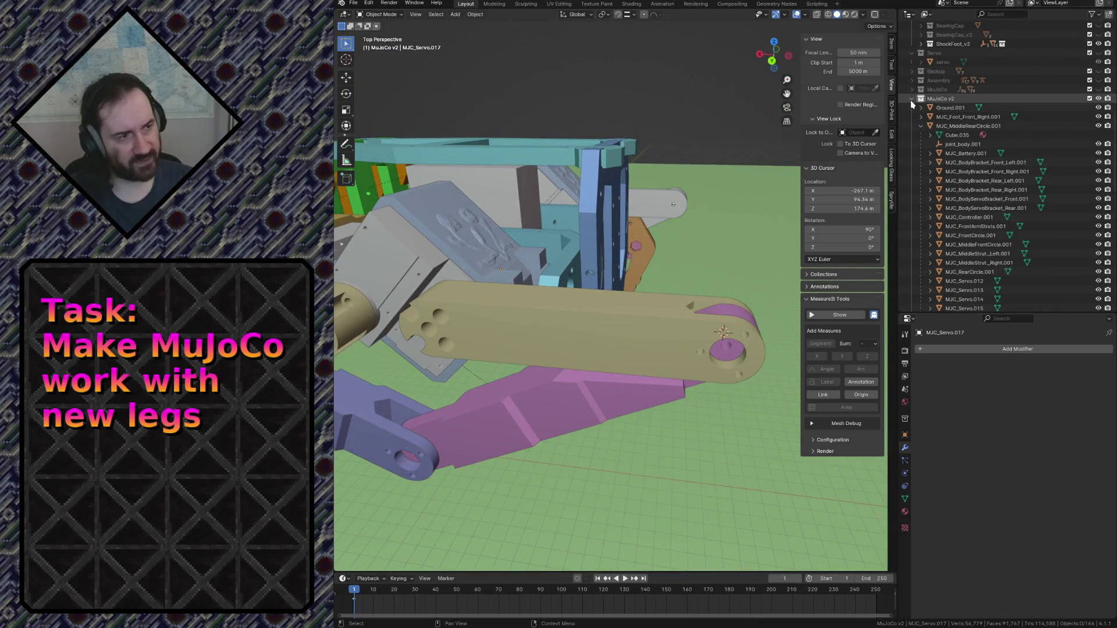
Collapse MuJoCo v2, unhide the Assembly collection, and back away to view the whole robot.
left_click(912, 99)
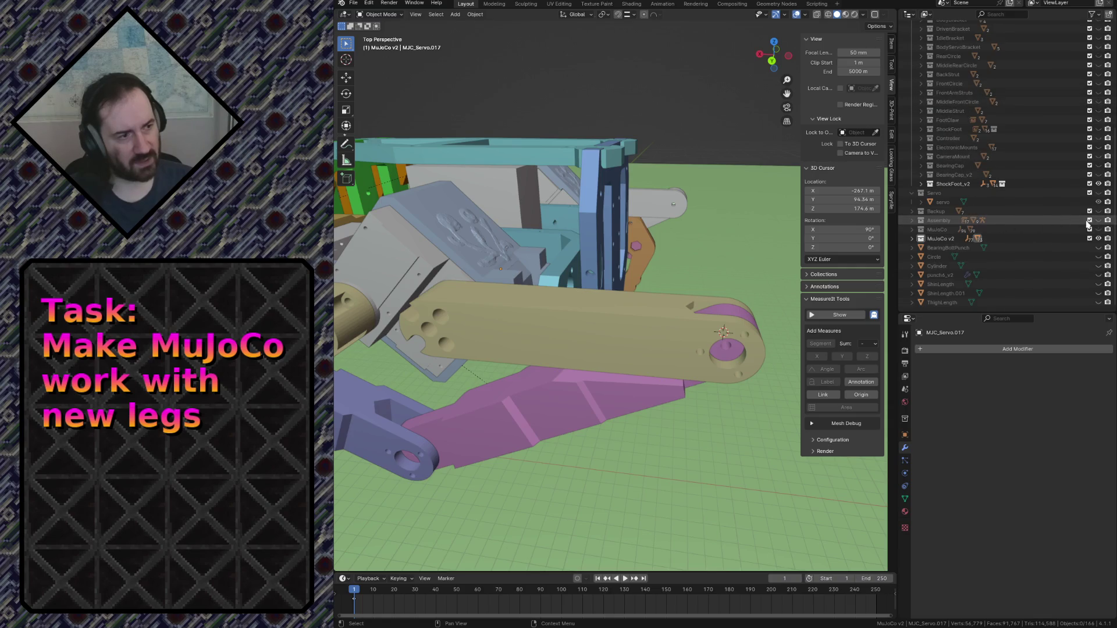
left_click(1097, 222)
key("shift+grave")
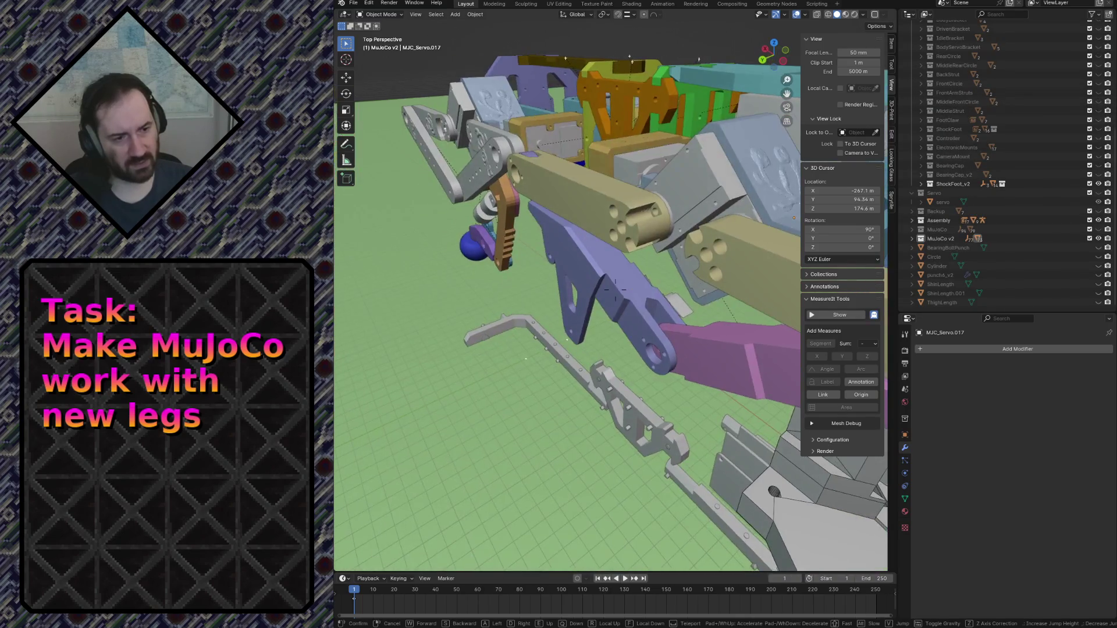
key("s")
key("Return")
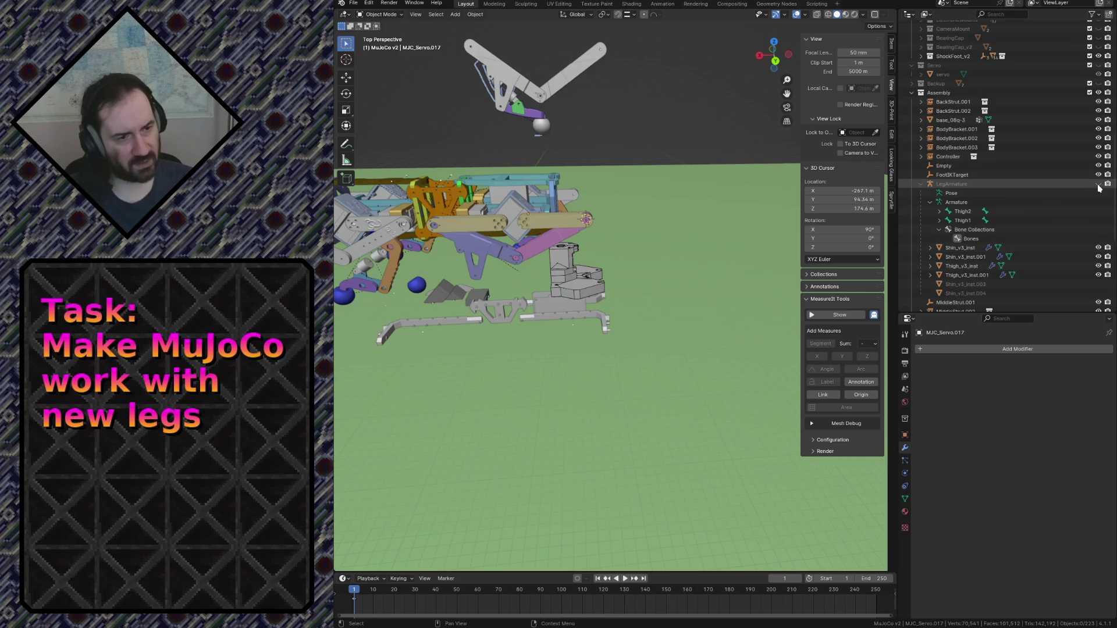
key("shift+grave")
key("w")
key("w")
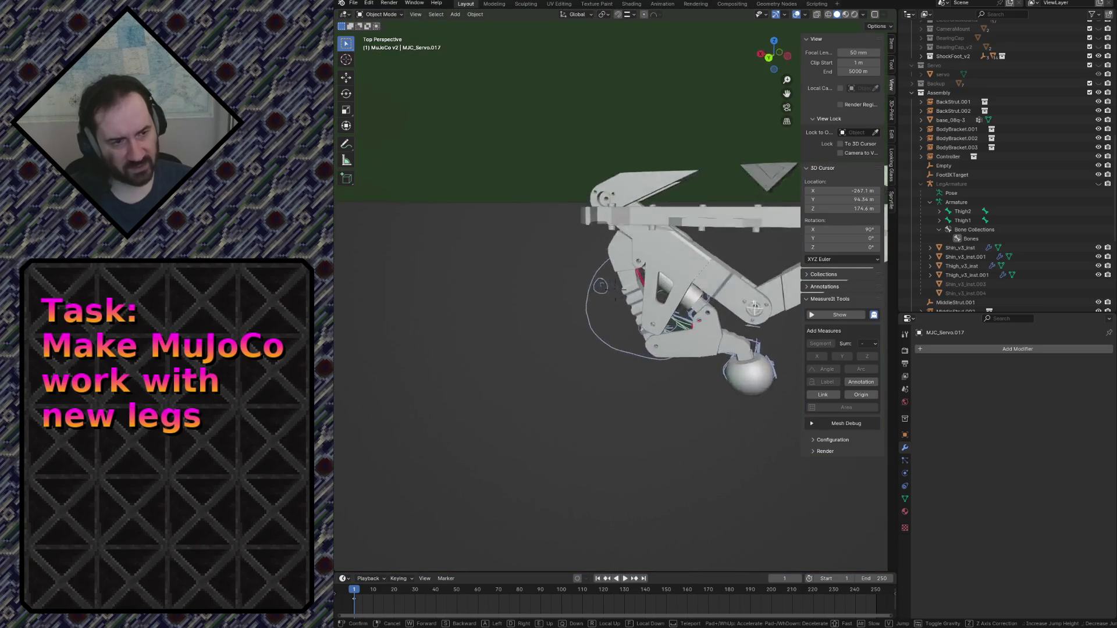
key("w")
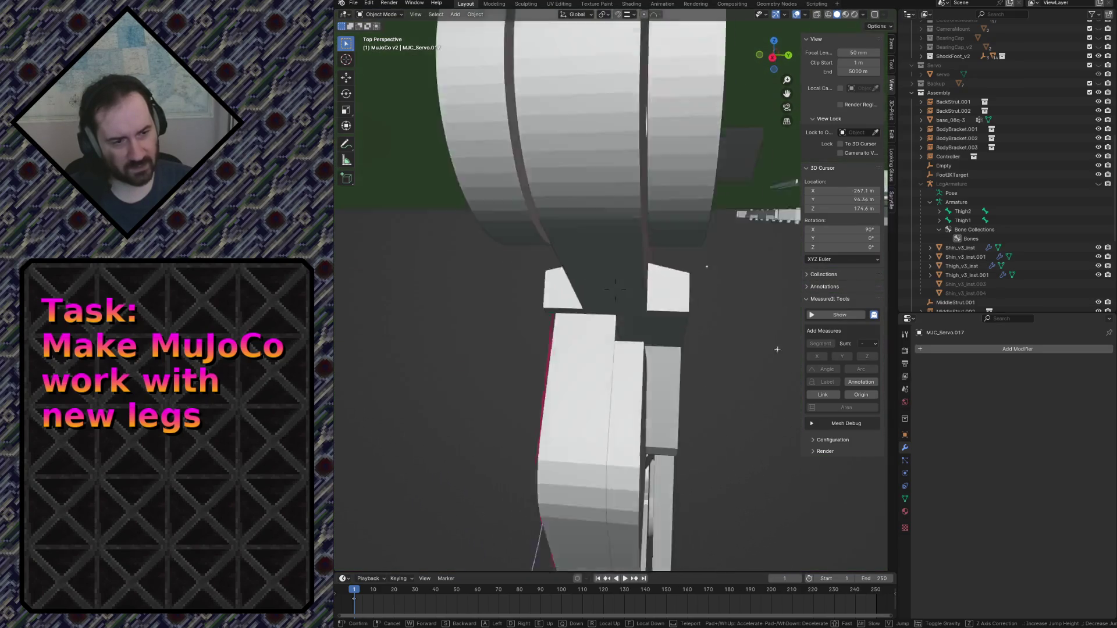
key("w")
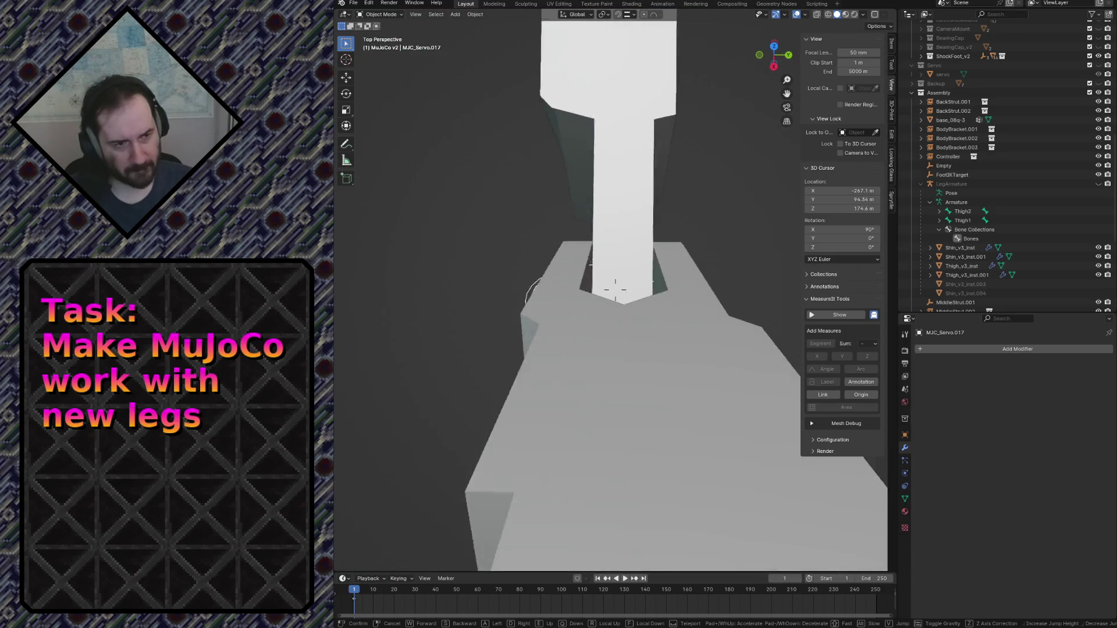
key("s")
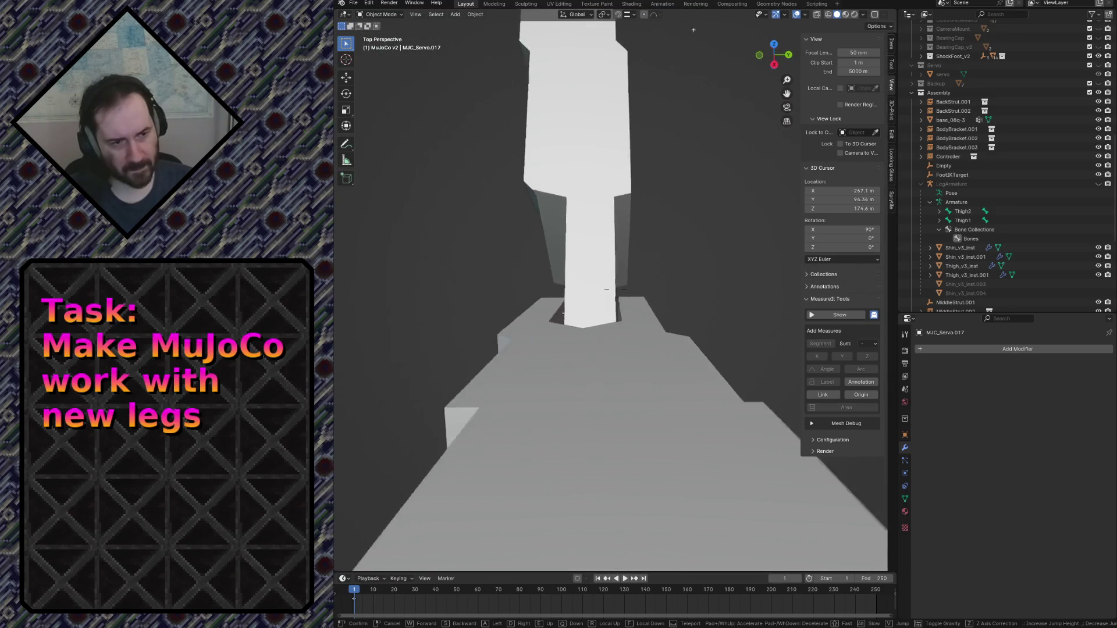
key("s")
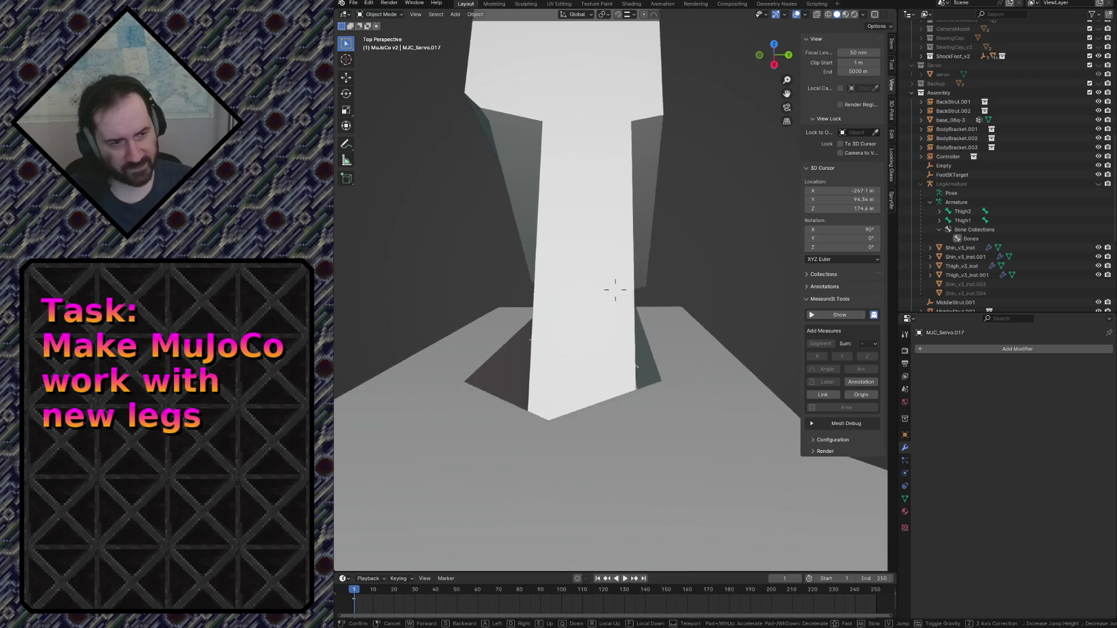
key("w")
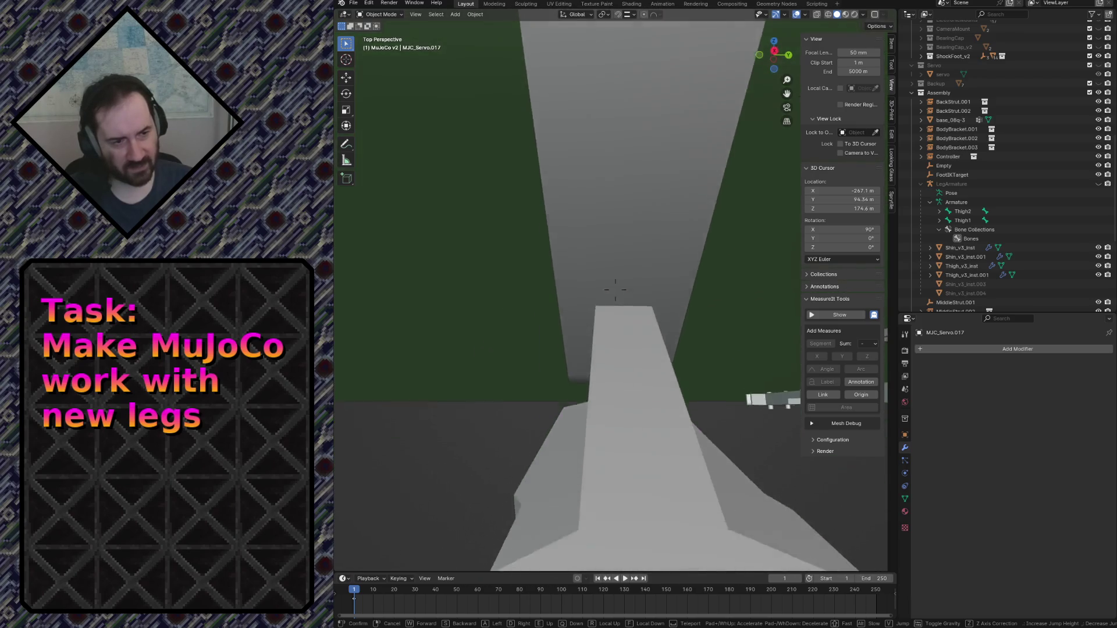
key("w")
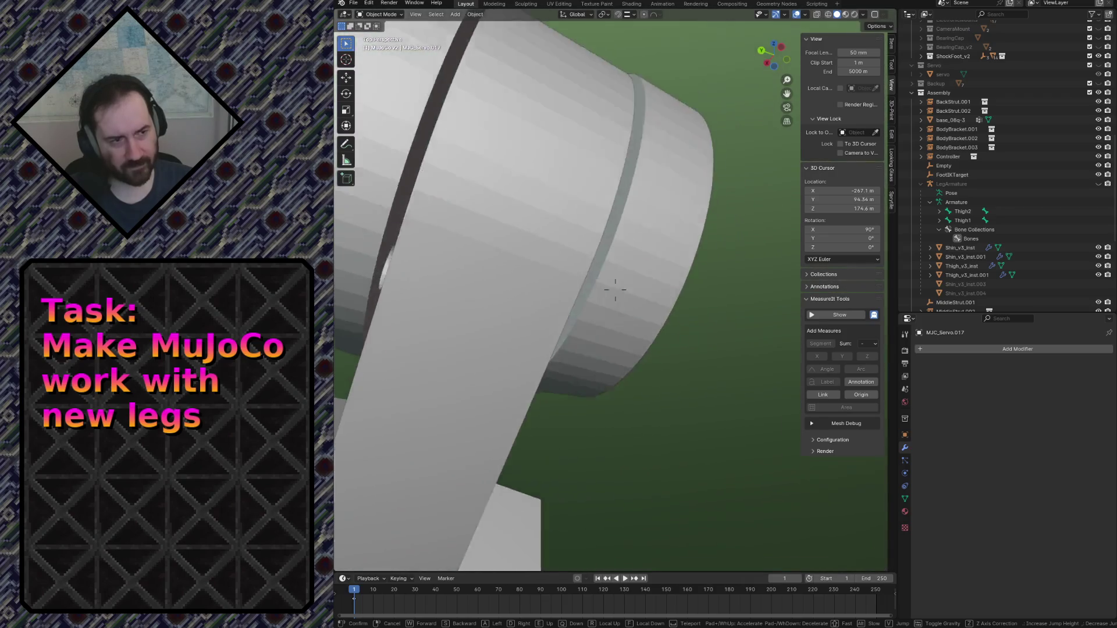
key("w")
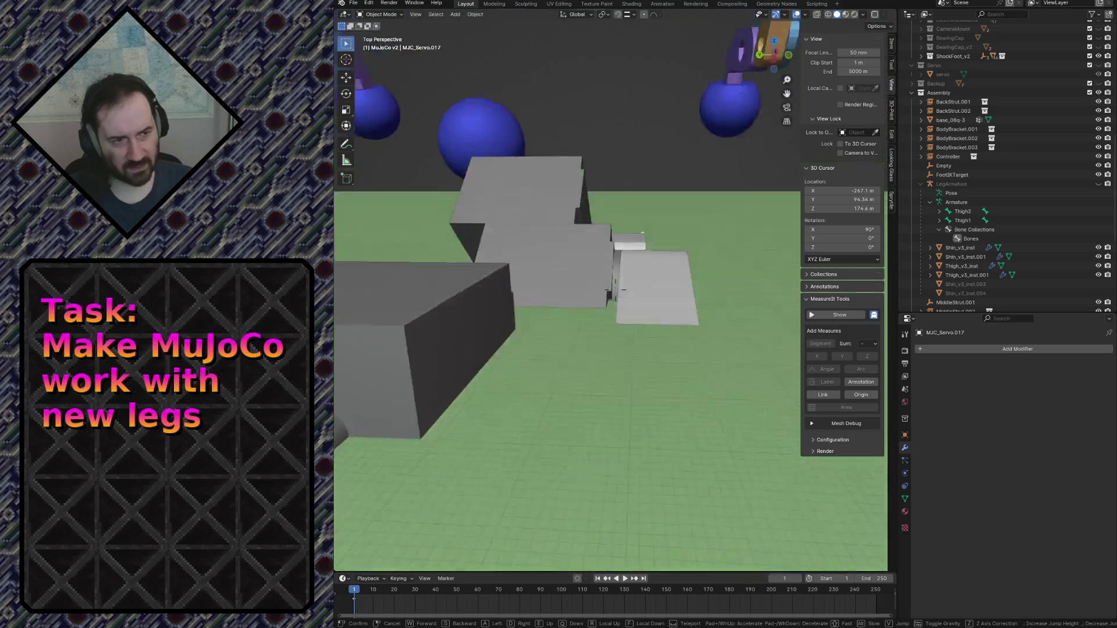
mouse_move(623, 289)
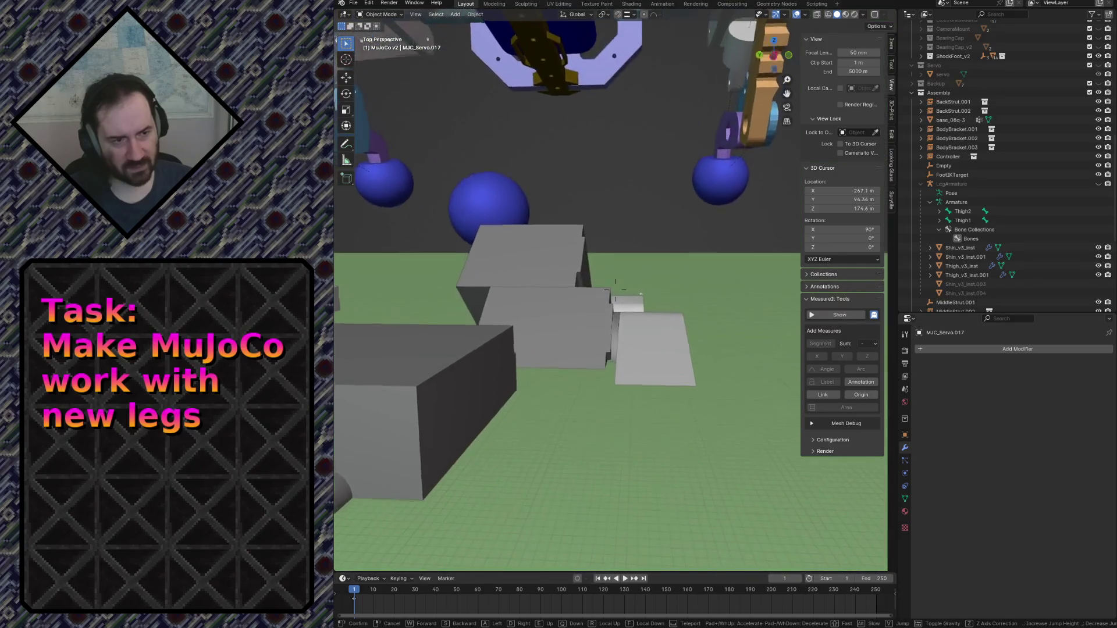
key("w")
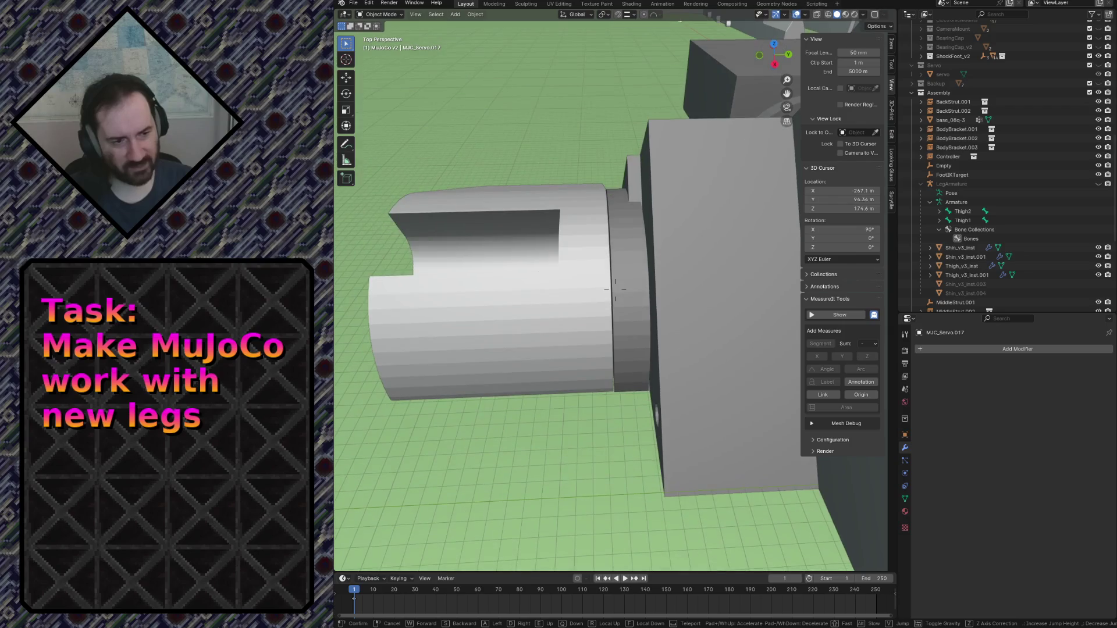
key("w")
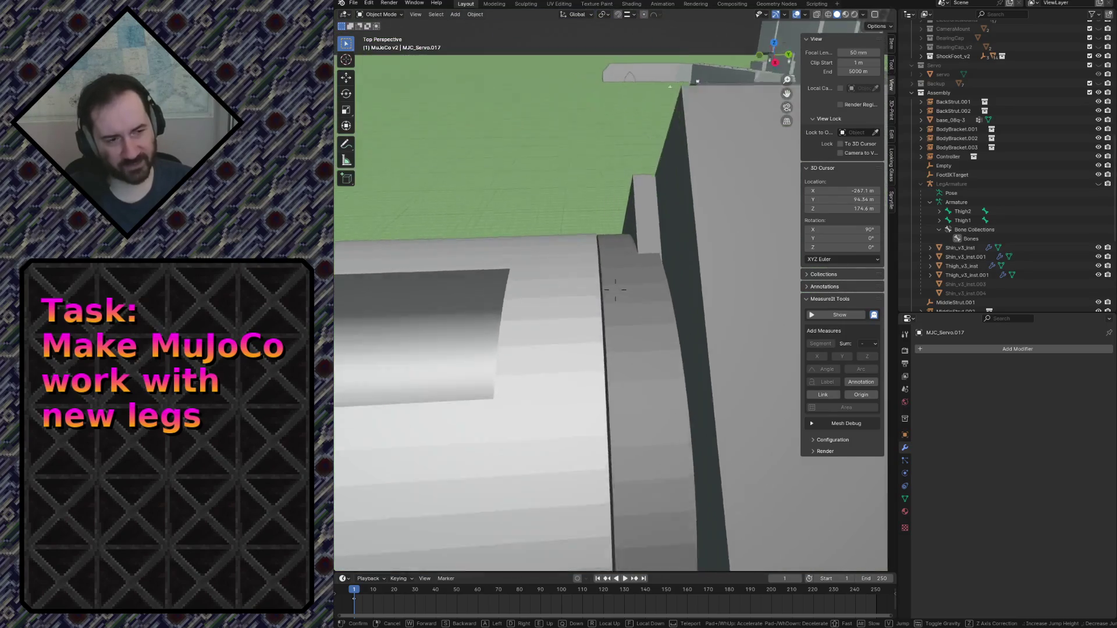
key("w")
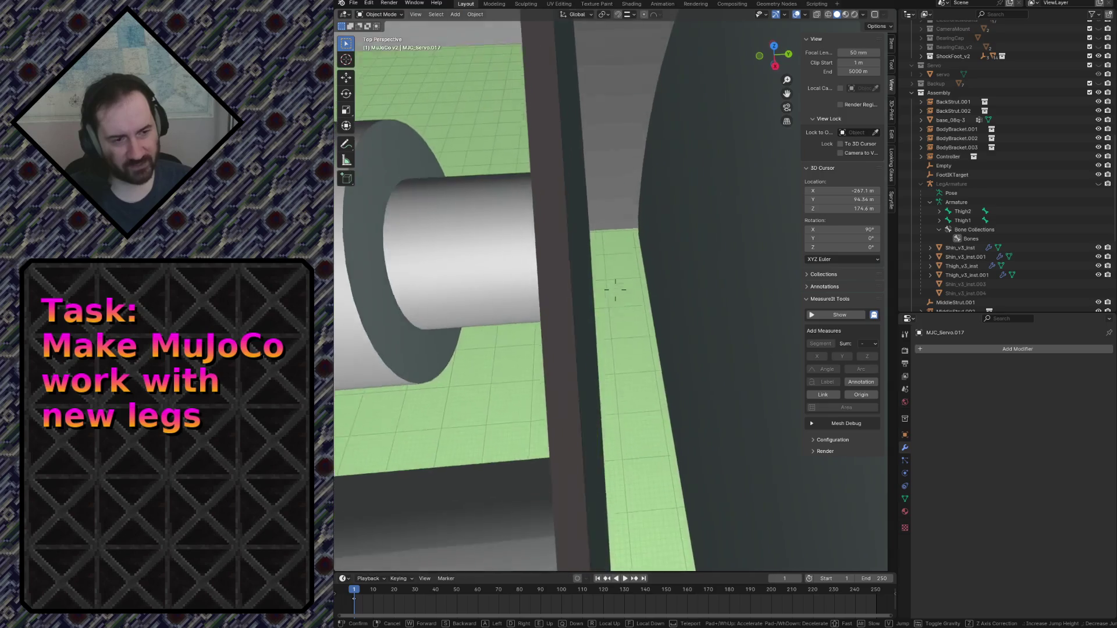
key("w")
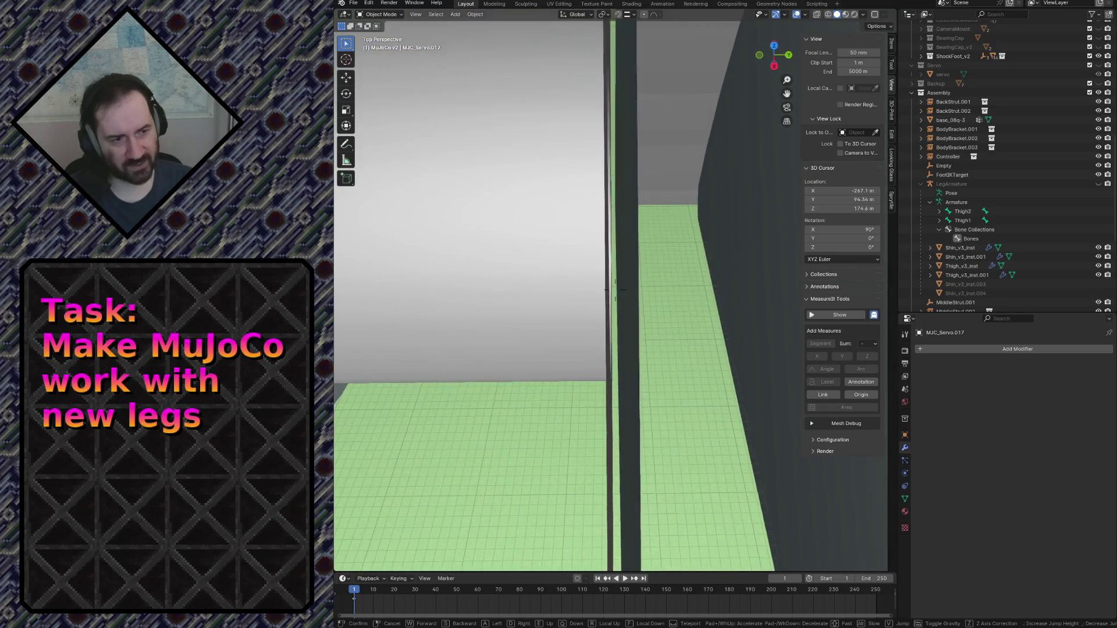
key("w")
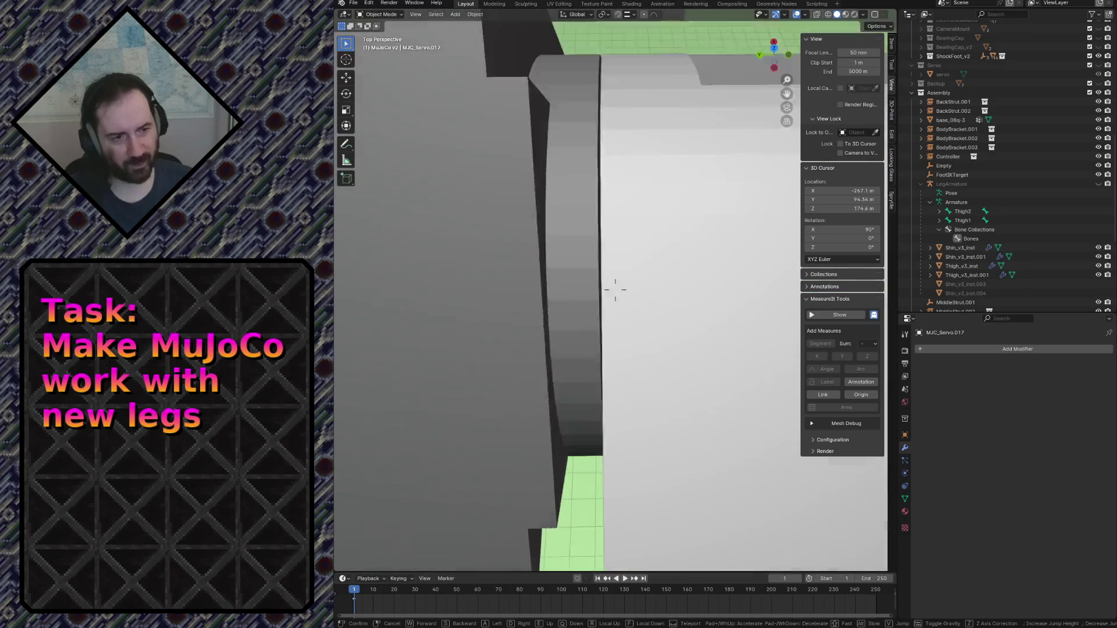
Select Thigh_v3_inst.001 and move it 0.11732 m along Y.
left_click(614, 290)
left_click(642, 312)
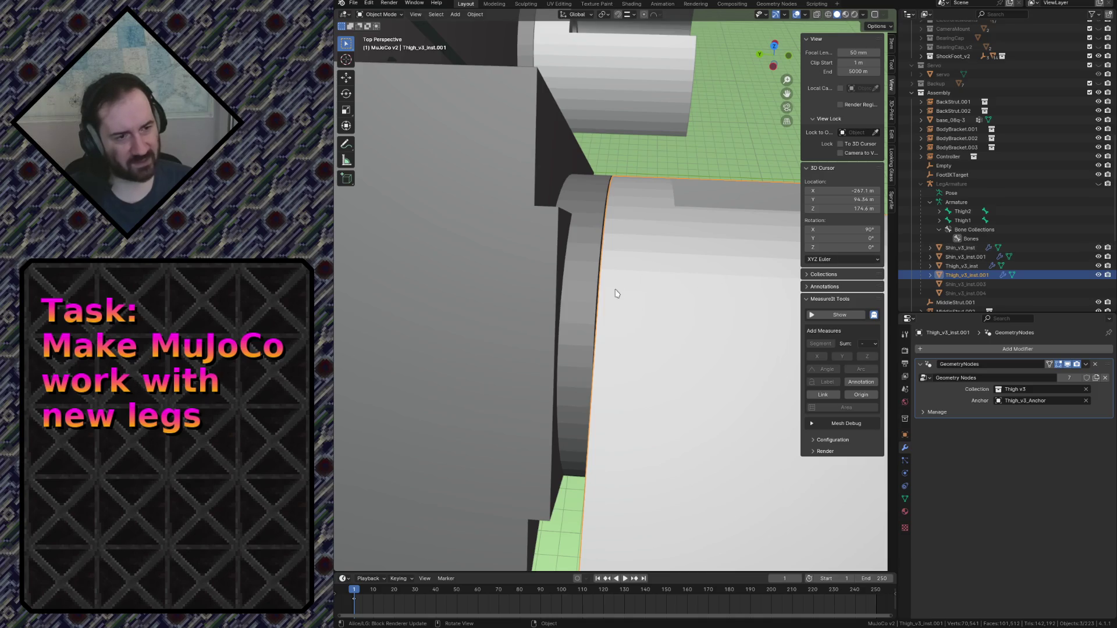
key("w")
left_click(596, 267)
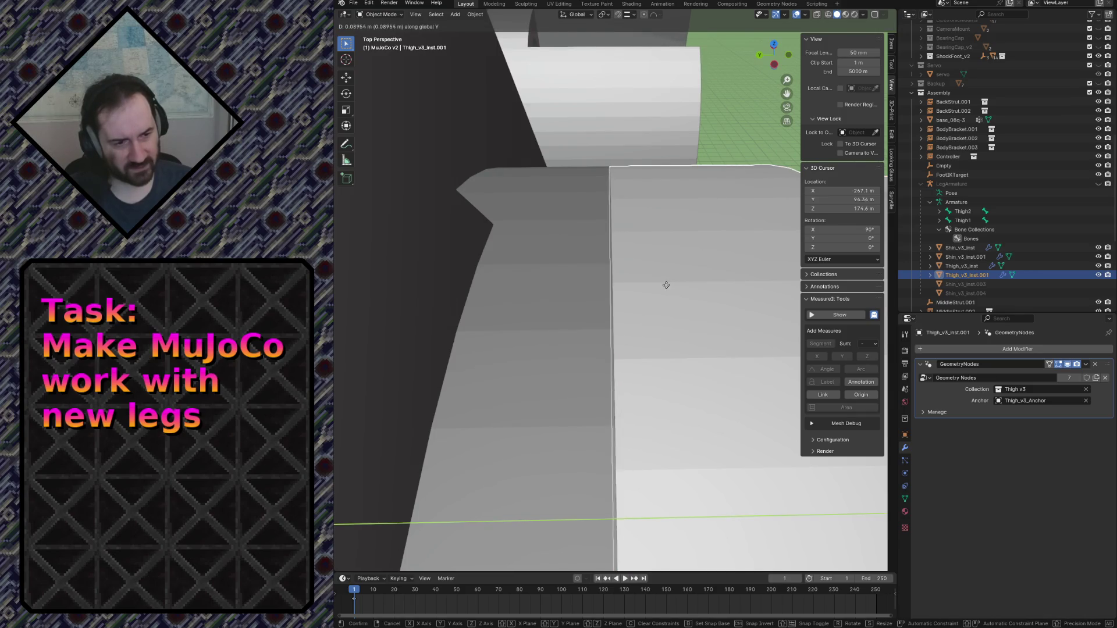
left_click(665, 285)
Fly through the grey leg geometry to check the thigh instance's fit.
key("shift+grave")
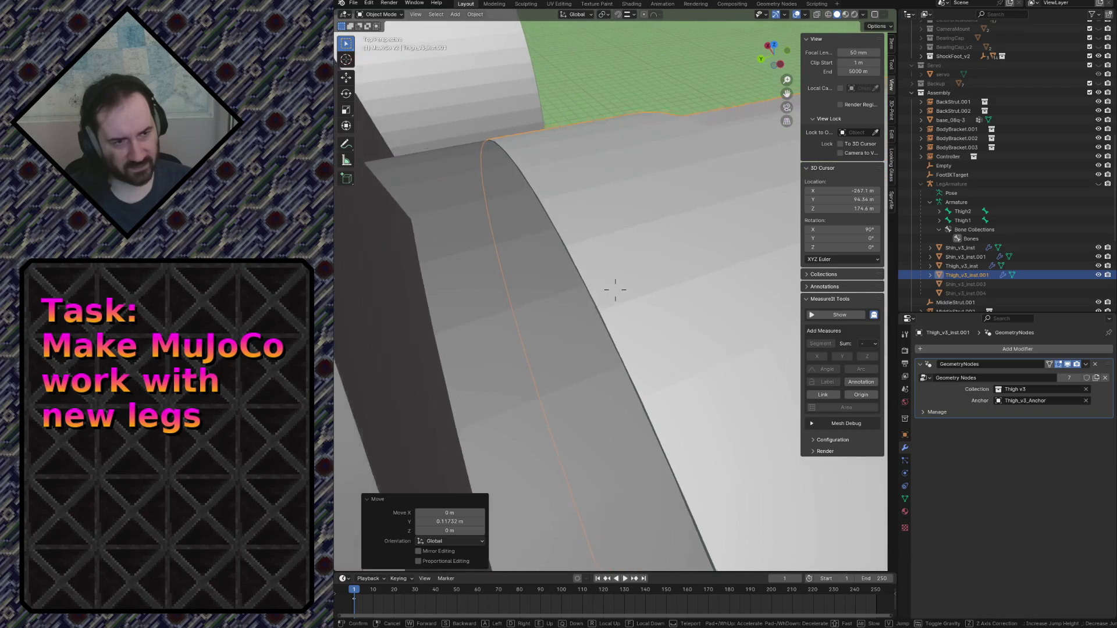
key("w")
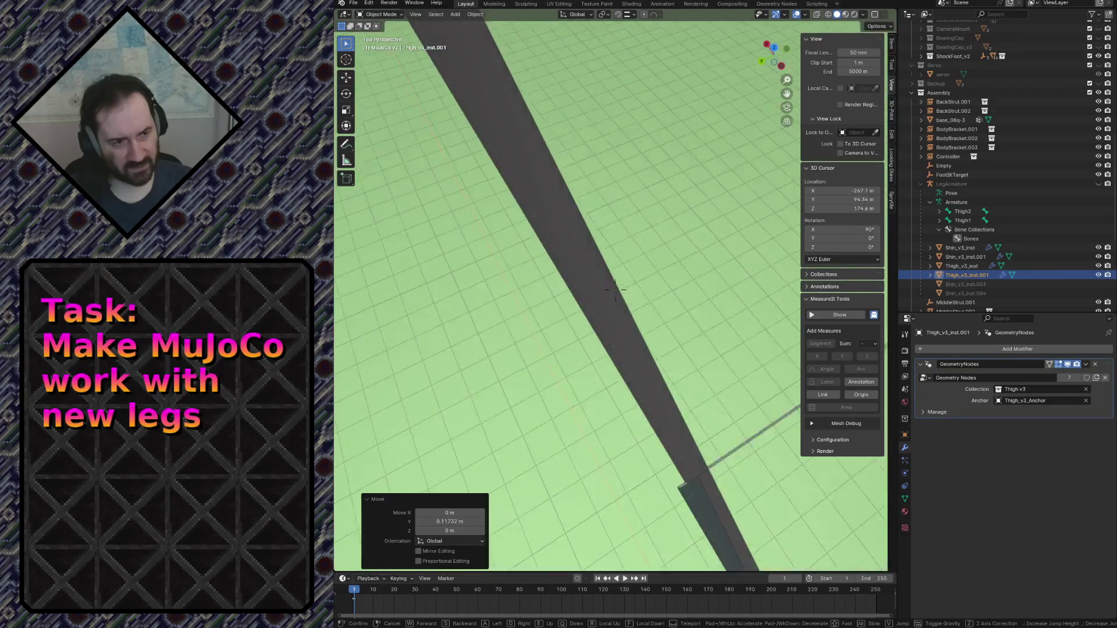
key("w")
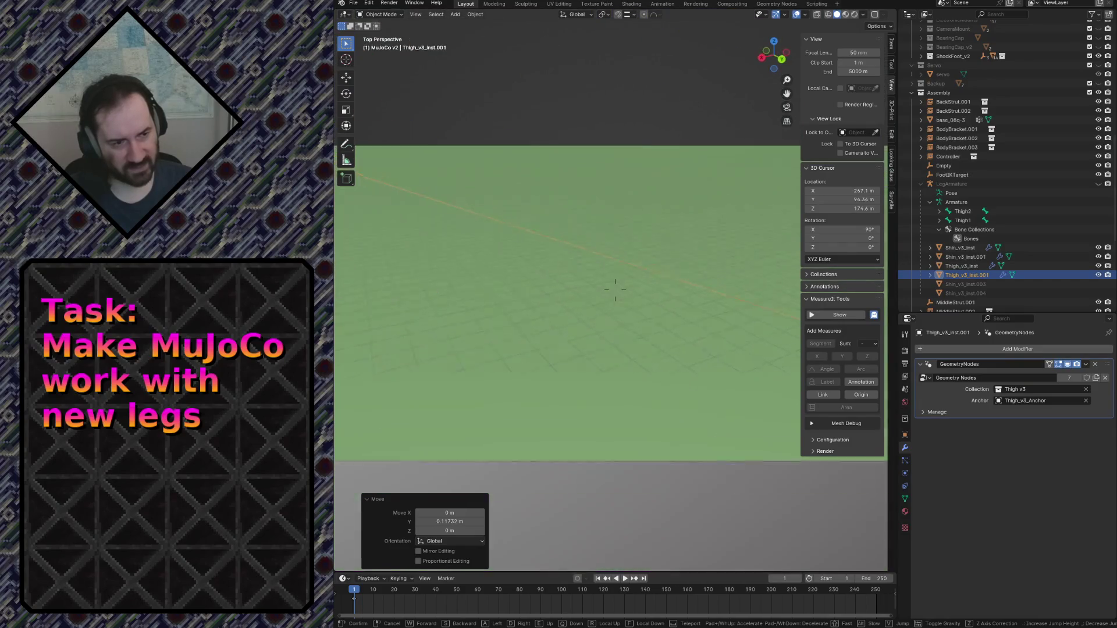
key("w")
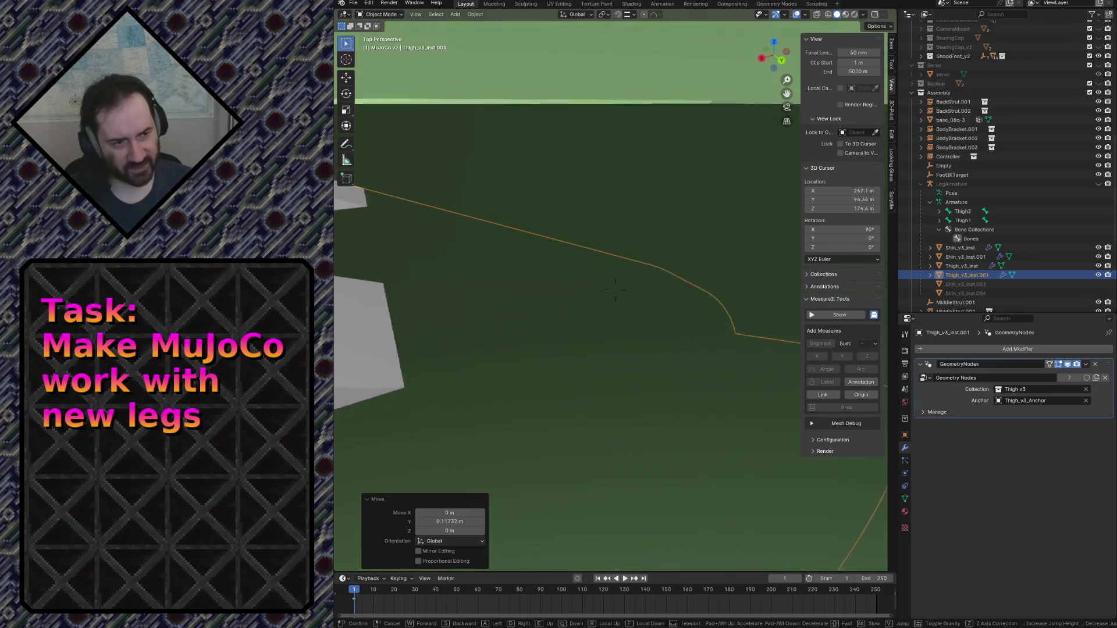
key("s")
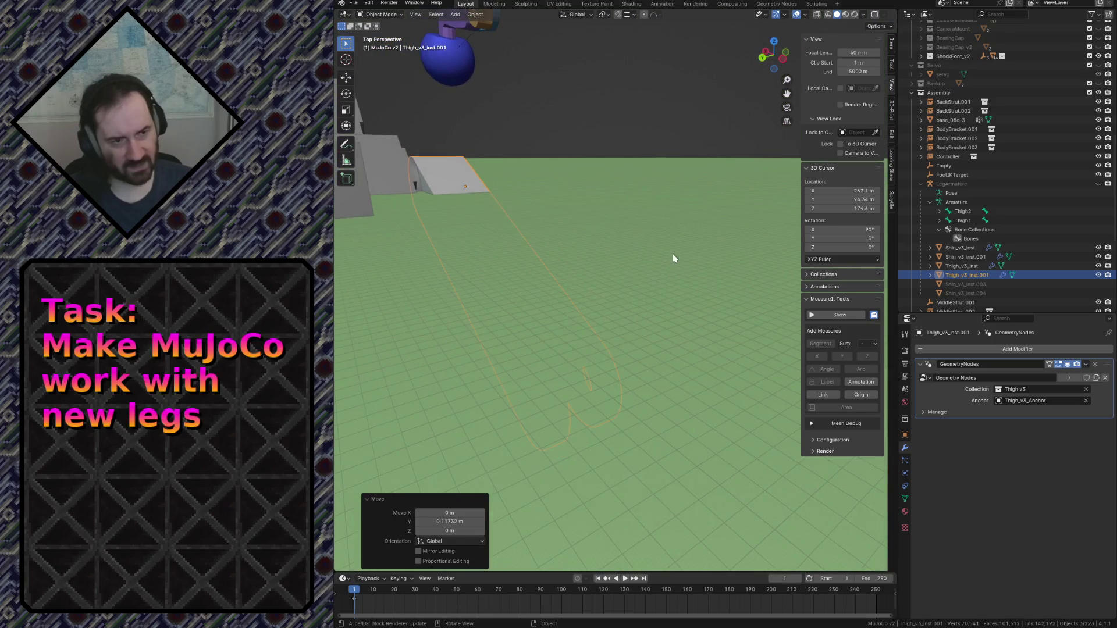
left_click(672, 254)
key("shift+grave")
key("w")
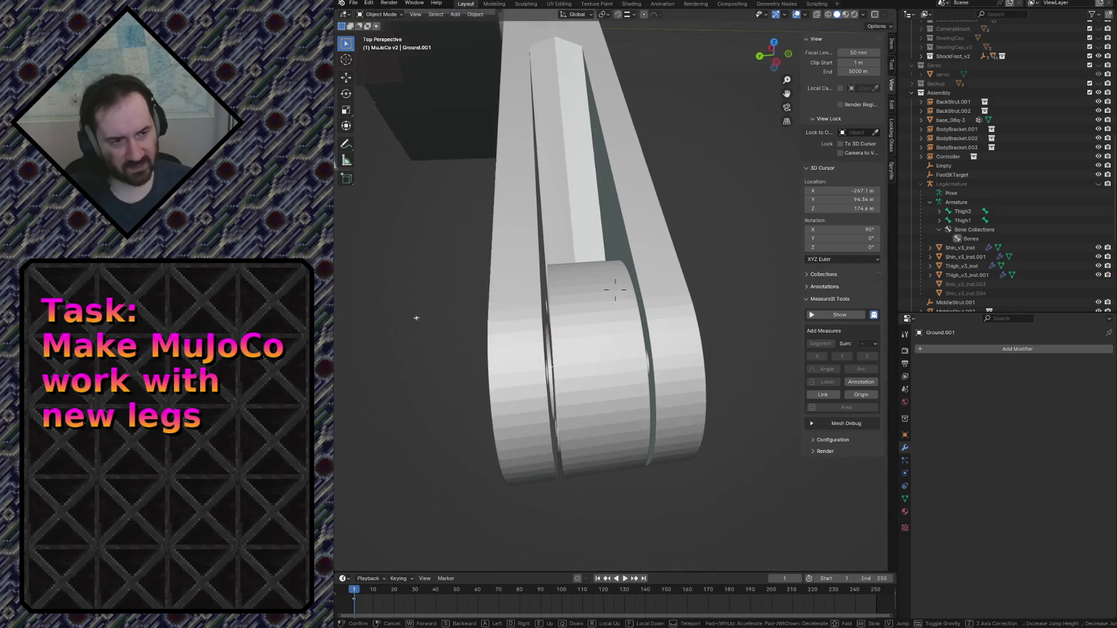
key("w")
key("w")
key("w")
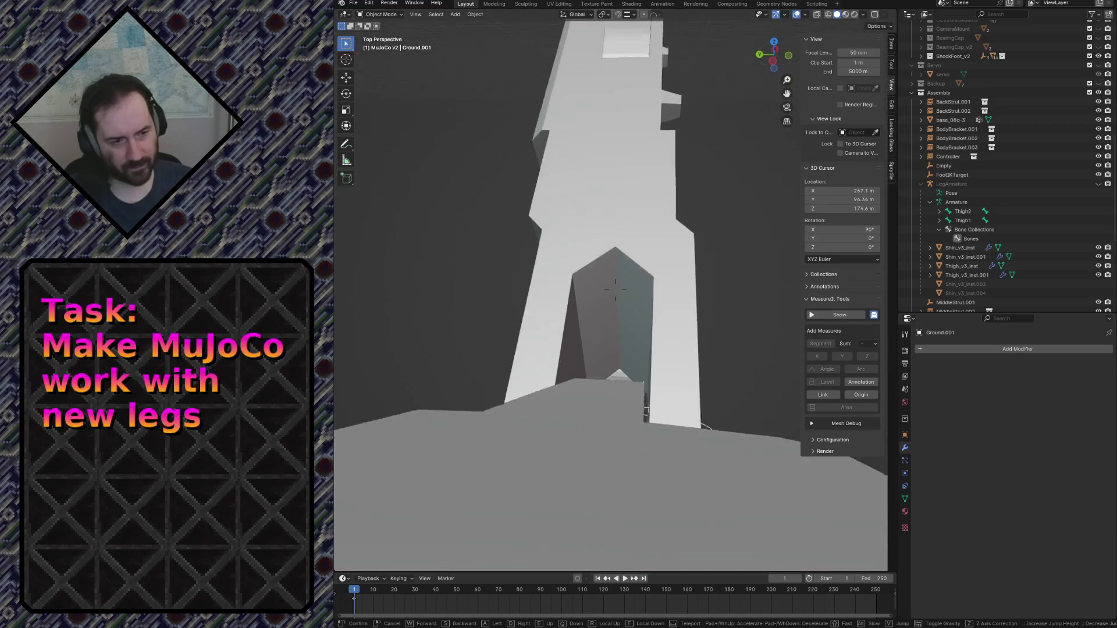
key("w")
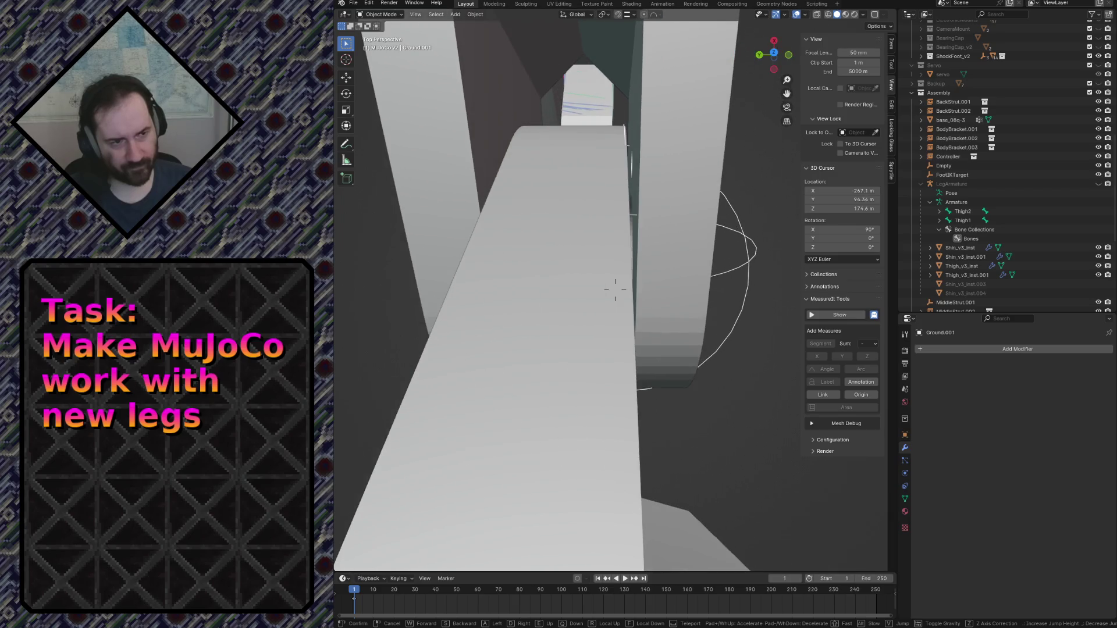
key("s")
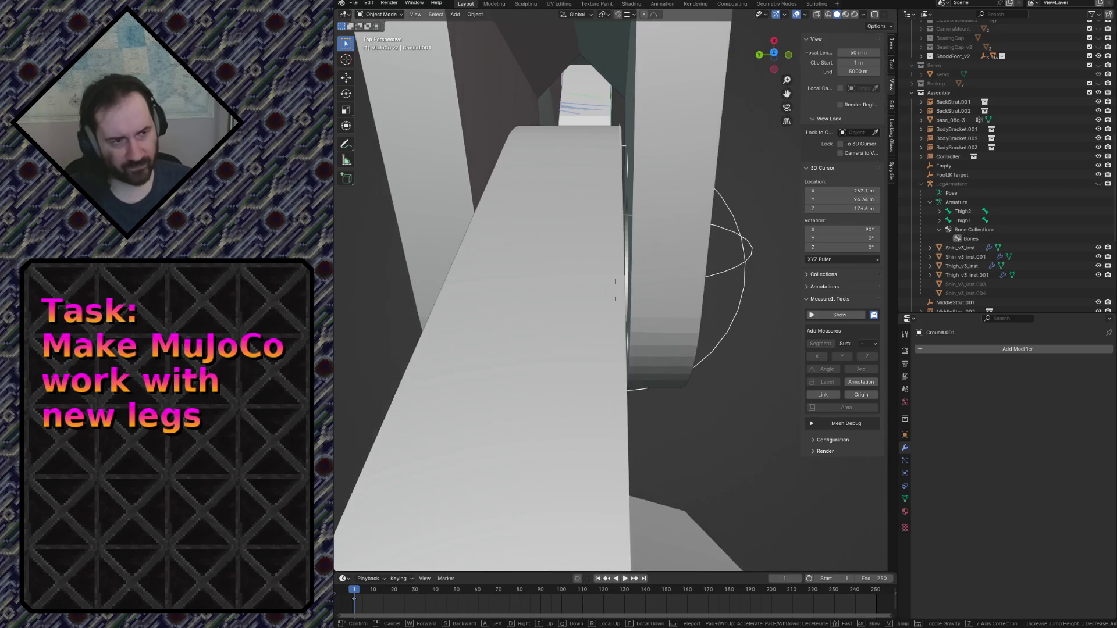
key("w")
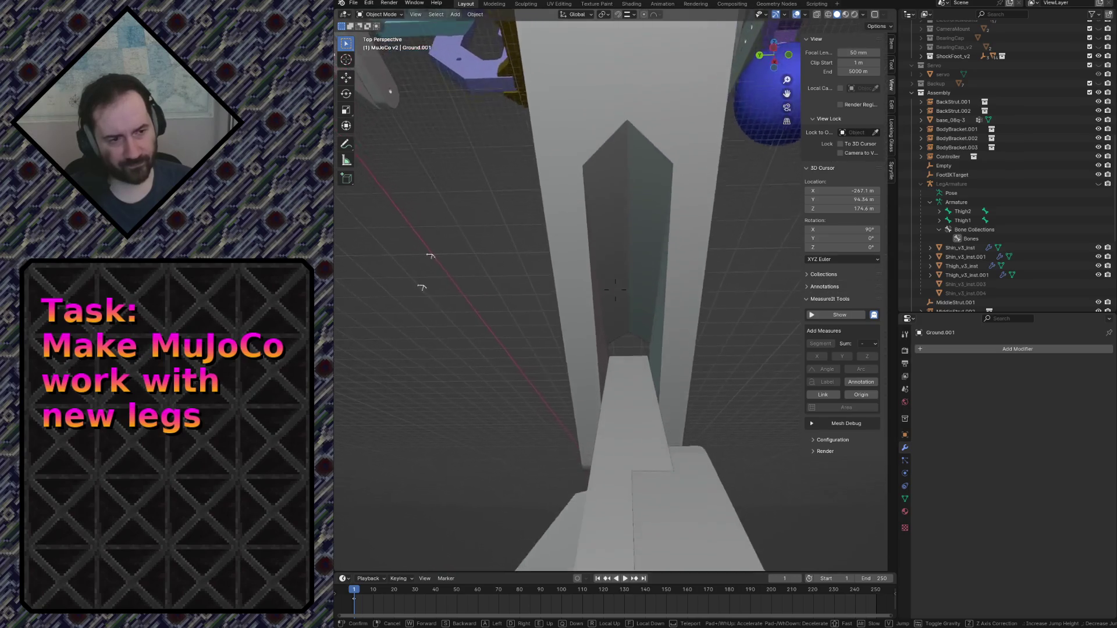
key("w")
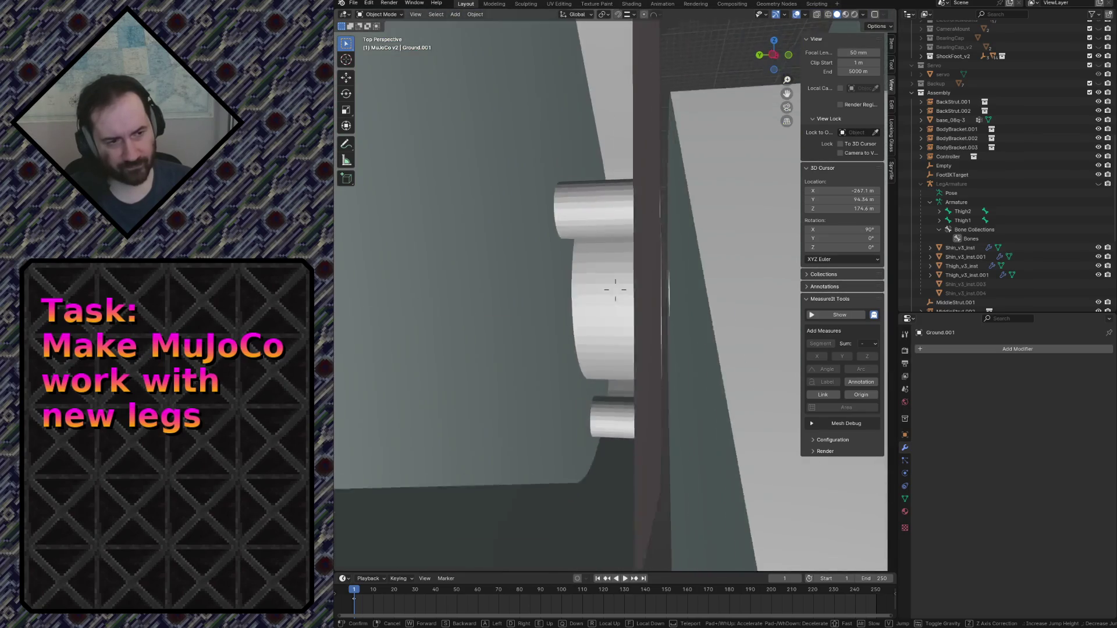
key("s")
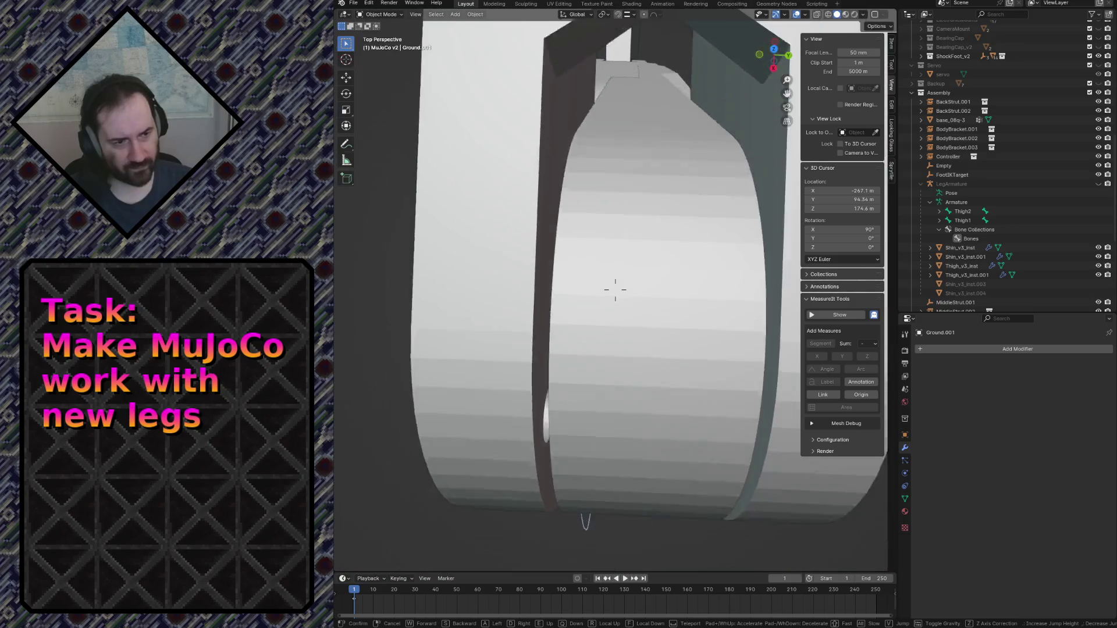
key("w")
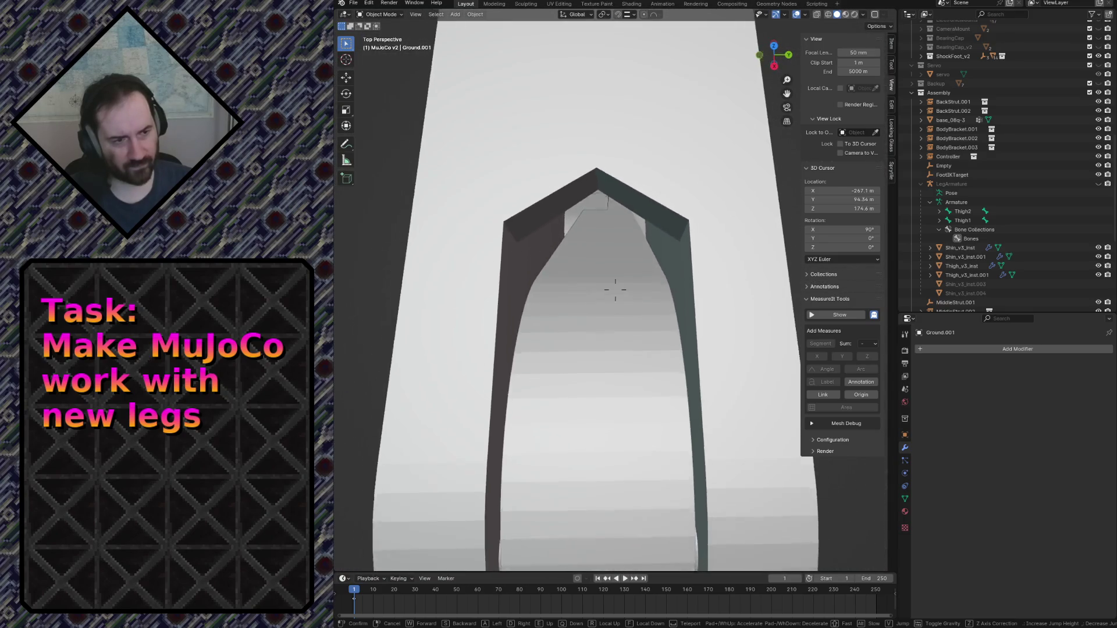
key("s")
key("Escape")
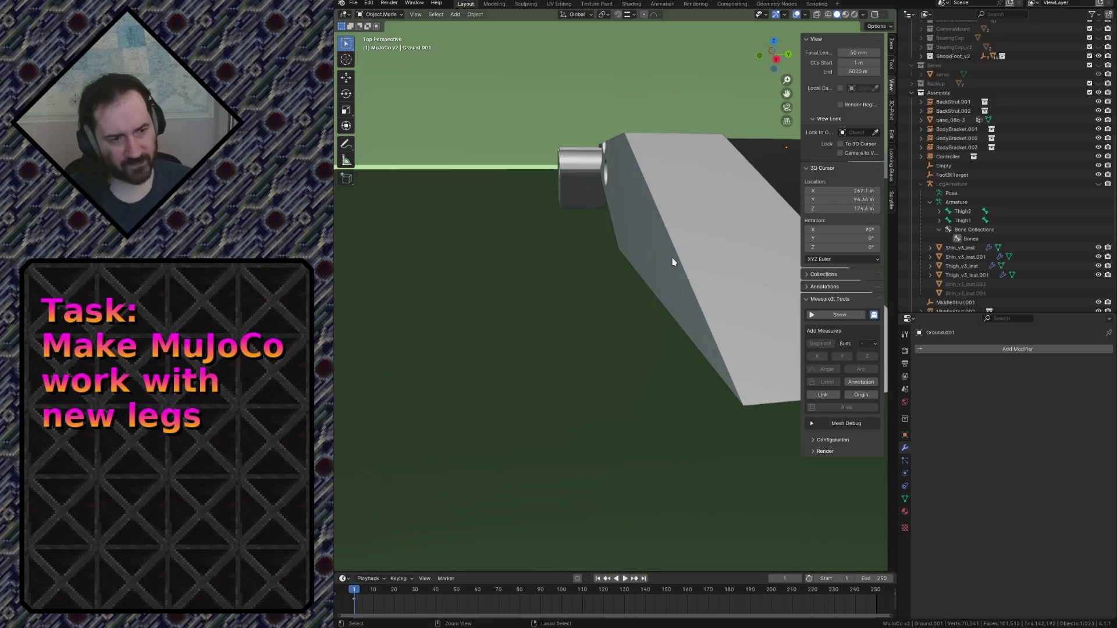
key("shift+grave")
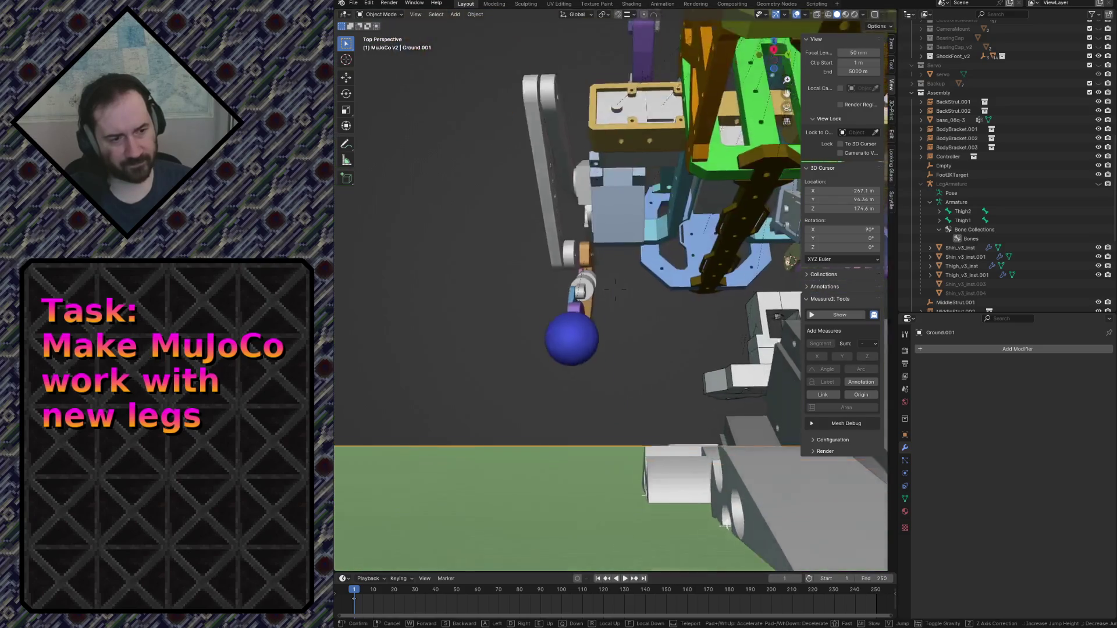
left_click(671, 257)
left_click(671, 257)
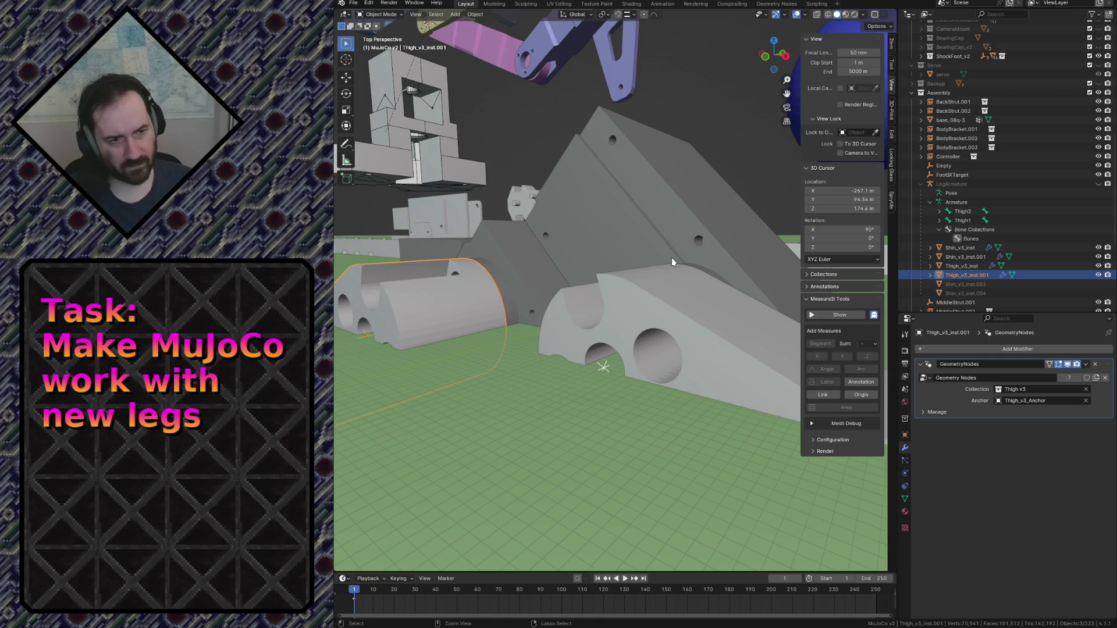
left_click(672, 260)
key("KP_Decimal")
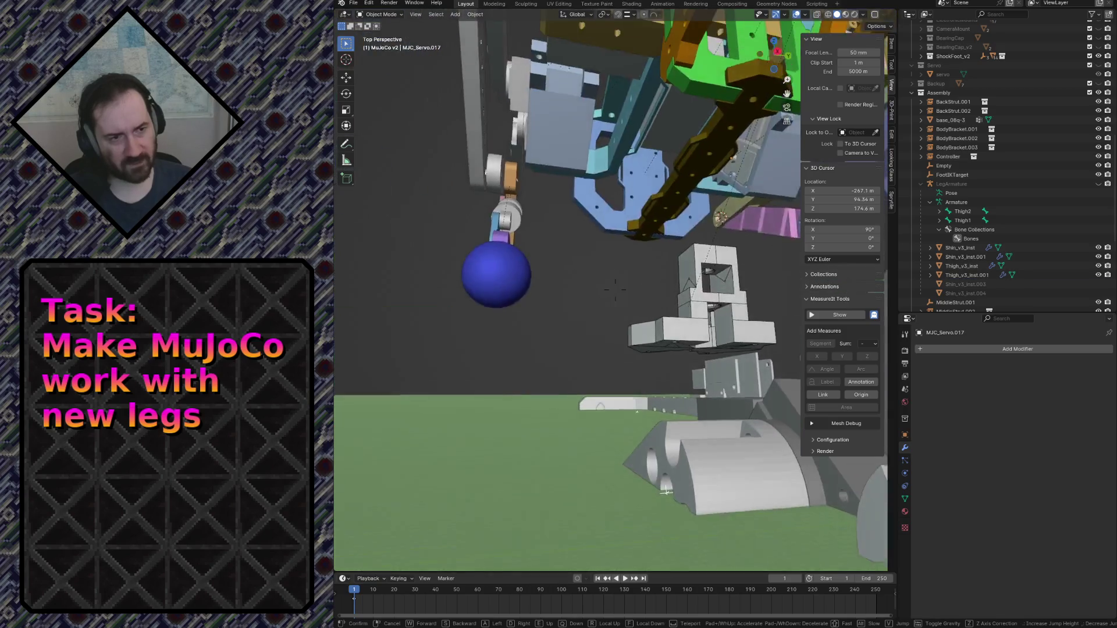
left_click(1098, 93)
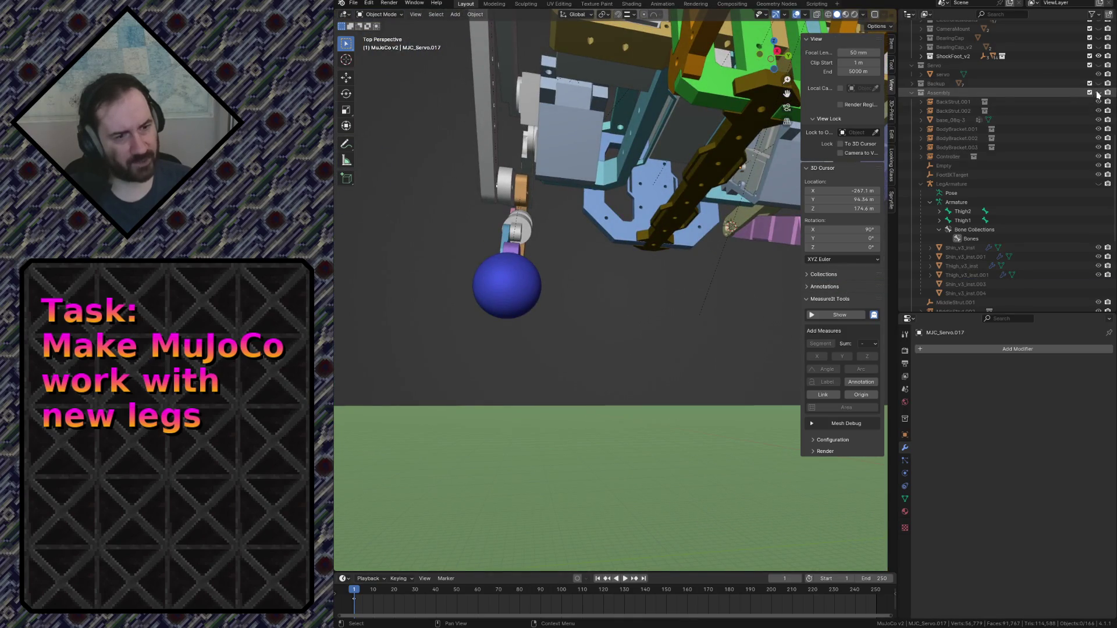
Fly over the yellow arm and through the servo cylinder to the purple cylinder.
key("shift+grave")
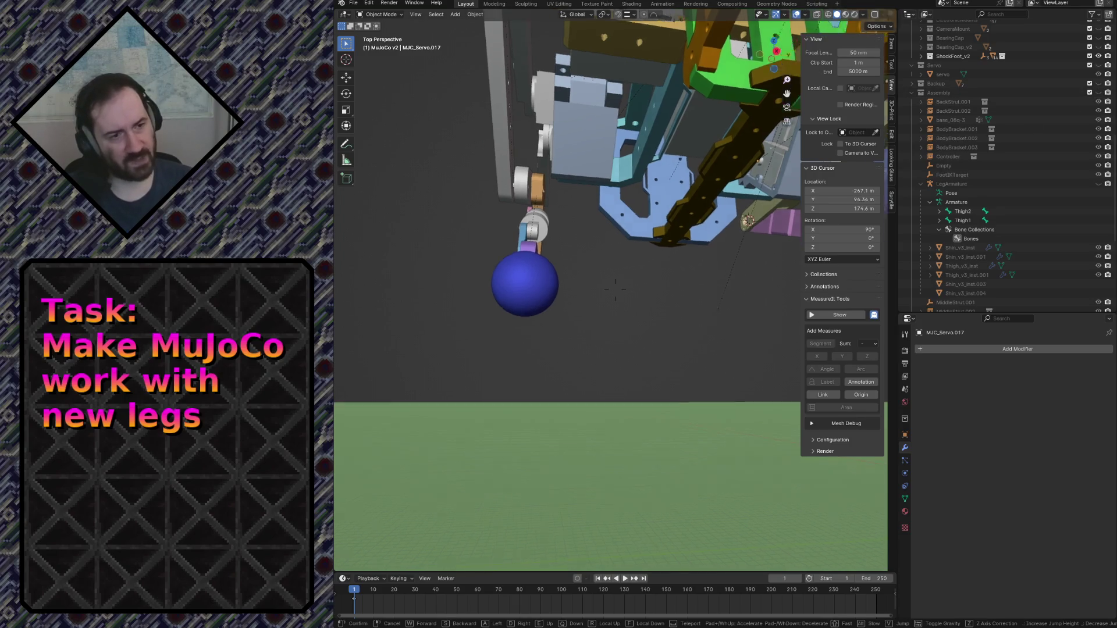
key("s")
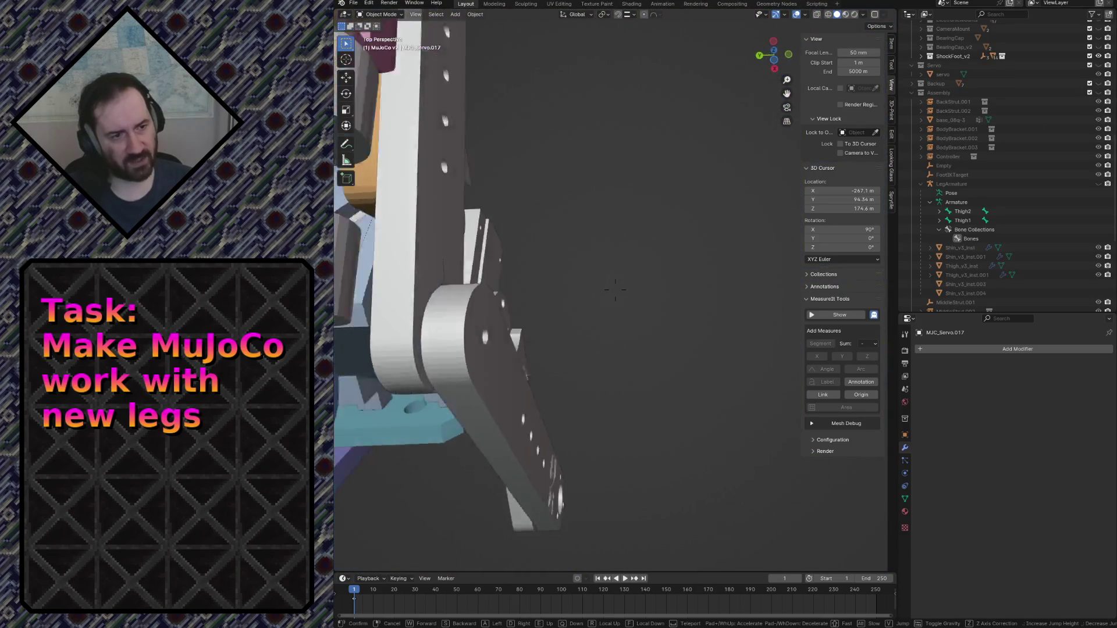
key("w")
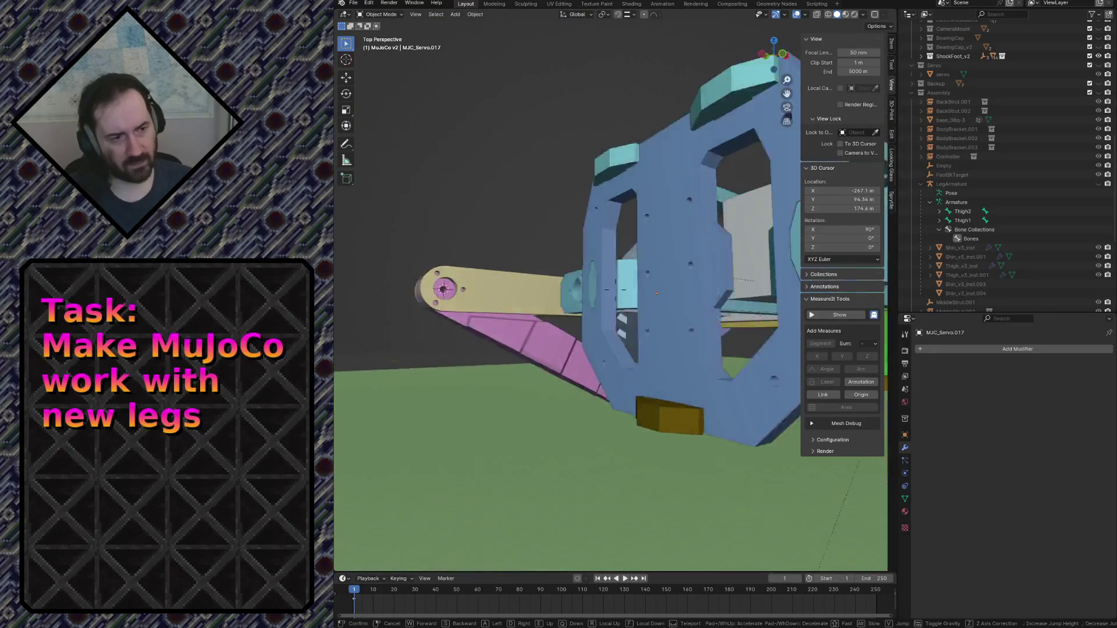
key("s")
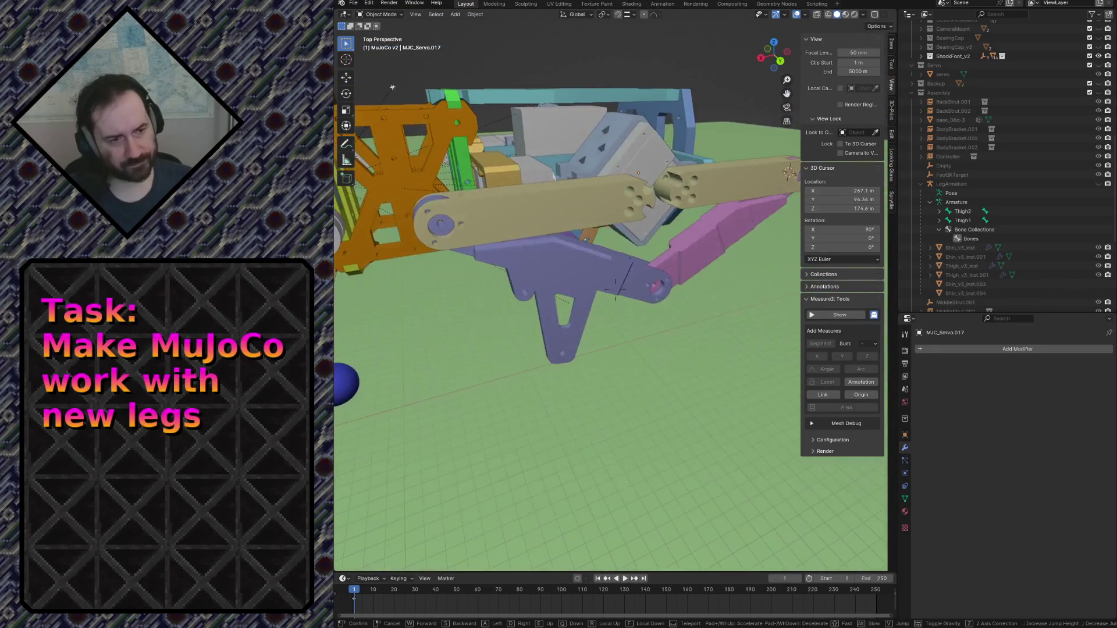
key("w")
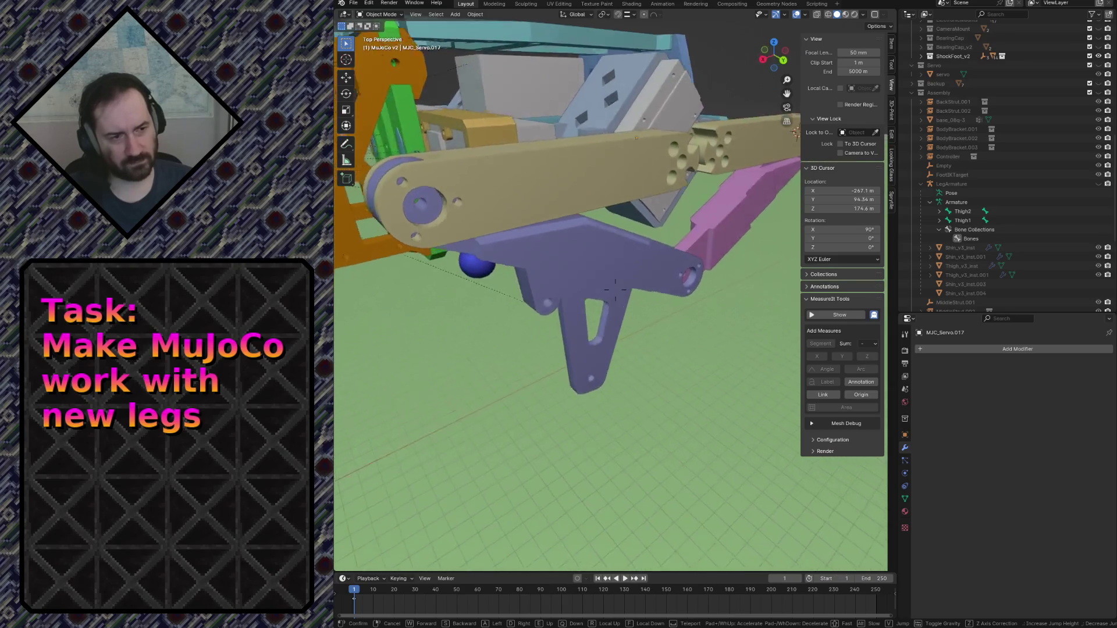
key("w")
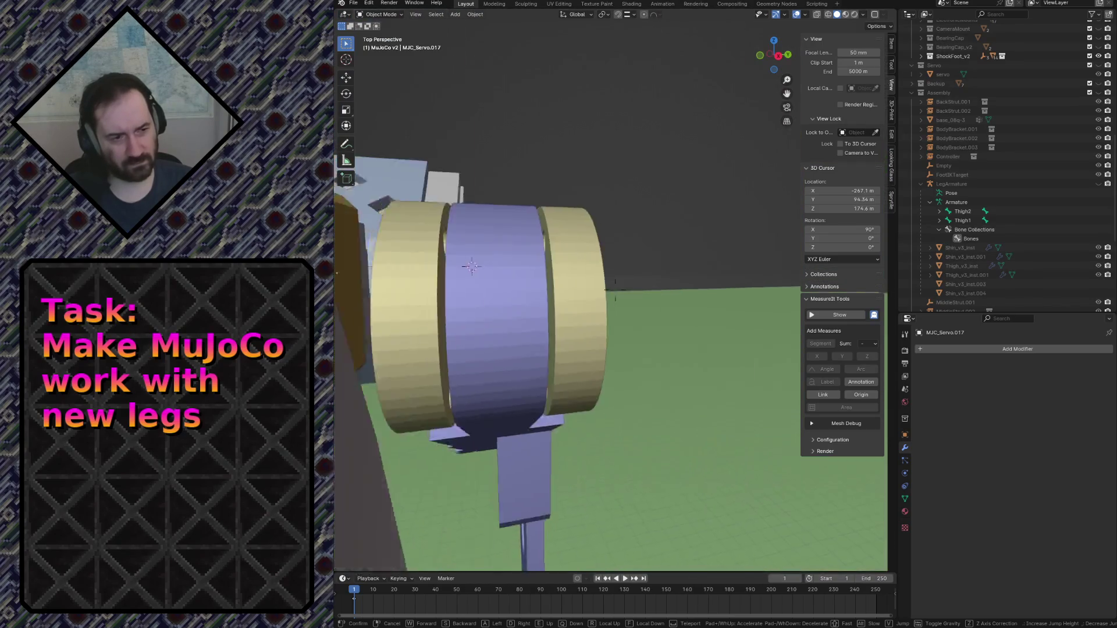
key("w")
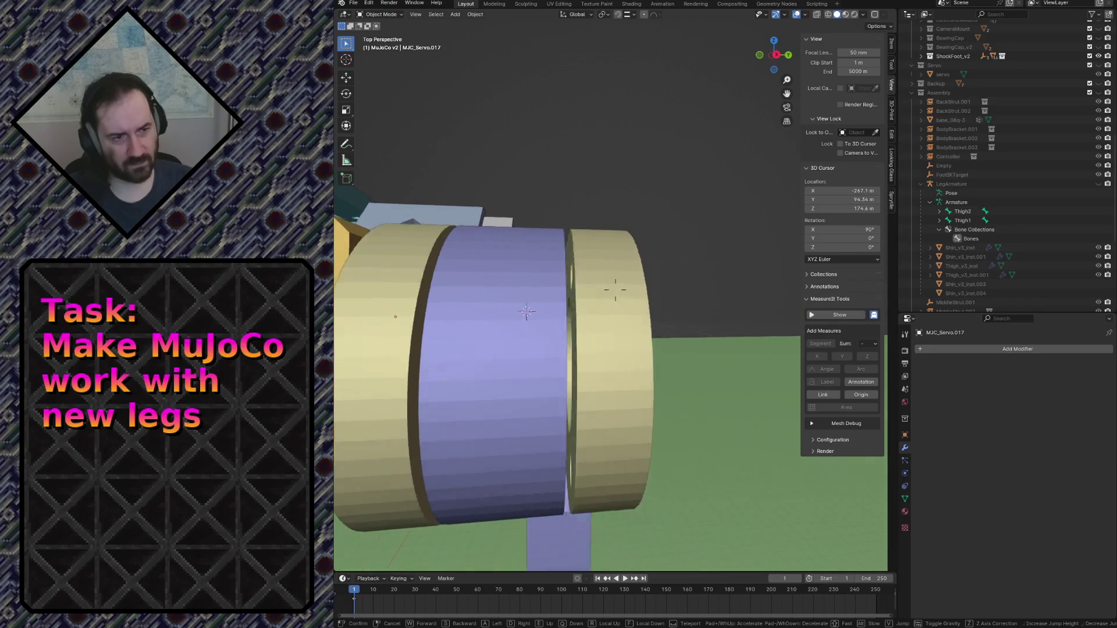
key("w")
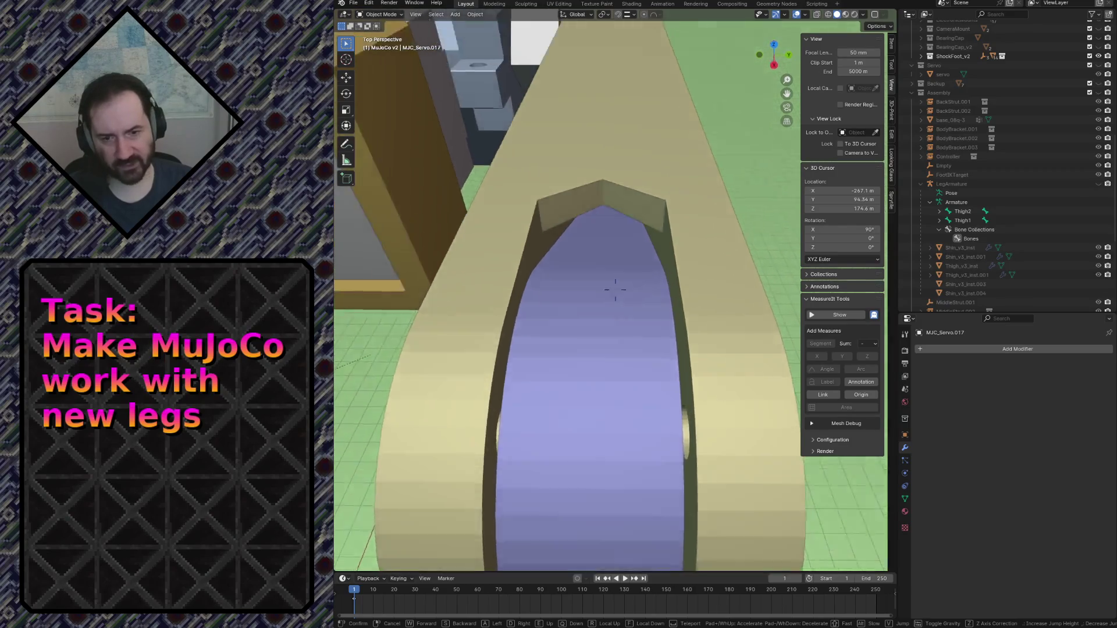
Circle the servo block, purple arm and yellow bracket, then select the yellow thigh part.
key("w")
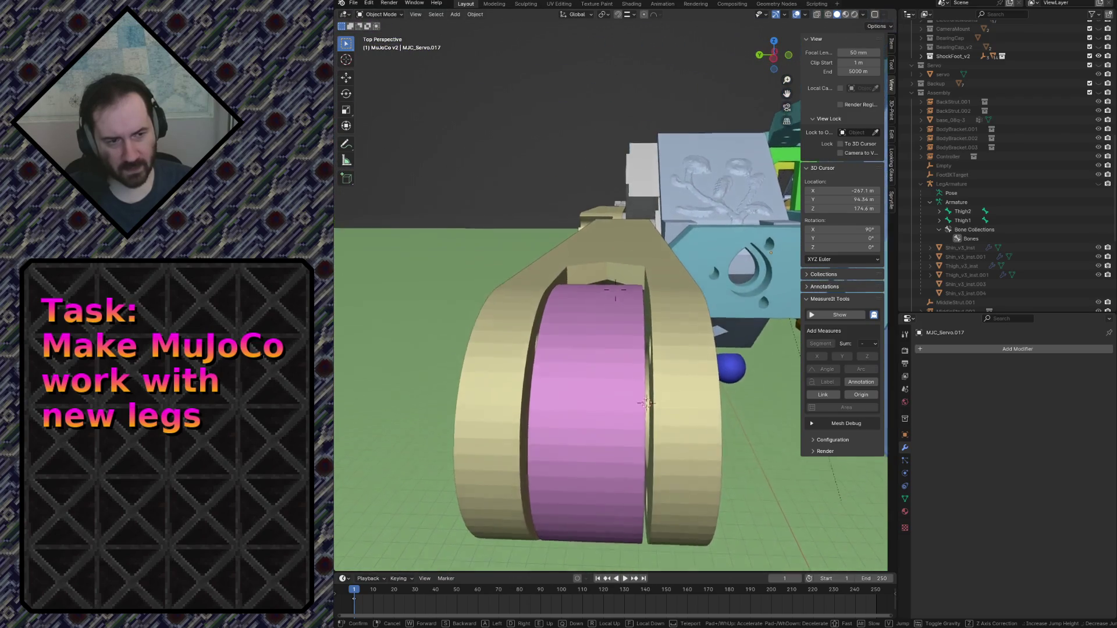
key("w")
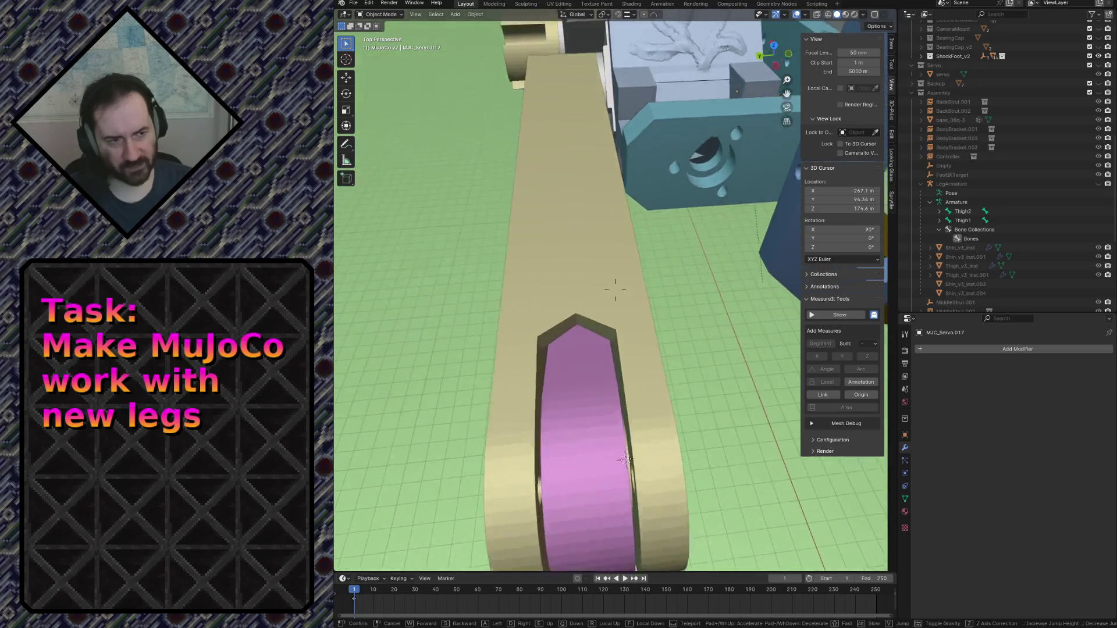
key("w")
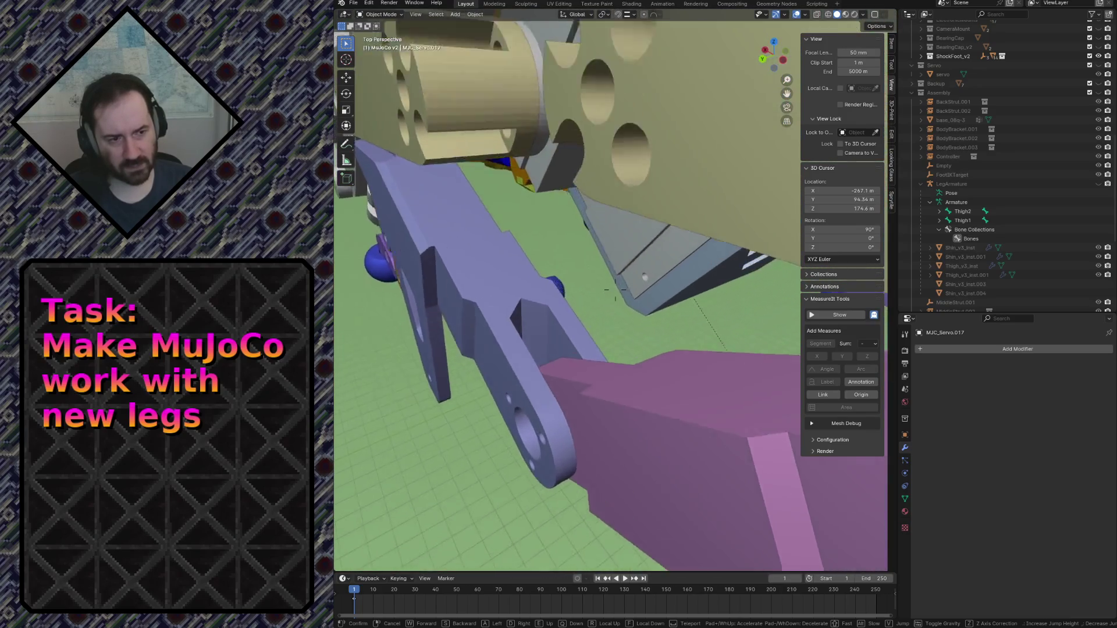
key("w")
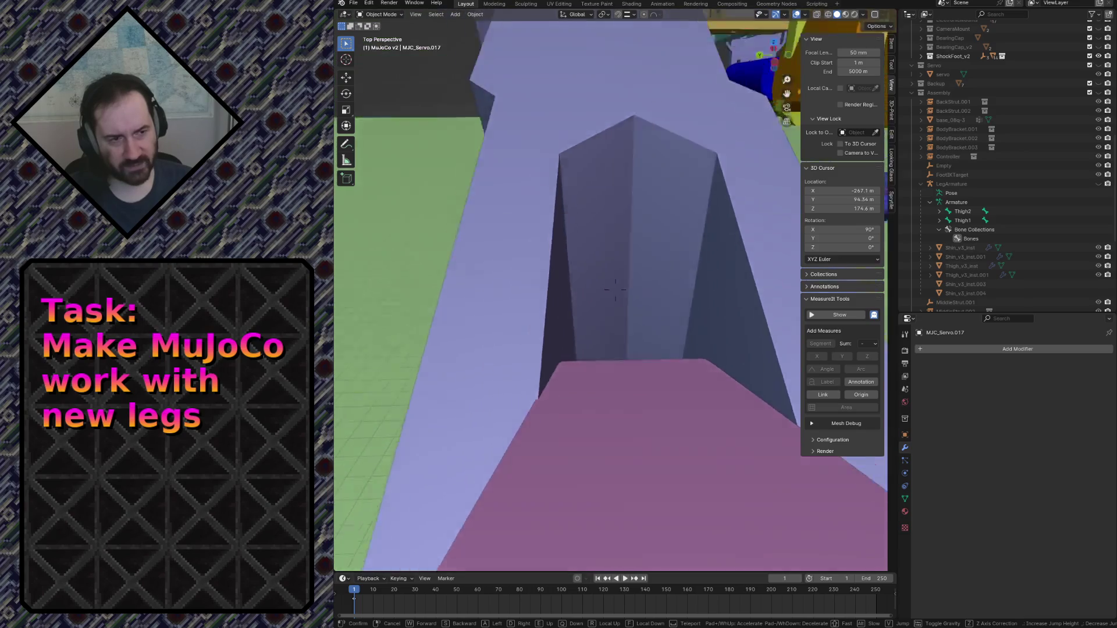
key("w")
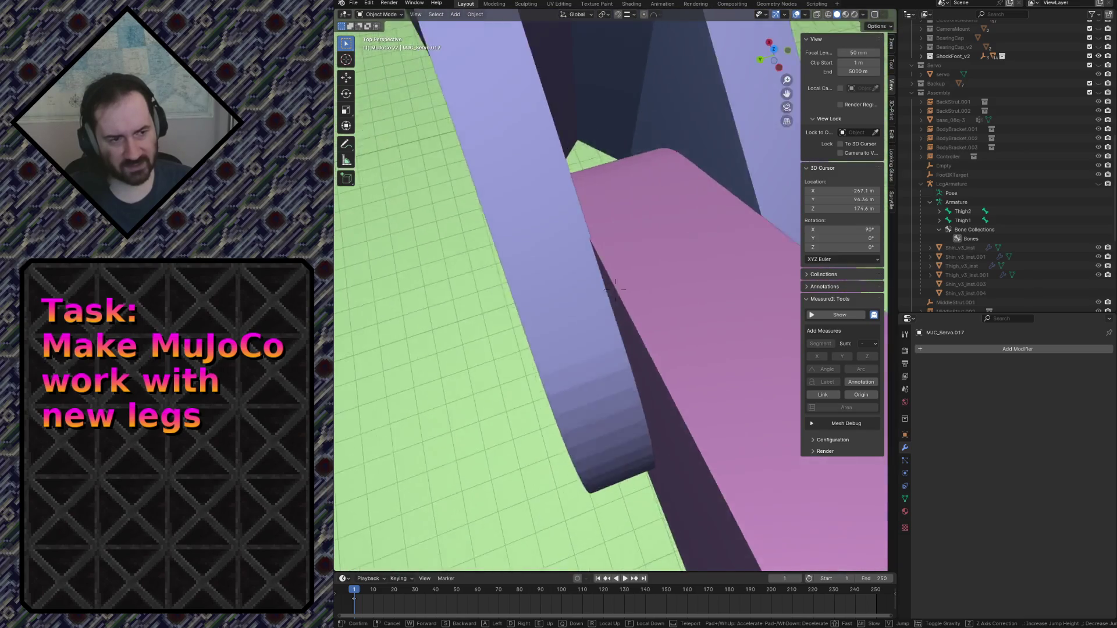
key("w")
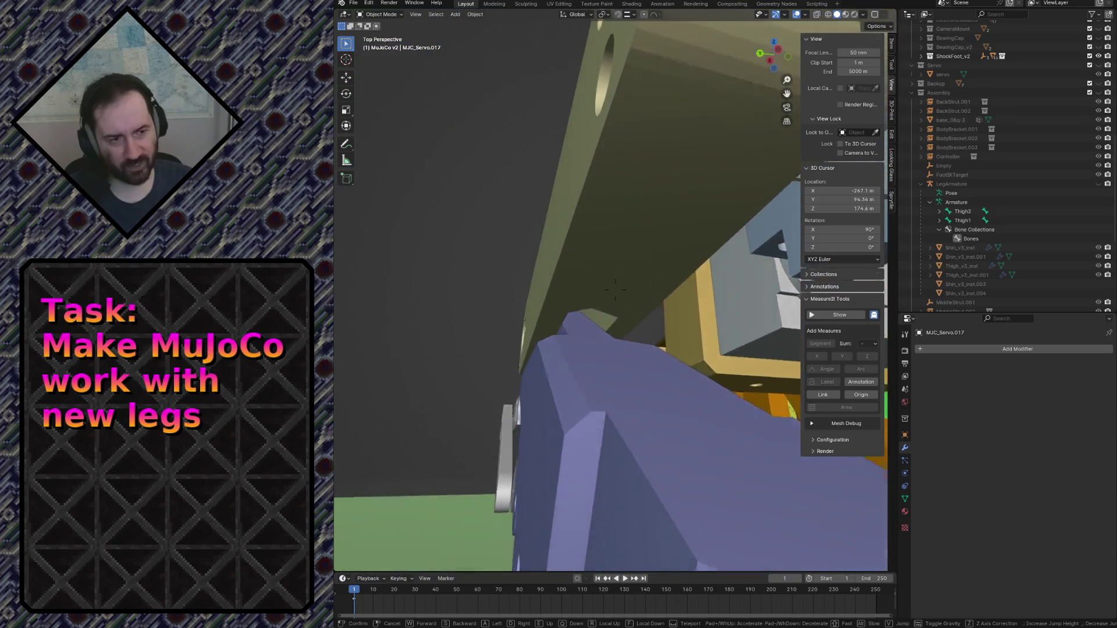
key("w")
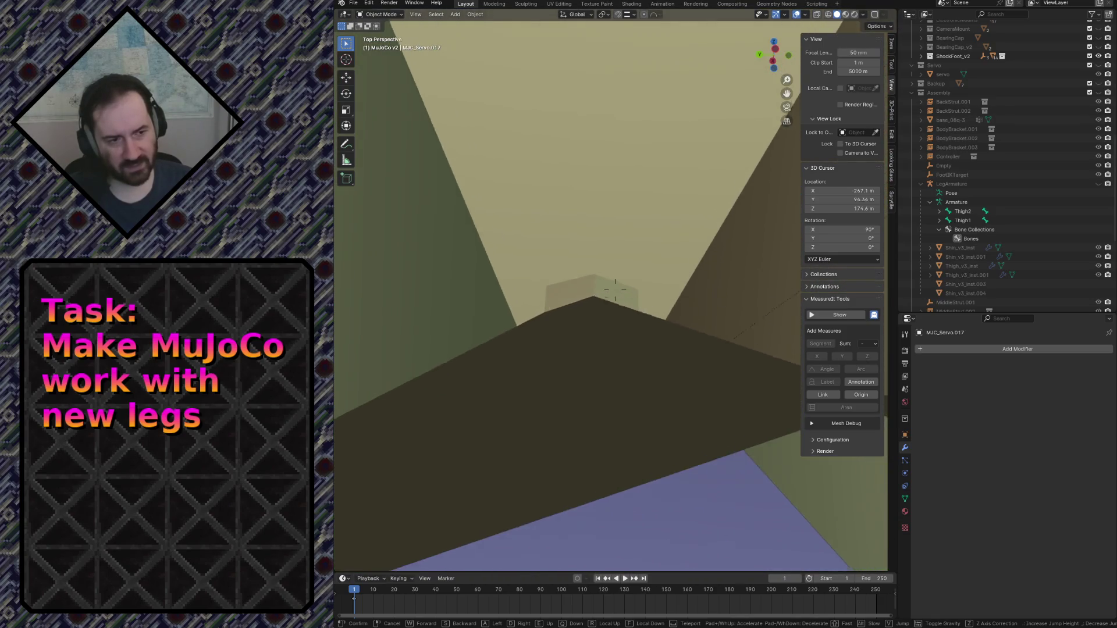
key("w")
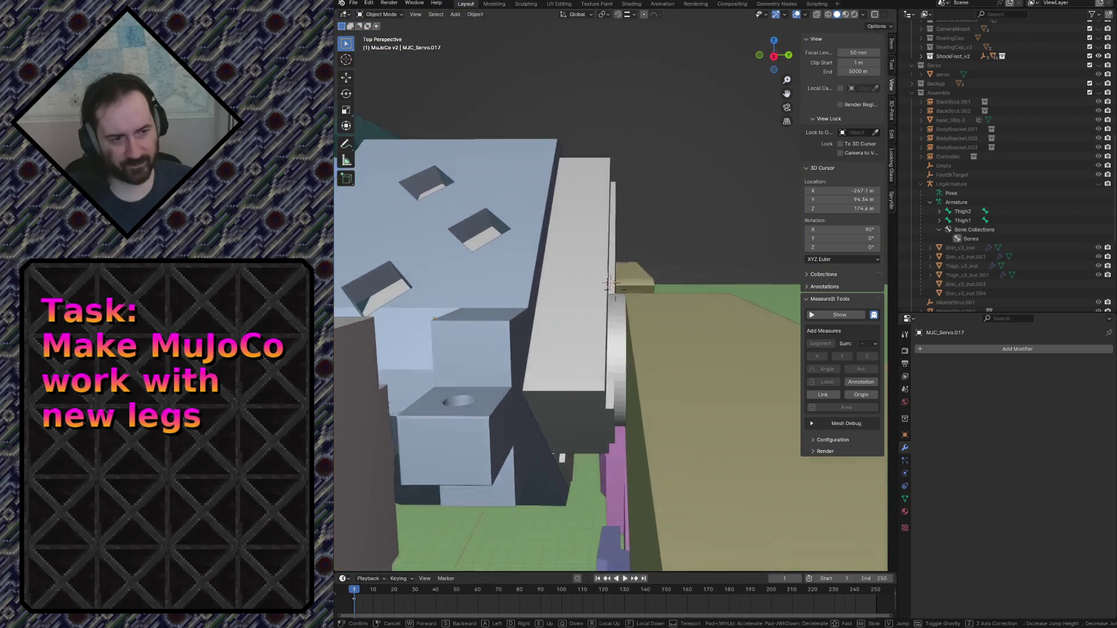
key("w")
left_click(730, 308)
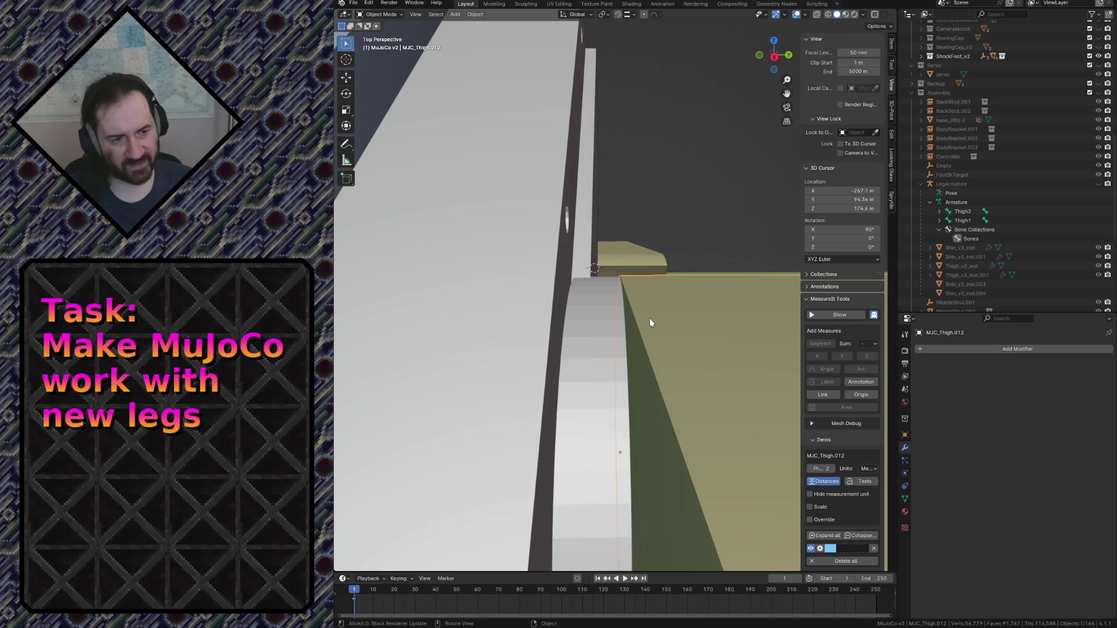
Fly around the yellow thigh and lavender and pink shin joints, then reveal Shin2_v3.001 in the Outliner.
key("shift+grave")
key("w")
key("w")
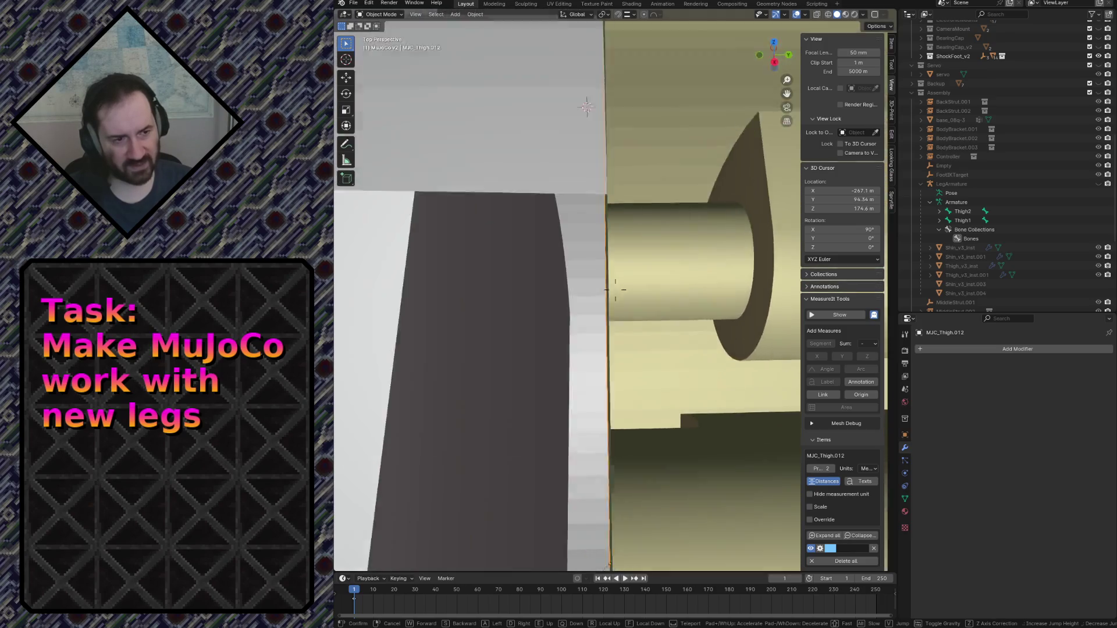
key("s")
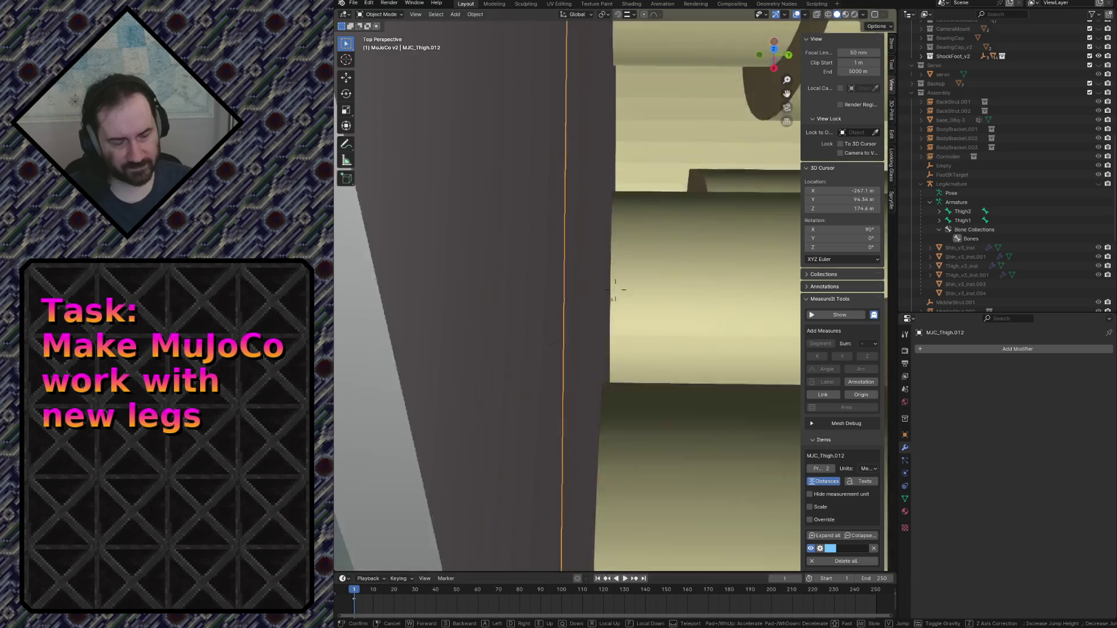
key("w")
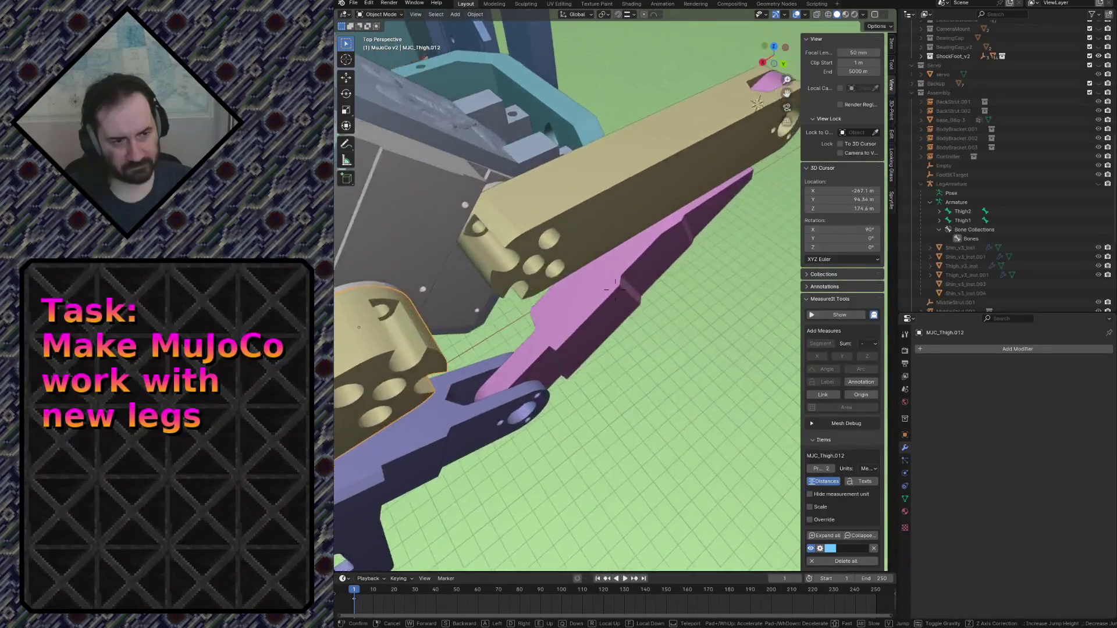
key("w")
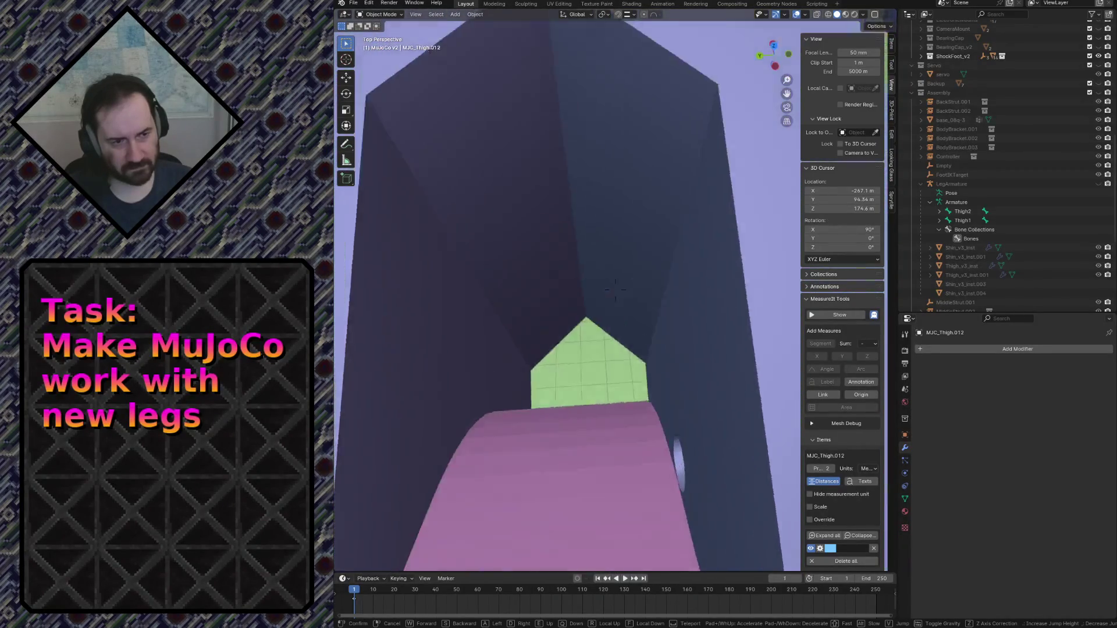
key("w")
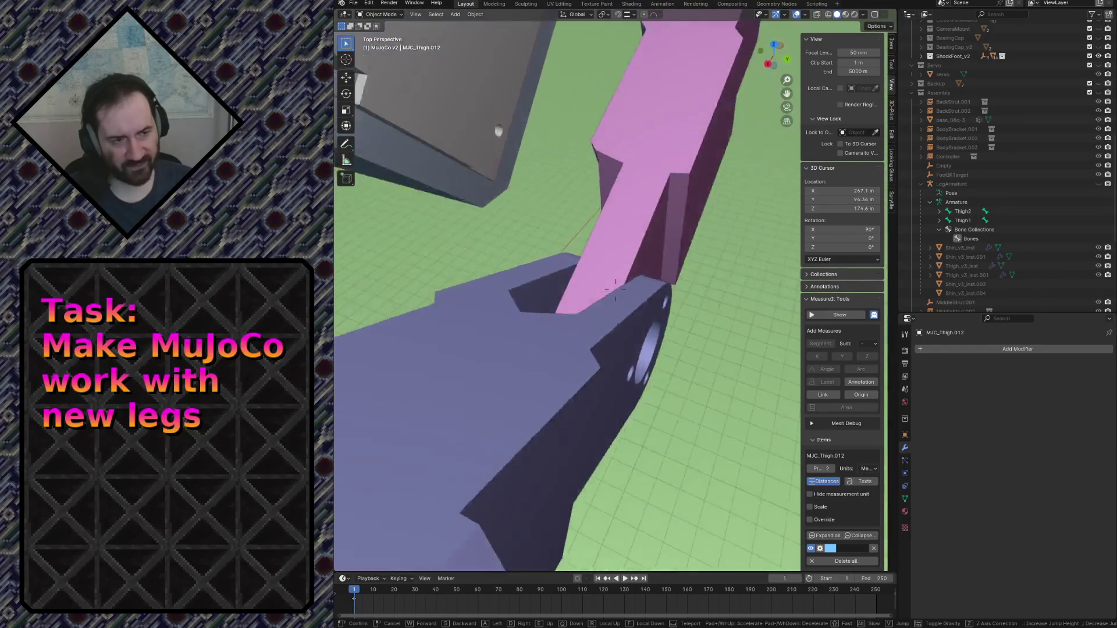
key("s")
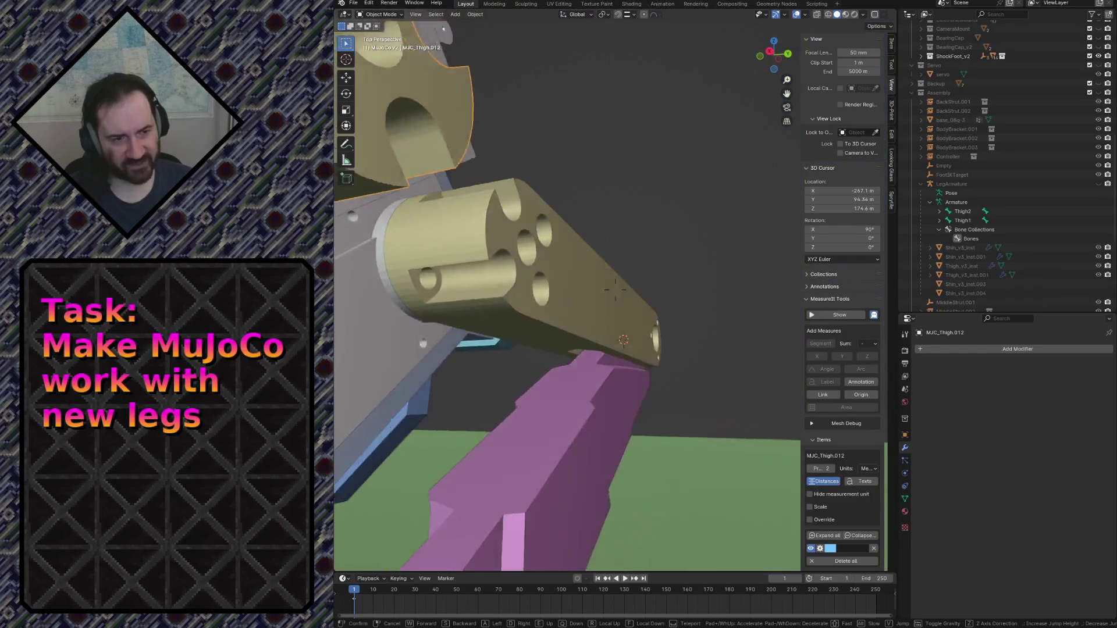
key("w")
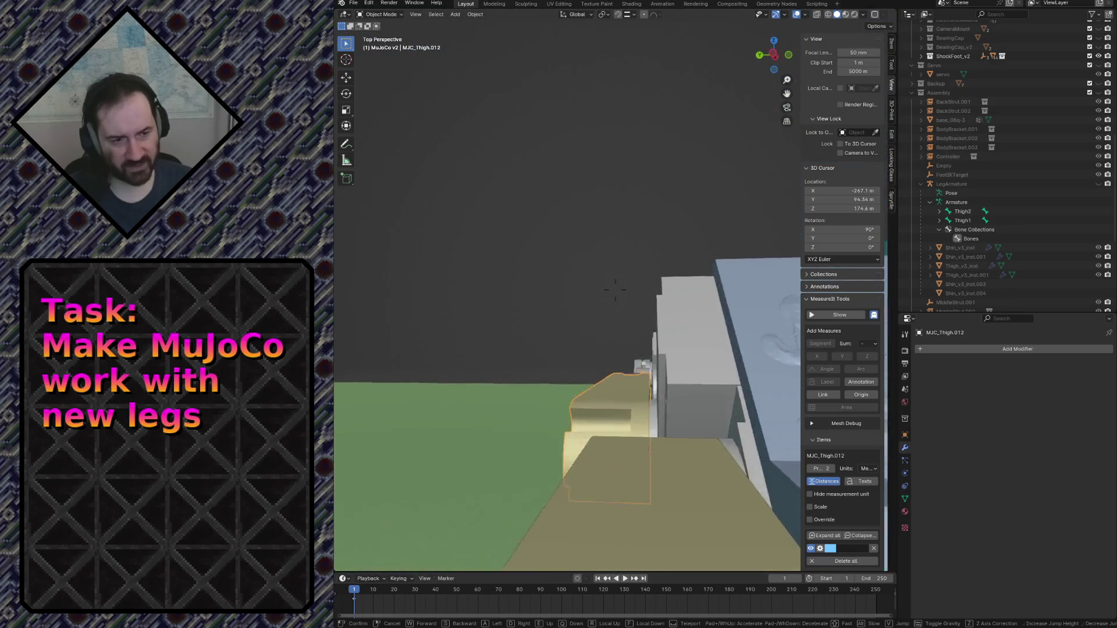
key("s")
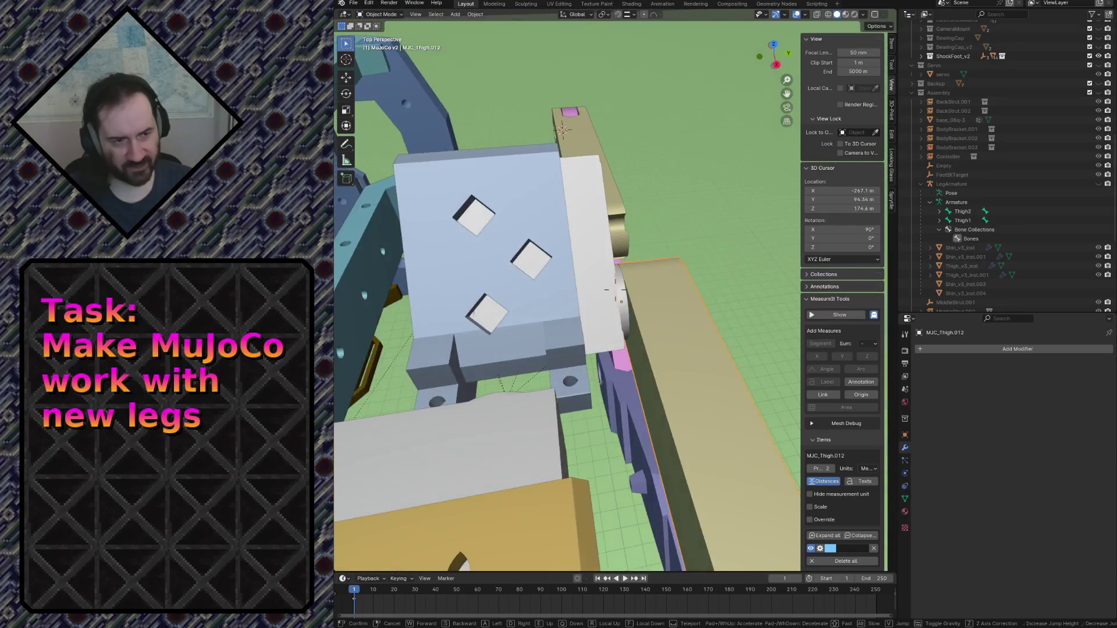
key("w")
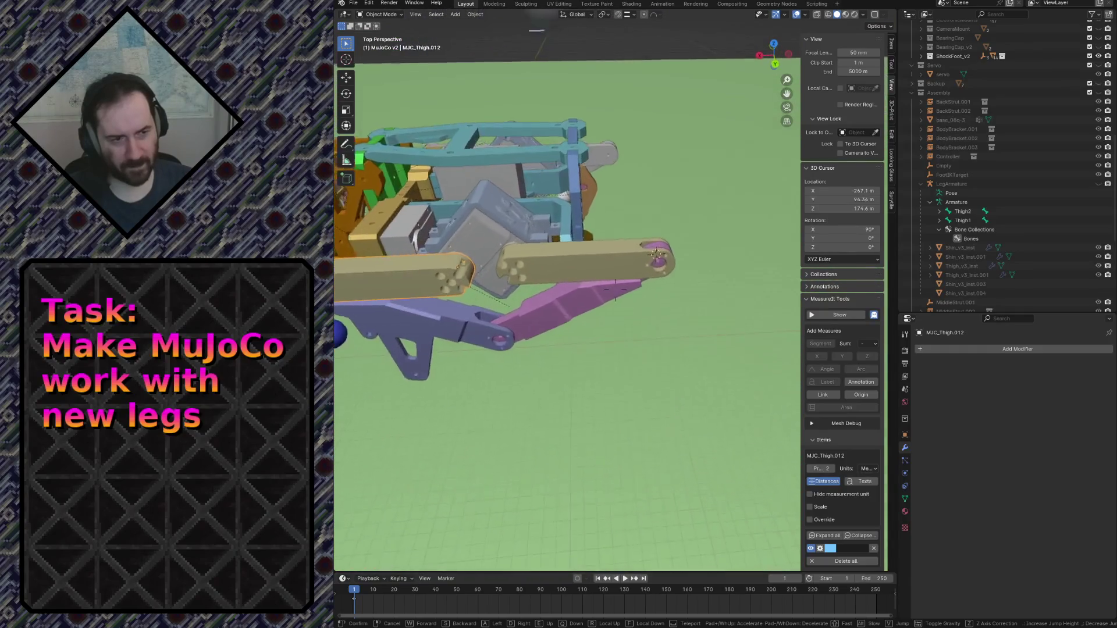
key("s")
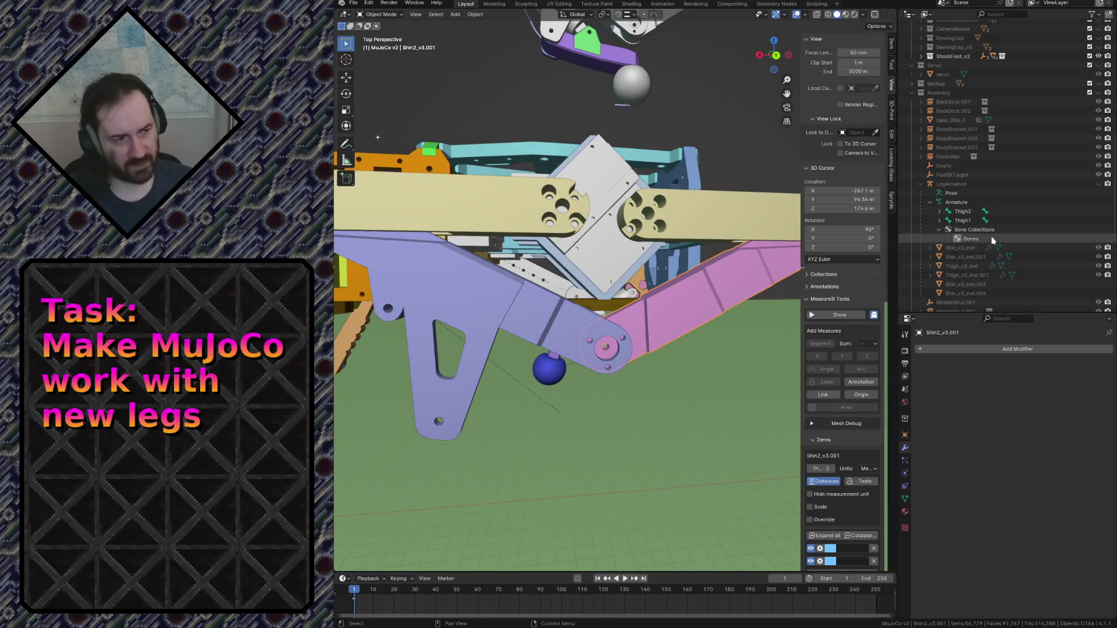
key("period")
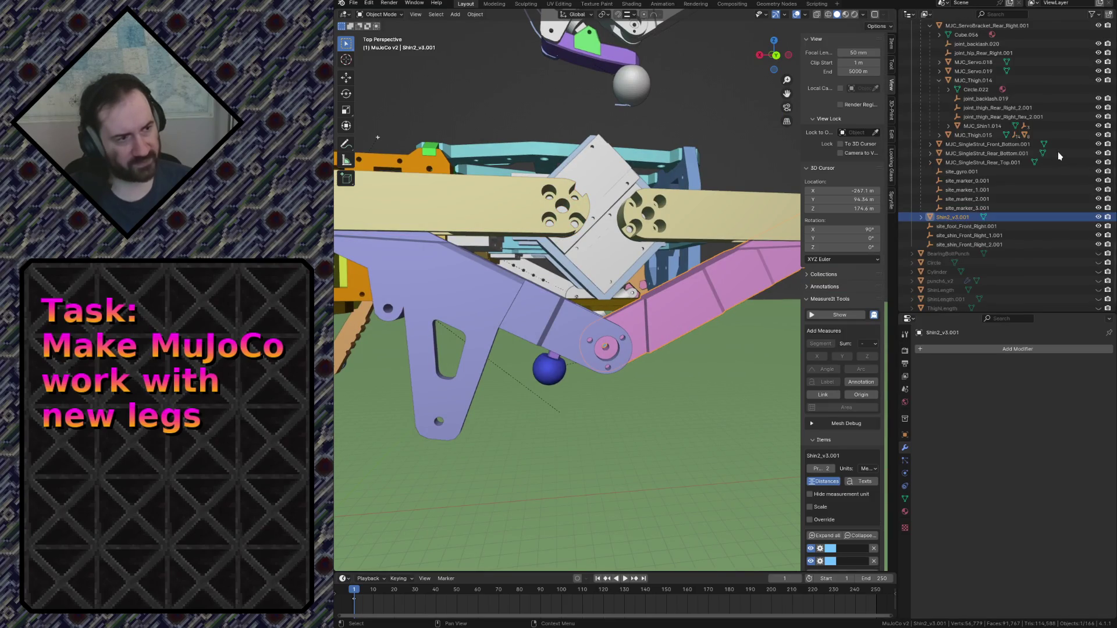
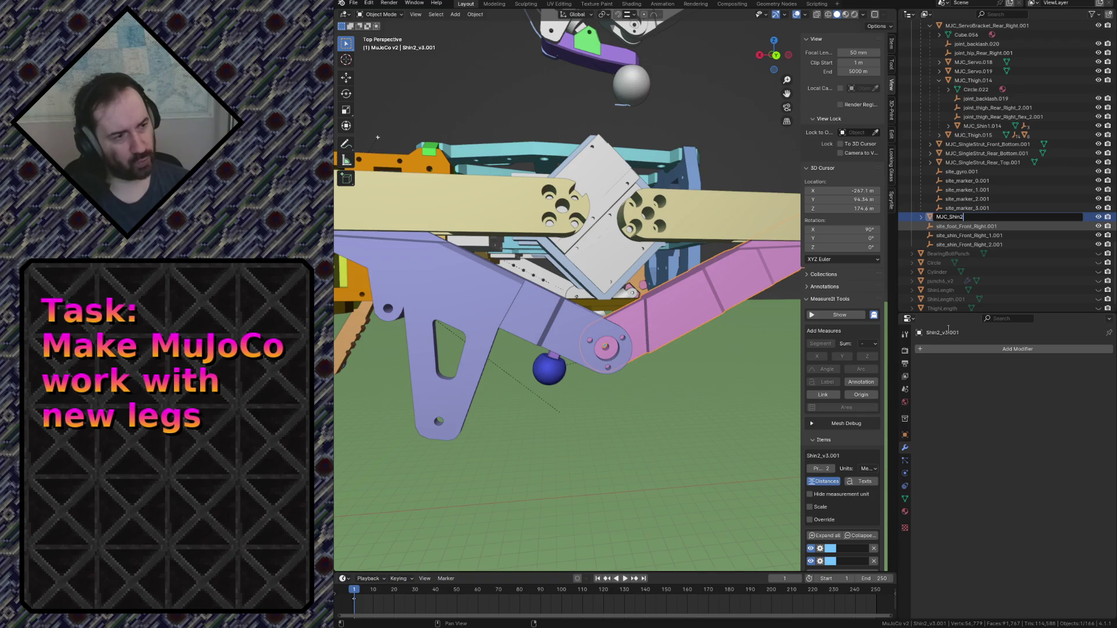
Confirm the name MJC_Shin2 and fly around the leg with shin MJC_Shin1.015 selected.
key("Return")
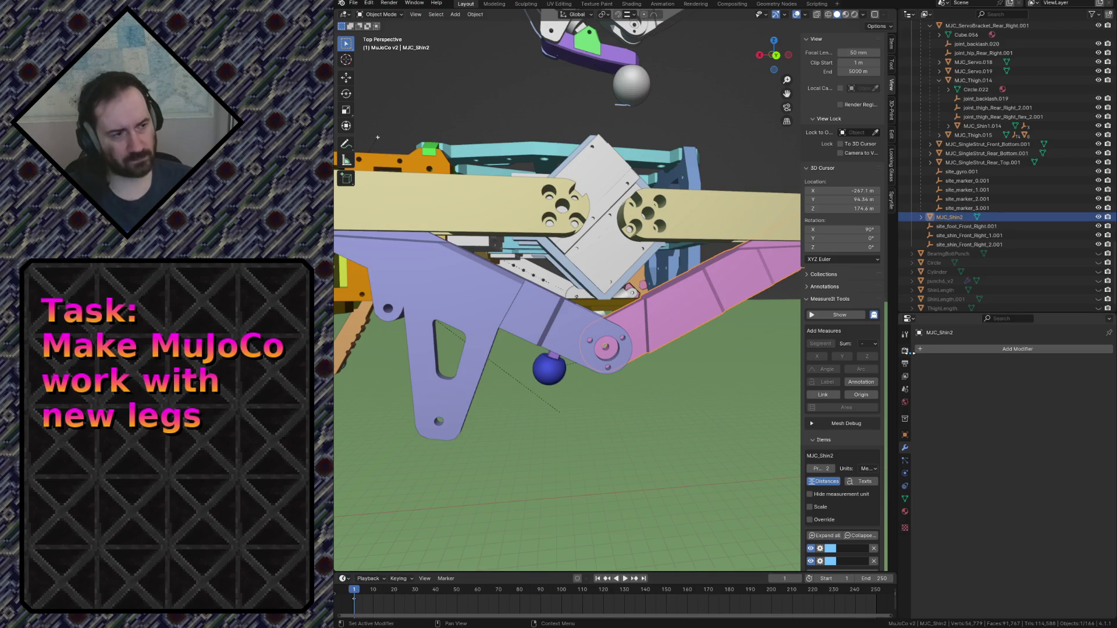
key("shift+grave")
left_click(540, 309)
left_click(541, 308)
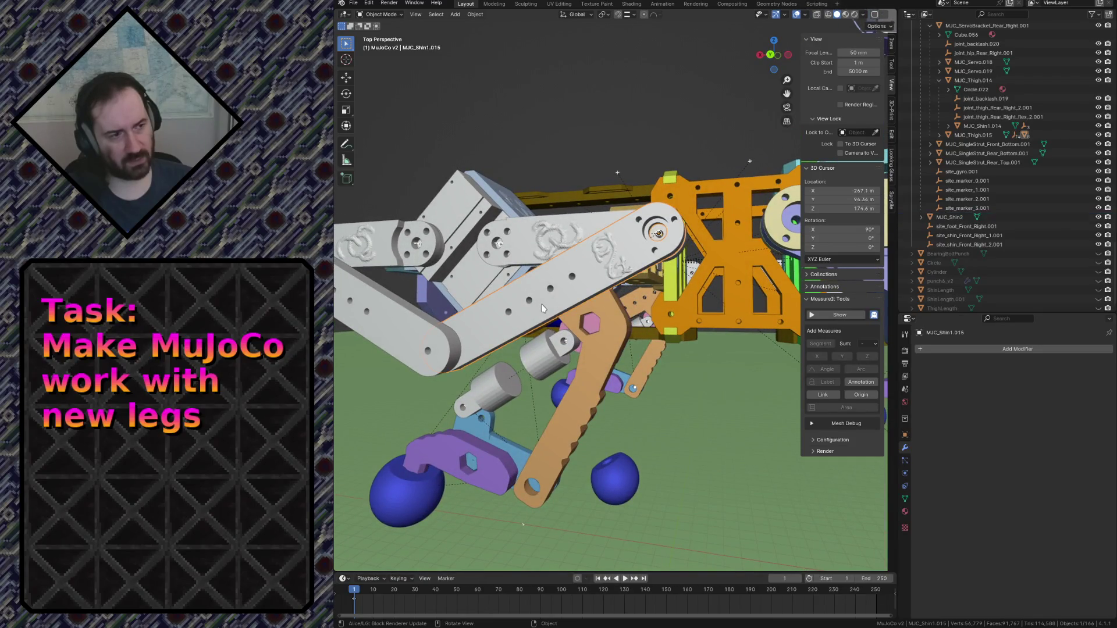
key("shift+grave")
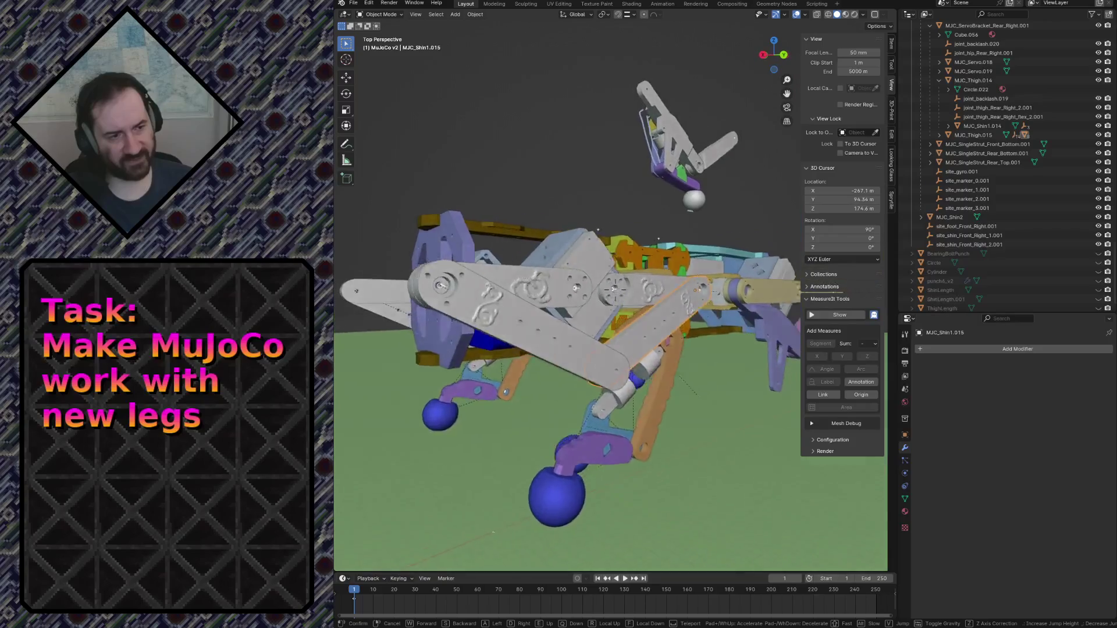
key("s")
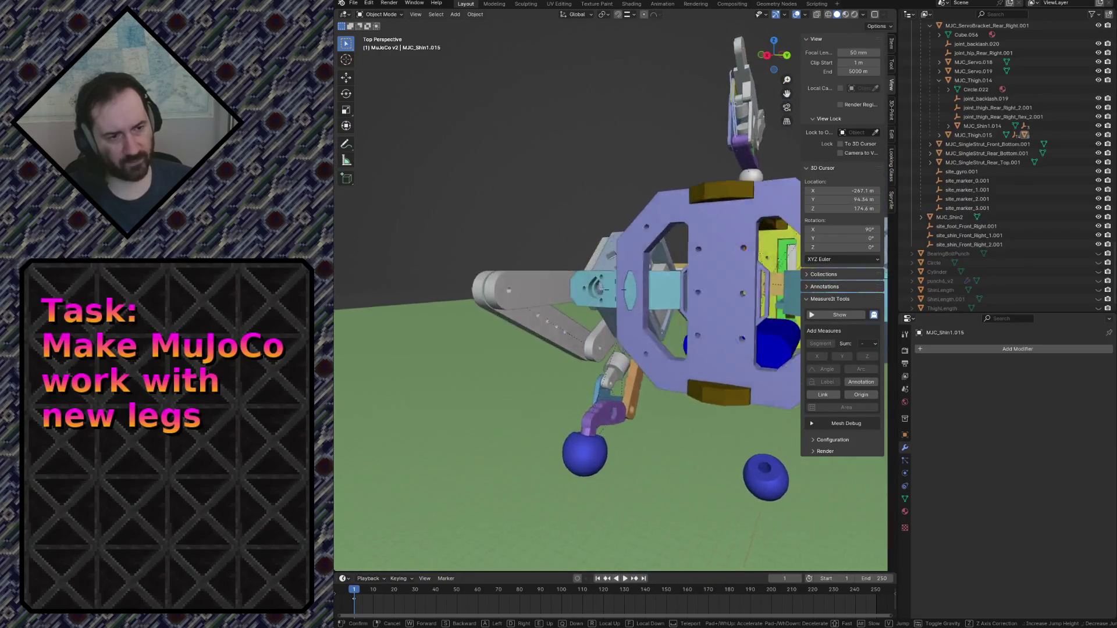
left_click(399, 299)
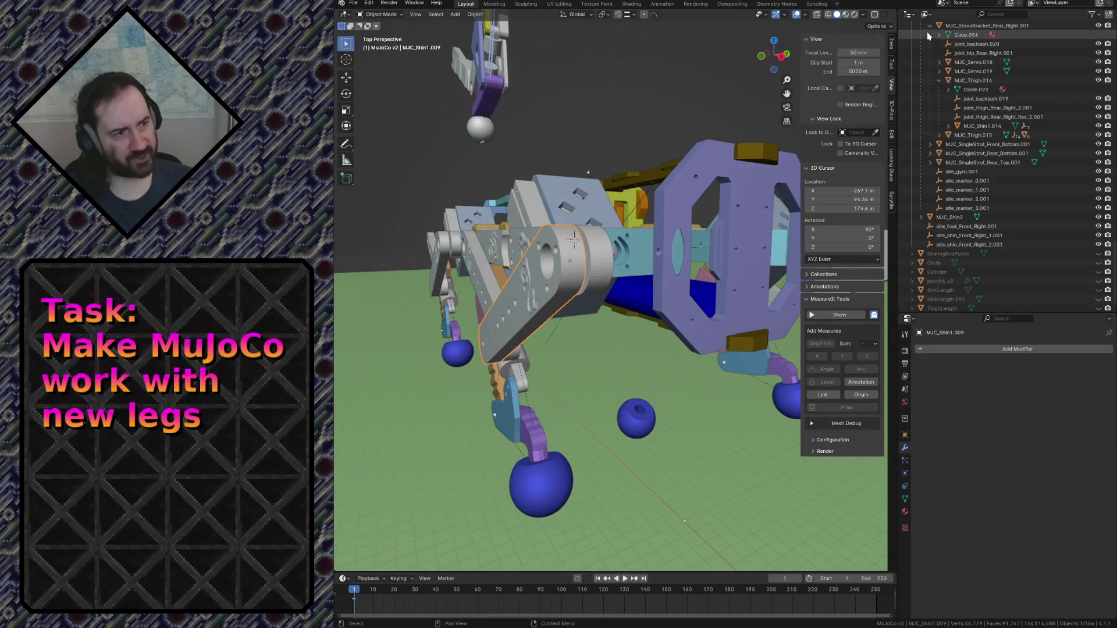
Show the active part's Item transform values and Object Data, then select shin MJC_Shin1.014.
left_click(892, 43)
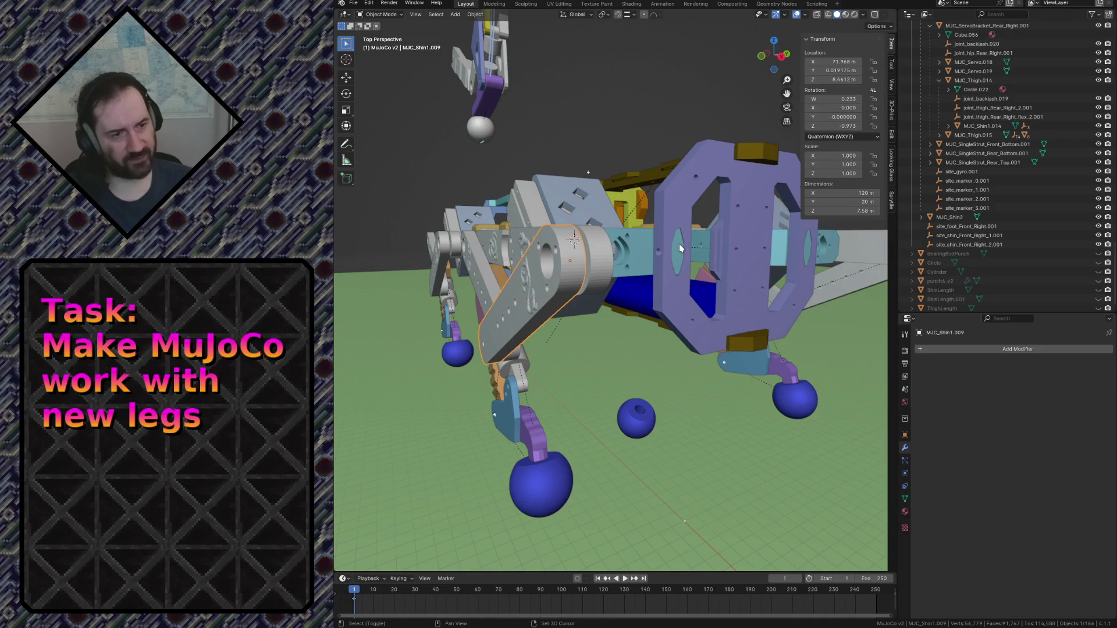
left_click(905, 499)
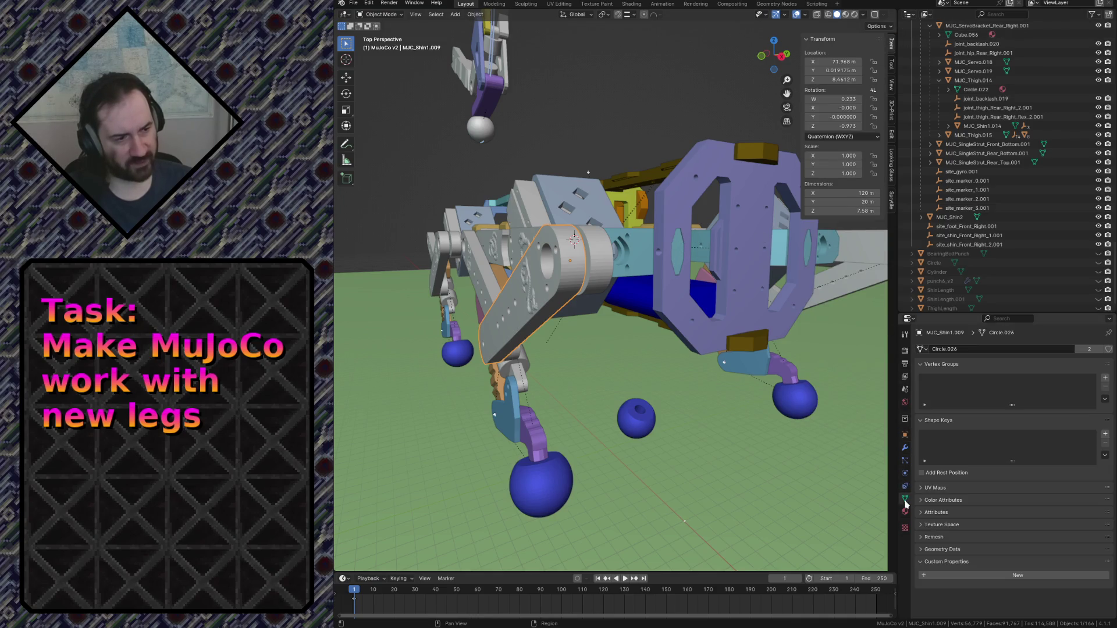
key("shift+grave")
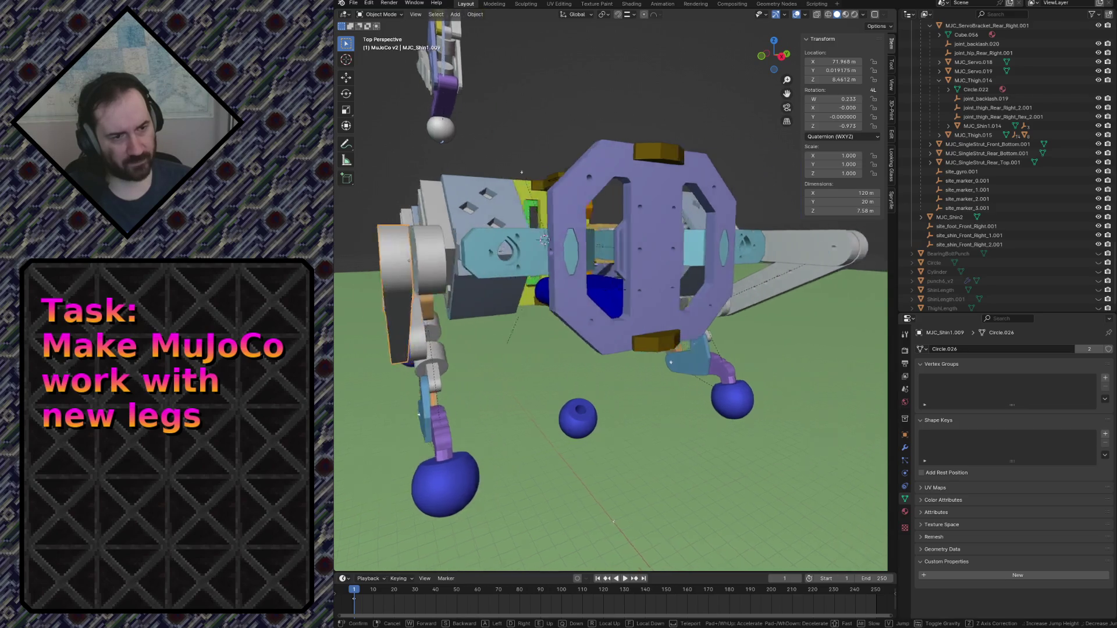
left_click(622, 274)
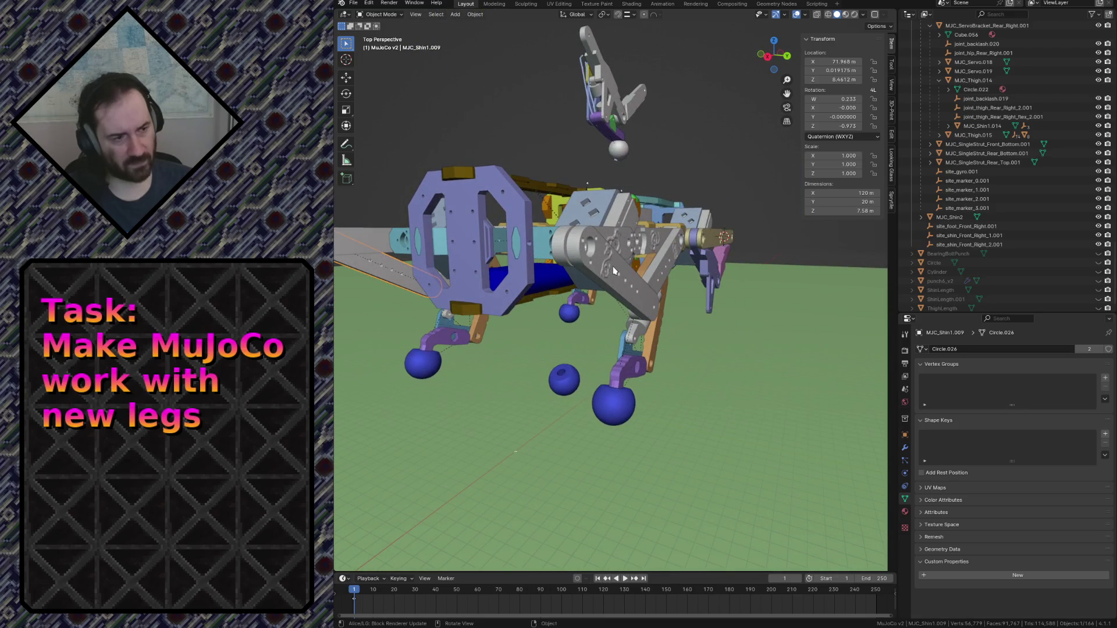
left_click(614, 271)
Fly around the robot, selecting shin MJC_Shin1.009 and then thigh bar MJC_Thigh.012.
key("shift+grave")
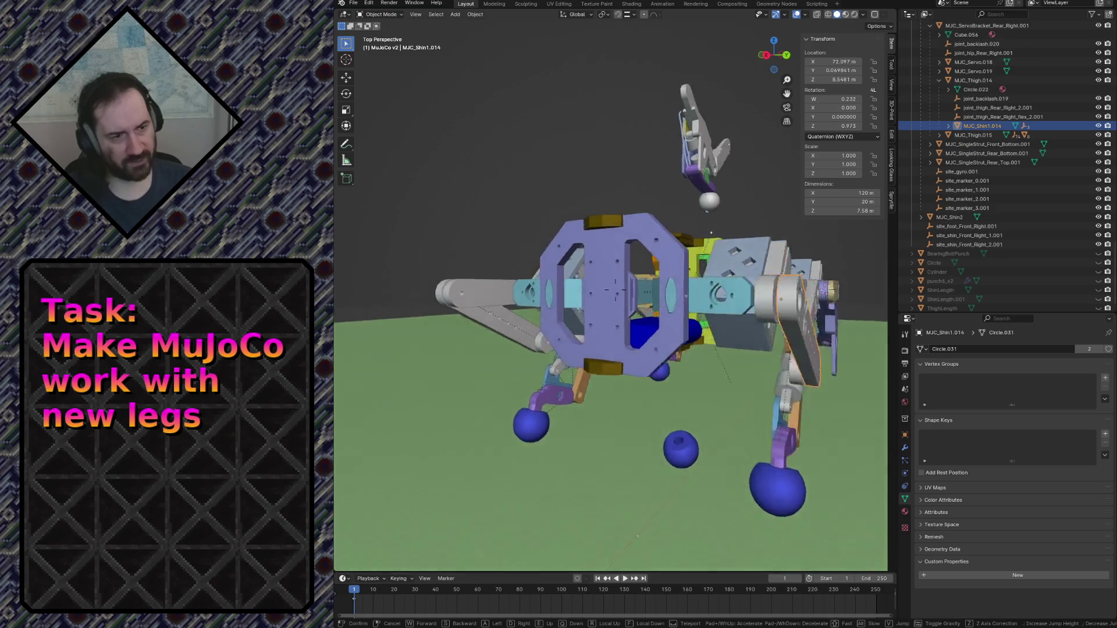
left_click(585, 261)
key("shift+grave")
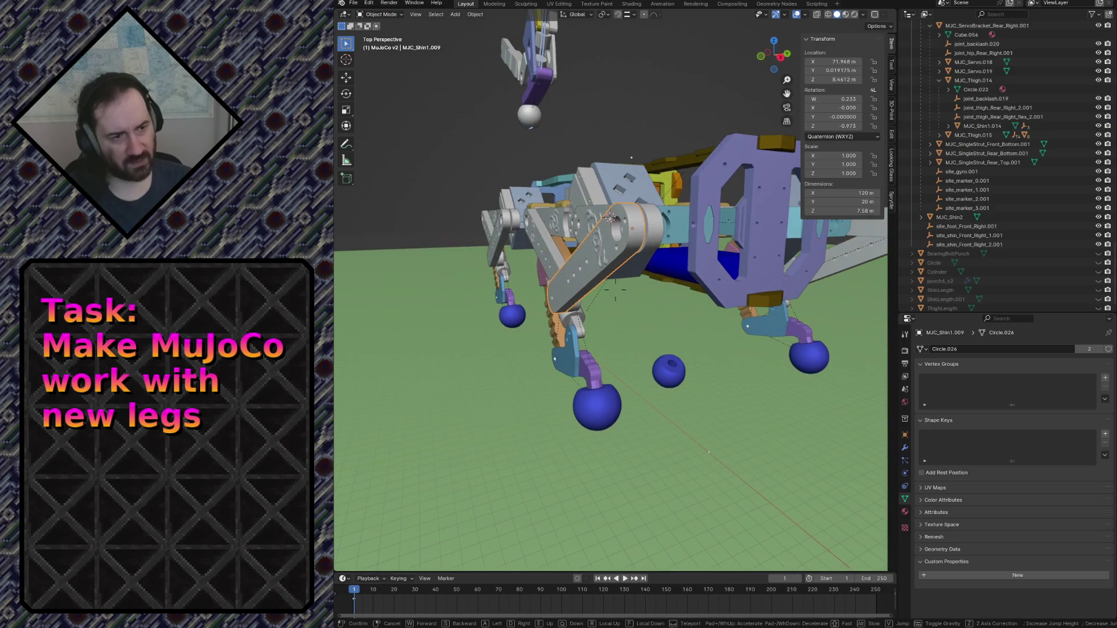
key("s")
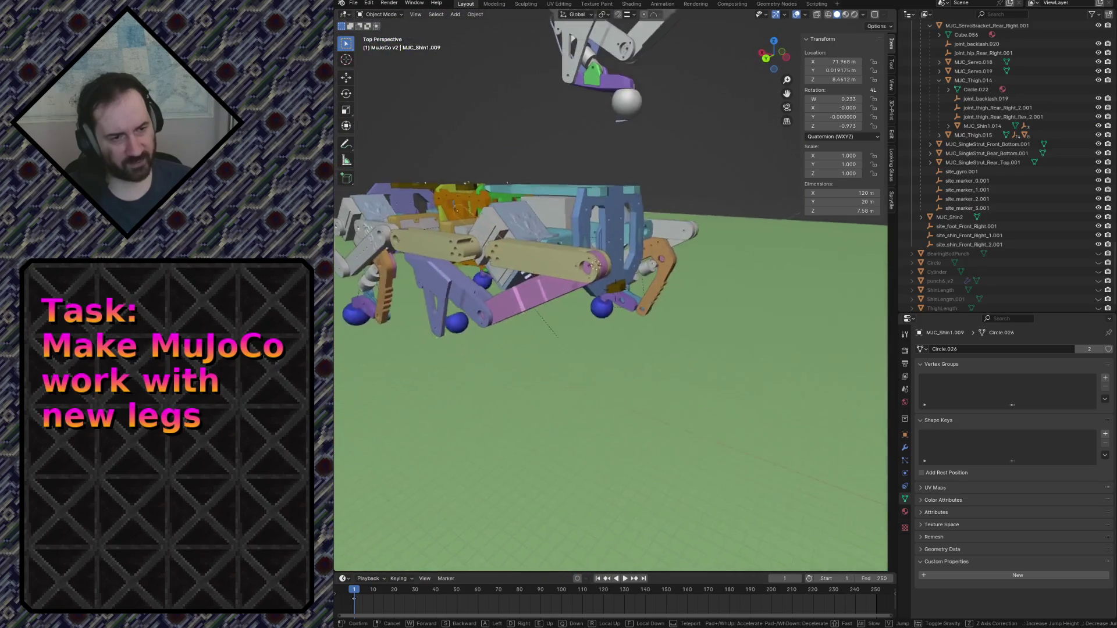
key("w")
left_click(500, 243)
left_click(500, 244)
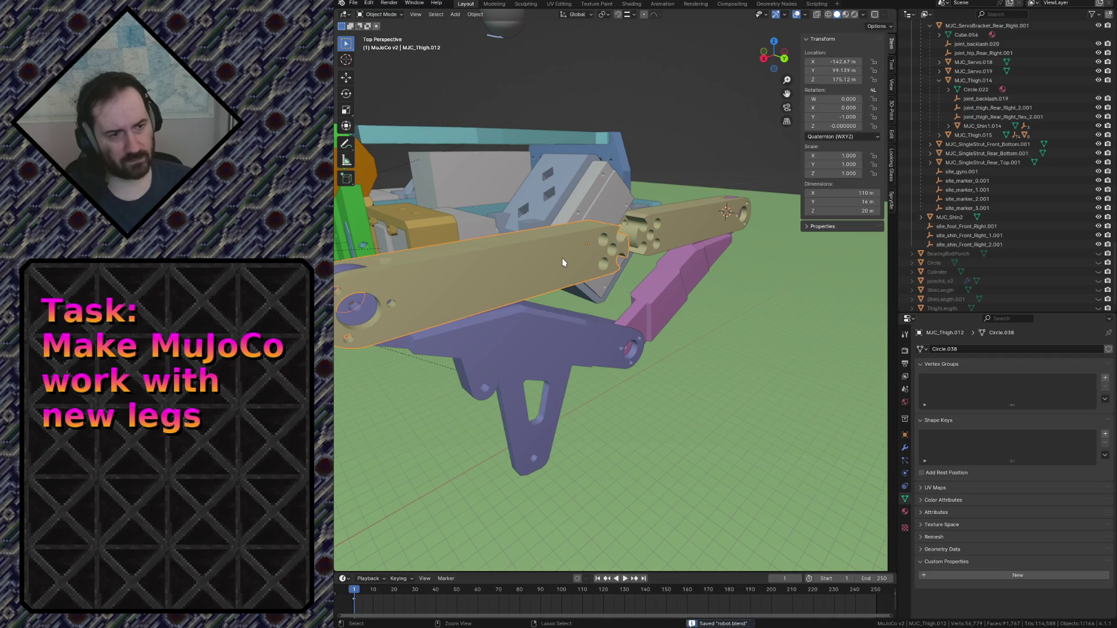
Apply MJC_Thigh.012's rotation so it reads quaternion 1, 0, 0, 0.
key("shift+a")
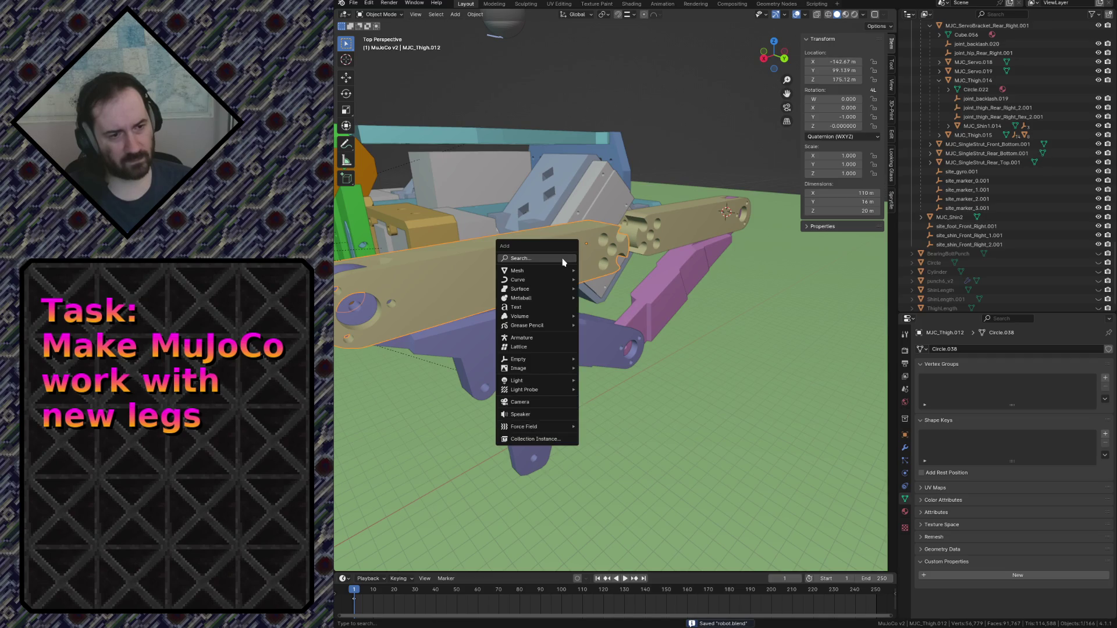
key("Escape")
key("shift+a")
key("Escape")
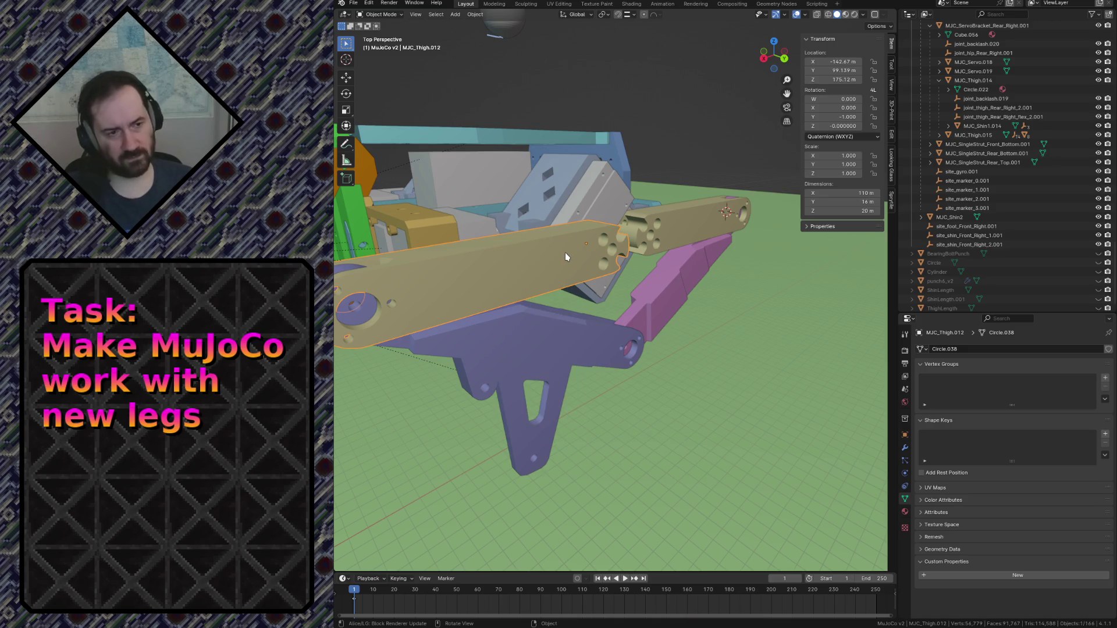
key("shift+a")
key("Escape")
key("ctrl+a")
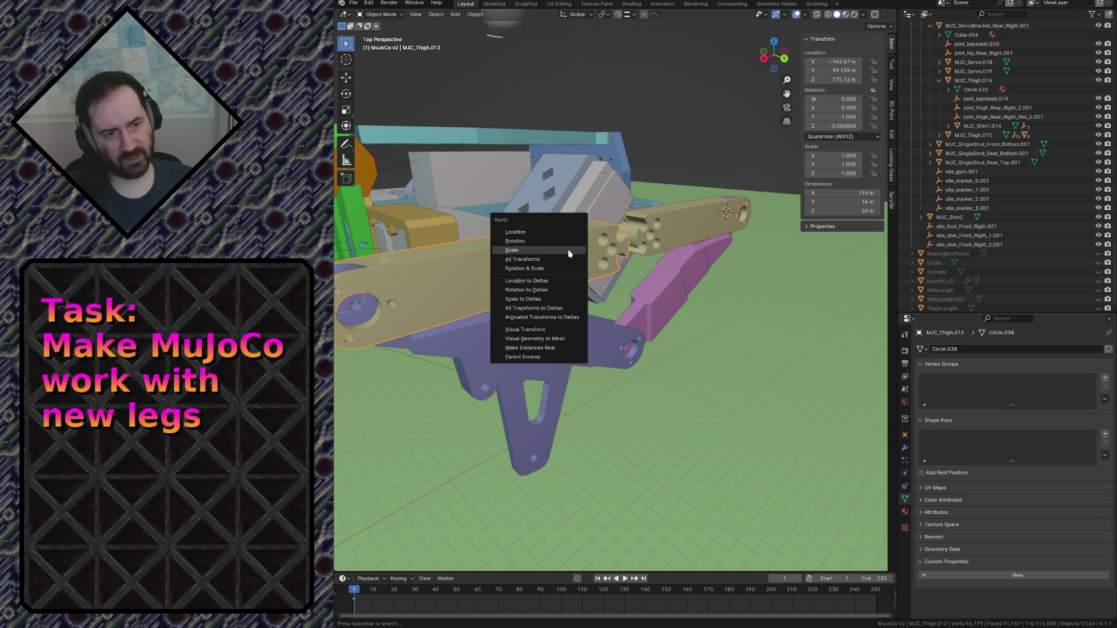
left_click(569, 243)
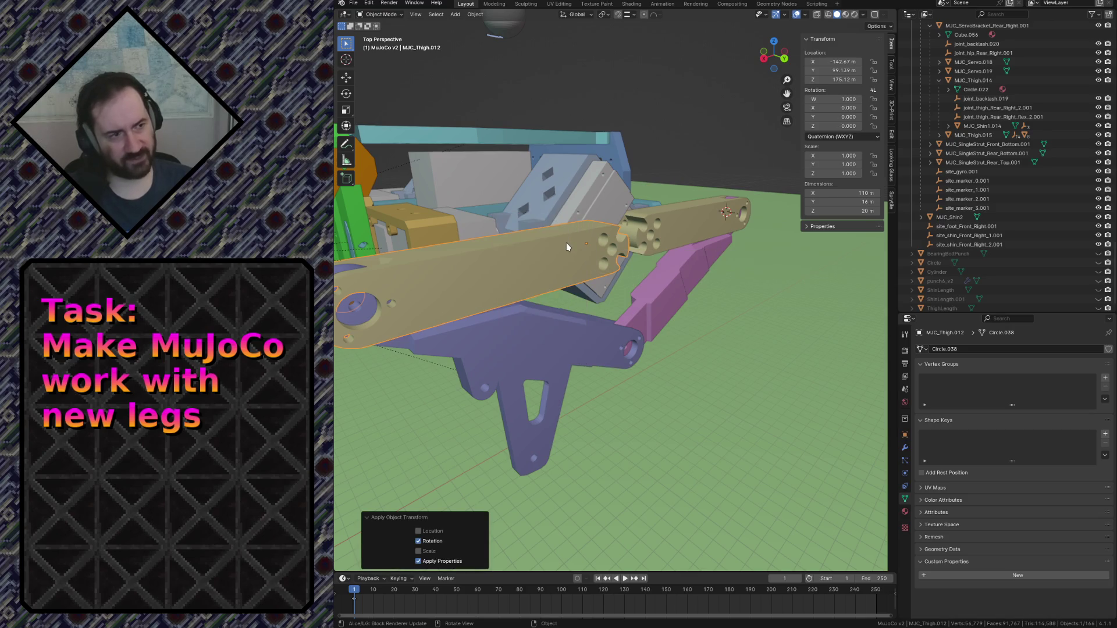
Apply MJC_Thigh.012's location and save robot.blend.
key("ctrl+a")
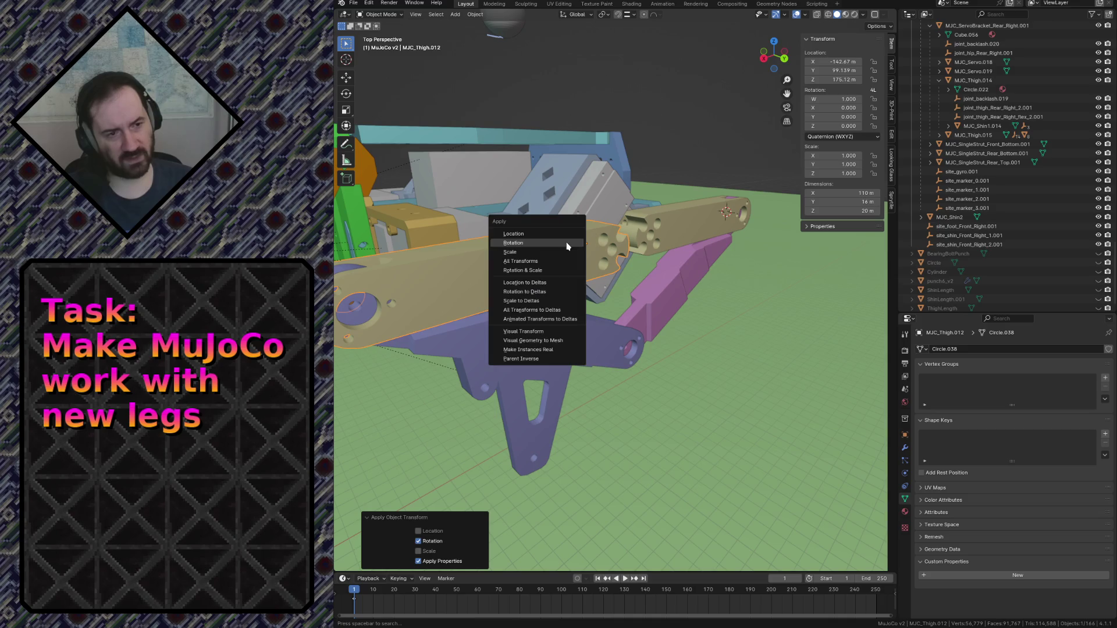
left_click(563, 235)
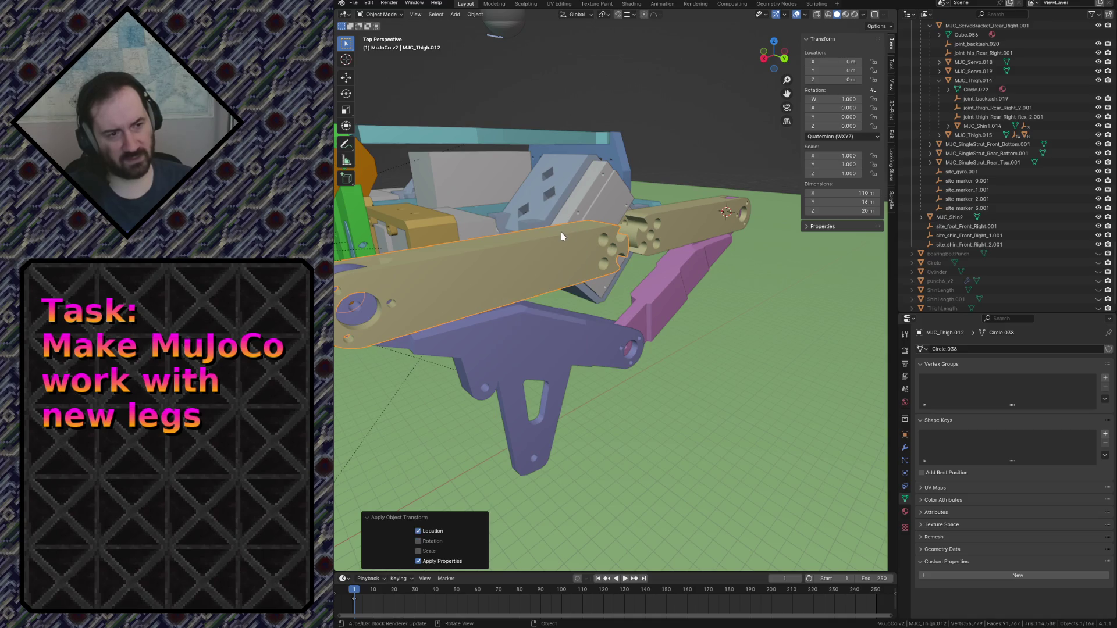
key("ctrl+s")
Check MJC_Thigh.013 and shin plate MJC_Shin1.012, then reselect thigh bar MJC_Thigh.012.
left_click(701, 230)
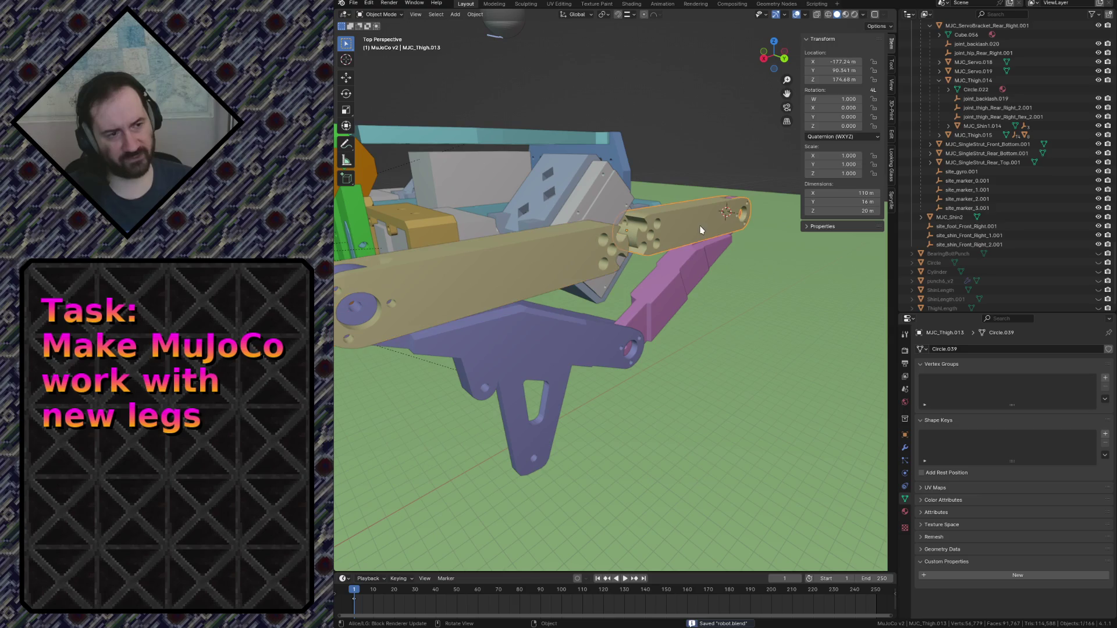
key("ctrl+a")
left_click(701, 236)
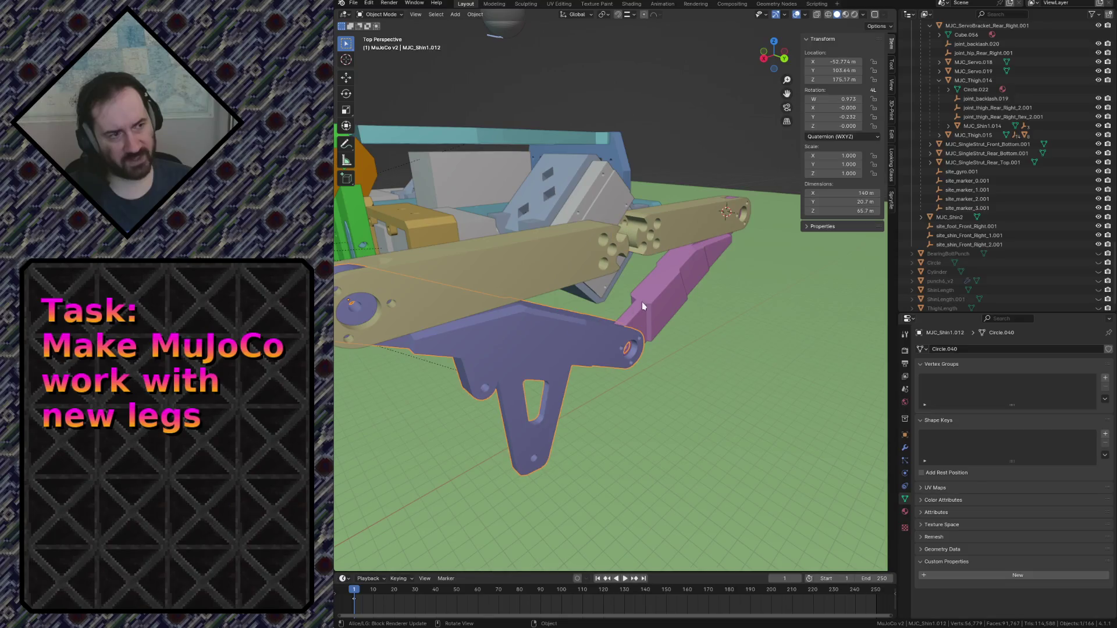
left_click(669, 284)
left_click(529, 335)
left_click(646, 284)
left_click(529, 253)
key("shift+grave")
Fly toward the robot, return to the earlier view and save the file.
key("w")
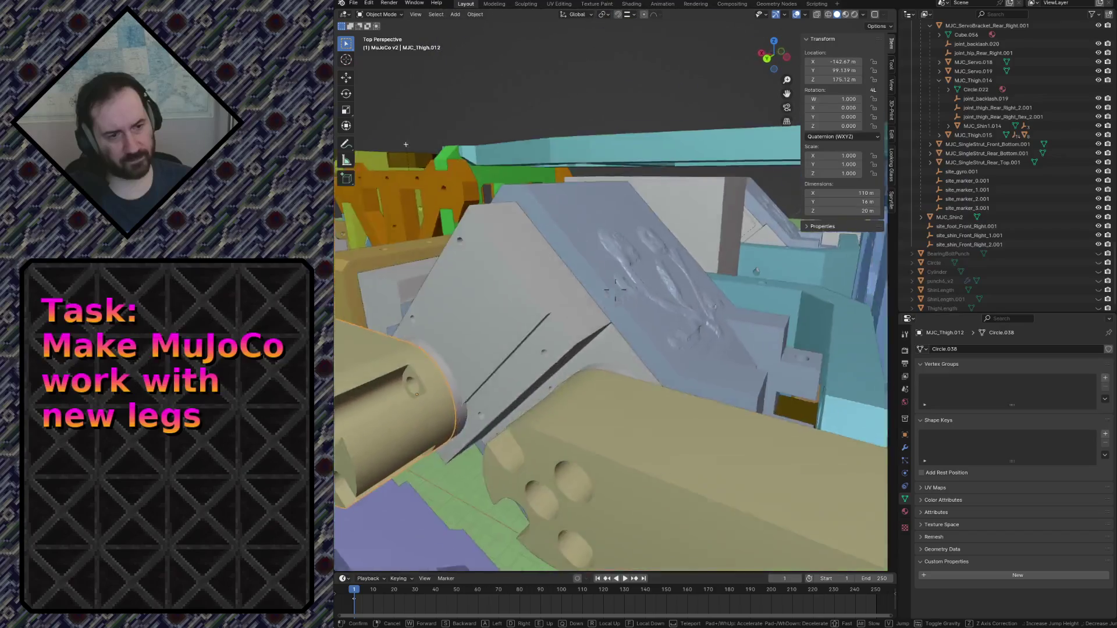
left_click(529, 246)
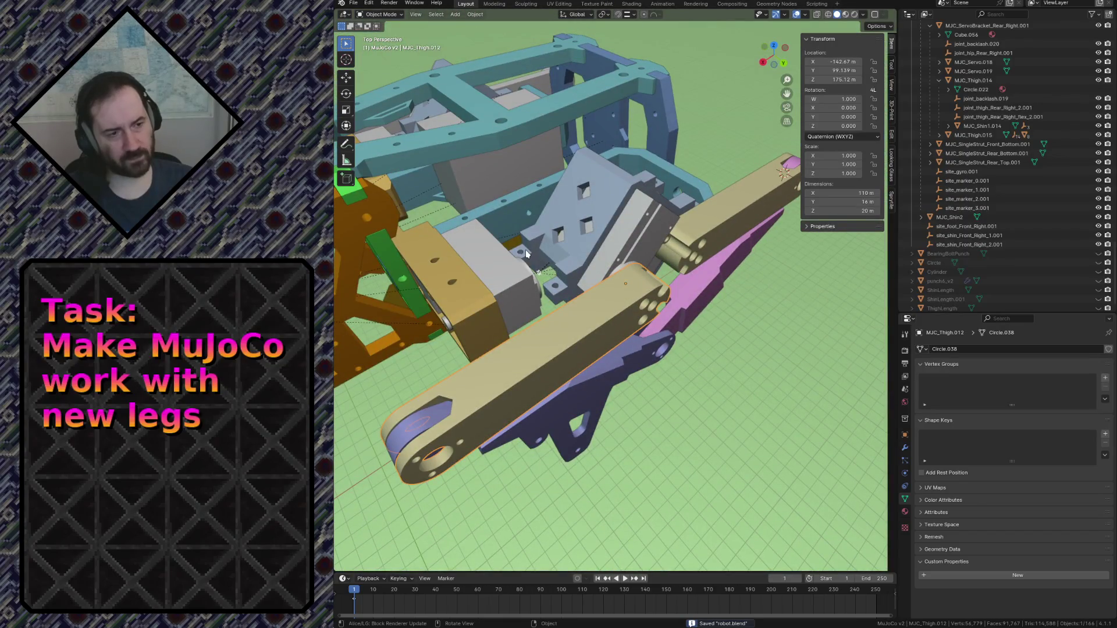
key("shift+grave")
key("w")
key("Escape")
key("ctrl+s")
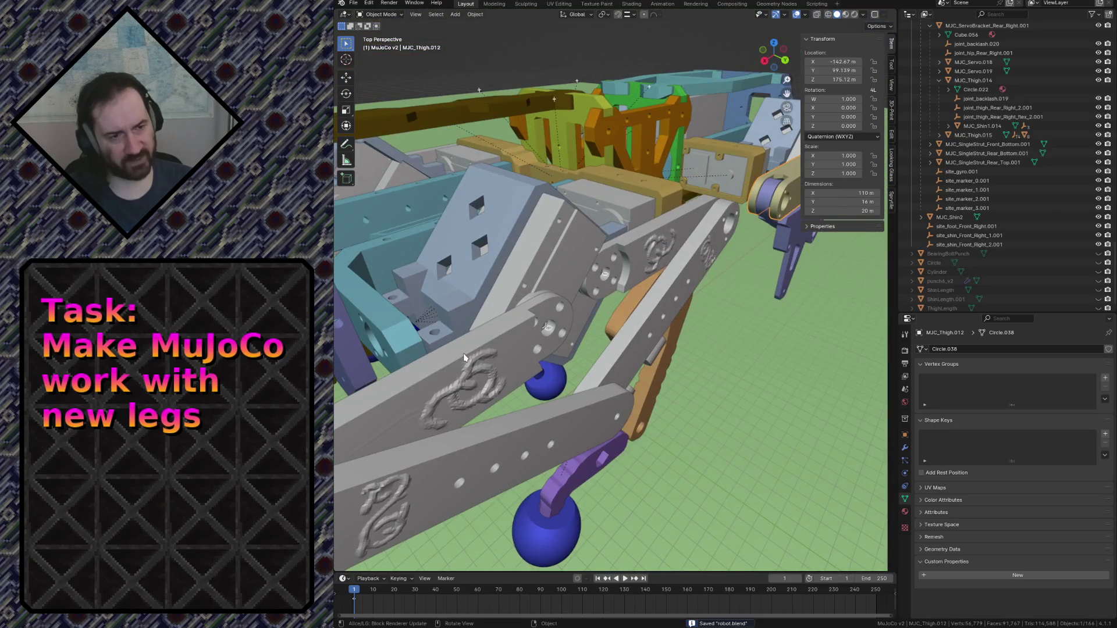
Cycle through the overlapping thighs MJC_Thigh.014 and MJC_Thigh.015, settling on MJC_Thigh.015.
left_click(464, 357)
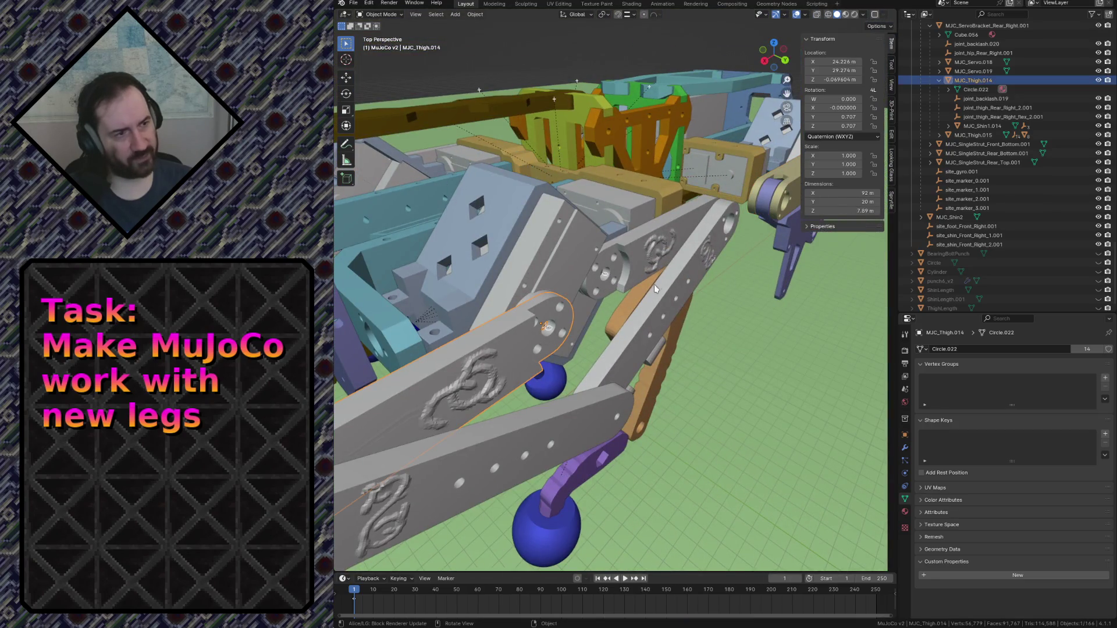
left_click(701, 230)
left_click(656, 239)
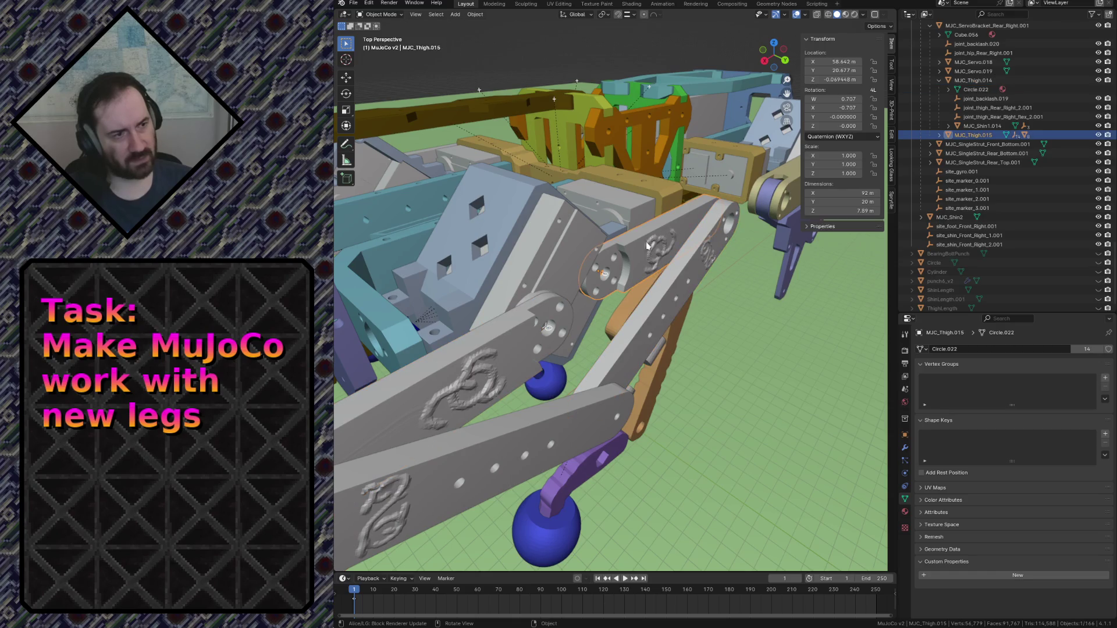
left_click(464, 349)
left_click(630, 259)
left_click(621, 261)
left_click(615, 263)
left_click(615, 266)
left_click(617, 269)
left_click(616, 269)
left_click(626, 263)
Inspect the legs side-on, select purple foot part MJC_Shin1.012 and locate it in the Outliner.
key("shift+grave")
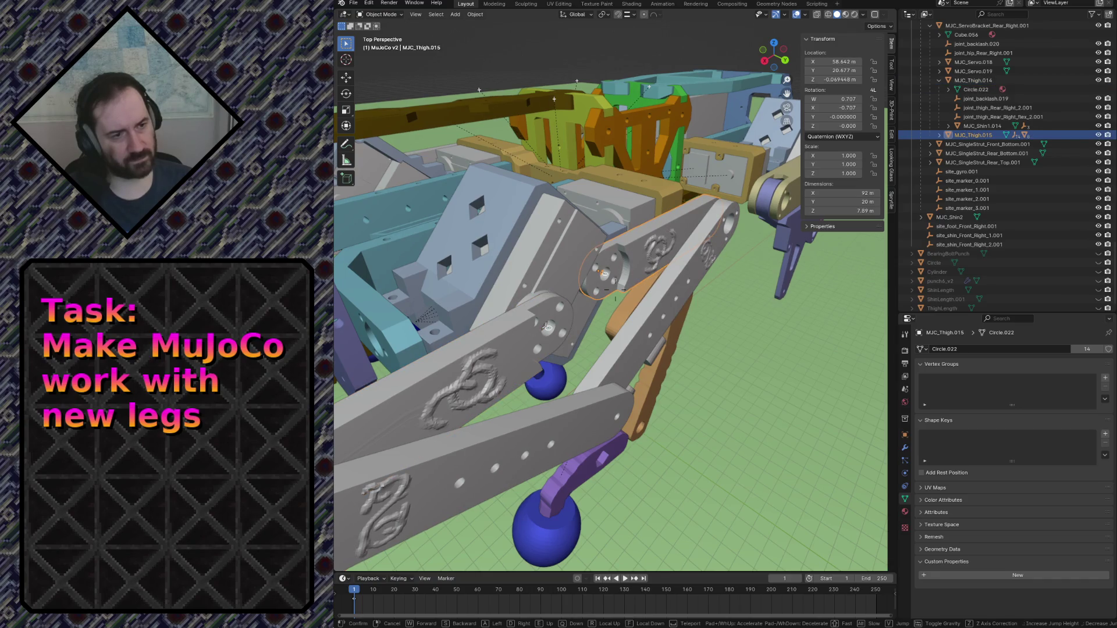
key("s")
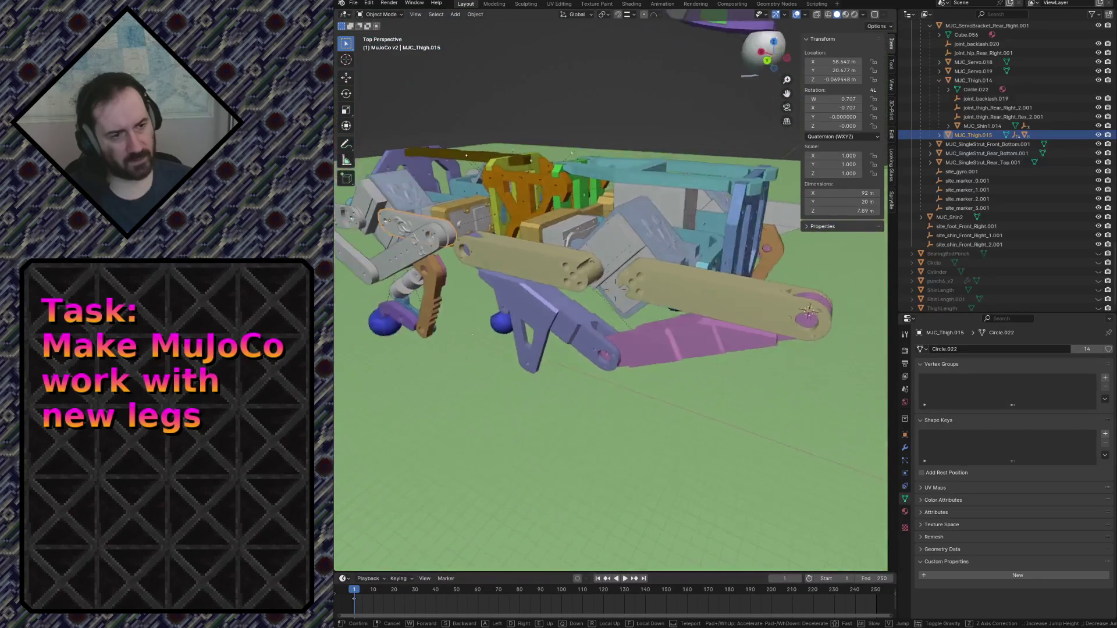
key("w")
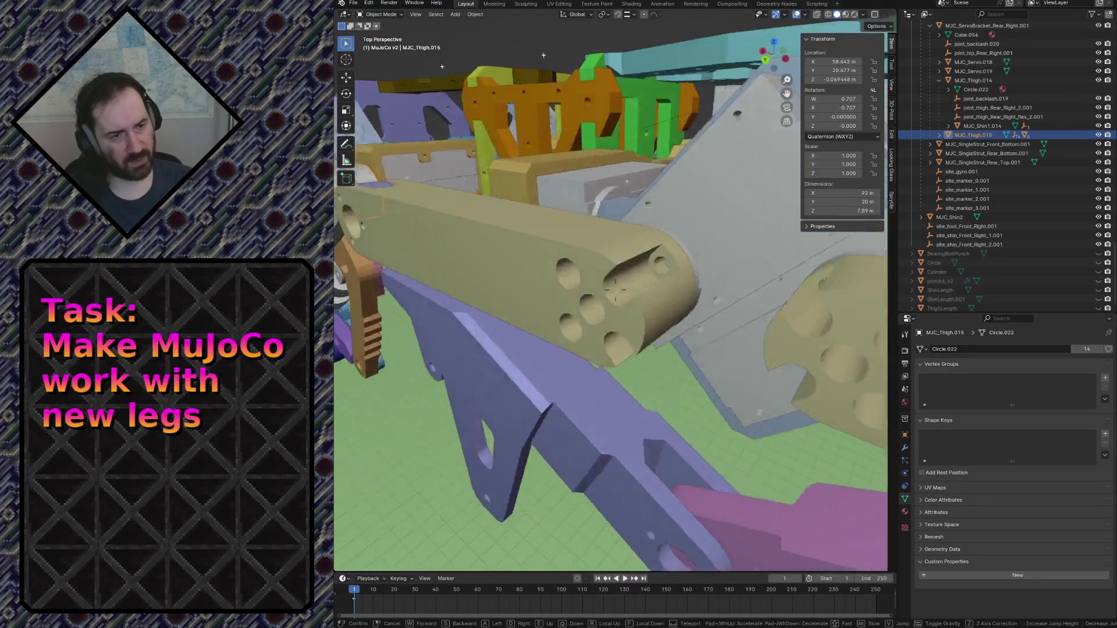
key("w")
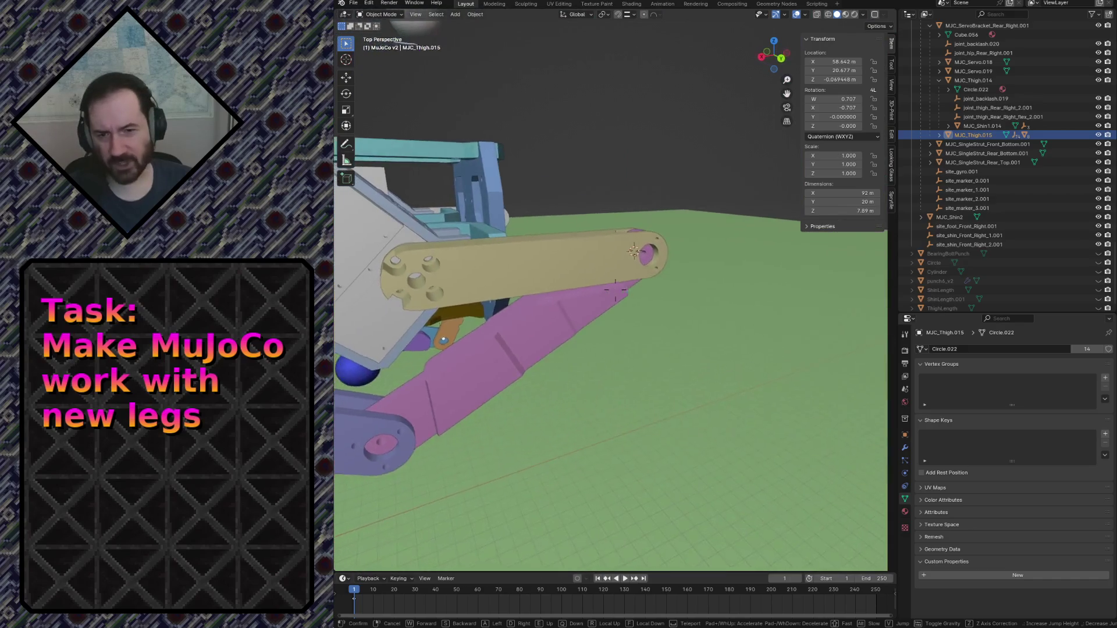
key("s")
key("w")
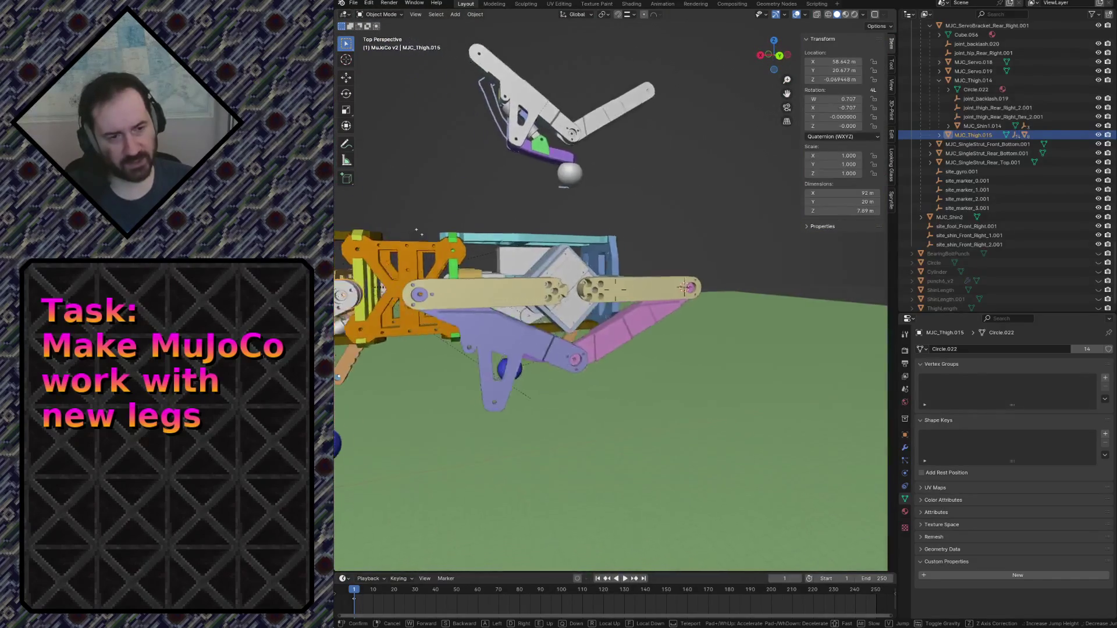
key("s")
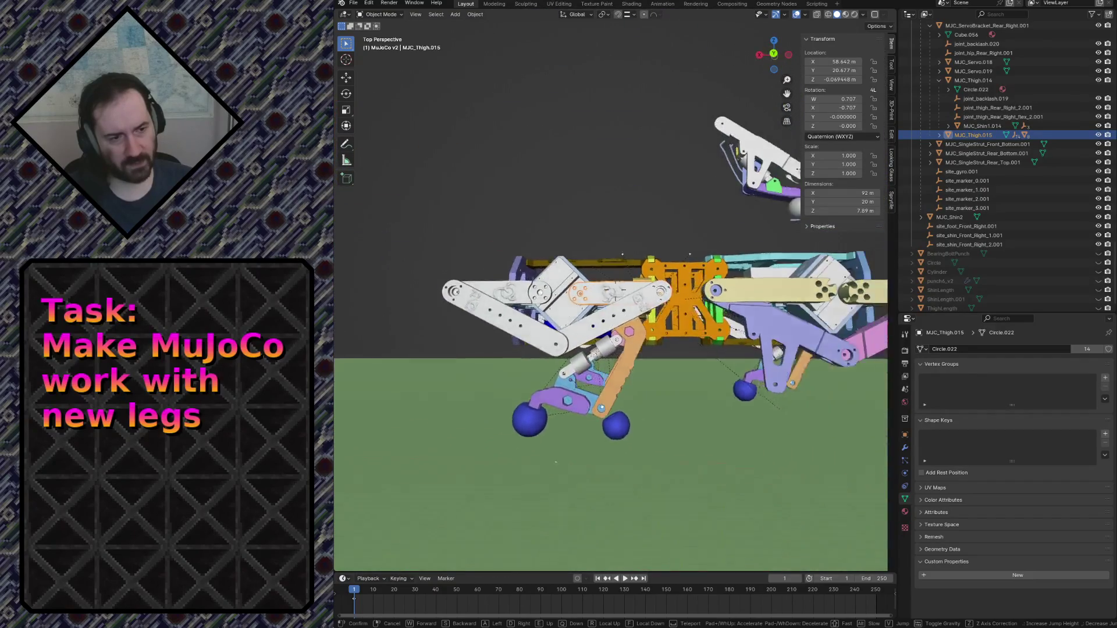
key("w")
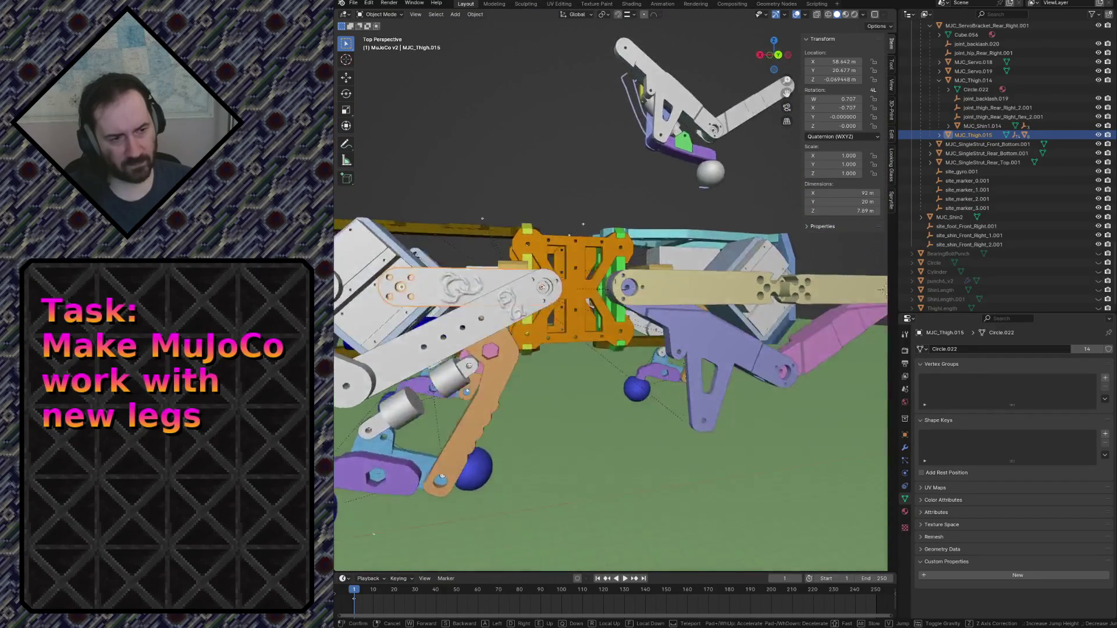
key("w")
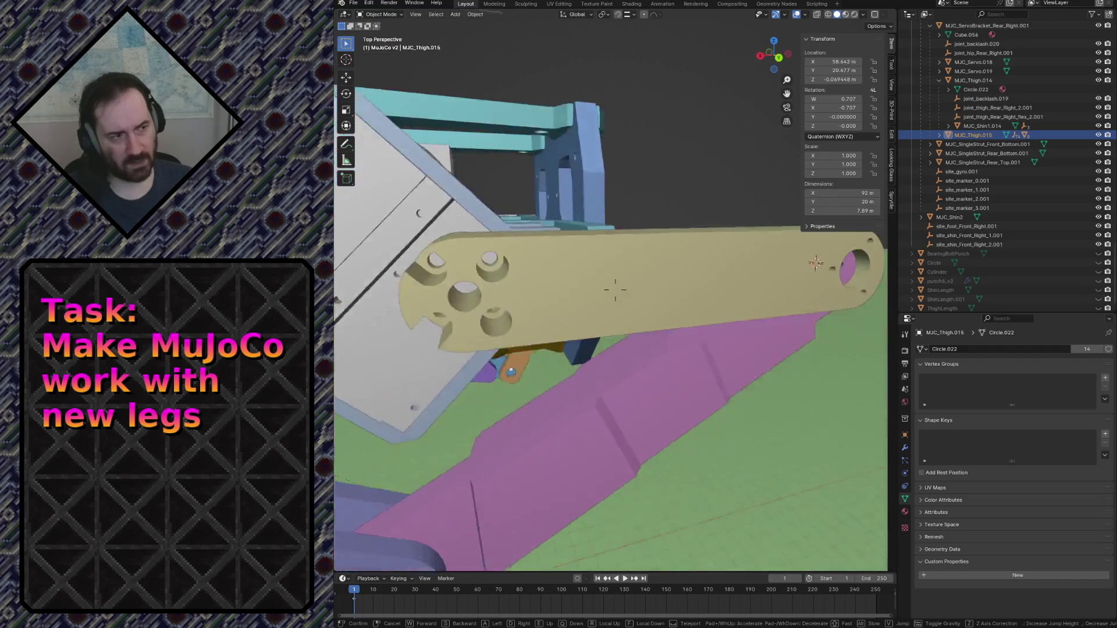
key("s")
key("w")
left_click(615, 285)
left_click(602, 361)
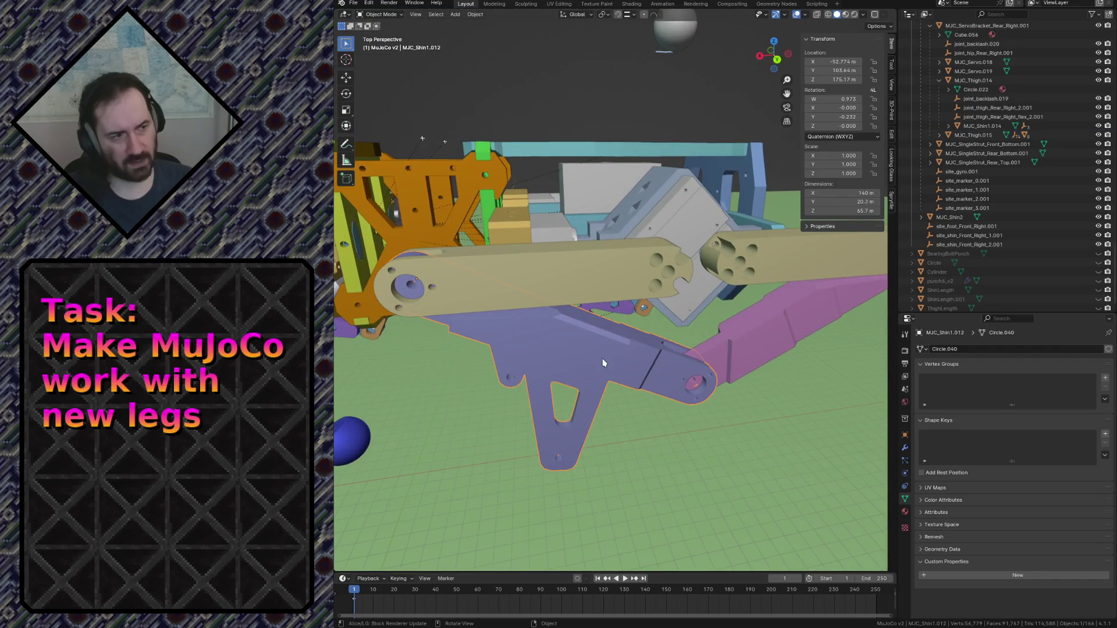
key("KP_Decimal")
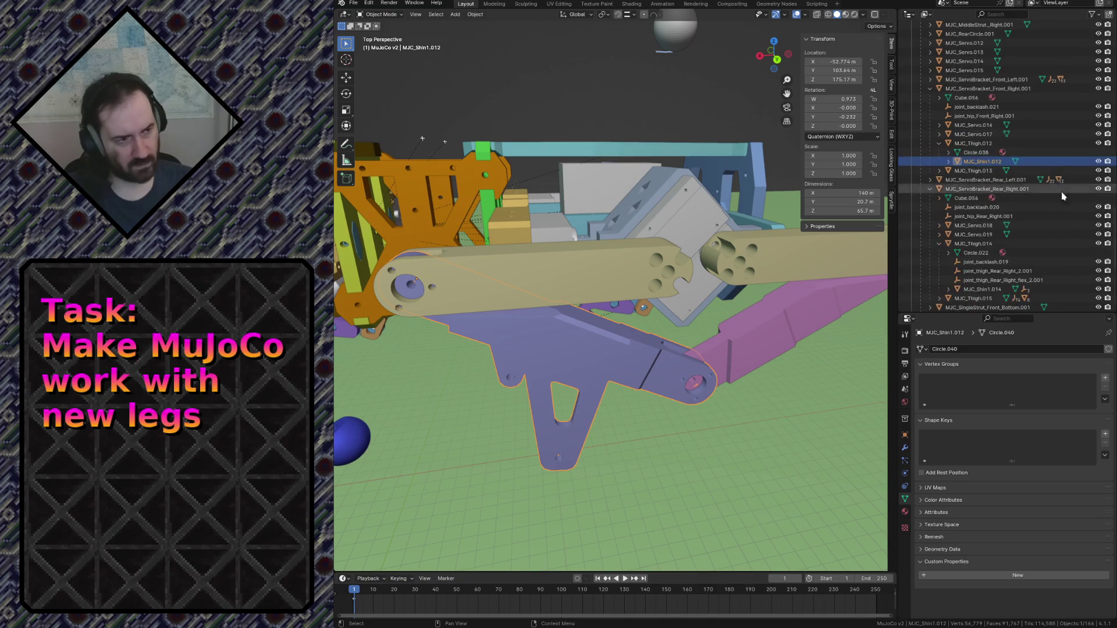
Under the floating leg, select the foot plate ShockFoot_bottom_attack_v2.001.
key("shift+grave")
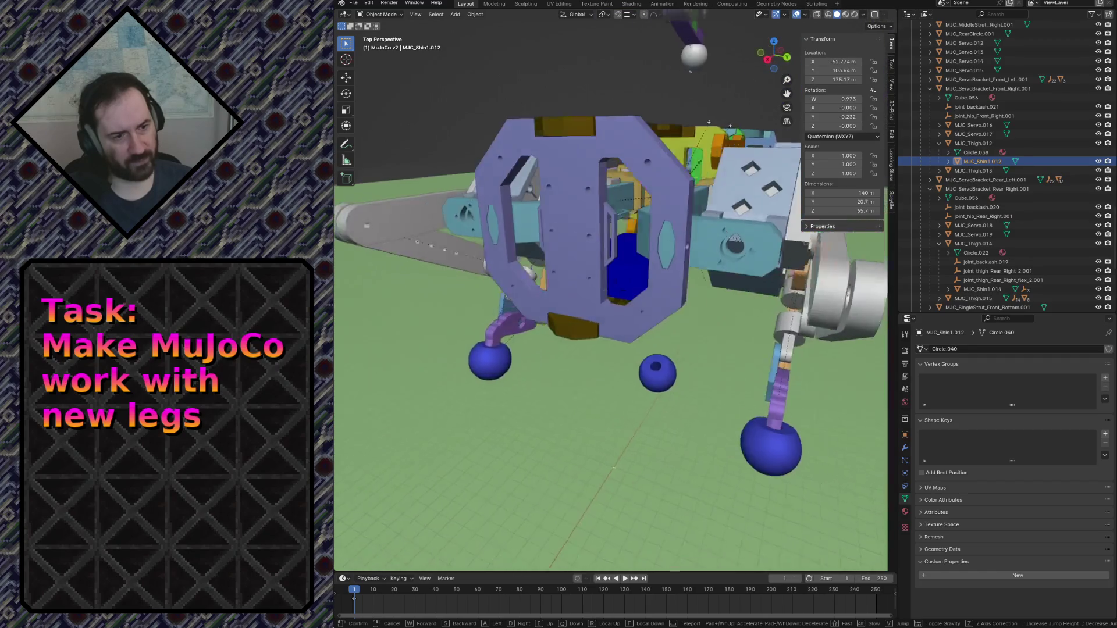
key("s")
key("w")
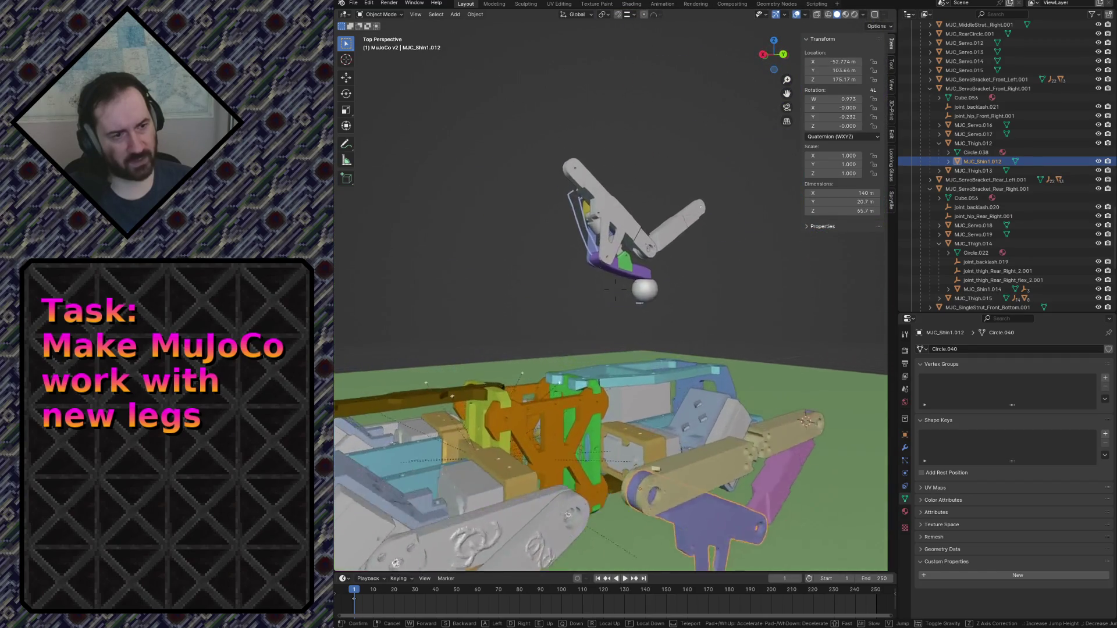
left_click(656, 258)
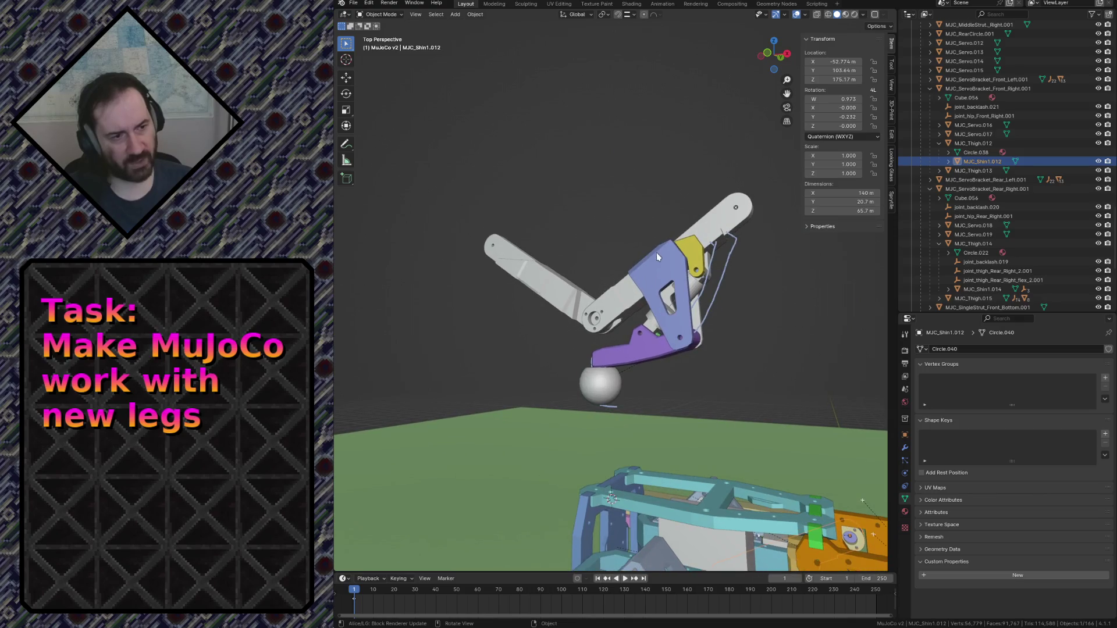
left_click(679, 249)
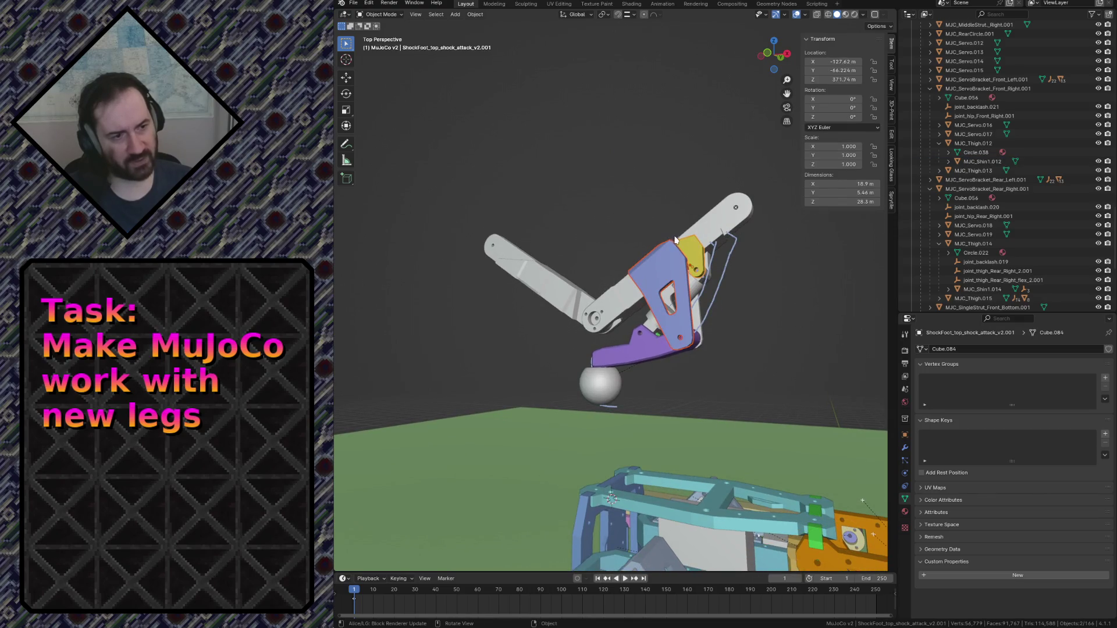
left_click(672, 256)
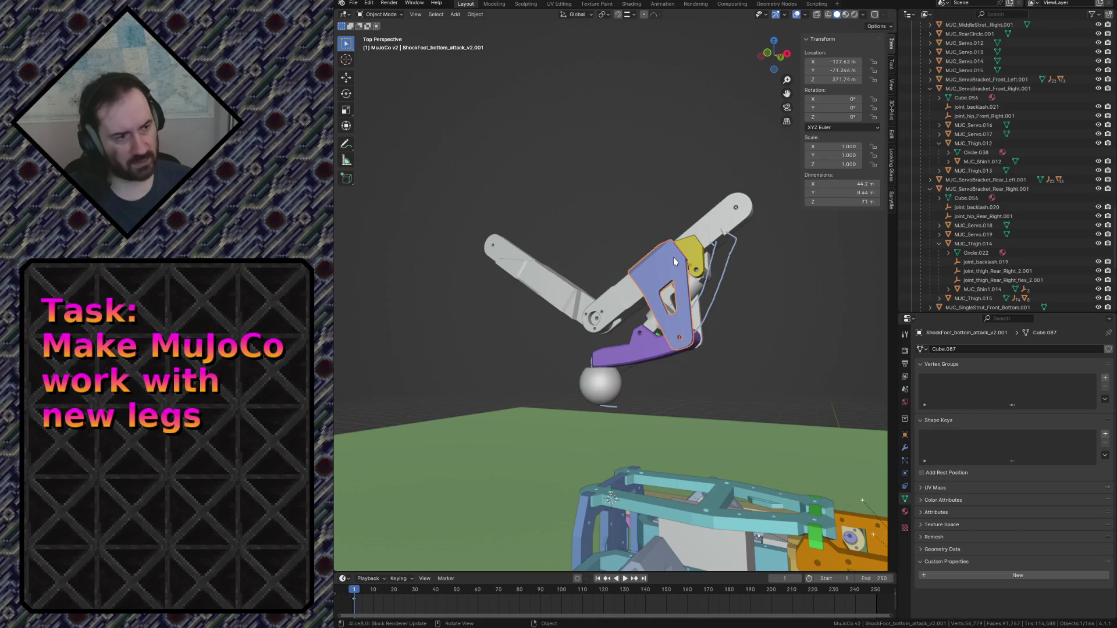
Fly around the robot to inspect the blue foot plate up close.
key("shift+grave")
key("s")
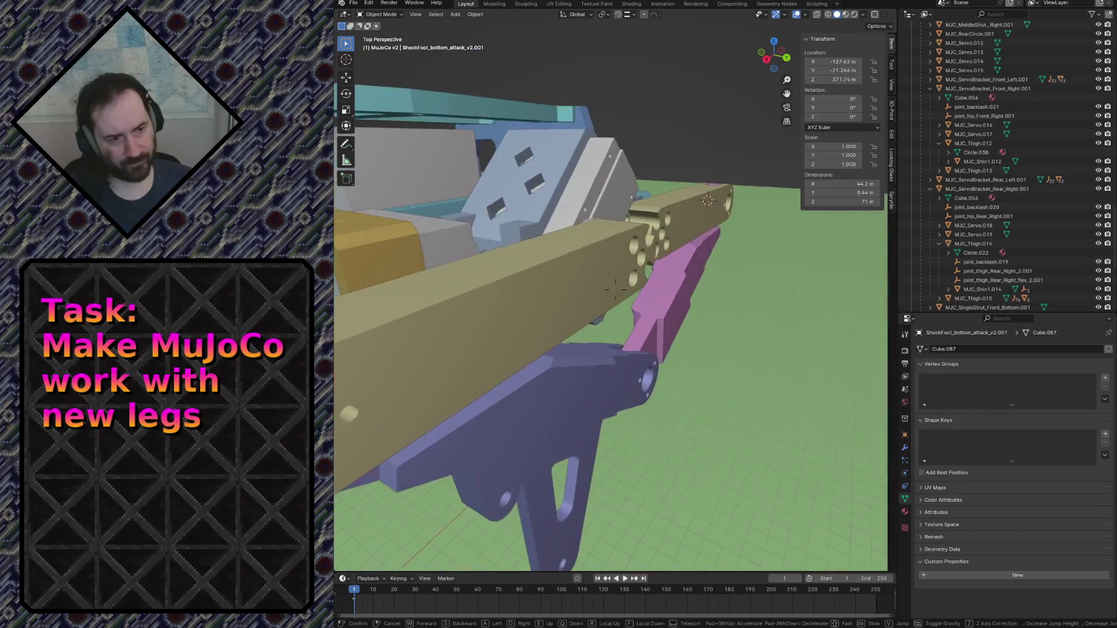
key("w")
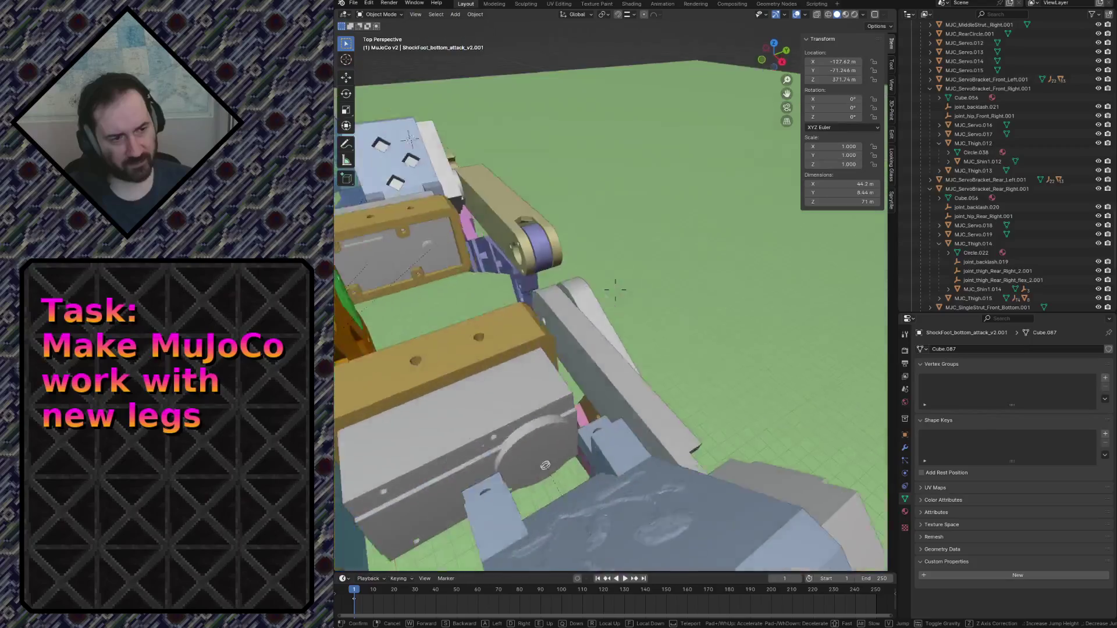
key("w")
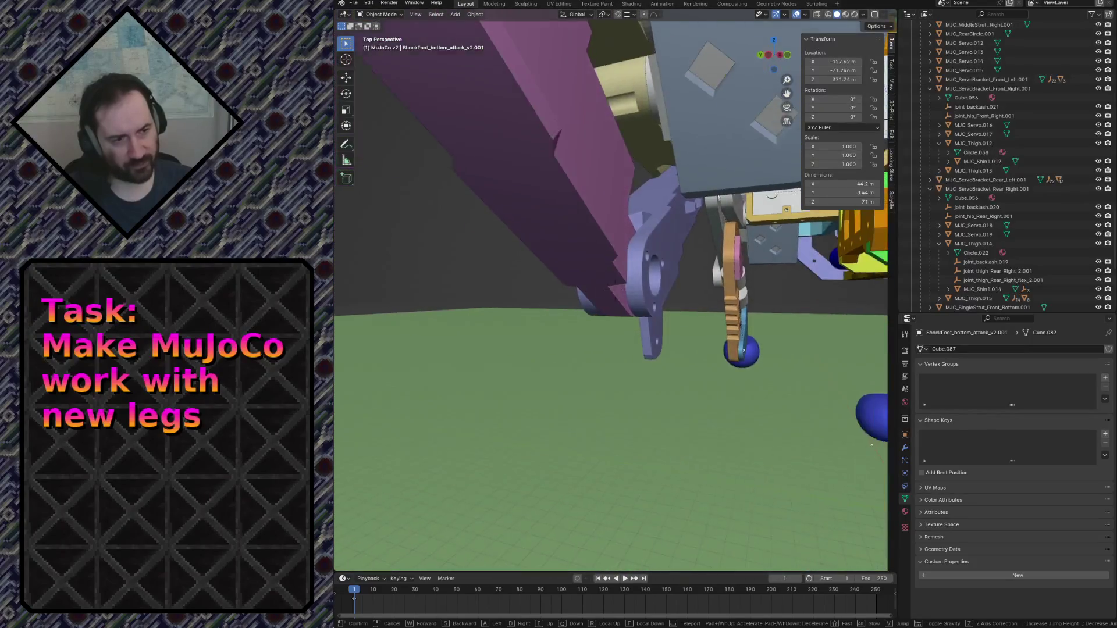
key("s")
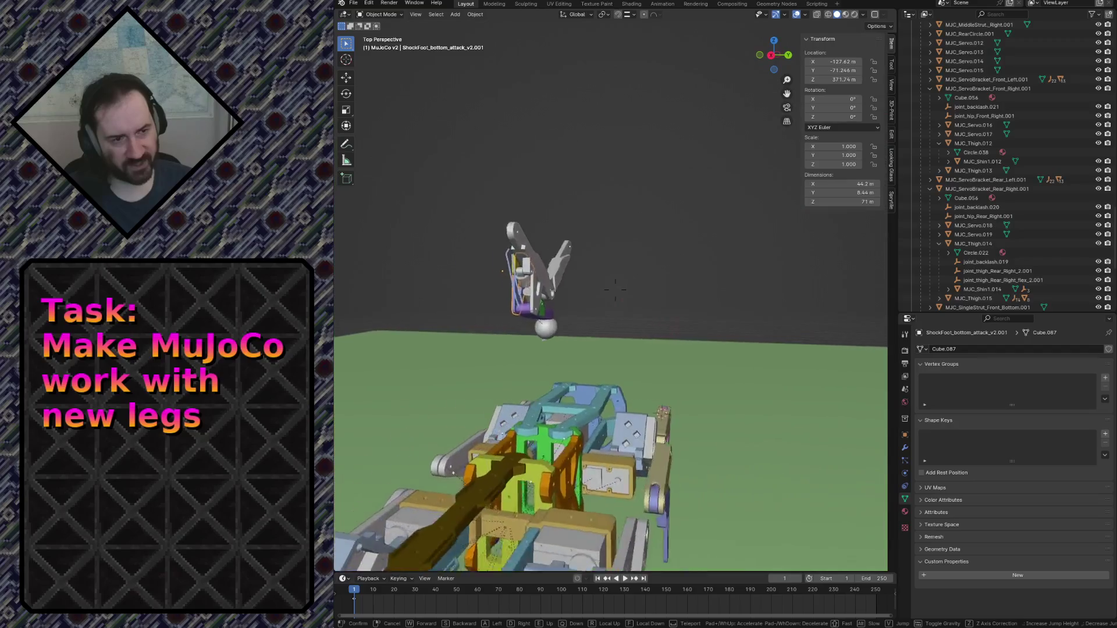
key("w")
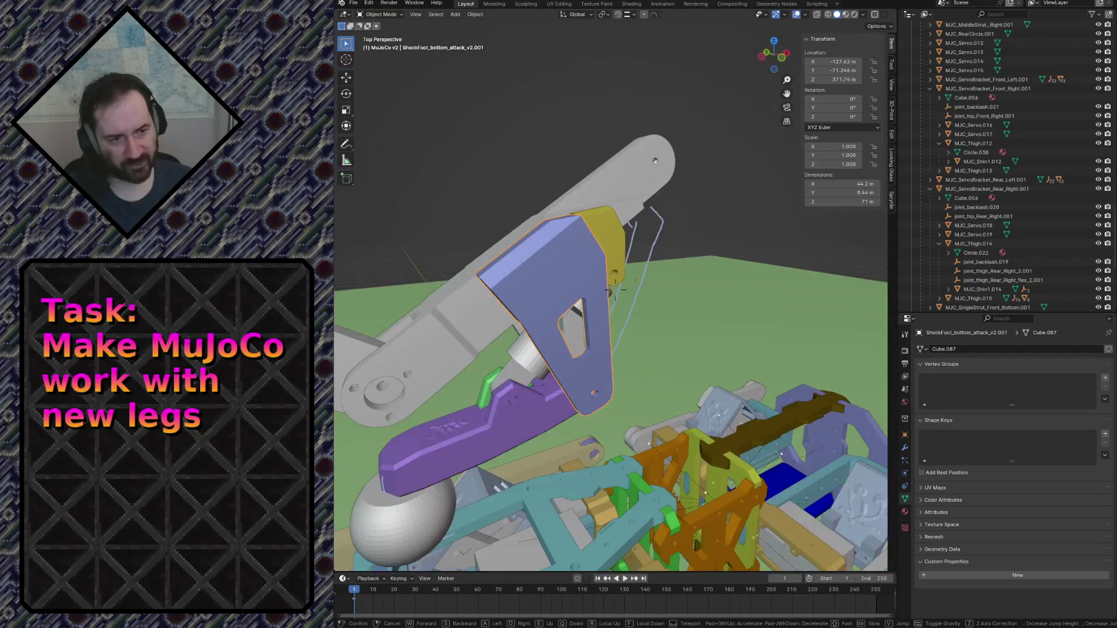
key("s")
left_click(673, 262)
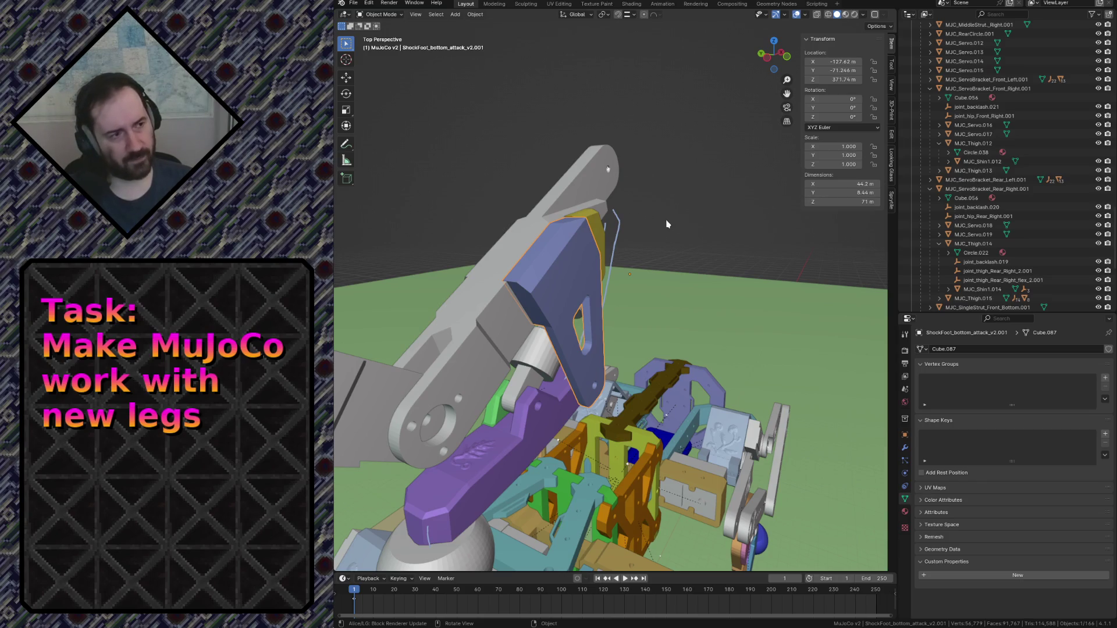
Collapse the Assembly collection and duplicate the bottom foot plate in place.
scroll(1001, 186, "up", 10)
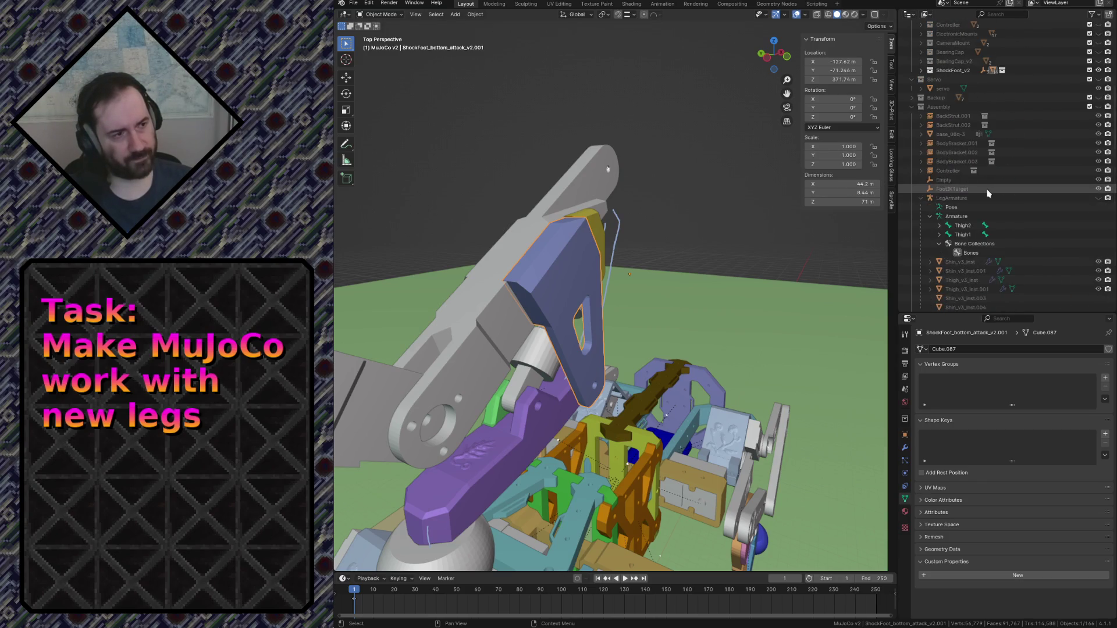
scroll(987, 193, "up", 2)
left_click(911, 144)
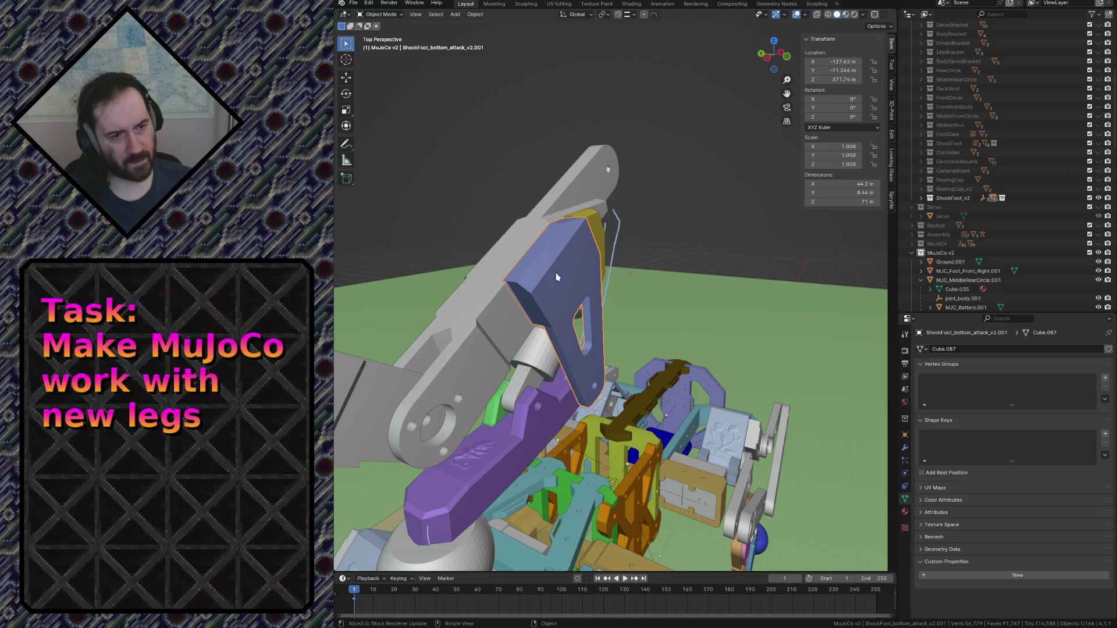
key("shift+d")
key("Escape")
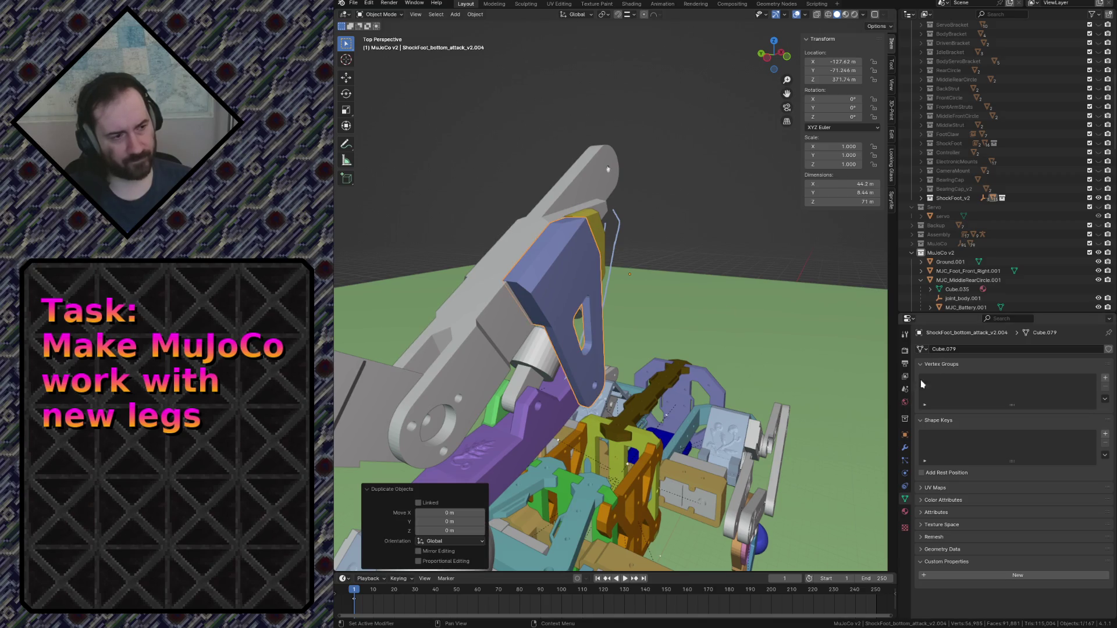
Apply the Boolean on the foot plate copy and move it 62.2 m along Y.
left_click(905, 450)
left_click(1086, 367)
left_click(1069, 375)
key("g")
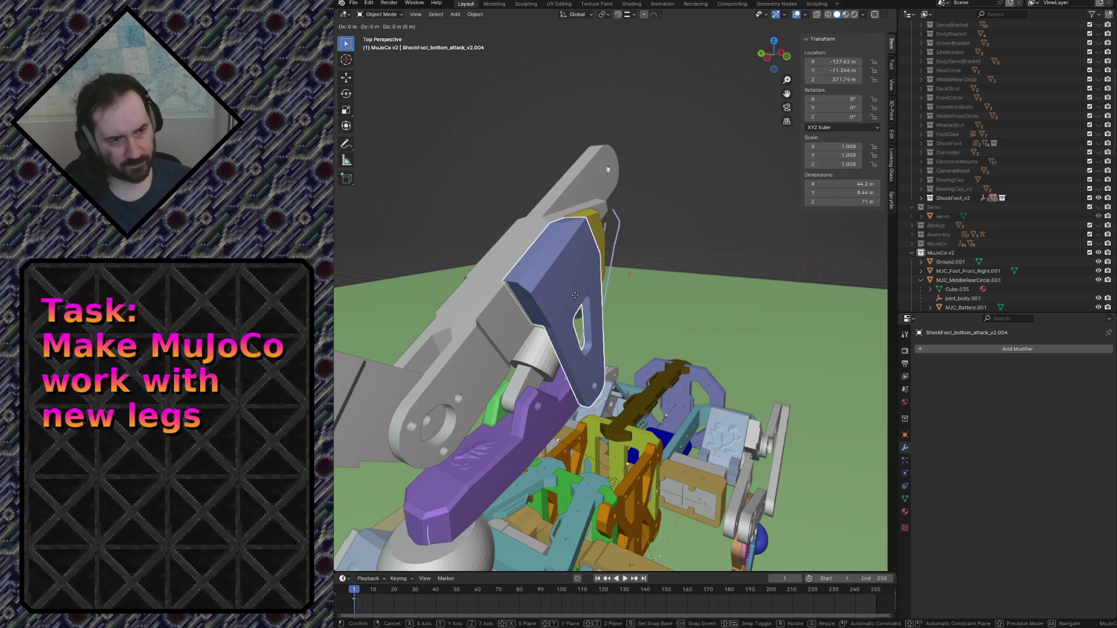
key("y")
left_click(754, 375)
Duplicate the yellow top shock, apply its Boolean and move it about 66.6 m along Y.
left_click(592, 221)
key("shift+d")
key("Escape")
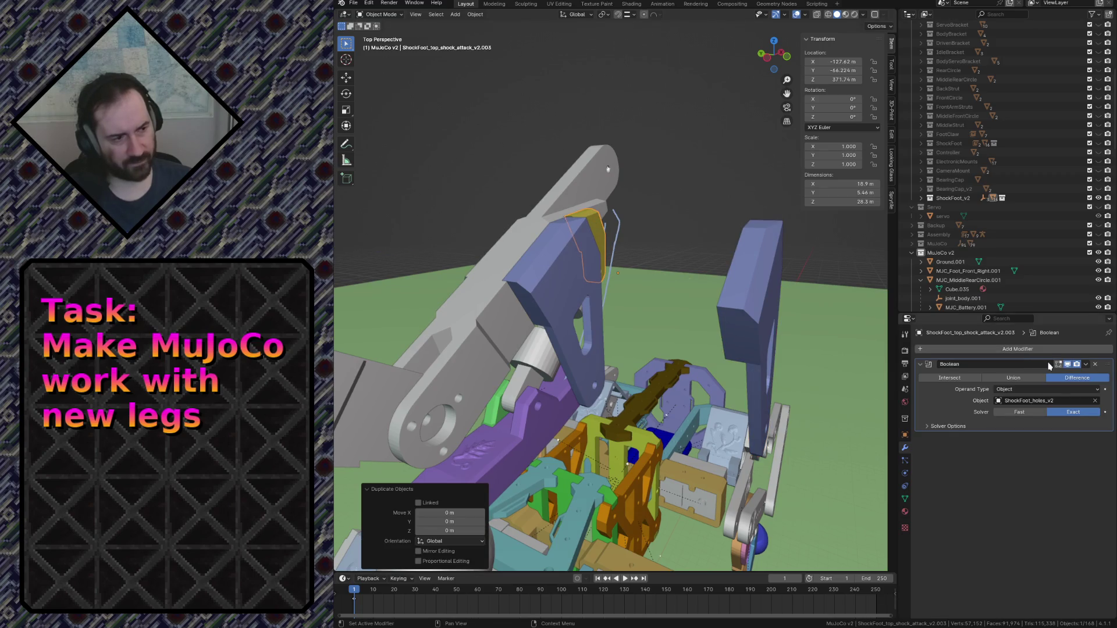
left_click(1084, 366)
left_click(1029, 373)
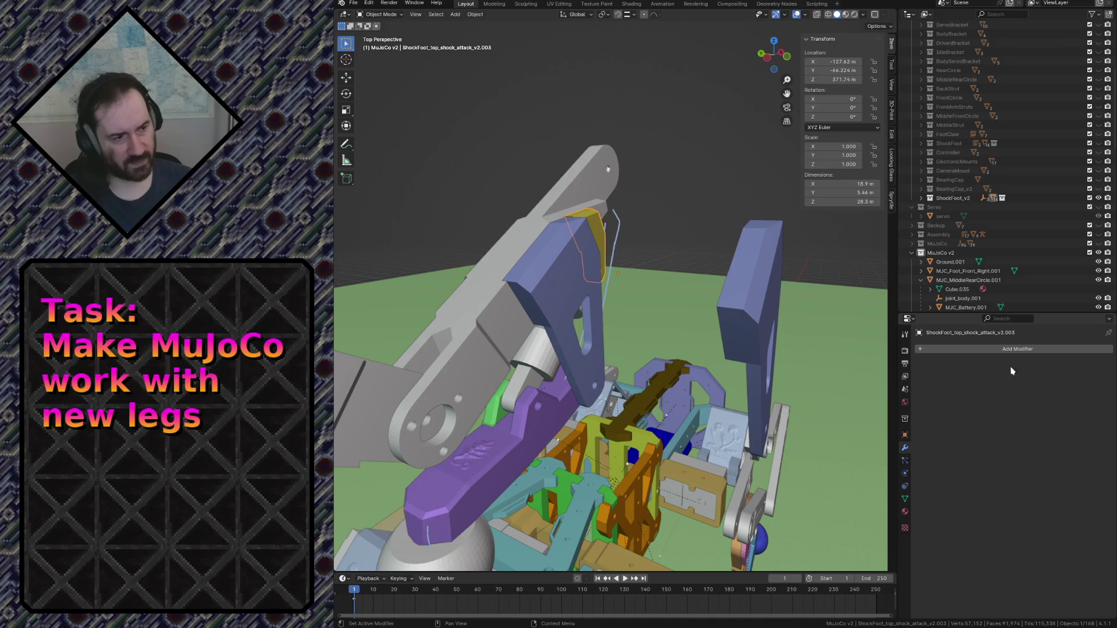
key("g")
key("y")
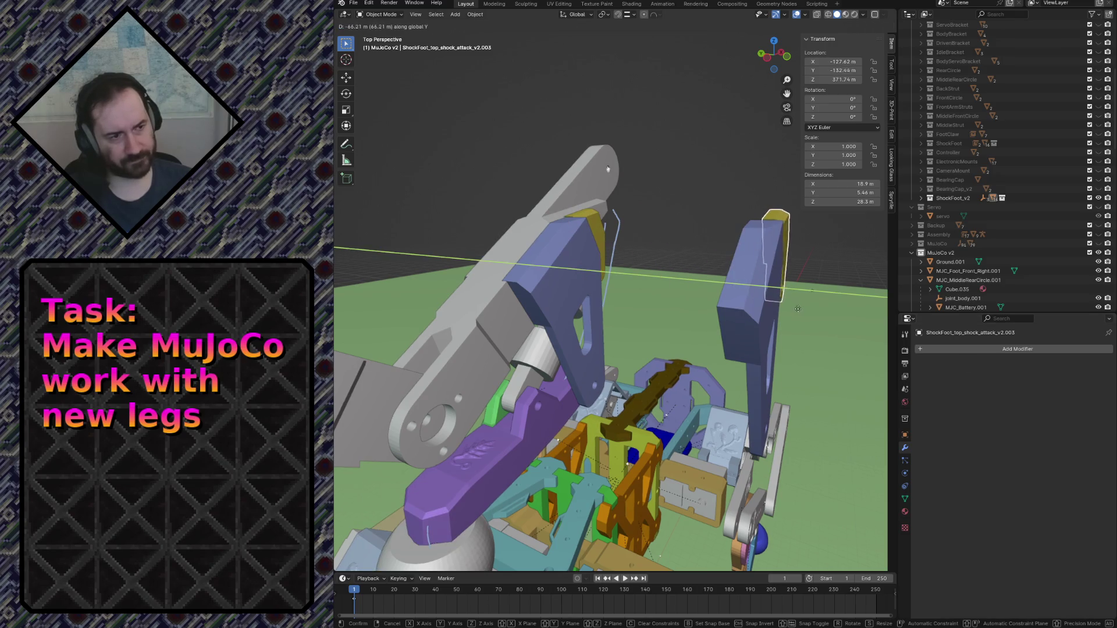
left_click(778, 313)
Select both shock-foot copies and drag them into the MuJoCo v2 collection.
left_click(752, 307, "shift")
scroll(967, 240, "up", 2)
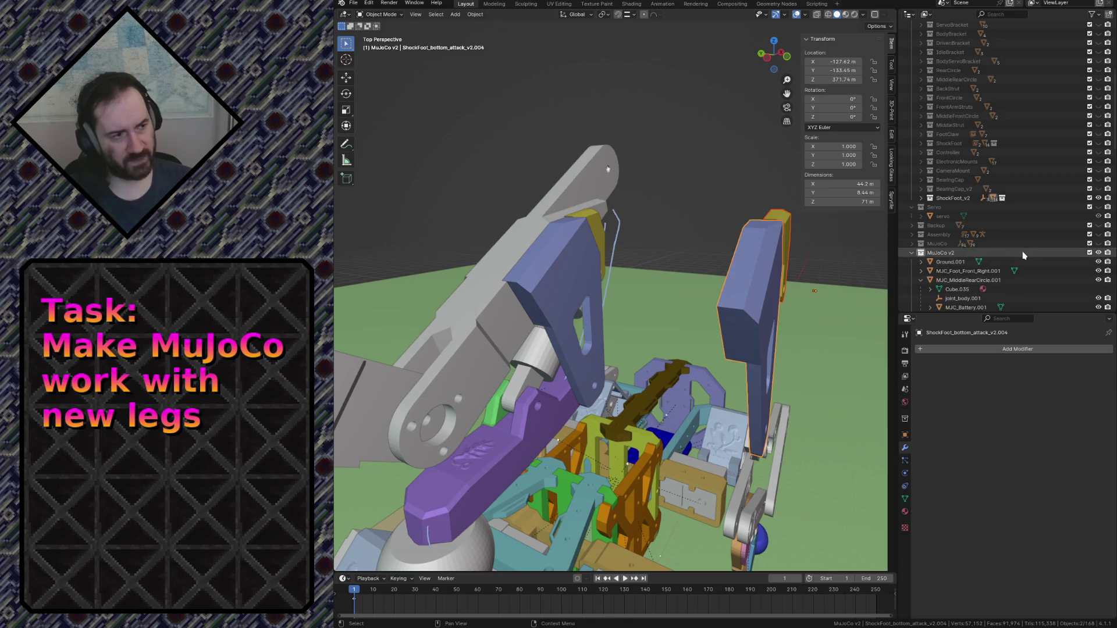
left_click(921, 216)
scroll(989, 280, "down", 3)
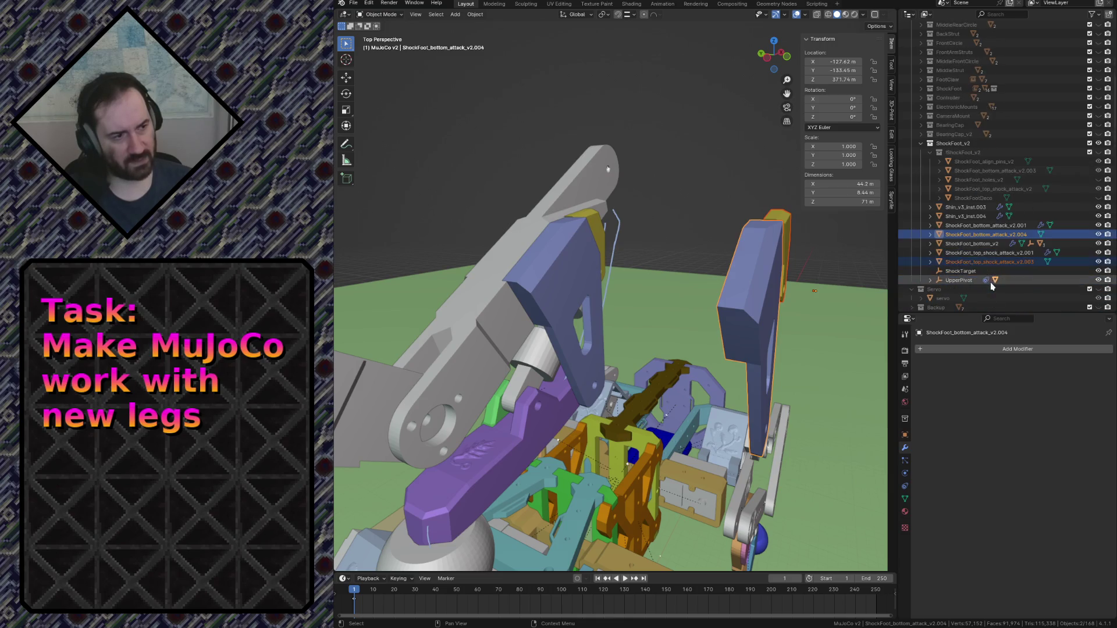
scroll(1023, 239, "down", 10)
mouse_move(997, 238)
left_mouse_down()
mouse_move(1042, 238)
mouse_move(1039, 254)
left_mouse_up()
scroll(1041, 251, "down", 10)
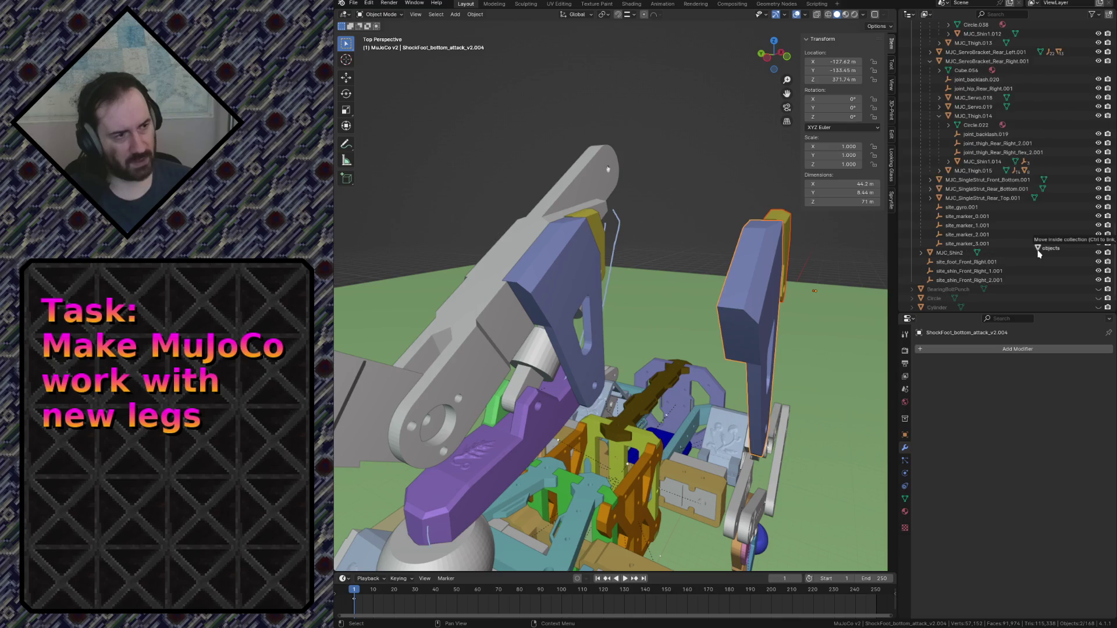
left_click_drag(939, 243, 939, 96)
scroll(941, 233, "up", 10)
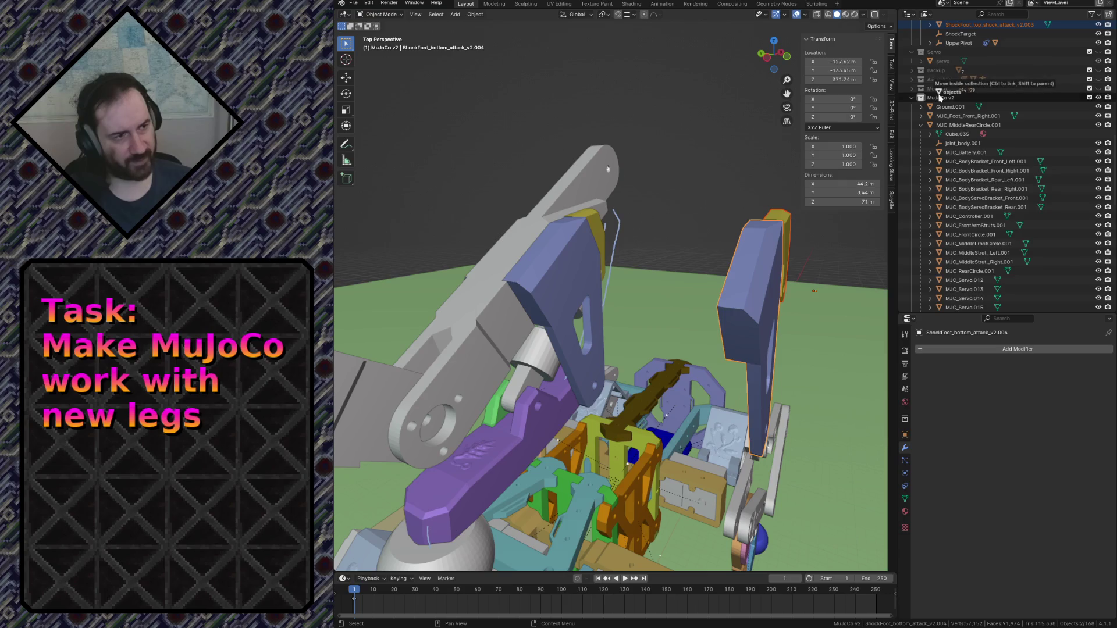
Fly to a front-on view of the robot and move the purple foot bracket along Y.
key("shift+grave")
key("s")
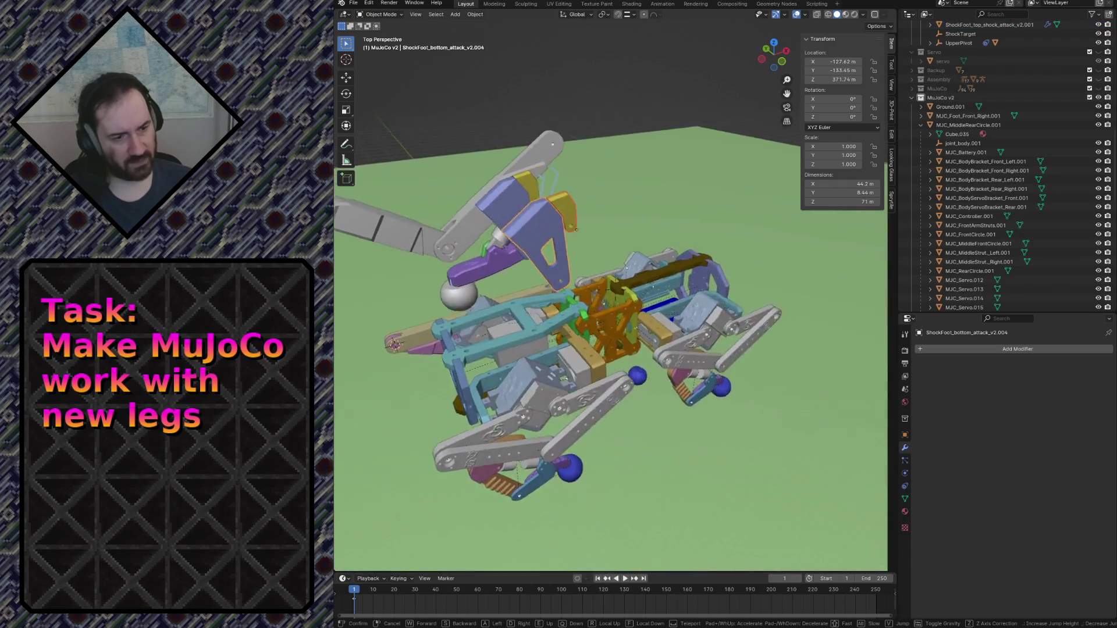
key("w")
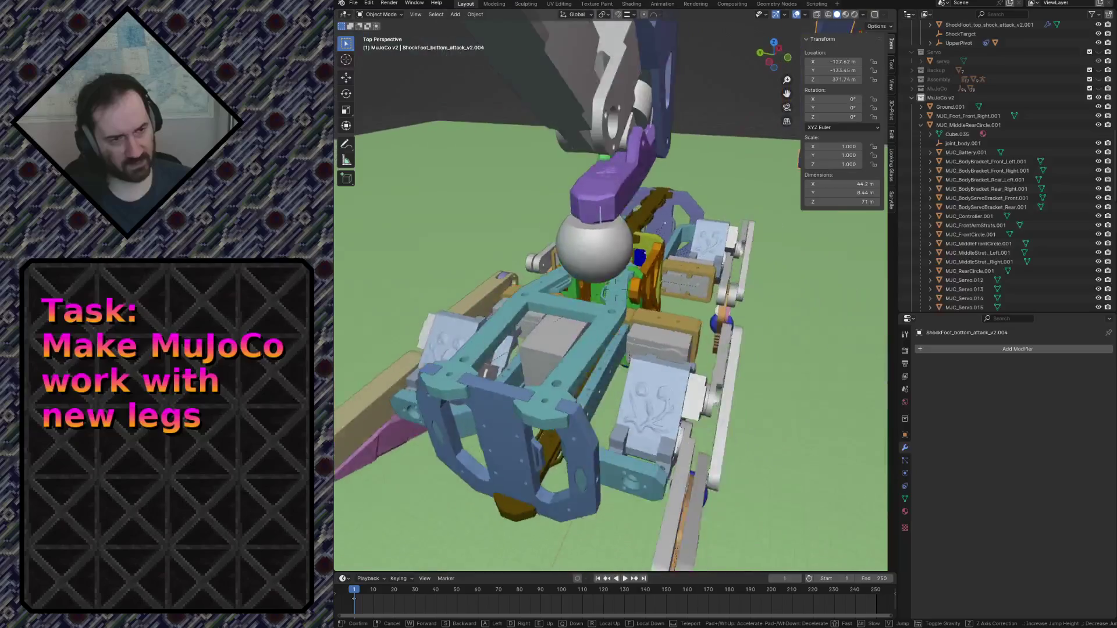
key("s")
key("w")
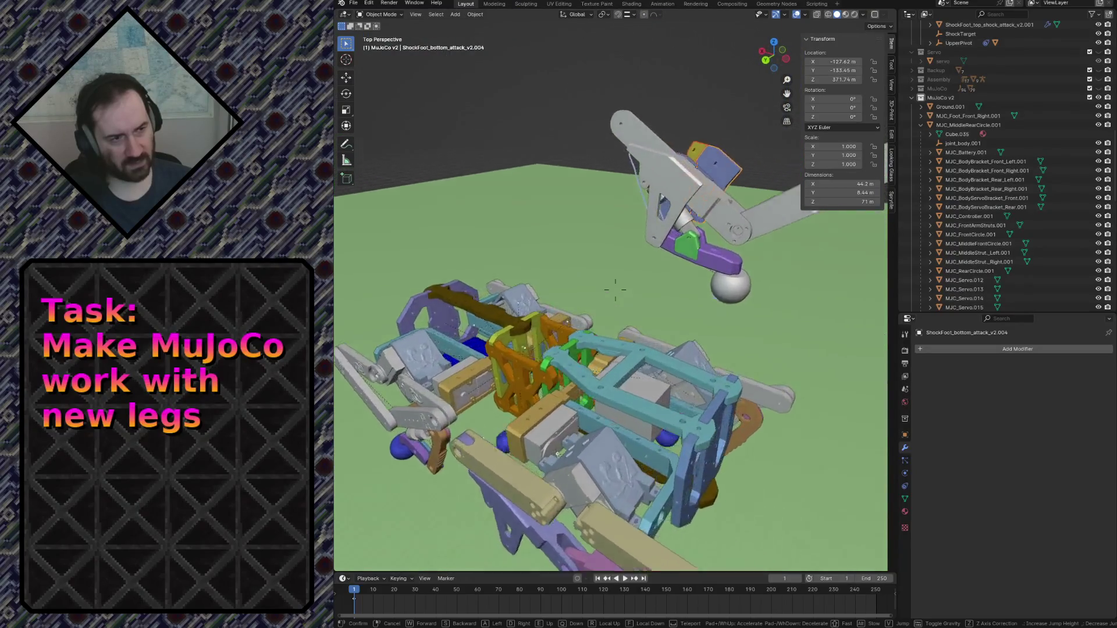
key("s")
left_click(747, 180)
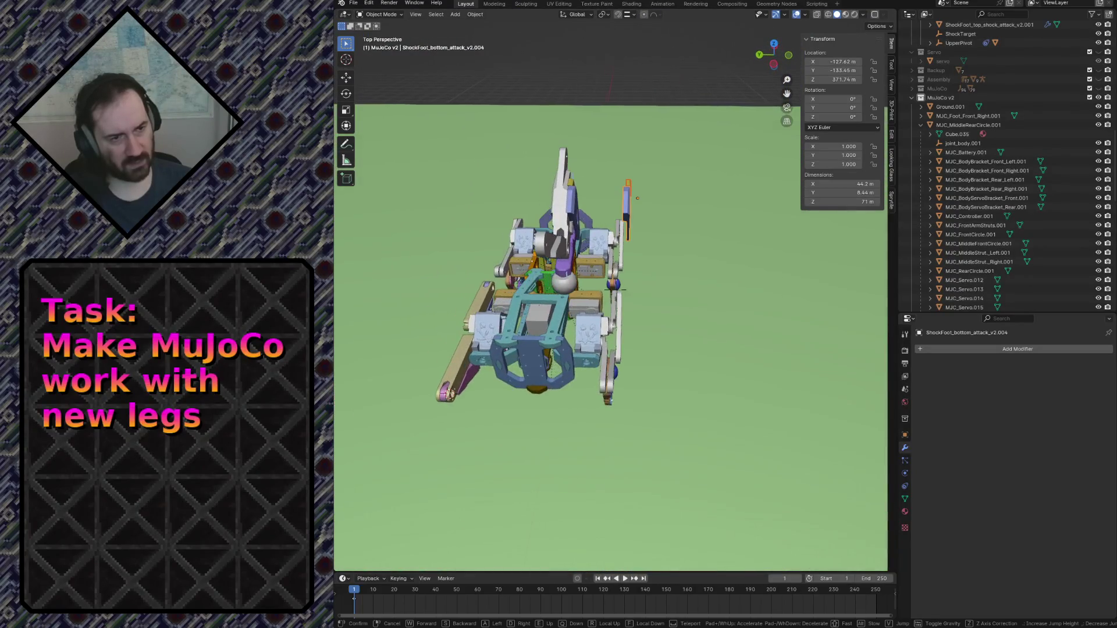
key("g")
key("y")
left_click(563, 197)
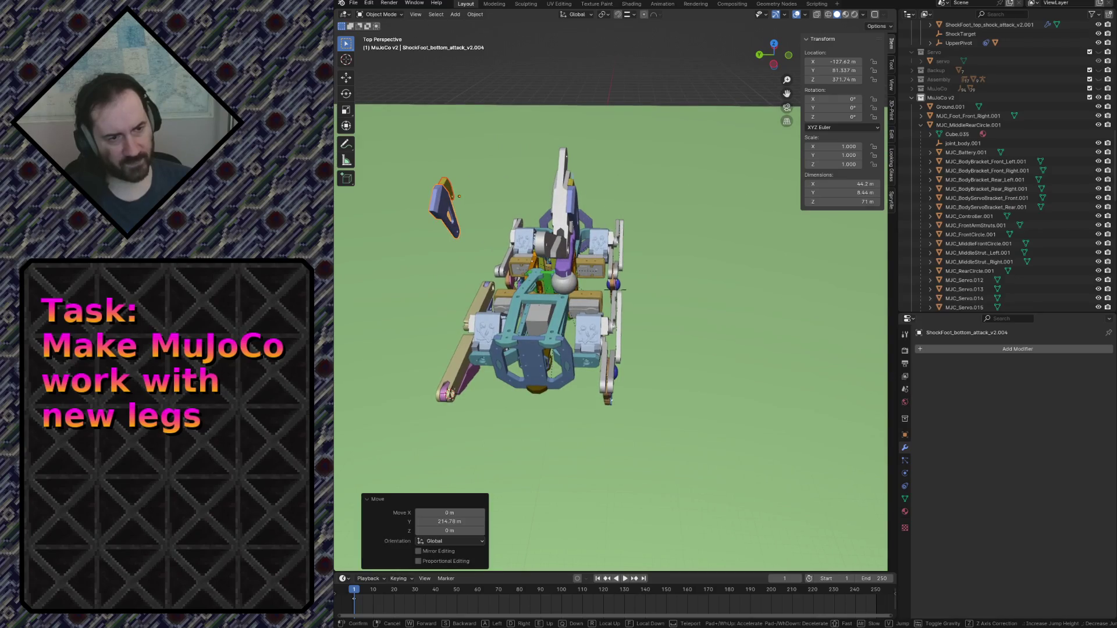
Lower the foot bracket along Z down to the leg.
key("shift+grave")
key("w")
key("s")
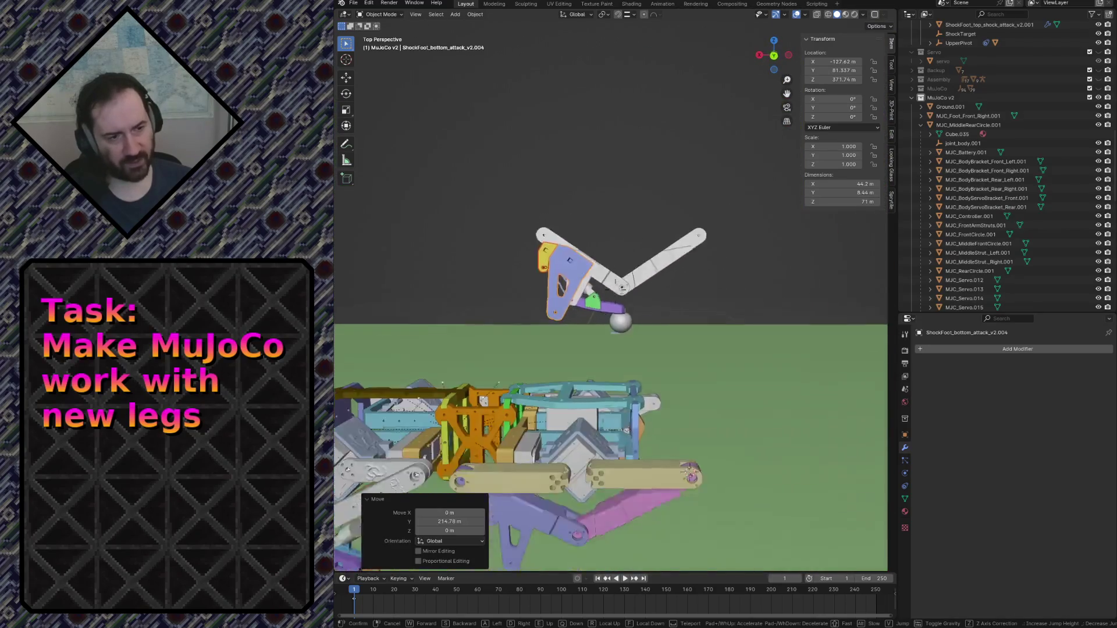
left_click(504, 196)
key("g")
key("z")
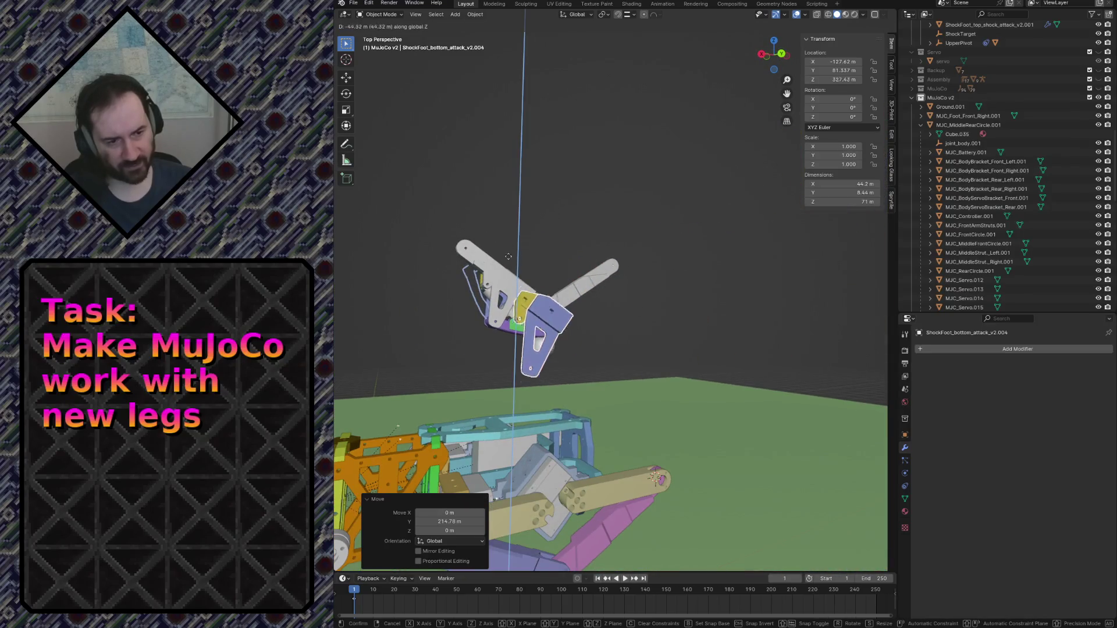
left_click(558, 477)
Slide the bracket 43.115 m along X so it sits beside the leg at X −84.508 m.
key("shift+grave")
key("w")
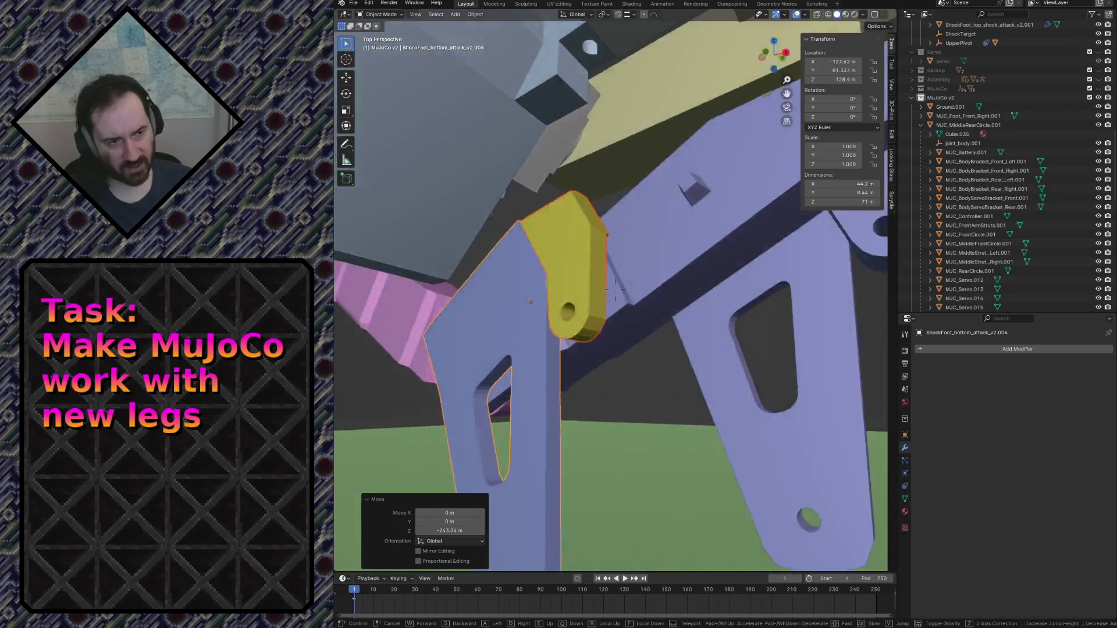
key("s")
left_click(559, 480)
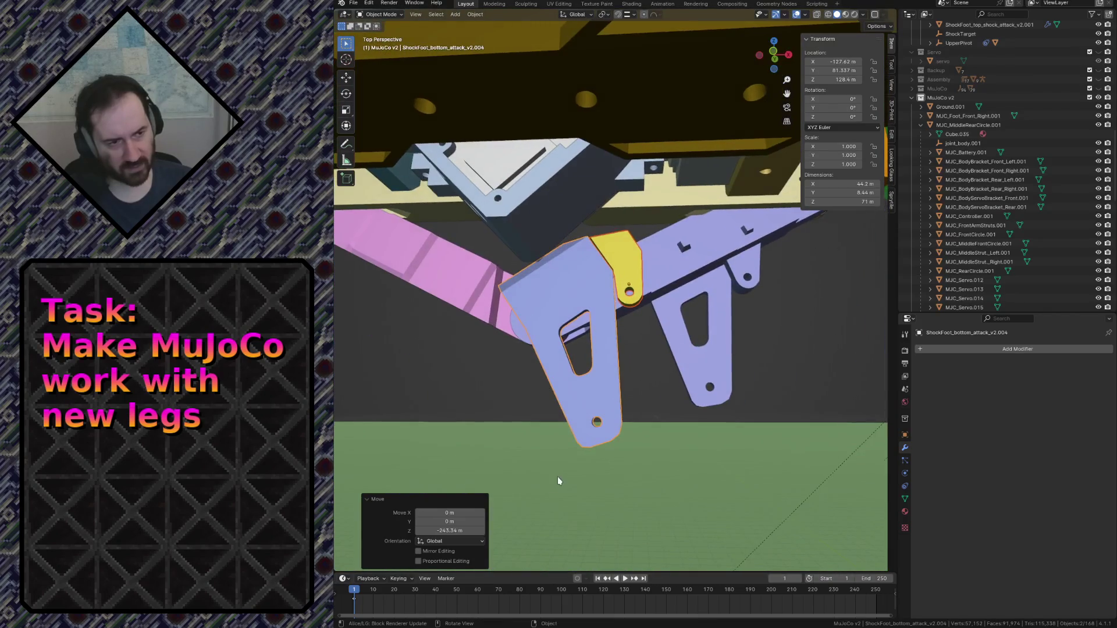
key("g")
key("y")
key("x")
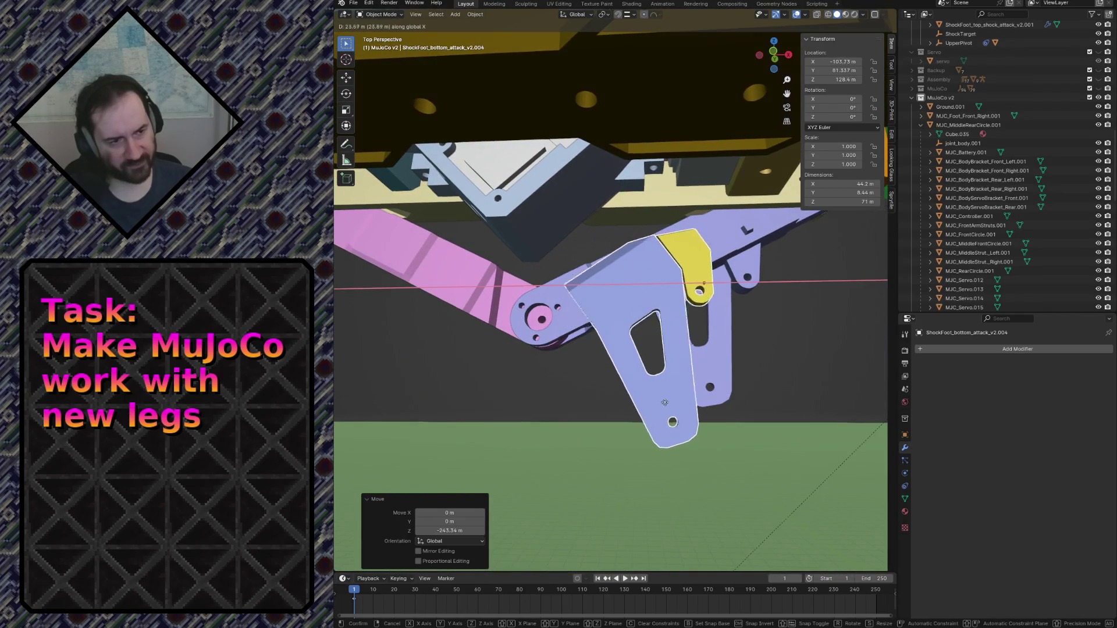
left_click(720, 407)
Check the bracket's placement with walk navigation, then switch to the orthographic top view.
key("shift+grave")
key("w")
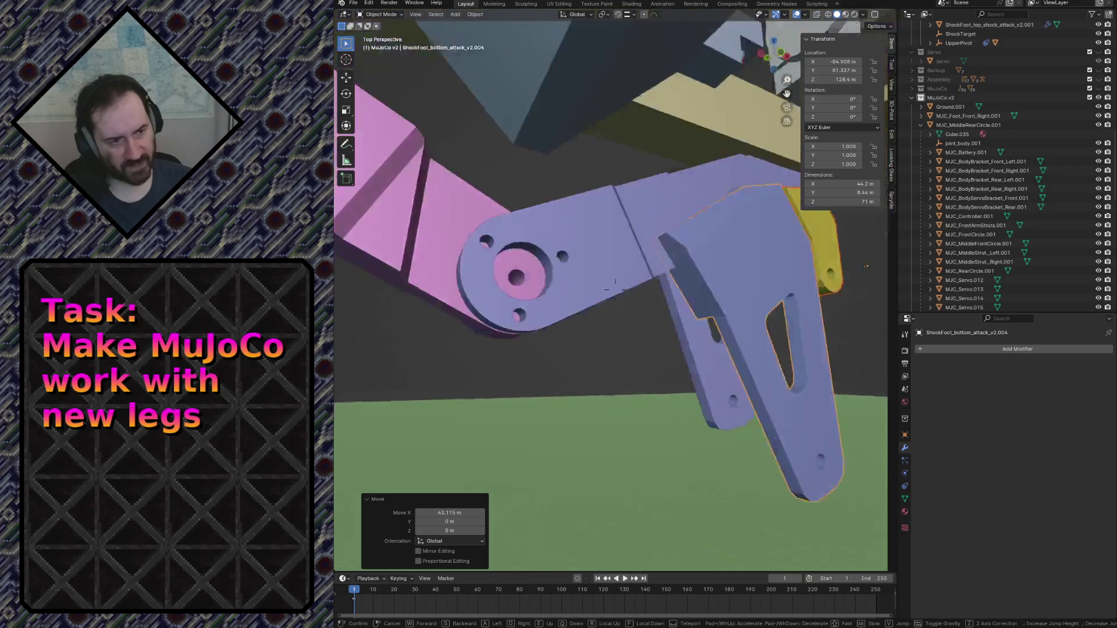
key("s")
key("w")
key("w")
key("s")
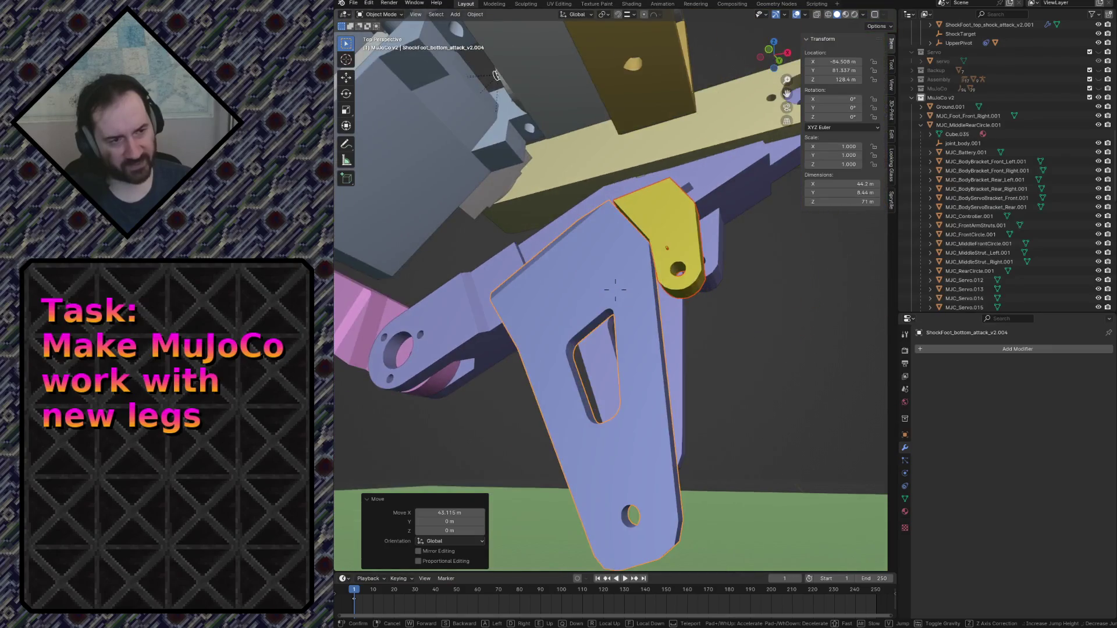
key("w")
key("s")
key("Escape")
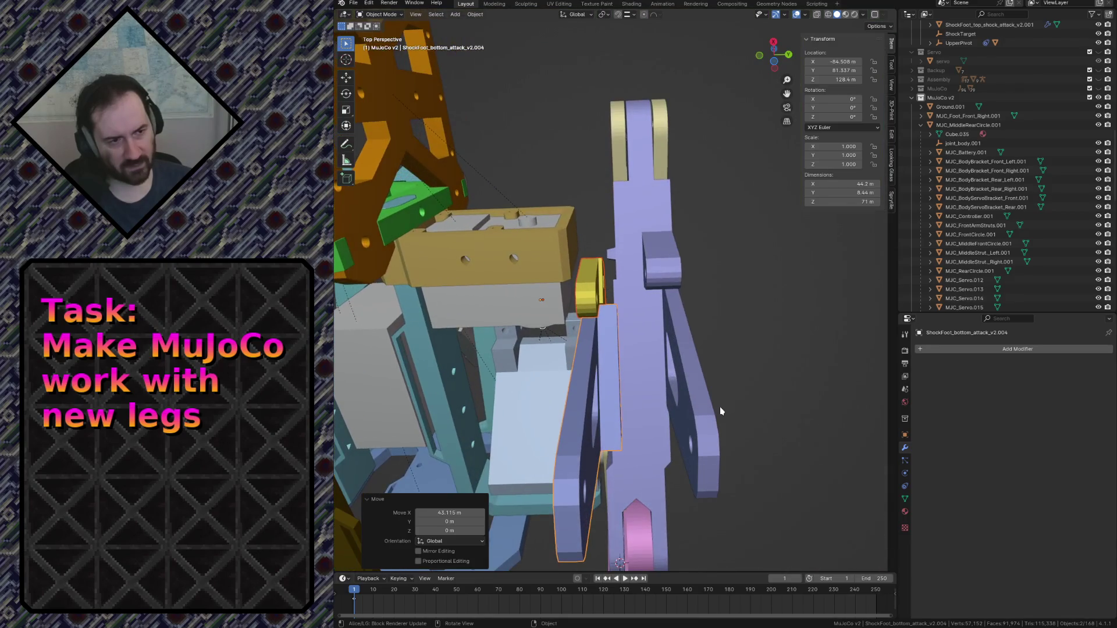
key("KP_7")
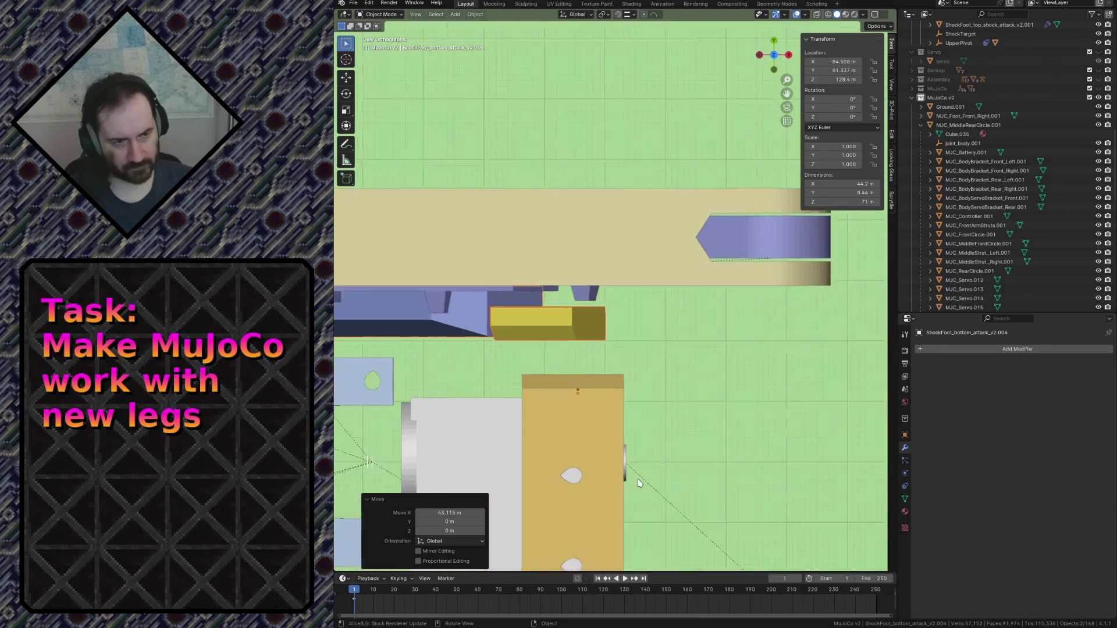
Select the yellow part and make a first free move of it.
scroll(693, 423, "up", 4)
middle_click_drag(752, 337, 519, 334, "shift")
left_click(506, 305)
scroll(406, 289, "down", 8)
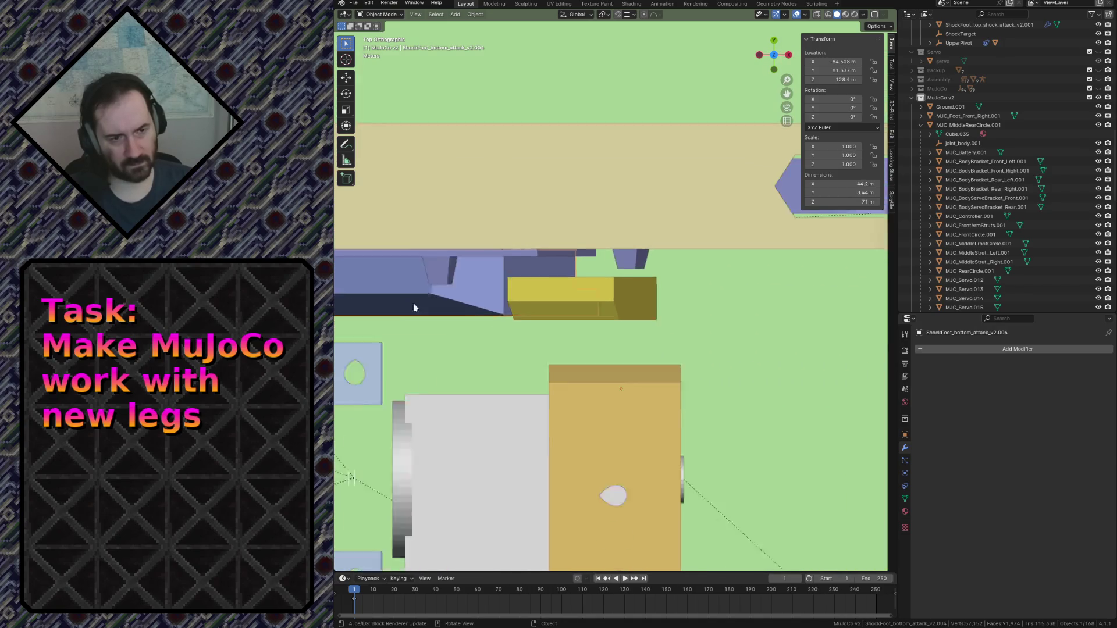
scroll(472, 346, "up", 8)
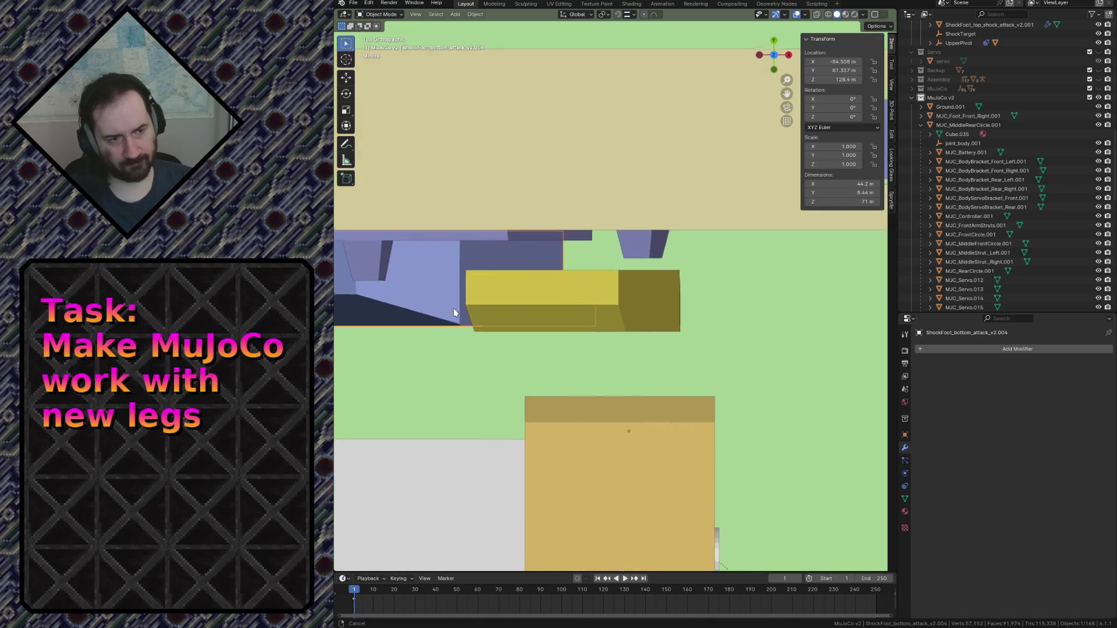
middle_click_drag(449, 314, 683, 313, "shift")
key("g")
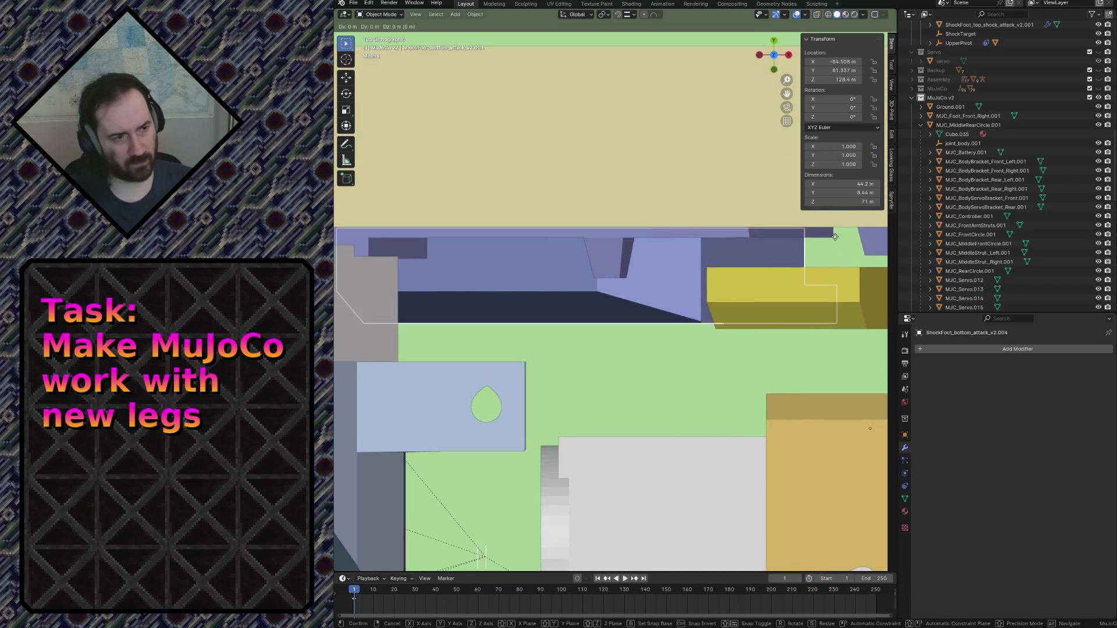
left_click(834, 237)
Shift ShockFoot_top_shock_attack_v2.003 3.5554 m along Y in wireframe shading.
left_click(798, 282)
scroll(798, 283, "up", 2)
middle_click_drag(799, 283, 553, 256, "shift")
left_click(491, 254)
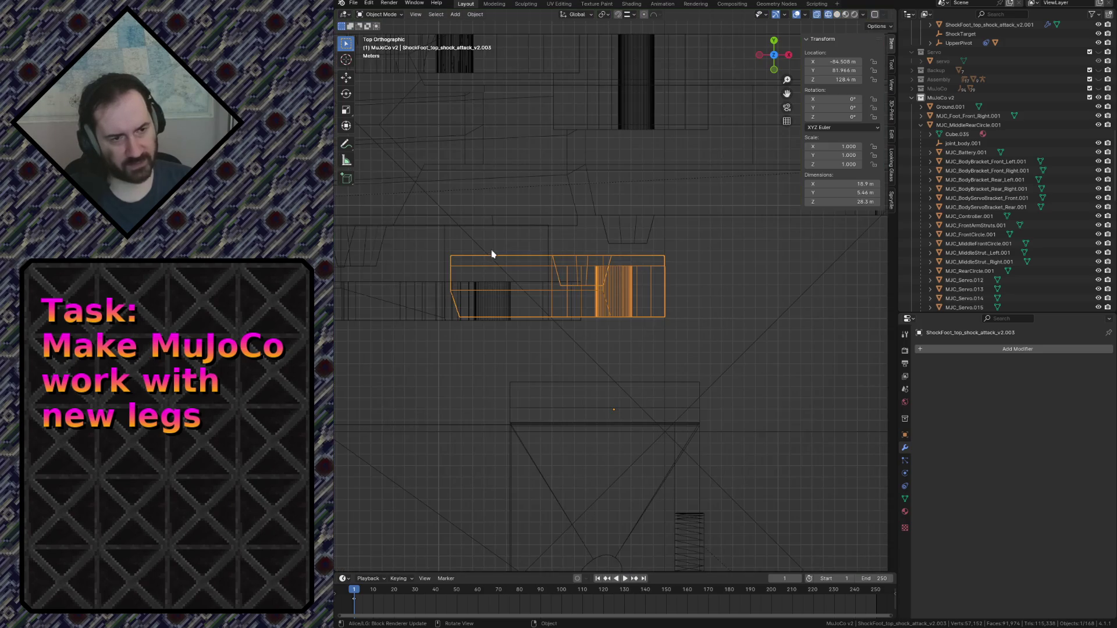
key("g")
key("y")
left_click(597, 214)
Return to solid shading, go to front orthographic view and select the purple bottom foot part.
middle_click_drag(597, 214, 653, 304)
key("z")
left_click(710, 313)
key("shift+grave")
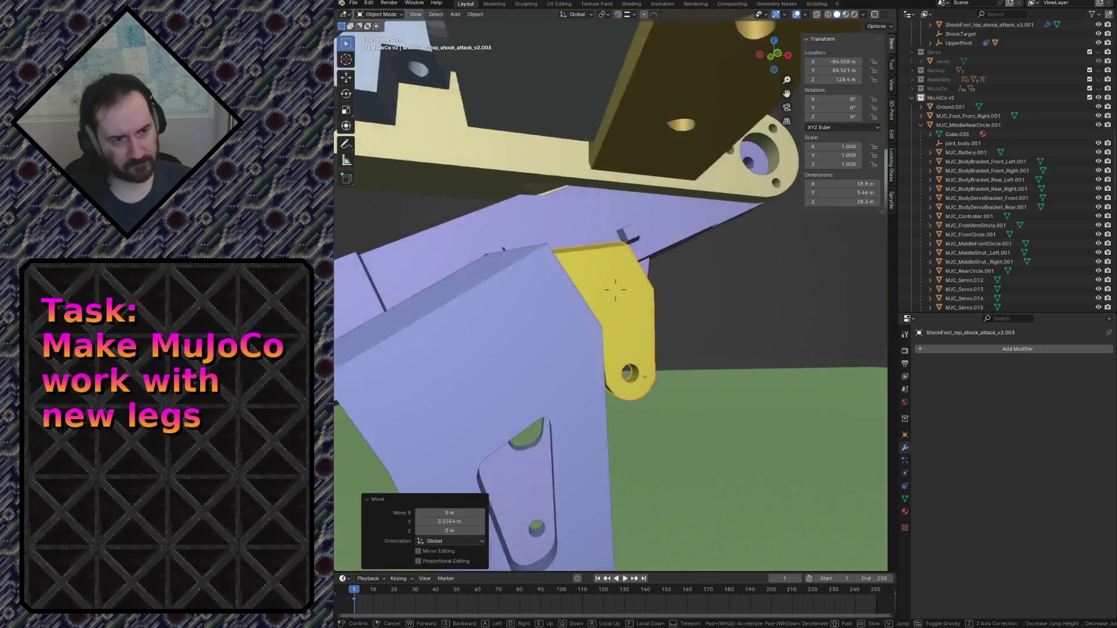
left_click(709, 318)
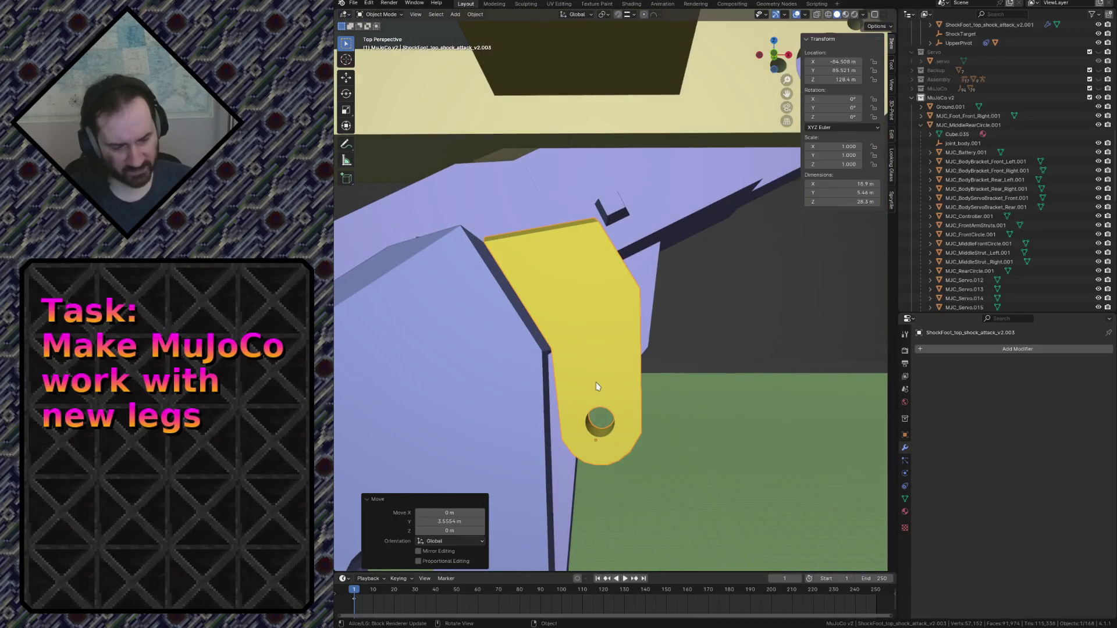
key("KP_1")
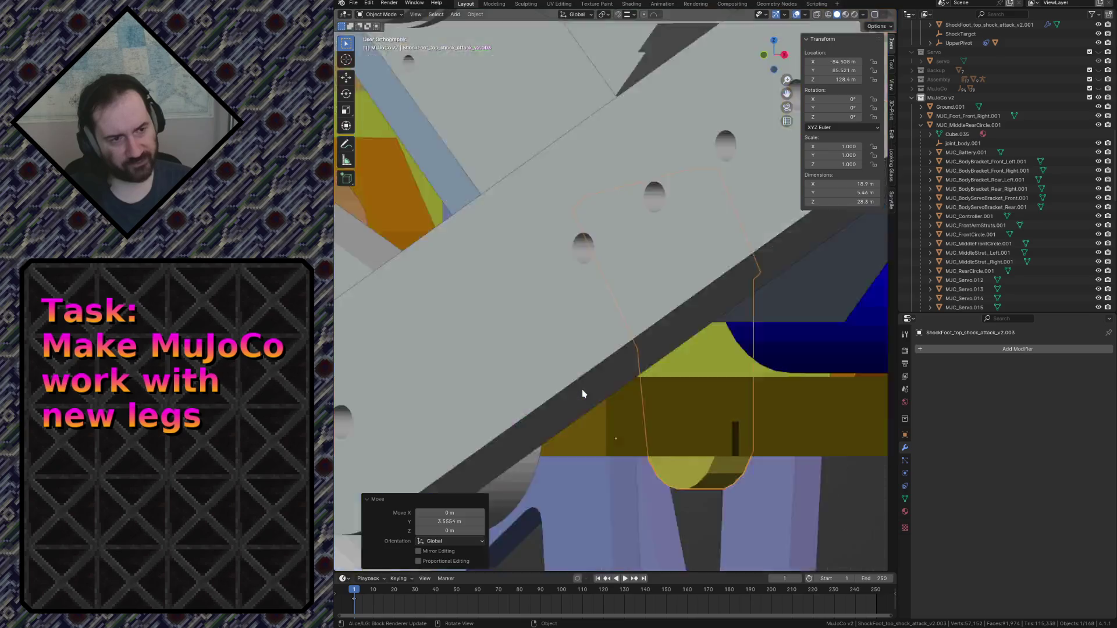
scroll(517, 356, "down", 1)
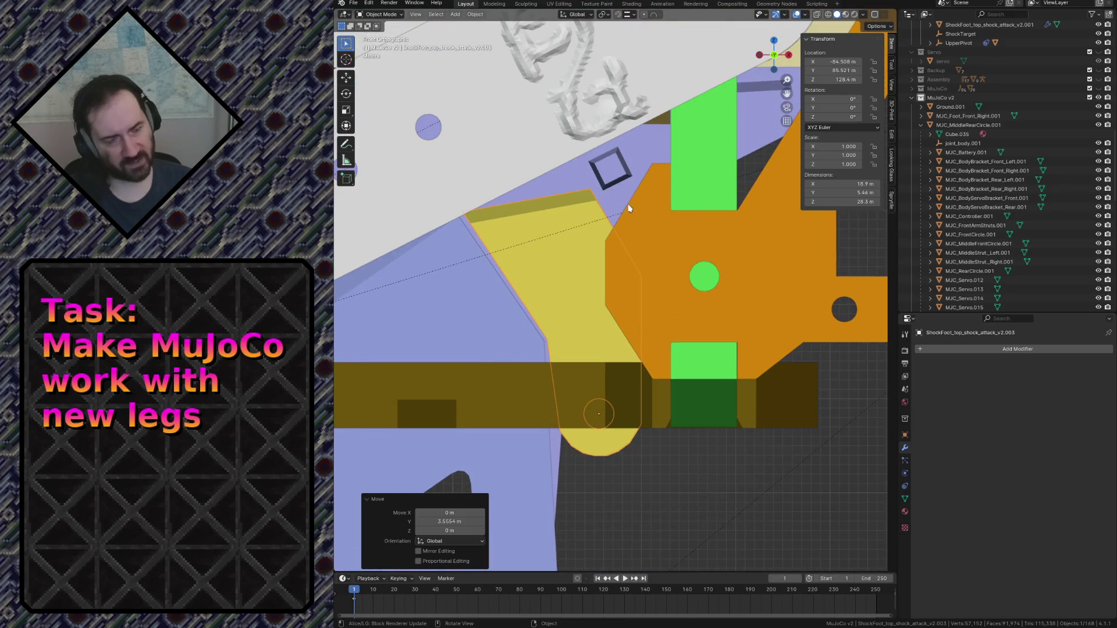
scroll(573, 288, "down", 4)
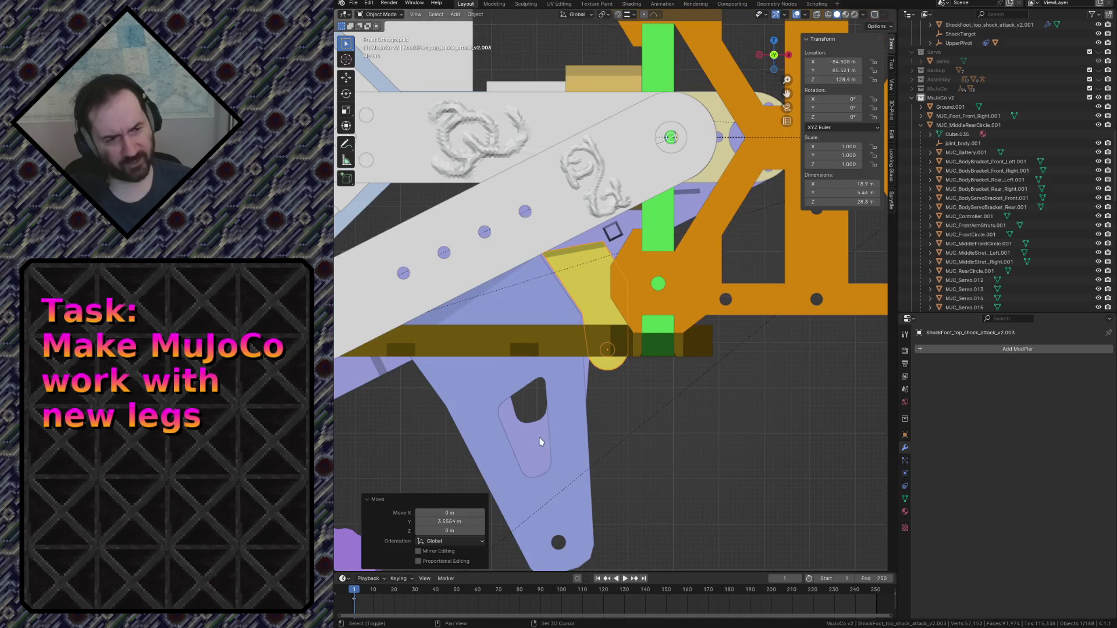
left_click(575, 500)
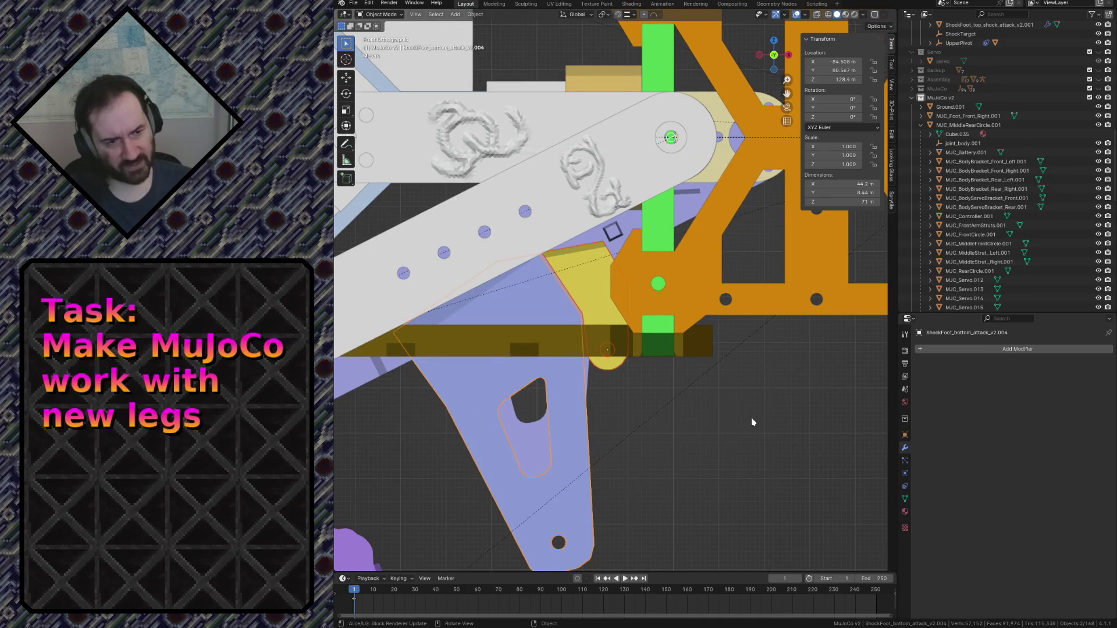
Tilt the bottom foot part about 8°, move it into place, and switch to wireframe.
key("r")
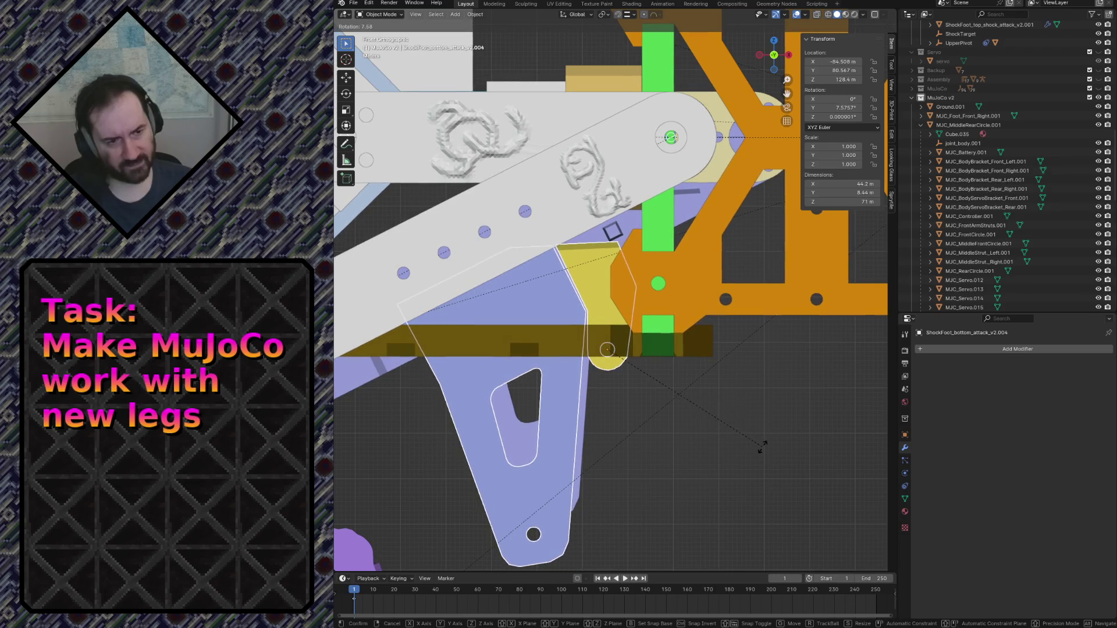
left_click(760, 453)
key("g")
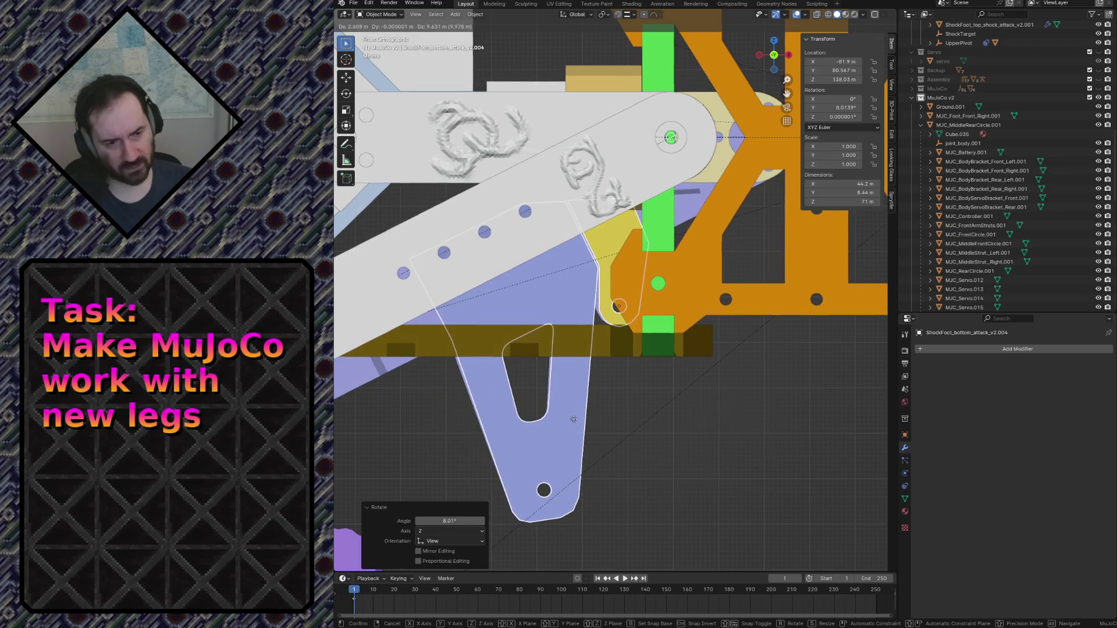
left_click(574, 419)
scroll(557, 371, "up", 4)
key("z")
left_click(531, 397)
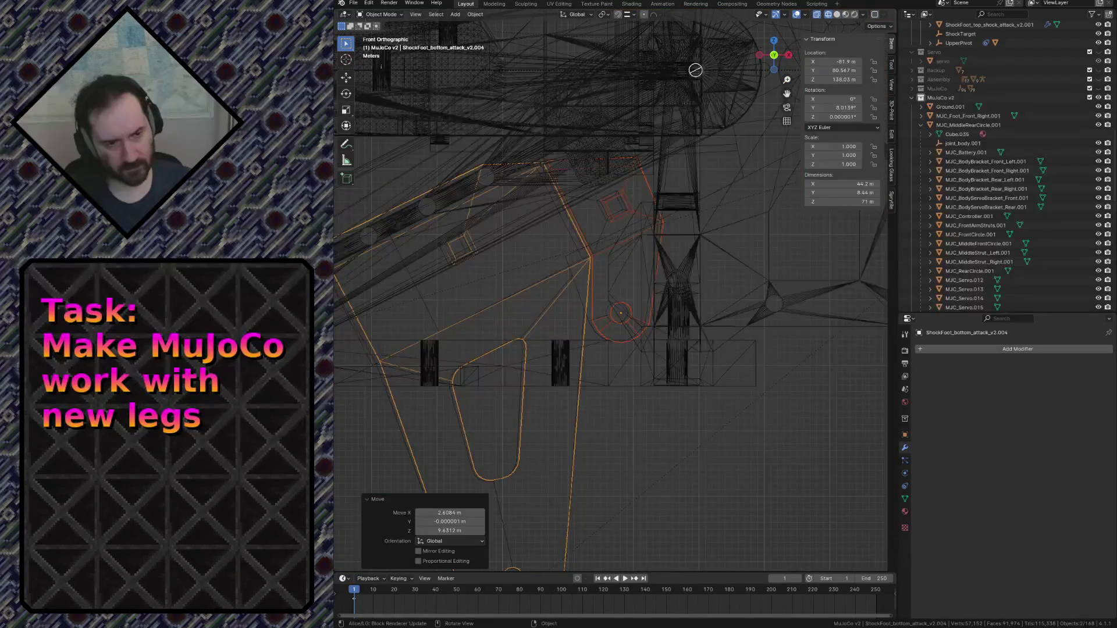
Refine the part's rotation with a small tilt back and nudge it up and left.
key("r")
left_click(728, 248)
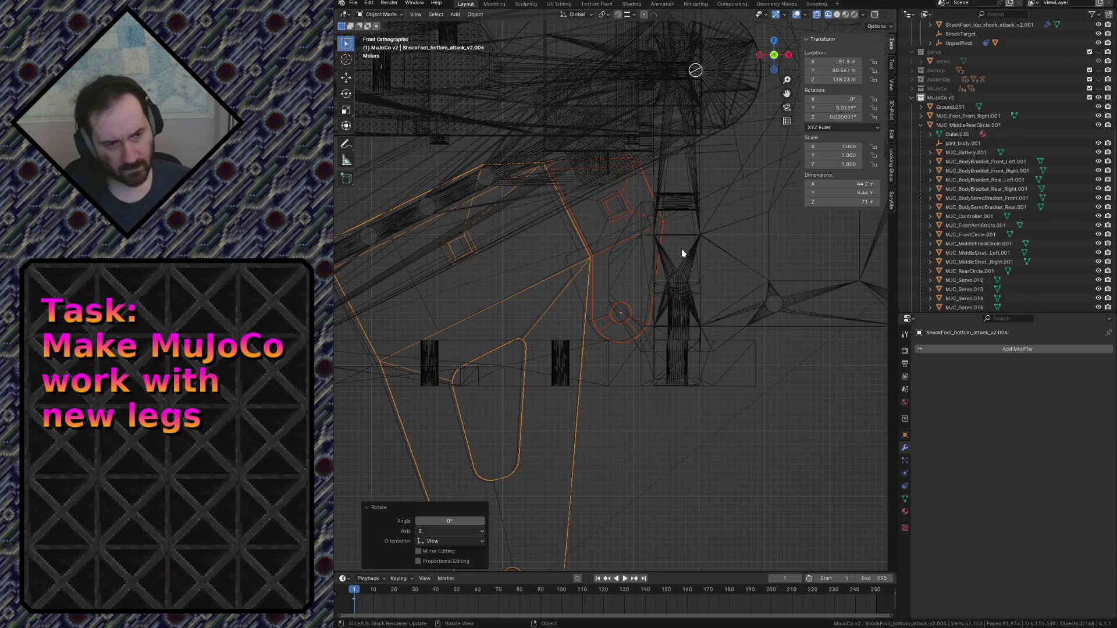
key("r")
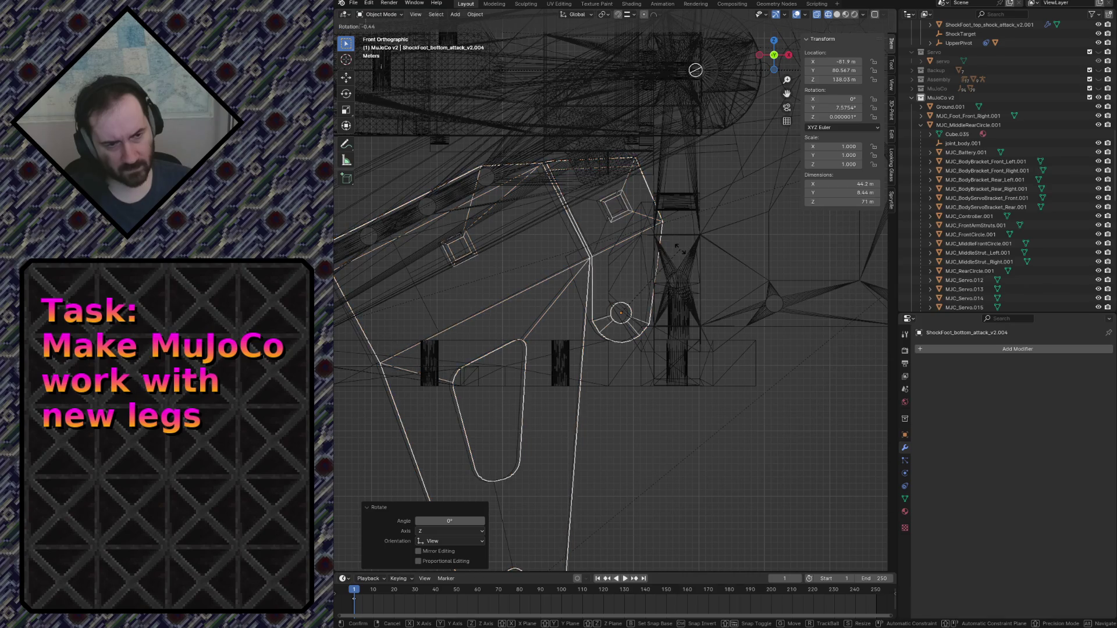
left_click(680, 254)
key("g")
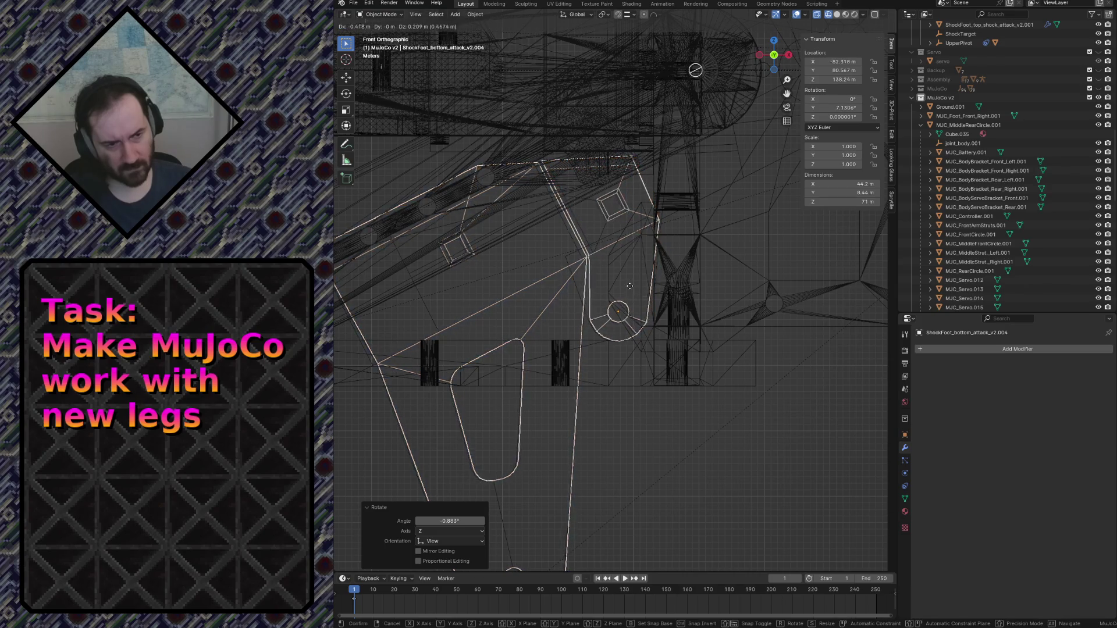
left_click(629, 289)
Give the part a final slight rotation and lower it to X −82.48 m, Z 138.07 m.
mouse_move(619, 312)
middle_mouse_down("shift")
mouse_move(581, 452)
mouse_move(593, 464)
mouse_move(603, 286)
middle_mouse_up("shift")
scroll(602, 286, "up", 5)
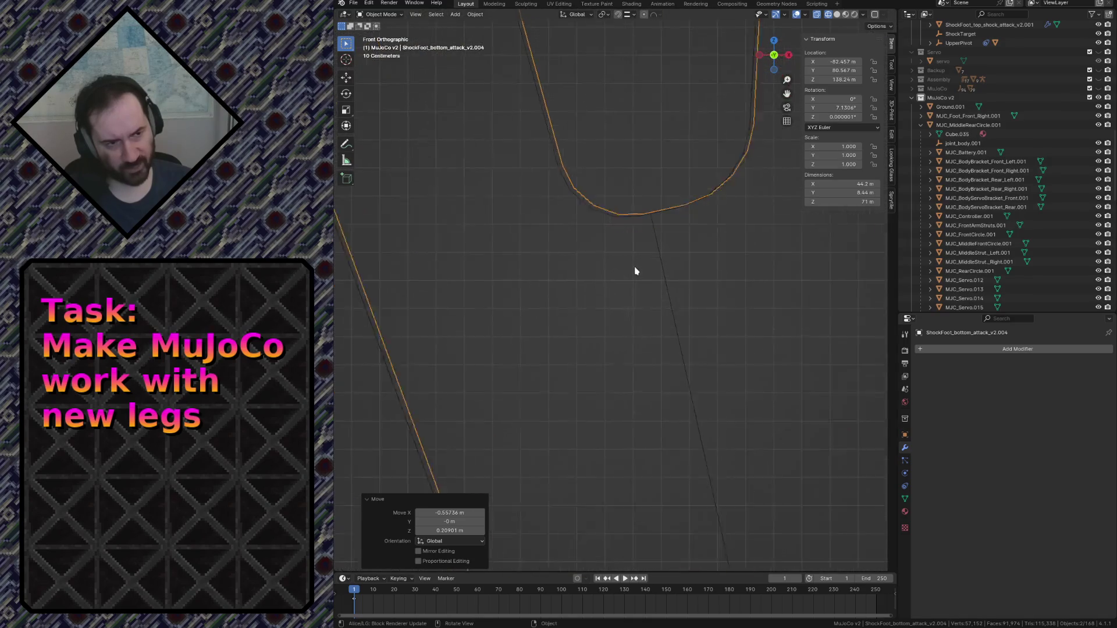
scroll(697, 154, "down", 4)
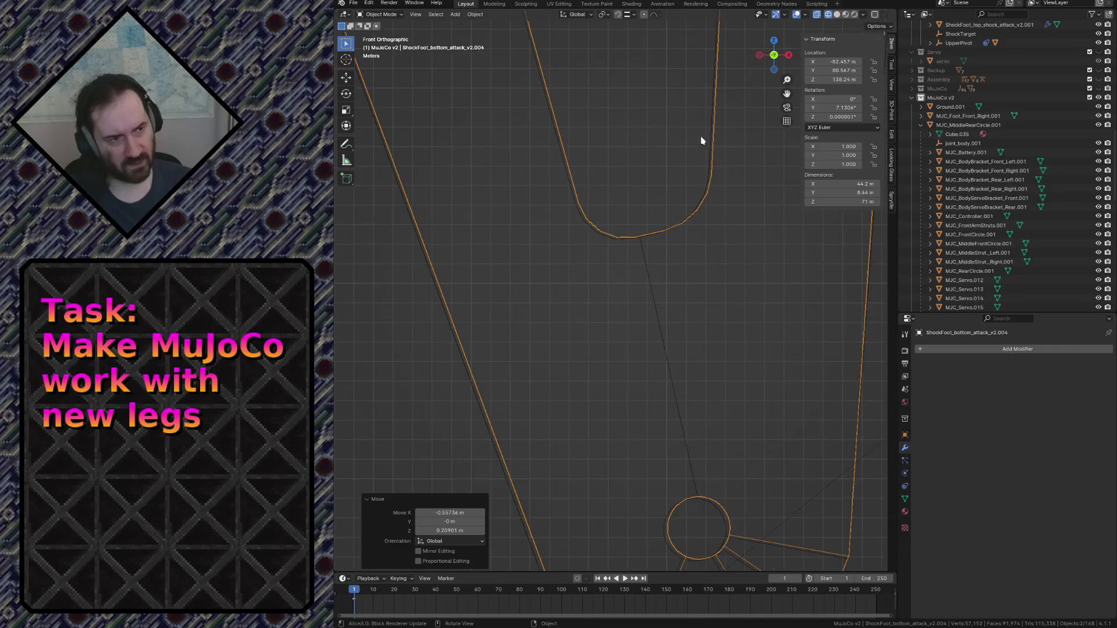
middle_click_drag(691, 73, 678, 267, "shift")
scroll(740, 227, "up", 2)
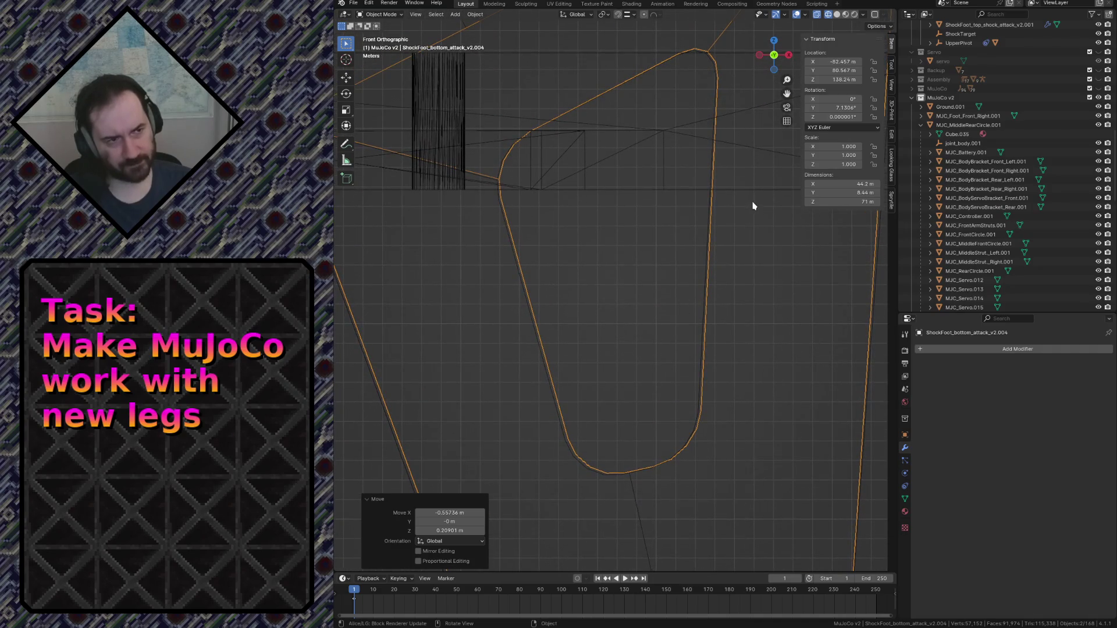
key("r")
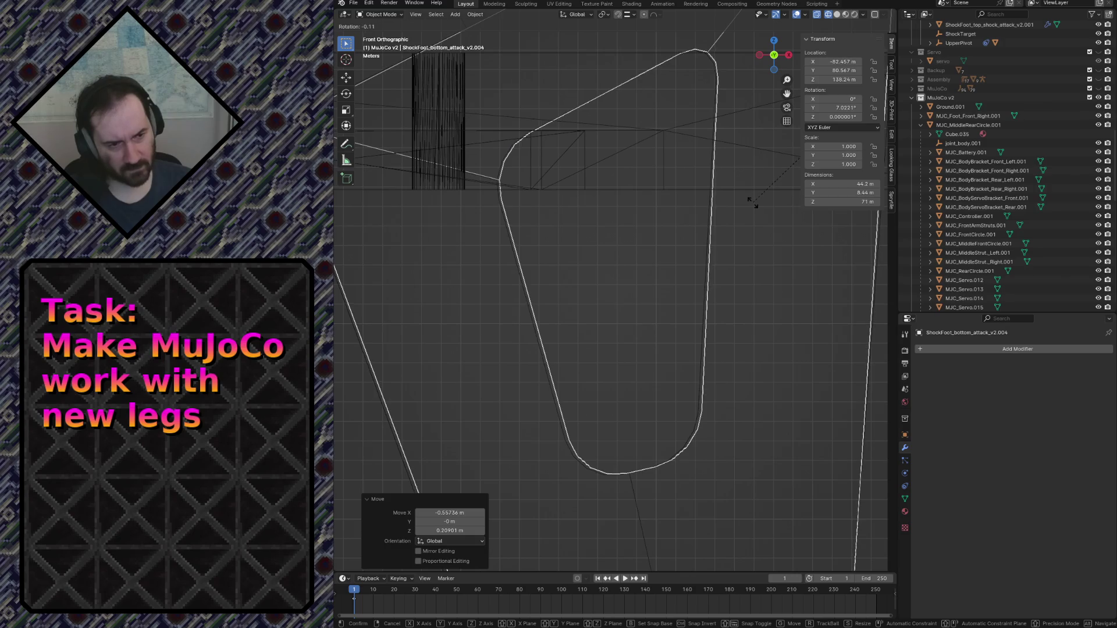
left_click(749, 201)
key("g")
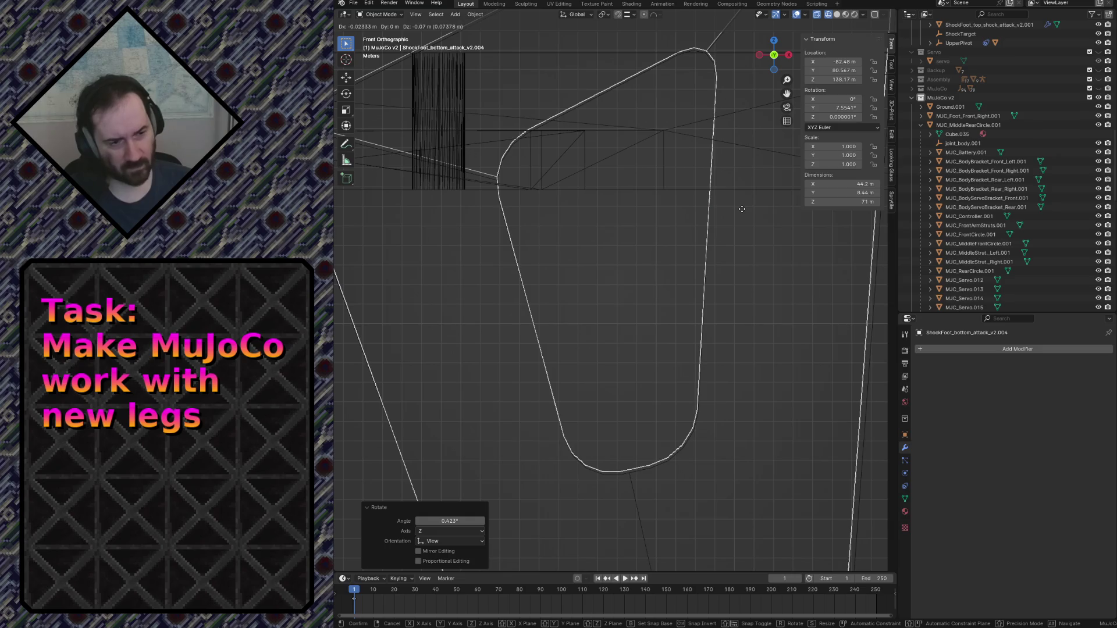
left_click(741, 211)
scroll(718, 317, "down", 3)
scroll(680, 308, "up", 4)
scroll(496, 313, "up", 3)
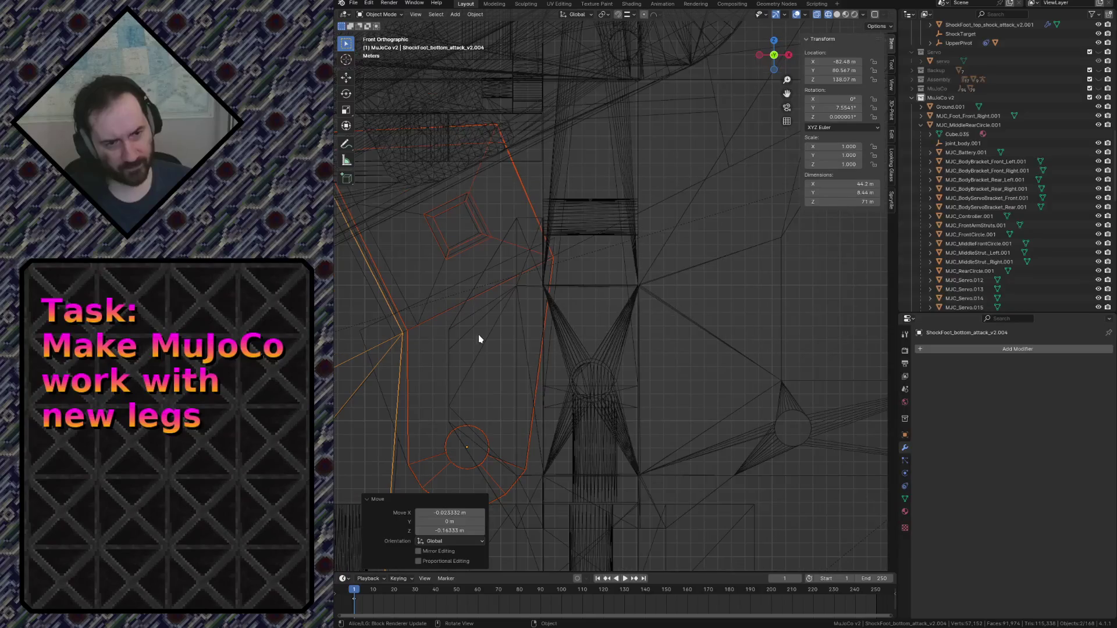
scroll(417, 421, "down", 2)
key("shift+grave")
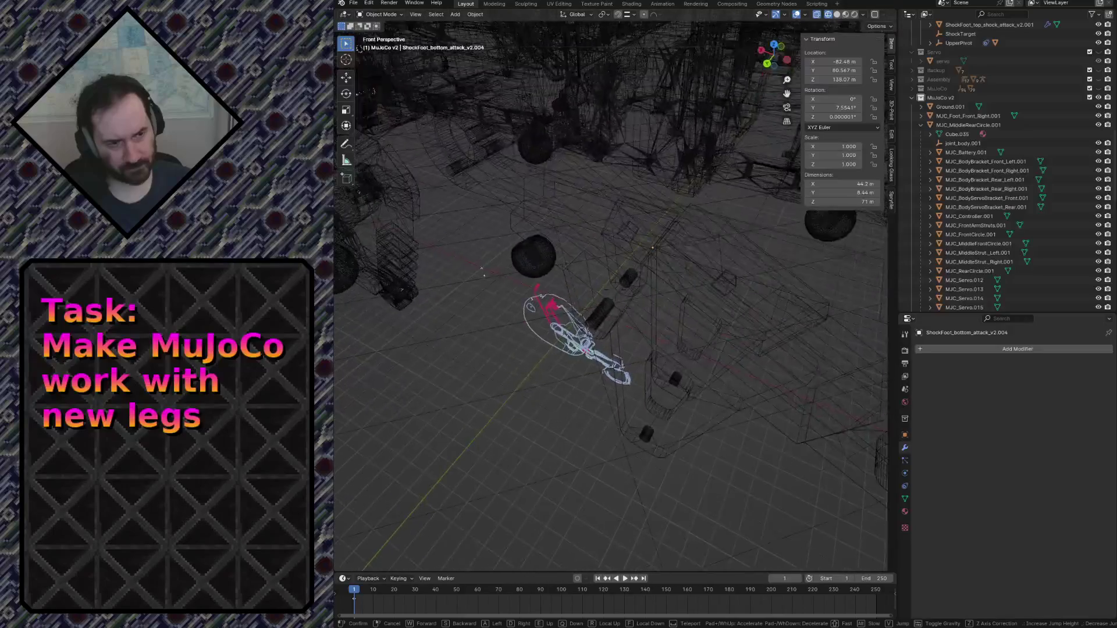
End the walk and switch the viewport to solid shading.
left_click(416, 417)
key("z")
left_click(490, 414)
Walk around the leg to inspect the purple plates, foot parts and blue foot sphere.
key("shift+grave")
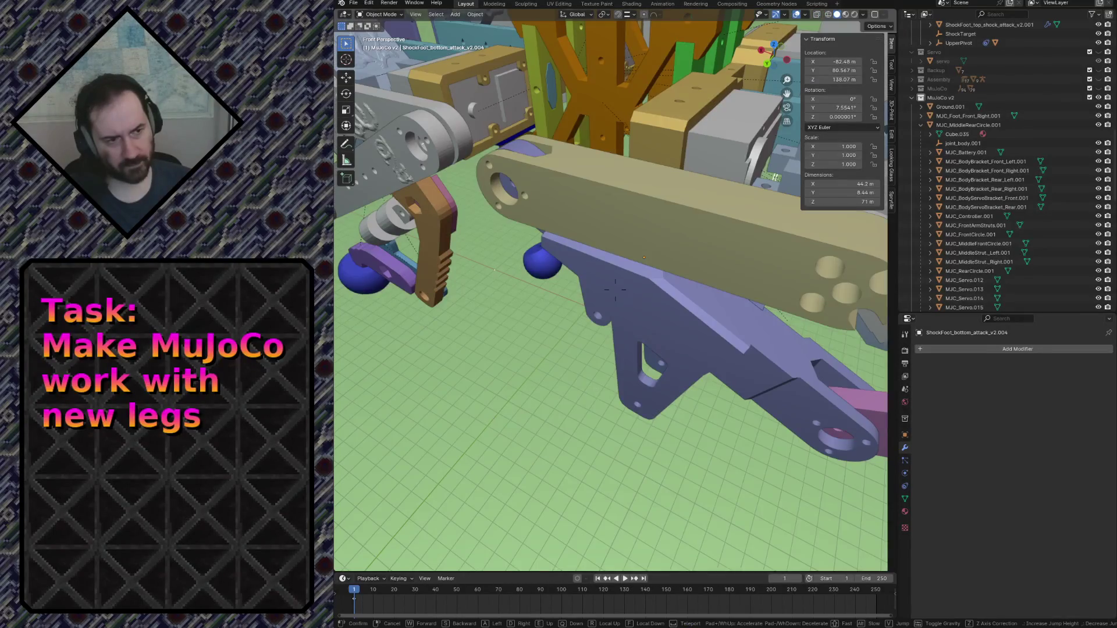
key("s")
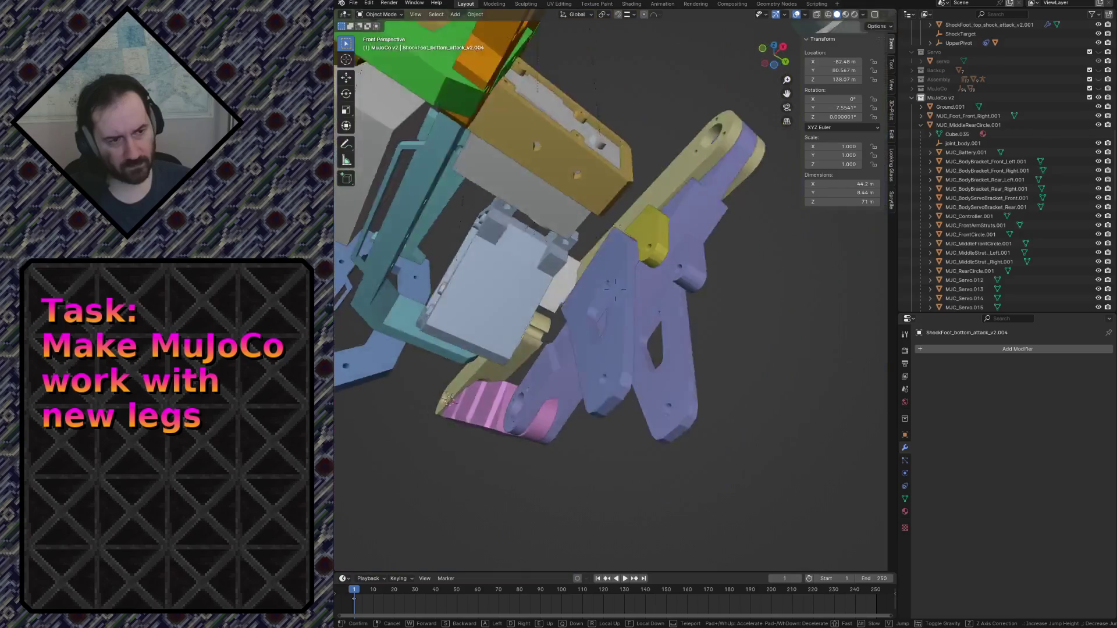
key("w")
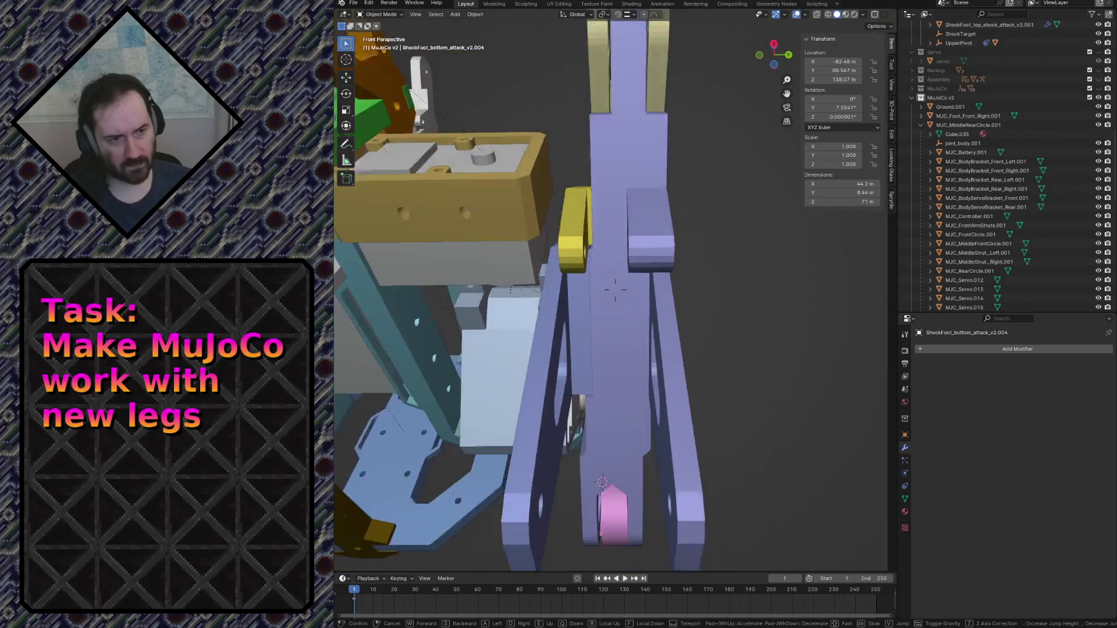
key("s")
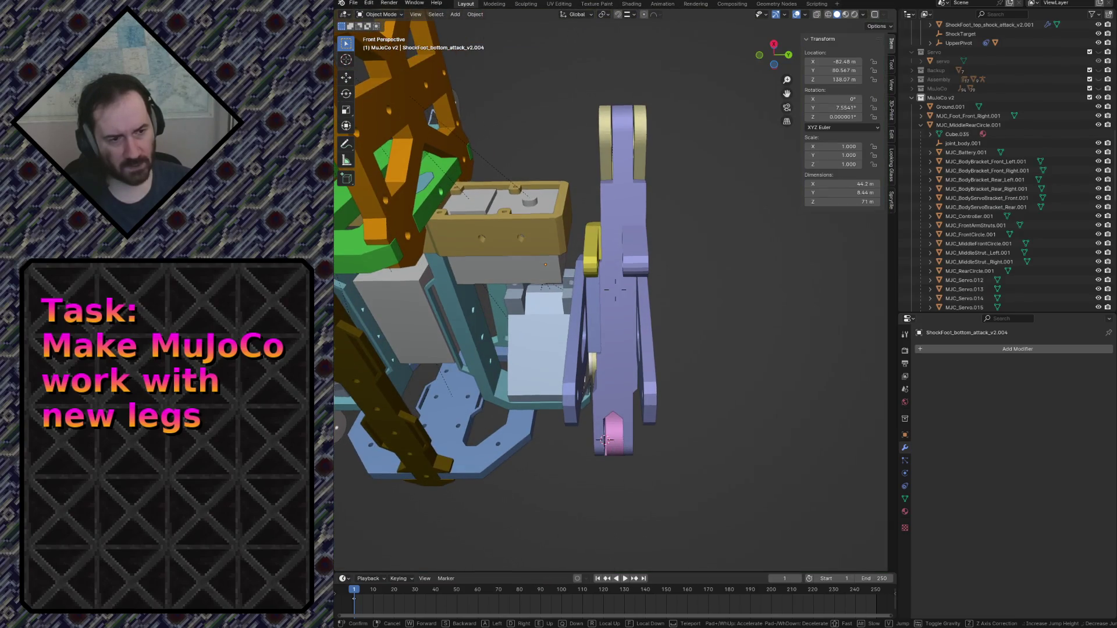
key("w")
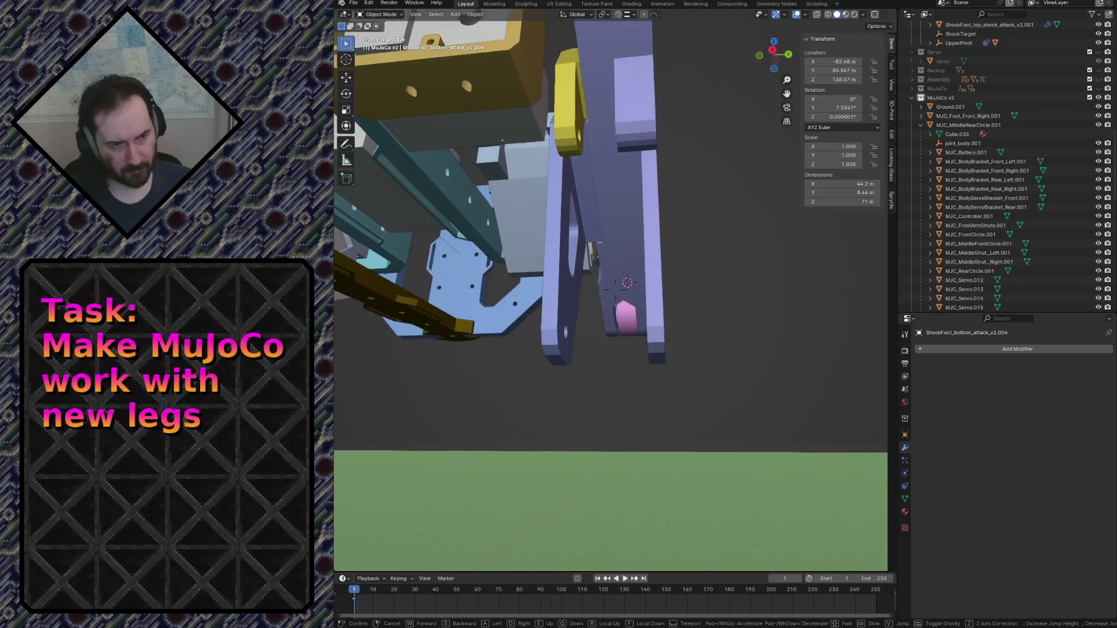
key("s")
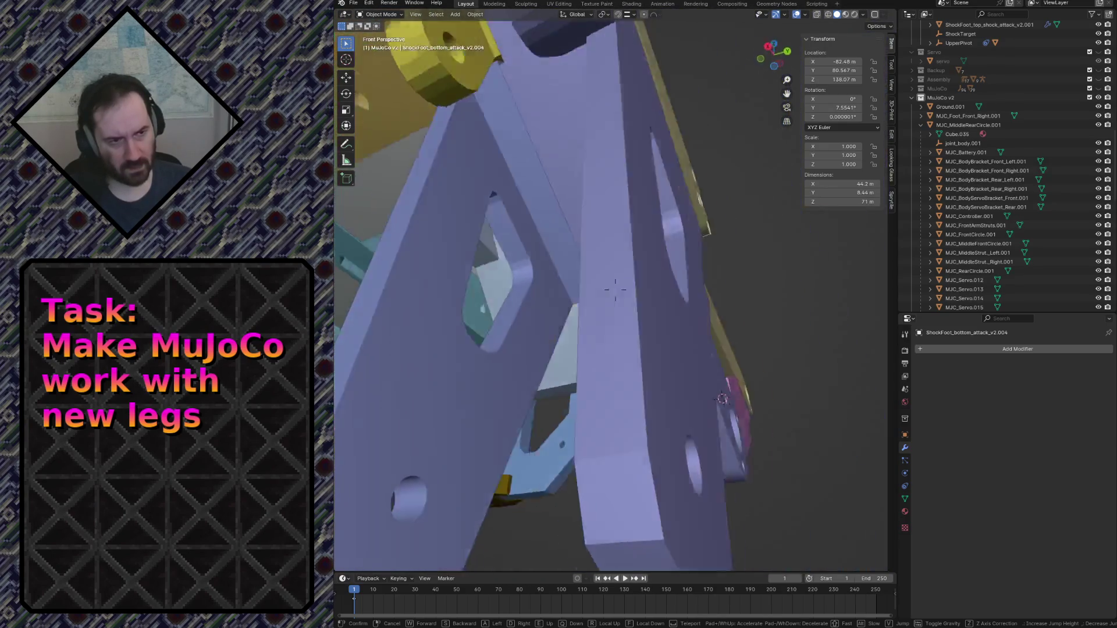
key("w")
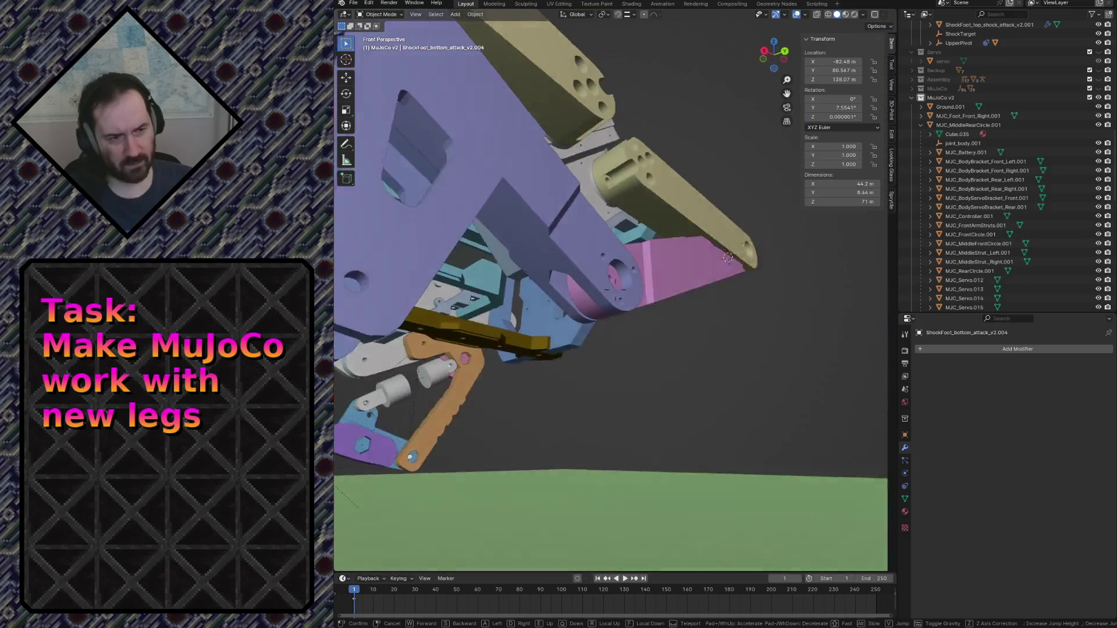
key("w")
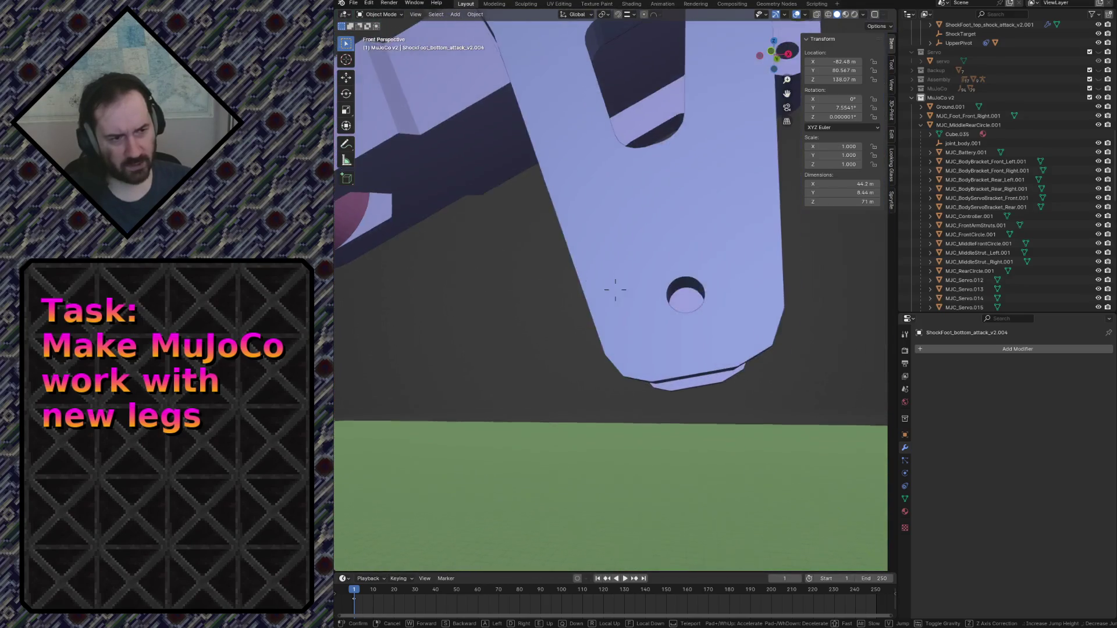
key("s")
key("w")
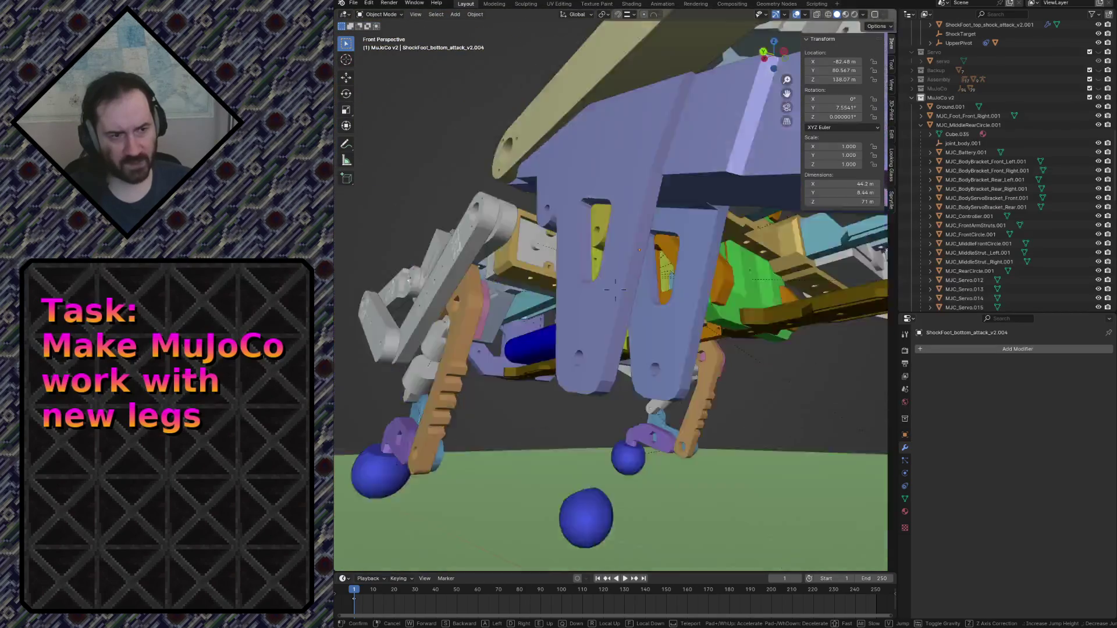
key("Escape")
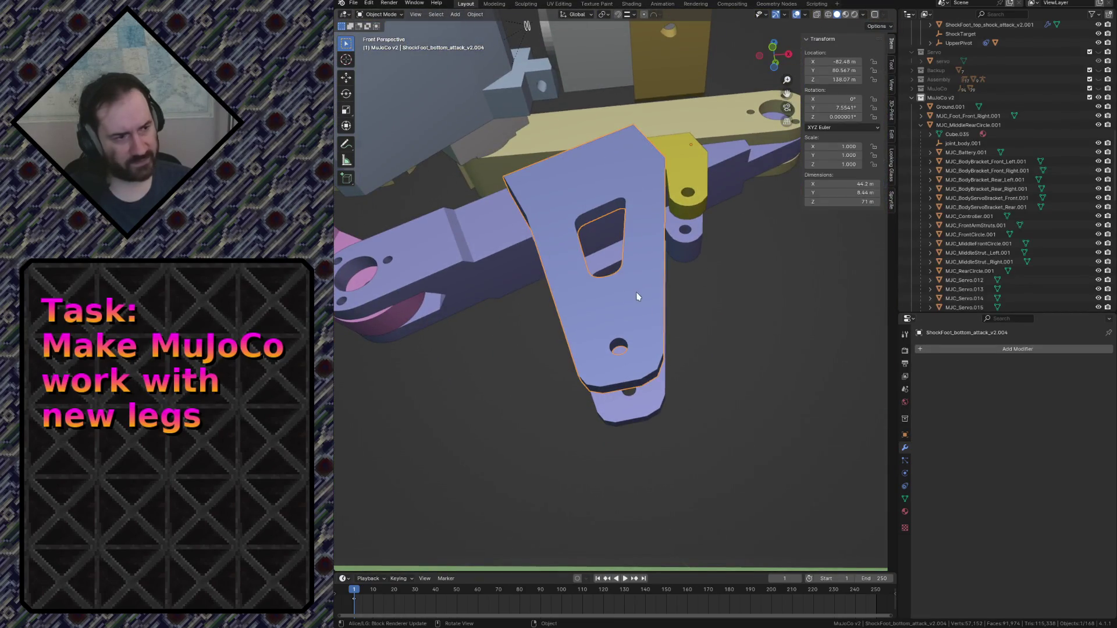
scroll(1050, 232, "down", 10)
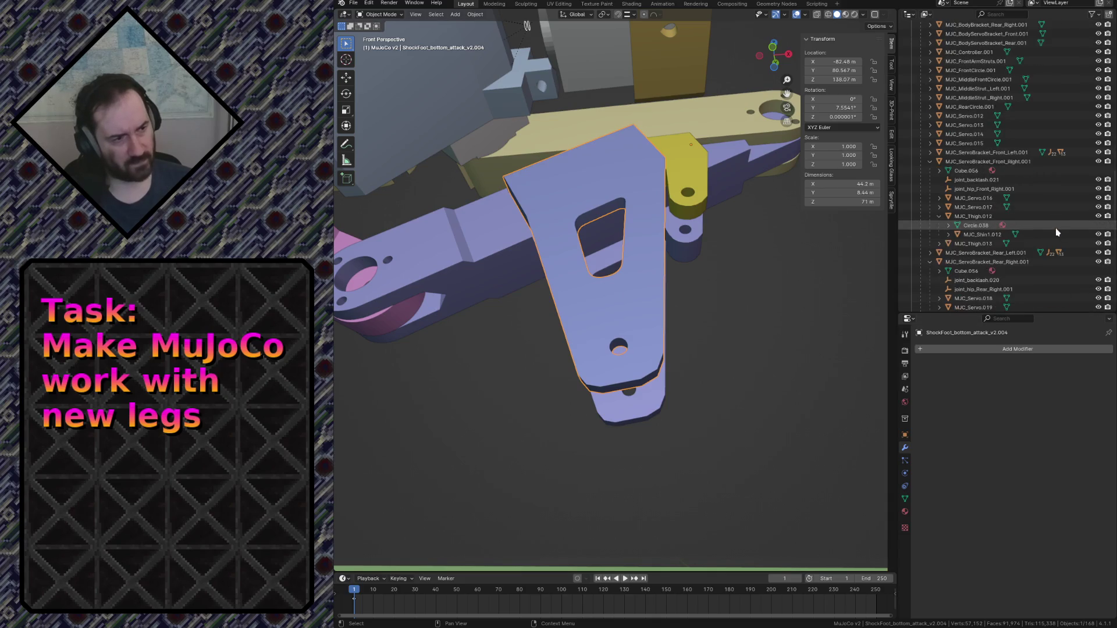
Begin an F2 rename adding an MJC_ prefix to the bottom foot part, then cancel it.
scroll(1055, 233, "down", 6)
key("F2")
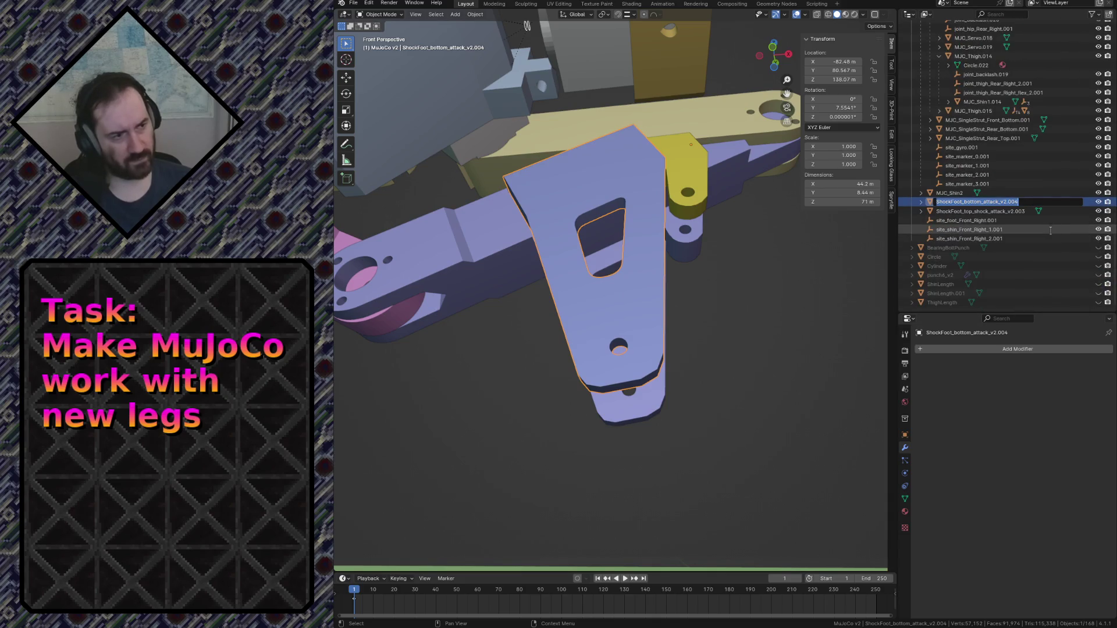
key("Home")
type("<")
key("BackSpace")
type("MJC_")
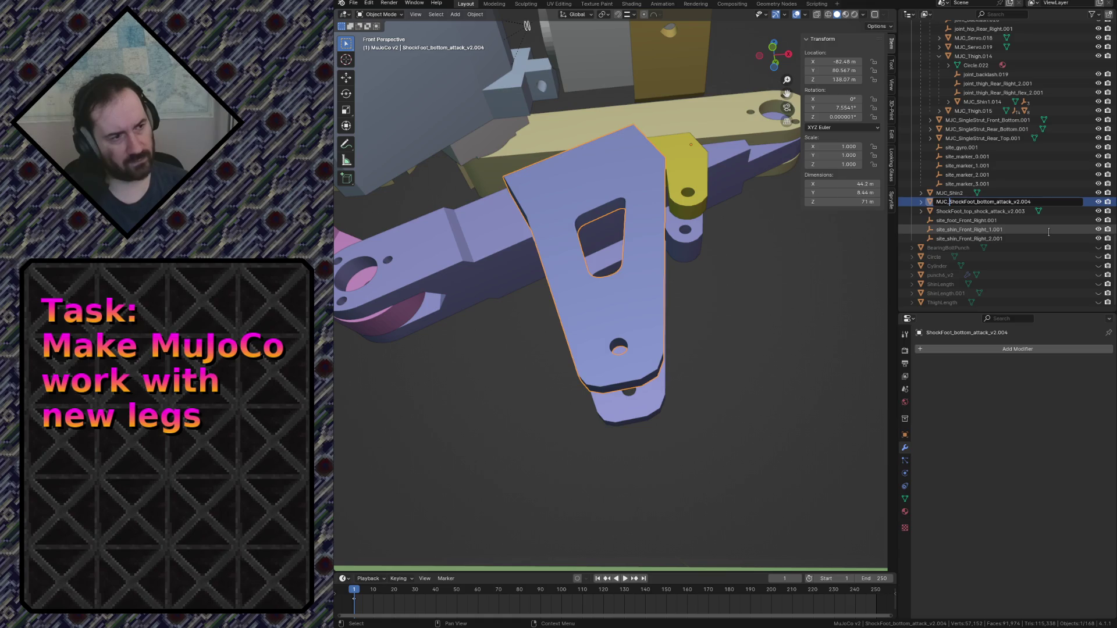
key("Escape")
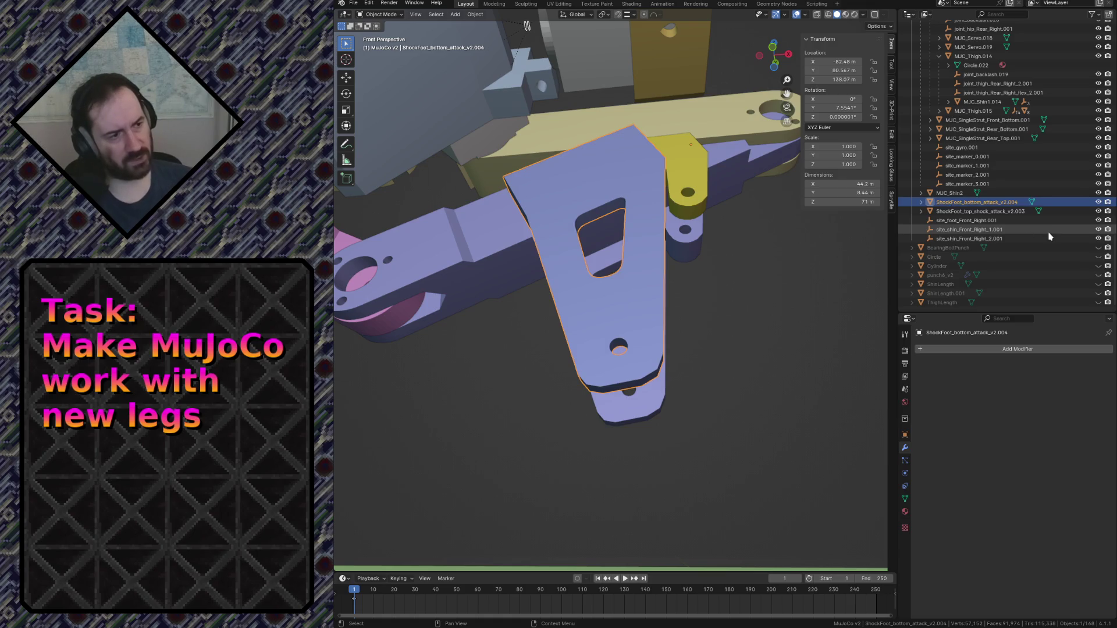
Rename ShockFoot_bottom_attack_v2.004 to MJC_Foot_Attach1 in the Outliner.
left_click(687, 156)
double_click(966, 202)
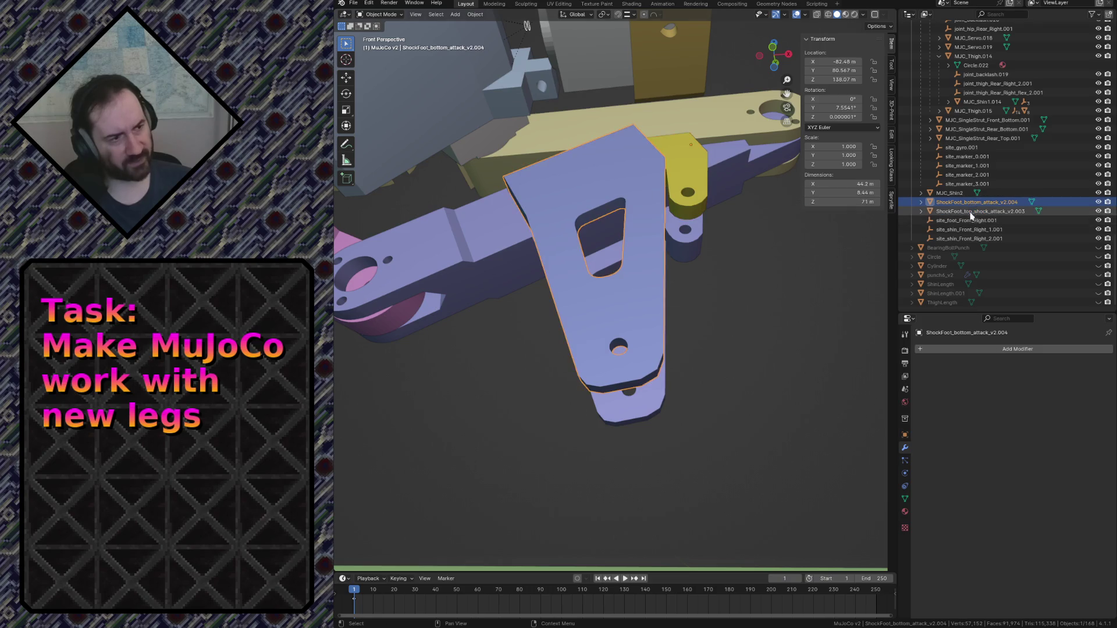
type("MJC_Foot_attach_1")
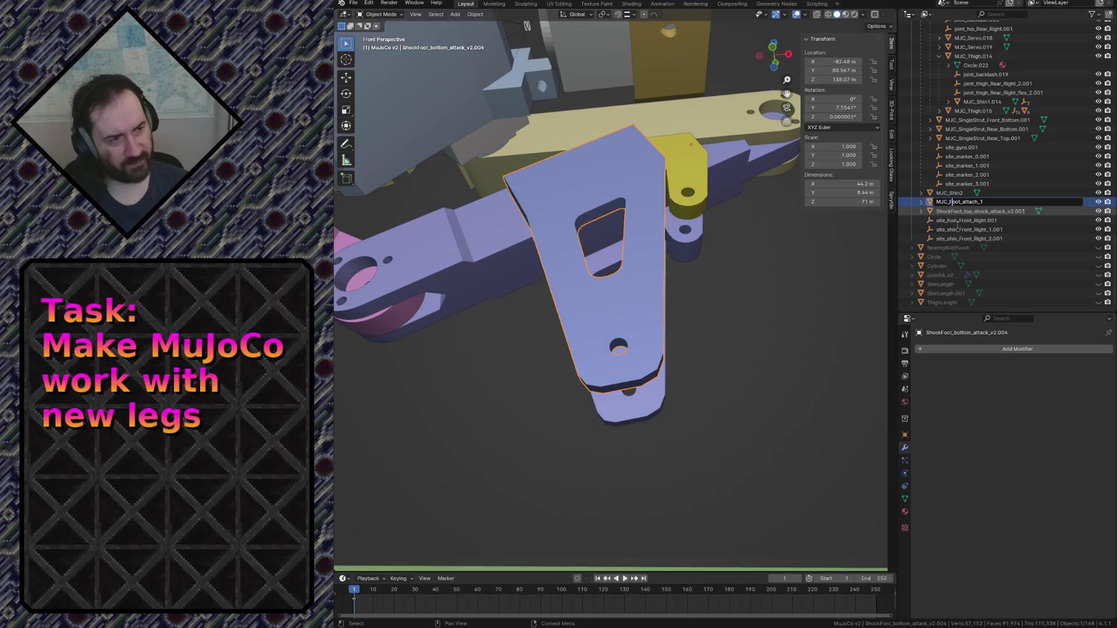
type("C")
key("BackSpace")
type("A")
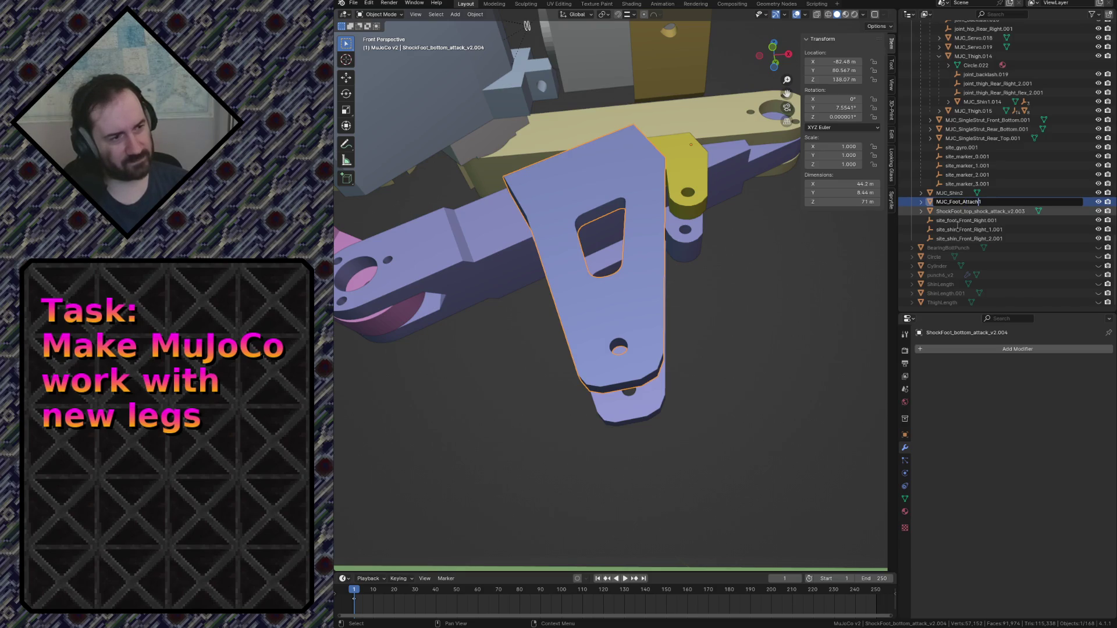
key("Return")
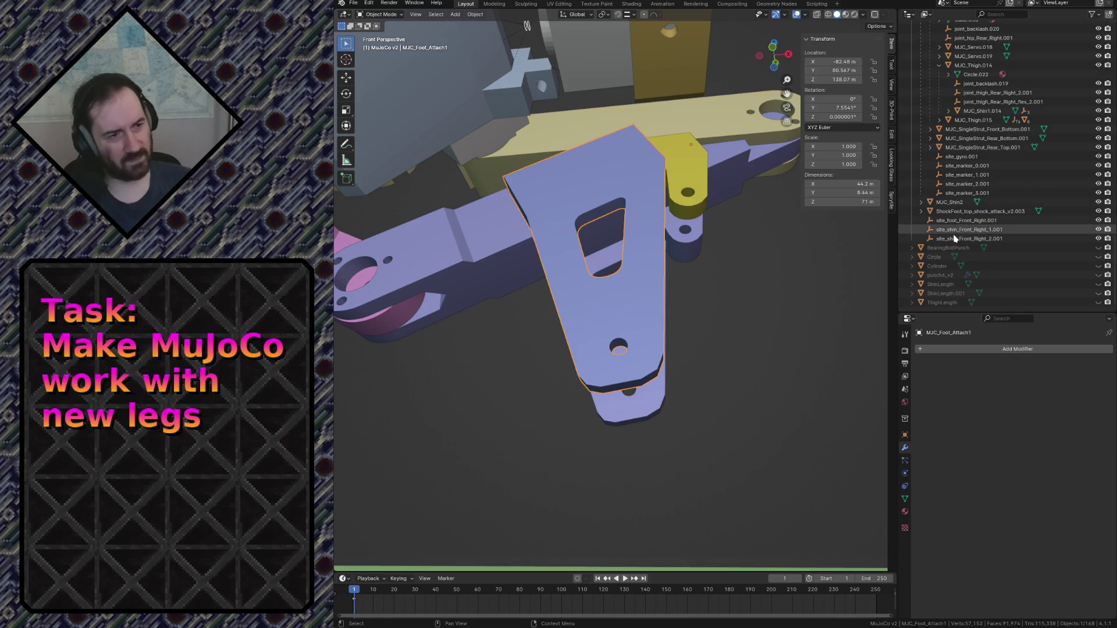
Rename ShockFoot_top_shock_attack_v2.003 to MJC_Foot_Attach2 in the Outliner.
left_click(675, 169)
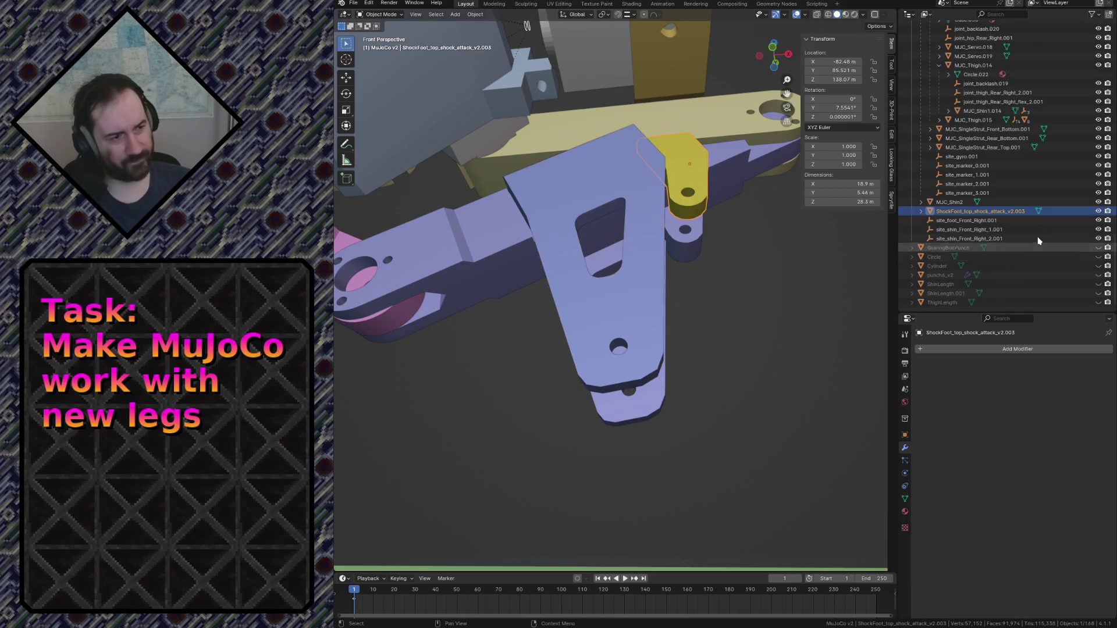
double_click(993, 212)
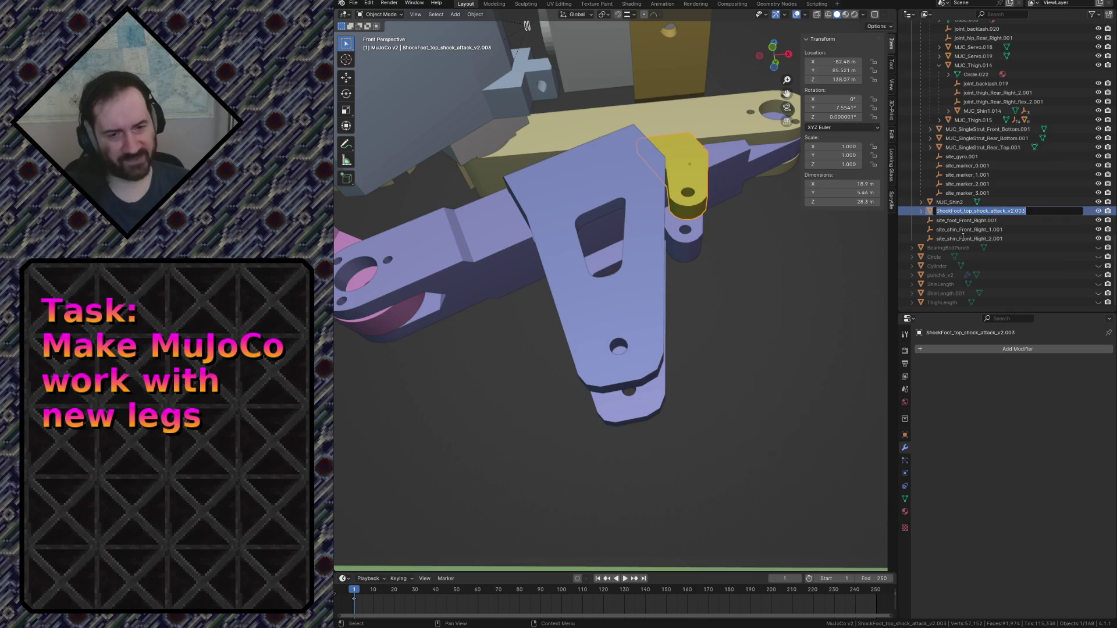
type("MJC_Foot_Attach2")
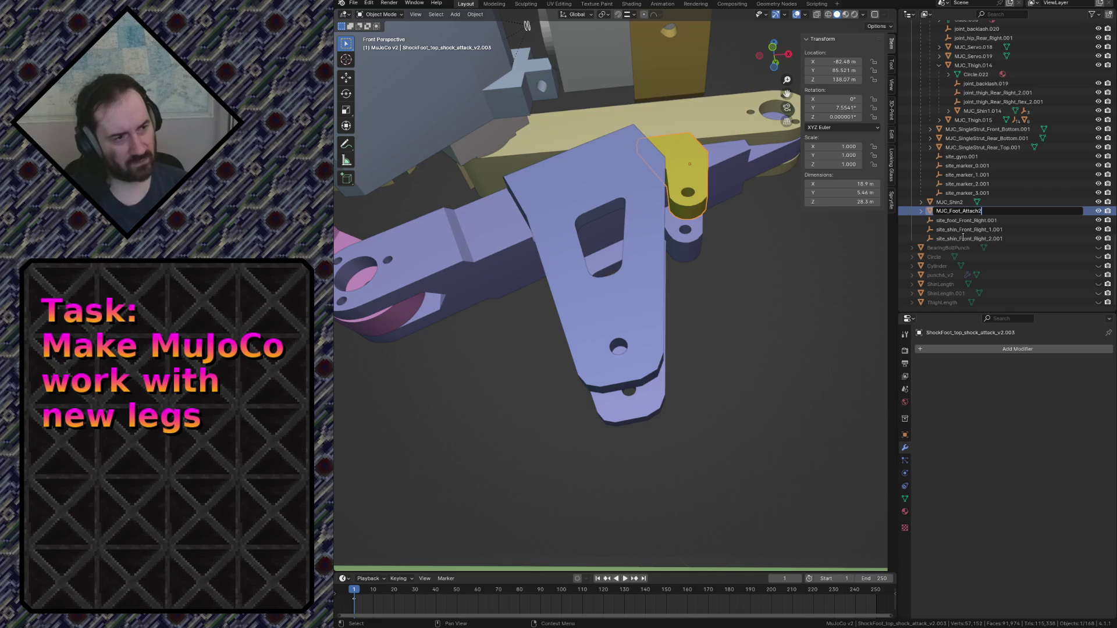
key("Return")
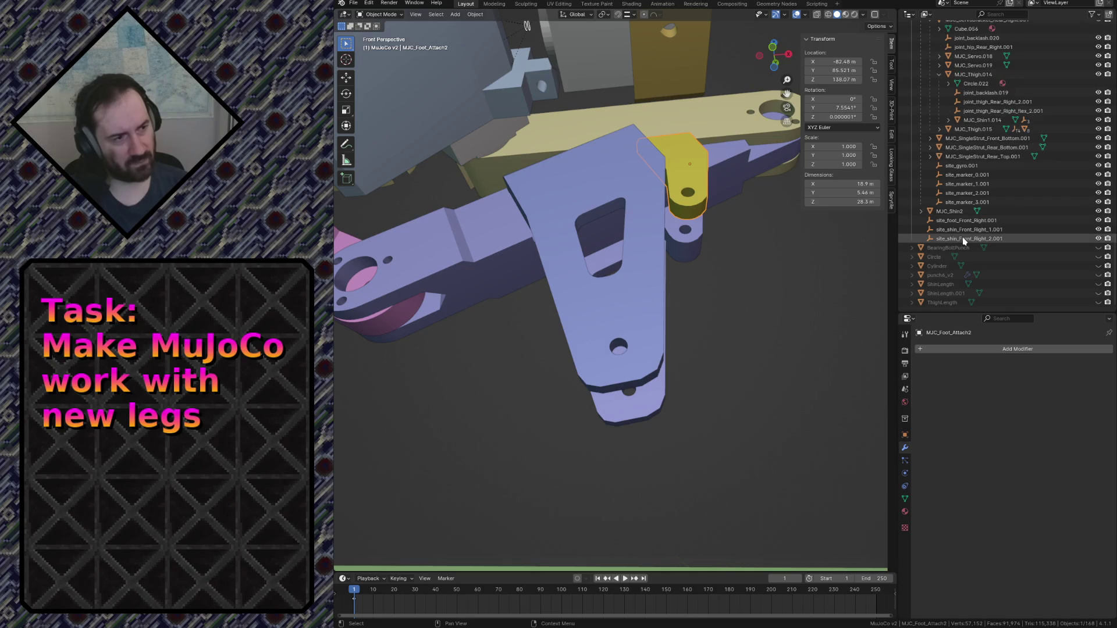
scroll(966, 240, "up", 15)
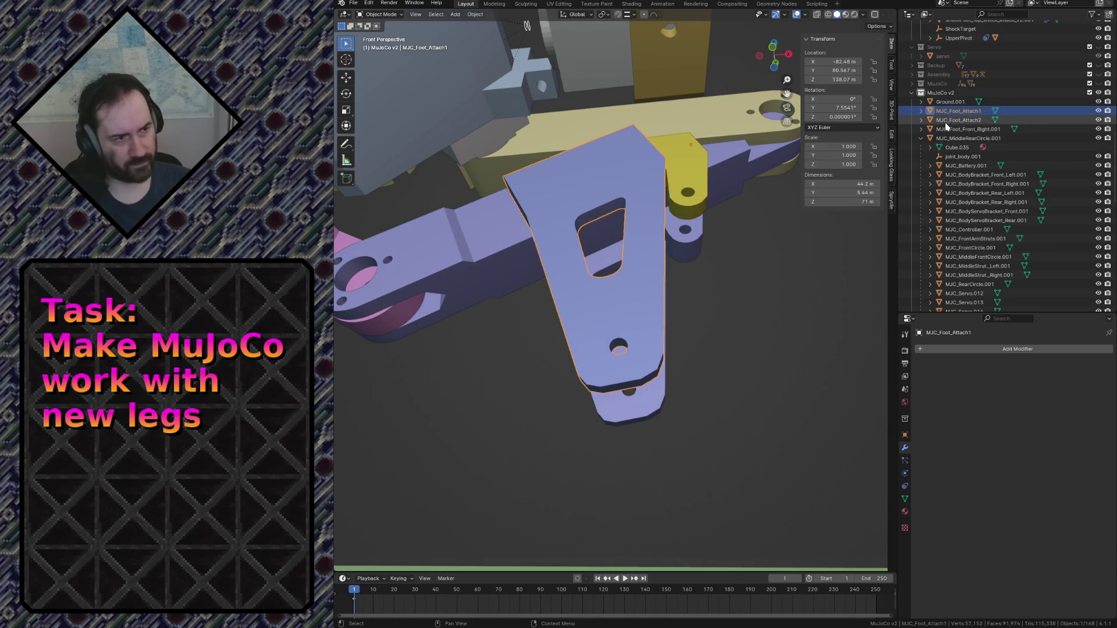
Parent MJC_Foot_Attach1 and MJC_Foot_Attach2 to shin MJC_Shin1.012 with Object (Keep Transform).
left_click(634, 194, "shift")
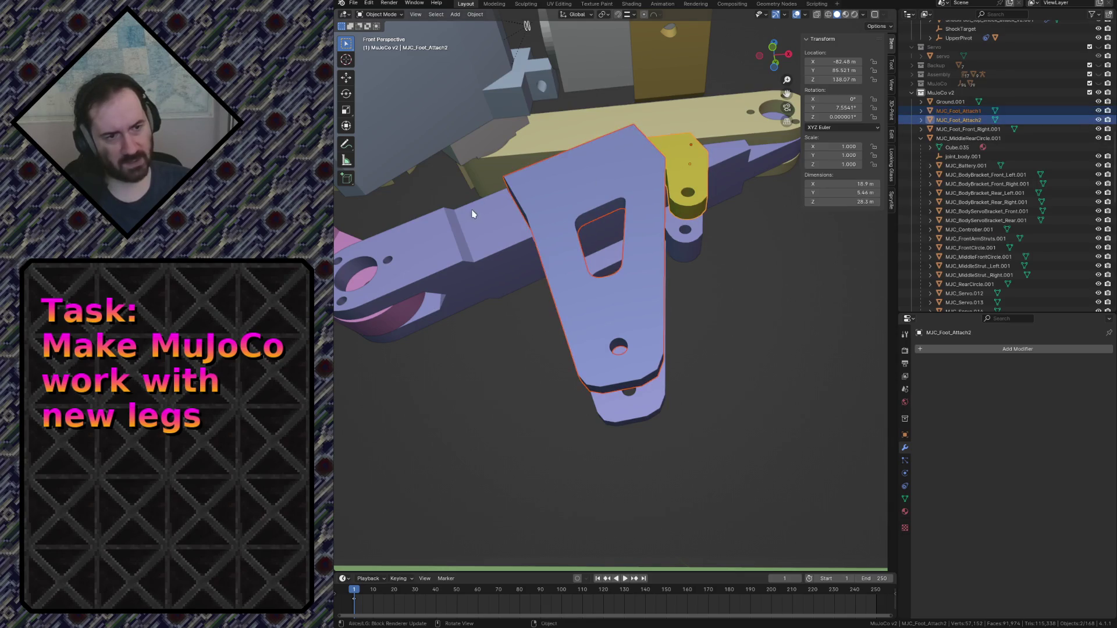
left_click(465, 223, "shift")
key("ctrl+p")
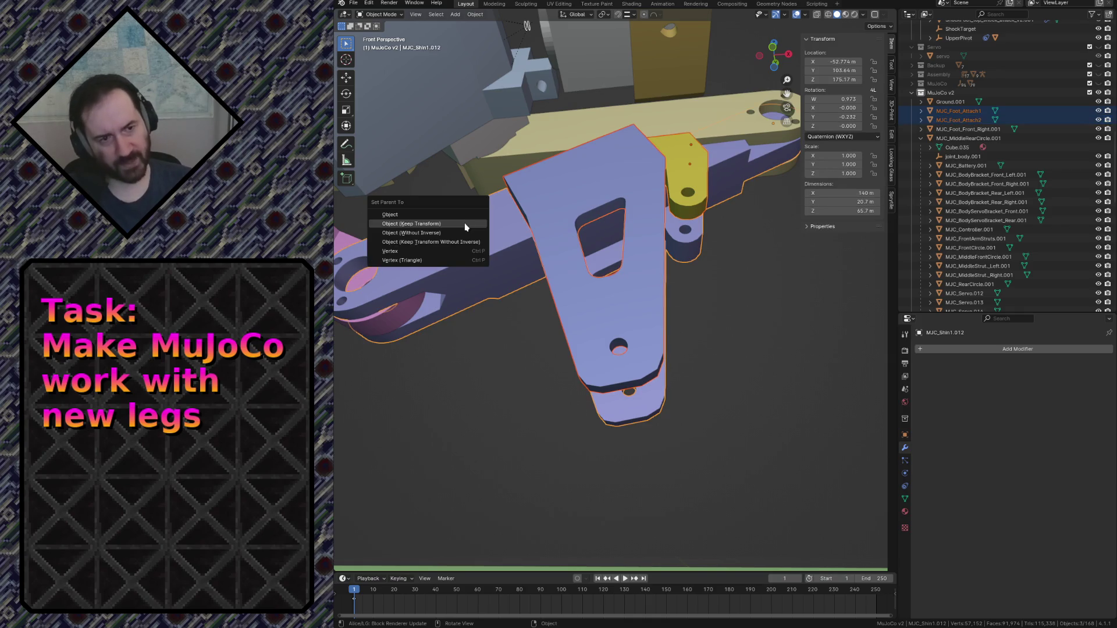
left_click(465, 224)
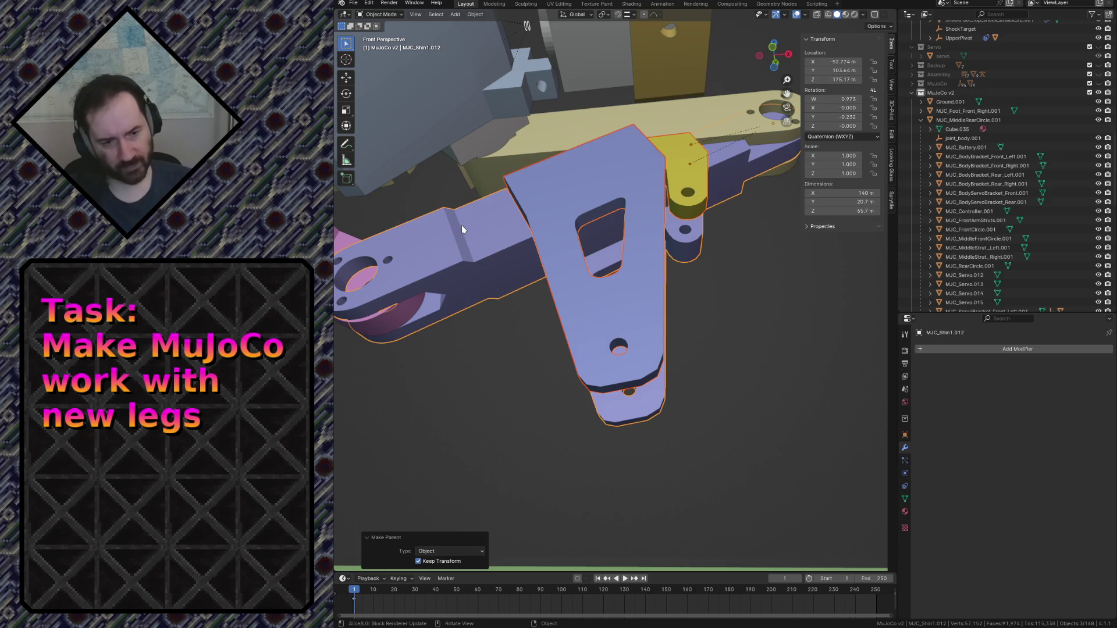
Clear the selection, check the shin in the scene, and save robot.blend.
left_click(487, 399)
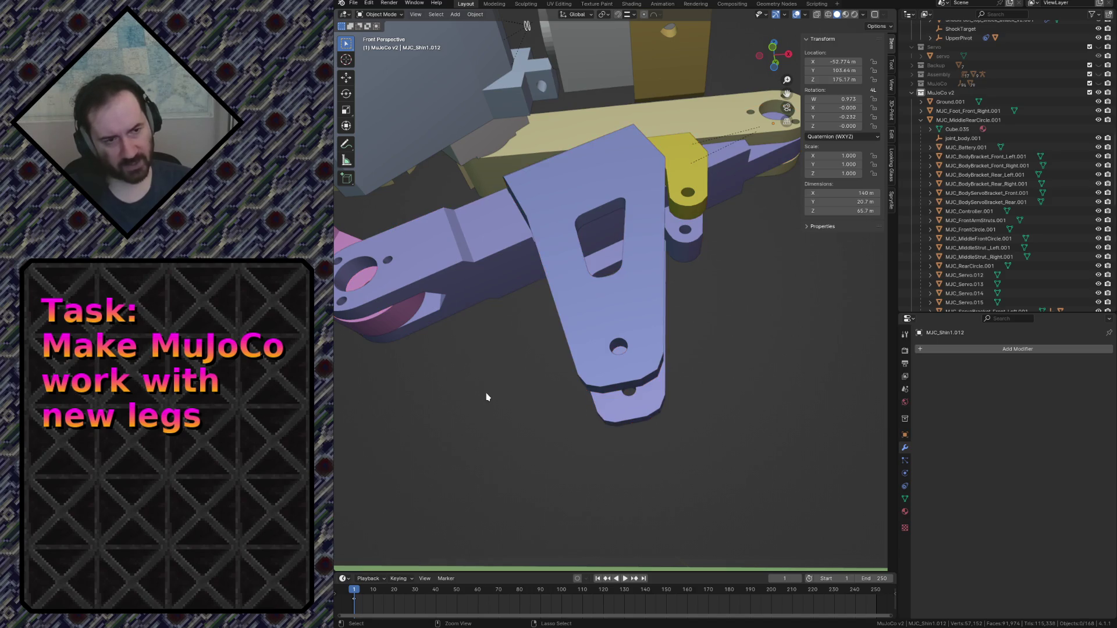
key("shift+grave")
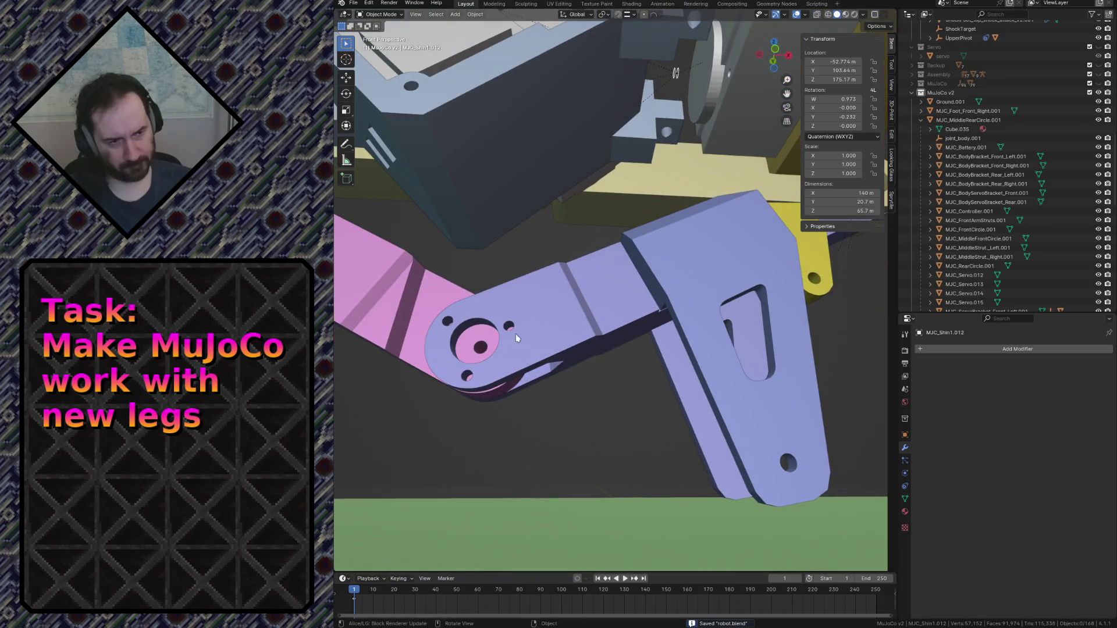
left_click(875, 254)
key("ctrl+s")
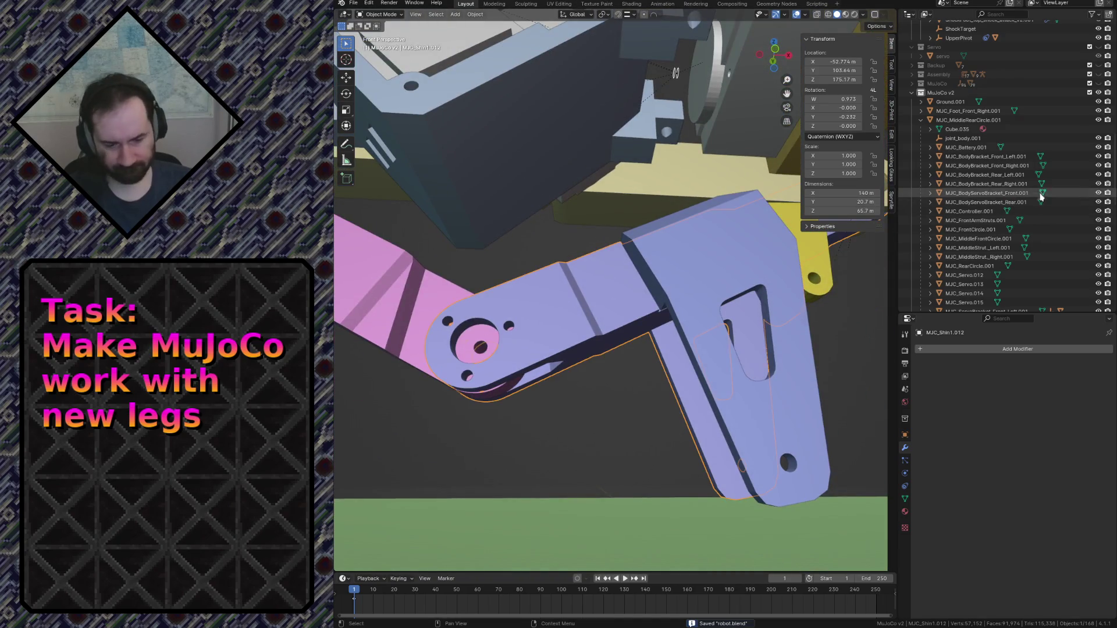
key("KP_Decimal")
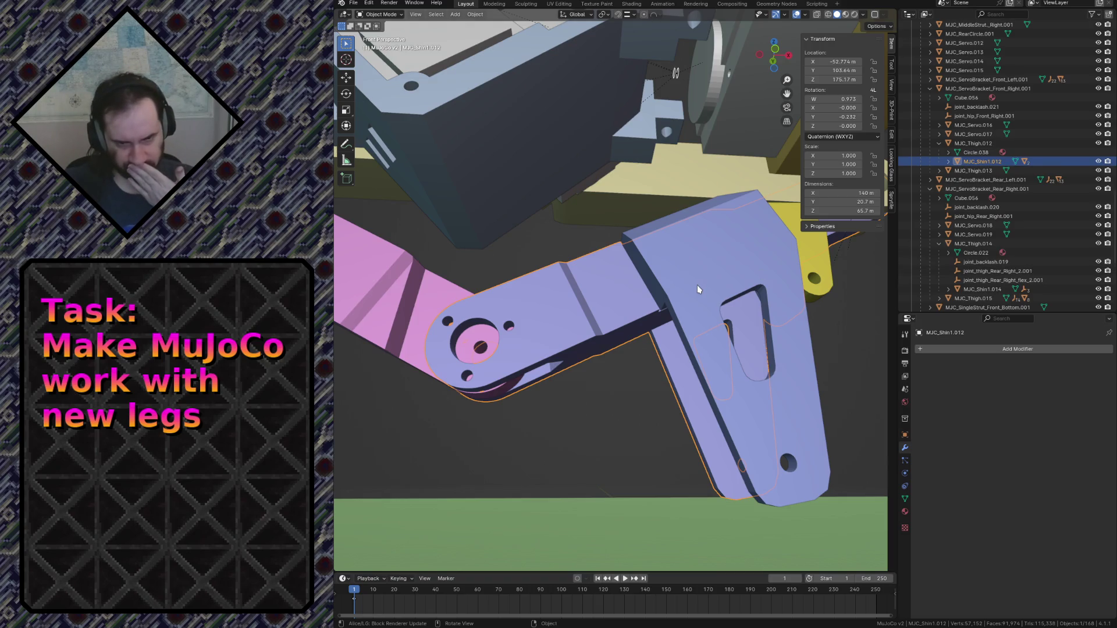
key("ctrl+s")
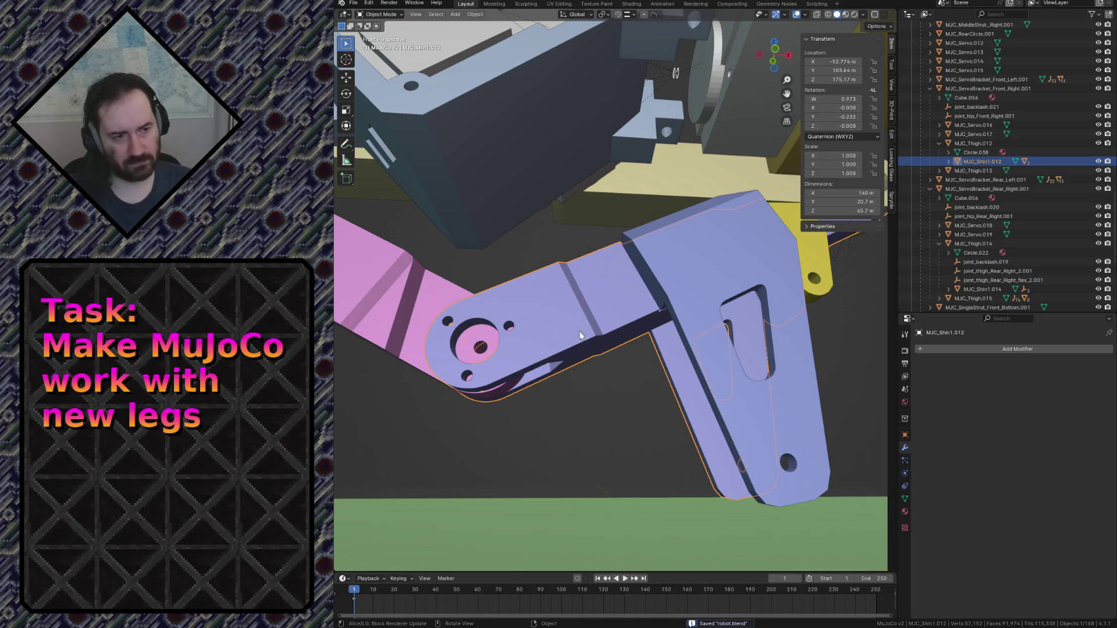
left_click(948, 161)
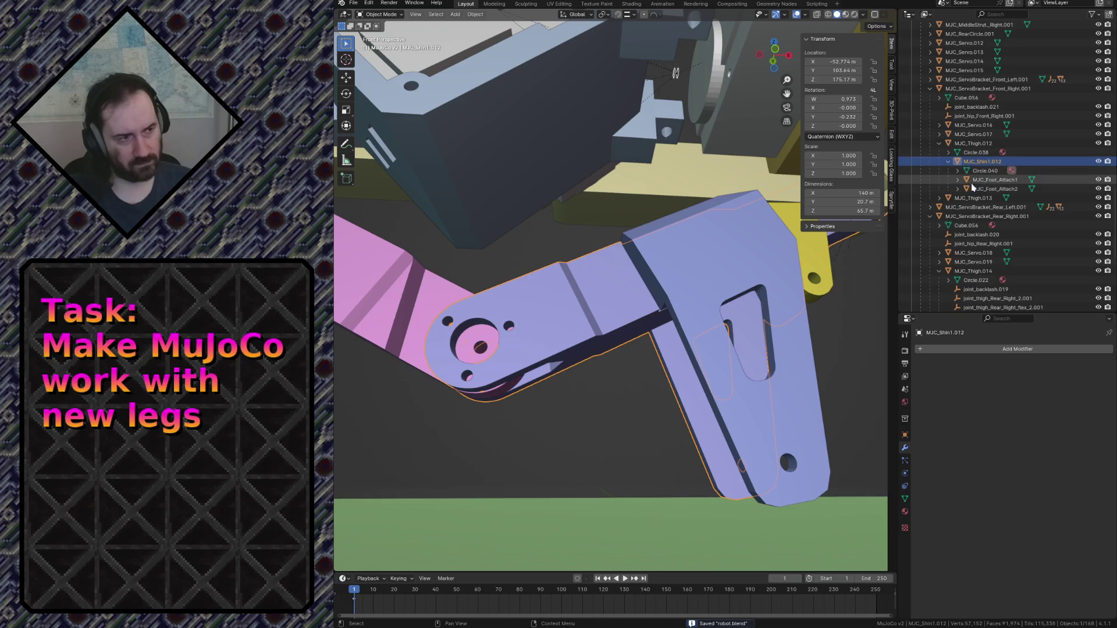
left_click(992, 180)
left_click(780, 293)
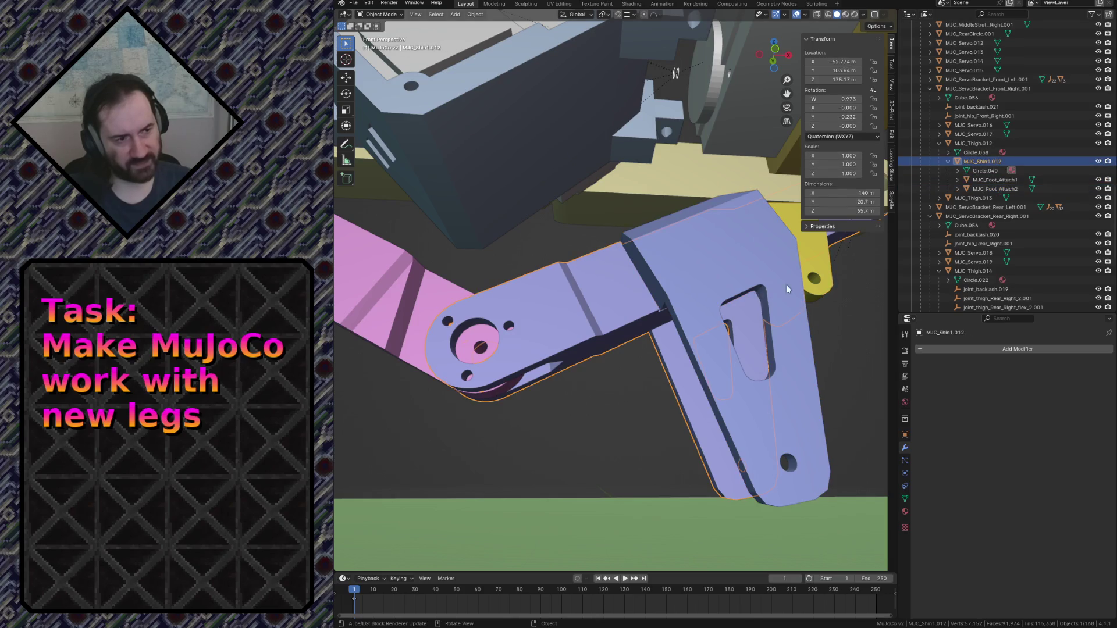
left_click(800, 282)
key("shift+grave")
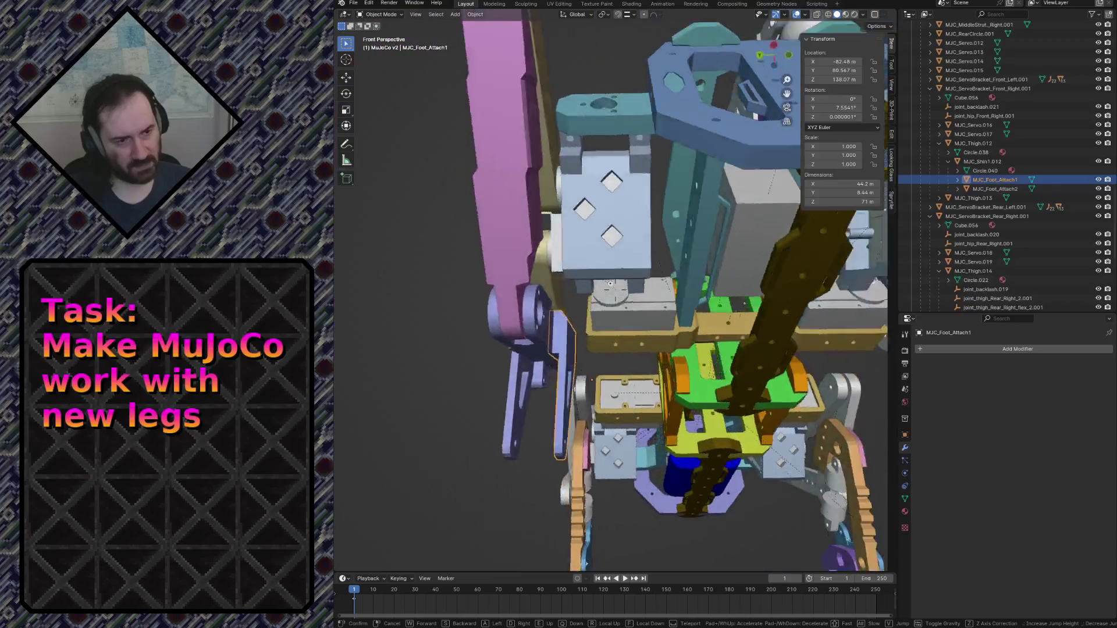
key("s")
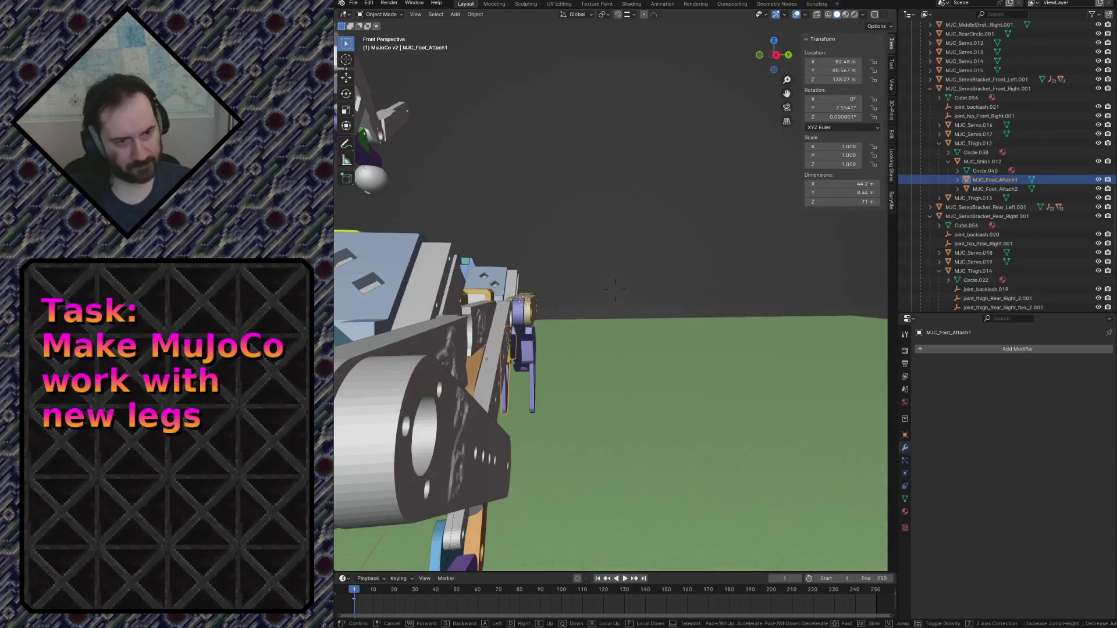
key("w")
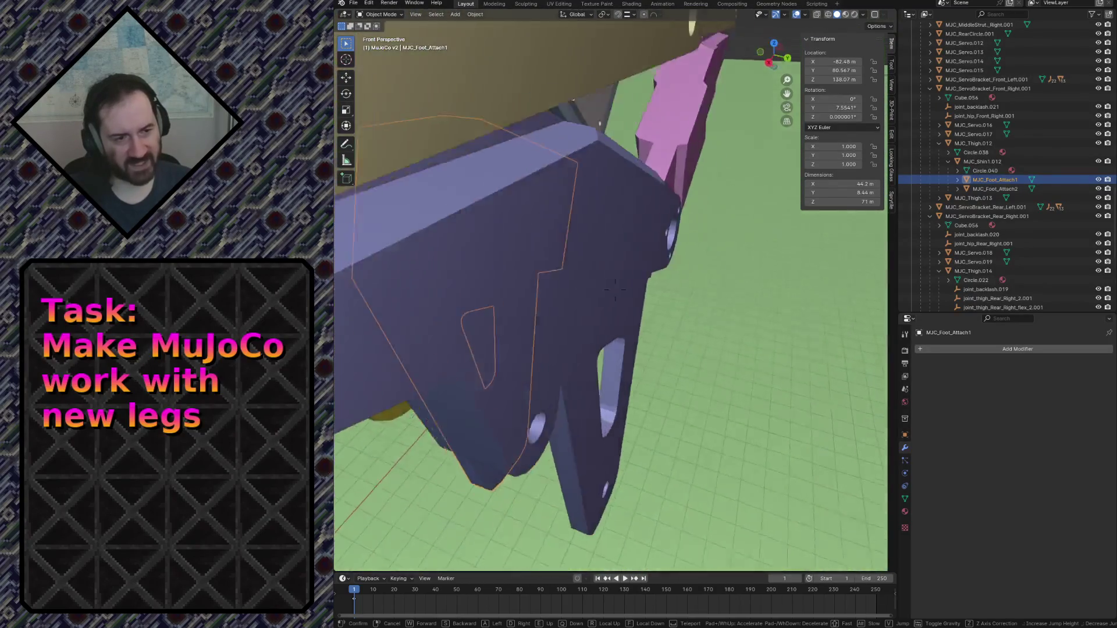
key("w")
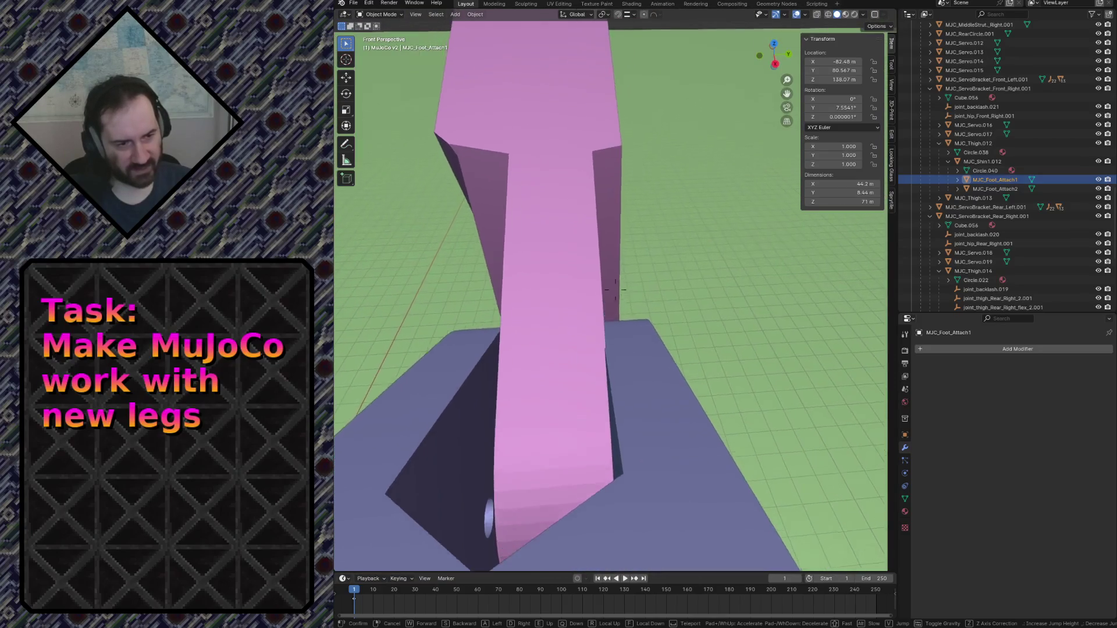
key("s")
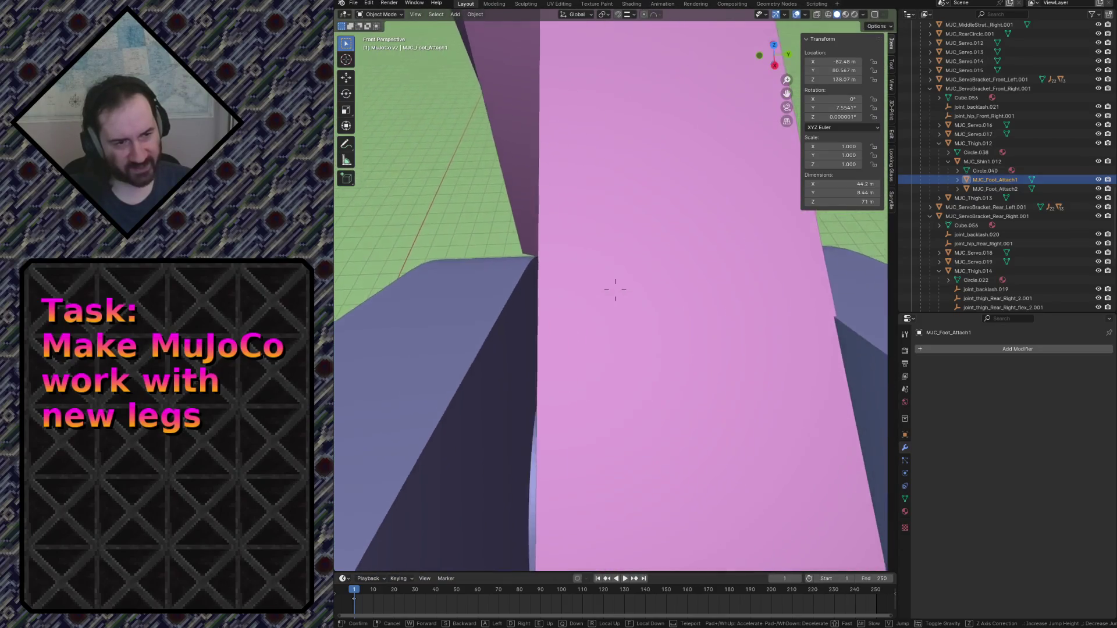
key("d")
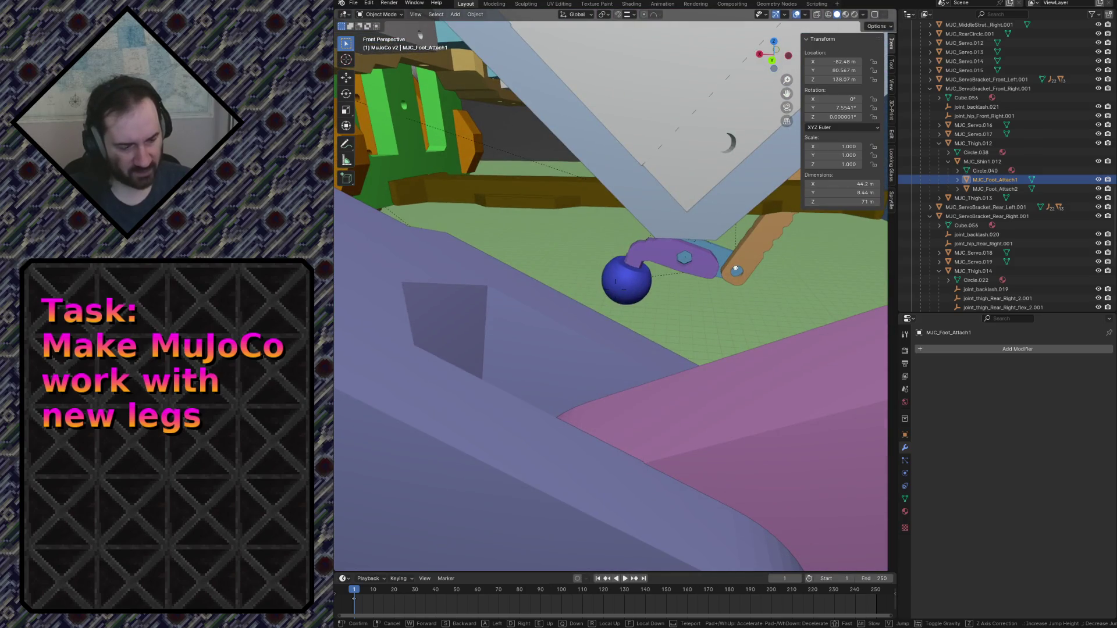
key("w")
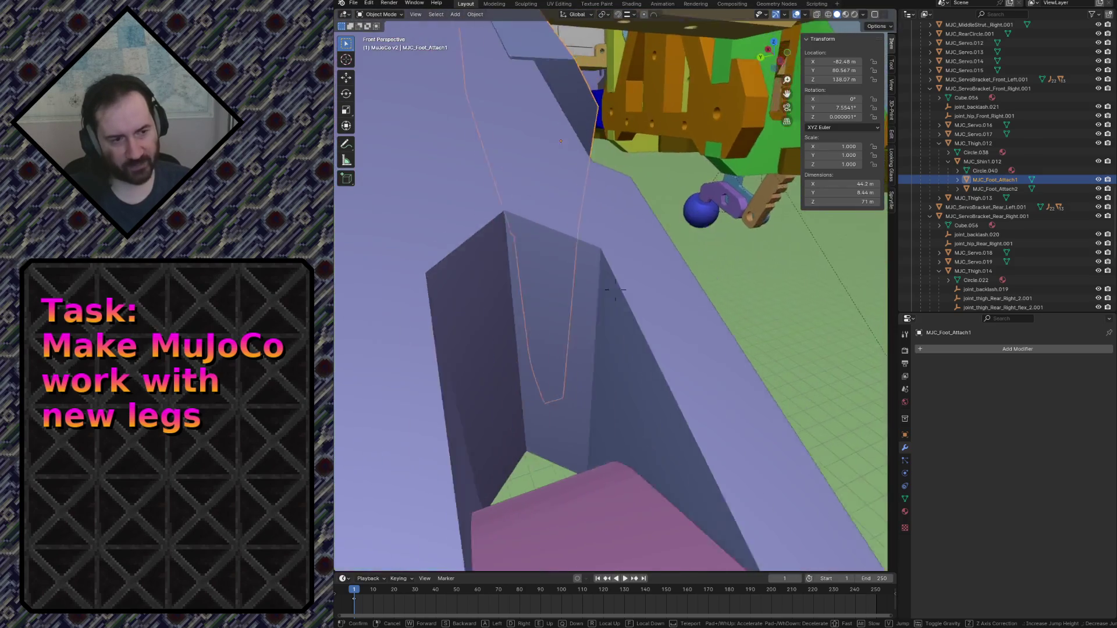
key("w")
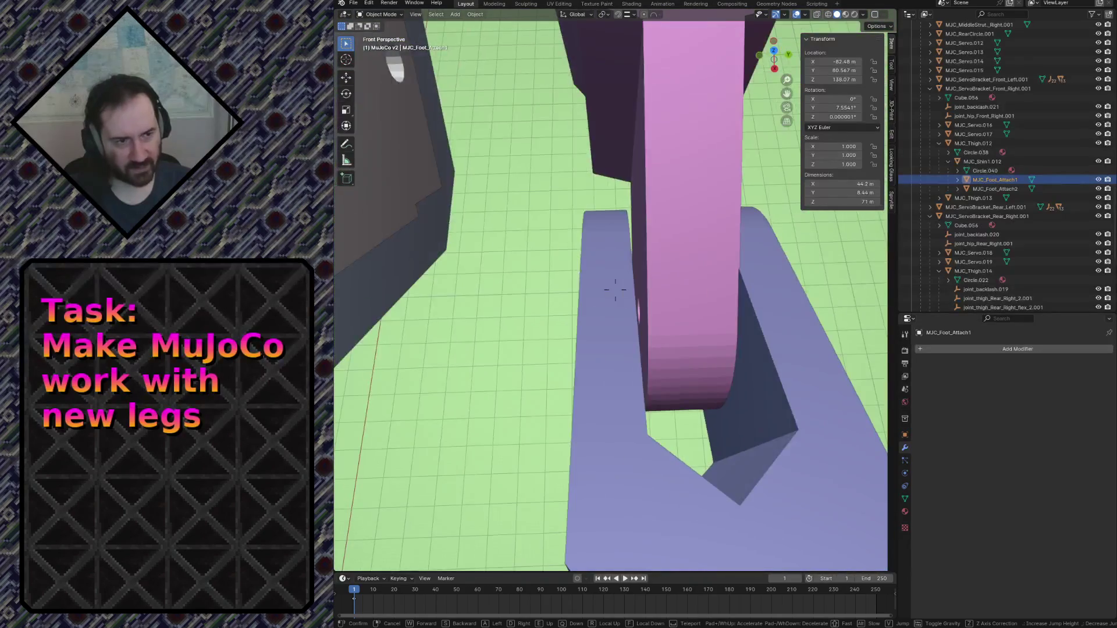
key("w")
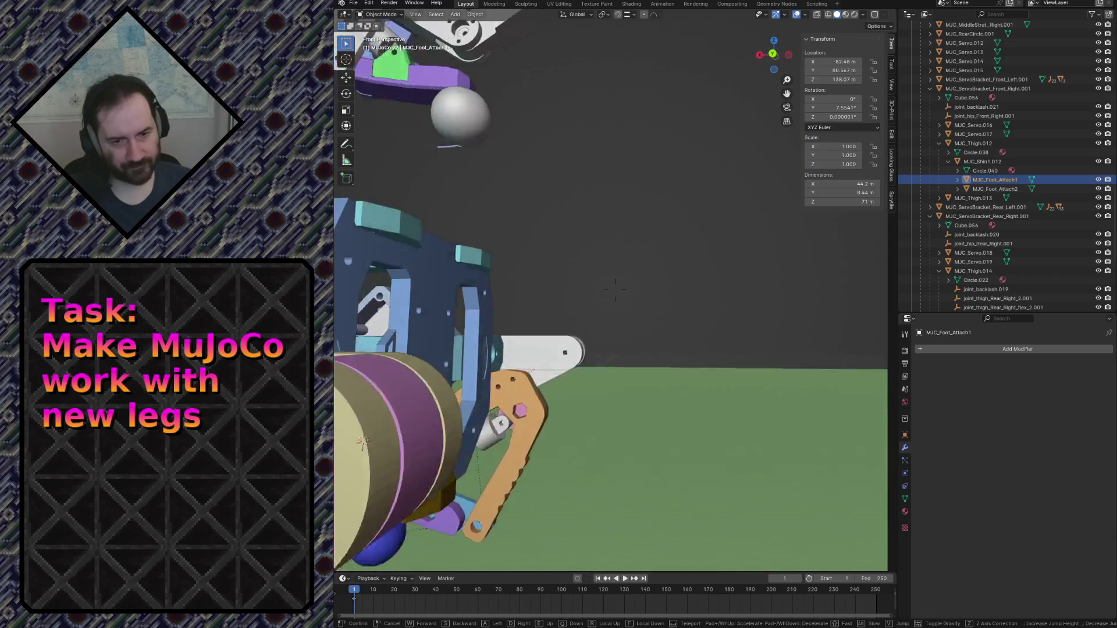
key("s")
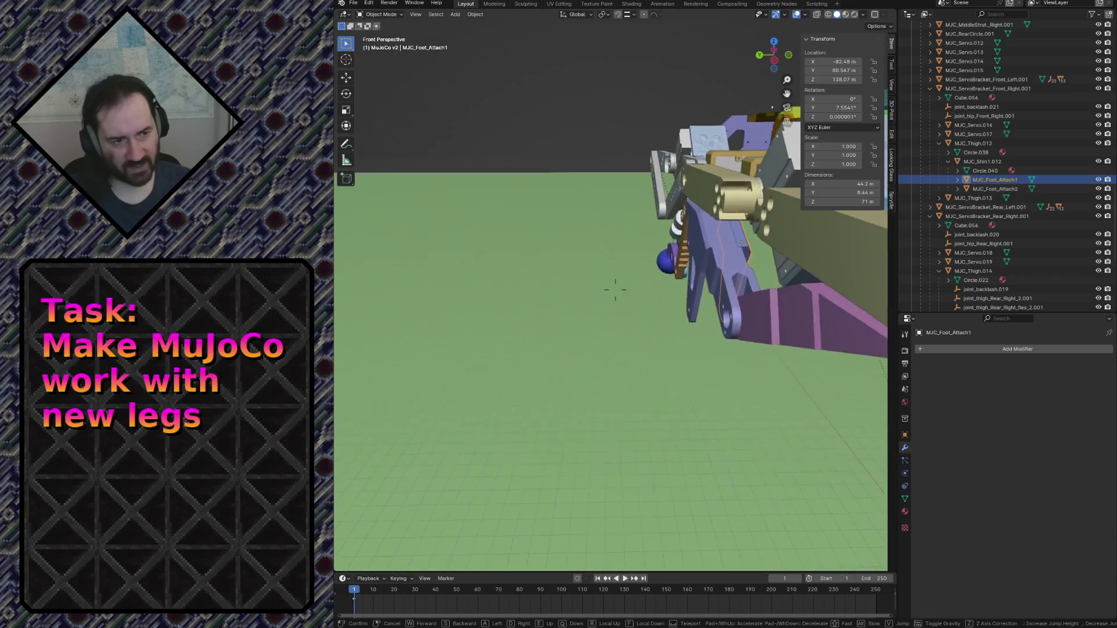
key("w")
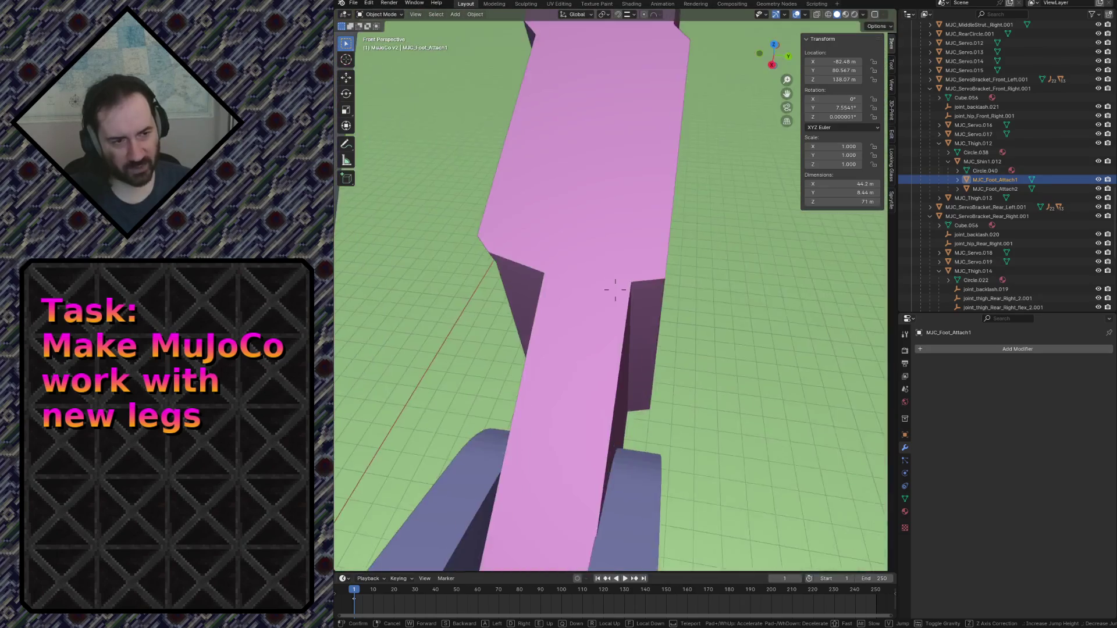
key("w")
key("s")
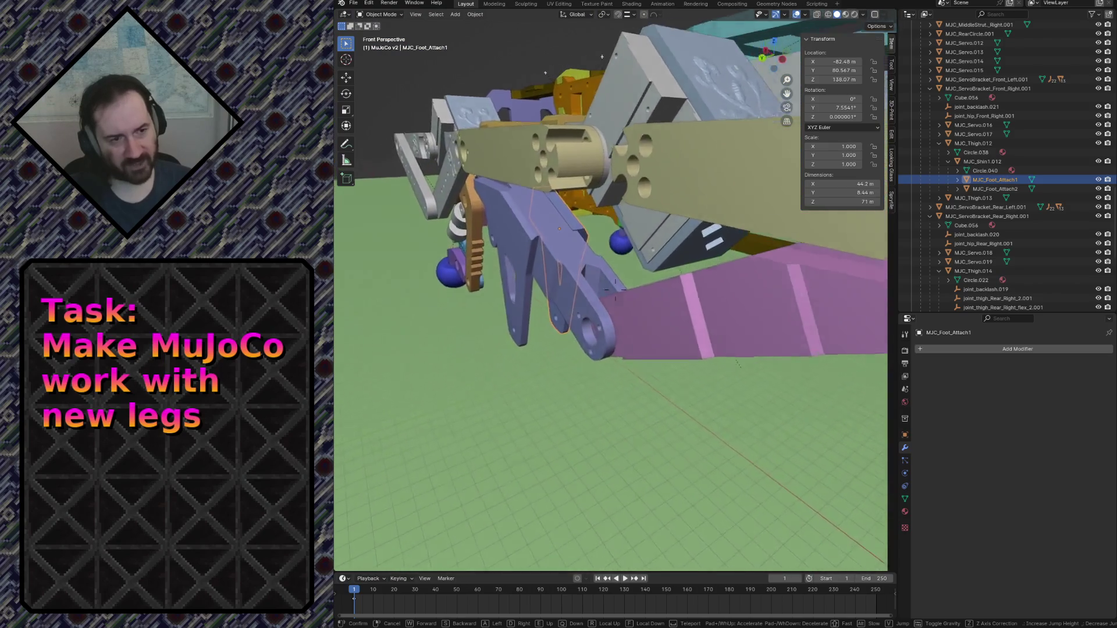
key("w")
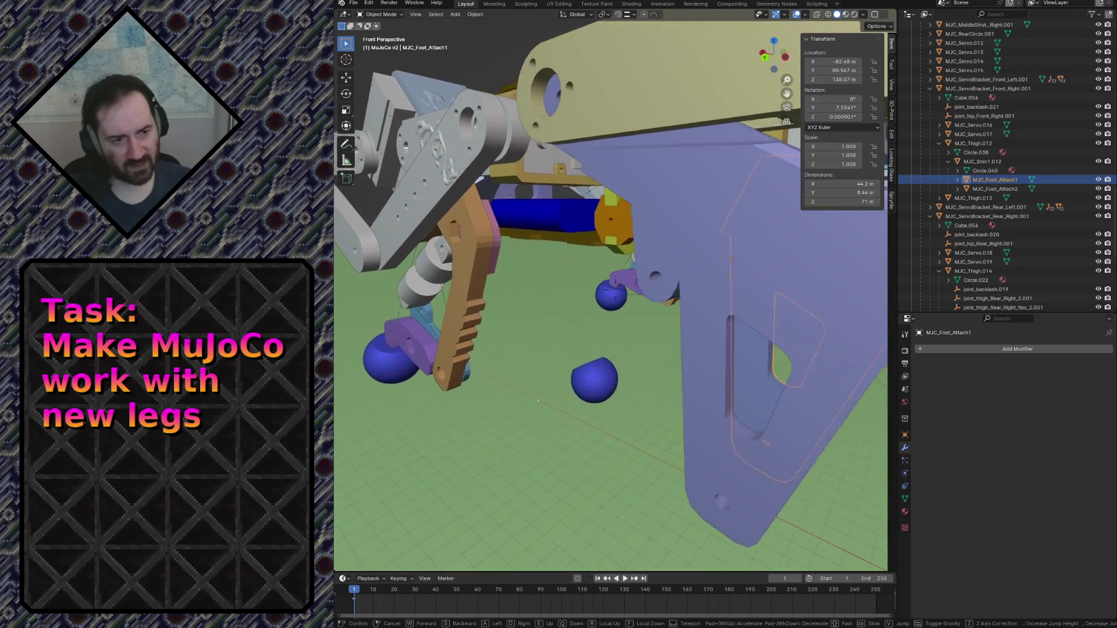
key("w")
key("w")
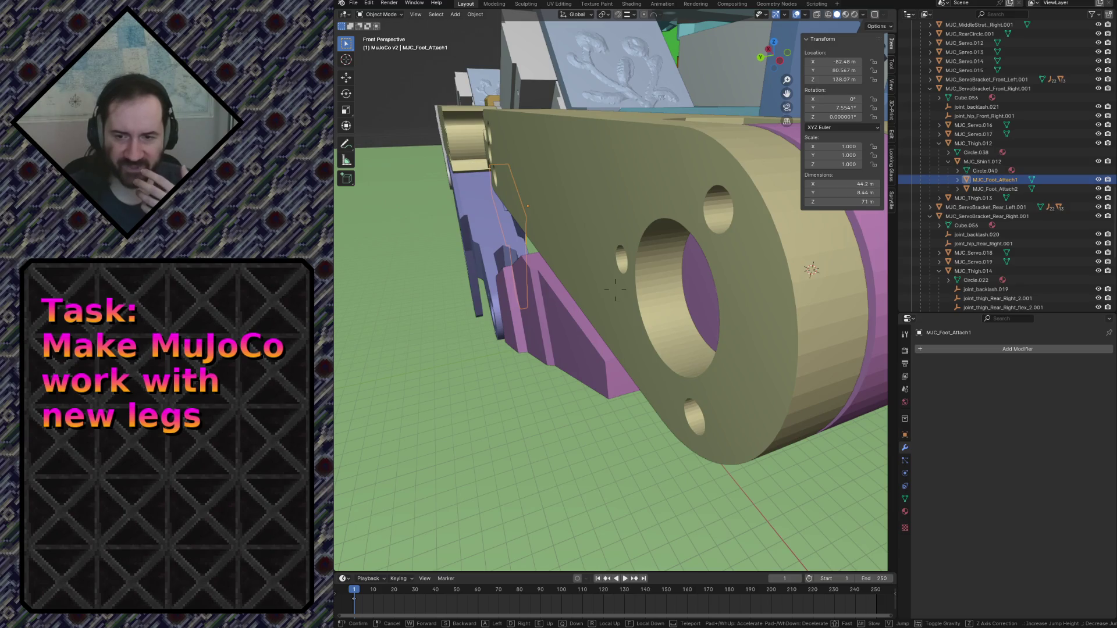
key("w")
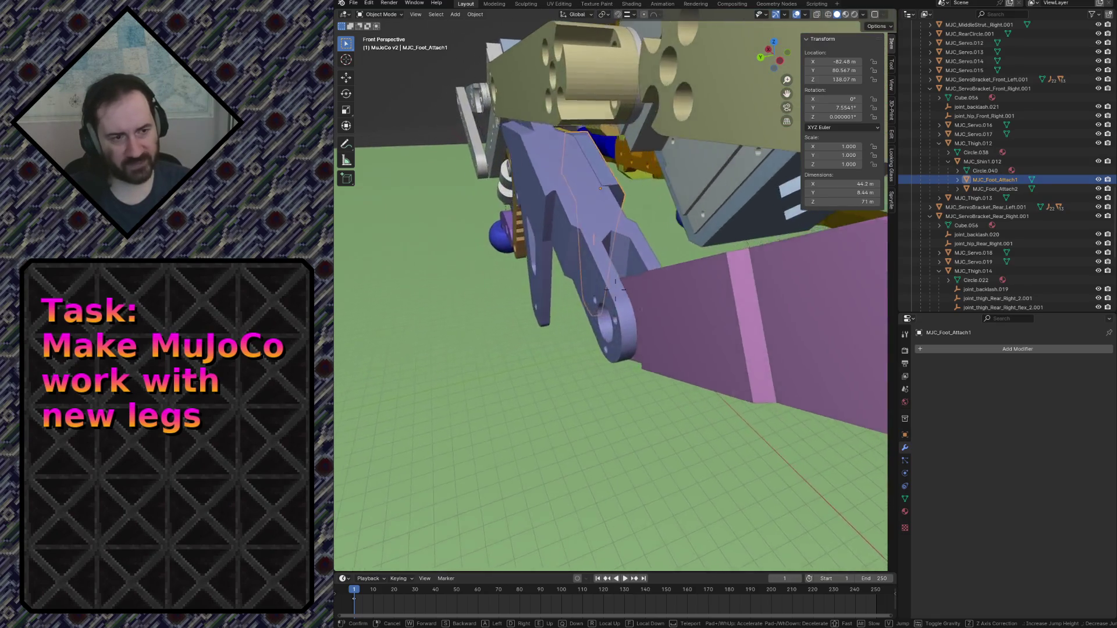
key("s")
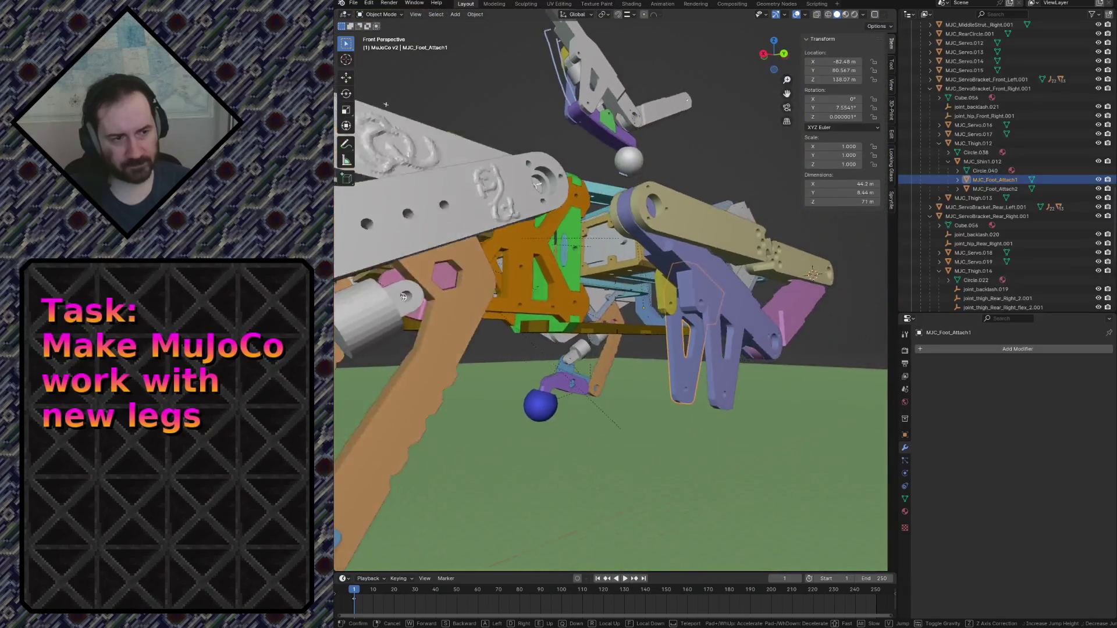
left_click(854, 243)
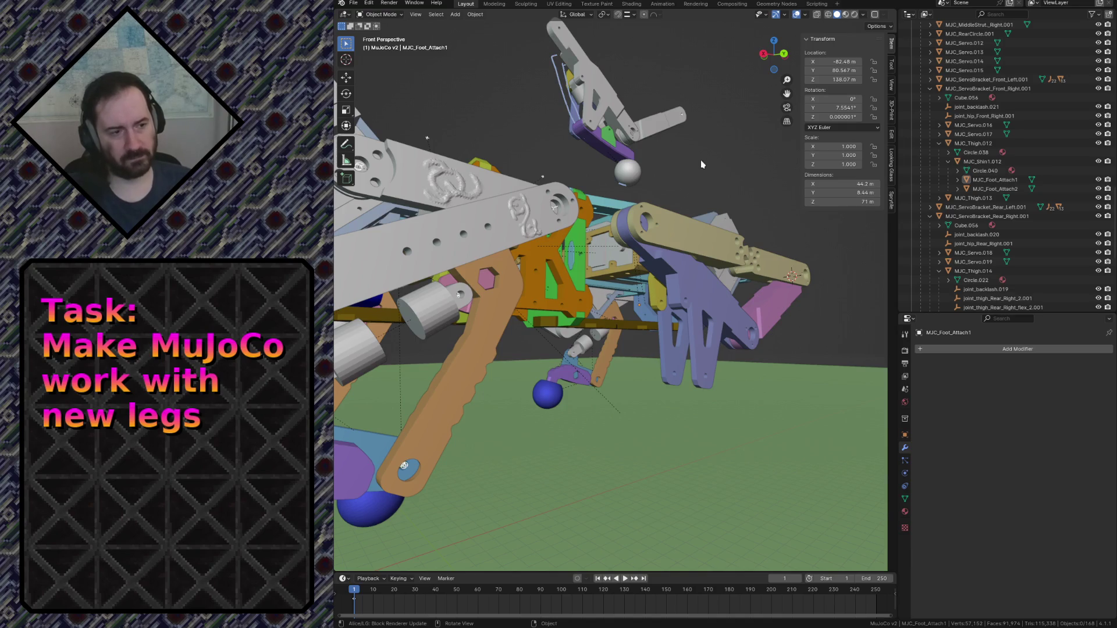
key("shift+grave")
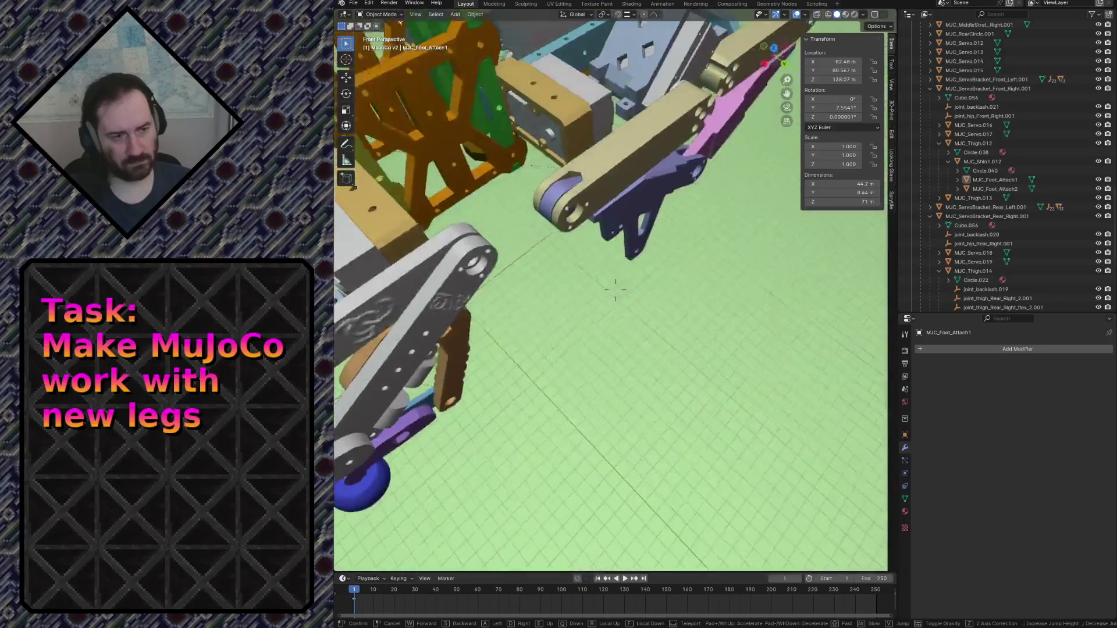
key("s")
key("w")
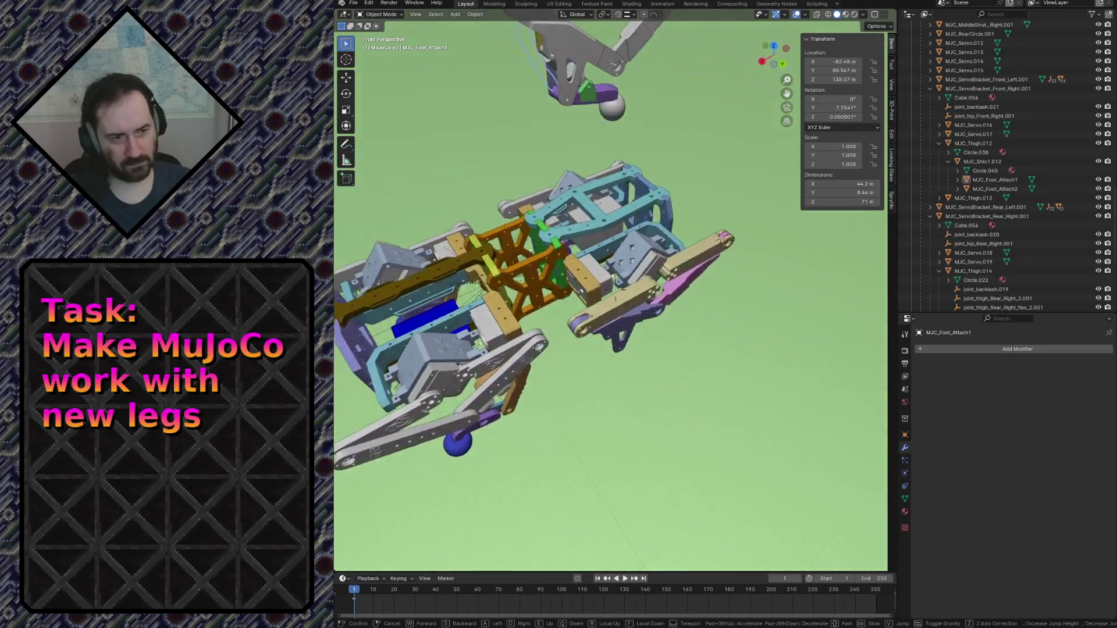
key("s")
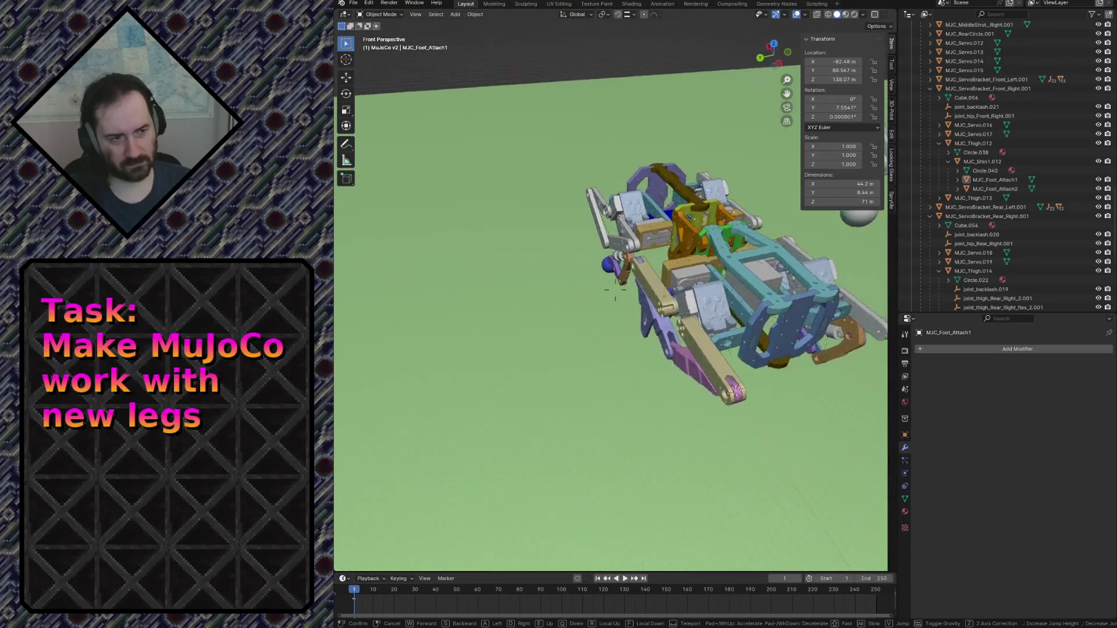
key("w")
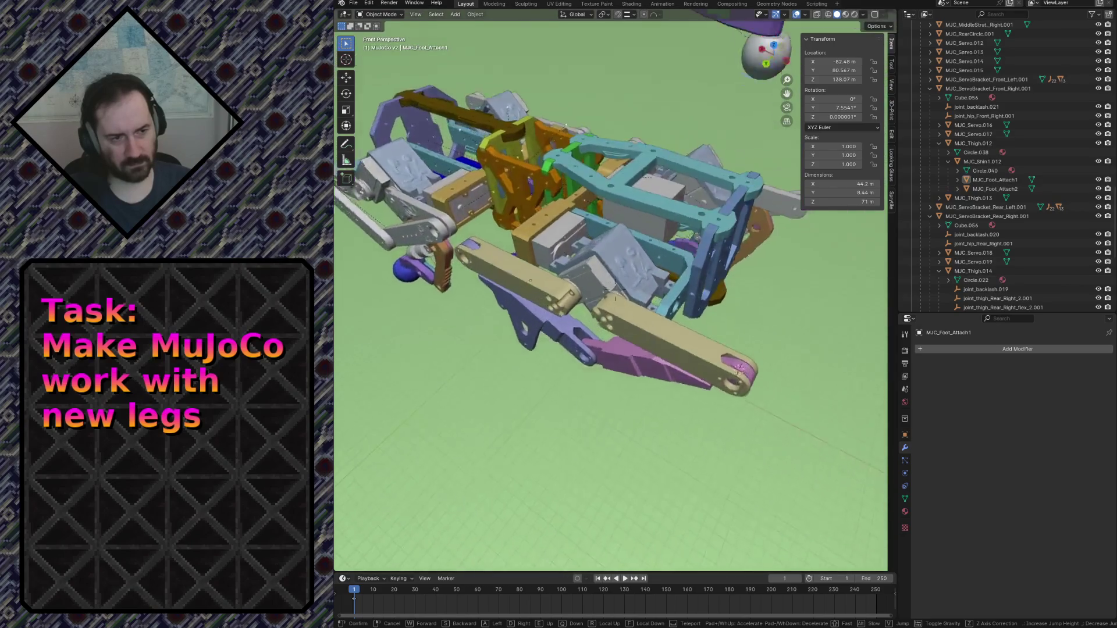
key("w")
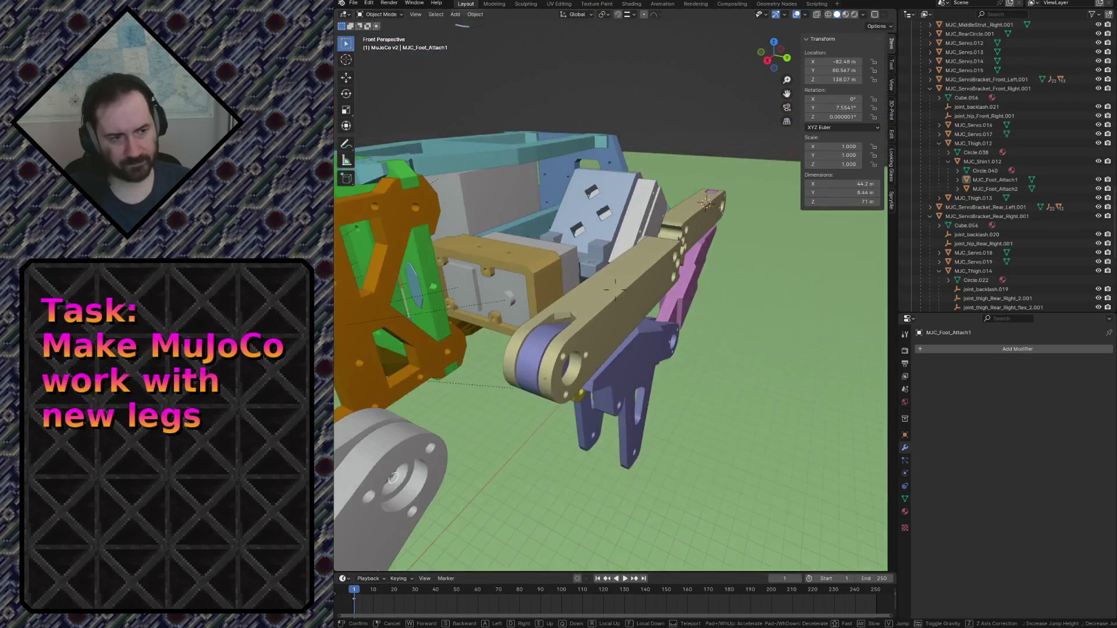
key("s")
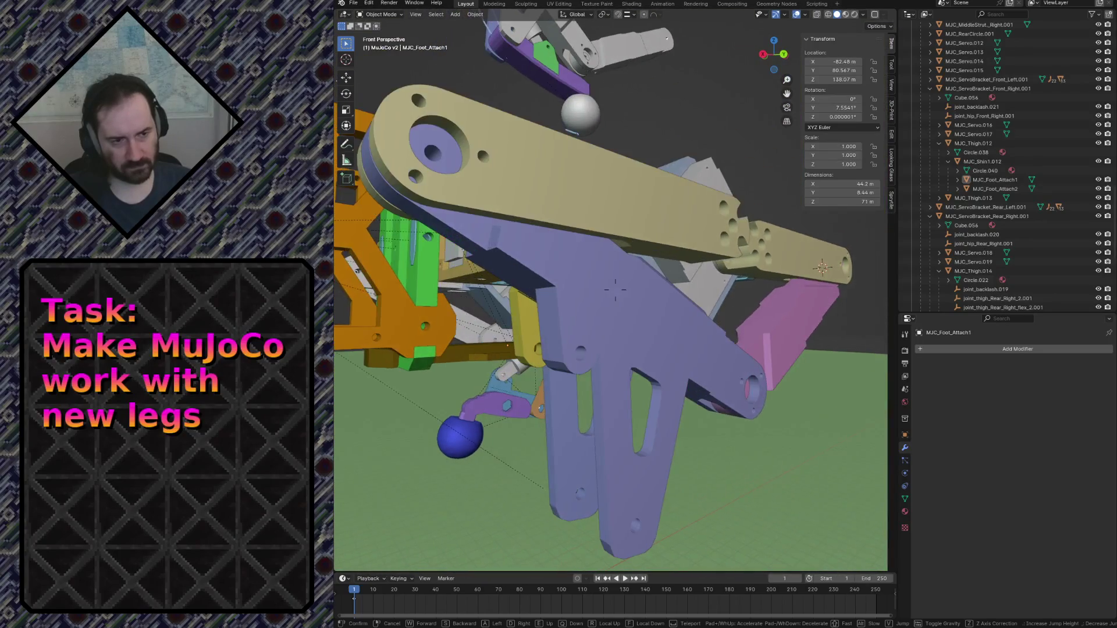
left_click(697, 165)
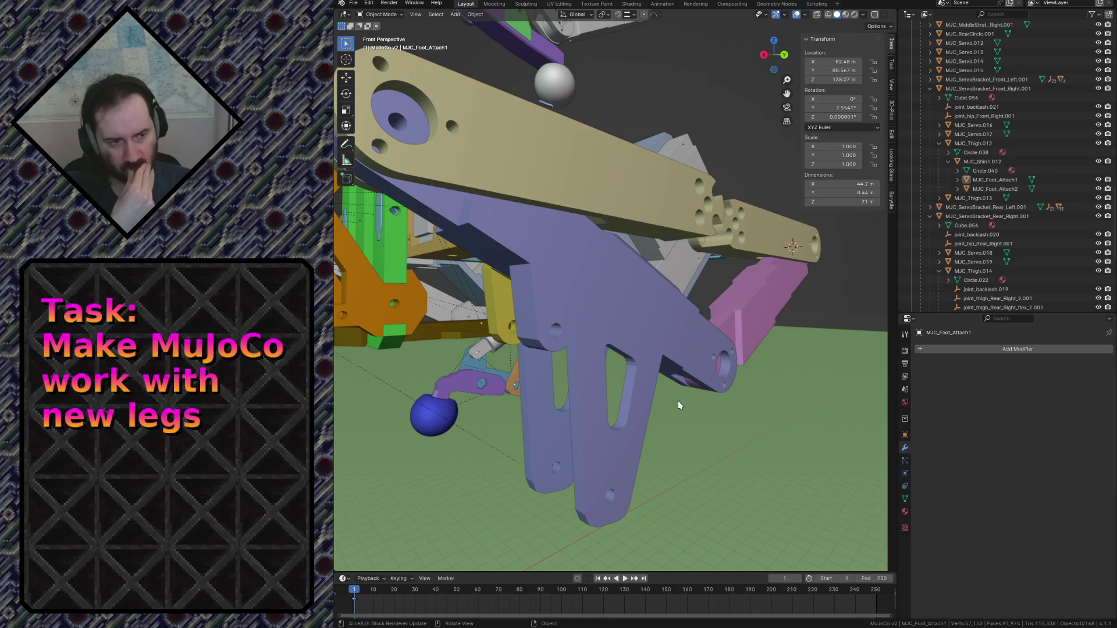
key("shift+grave")
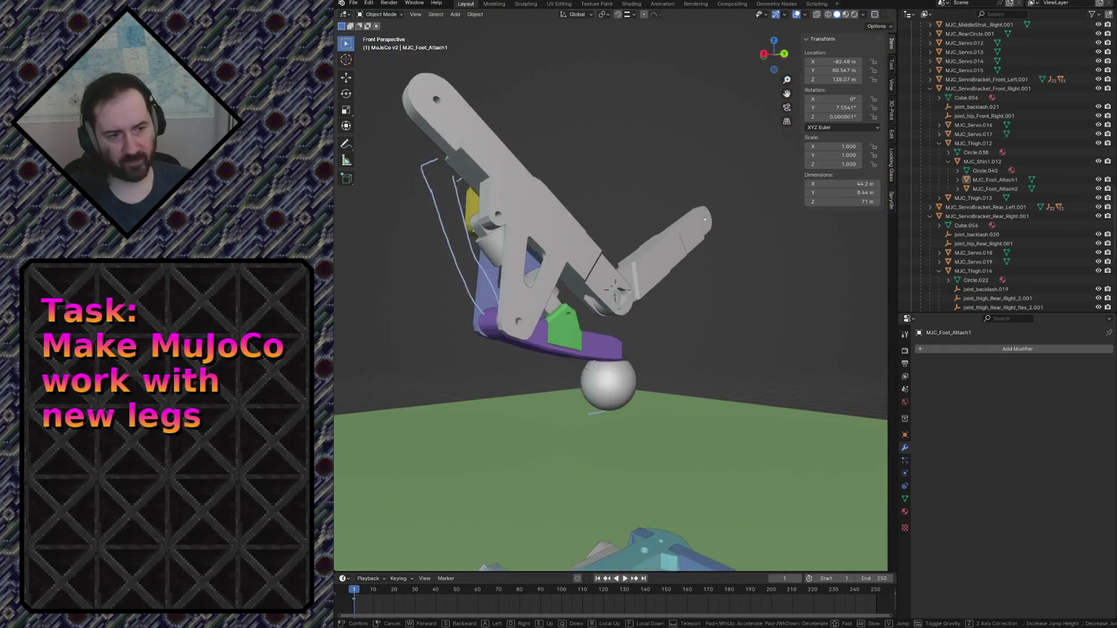
left_click(514, 297)
Duplicate the purple ShockFoot_bottom_v2 foot part in place.
left_click(592, 379)
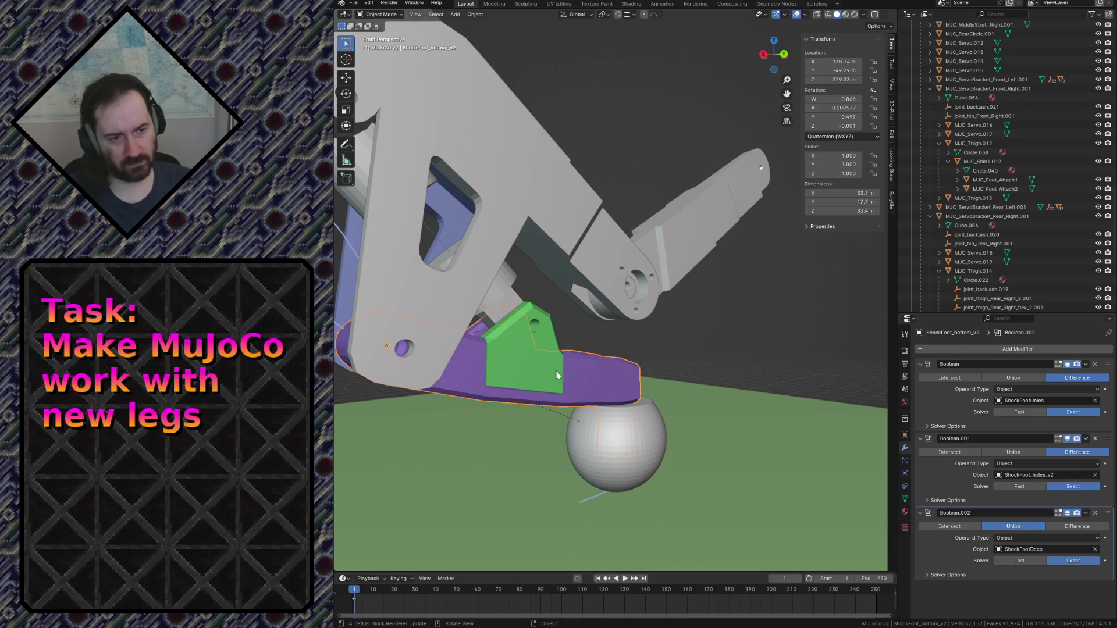
key("shift+d")
right_click(599, 371)
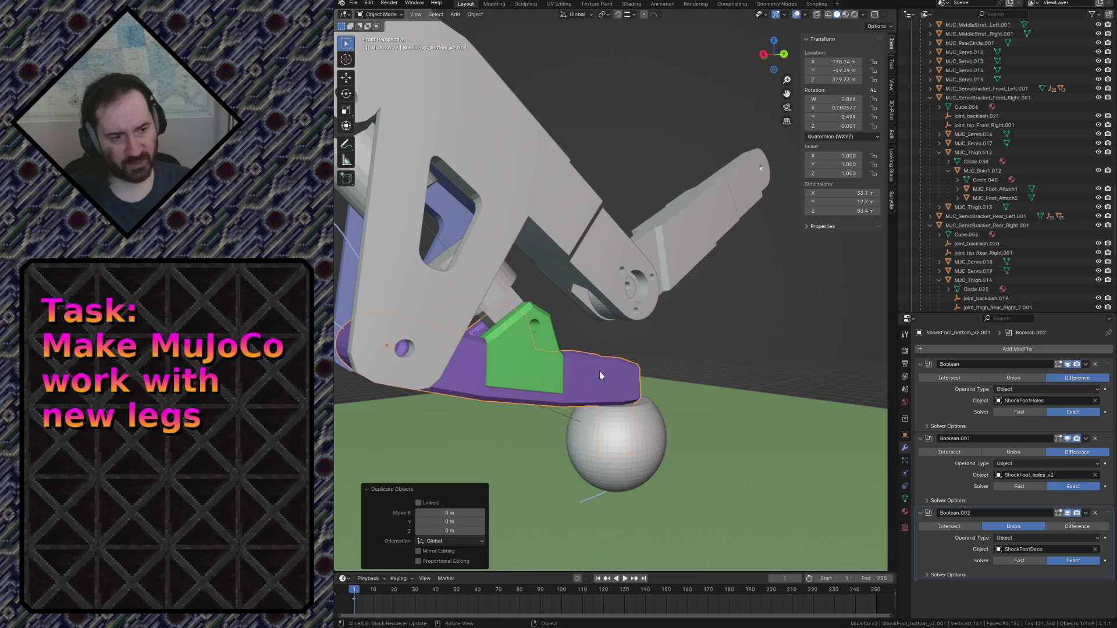
Apply the Boolean, Boolean.001 and Boolean.002 modifiers on the copy ShockFoot_bottom_v2.001.
left_click(1086, 364)
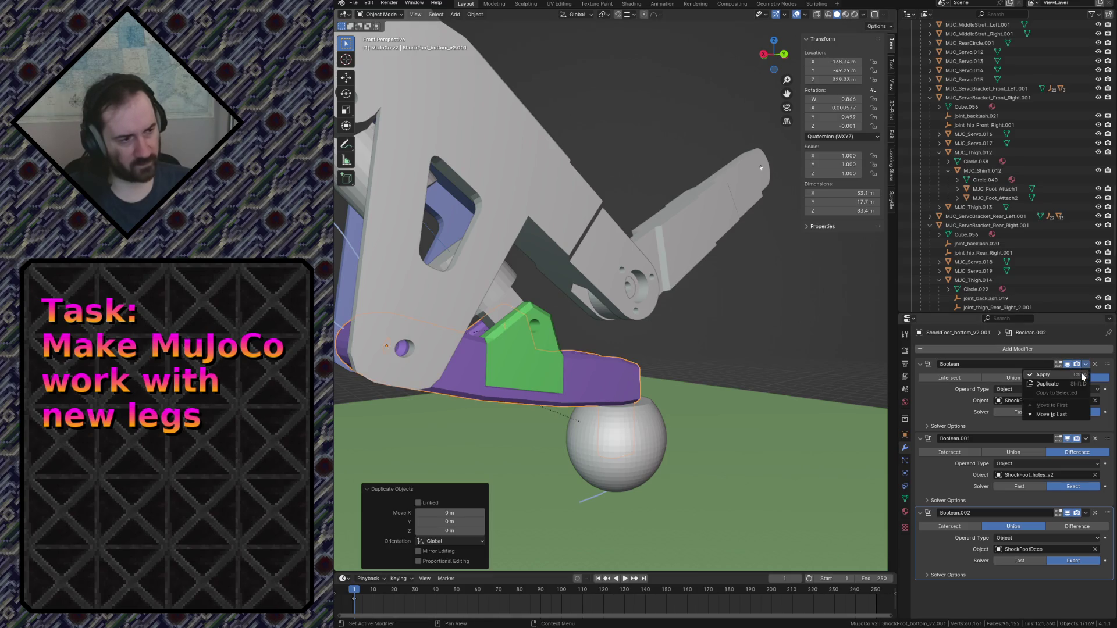
left_click(1082, 376)
left_click(1086, 364)
left_click(1084, 377)
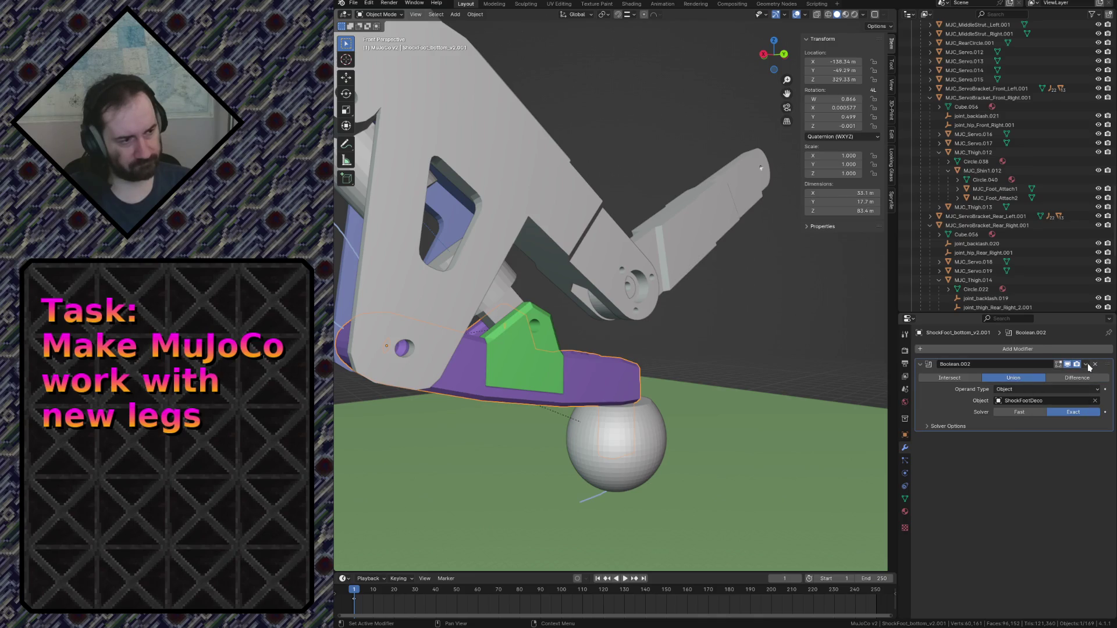
left_click(1086, 365)
left_click(1081, 375)
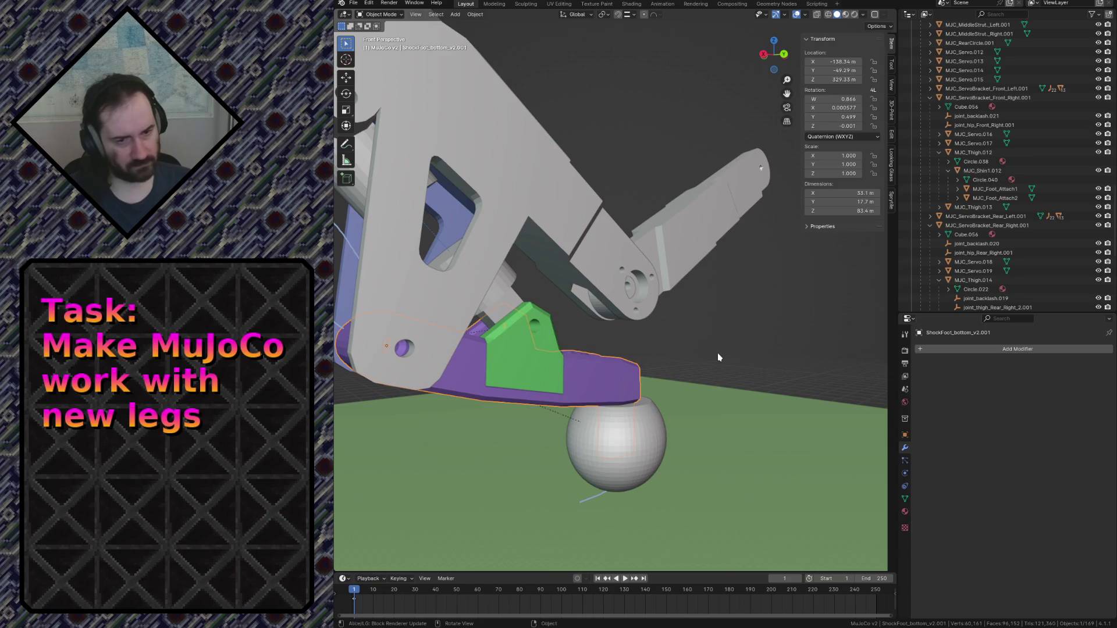
key("shift+grave")
key("w")
left_click(593, 351)
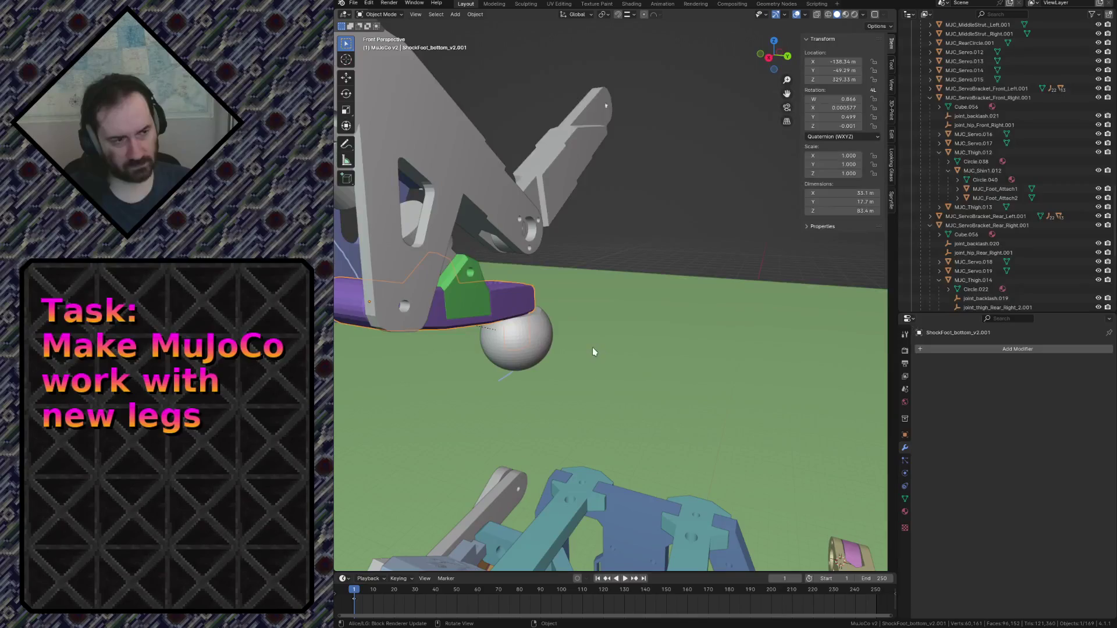
Shift the copied foot part 59.637 m along Y, beside the original foot.
key("g")
key("y")
left_click(781, 440)
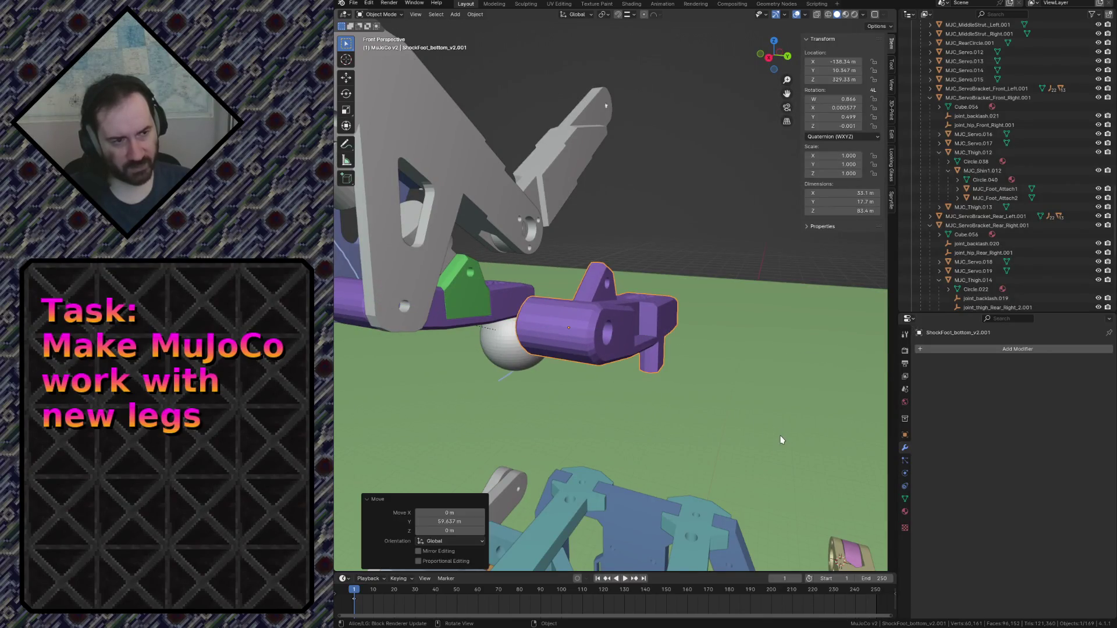
Move the copy into the MuJoCo v2 collection and rename it MJC_FootBottom.
scroll(1017, 134, "up", 10)
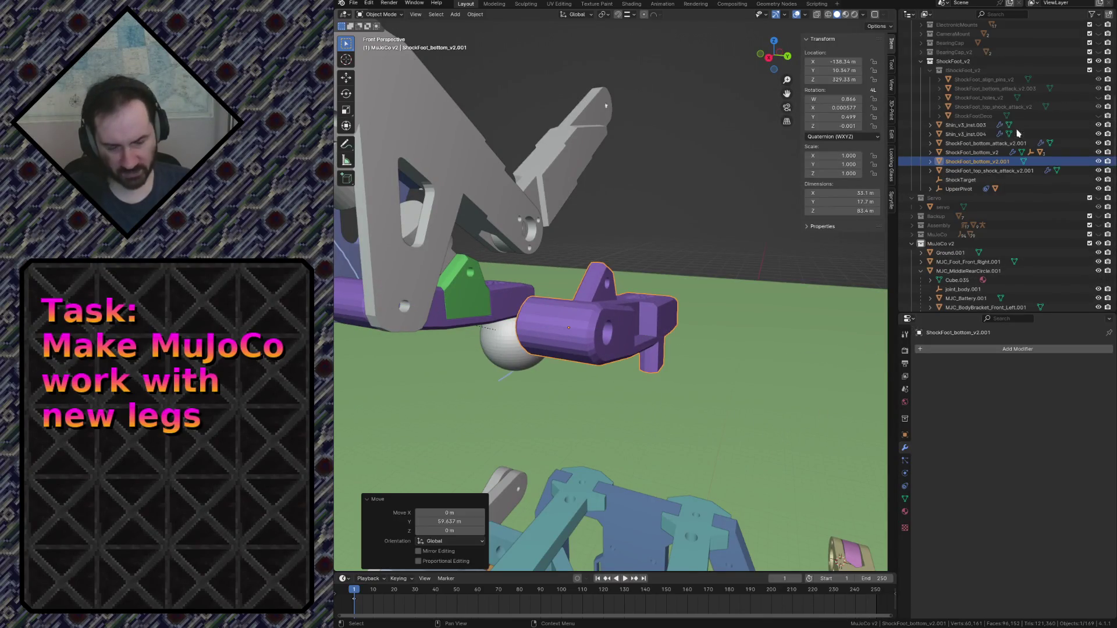
left_click_drag(992, 163, 947, 246)
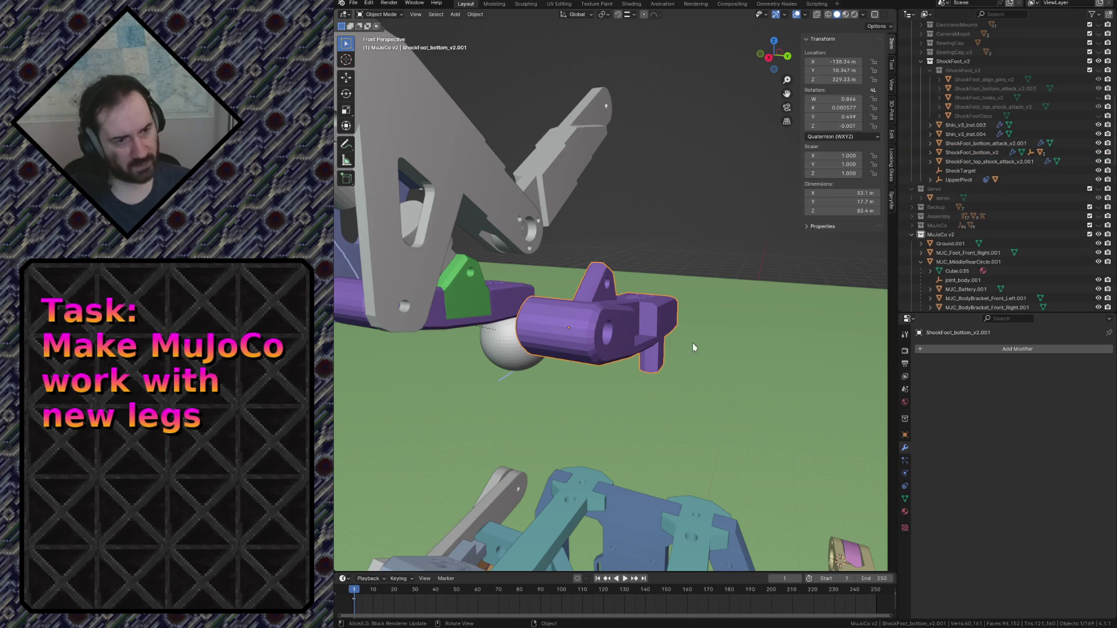
key("F2")
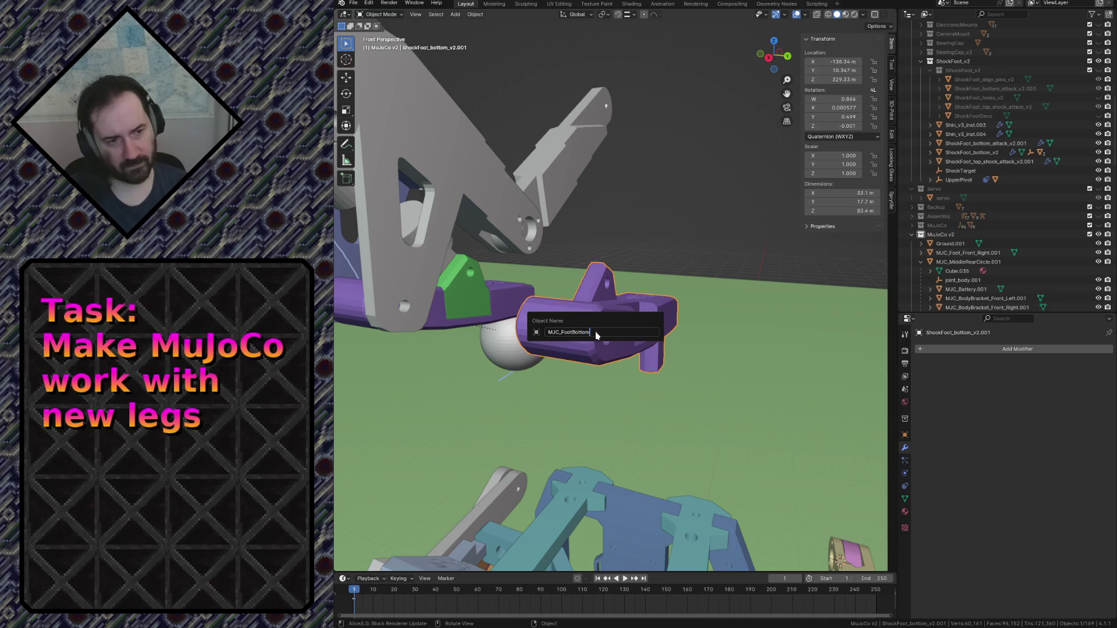
key("Return")
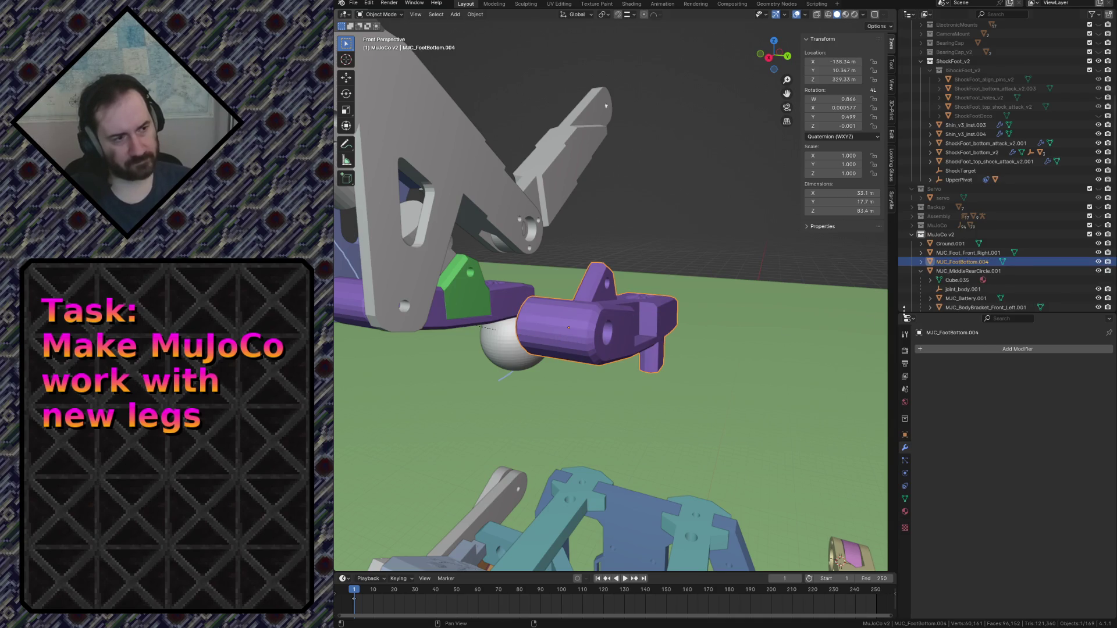
left_click(961, 254)
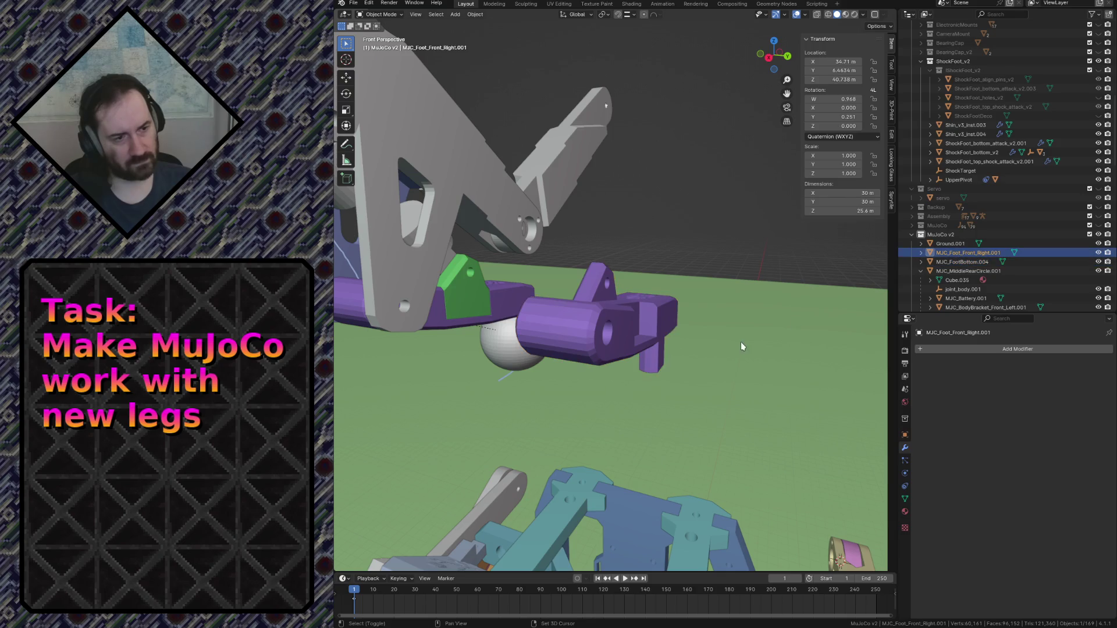
key("shift+grave")
key("w")
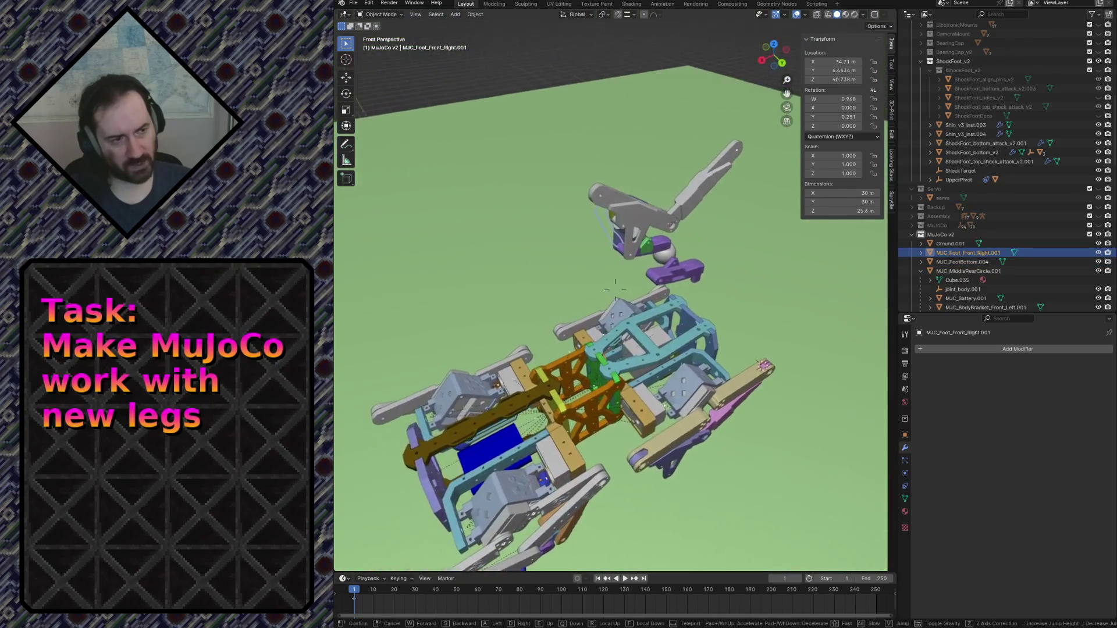
key("s")
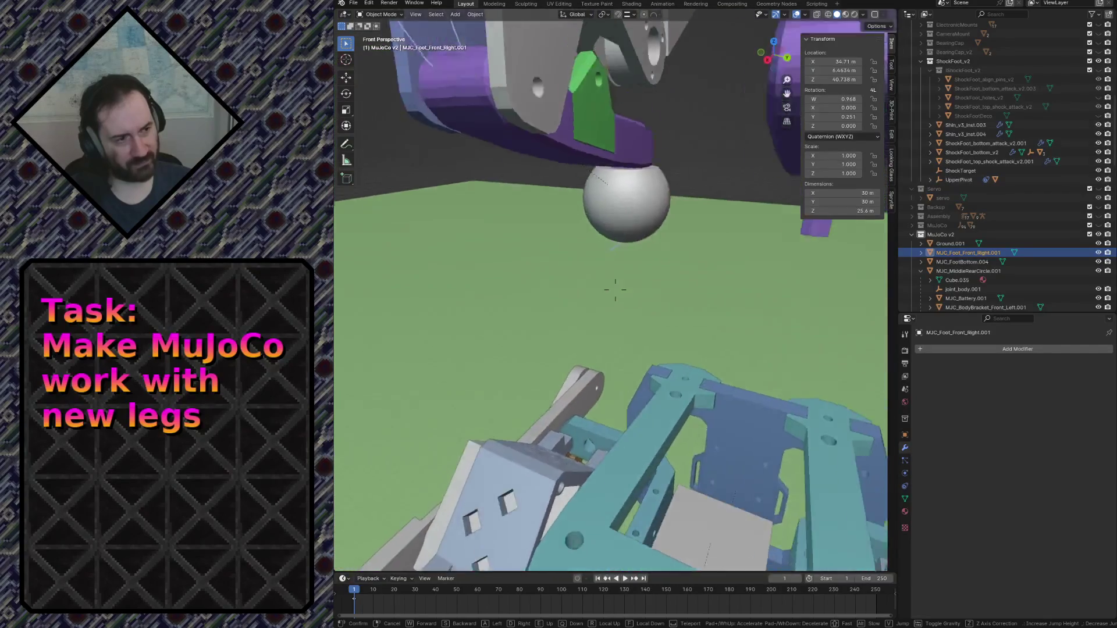
left_click(741, 341)
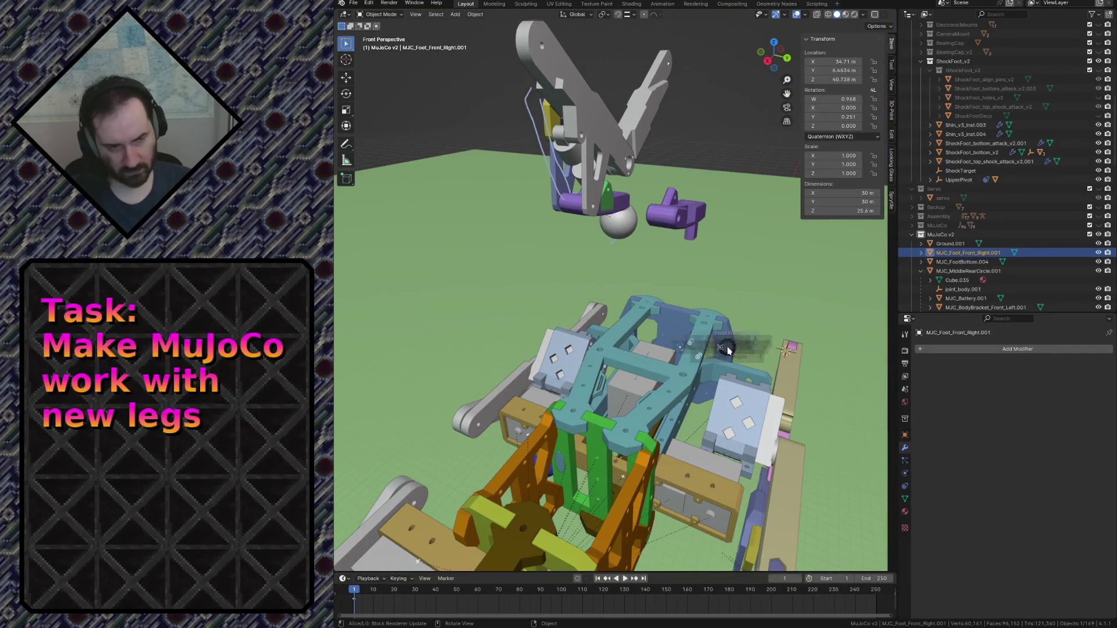
key("period")
key("Escape")
key("shift+grave")
key("w")
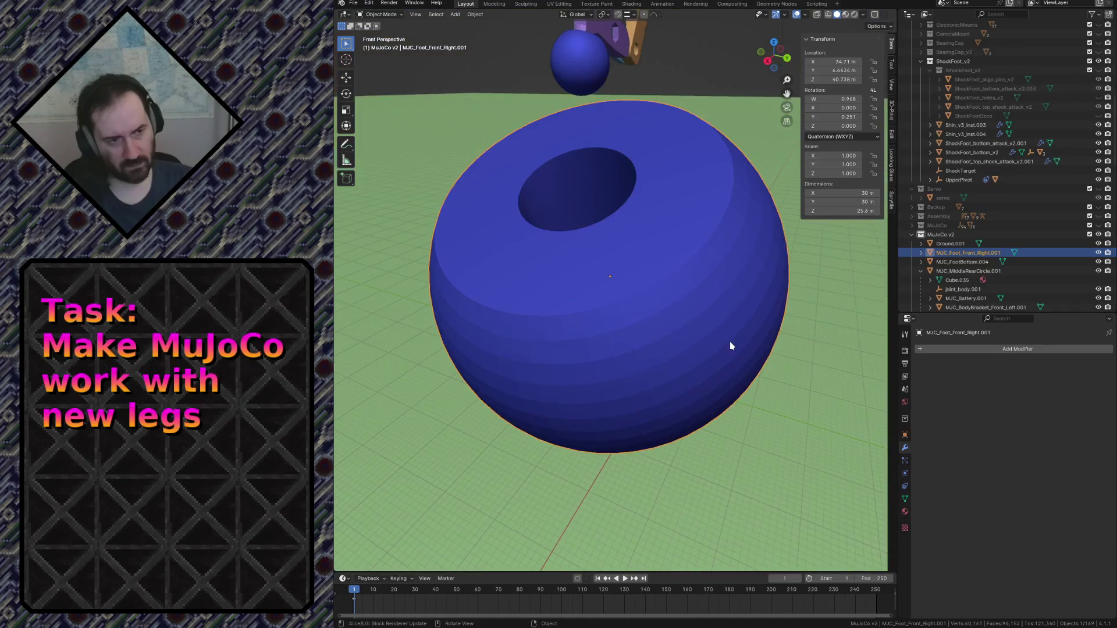
key("s")
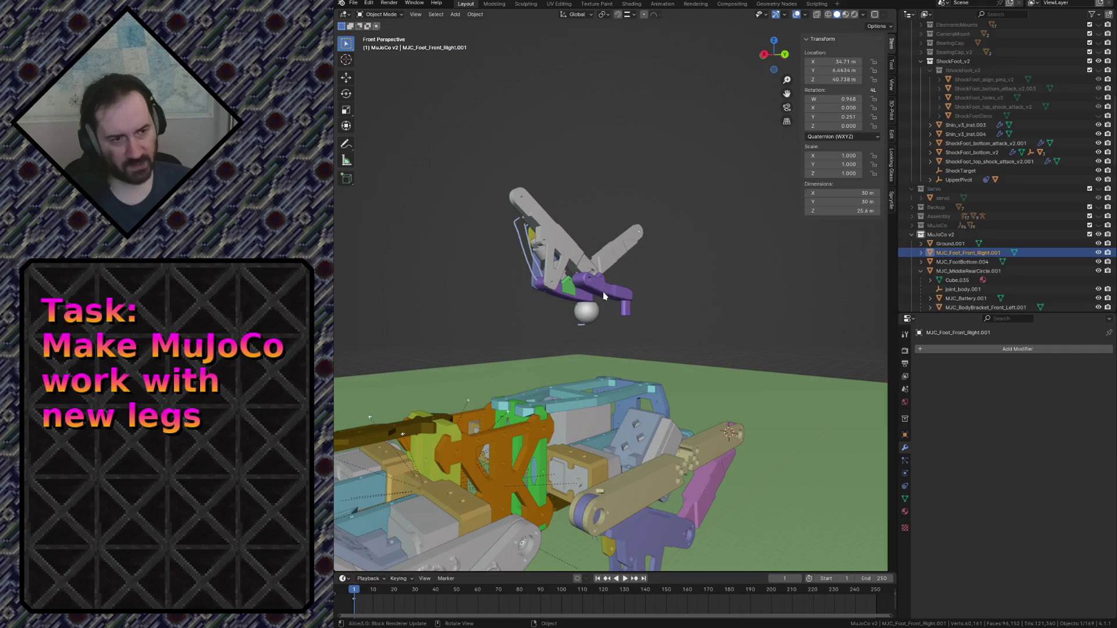
left_click(962, 262)
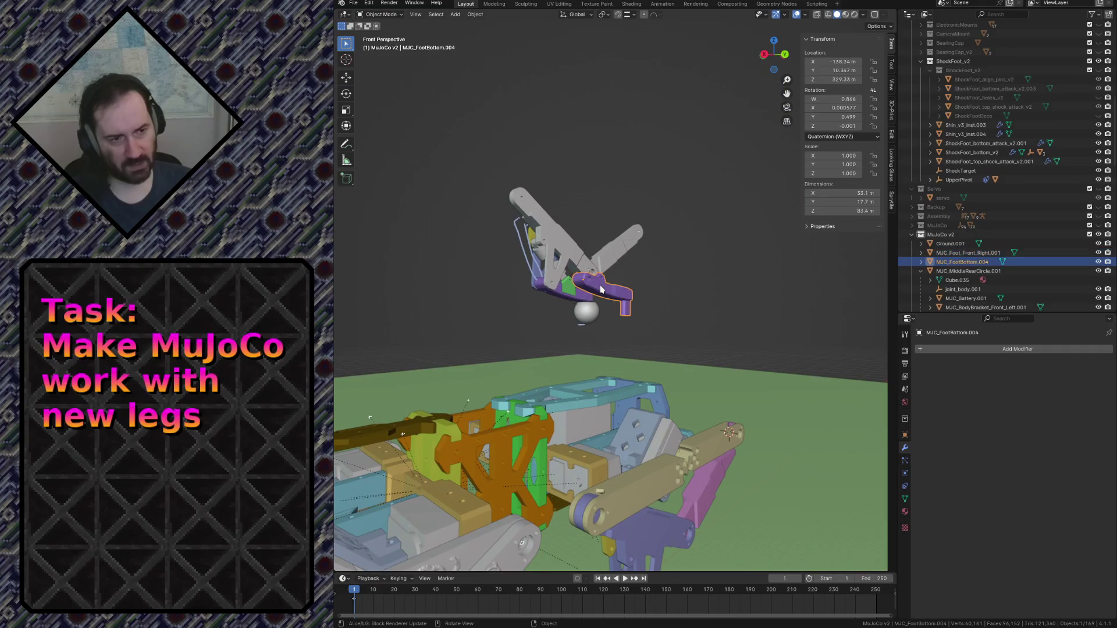
key("w")
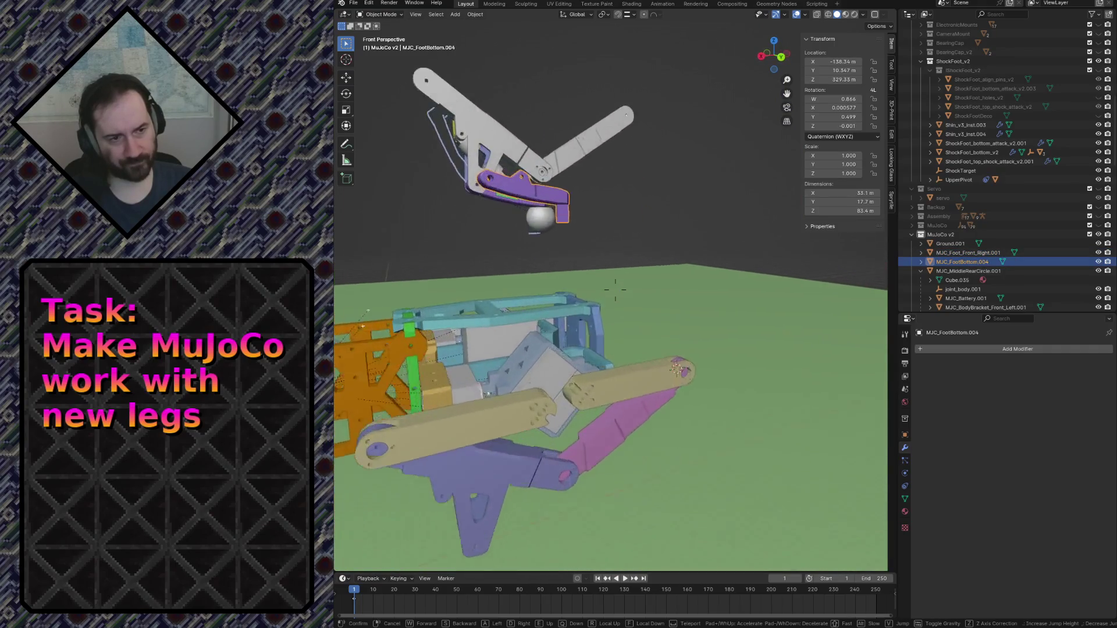
key("s")
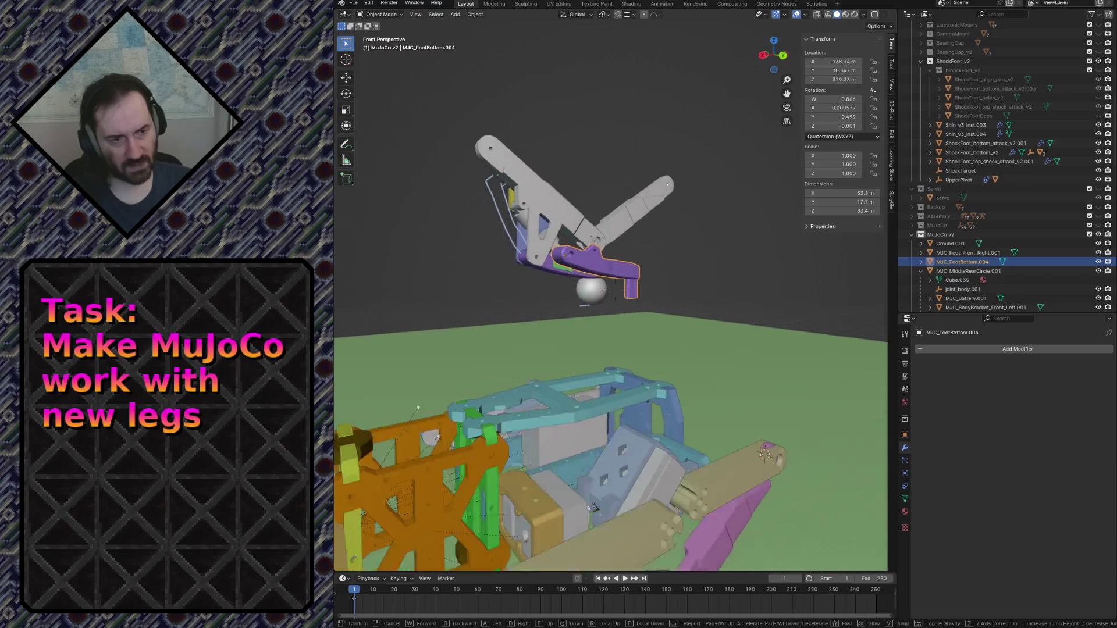
key("w")
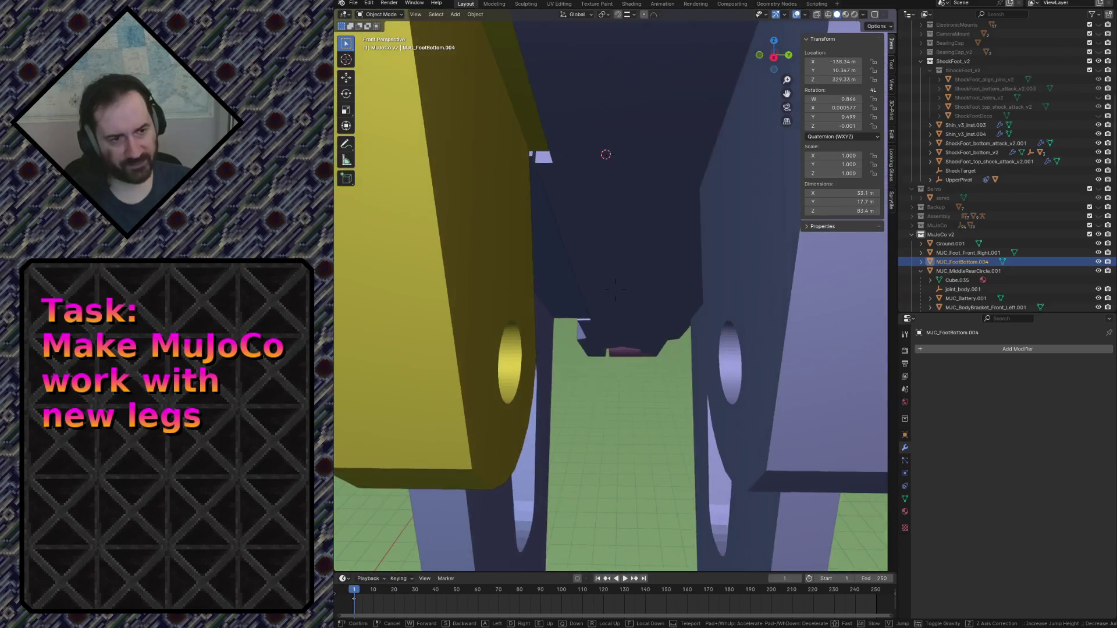
key("w")
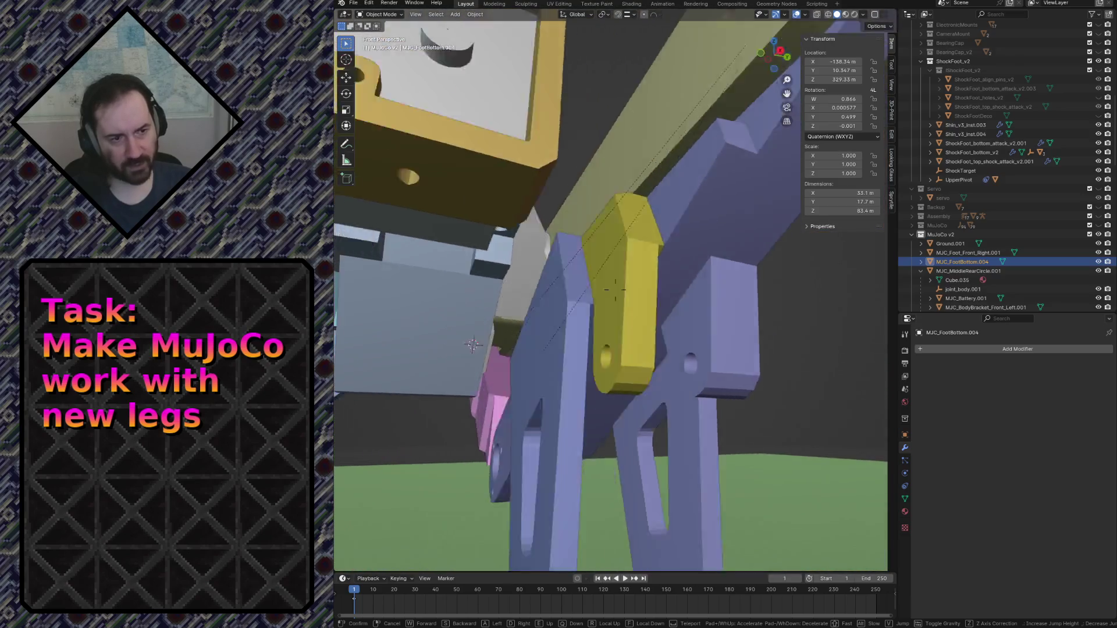
left_click(615, 289)
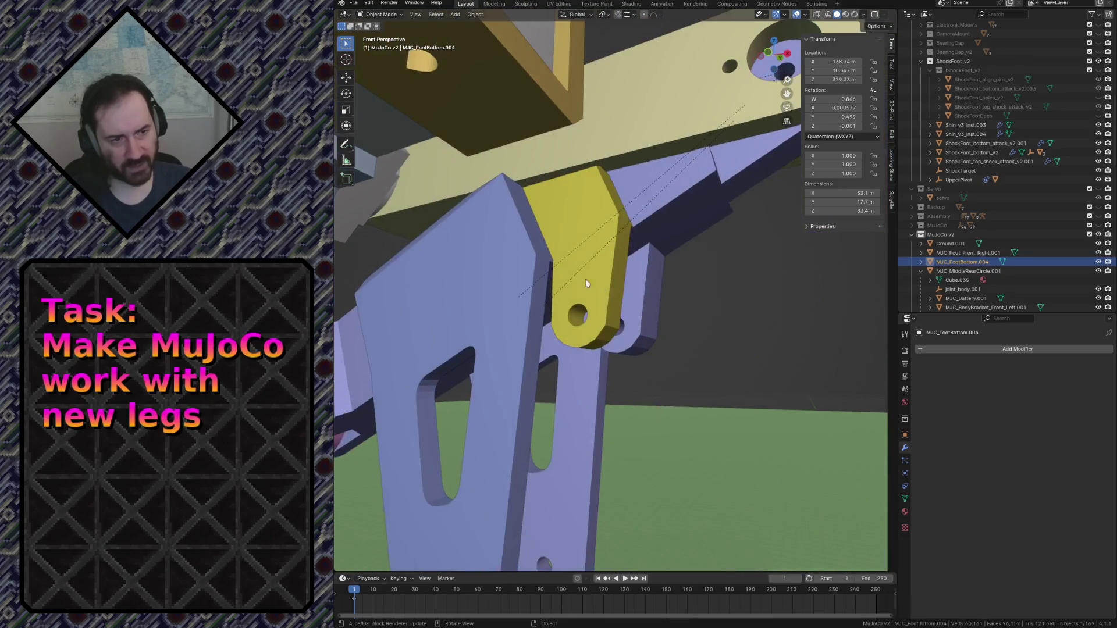
left_click(551, 220)
left_click(554, 215)
left_click(503, 246)
left_click(560, 213)
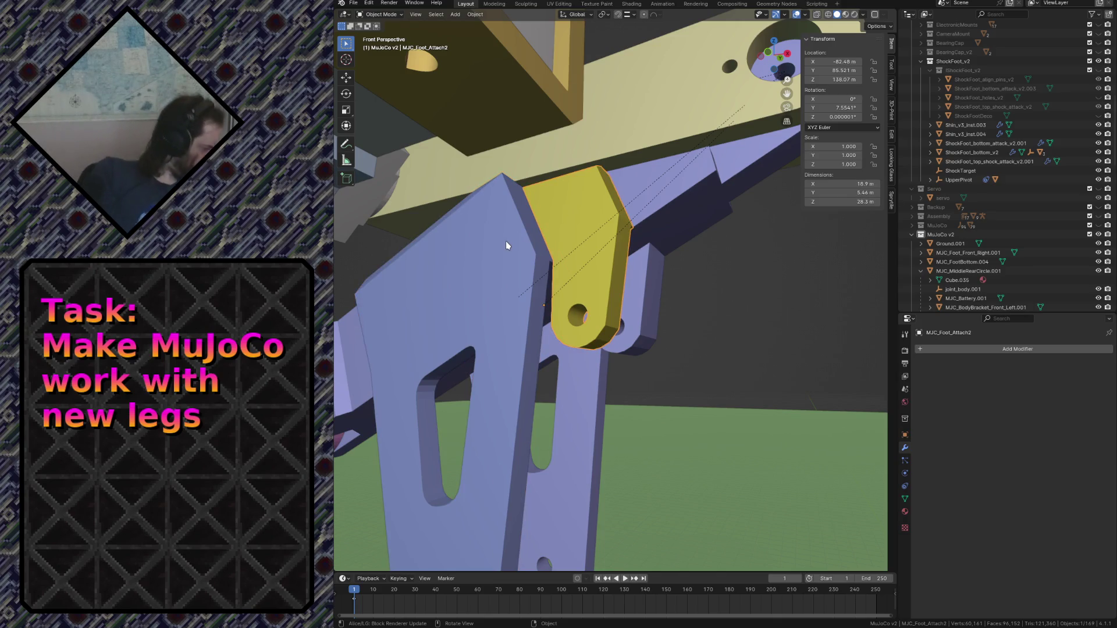
key("shift+grave")
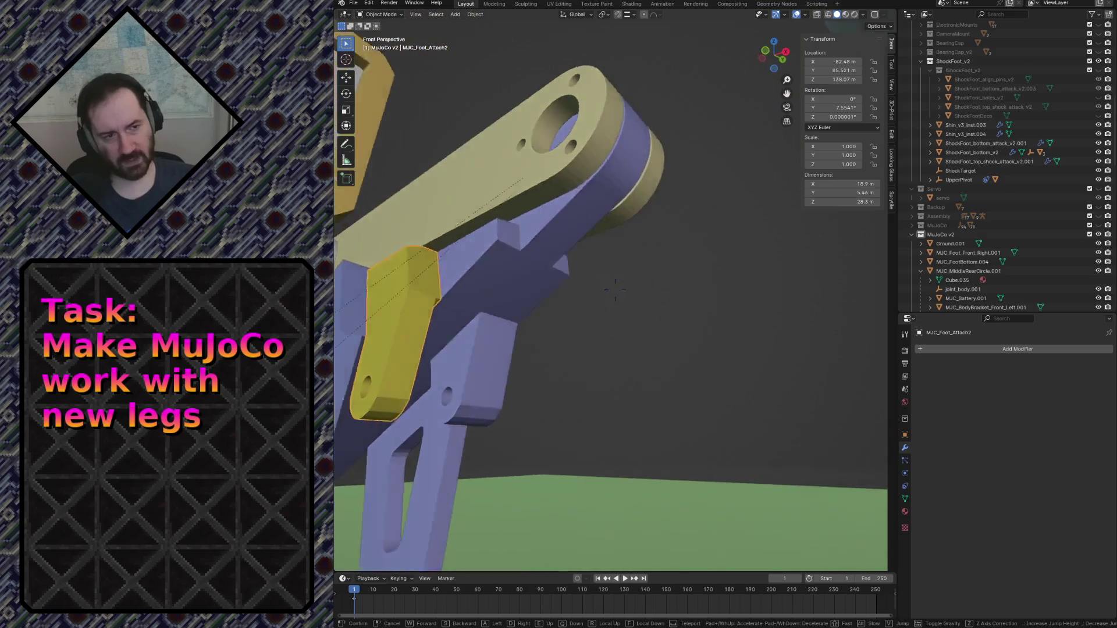
key("s")
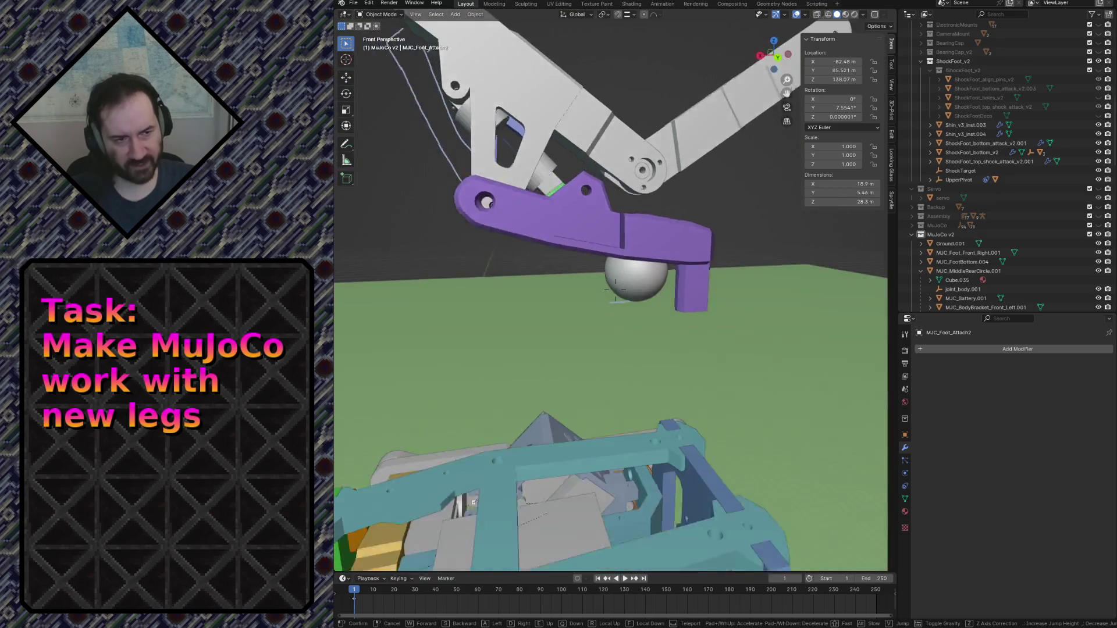
left_click(616, 289)
left_click(511, 318)
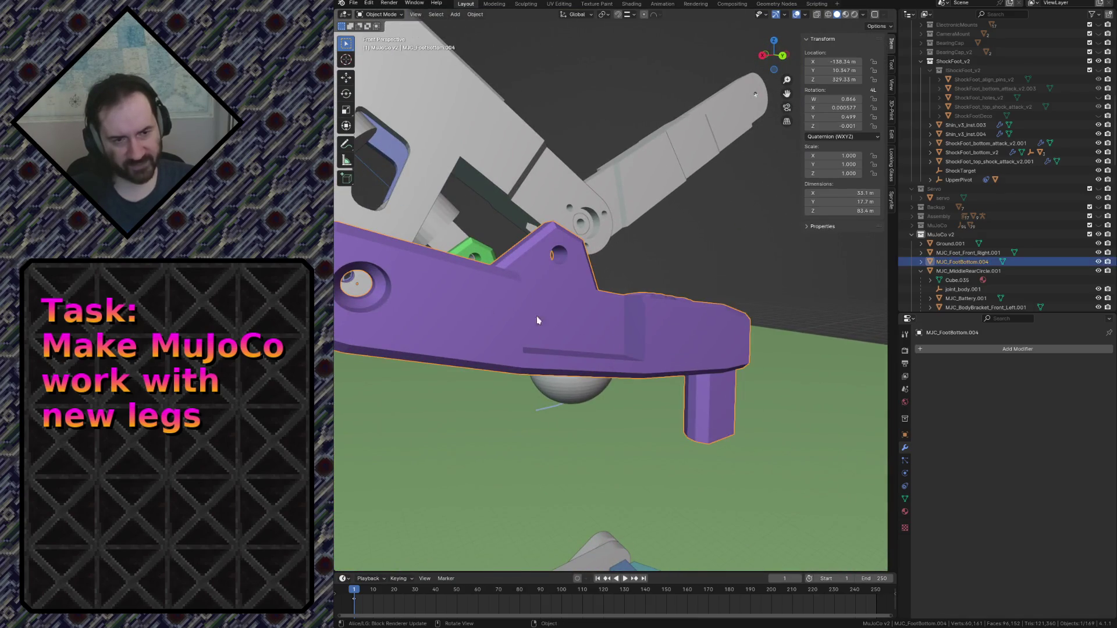
key("shift+grave")
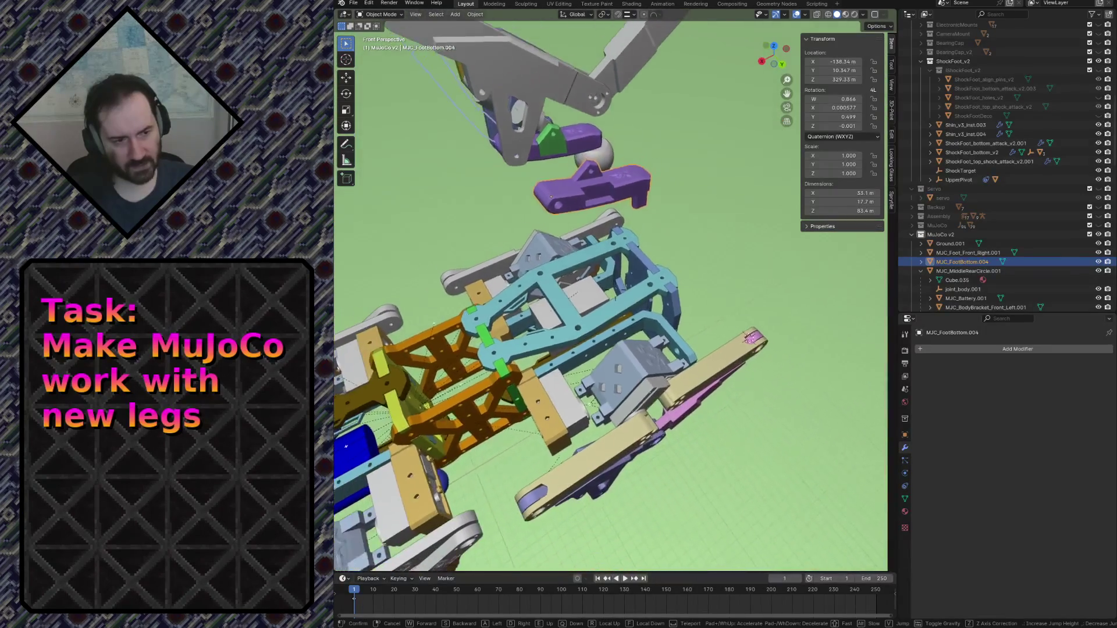
key("s")
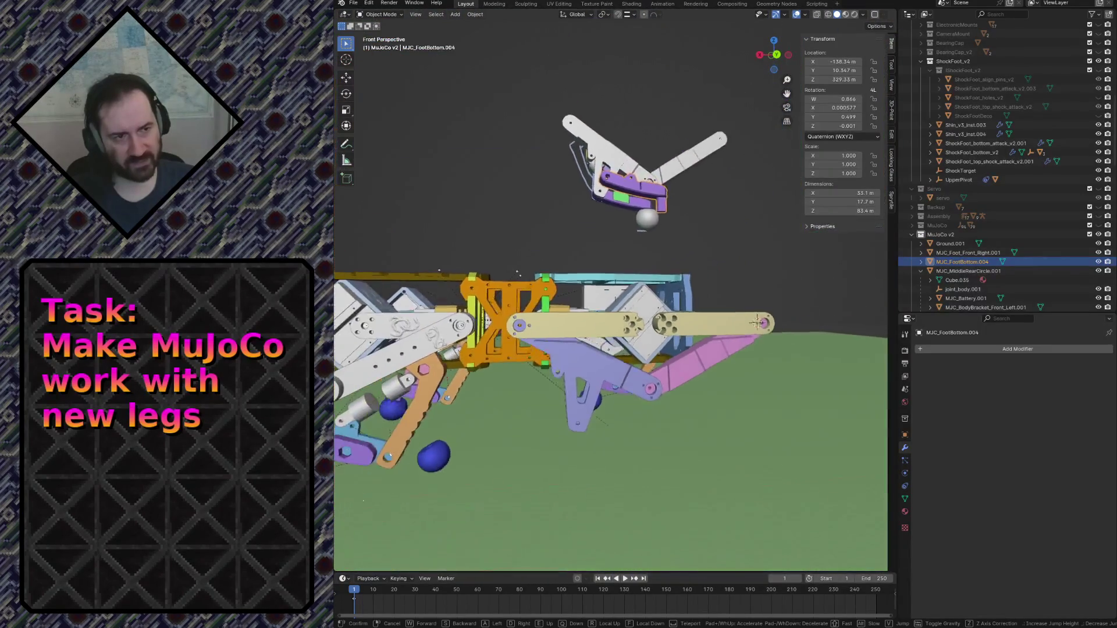
key("w")
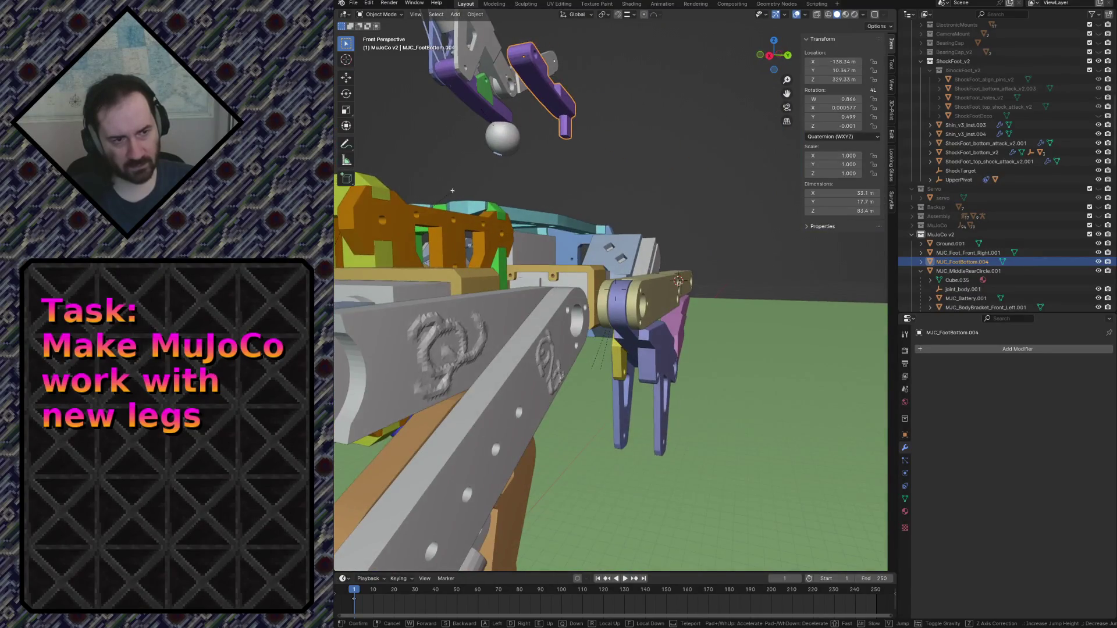
key("w")
key("s")
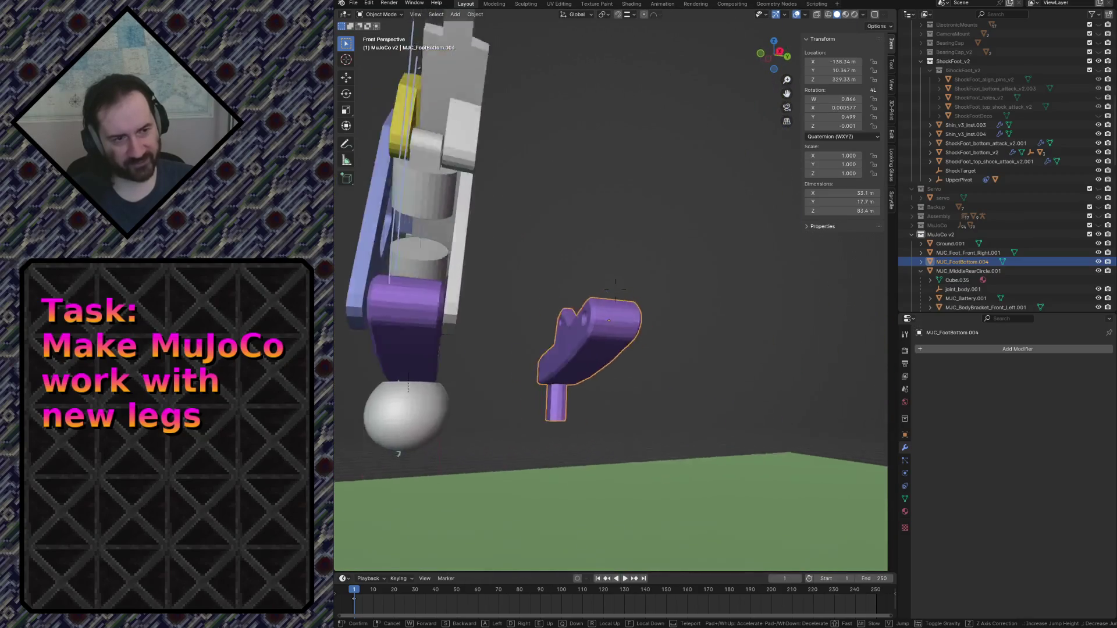
key("s")
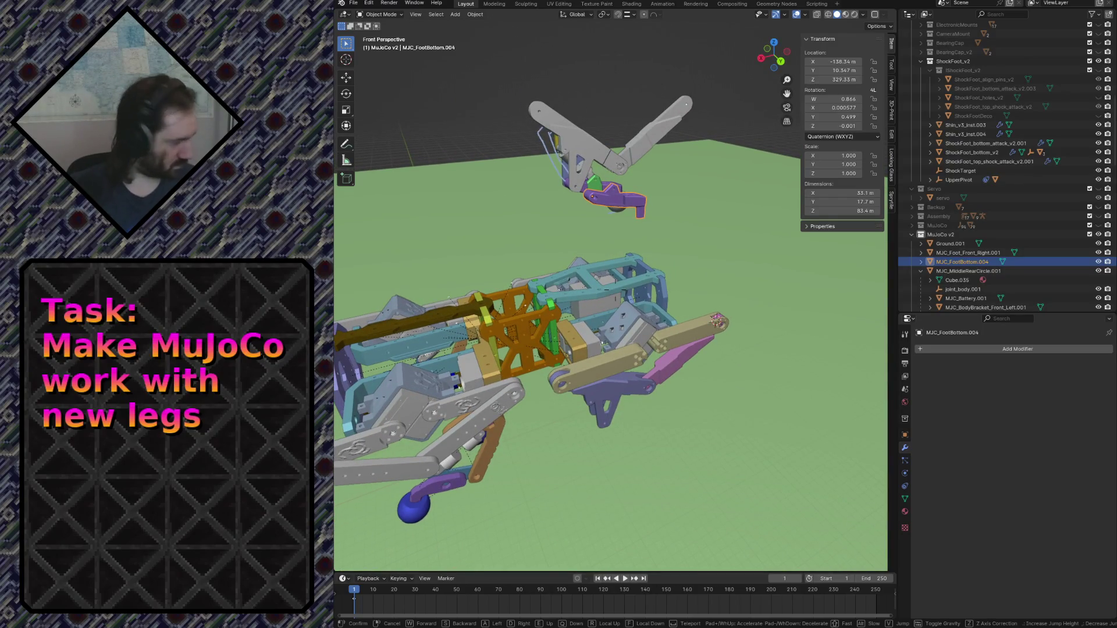
key("w")
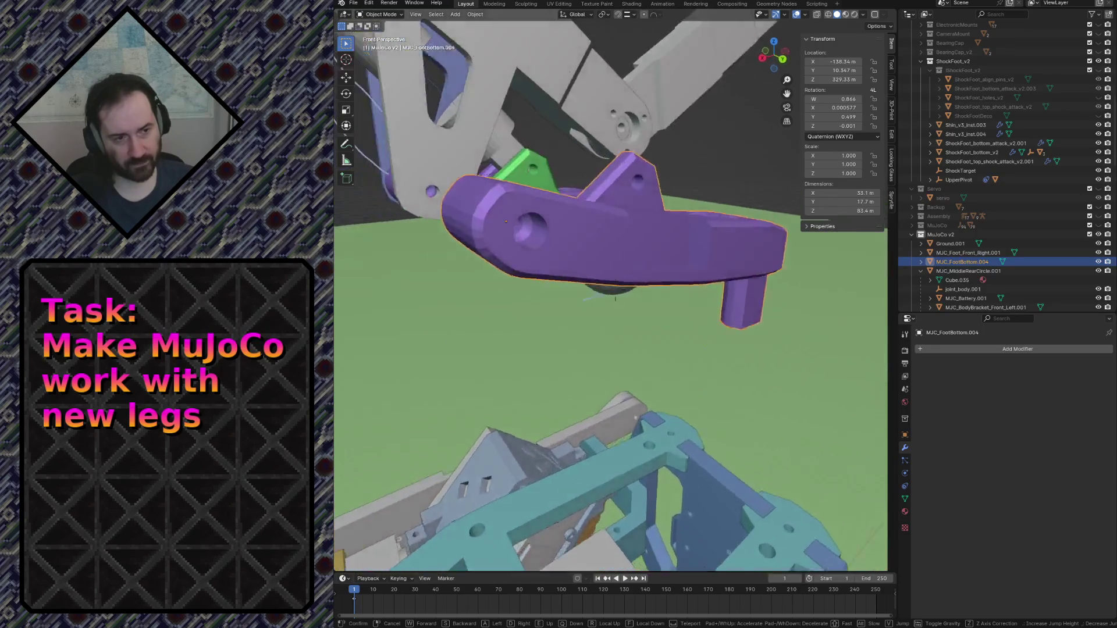
key("w")
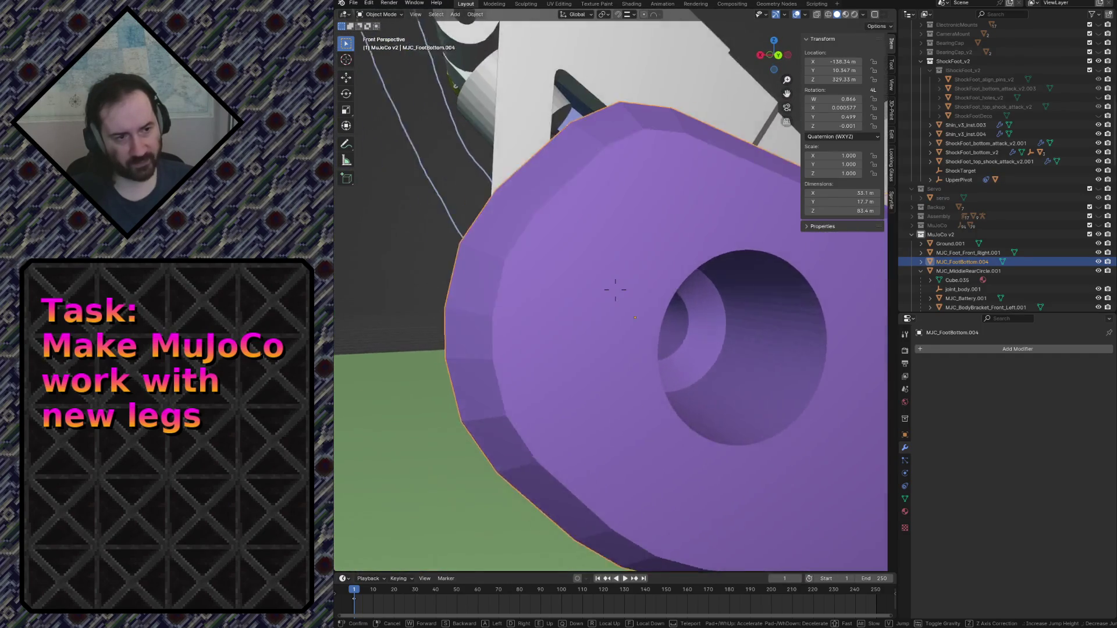
key("s")
key("w")
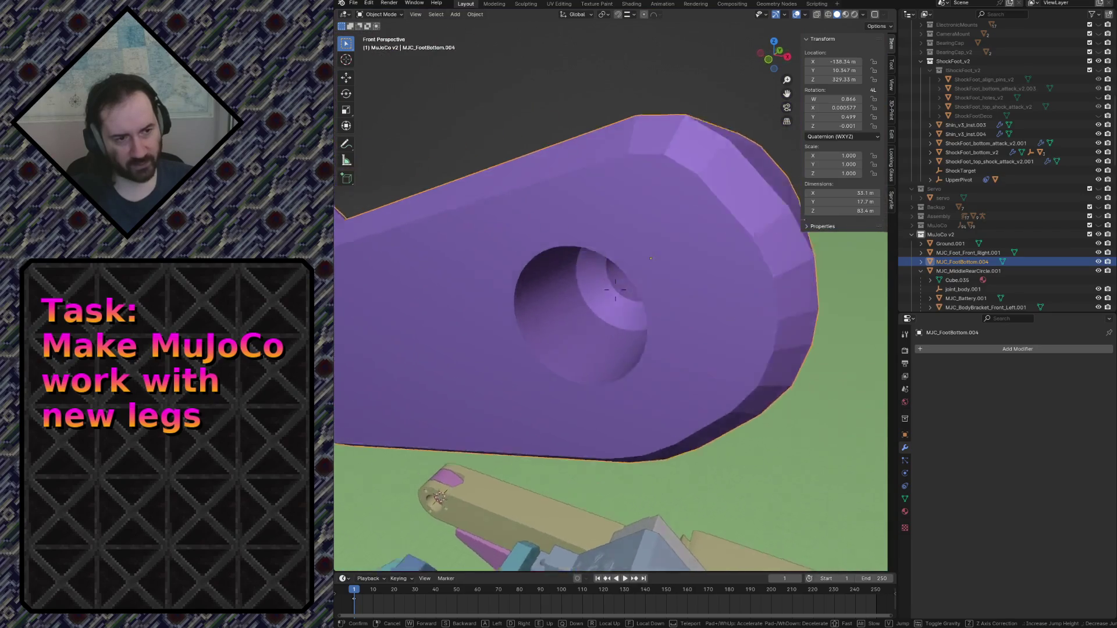
key("s")
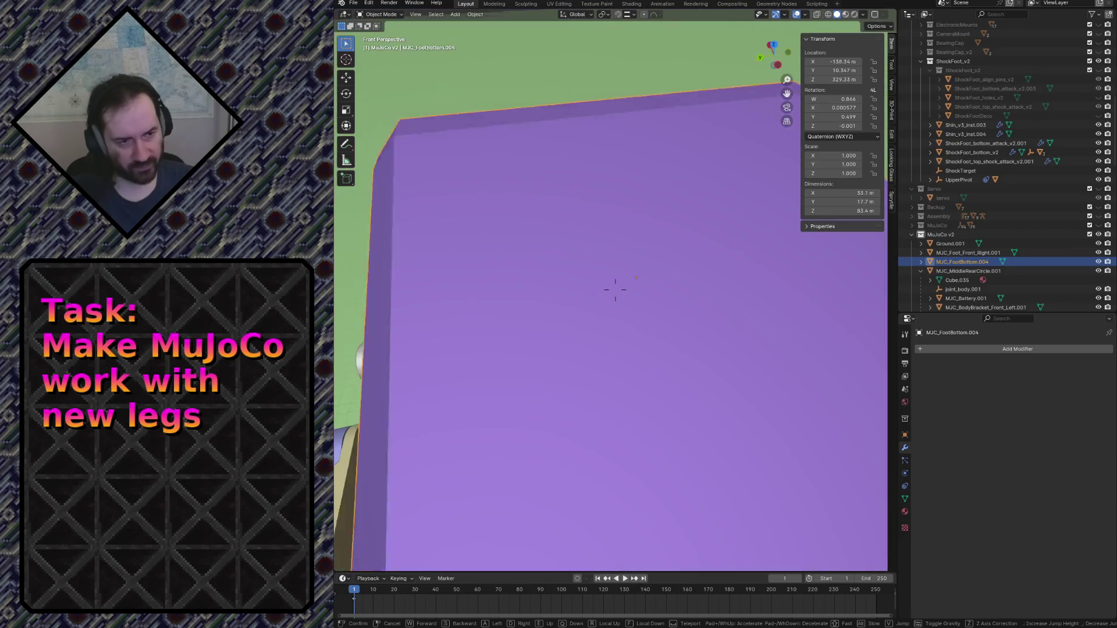
key("w")
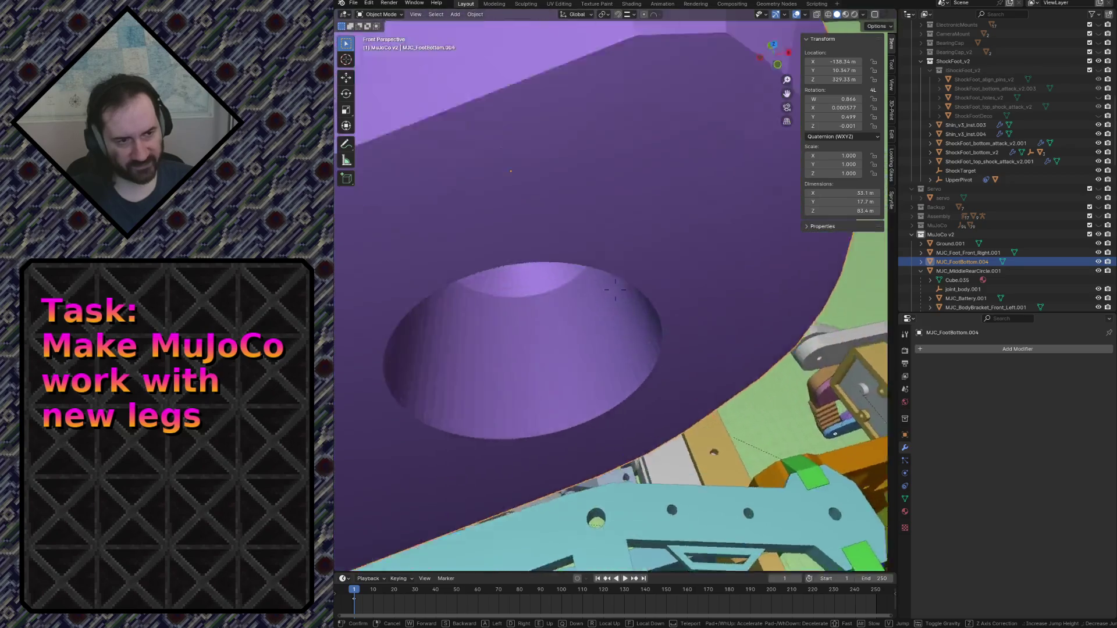
key("s")
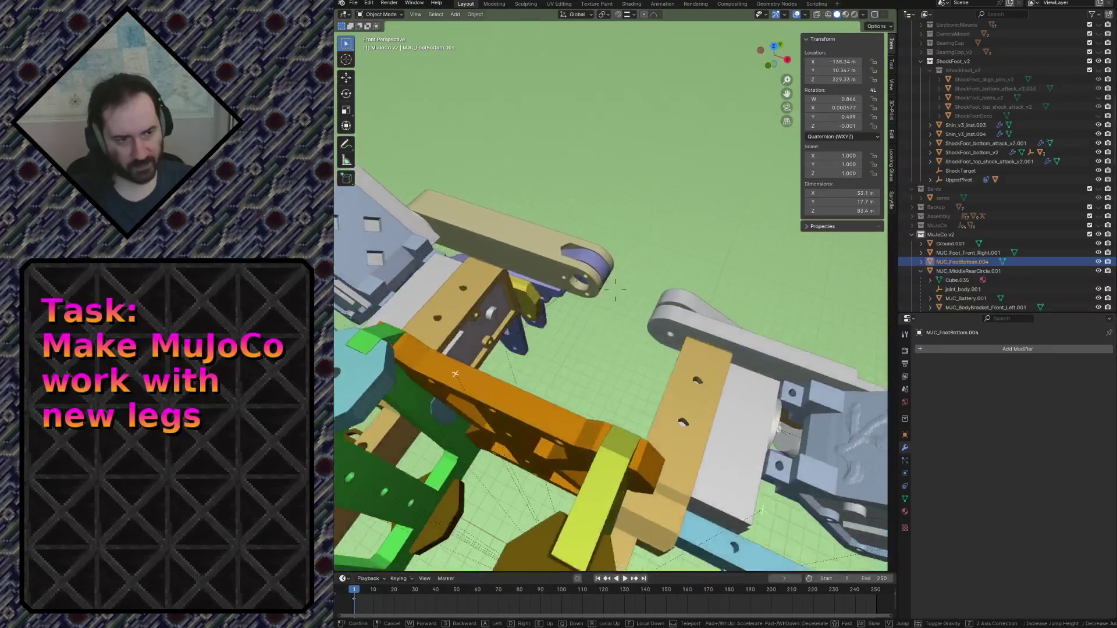
key("w")
key("s")
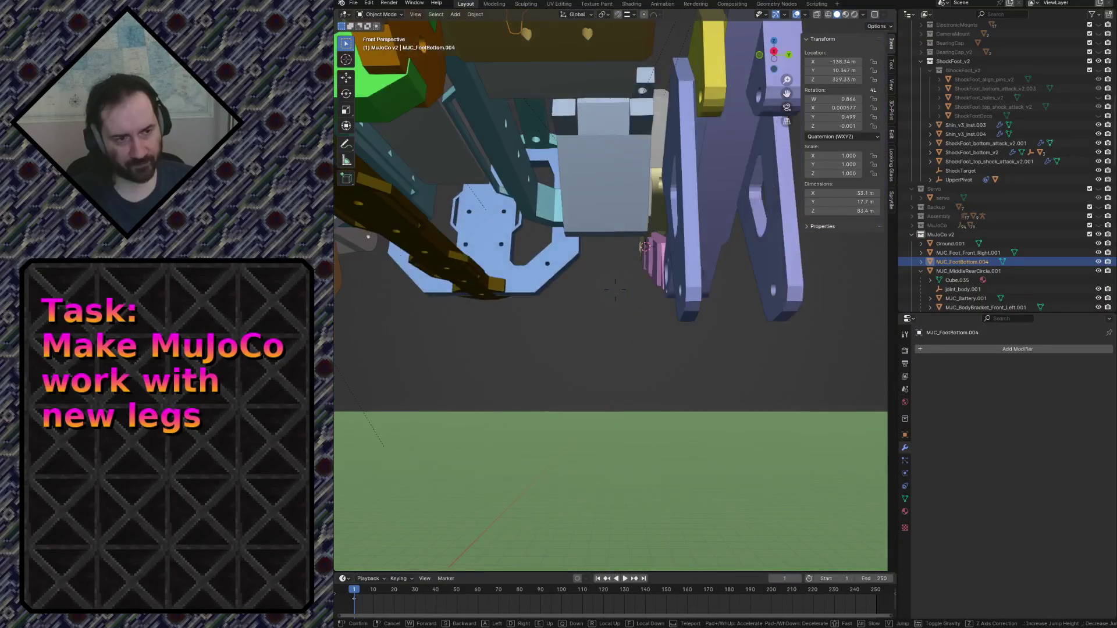
left_click(568, 320)
left_click(567, 319)
key("Tab")
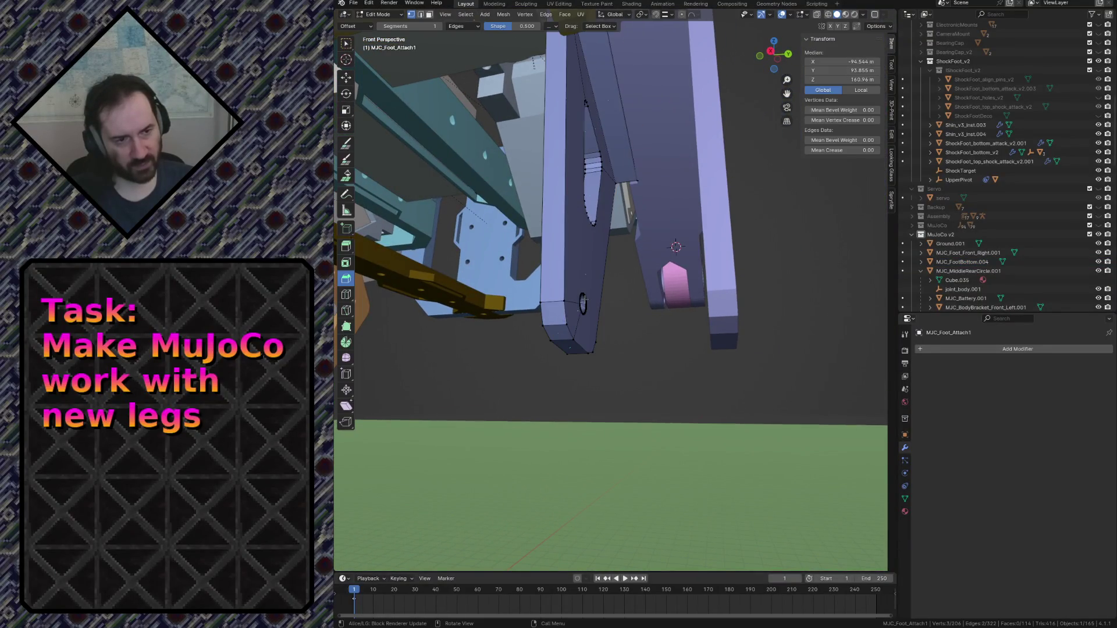
Enter Edit Mode on shin MJC_Shin1.012 and fly the view in close to its holes.
key("Tab")
left_click(717, 302)
key("Tab")
key("shift+grave")
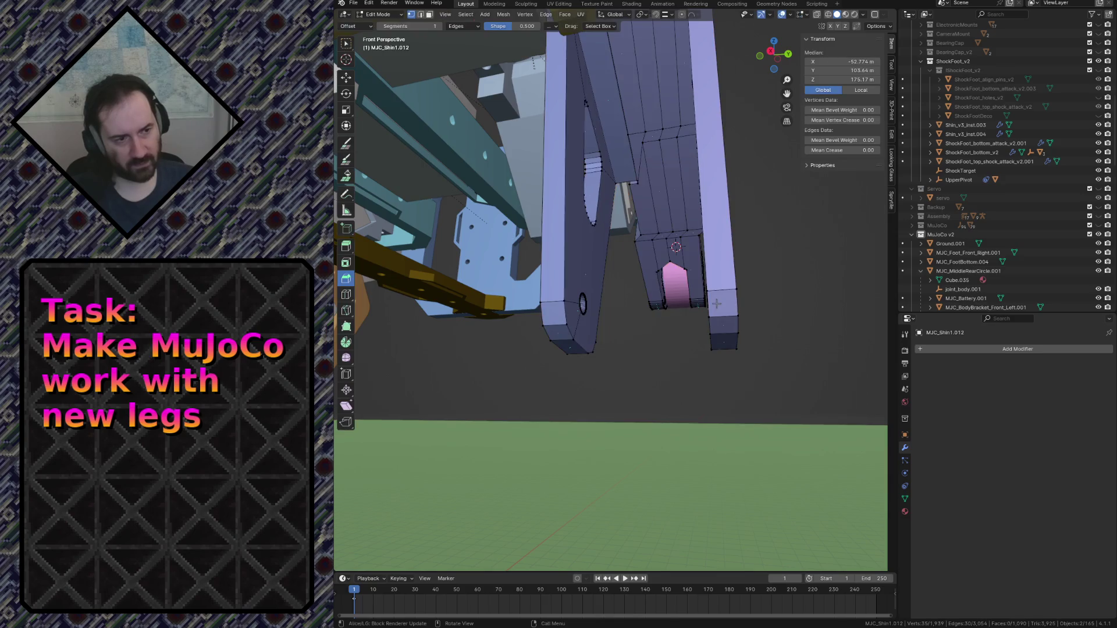
key("d")
key("w")
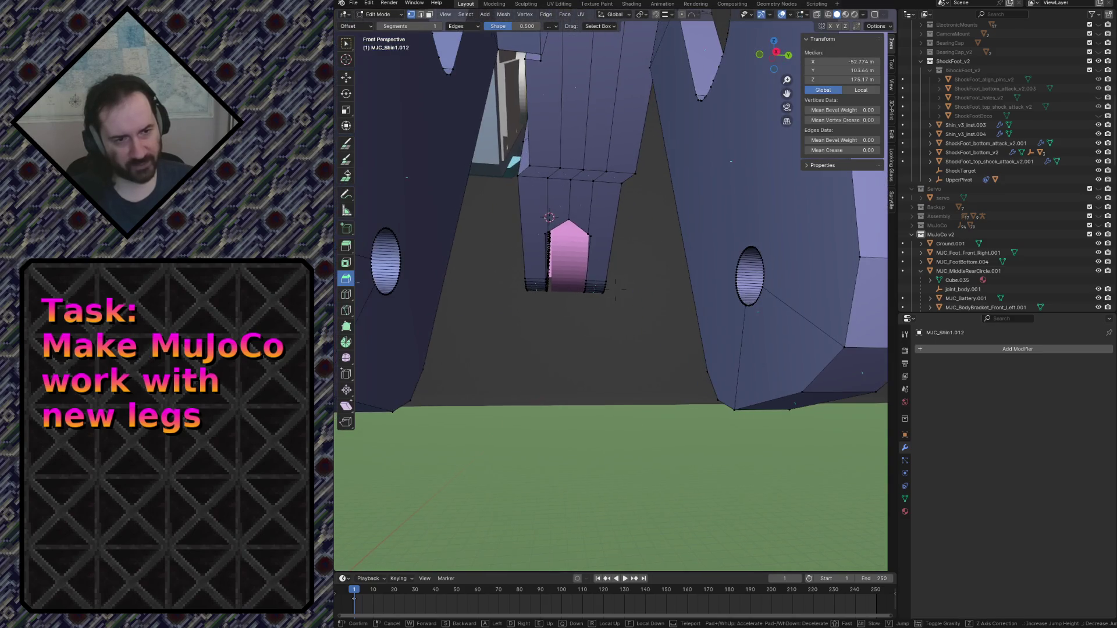
key("Return")
Circle-select both hole edge loops and snap the 3D cursor to their centre.
key("c")
left_click(462, 252)
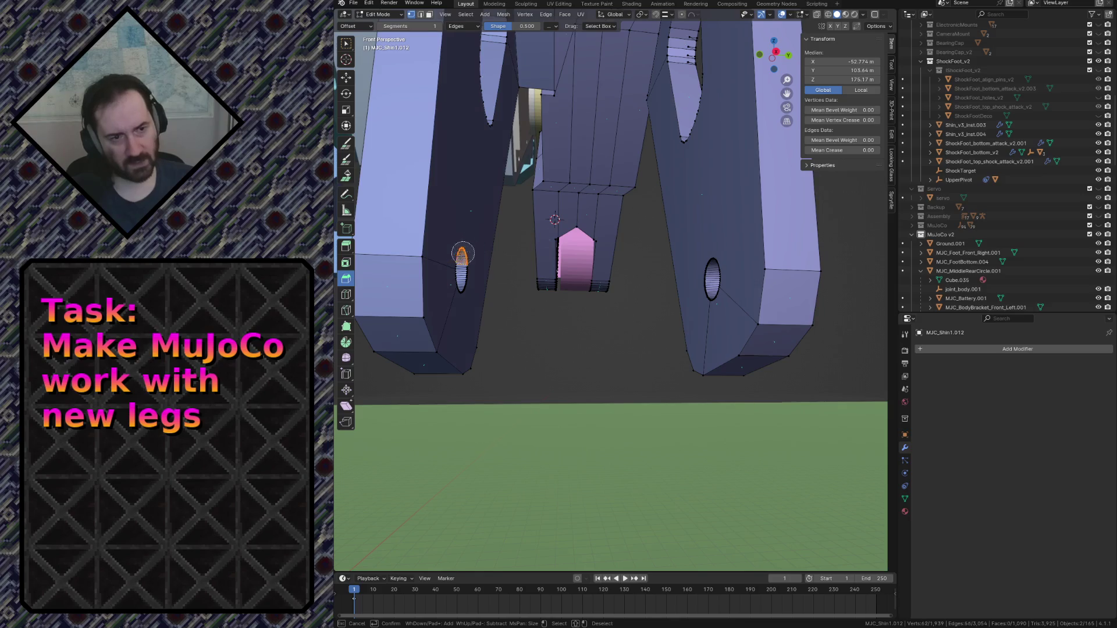
left_click_drag(712, 244, 727, 286)
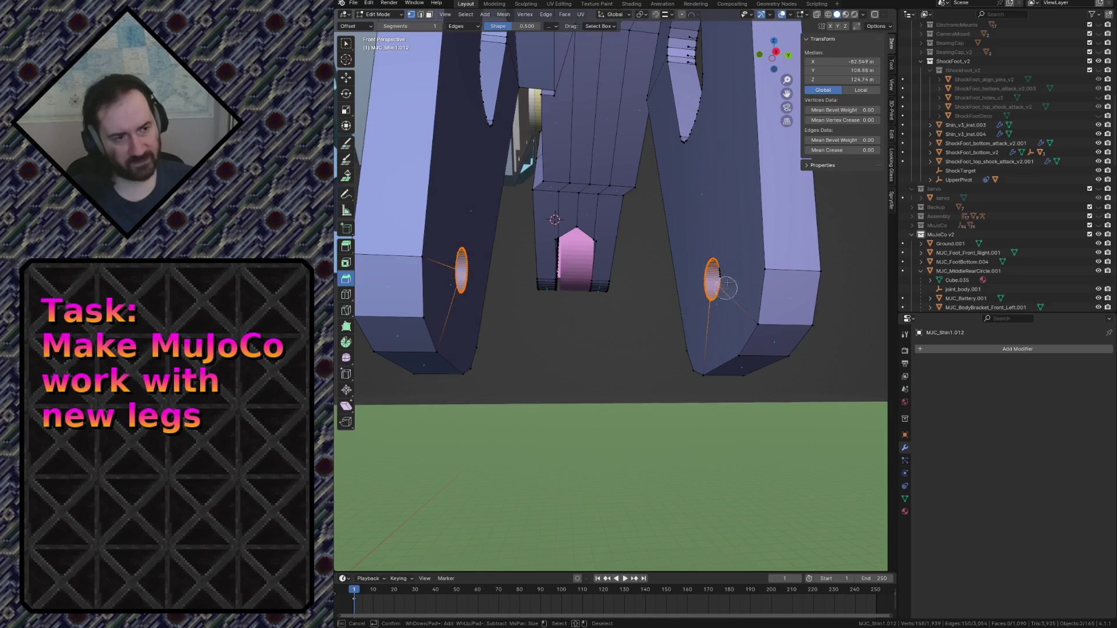
key("Escape")
key("shift+s")
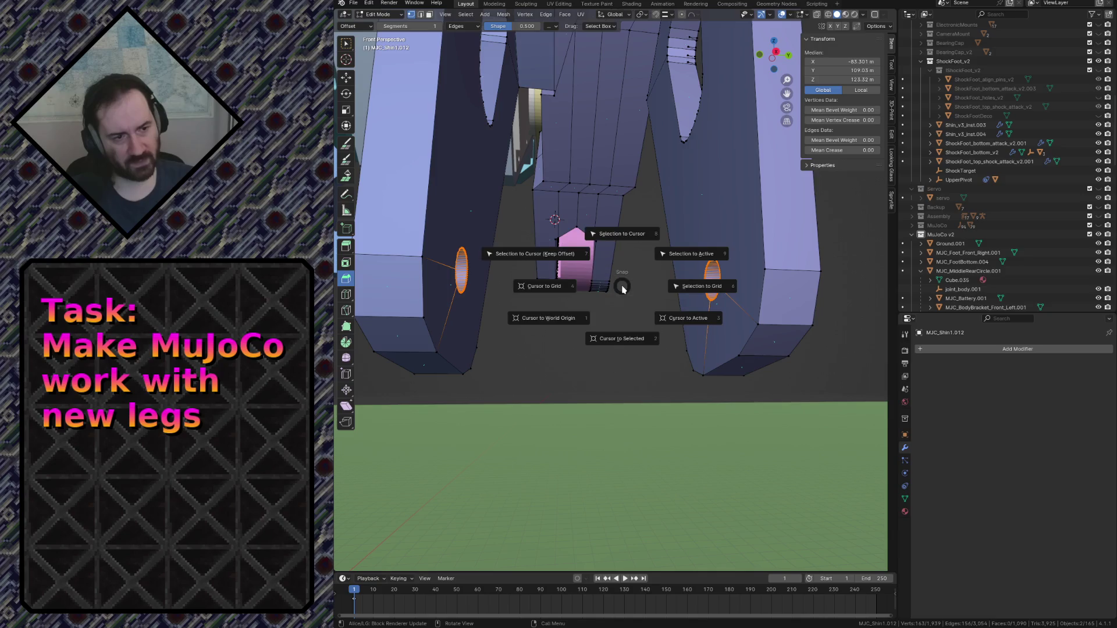
left_click(630, 337)
Check the cursor position, return to Object Mode and select MJC_Foot_Attach1.
key("shift+grave")
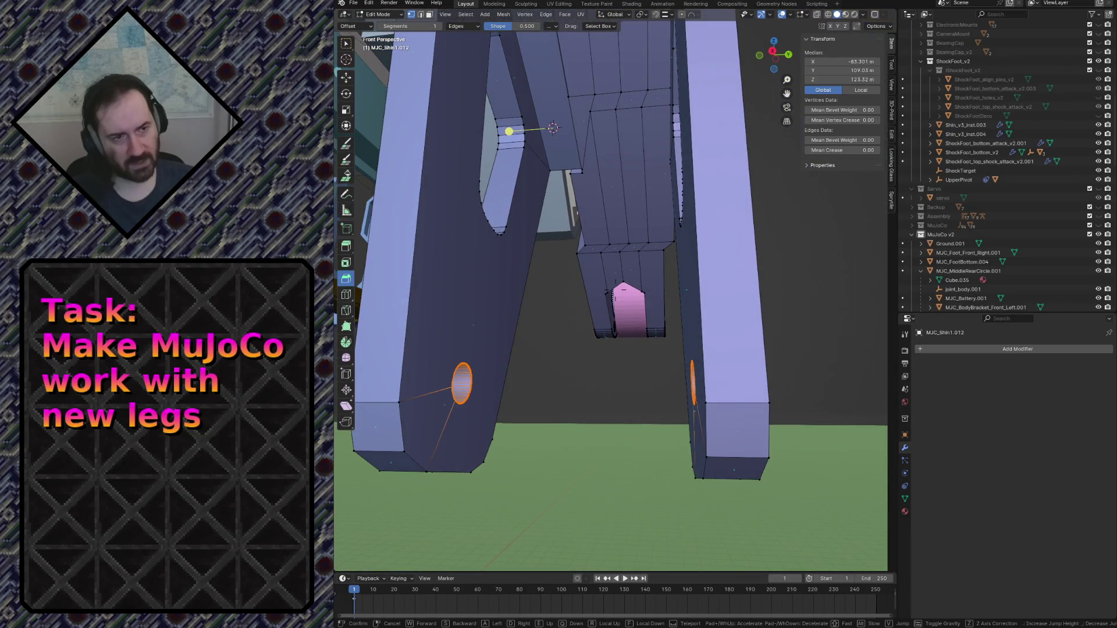
key("s")
key("w")
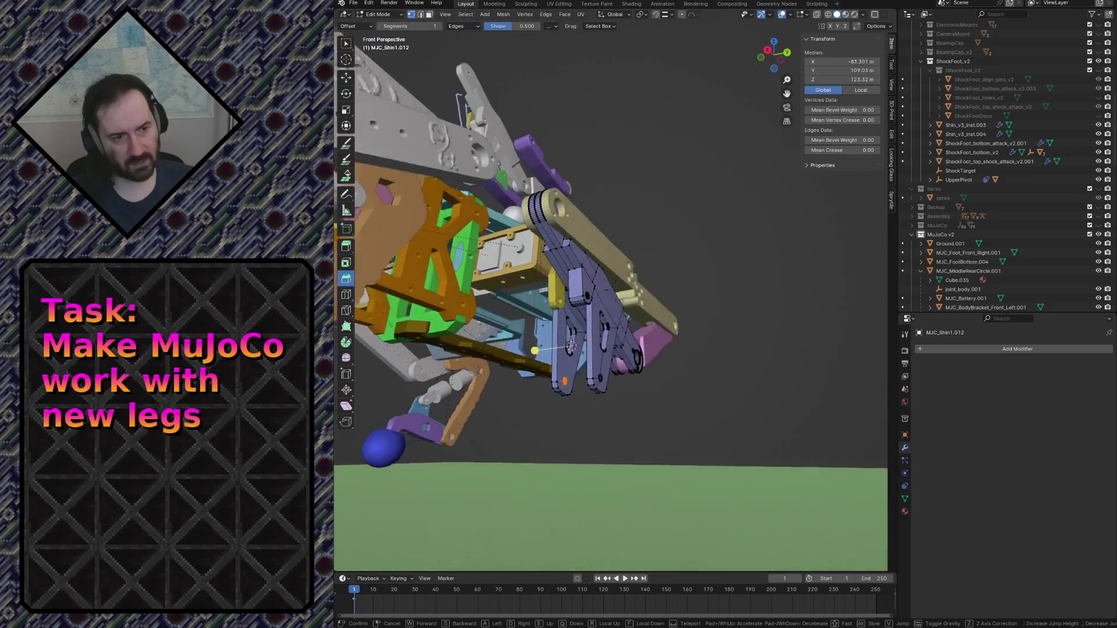
key("w")
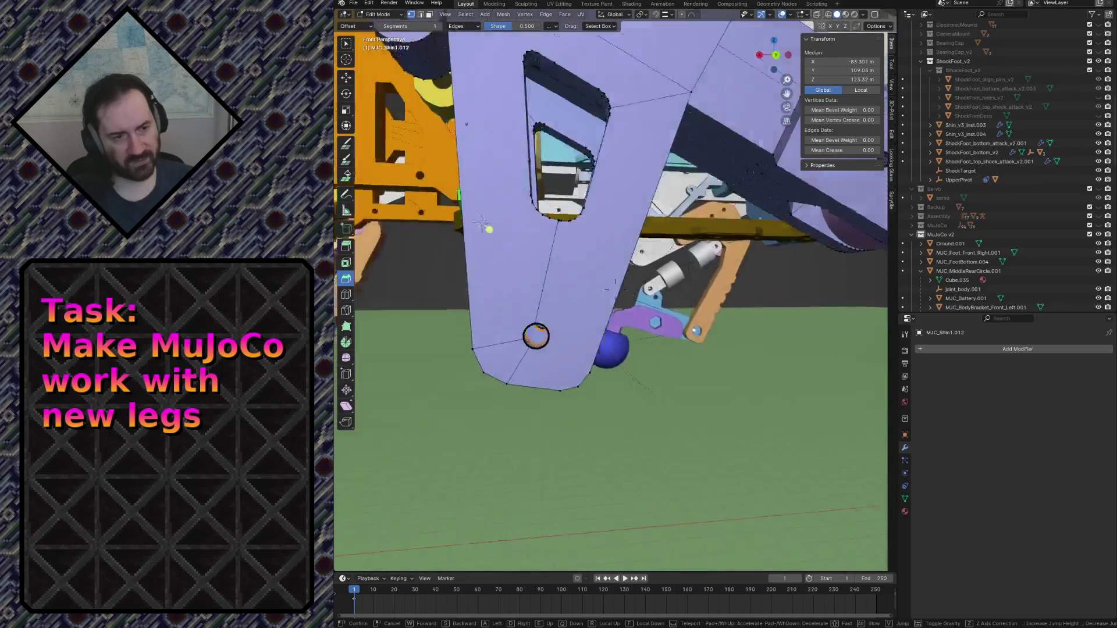
key("s")
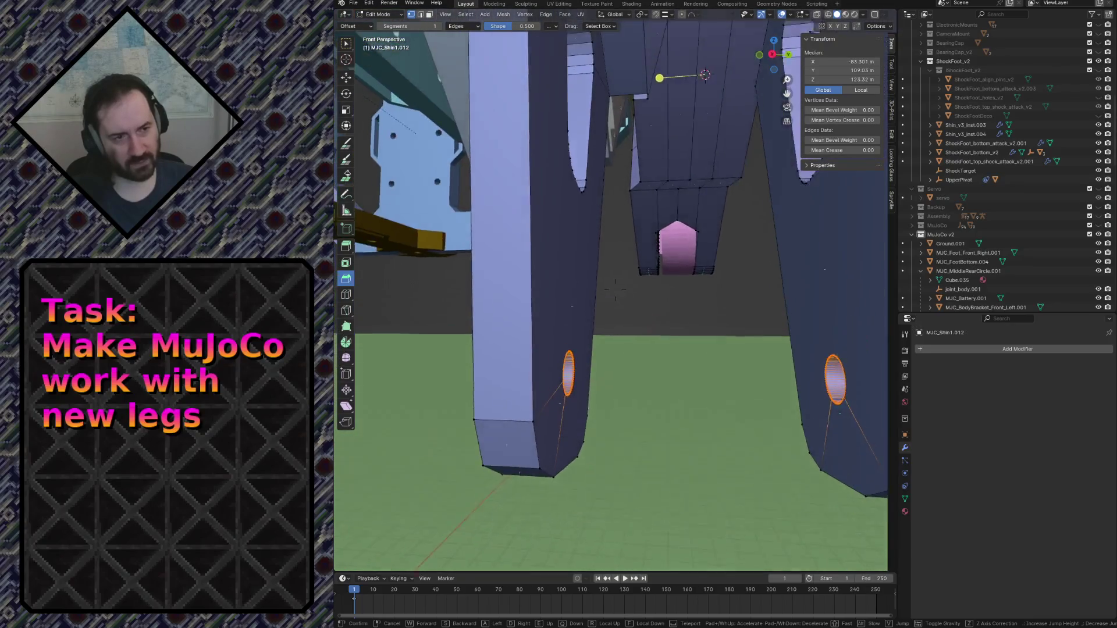
left_click(609, 320)
key("Tab")
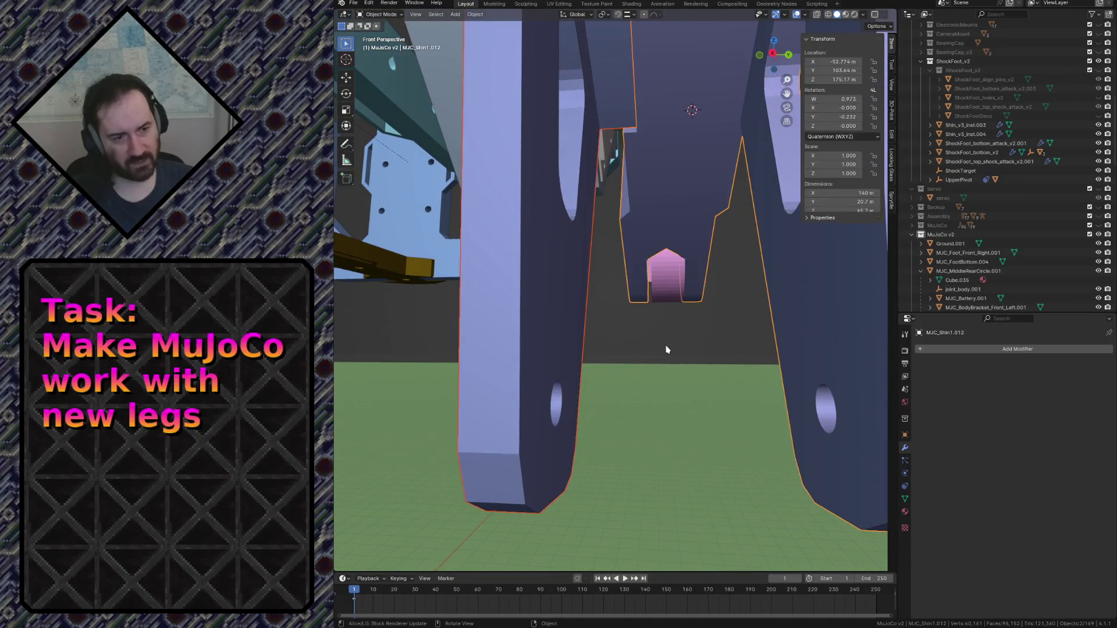
left_click(538, 364)
Snap the 3D cursor to the vertices around MJC_Foot_Attach1's hole, then deselect them.
key("Tab")
key("c")
left_click_drag(544, 366, 559, 429)
key("Escape")
key("shift+s")
left_click(639, 386)
key("shift+grave")
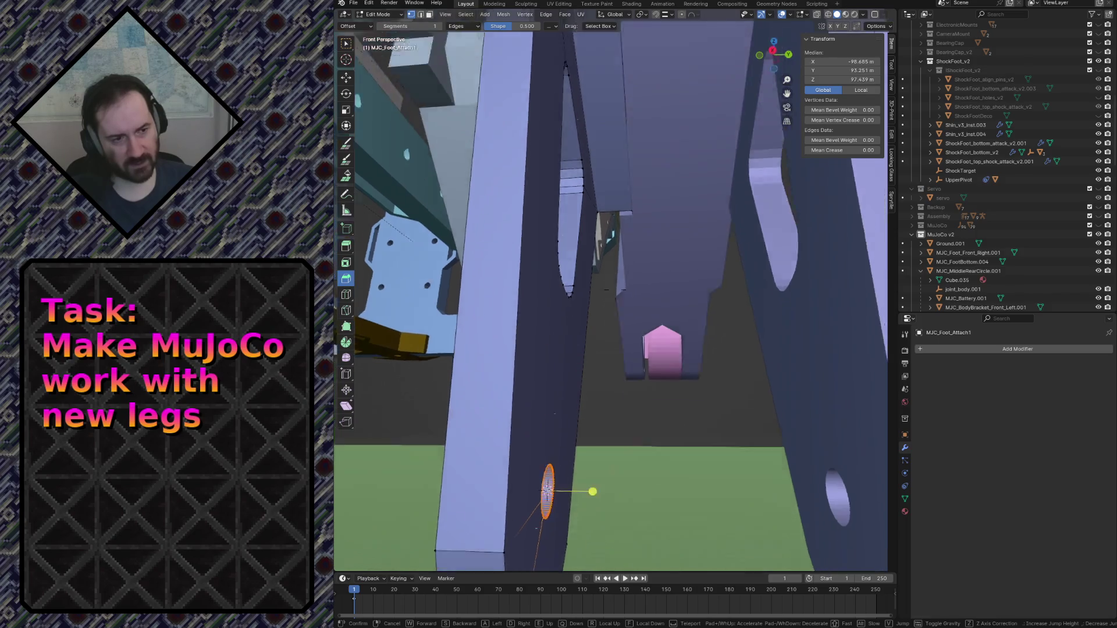
key("s")
left_click(580, 242)
left_click(580, 242)
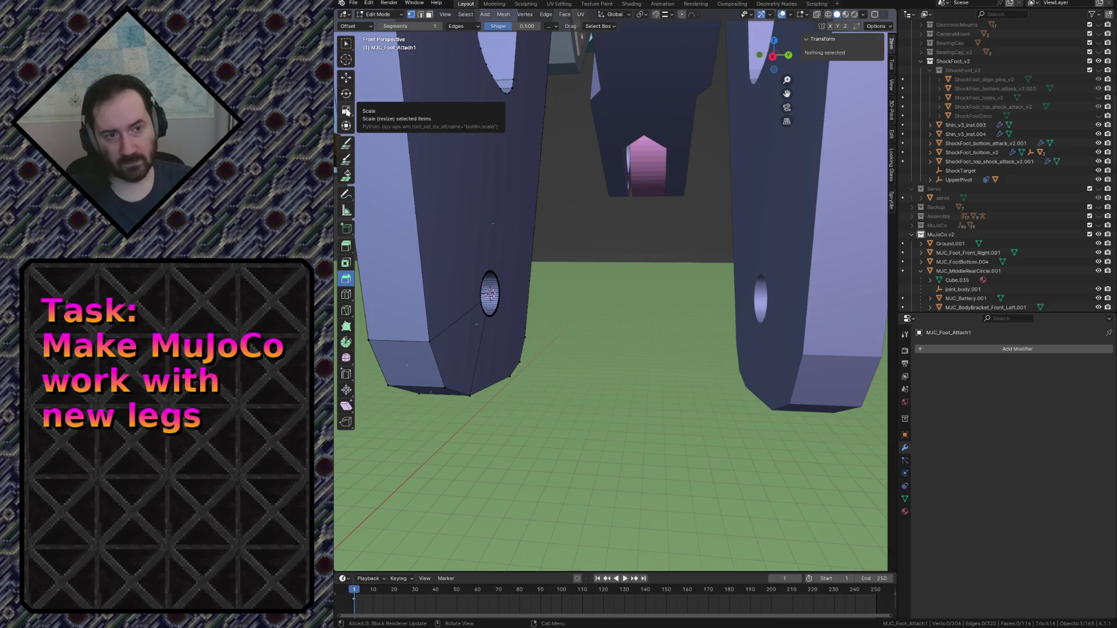
Switch to the Measure tool and fly around the foot part to inspect its hole.
left_click(347, 212)
scroll(597, 344, "up", 5)
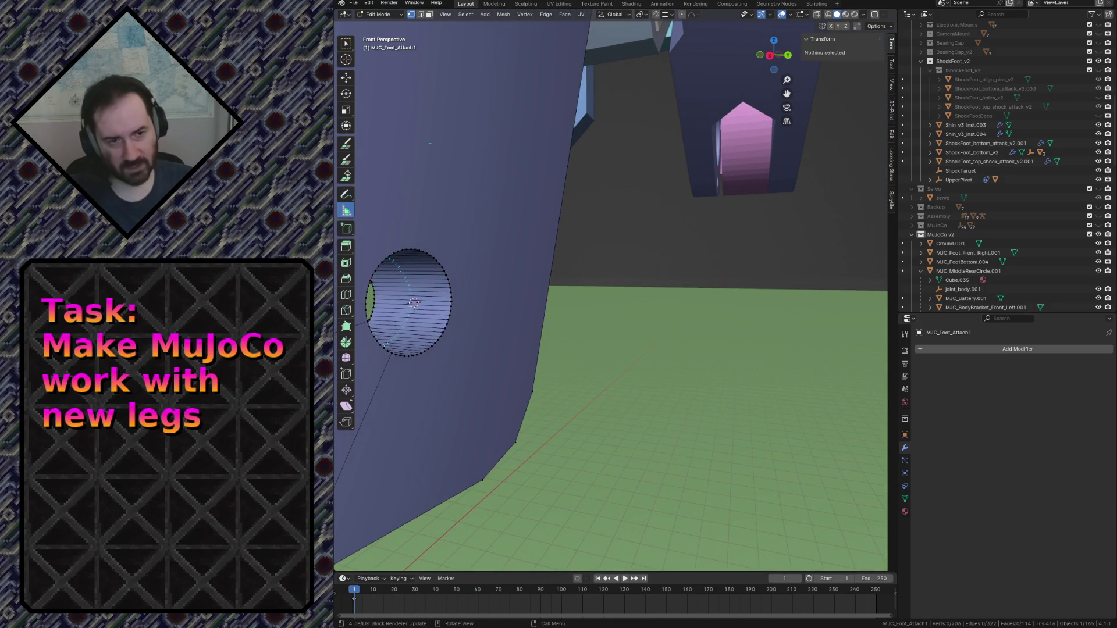
key("shift+grave")
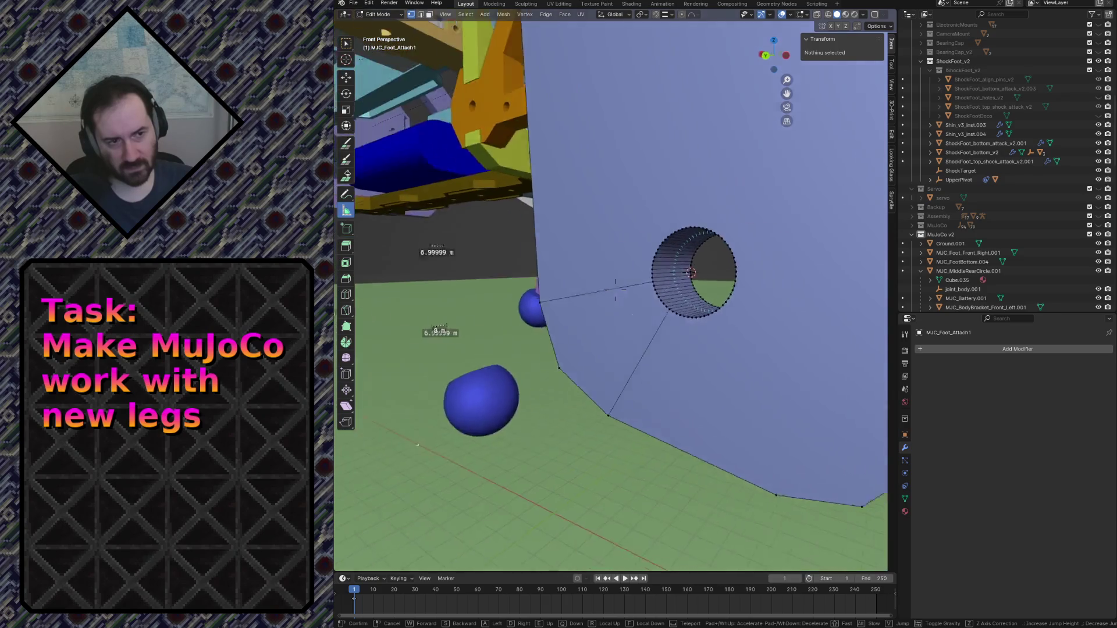
key("w")
key("s")
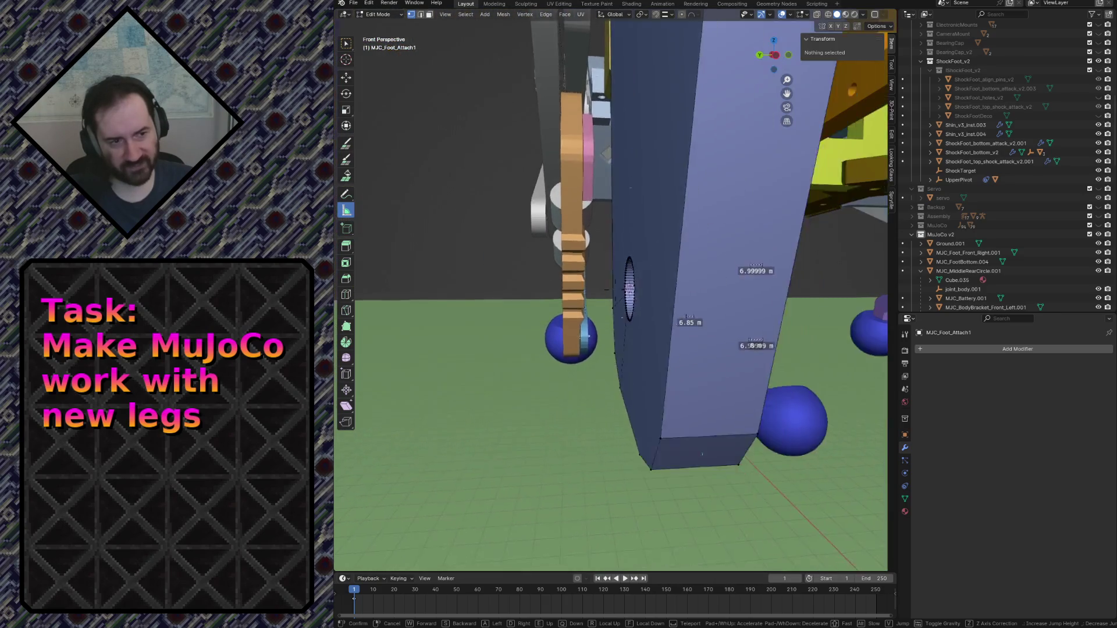
left_click(464, 339)
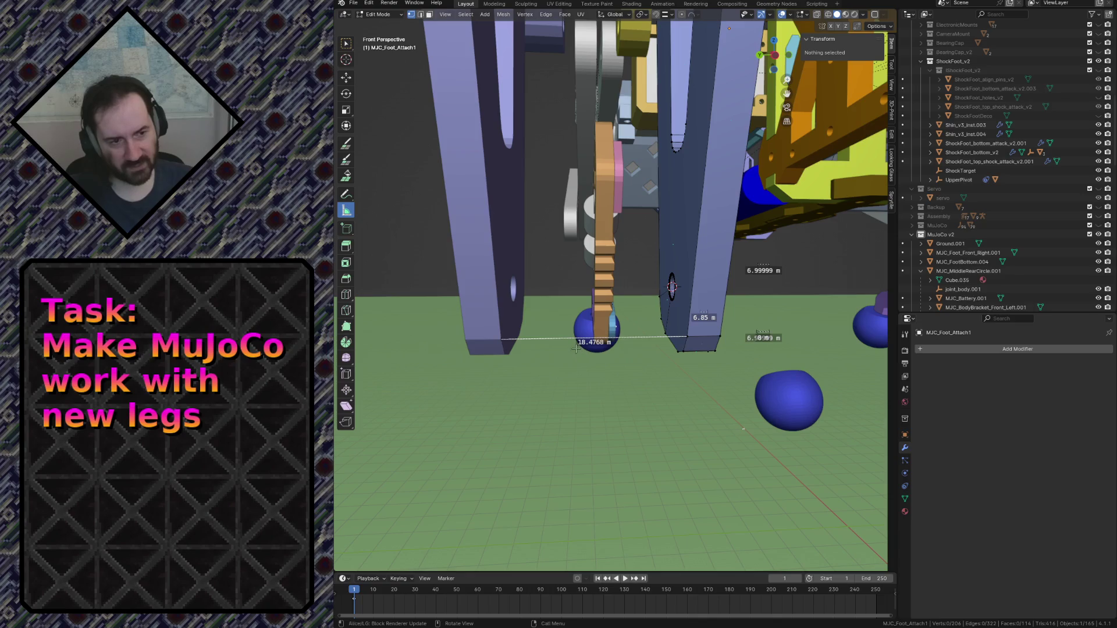
Fly the view through the purple leg toward the yellow block and blue faces.
key("shift+grave")
key("w")
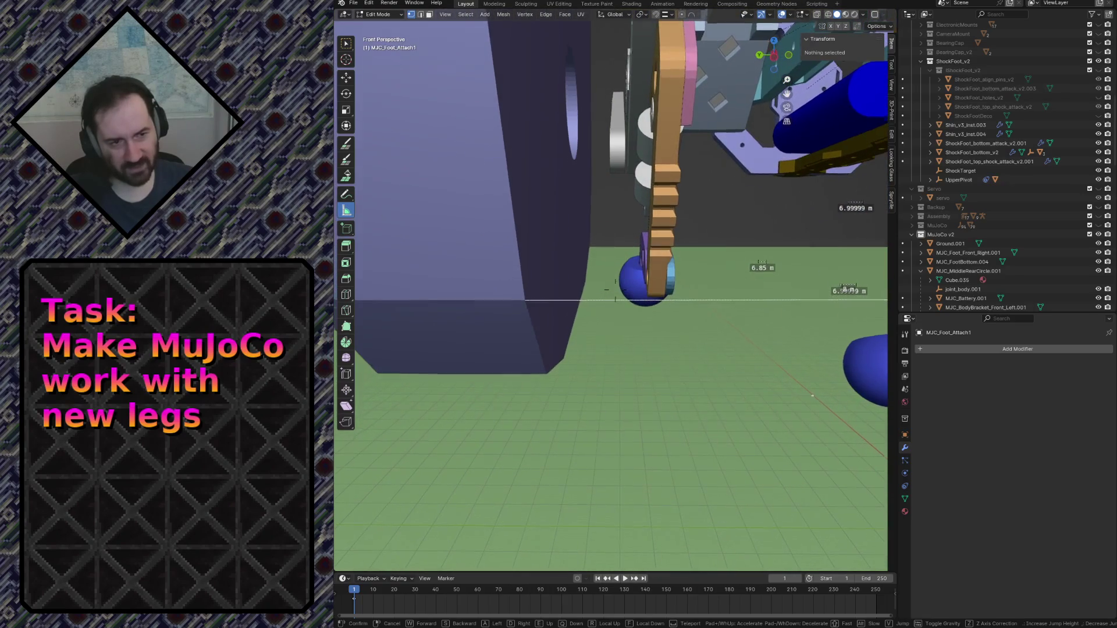
key("w")
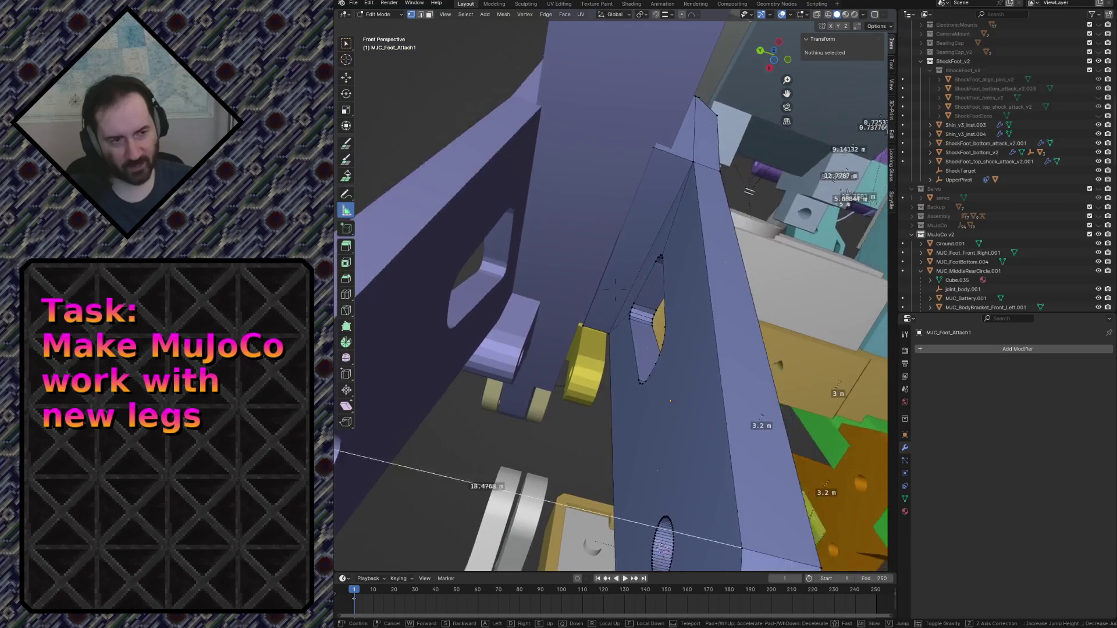
key("w")
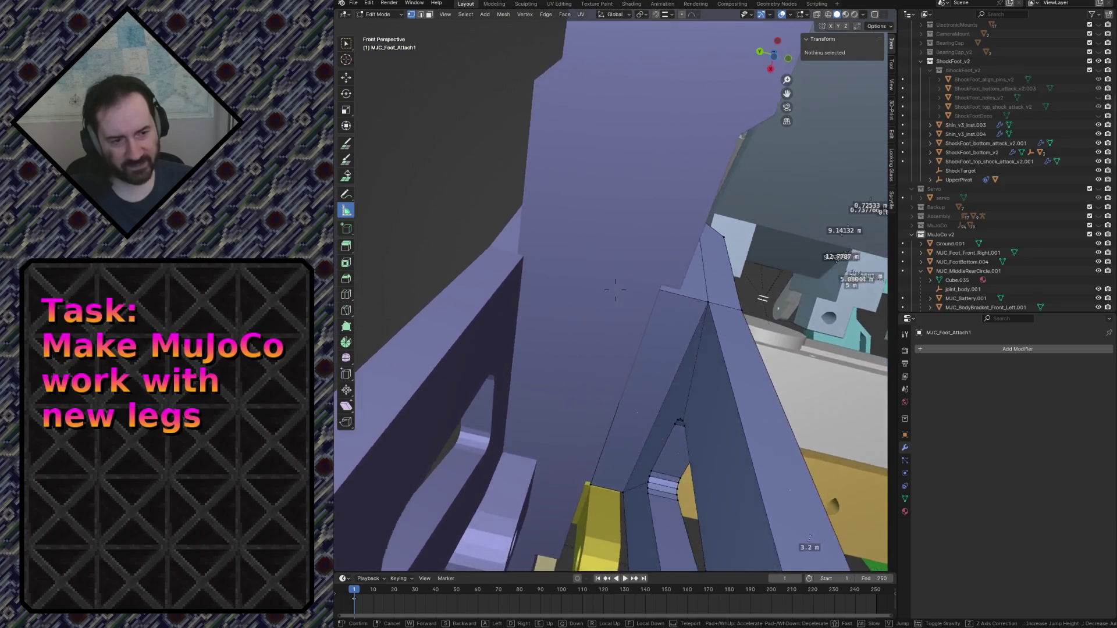
key("w")
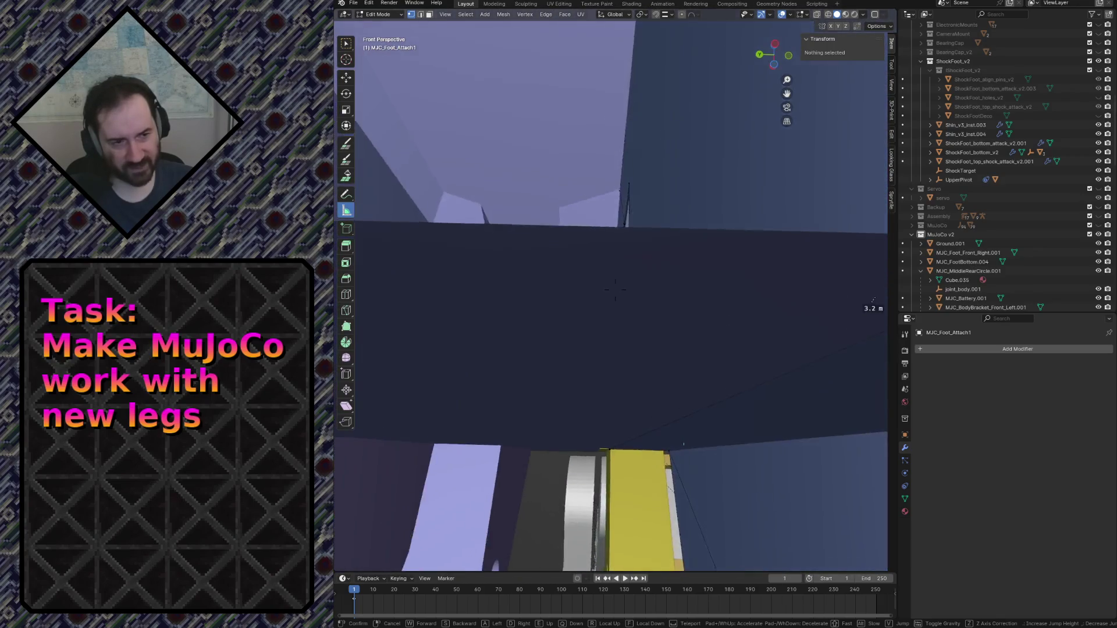
key("w")
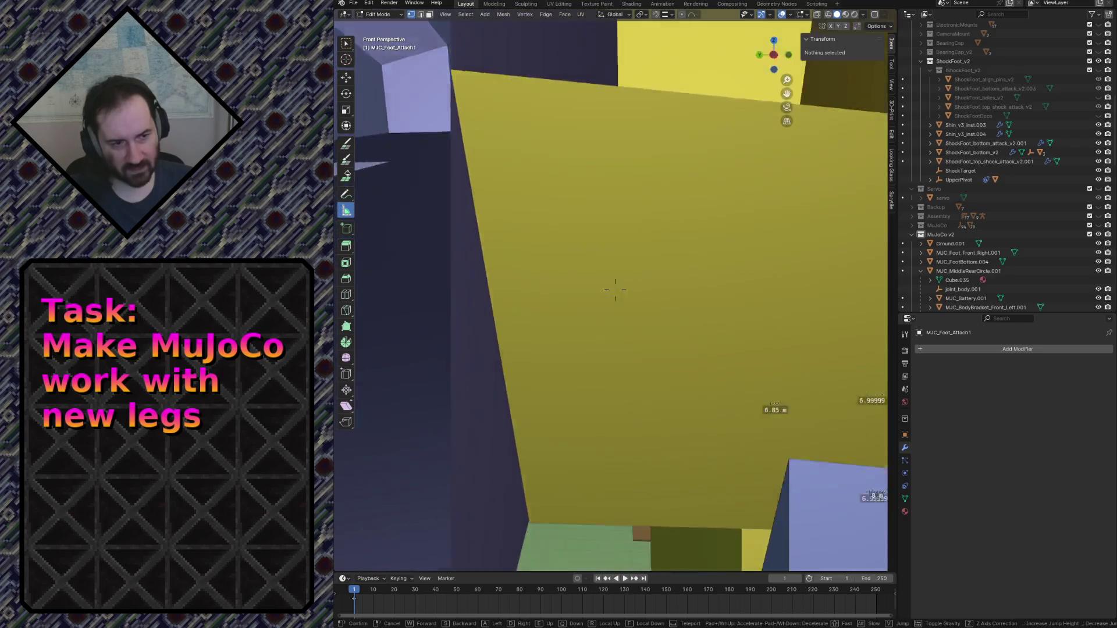
key("w")
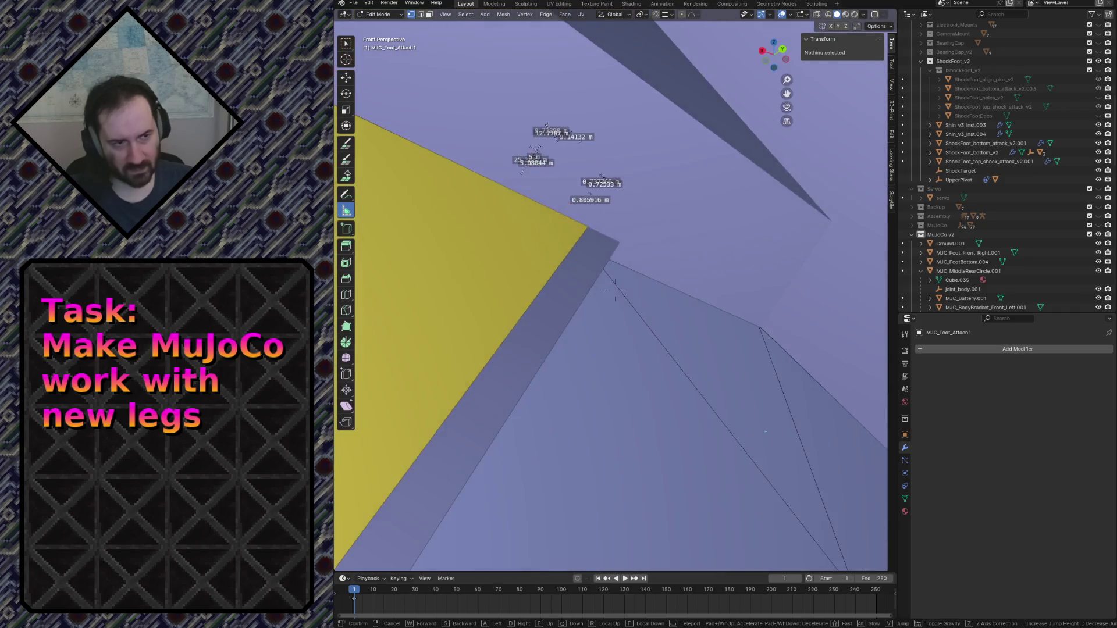
key("w")
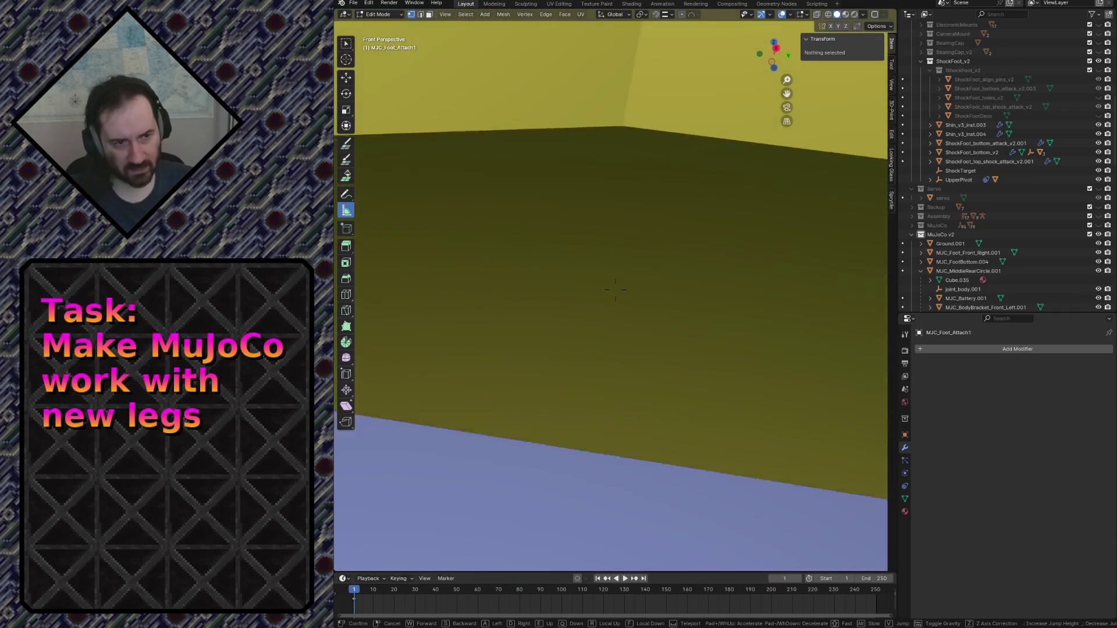
key("w")
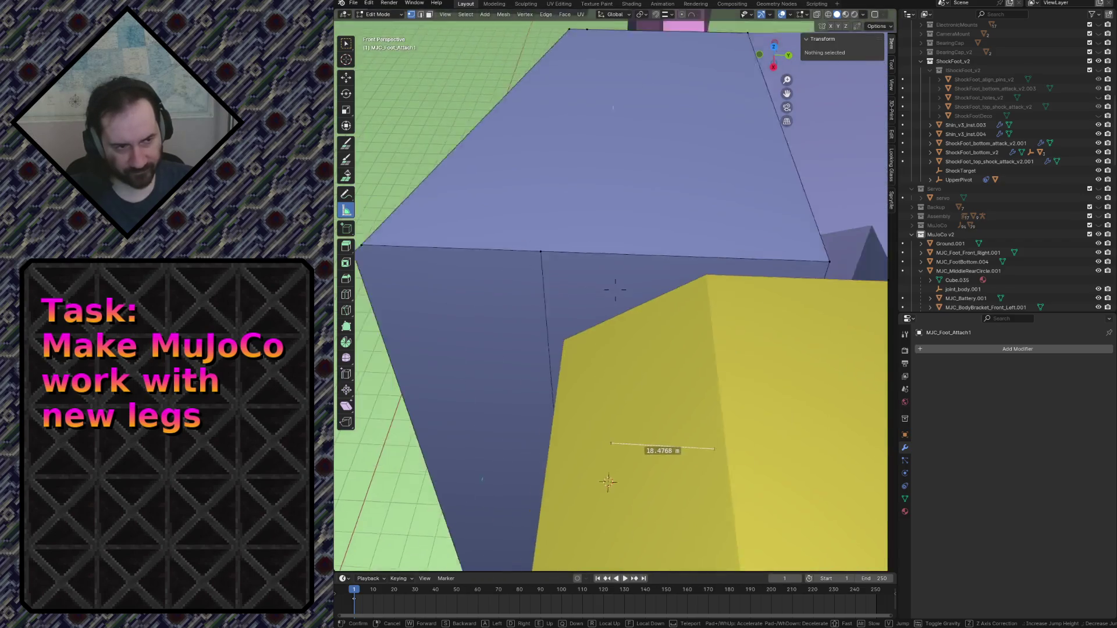
key("w")
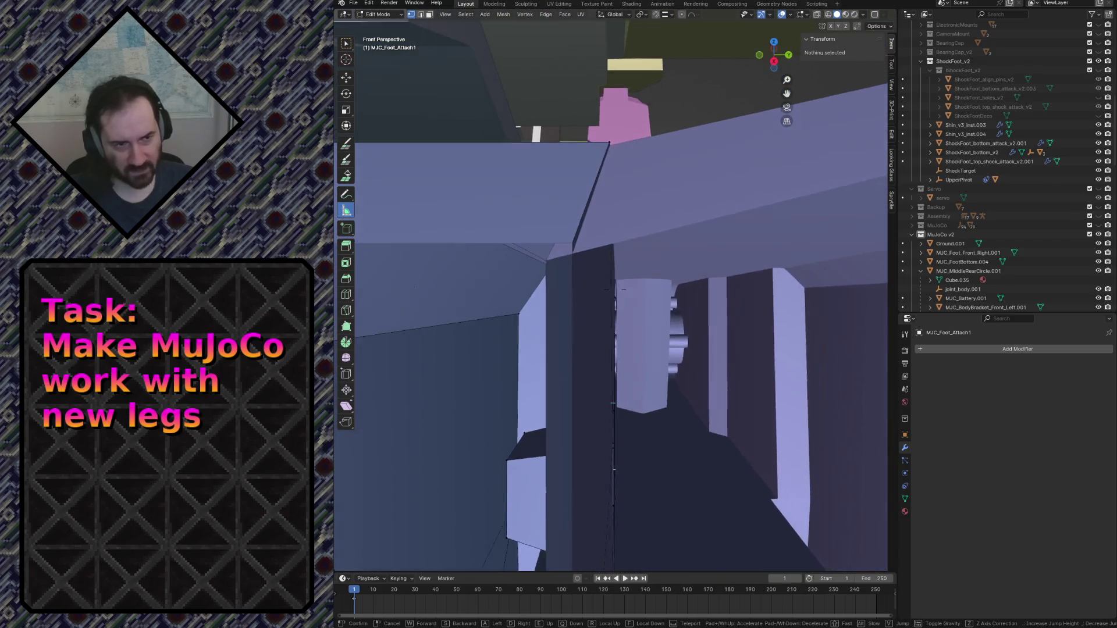
key("w")
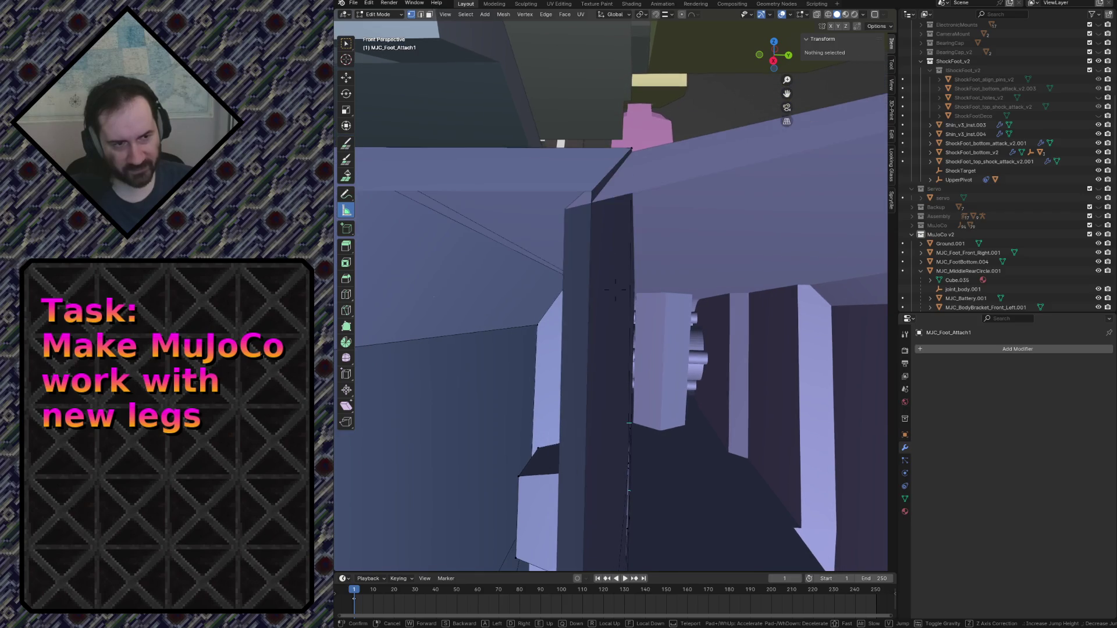
key("w")
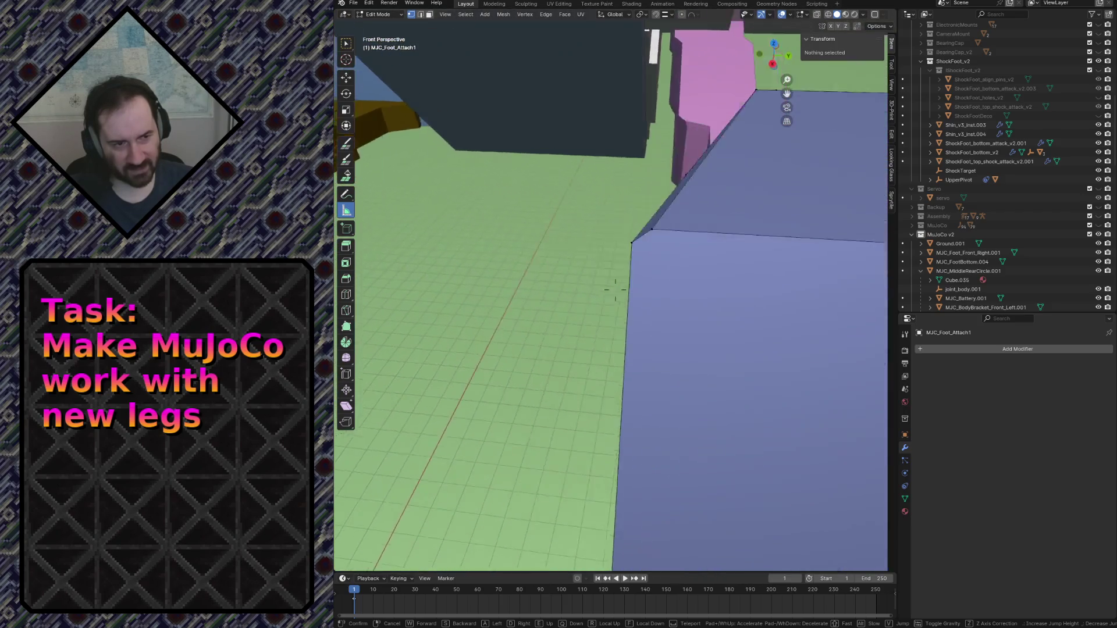
key("w")
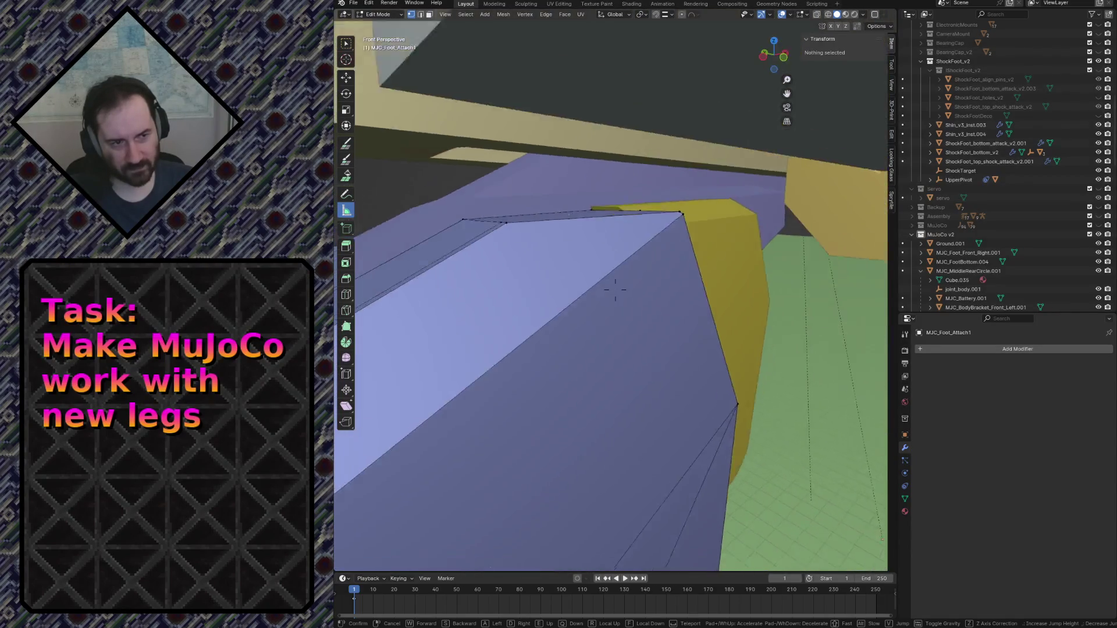
left_click(615, 289)
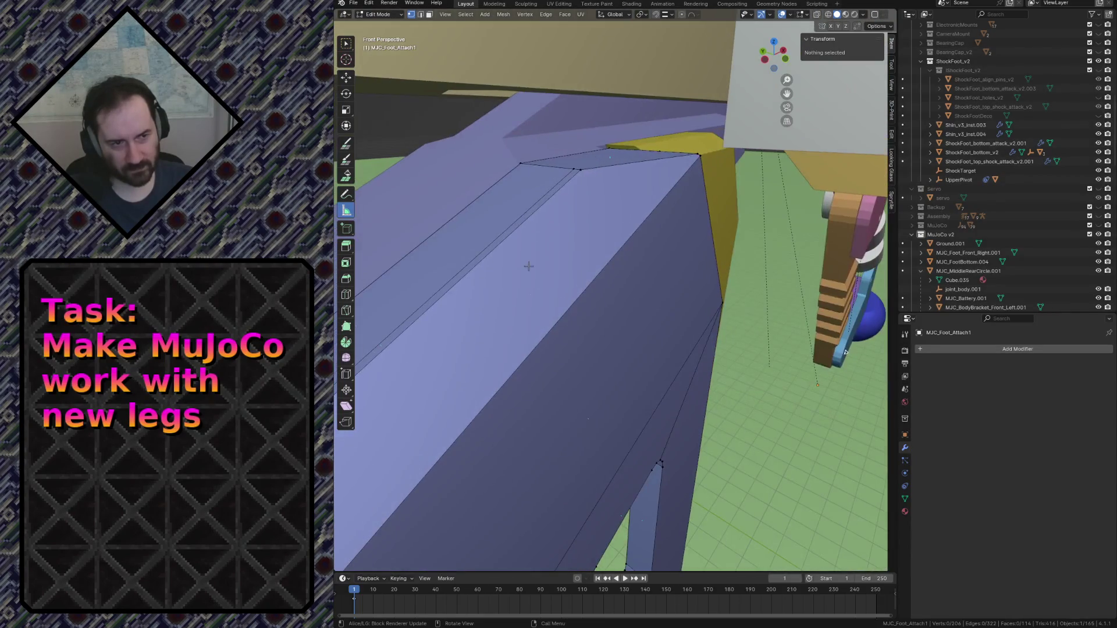
Return MJC_Foot_Attach1 to Object Mode and back the view away from the blue faces.
key("Tab")
key("shift+grave")
key("w")
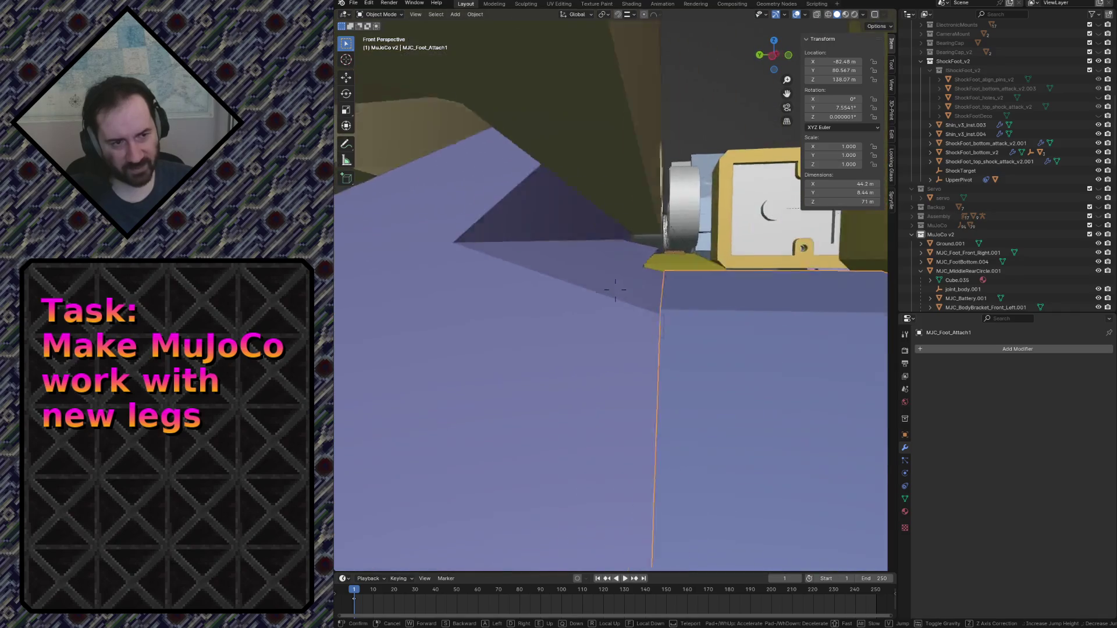
key("s")
left_click(615, 289)
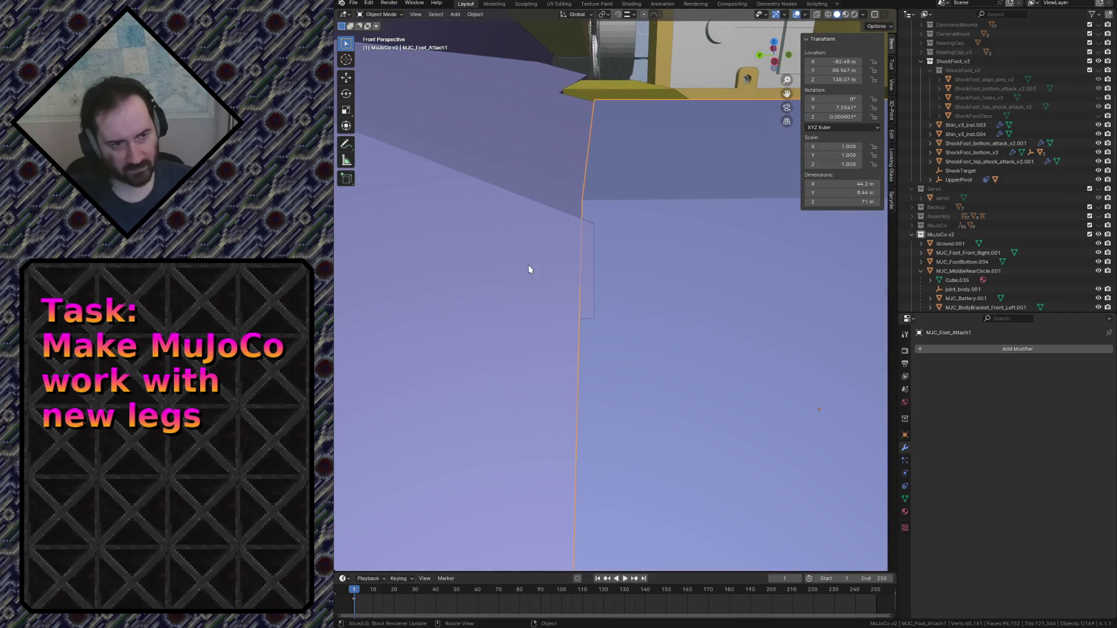
Snap-move MJC_Foot_Attach1 −0.067543 m along global Y, flush against the purple leg.
key("g")
key("y")
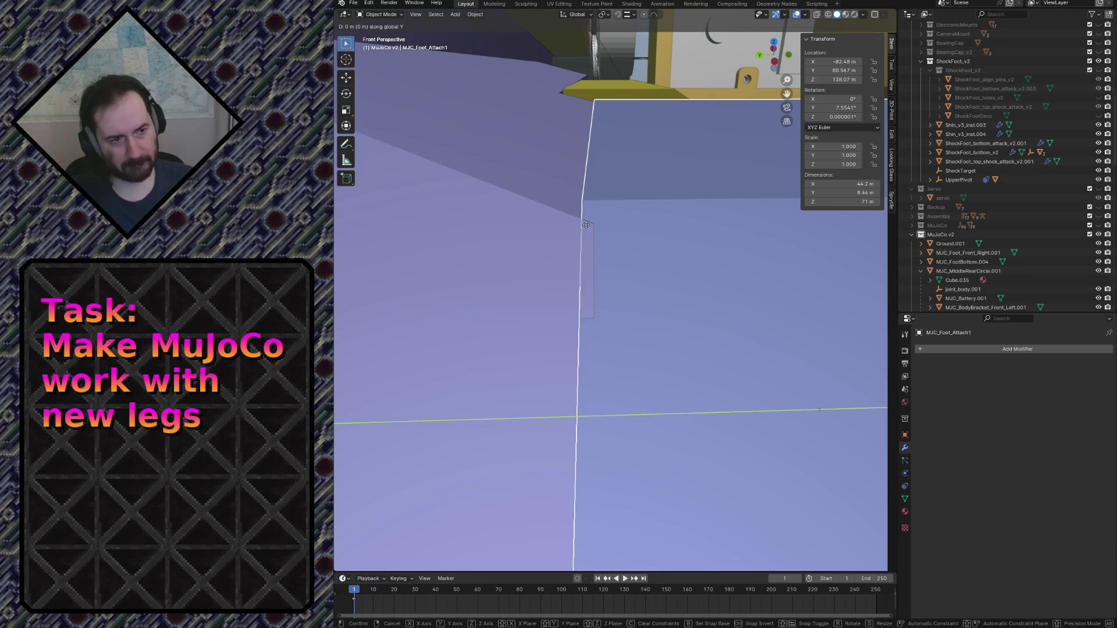
key("ctrl")
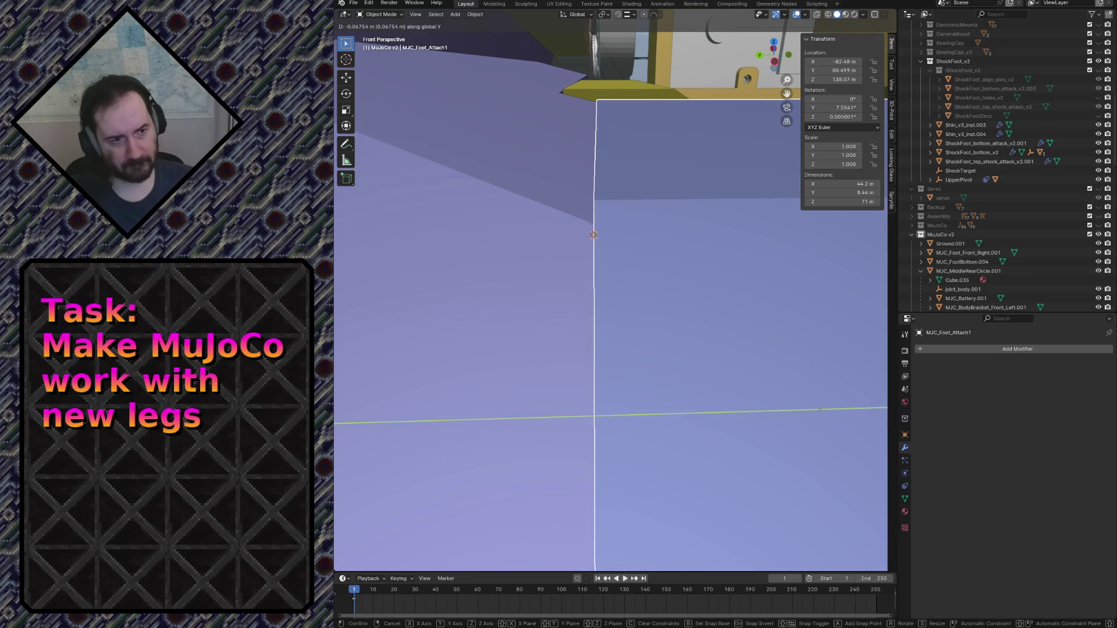
left_click(593, 235)
key("shift+grave")
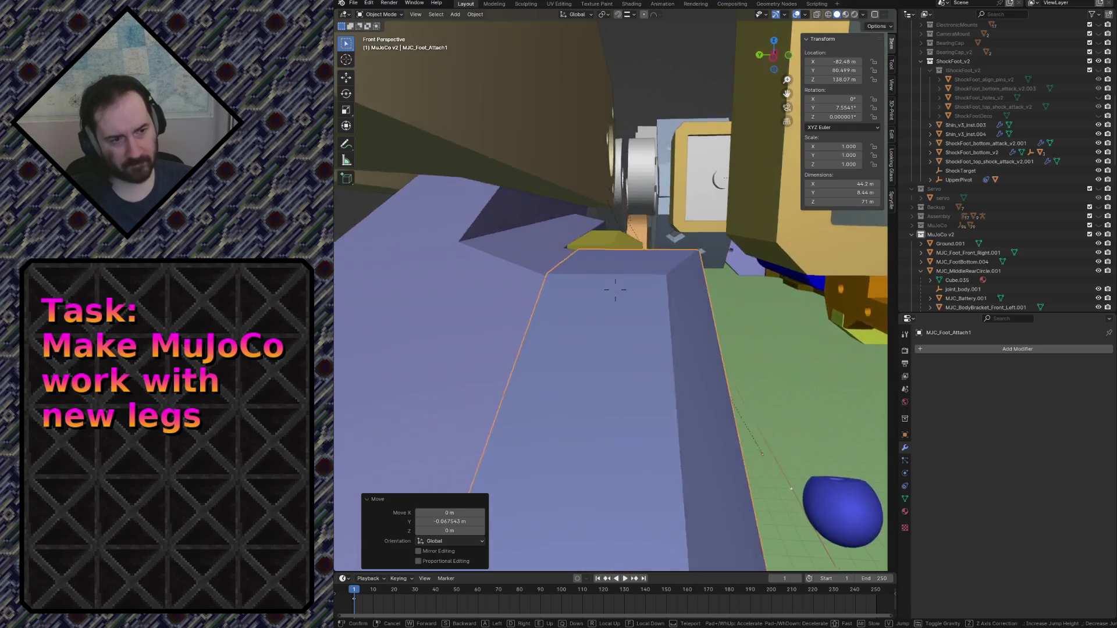
key("w")
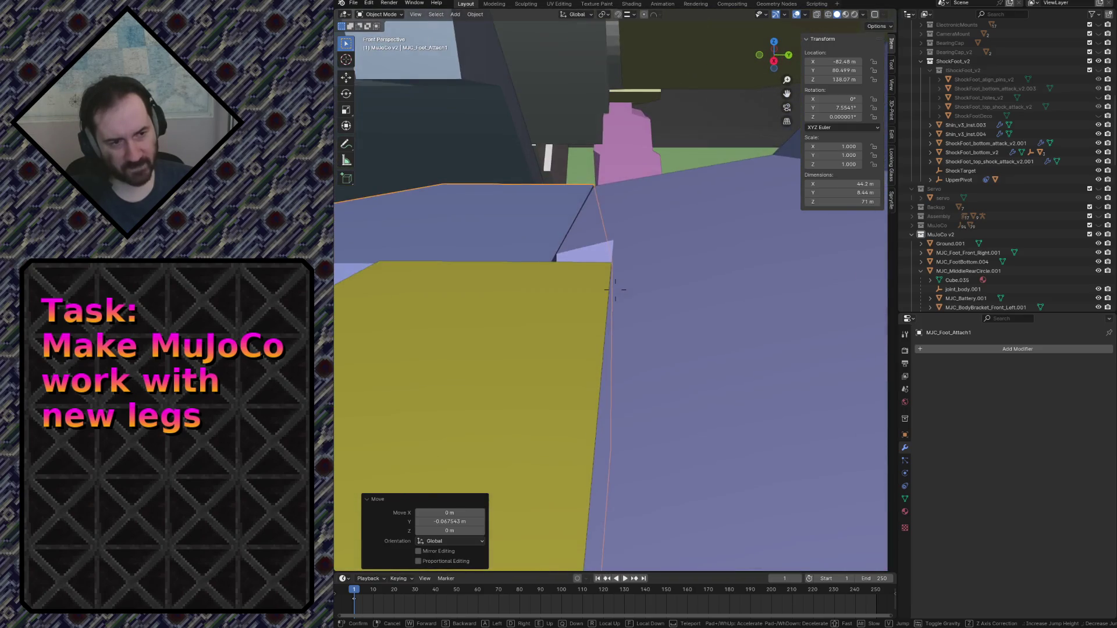
left_click(615, 289)
Select the yellow MJC_Foot_Attach2 part and view it alongside the feet and gear rack.
left_click(501, 292)
key("shift+grave")
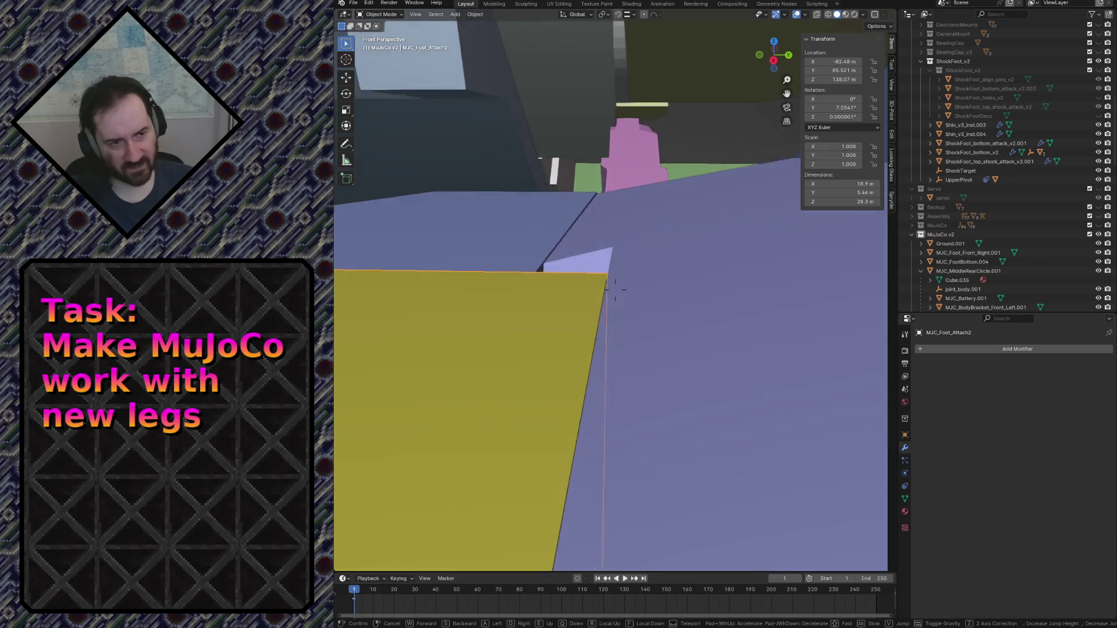
key("s")
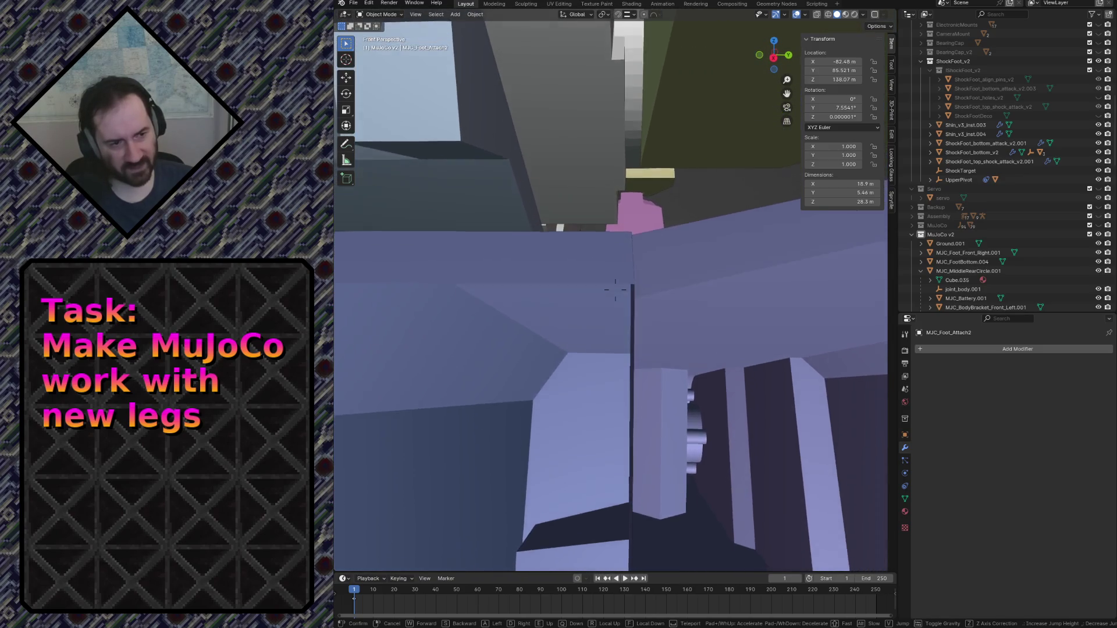
key("w")
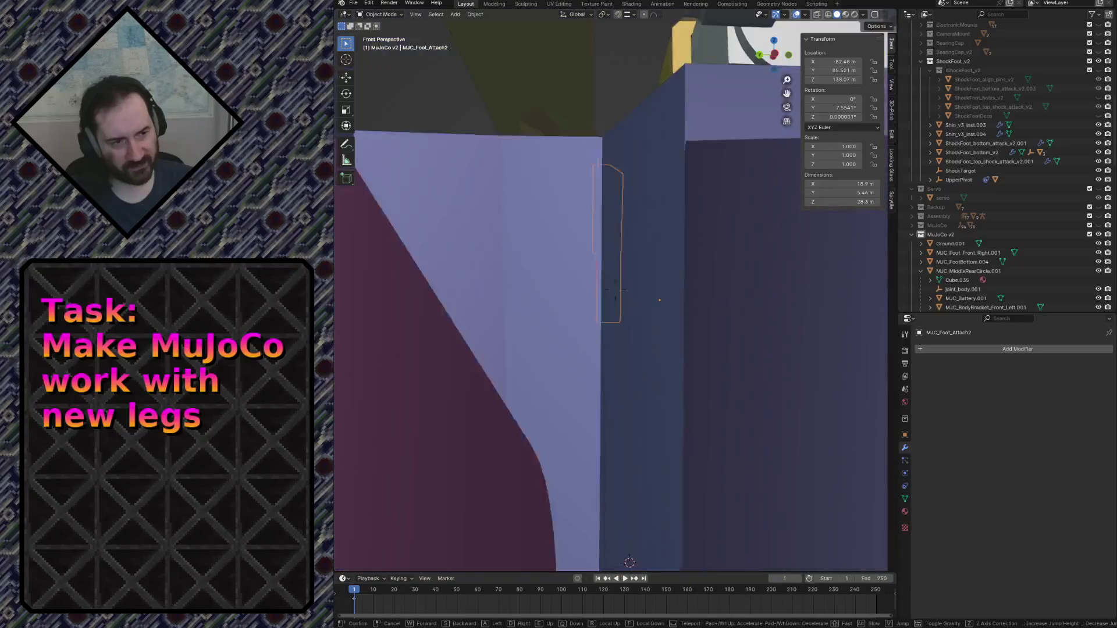
key("s")
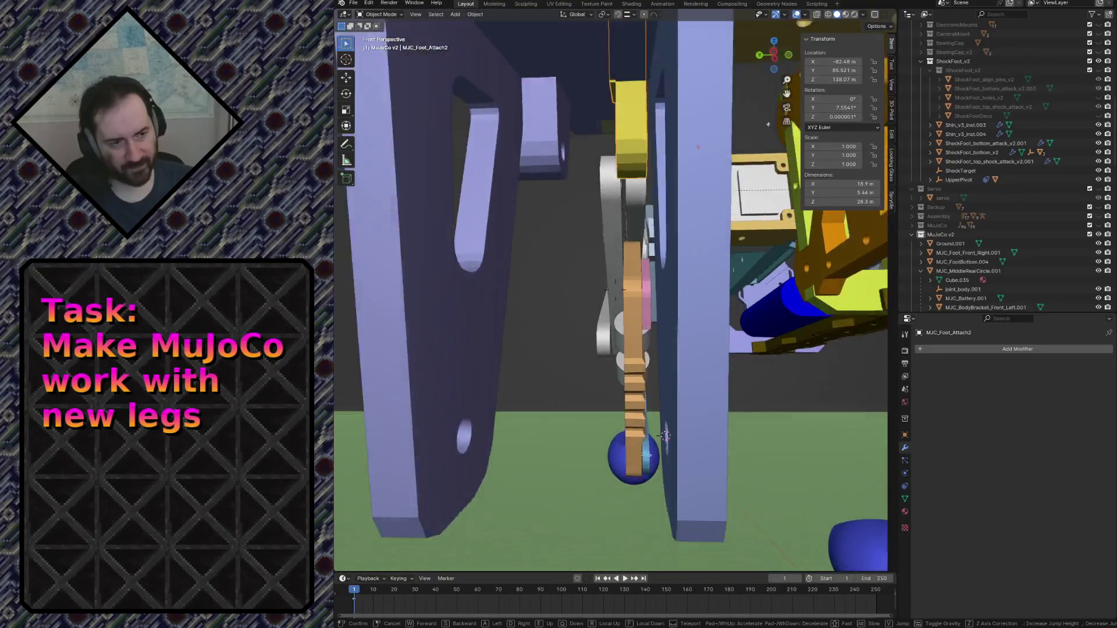
left_click(757, 136)
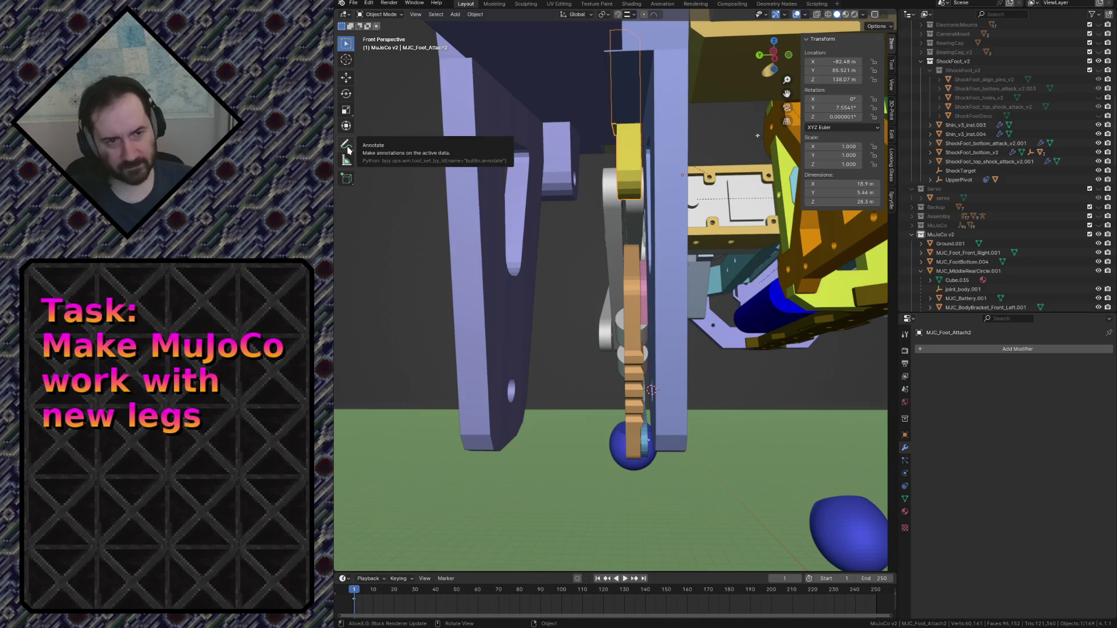
Measure the 18.5444 m gap between the two purple leg bottoms, snapping the ruler to the legs.
left_click(346, 160)
left_click_drag(656, 436, 650, 438)
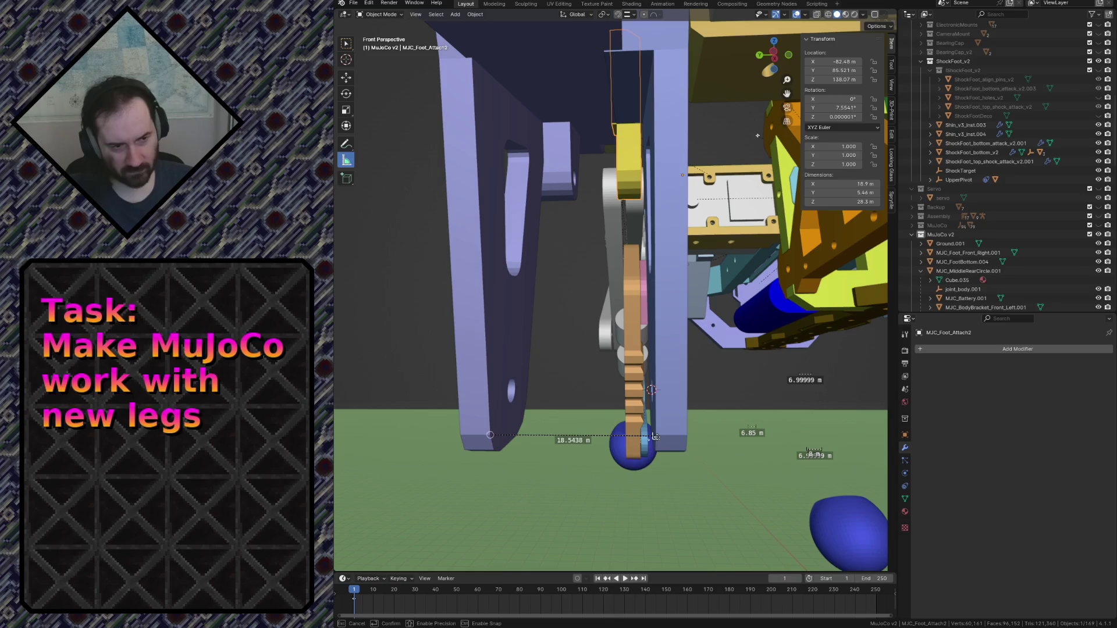
key("shift+grave")
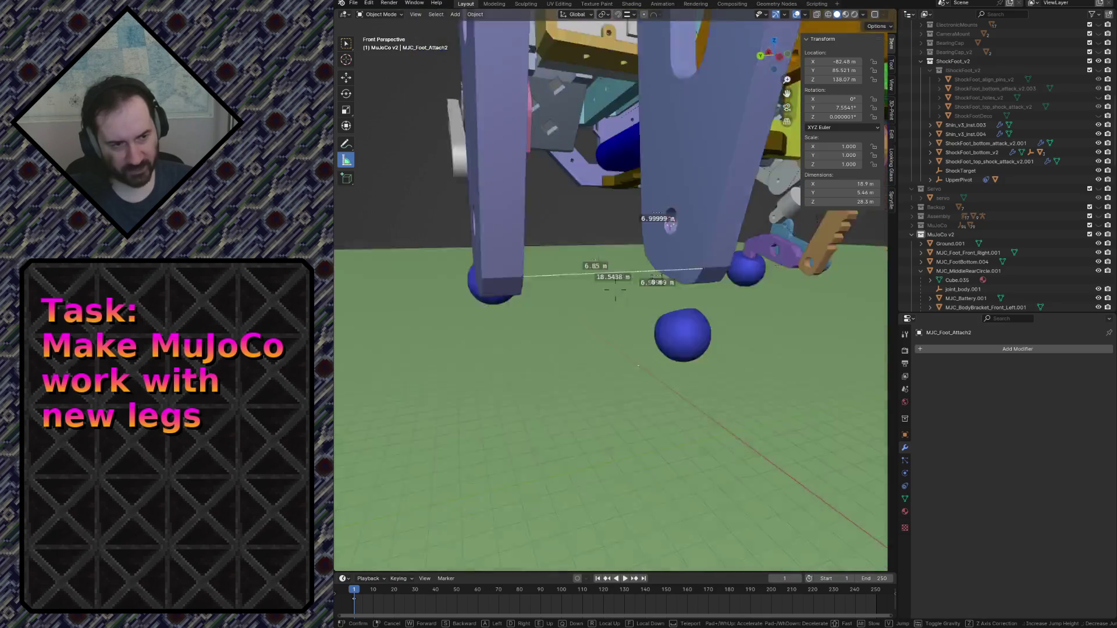
left_click(750, 366)
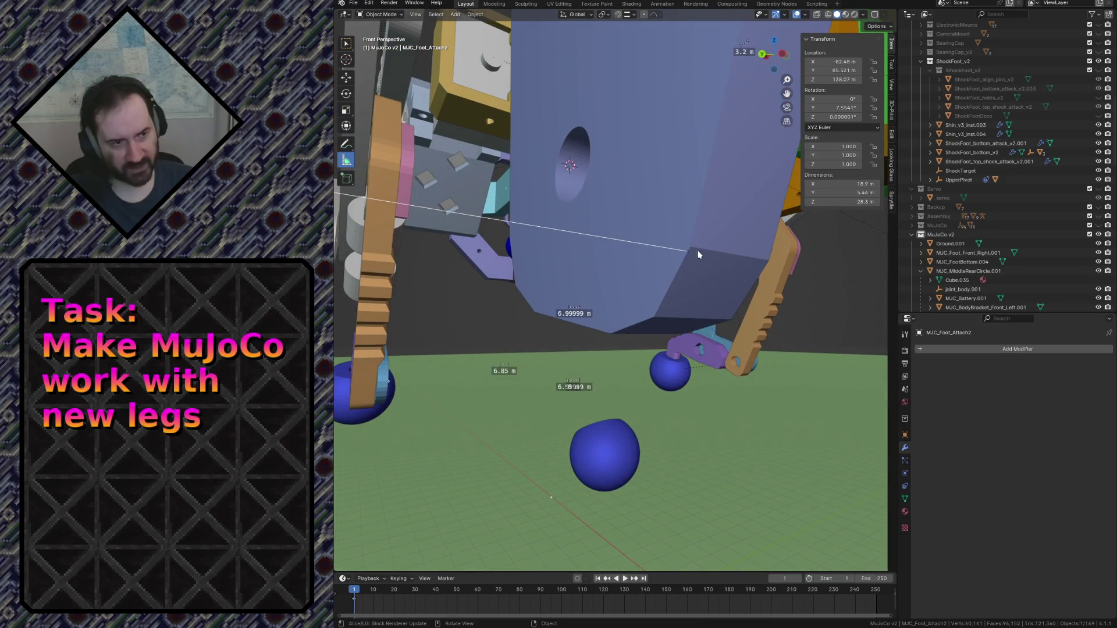
left_click(629, 15)
left_click(617, 69)
left_click_drag(685, 251, 689, 247)
key("shift+grave")
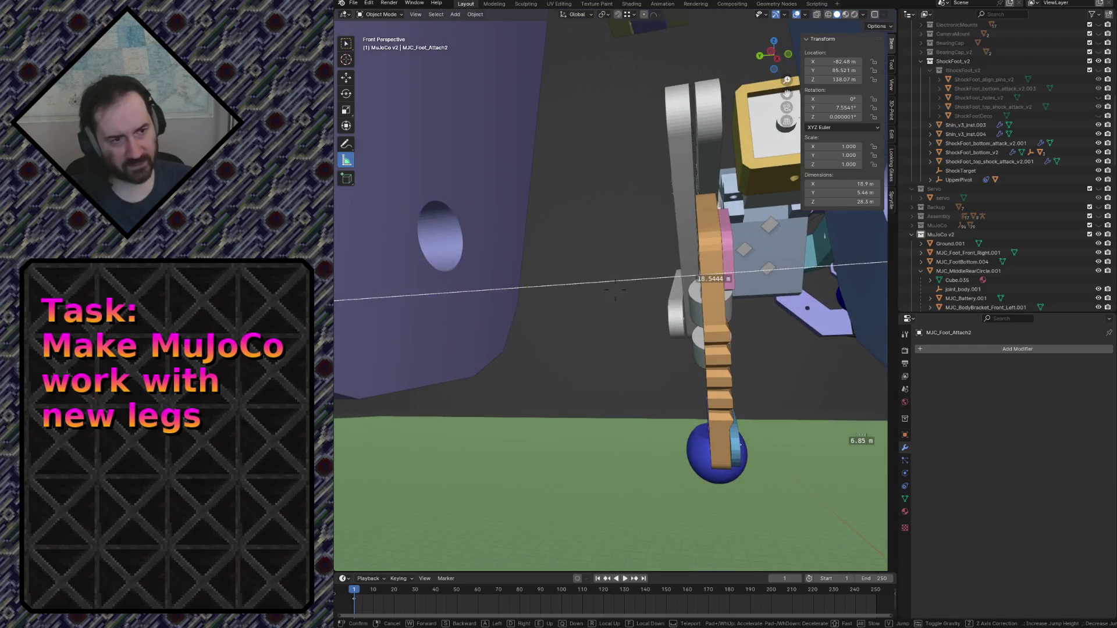
key("Escape")
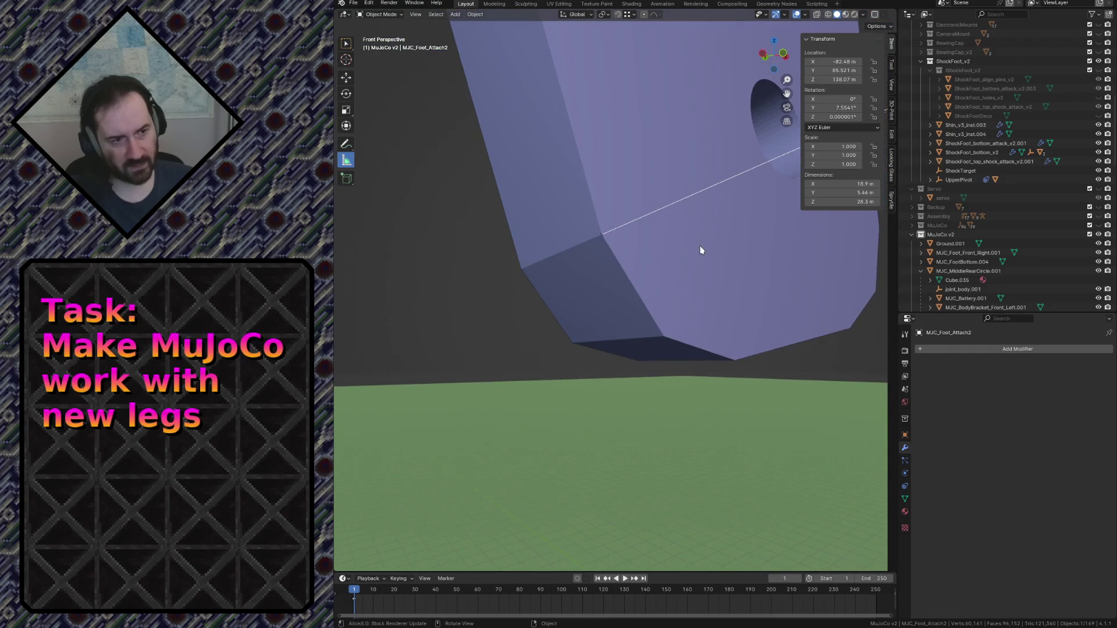
left_click_drag(604, 233, 604, 232)
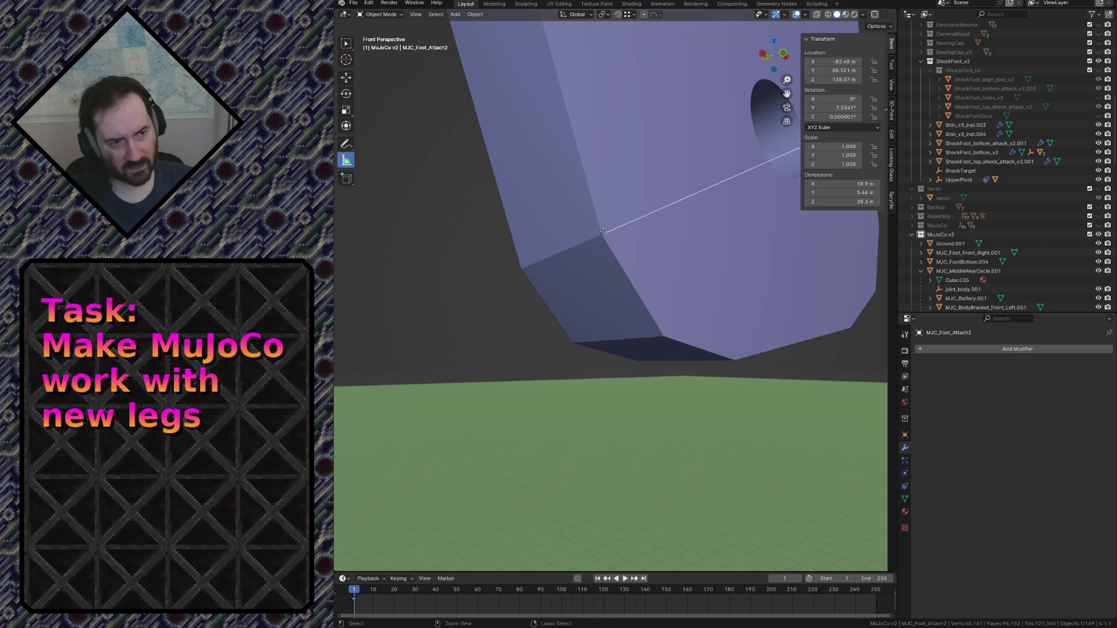
Frame the foot attach part in front view and zoom in on its lower corner.
key("shift+grave")
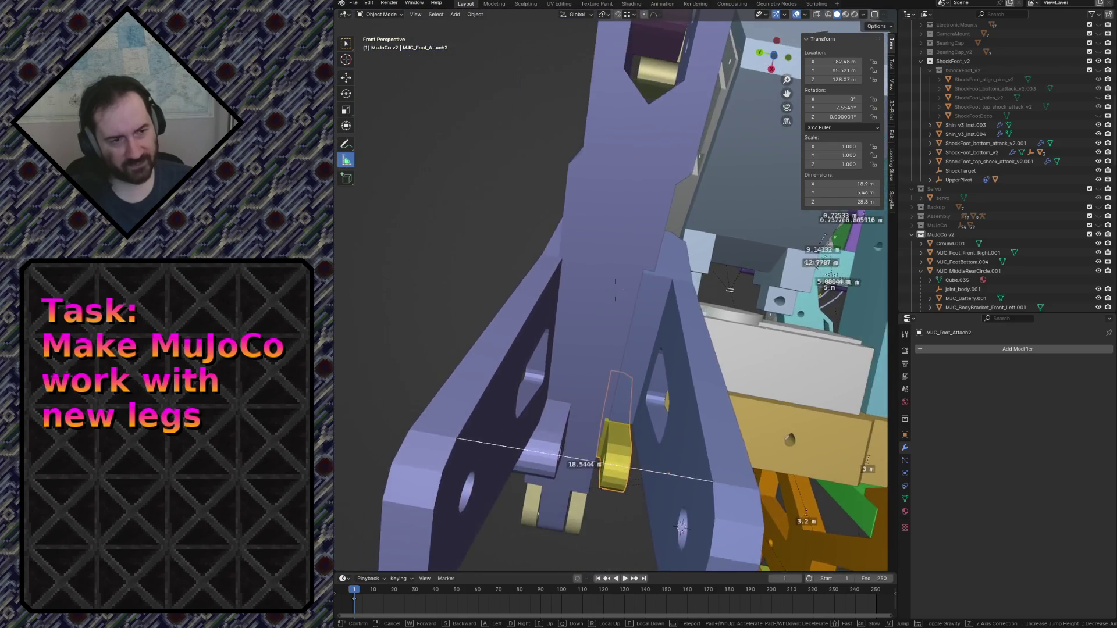
key("w")
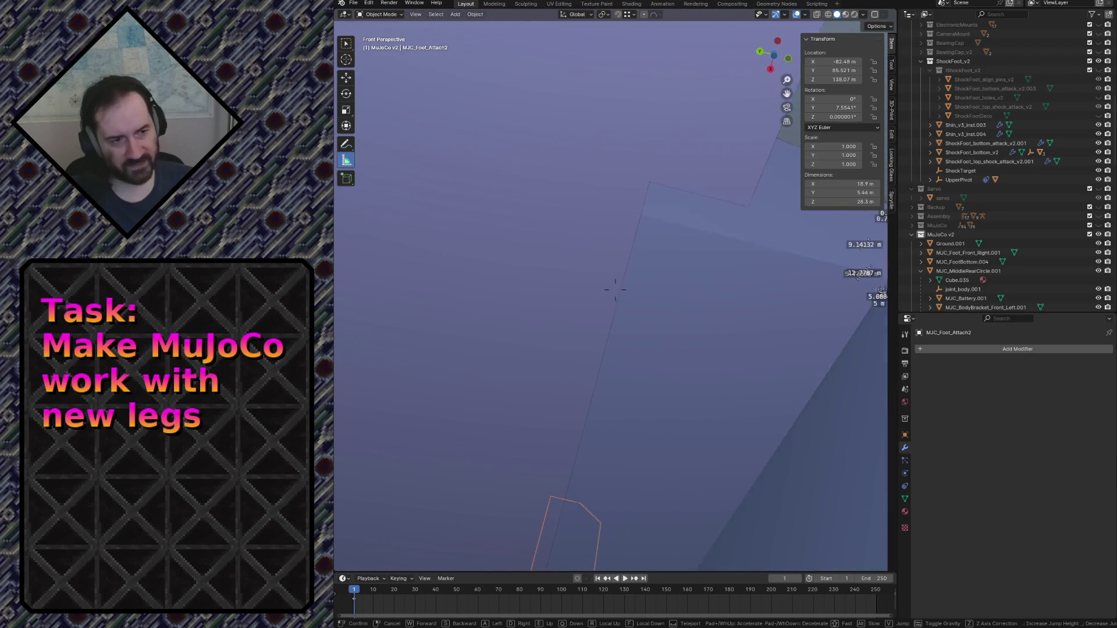
key("w")
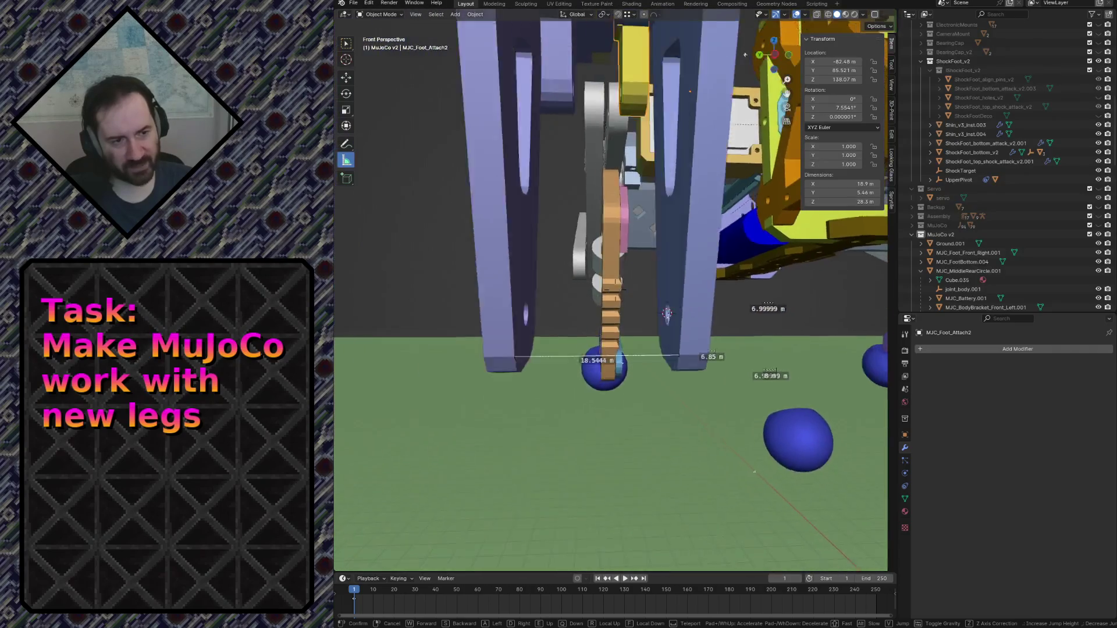
left_click(631, 296)
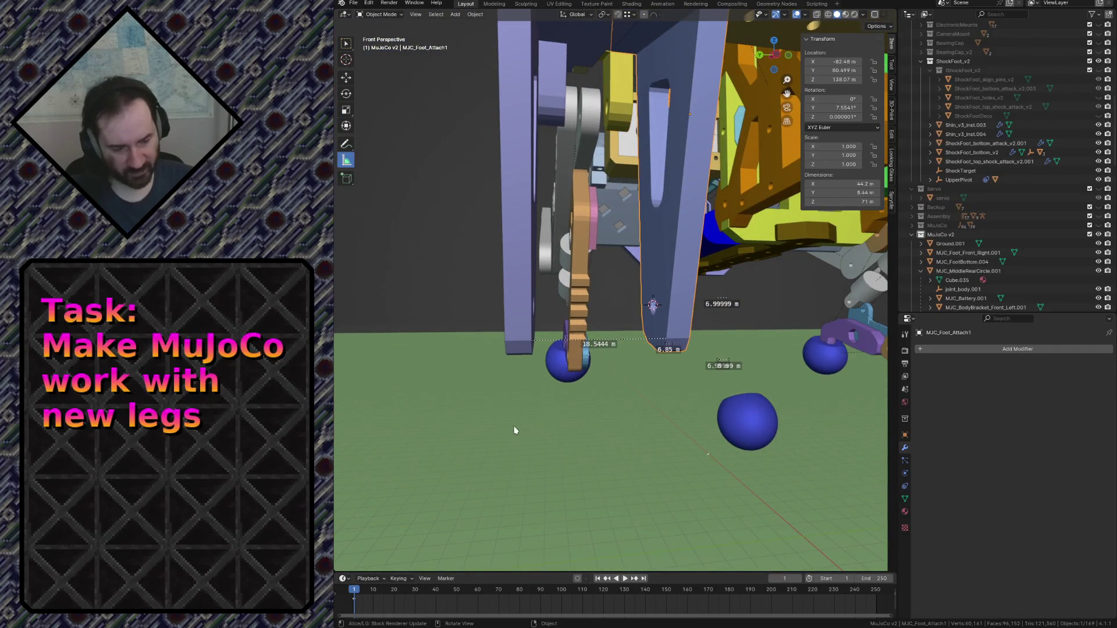
key("KP_1")
key("KP_Decimal")
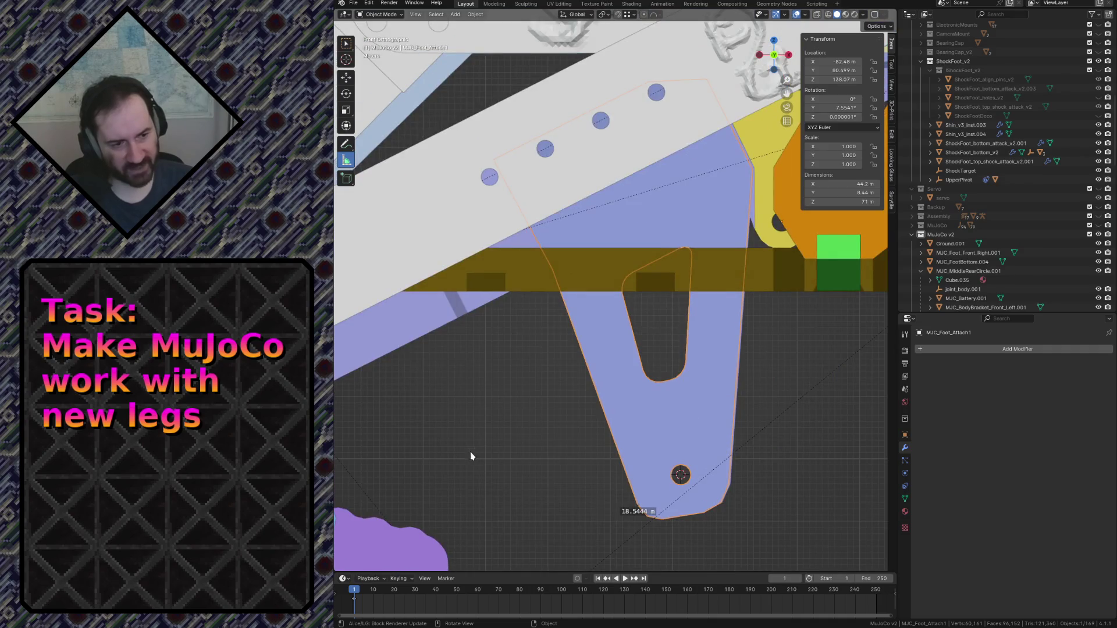
scroll(673, 463, "up", 10)
mouse_move(697, 355)
middle_mouse_down("shift")
mouse_move(746, 401)
mouse_move(618, 264)
middle_mouse_up("shift")
scroll(619, 265, "up", 5)
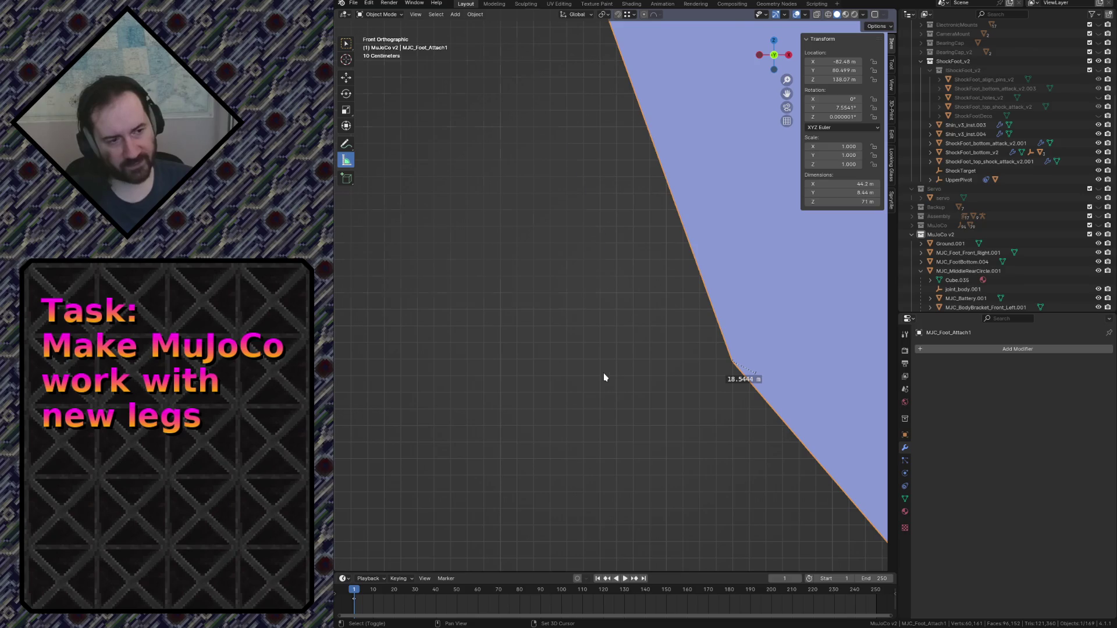
Pull the view back and show the sidebar View tab with the 3D cursor settings.
key("shift+grave")
key("s")
left_click(672, 317)
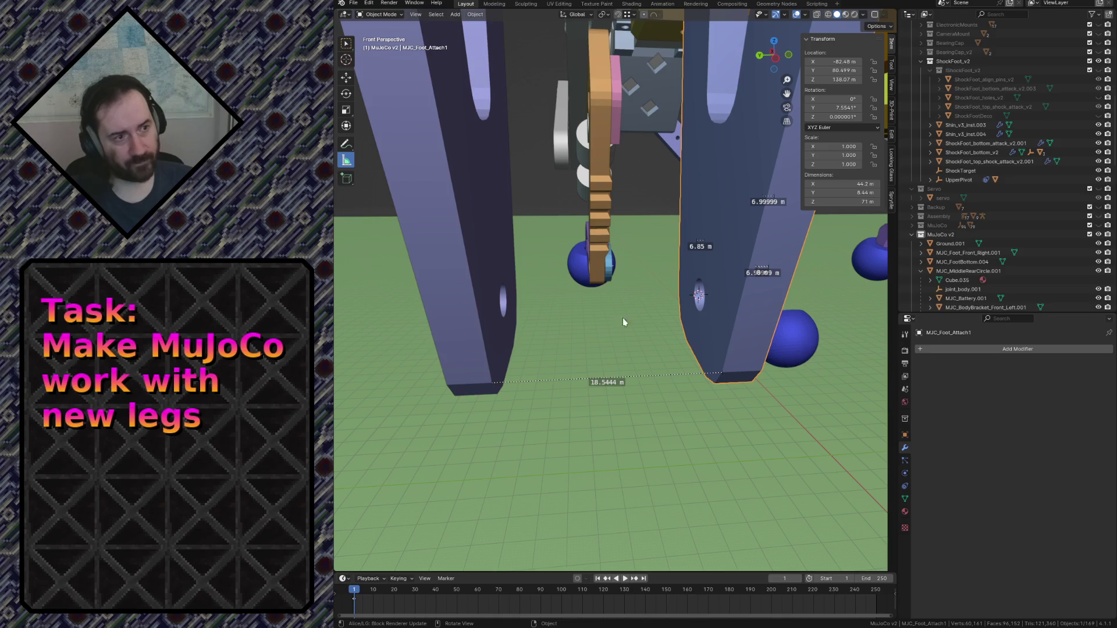
left_click(892, 86)
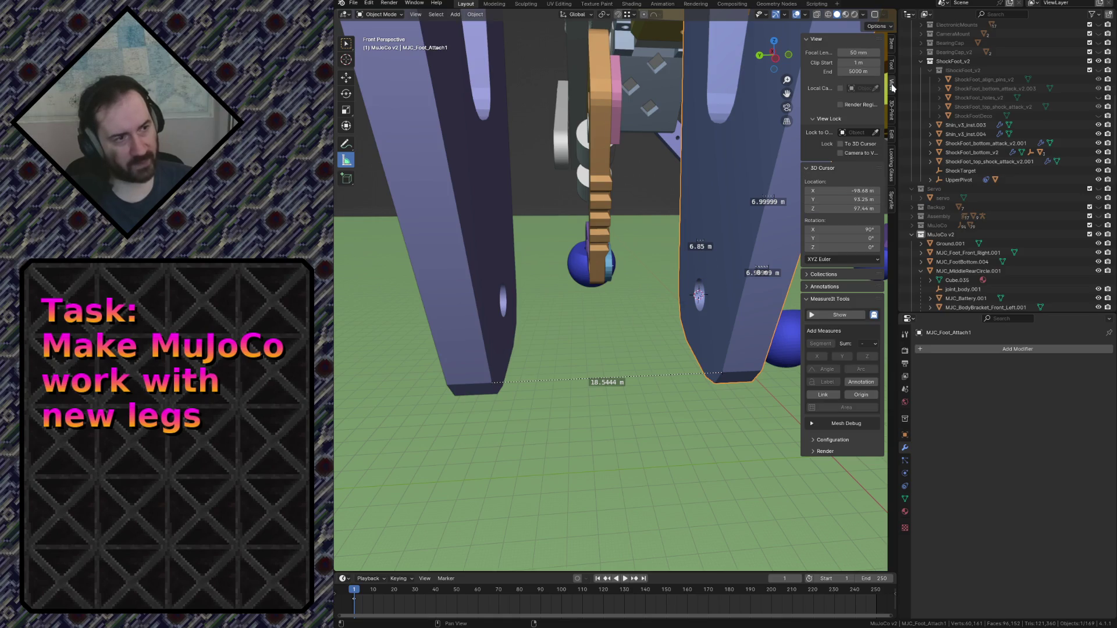
Set the 3D cursor's Y location to 102.5 m.
left_click(844, 200)
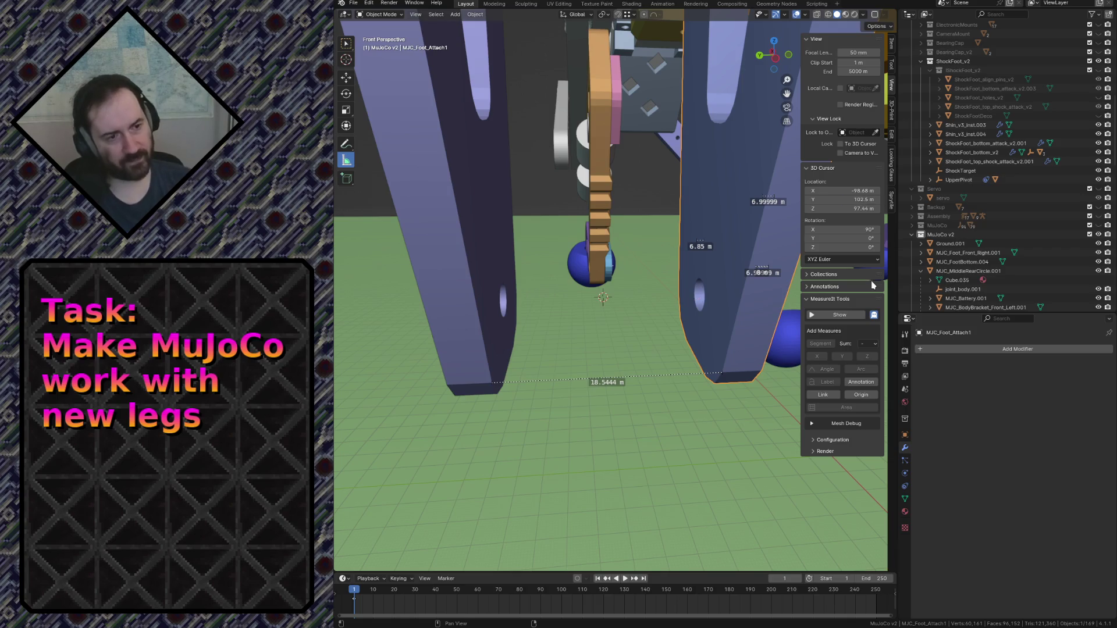
key("shift+grave")
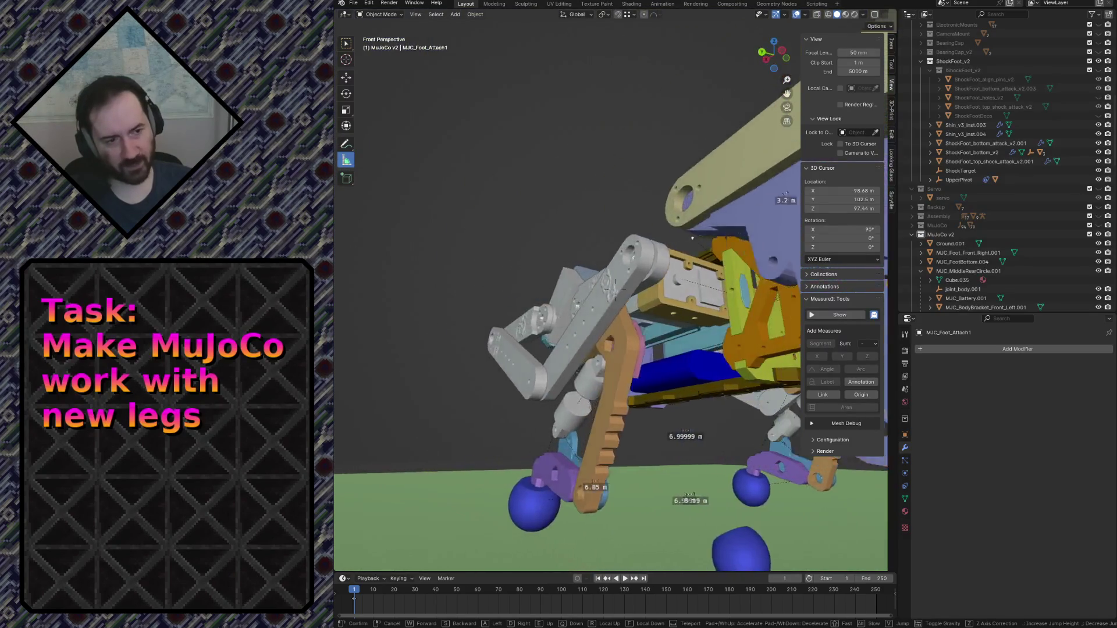
key("s")
key("Return")
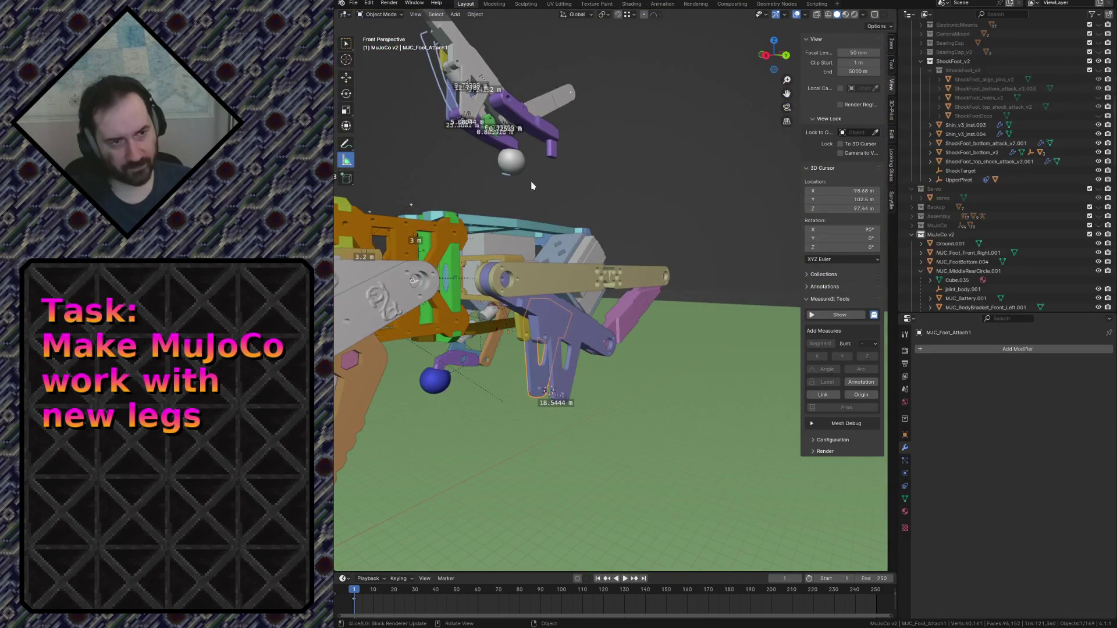
key("Tab")
key("Tab")
Snap MJC_FootBottom.004 onto the 3D cursor at X −98.68, Y 102.5, Z 97.44 m.
left_click(556, 137)
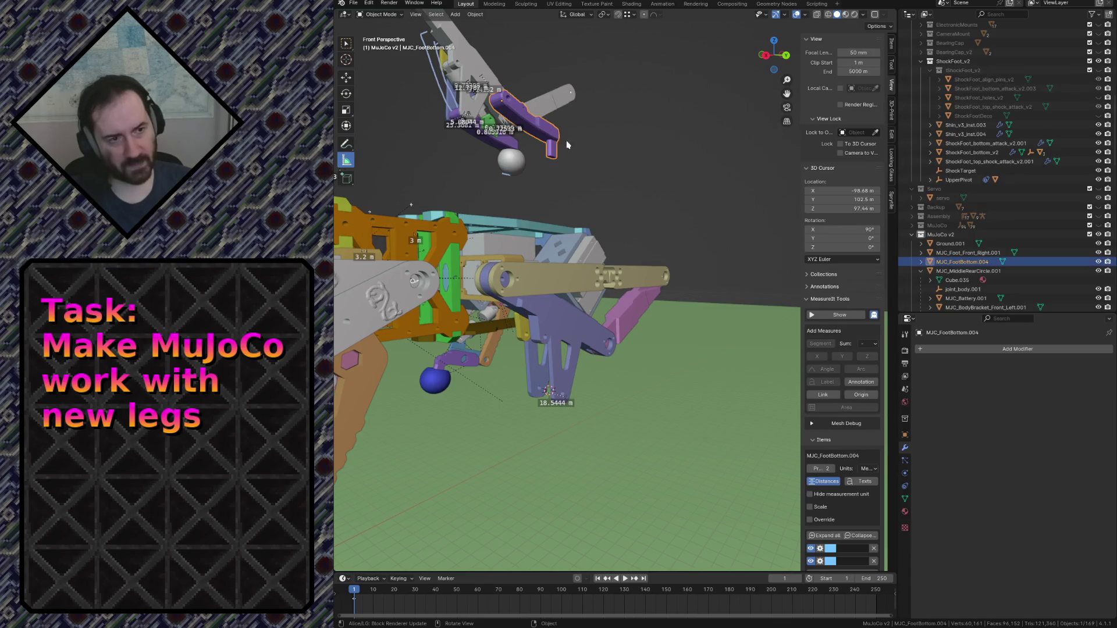
key("shift+s")
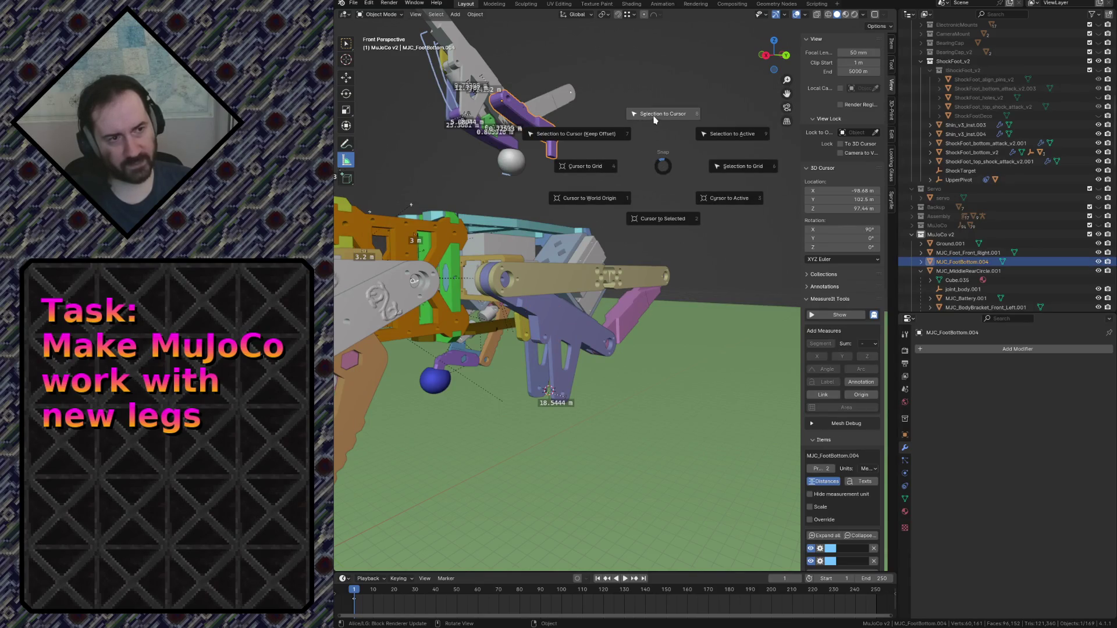
left_click(651, 115)
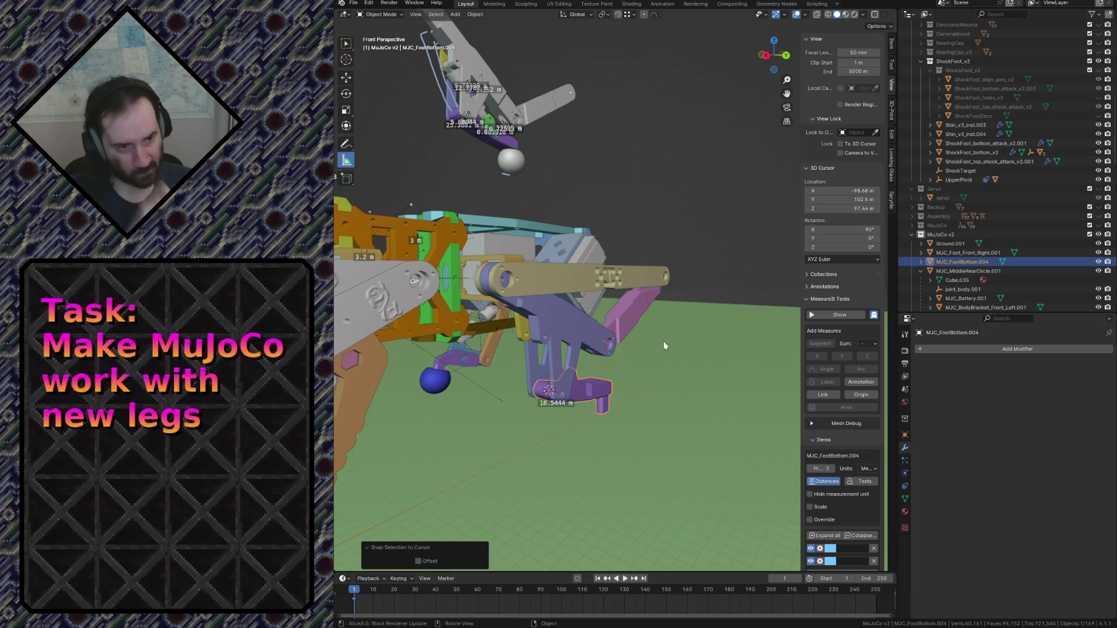
key("shift+grave")
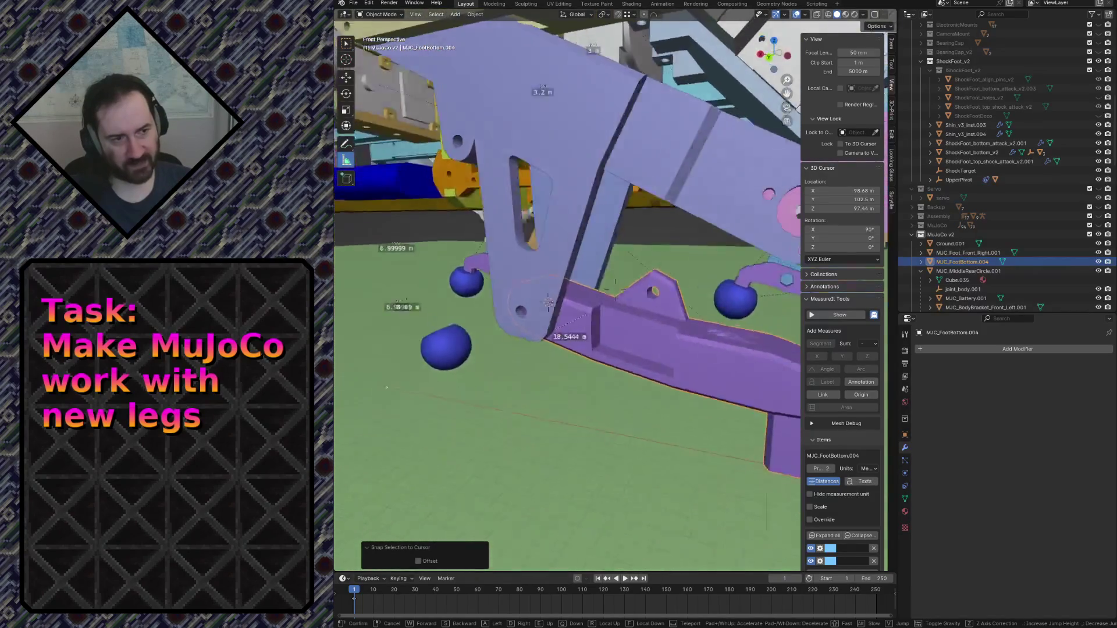
key("w")
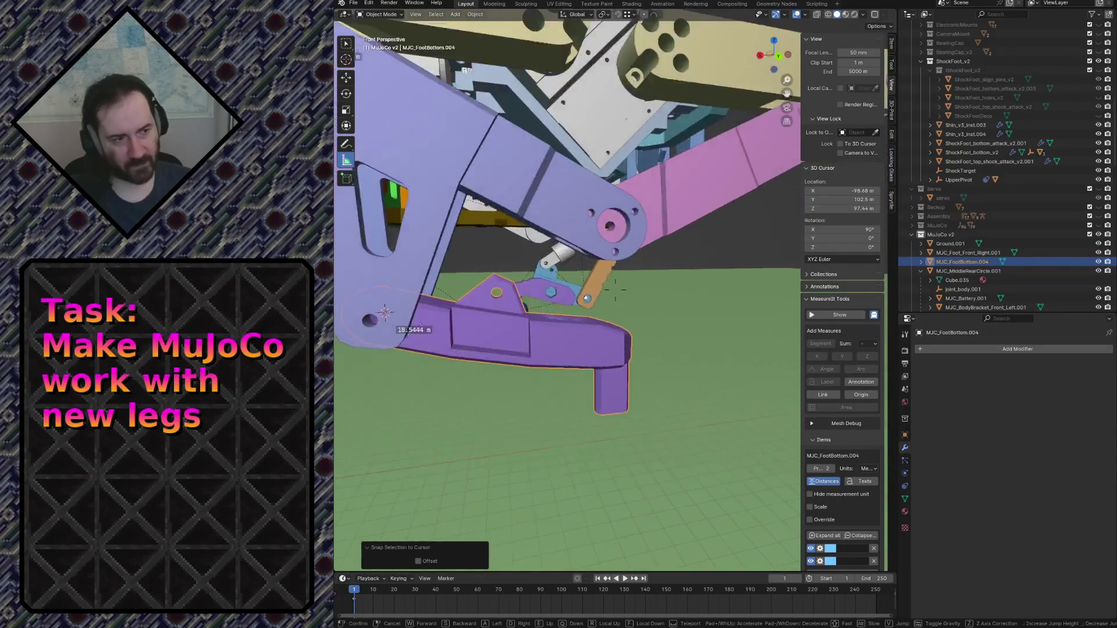
key("Escape")
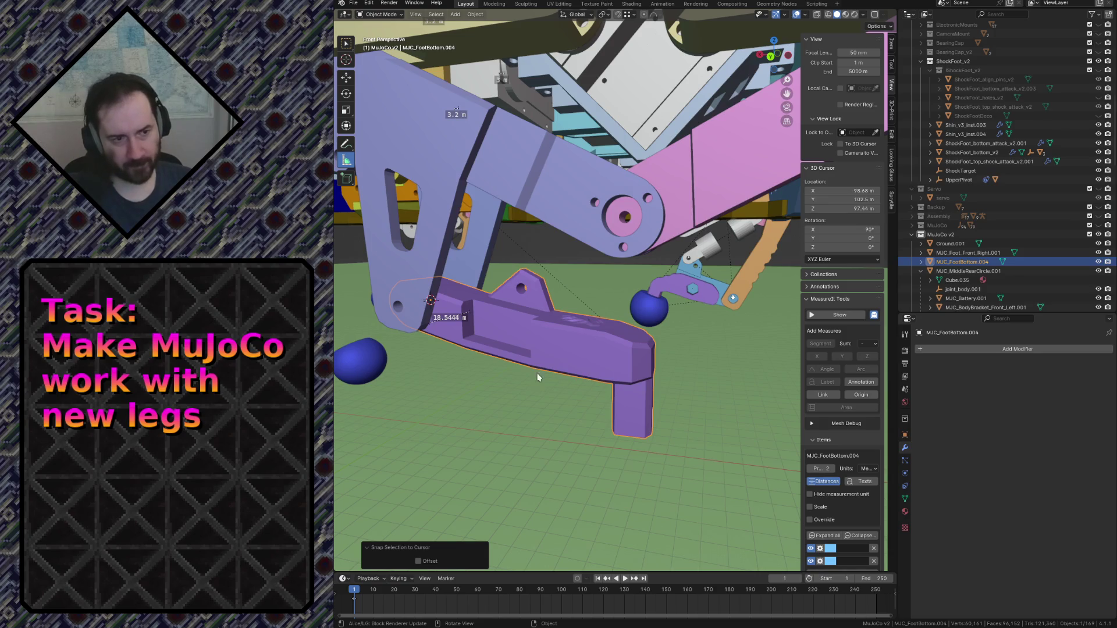
left_click(367, 365)
key("shift+grave")
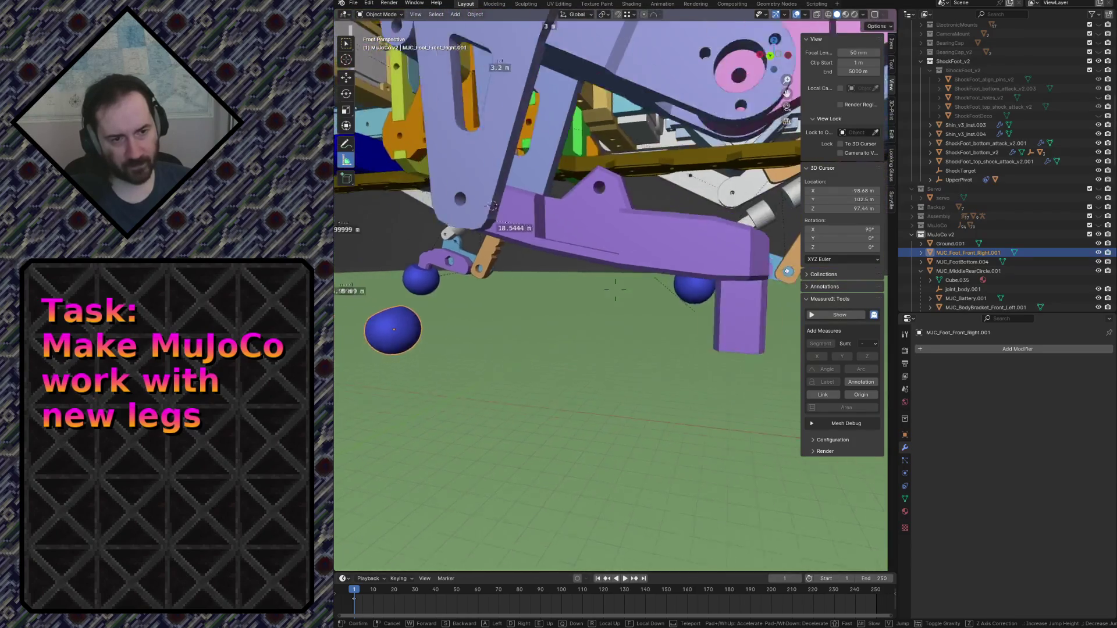
Place the 3D cursor at the centre of MJC_FootBottom.004's end face.
left_click(366, 361)
key("shift+grave")
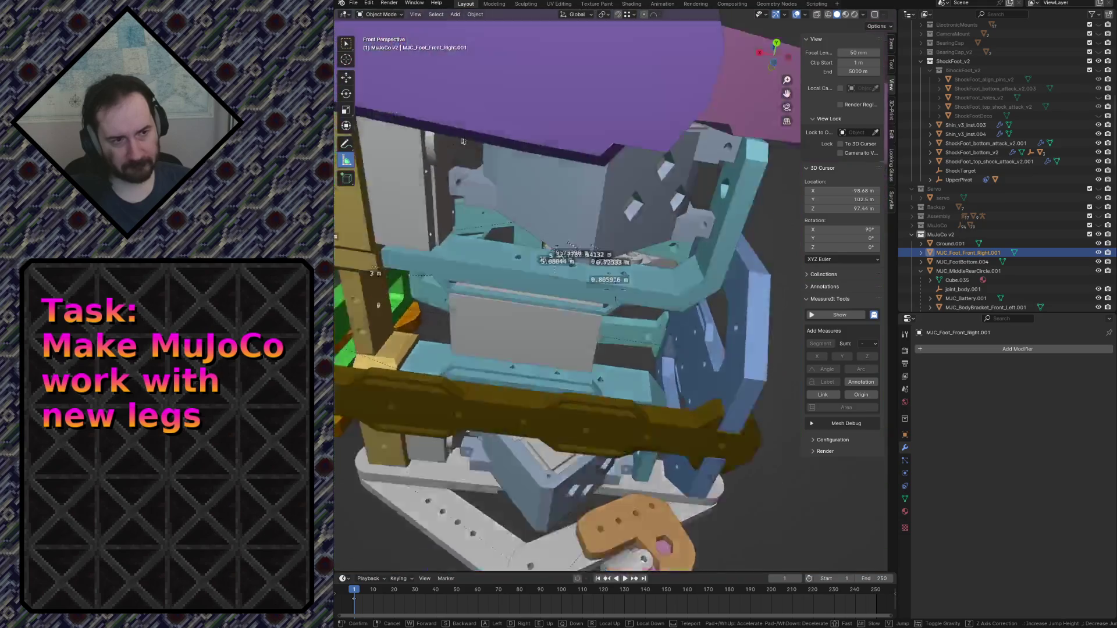
left_click(633, 257)
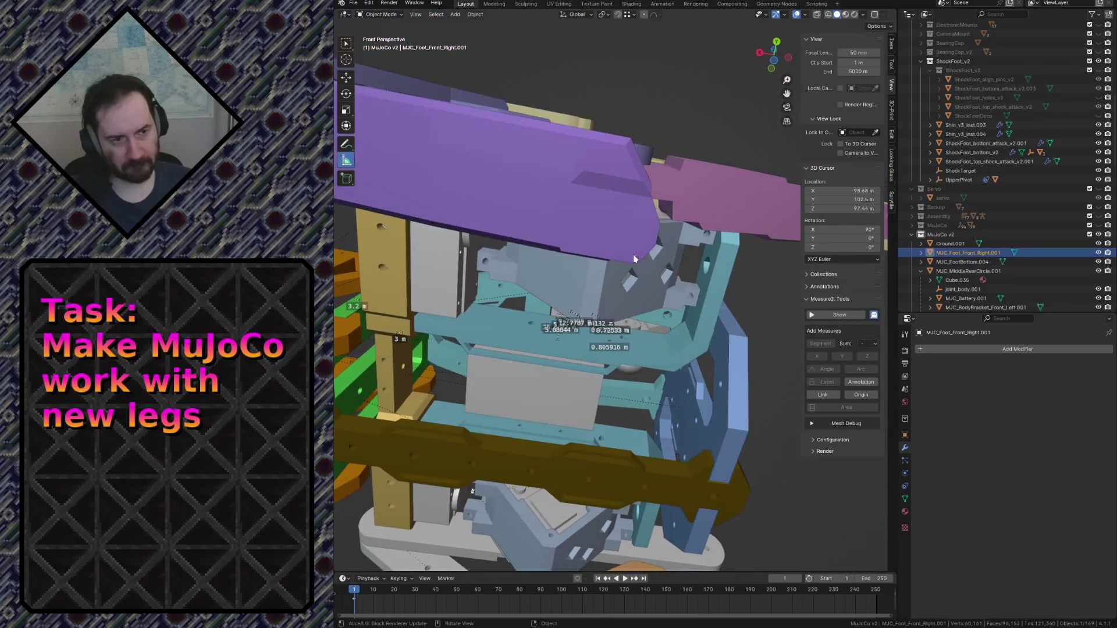
left_click(605, 217)
key("Tab")
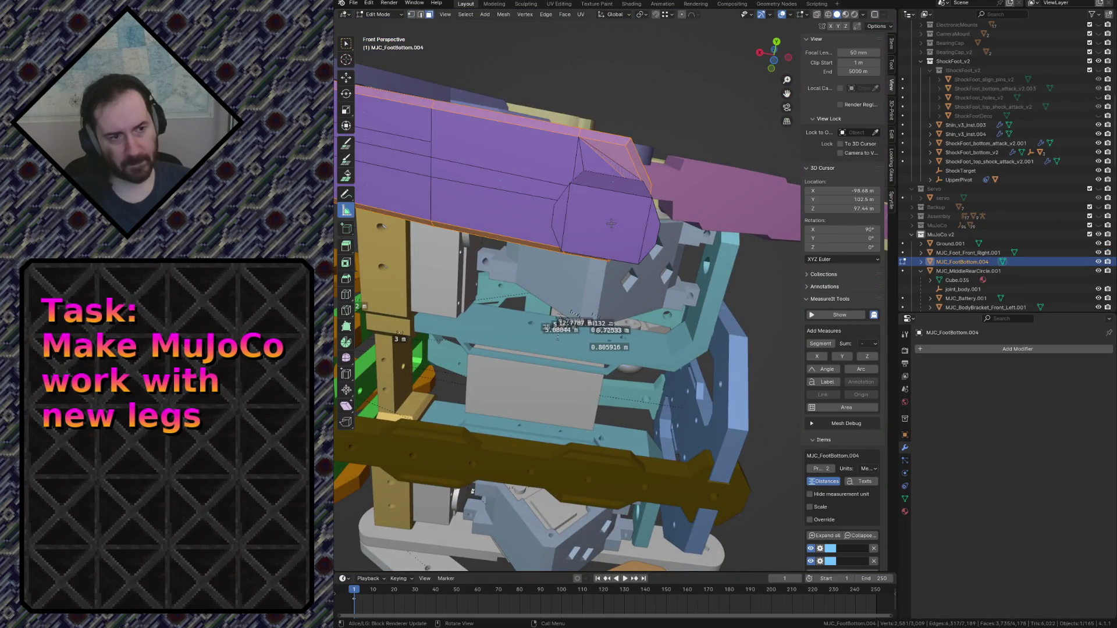
left_click(611, 223)
key("shift+s")
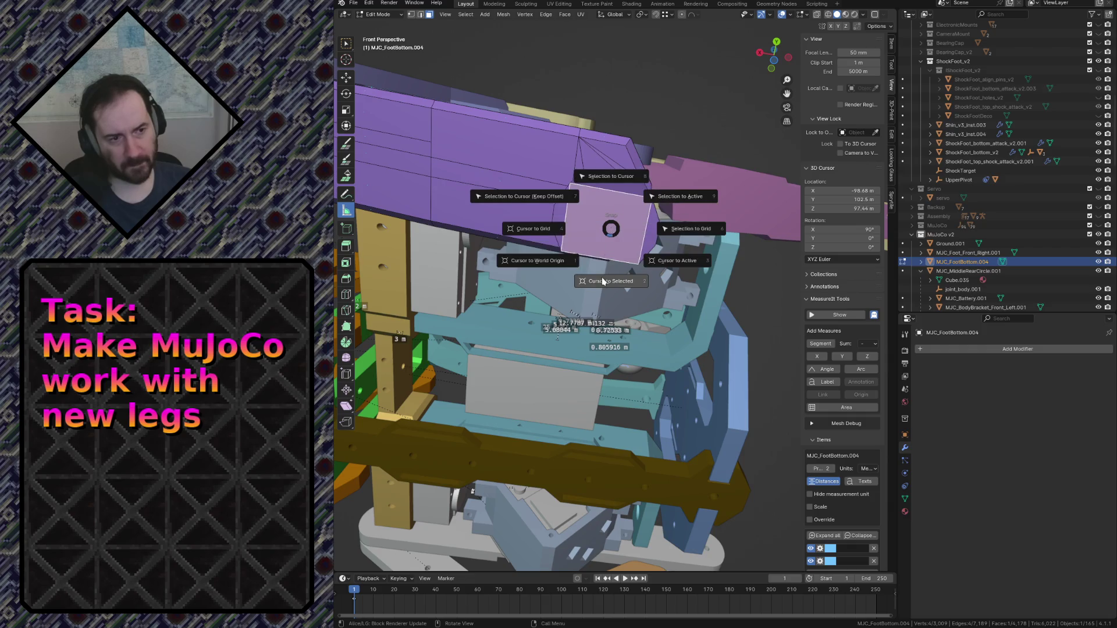
left_click(603, 282)
key("Tab")
Snap the blue foot sphere onto the cursor at X −161.1, Y 102.7, Z 43.29 m and frame it.
key("shift+grave")
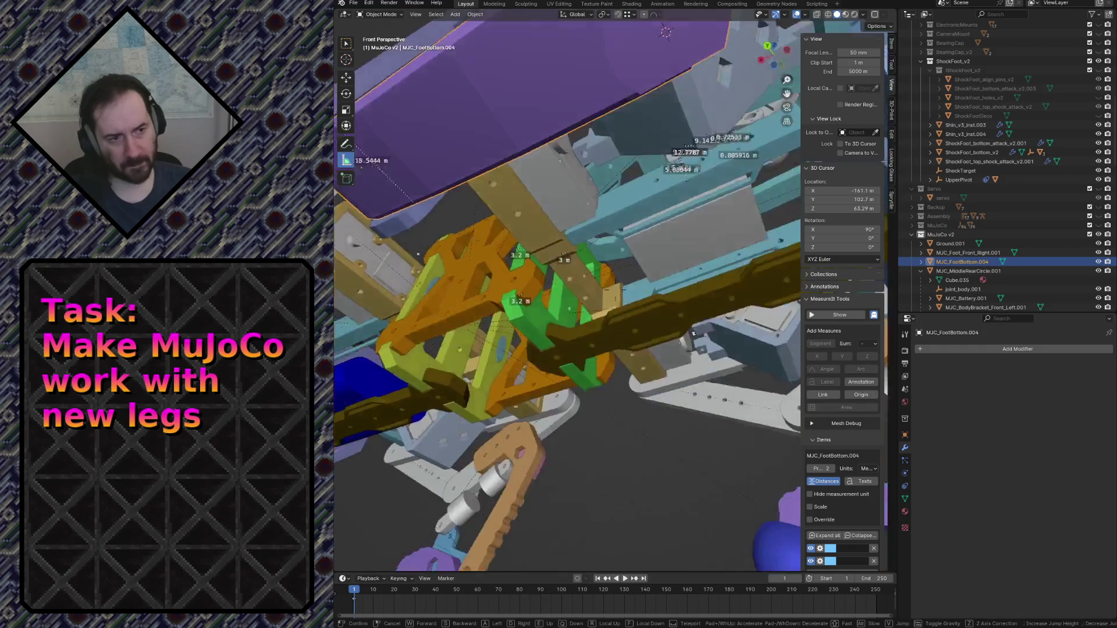
left_click(688, 337)
left_click(485, 489)
key("shift+s")
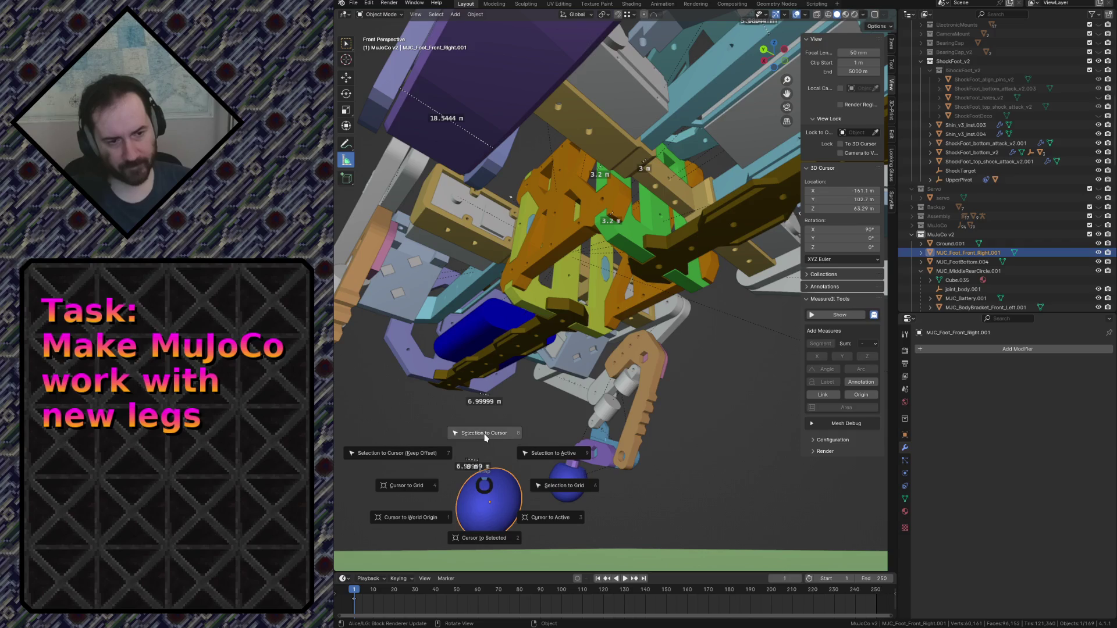
left_click(485, 435)
key("KP_1")
key("KP_Decimal")
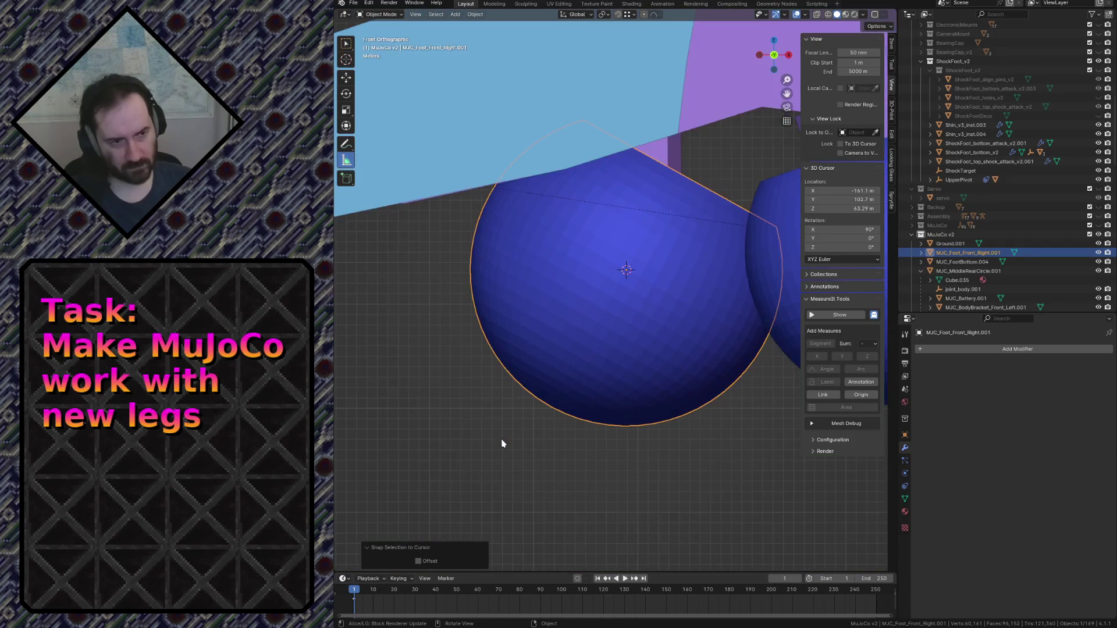
In wireframe view, rotate the front-right foot sphere -29° so its inner block stands upright.
key("z")
left_click(464, 446)
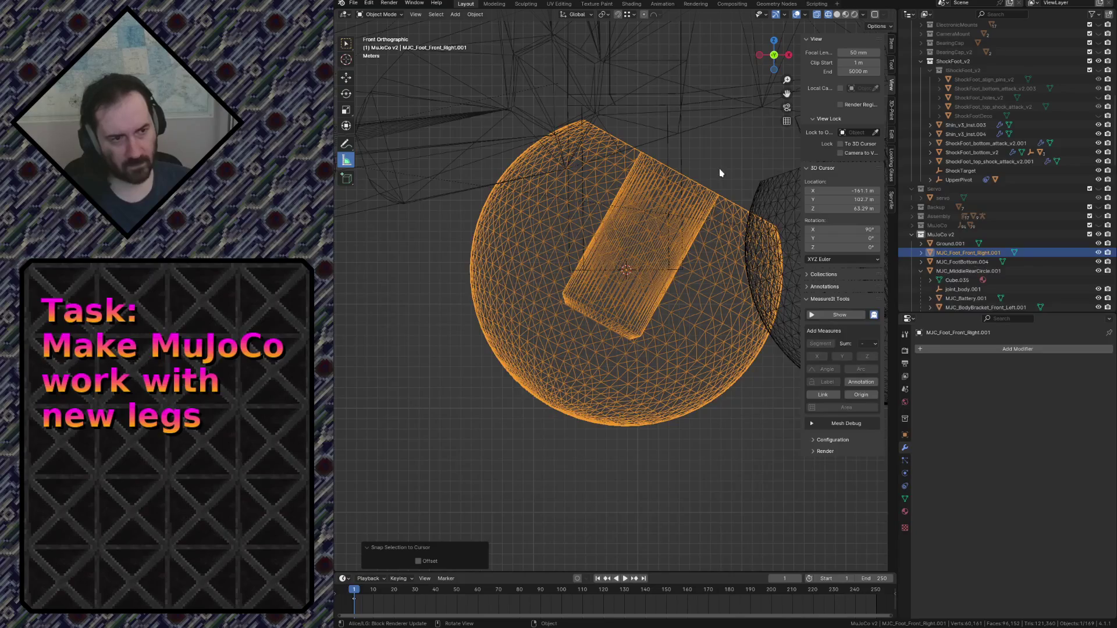
key("r")
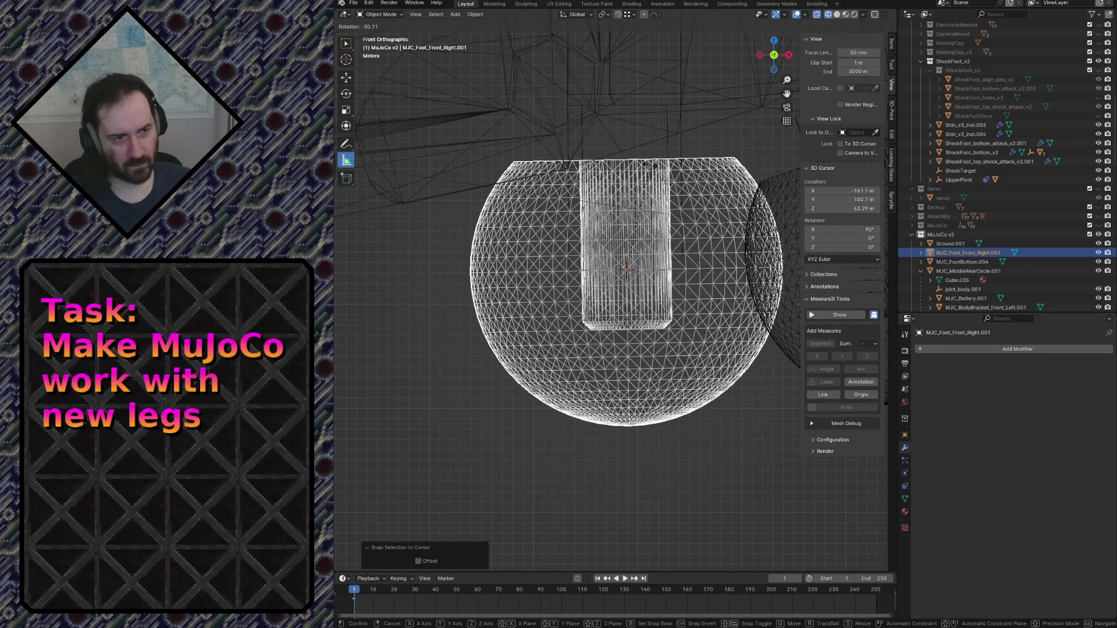
left_click(652, 173)
scroll(652, 173, "down", 1)
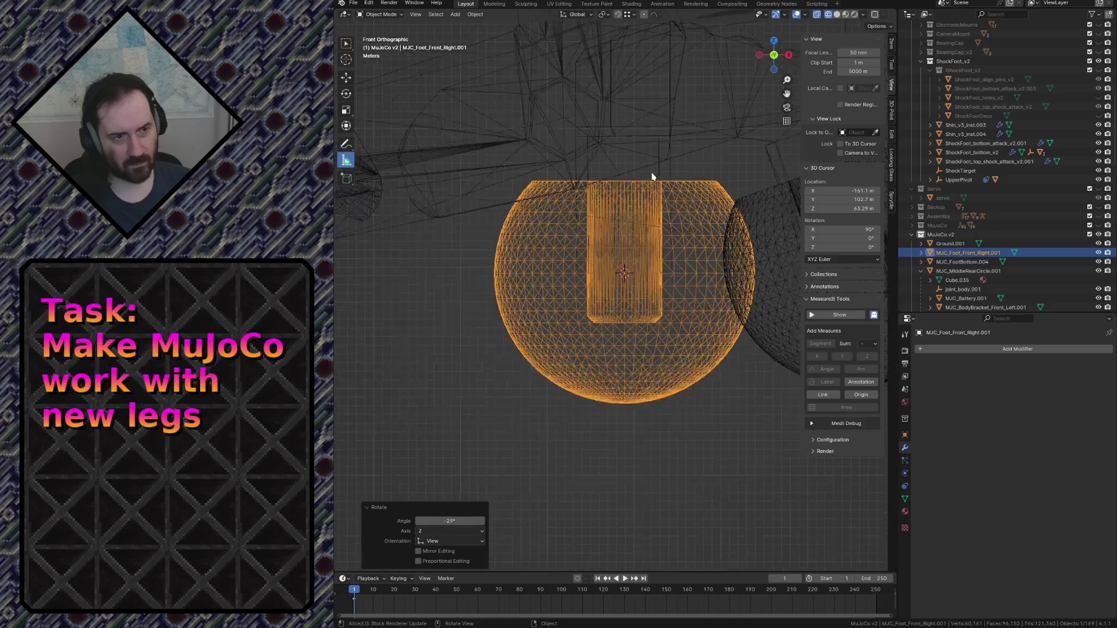
scroll(652, 173, "down", 2)
Raise MJC_Foot_Front_Right.001 5.1707 m along Z, viewed in wireframe.
key("z")
left_click(589, 281)
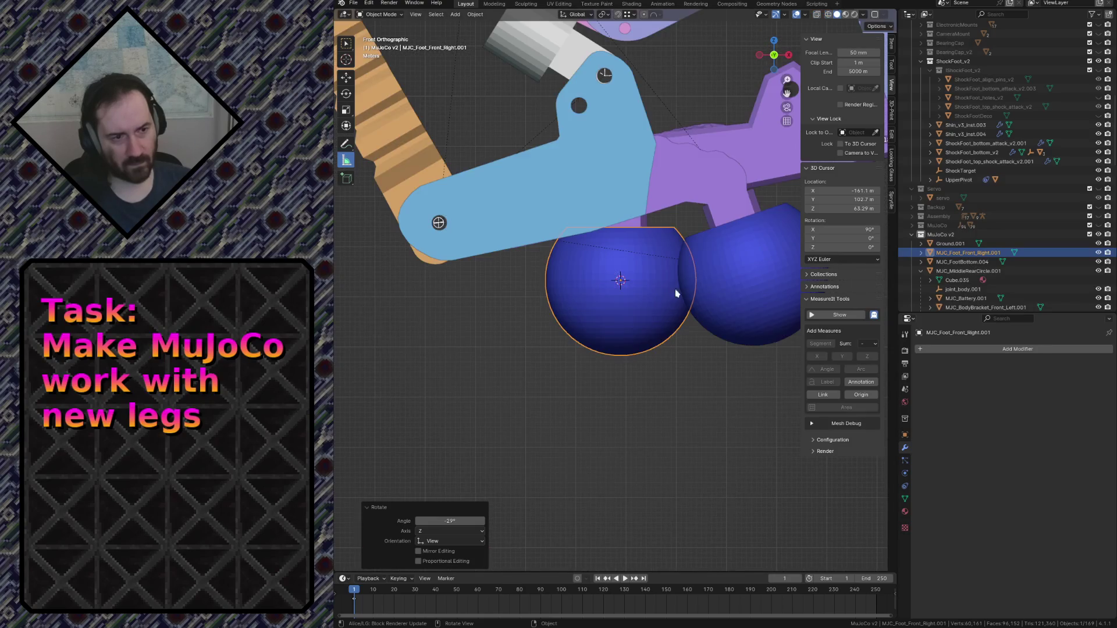
key("z")
left_click(605, 282)
scroll(617, 289, "up", 4)
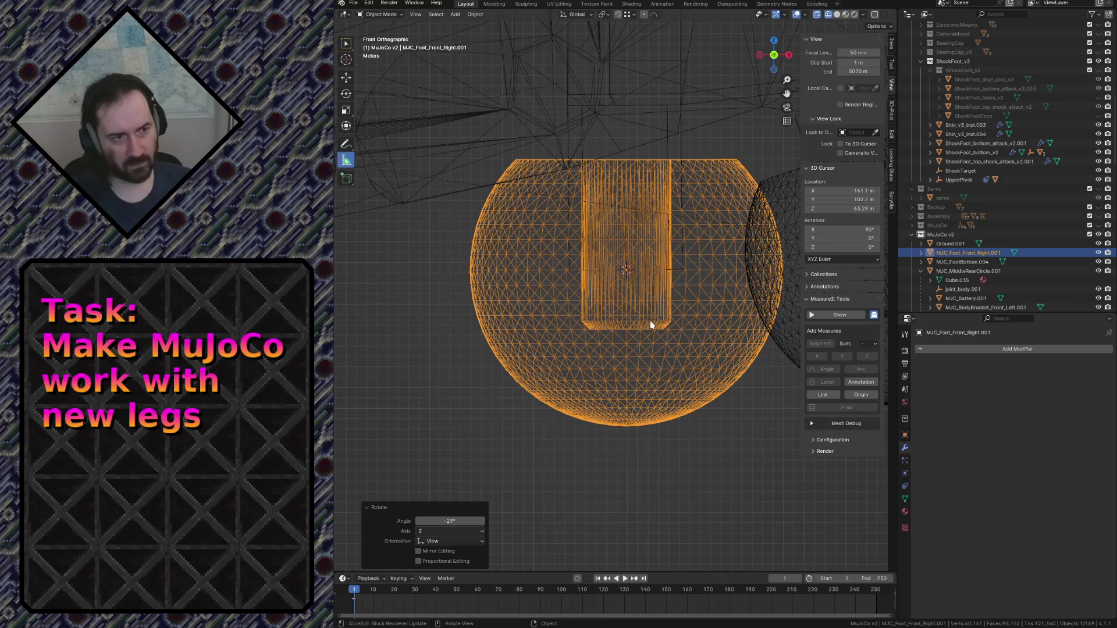
key("g")
key("z")
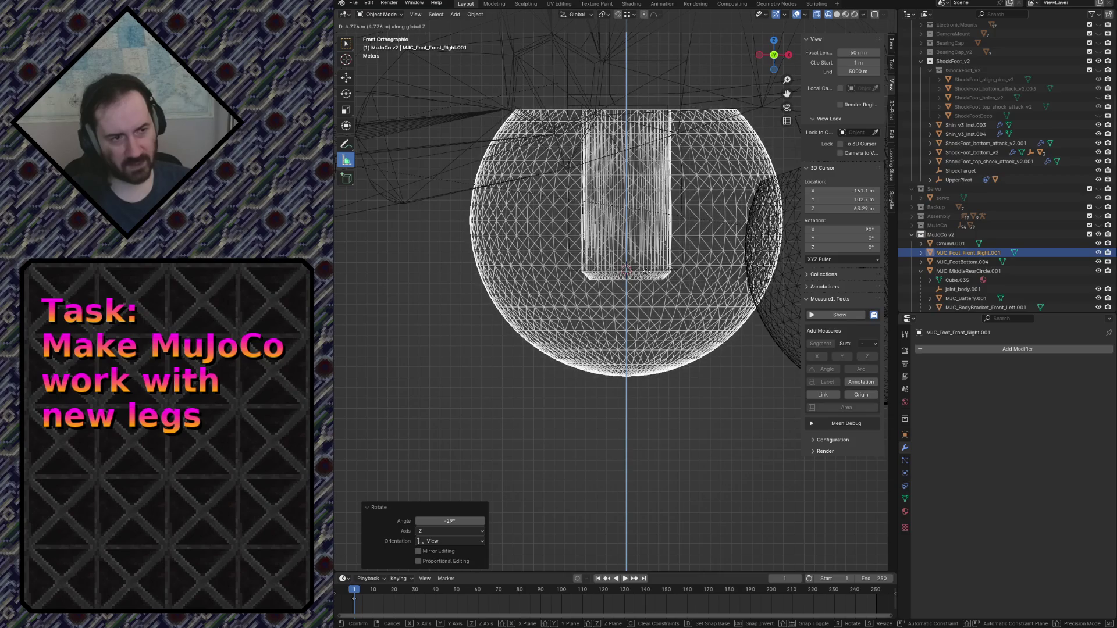
left_click(648, 269)
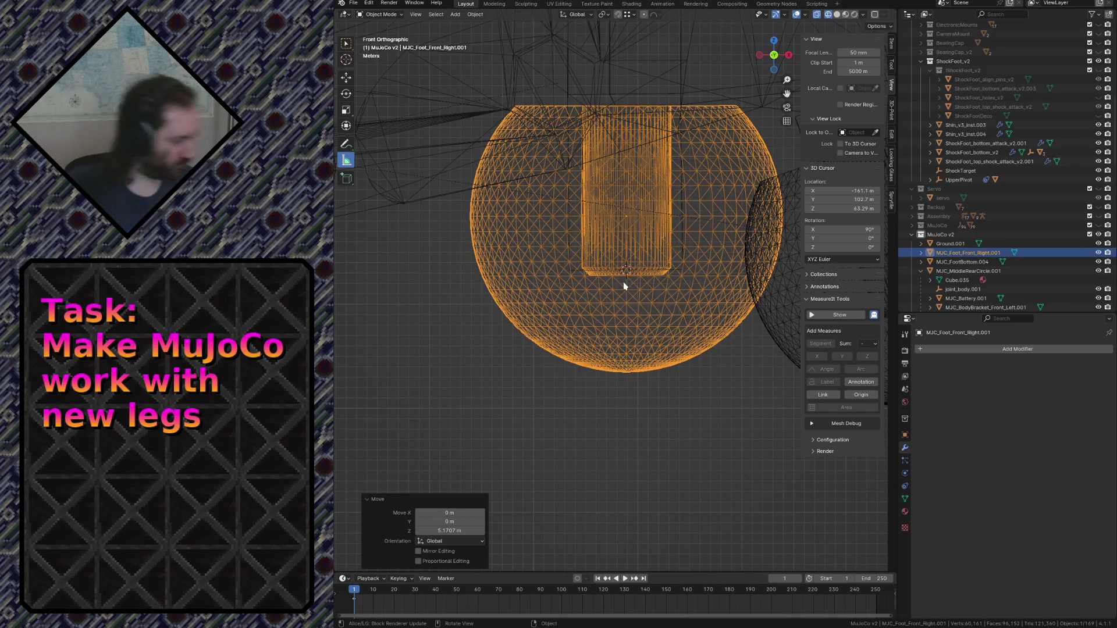
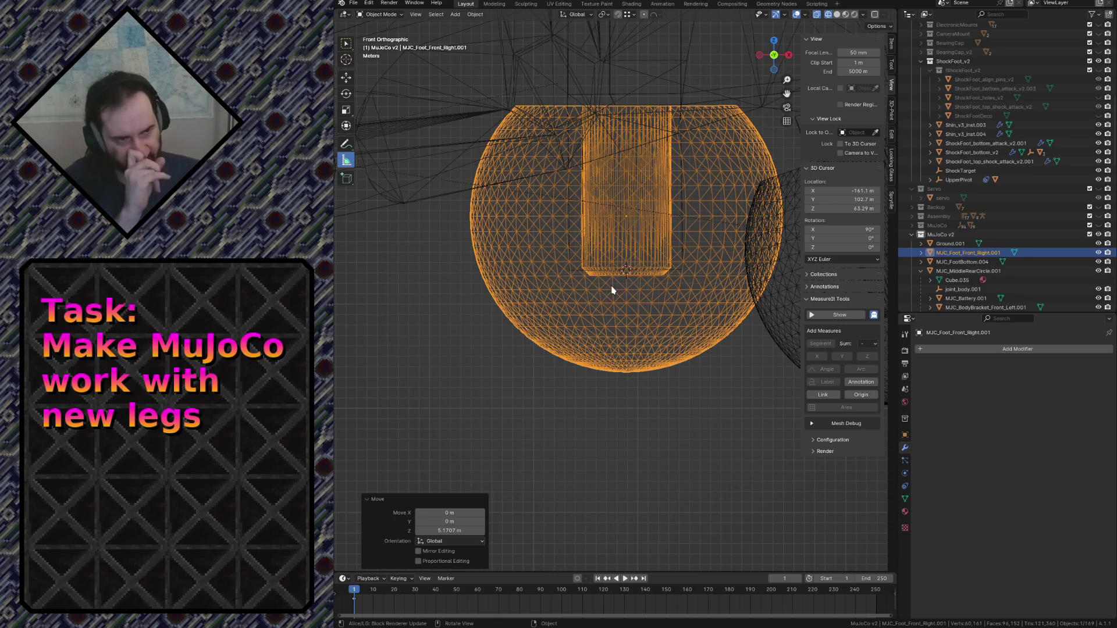
Fly in and out of the foot sphere, then select the MJC_FootBottom.004 foot part behind it.
key("shift+grave")
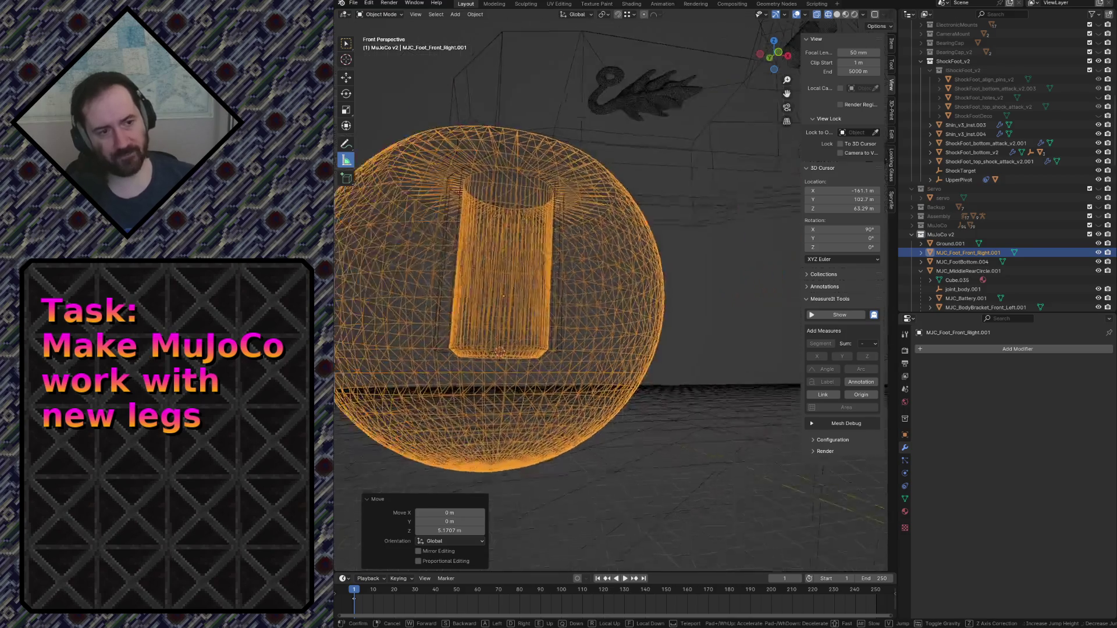
key("s")
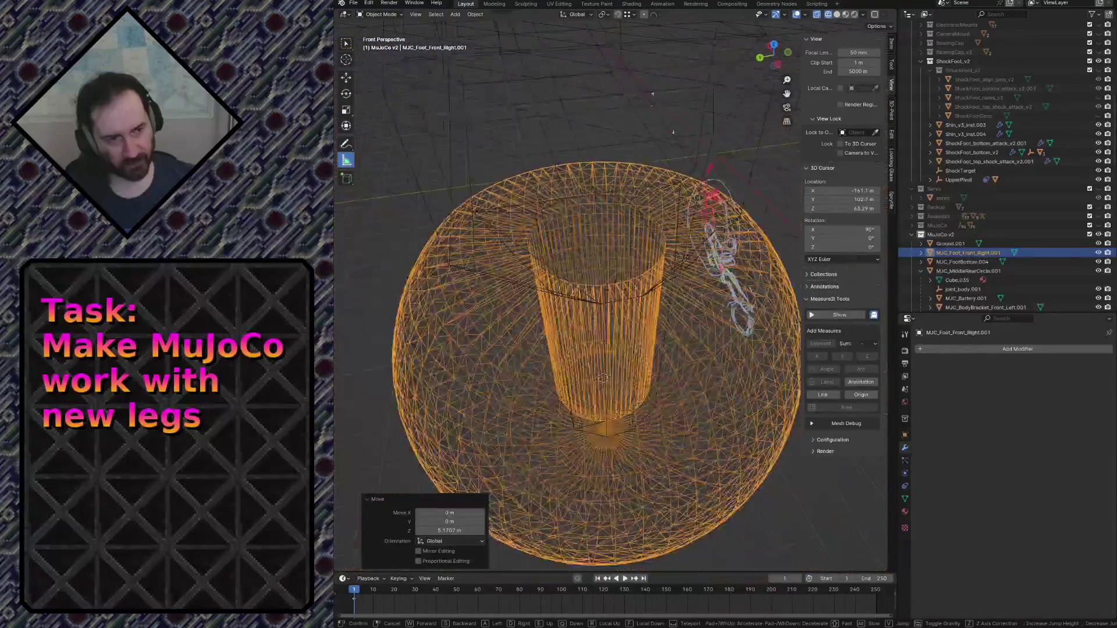
left_click(569, 326)
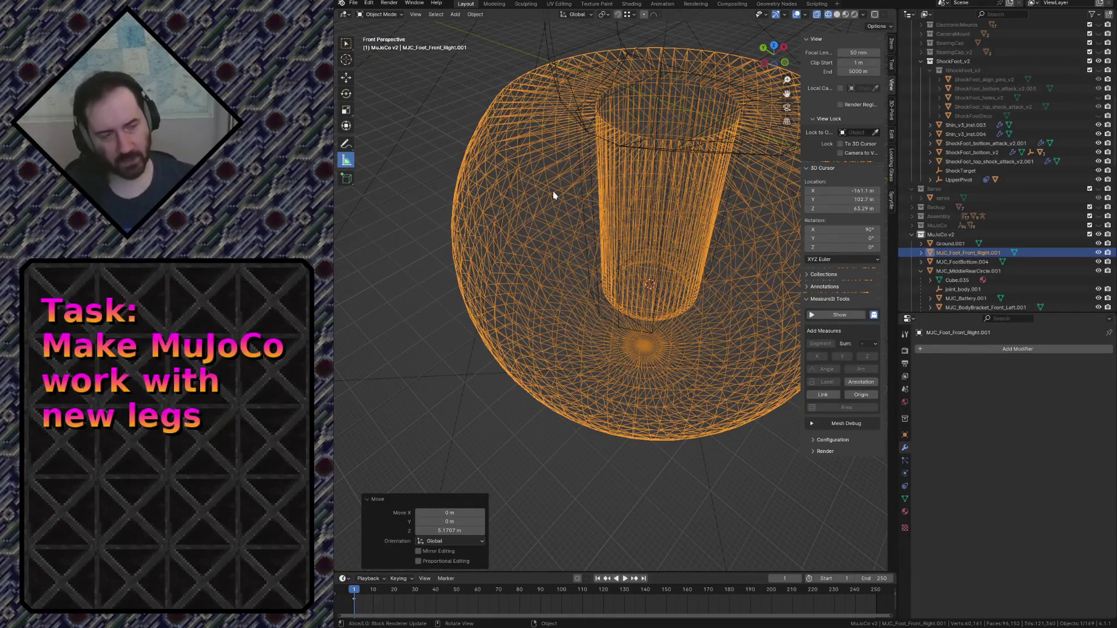
key("shift+grave")
key("s")
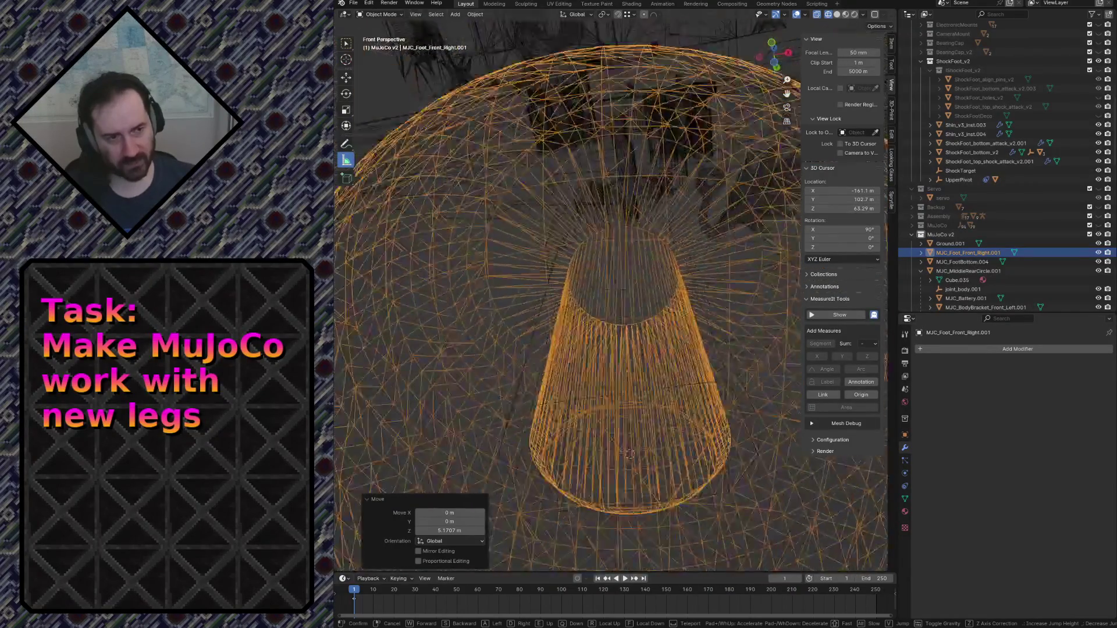
left_click(601, 114)
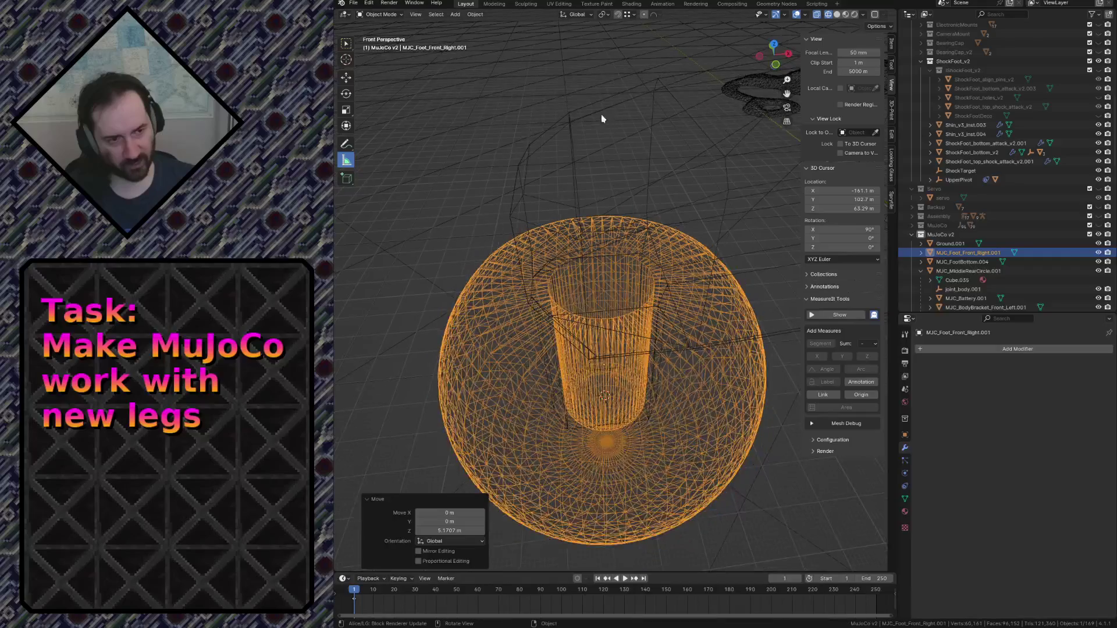
left_click(602, 114)
left_click(601, 114)
left_click(585, 113)
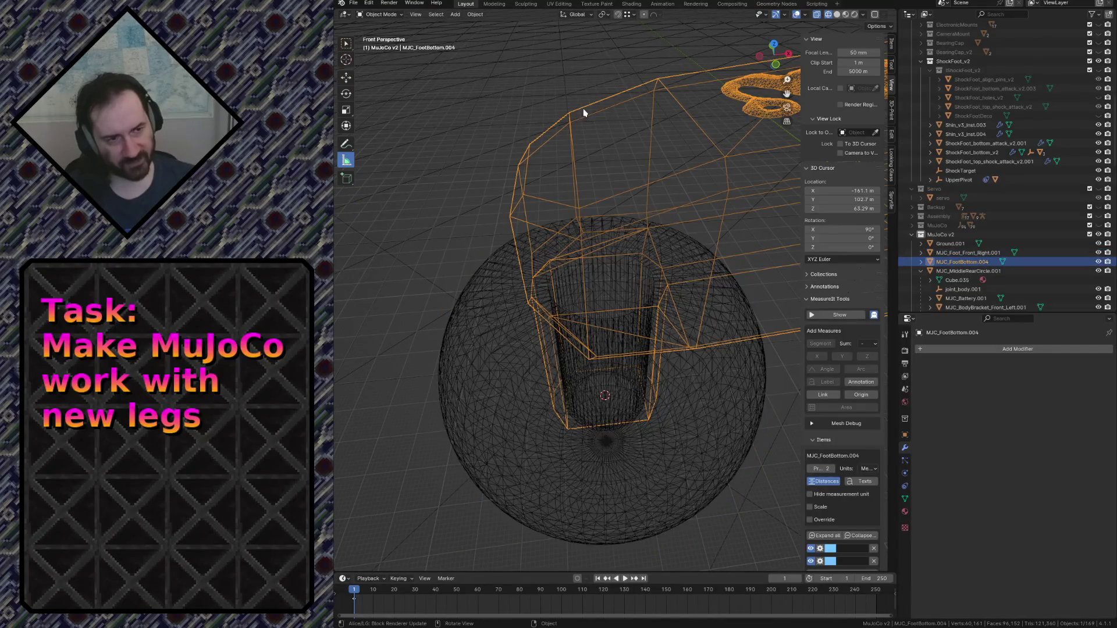
Fly down into the cylinder, then back out to see the sphere and foot body.
key("shift+grave")
key("w")
key("s")
left_click(592, 309)
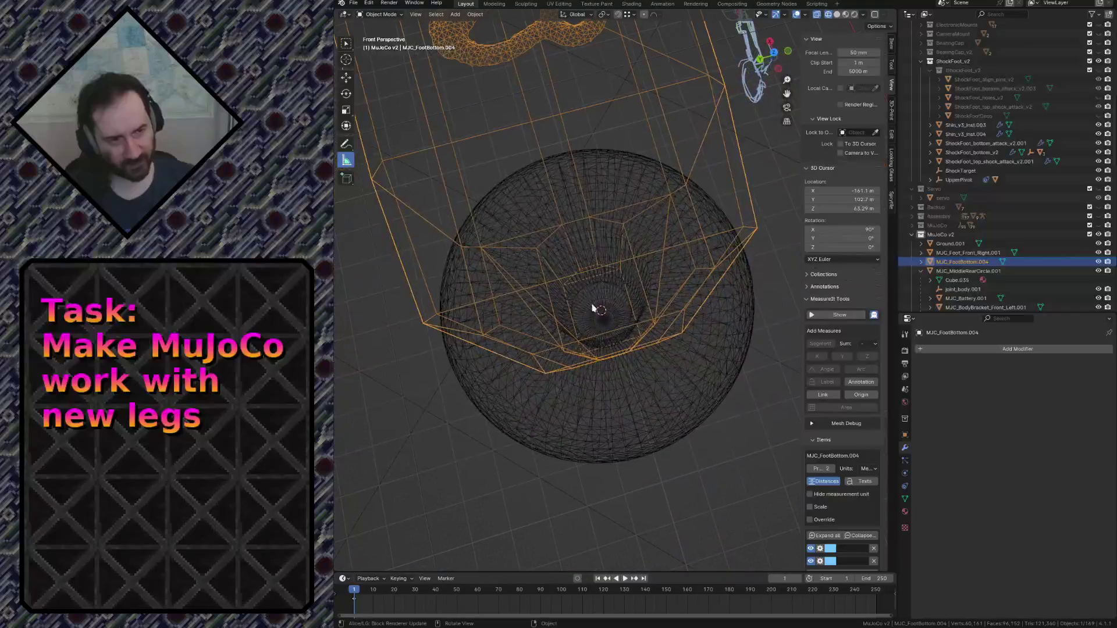
key("shift+grave")
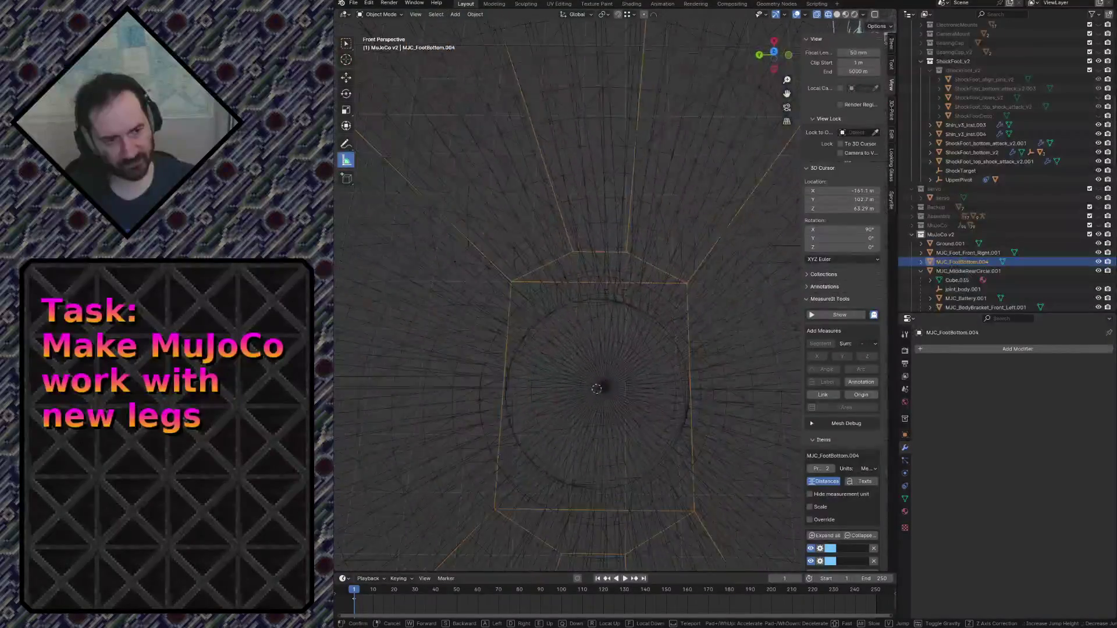
key("s")
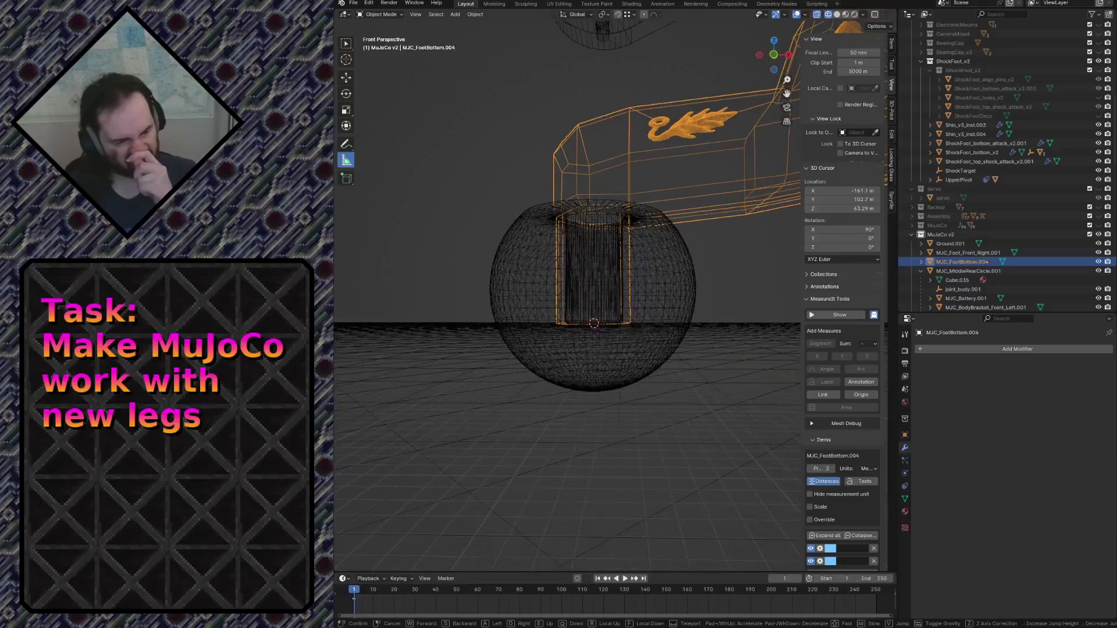
left_click(574, 329)
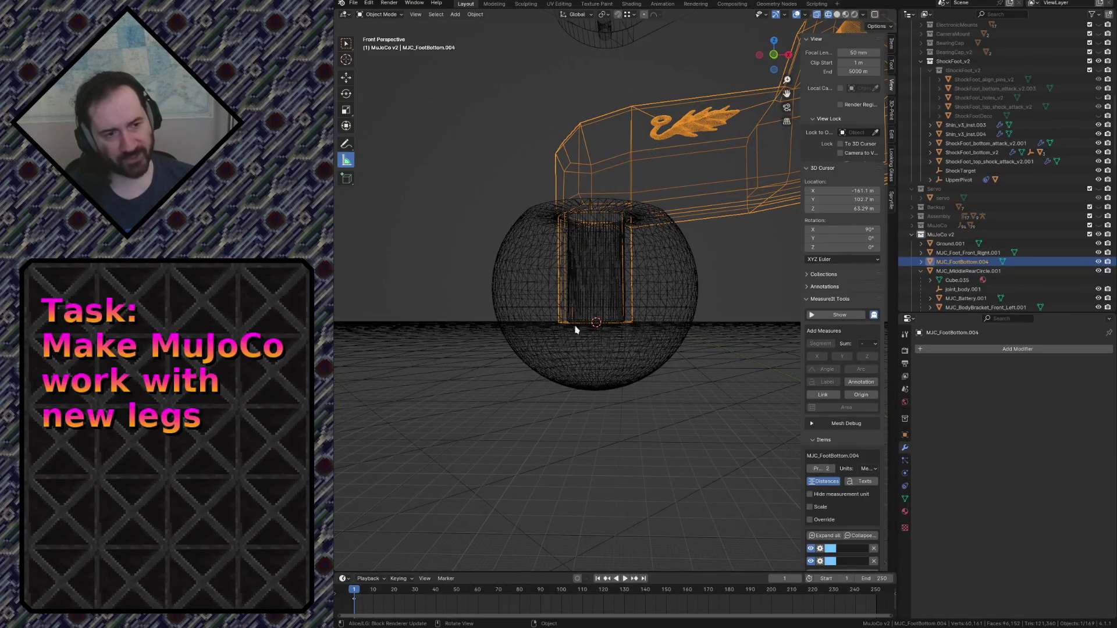
Stretch the front-right foot sphere to 1.366 along X, then undo to keep it round.
left_click(514, 260)
key("s")
key("x")
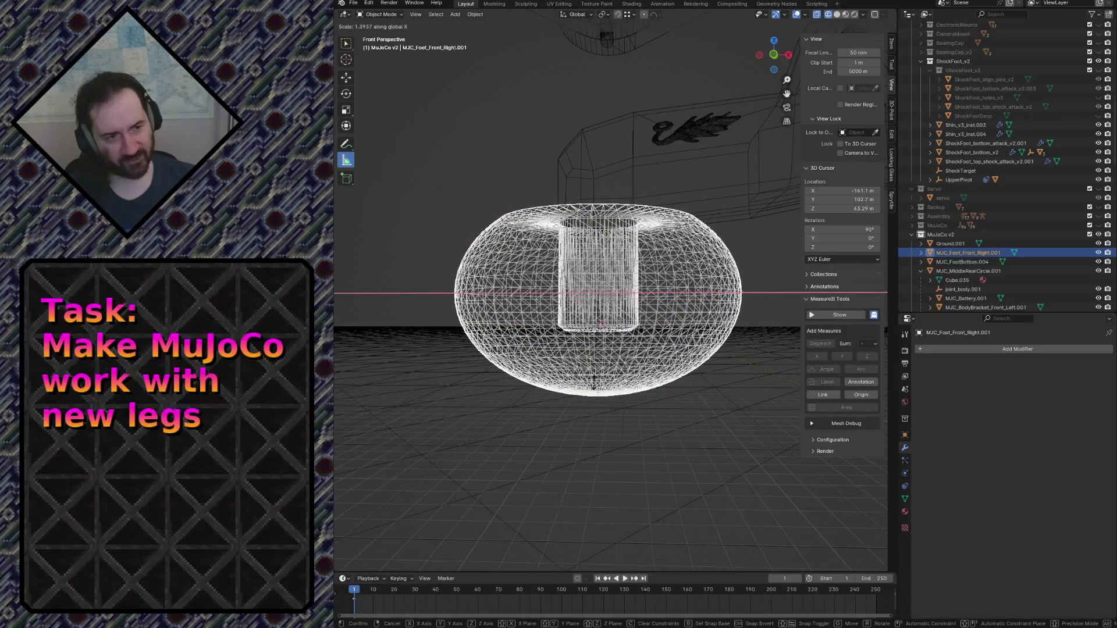
left_click(585, 383)
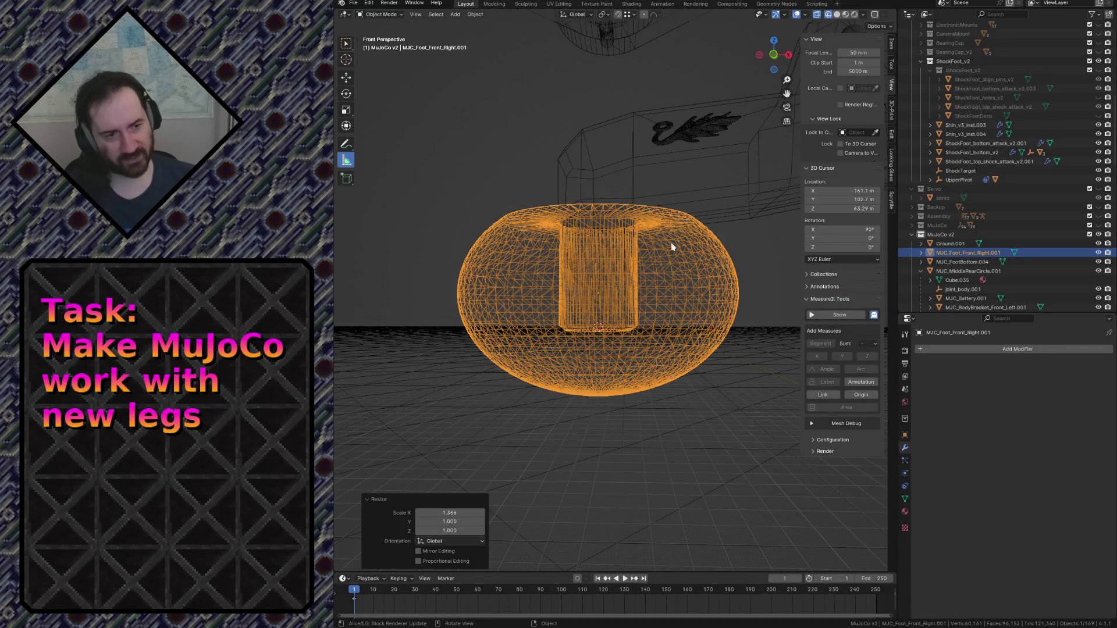
key("ctrl+z")
key("ctrl+z")
Switch the viewport to solid shading.
key("shift+grave")
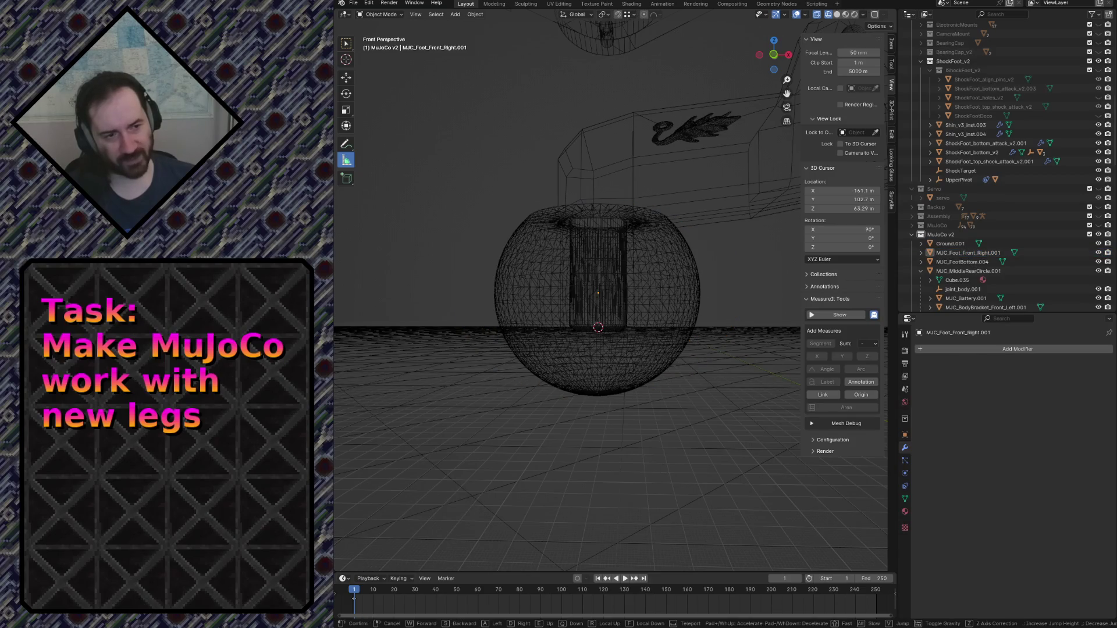
left_click(662, 466)
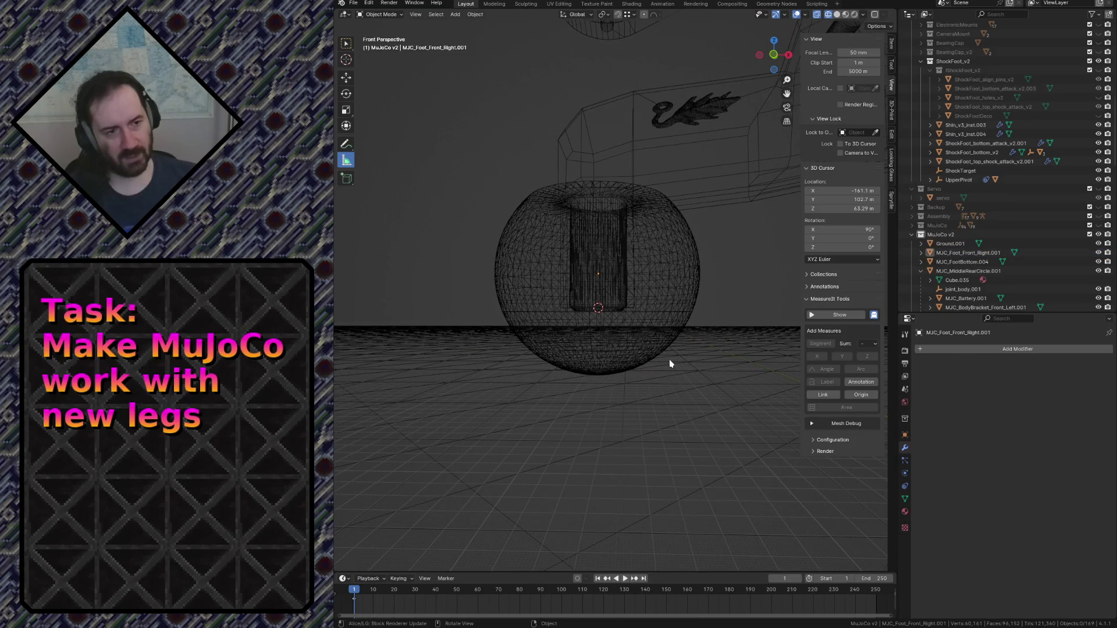
key("z")
left_click(750, 364)
Fly around the robot to check all four leg spheres, ending with the foot sphere selected.
left_click(640, 299)
key("shift+grave")
key("w")
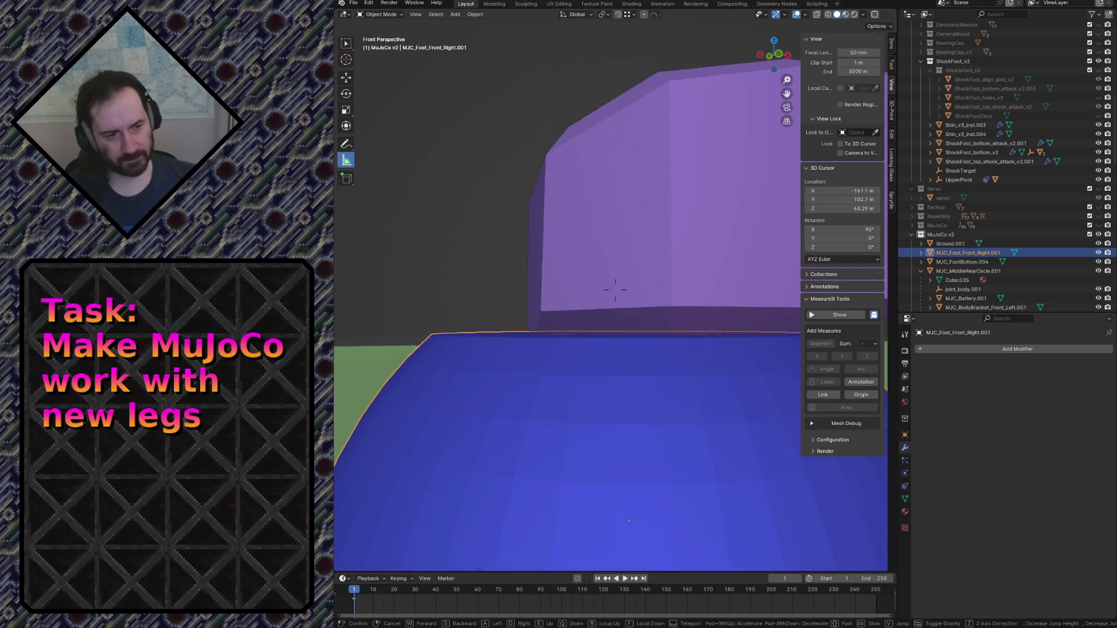
key("s")
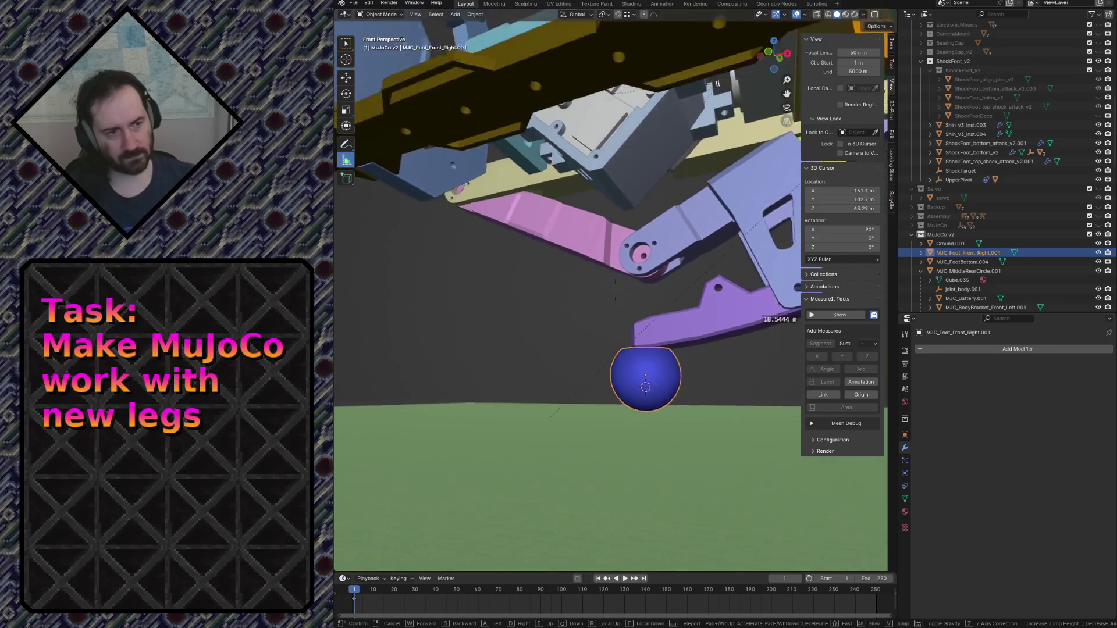
key("w")
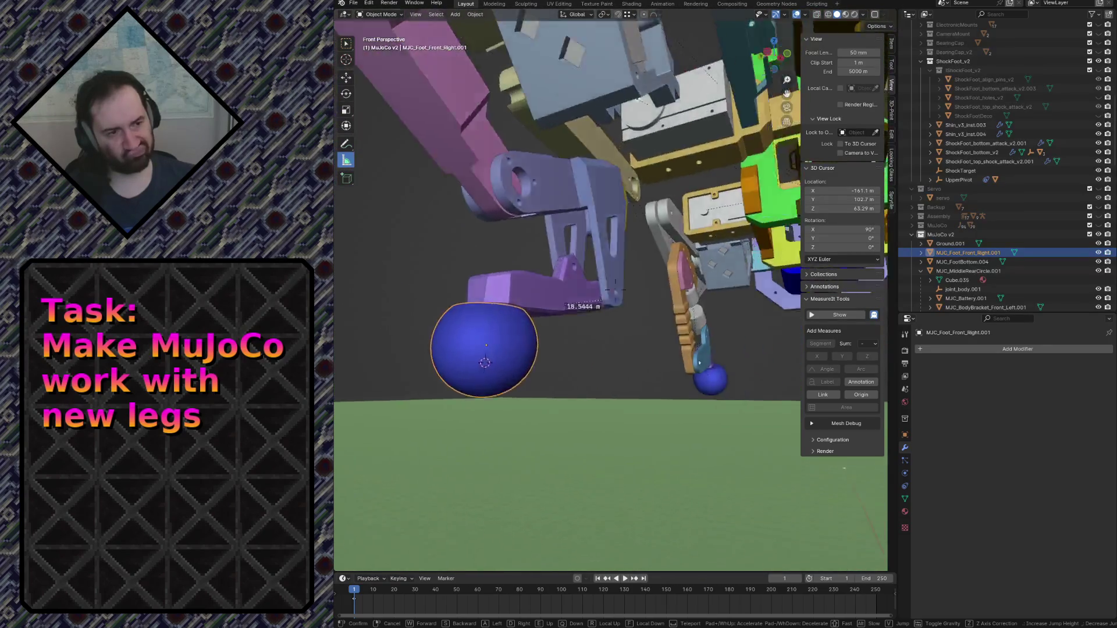
key("s")
key("e")
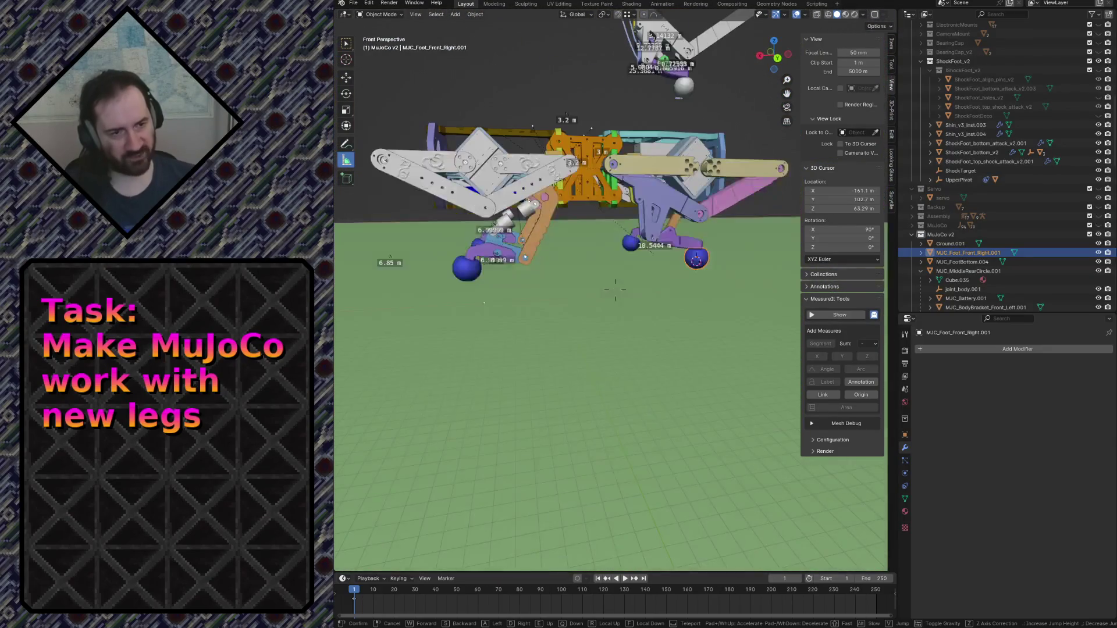
key("w")
key("w")
left_click(630, 305)
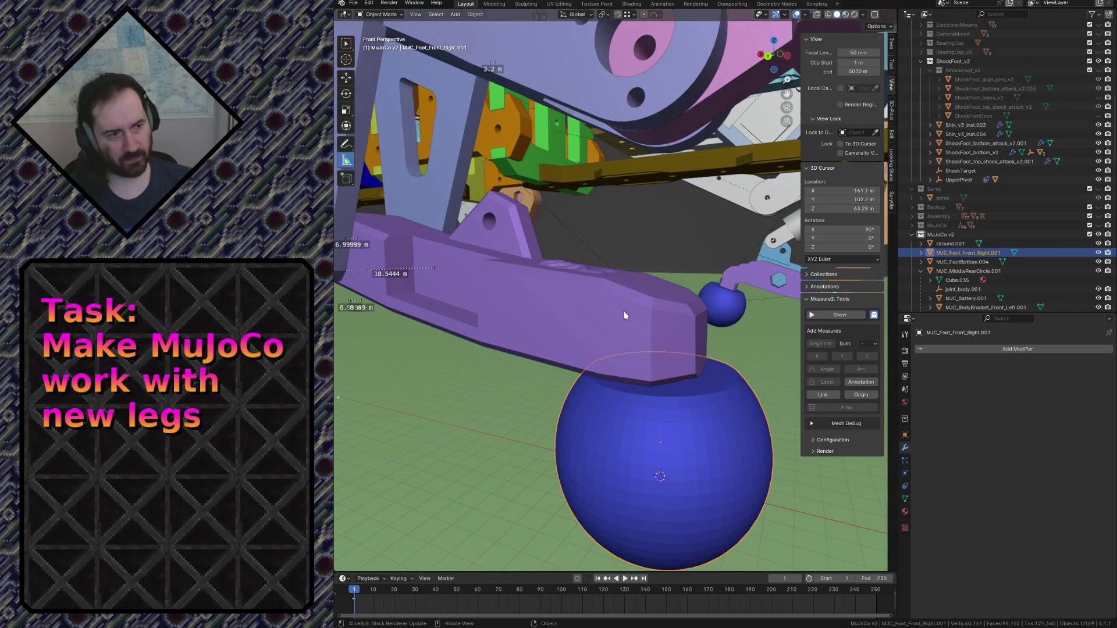
left_click(625, 315, "shift")
left_click(666, 429)
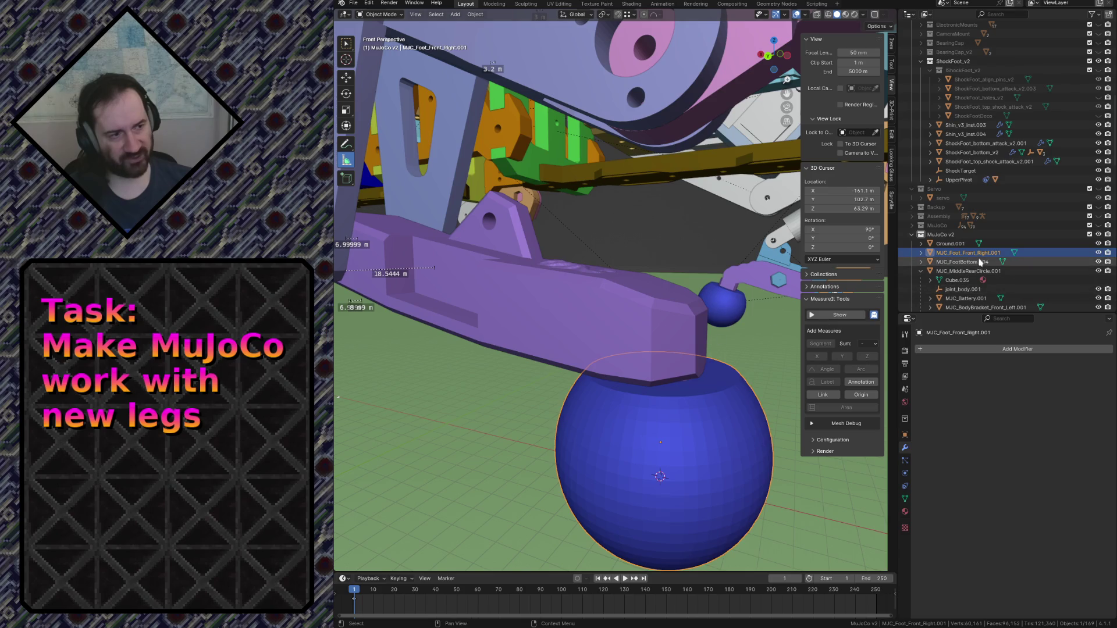
key("shift+grave")
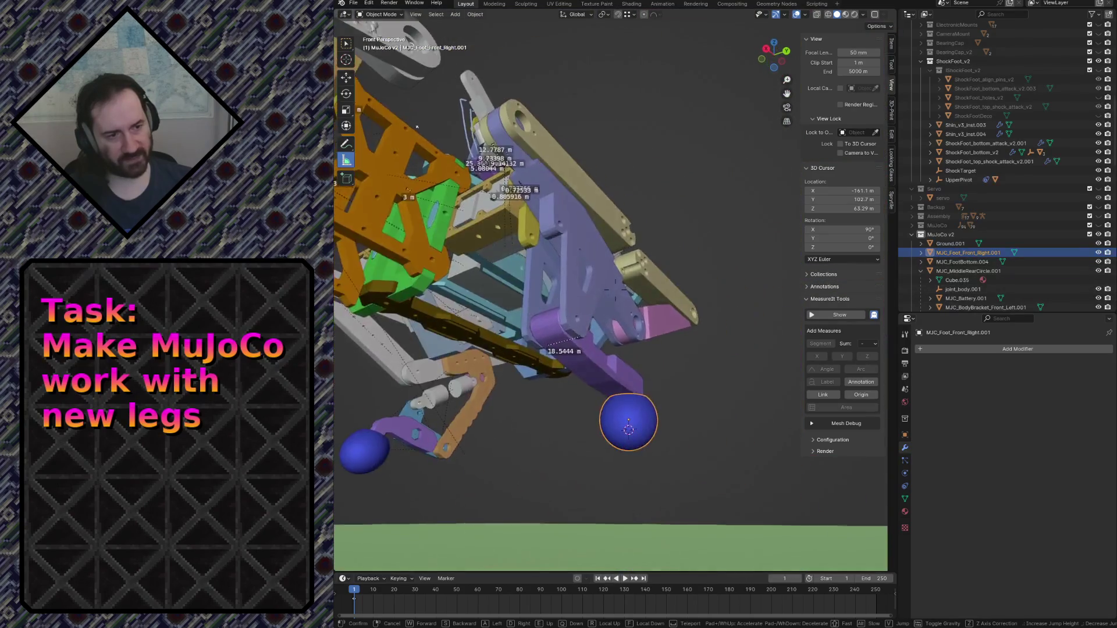
Parent the foot sphere to the MJC_FootBottom.004 bracket with Object (Keep Transform).
left_click(585, 260)
left_click(576, 285, "shift")
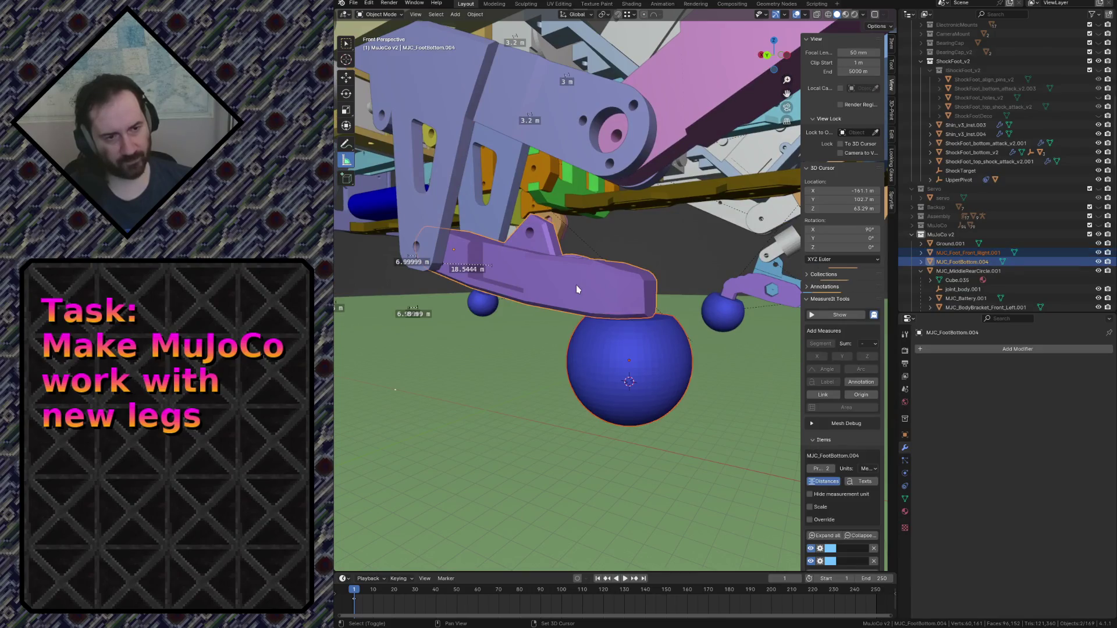
key("ctrl+p")
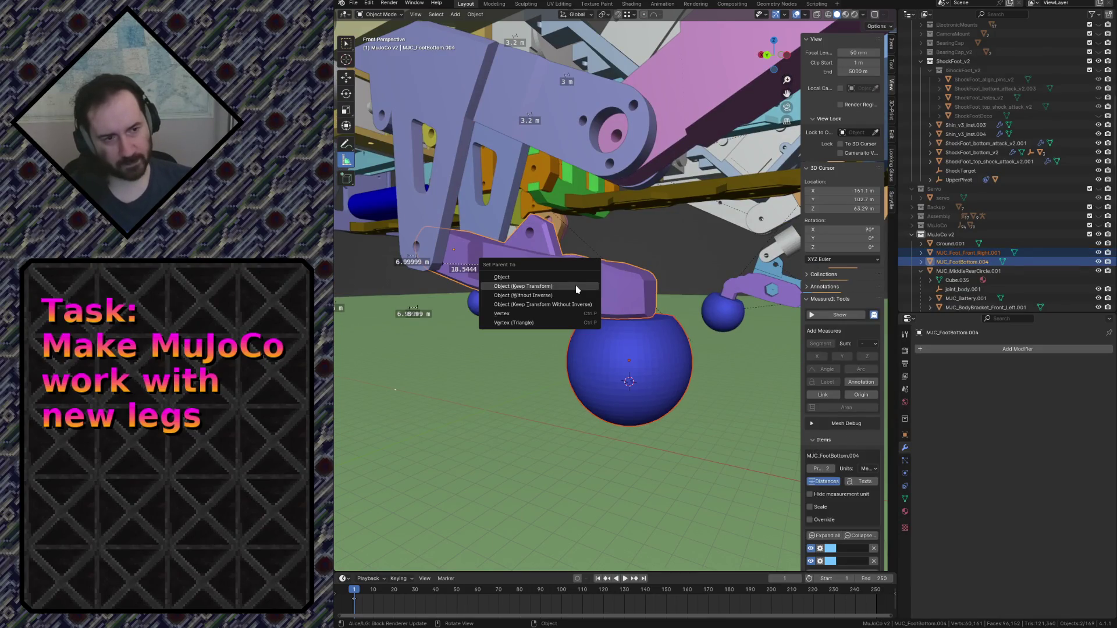
left_click(576, 285)
Select only the foot bracket and fly out and back to check the foot and sphere.
left_click(575, 285)
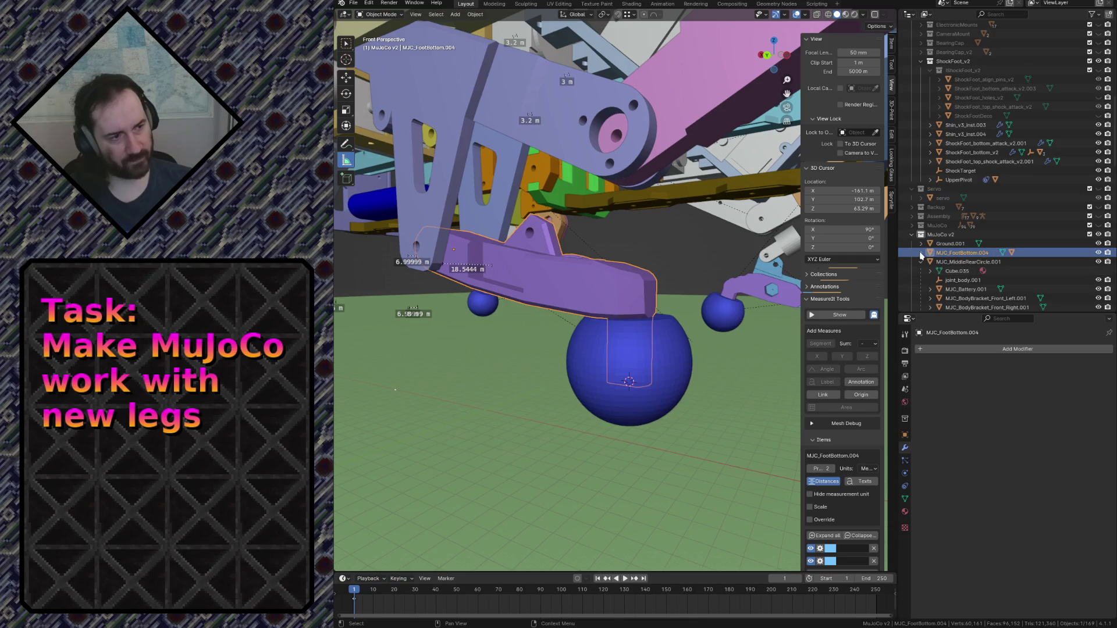
key("shift+grave")
key("s")
key("w")
left_click(628, 353)
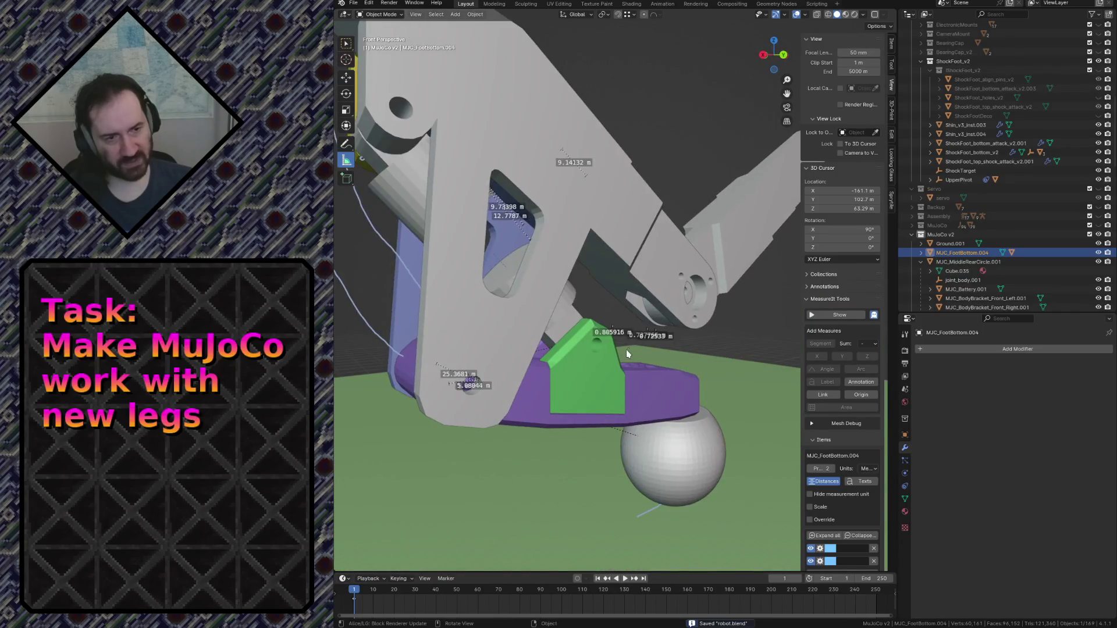
Duplicate the green shock attachment part in place and apply its Boolean modifier.
left_click(571, 409)
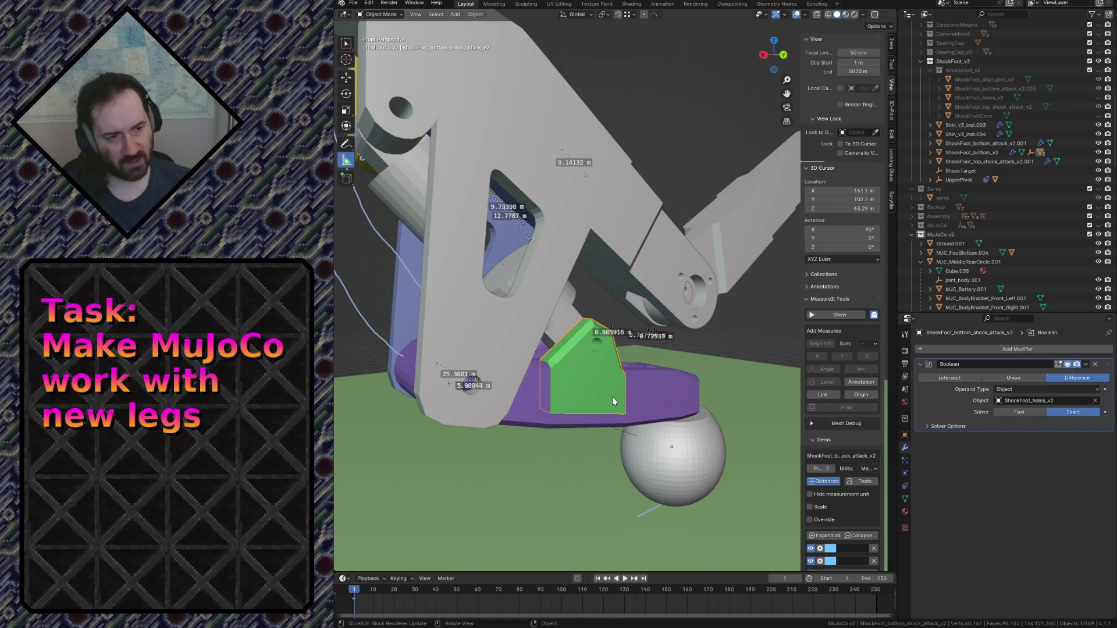
key("shift+d")
key("Escape")
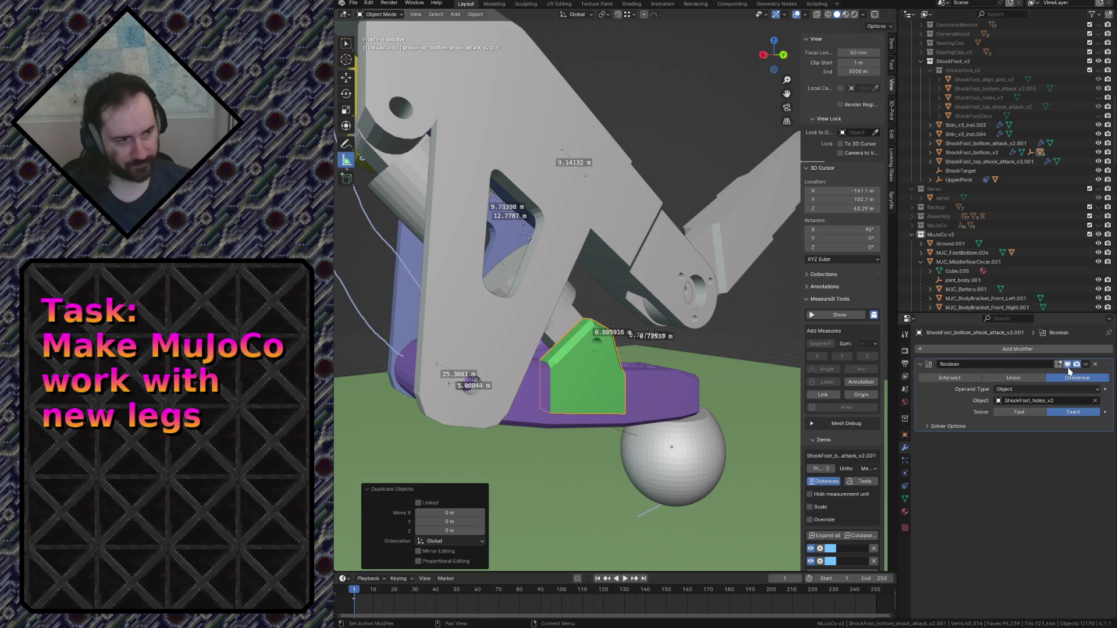
left_click(1085, 365)
left_click(1073, 375)
Move the duplicate 37.661 m along Y, locate it in the outliner, and hide it.
key("g")
key("y")
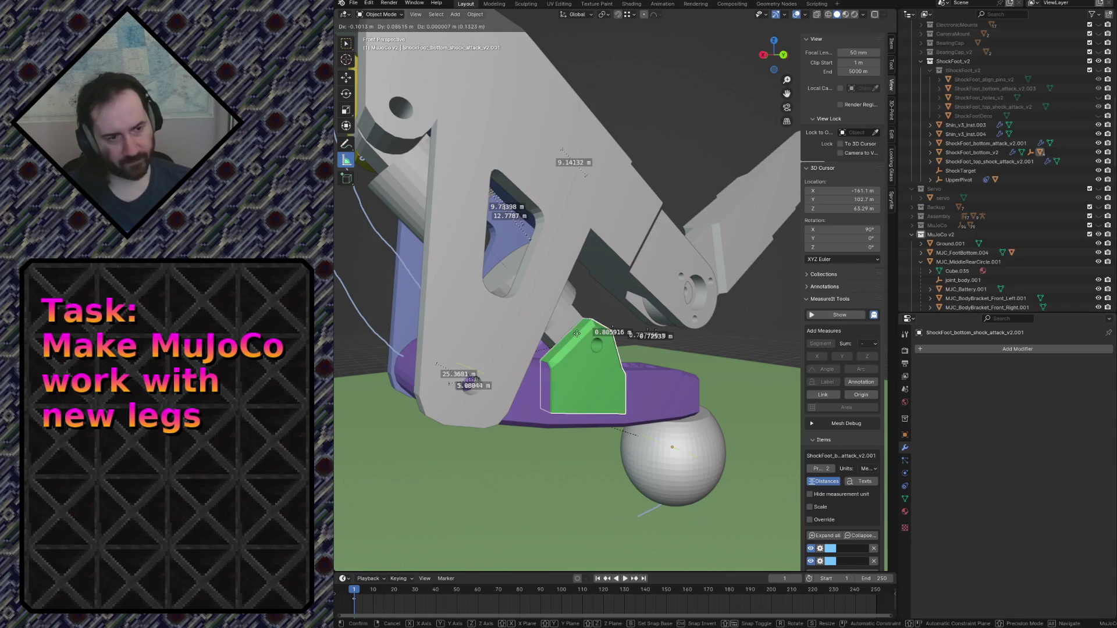
left_click(694, 466)
scroll(693, 467, "down", 8)
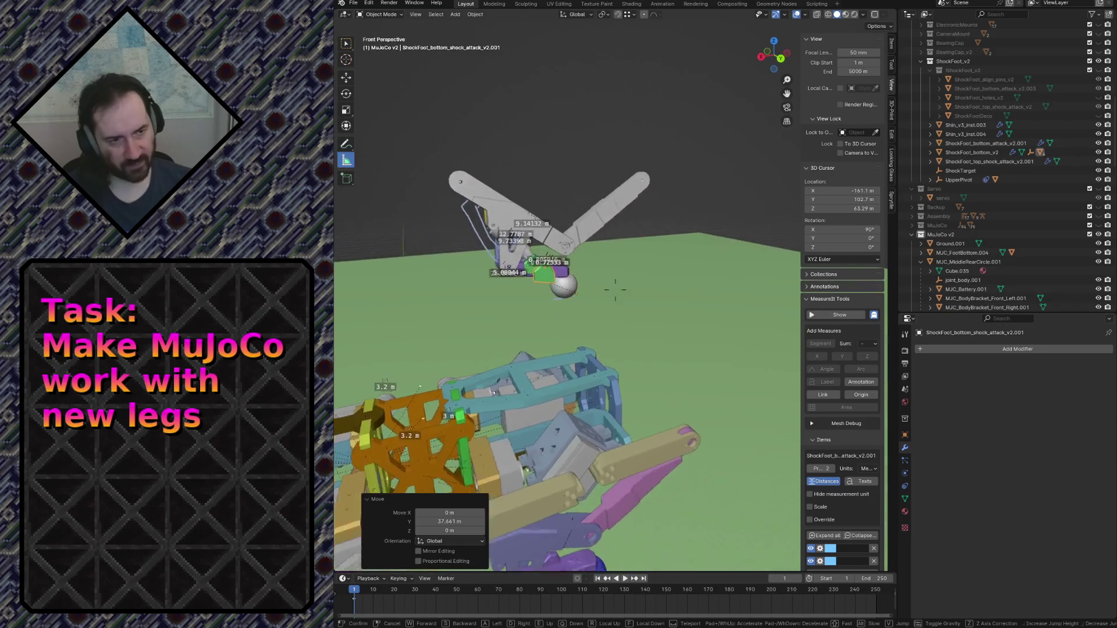
scroll(1012, 194, "up", 6)
key("KP_Decimal")
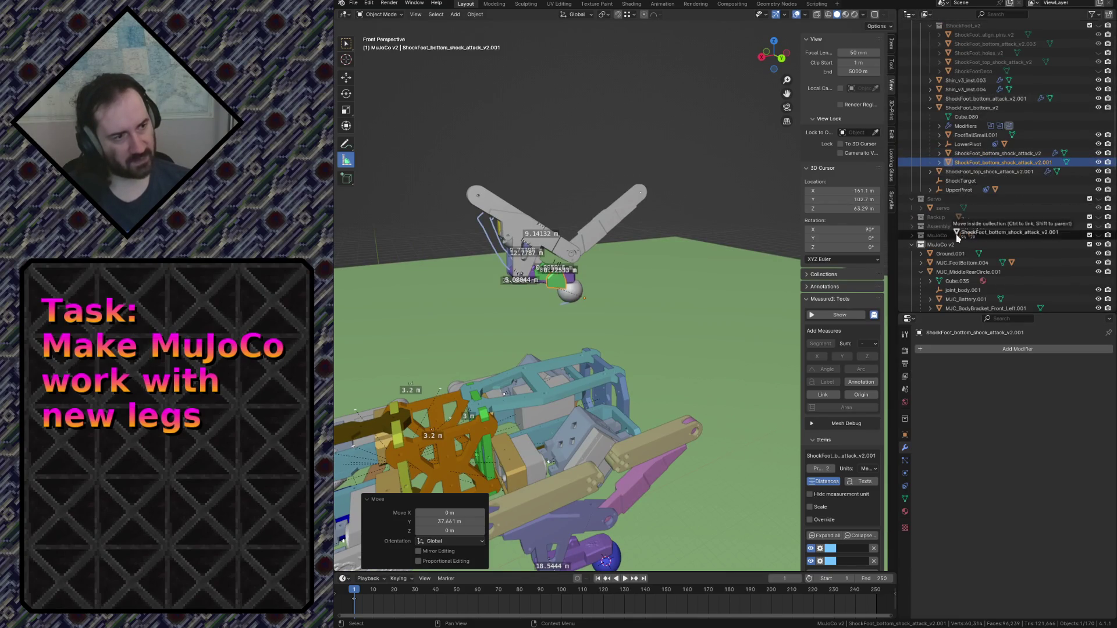
key("h")
Rename the green foot part to MJC_Foot_Bottom_Attach.
key("shift+grave")
key("w")
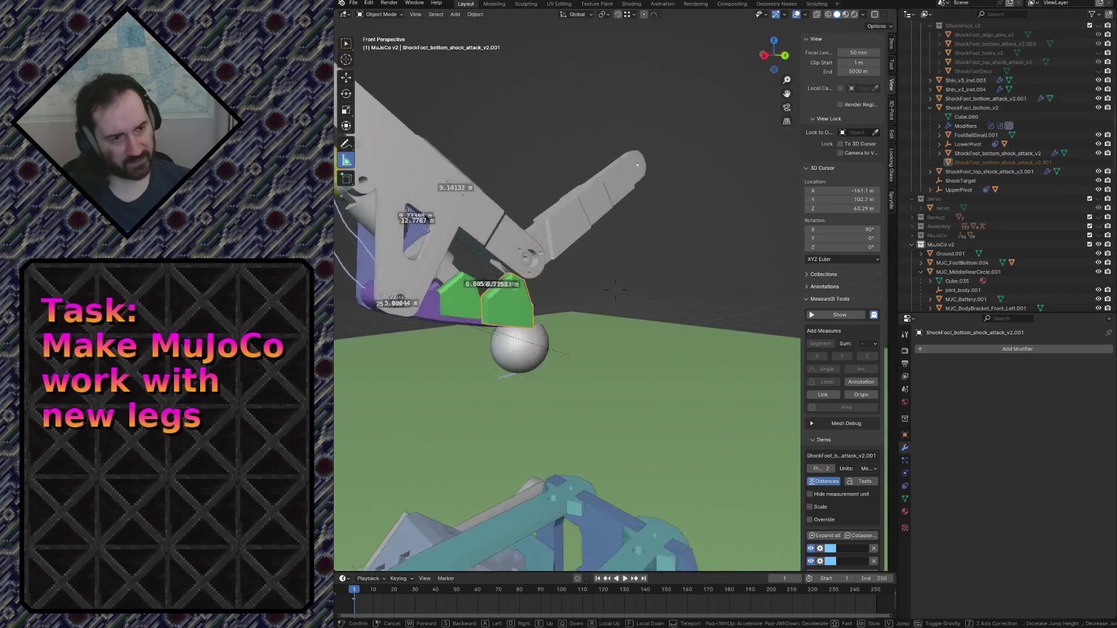
left_click(742, 349)
key("F2")
type("MJC_Foot_Bottom_Attach")
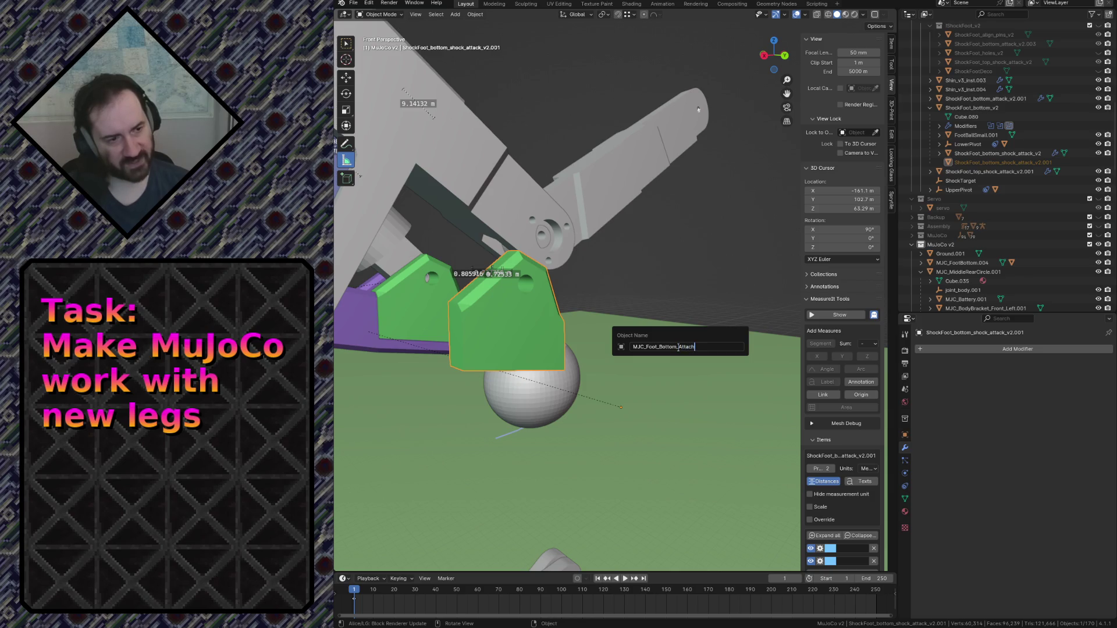
key("Return")
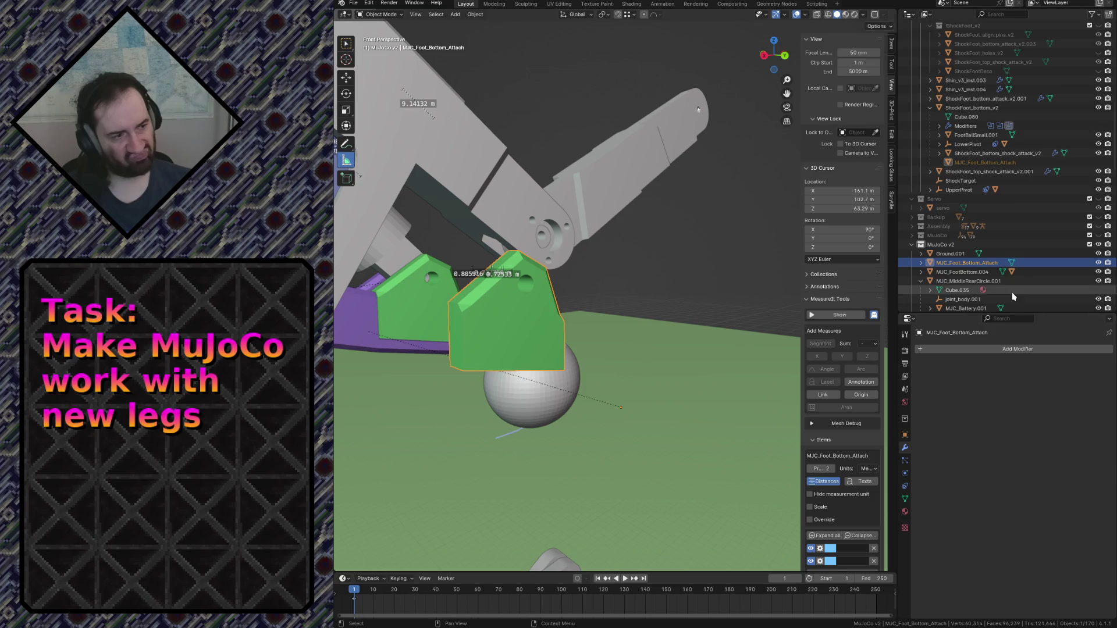
Fly around the robot's leg and move the green MJC part to a new position.
key("shift+grave")
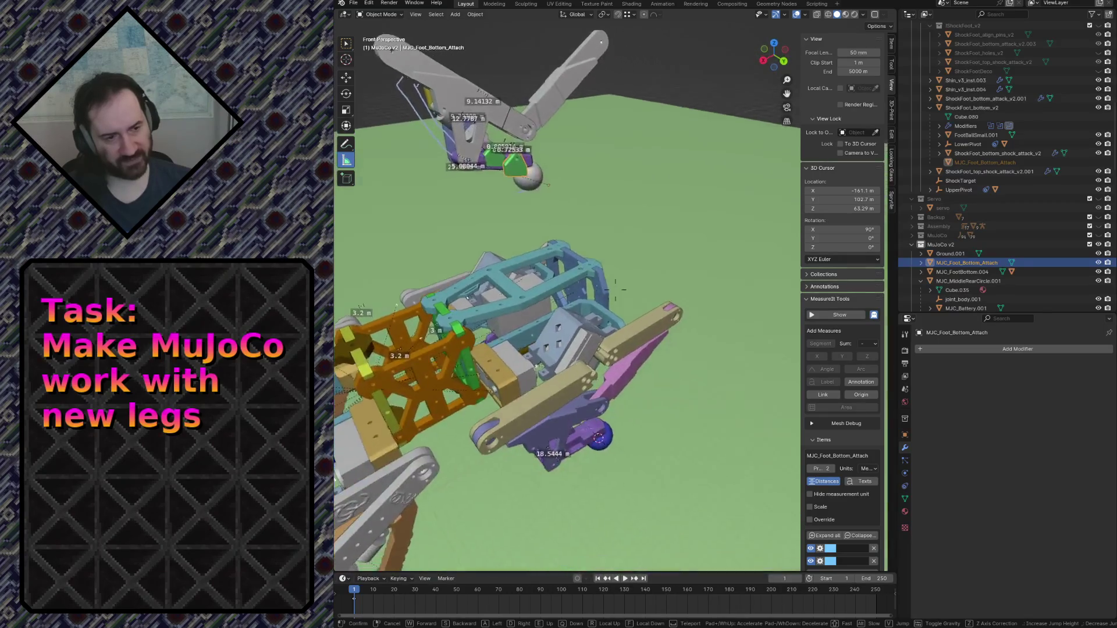
key("w")
key("s")
key("w")
key("s")
key("w")
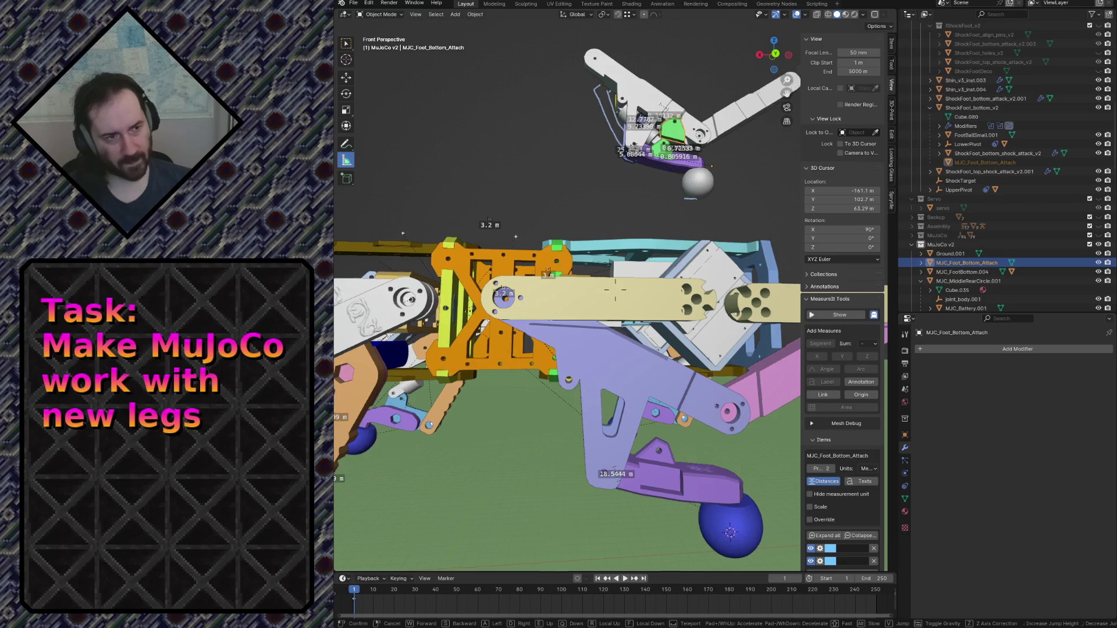
key("s")
left_click(561, 463)
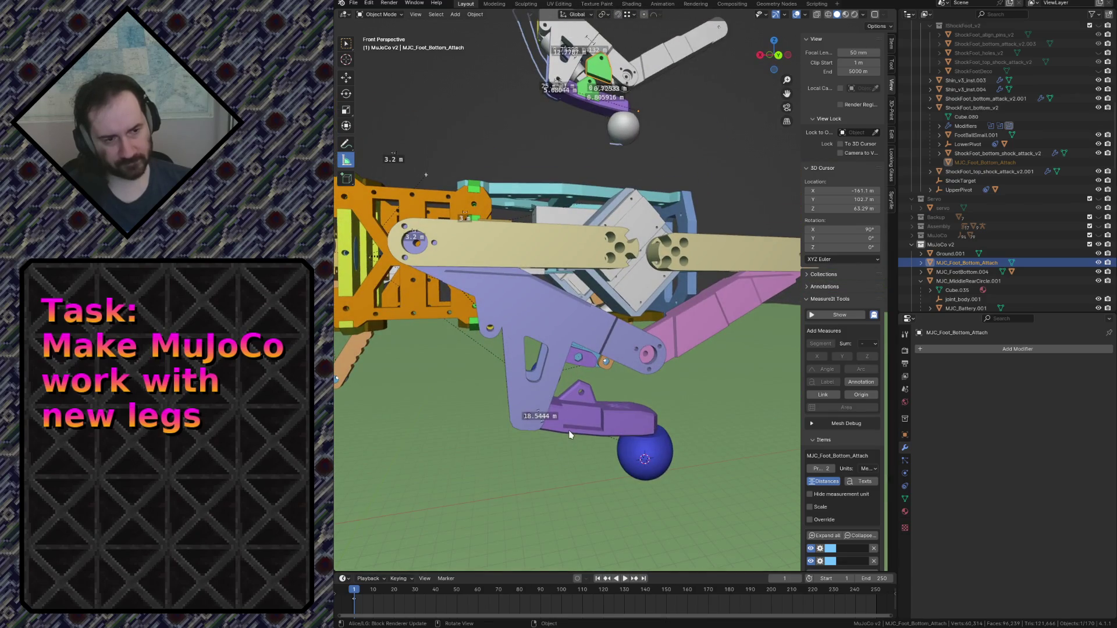
key("g")
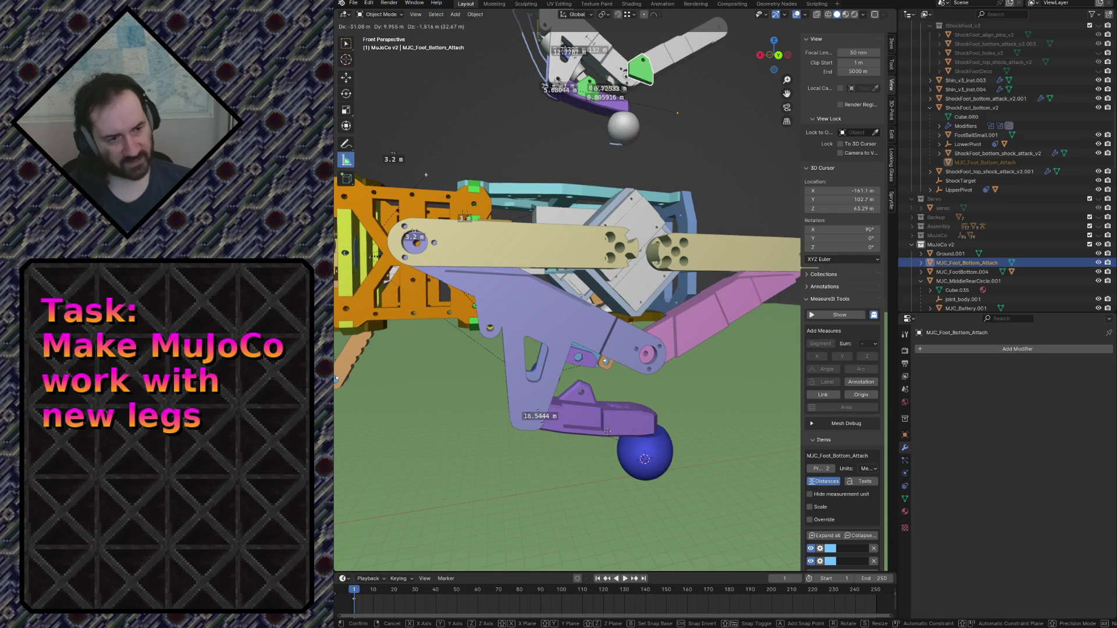
left_click(624, 316)
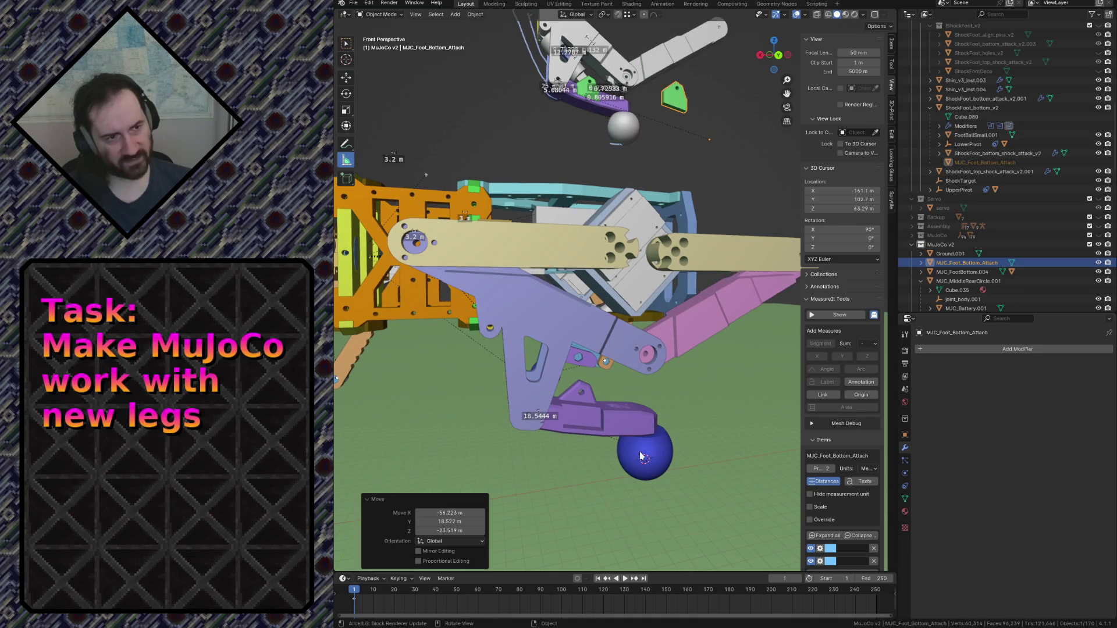
Move the green part again so it rests on the ground beside the ball.
key("shift+grave")
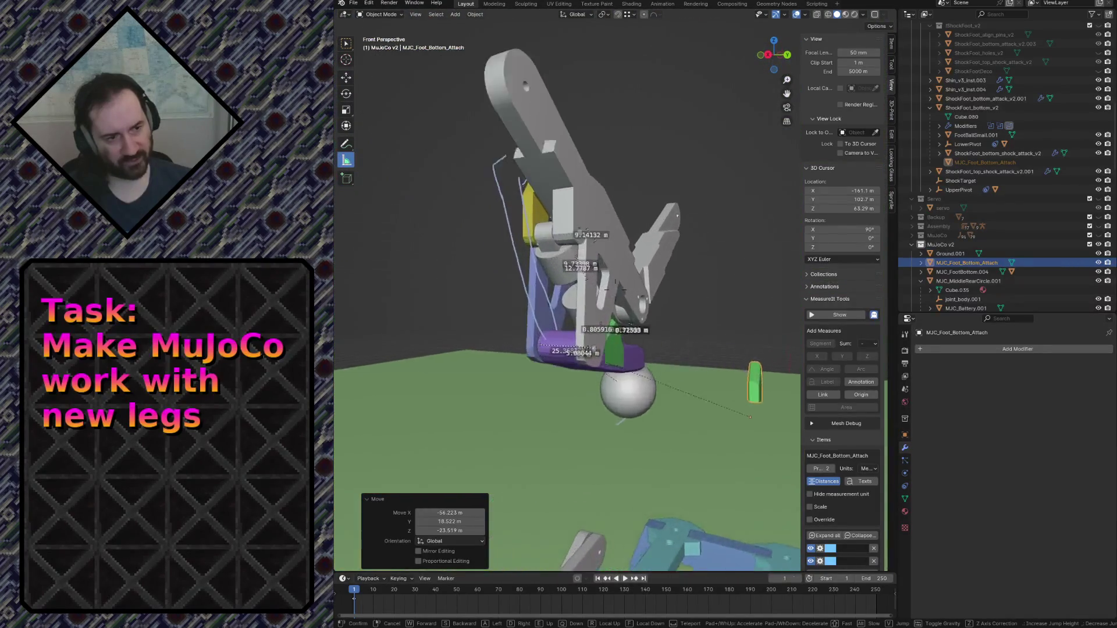
left_click(646, 411)
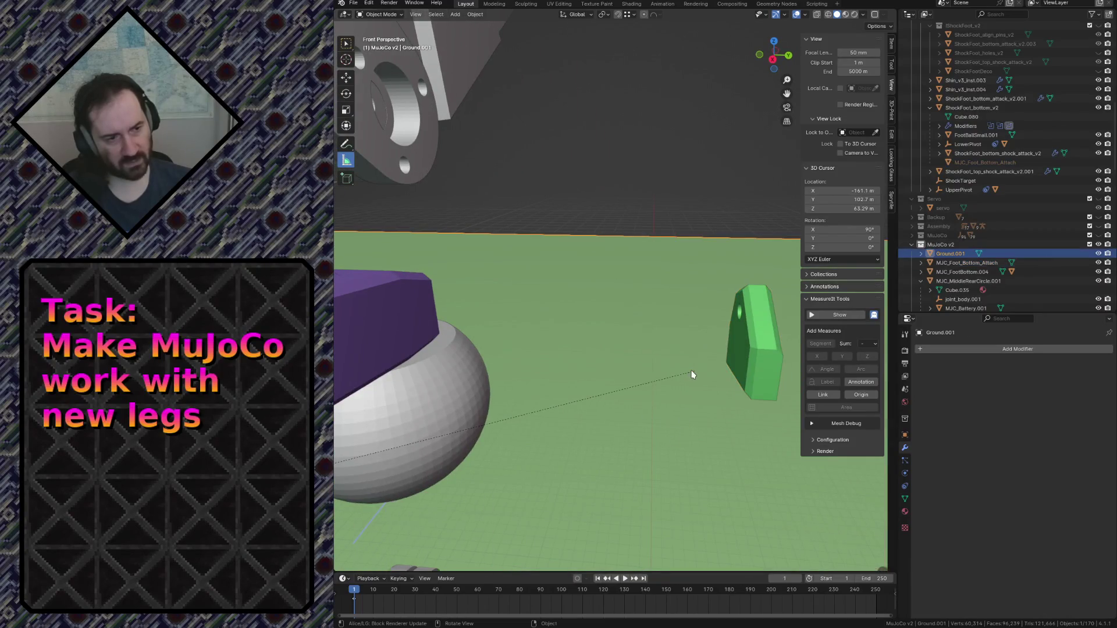
key("g")
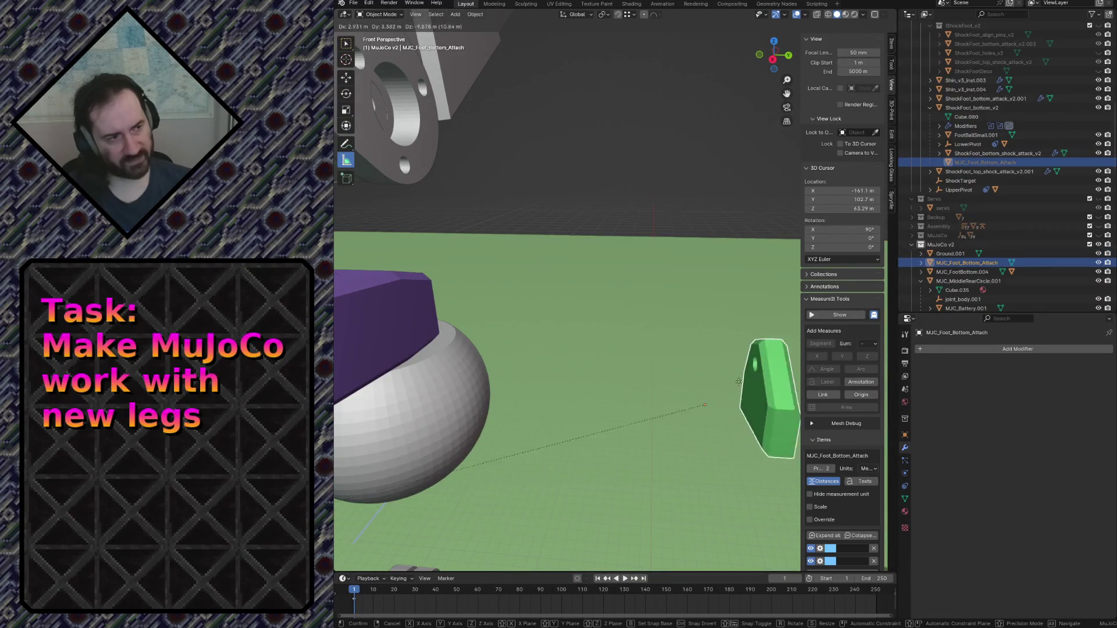
left_click(638, 412)
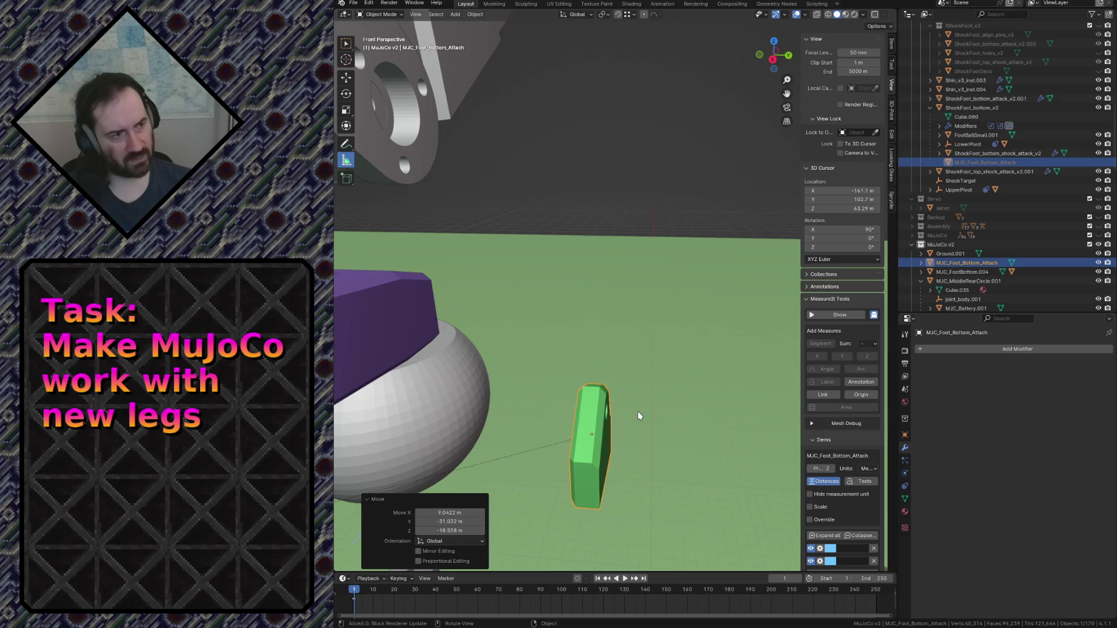
Save robot.blend and select MJC_Foot_Bottom_Attach in the outliner.
scroll(714, 279, "down", 6)
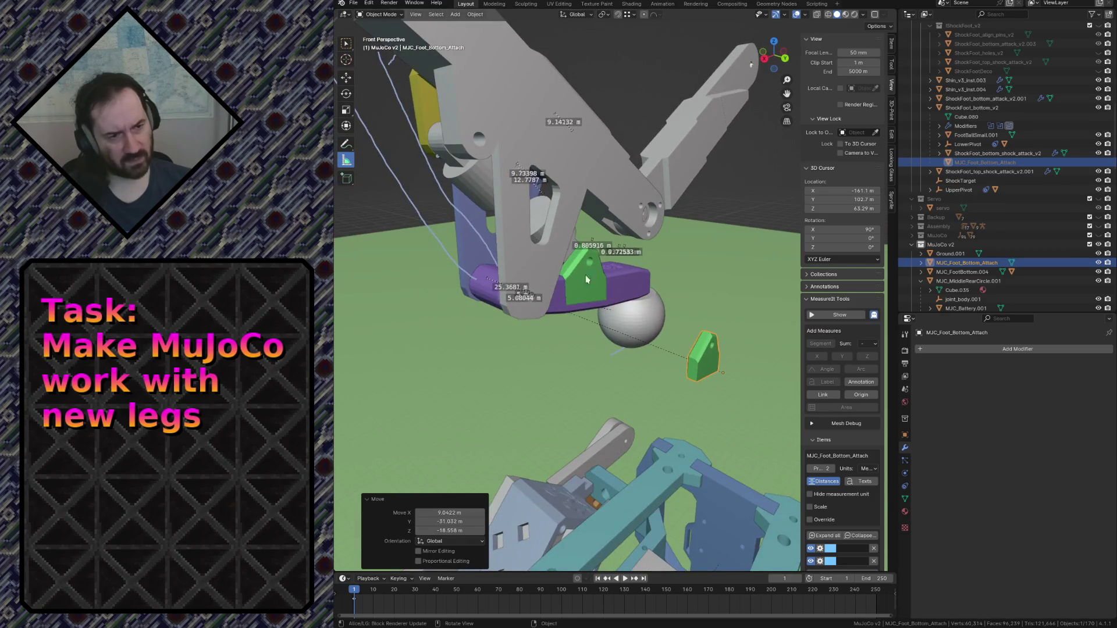
left_click(589, 290)
left_click(719, 349)
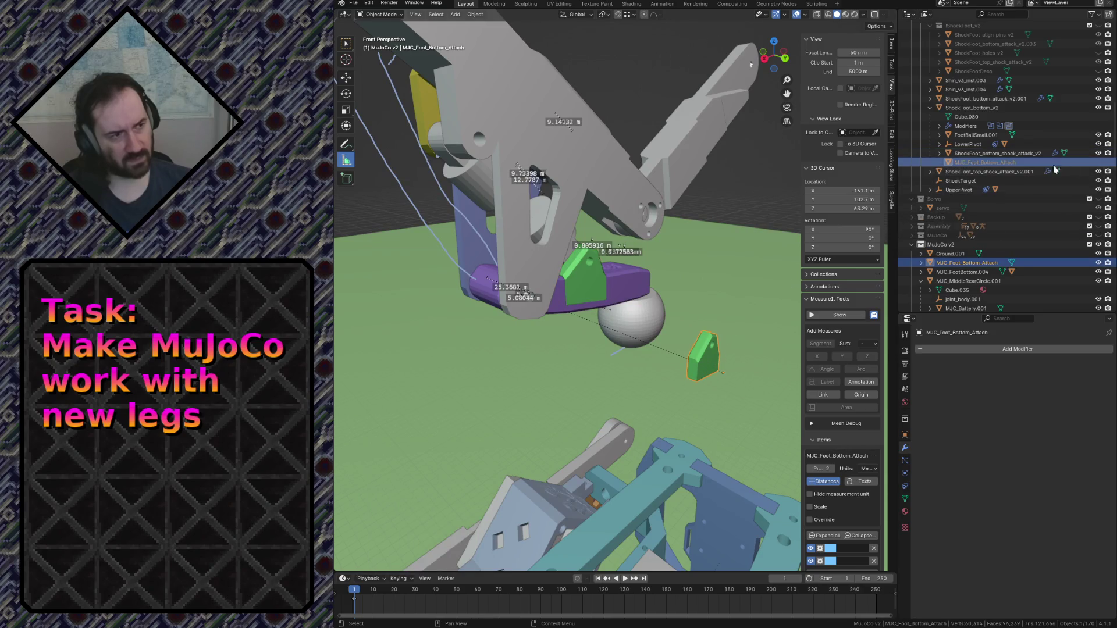
left_click(991, 163)
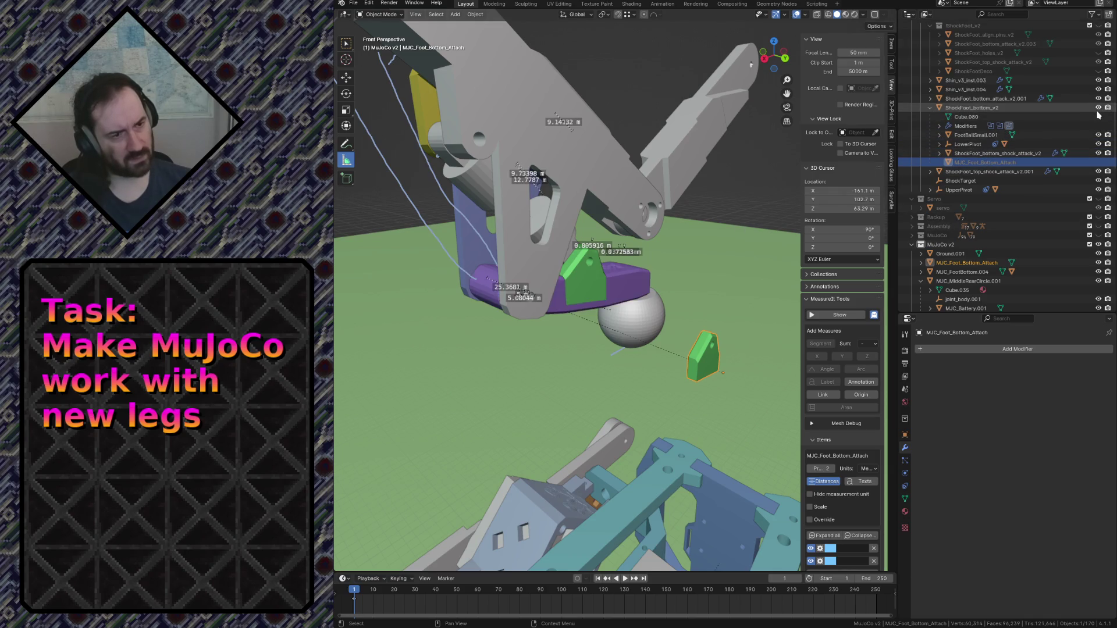
left_click(966, 89)
key("ctrl+s")
left_click(957, 163)
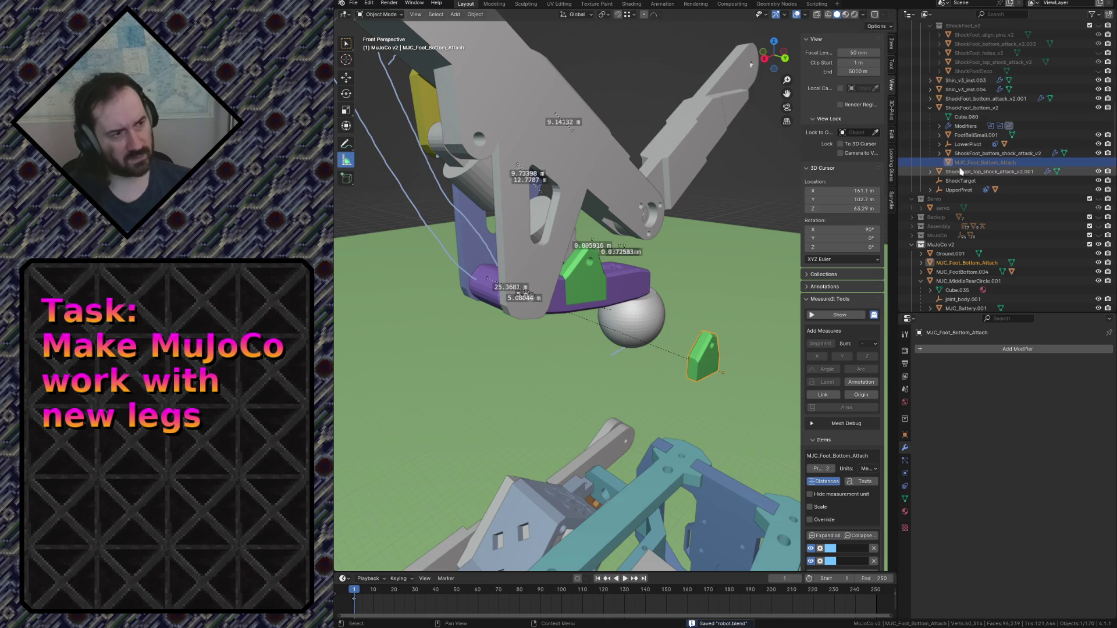
Delete MJC_Foot_Bottom_Attach and undo it, then remove an unwanted duplicate of it.
key("x")
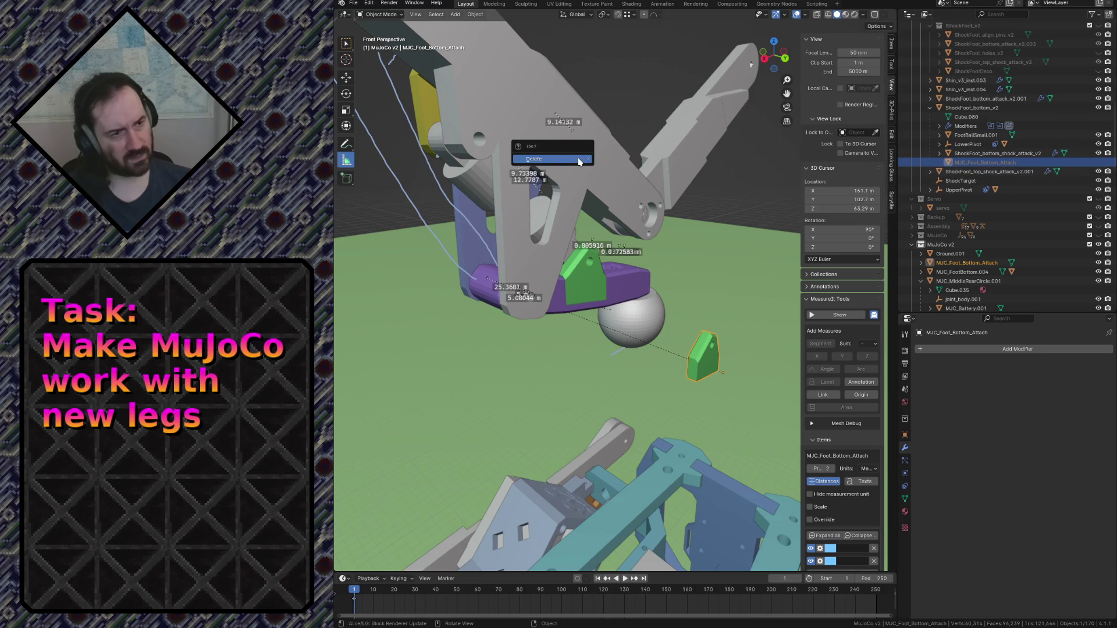
left_click(578, 162)
key("ctrl+z")
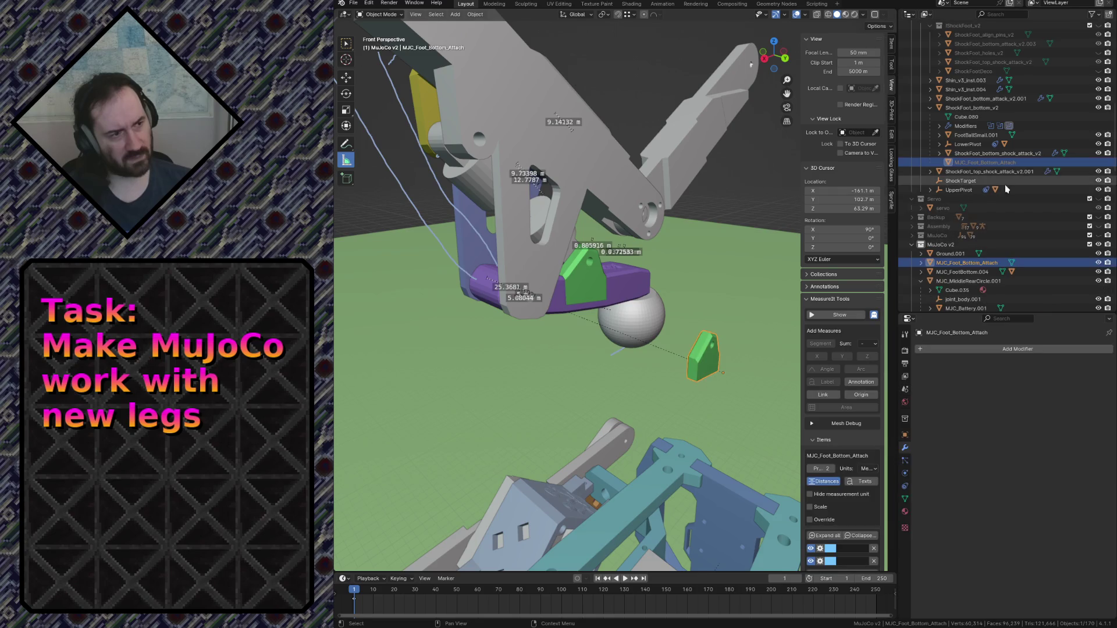
left_click(988, 153)
left_click(989, 165)
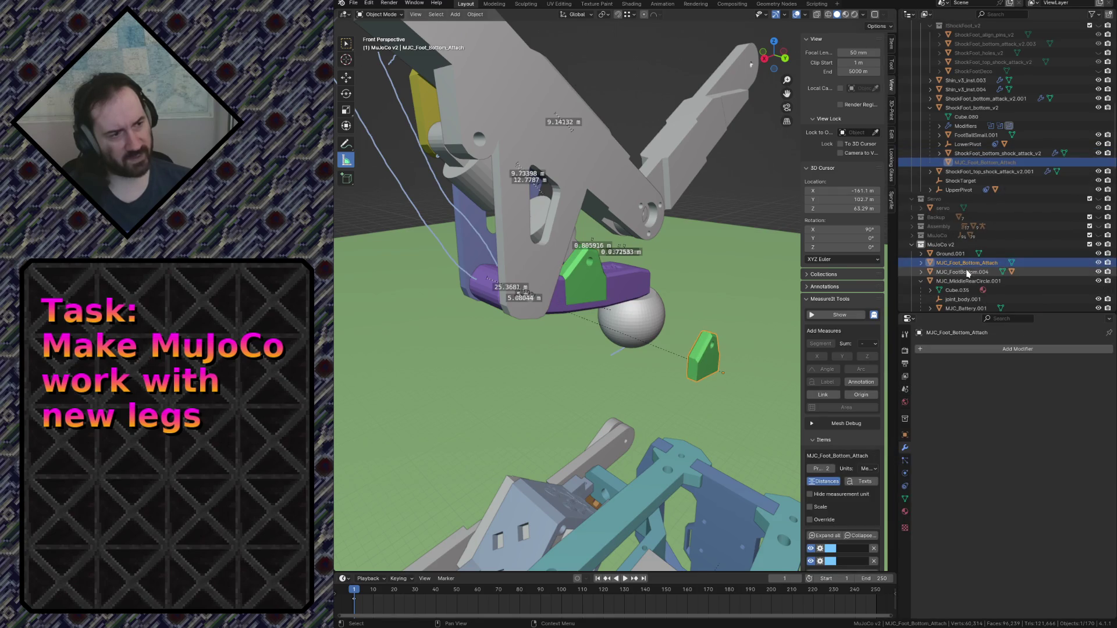
key("shift+d")
left_click(799, 259)
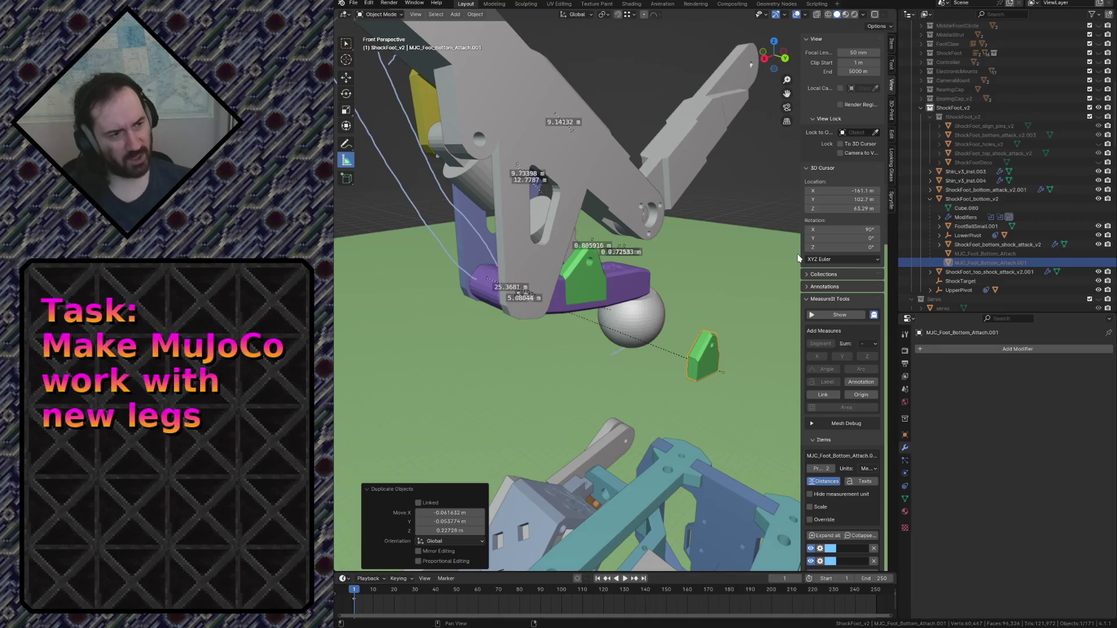
key("x")
left_click(721, 256)
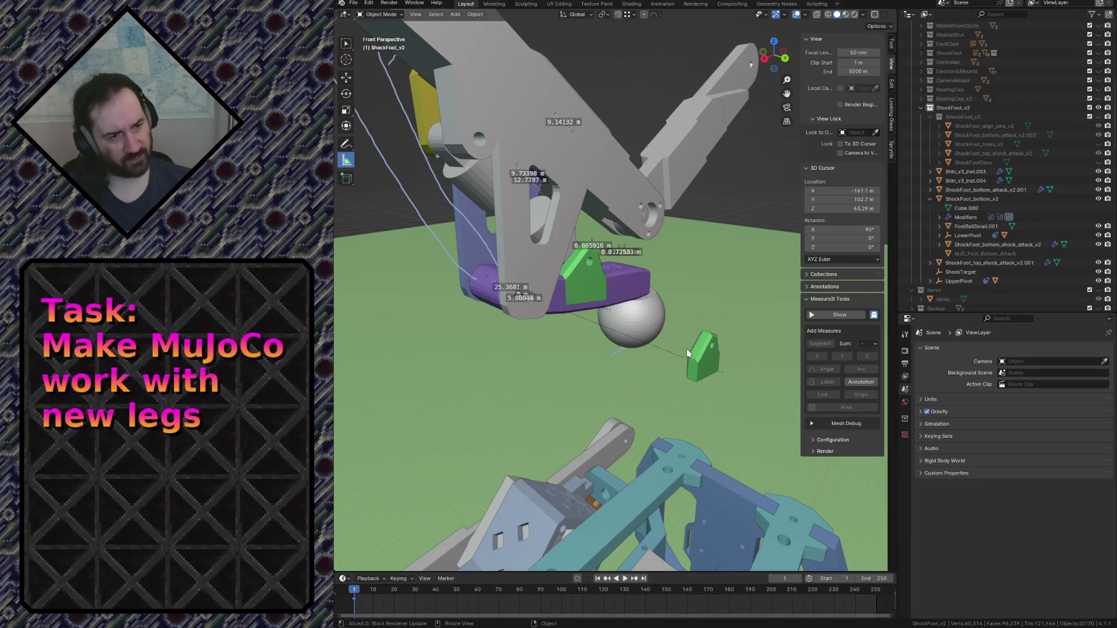
left_click(695, 356)
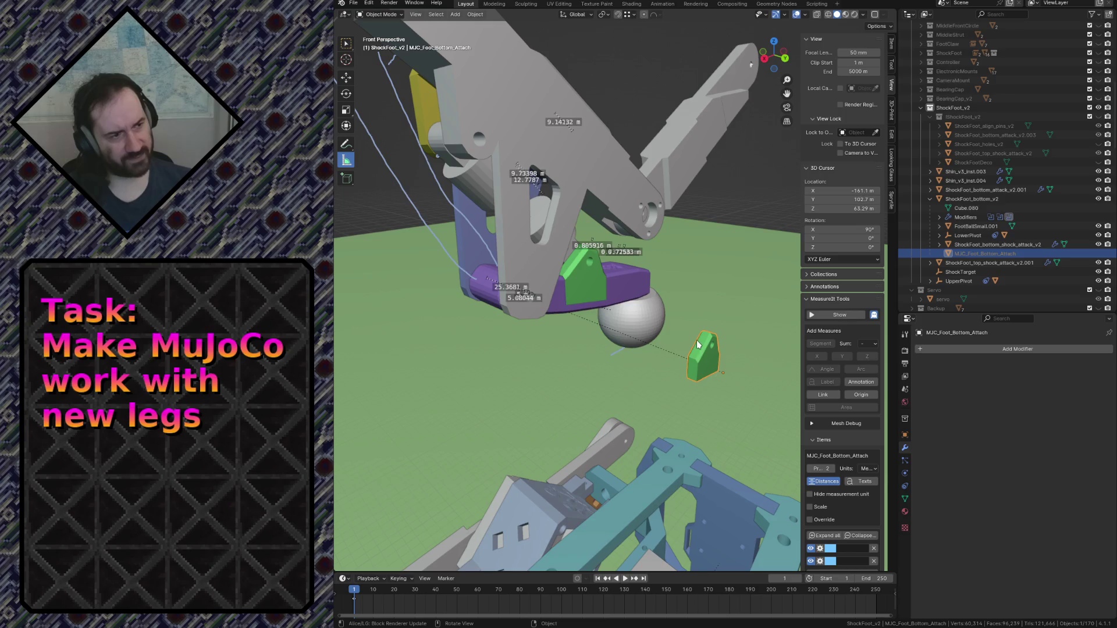
Fly close to the foot and select ShockFoot_bottom_v2 to check its modifiers.
key("shift+grave")
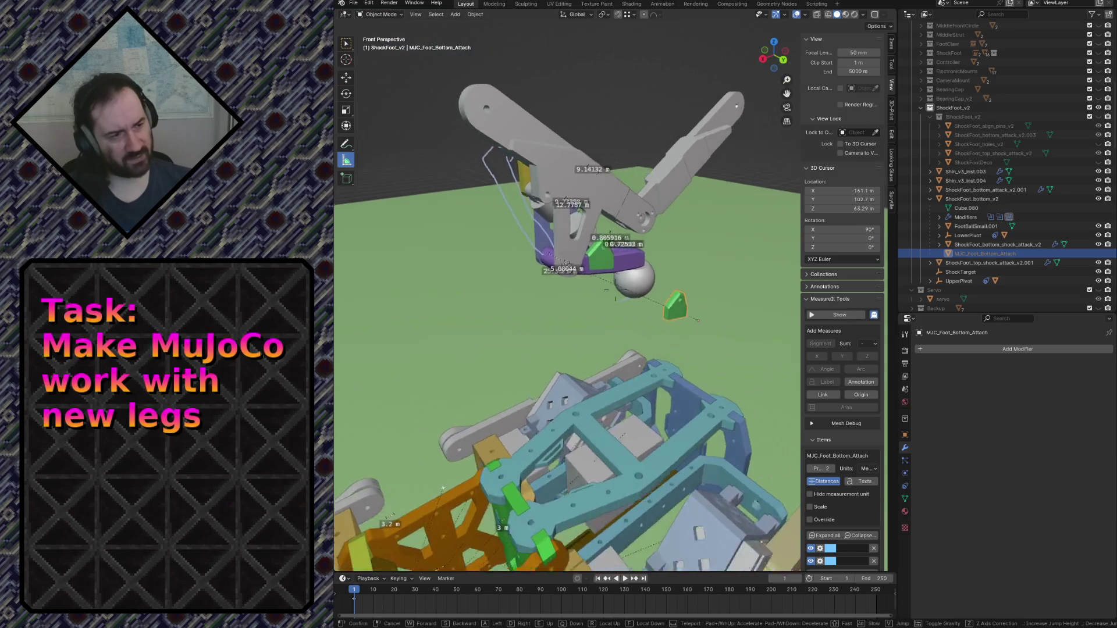
key("w")
key("s")
key("w")
key("Return")
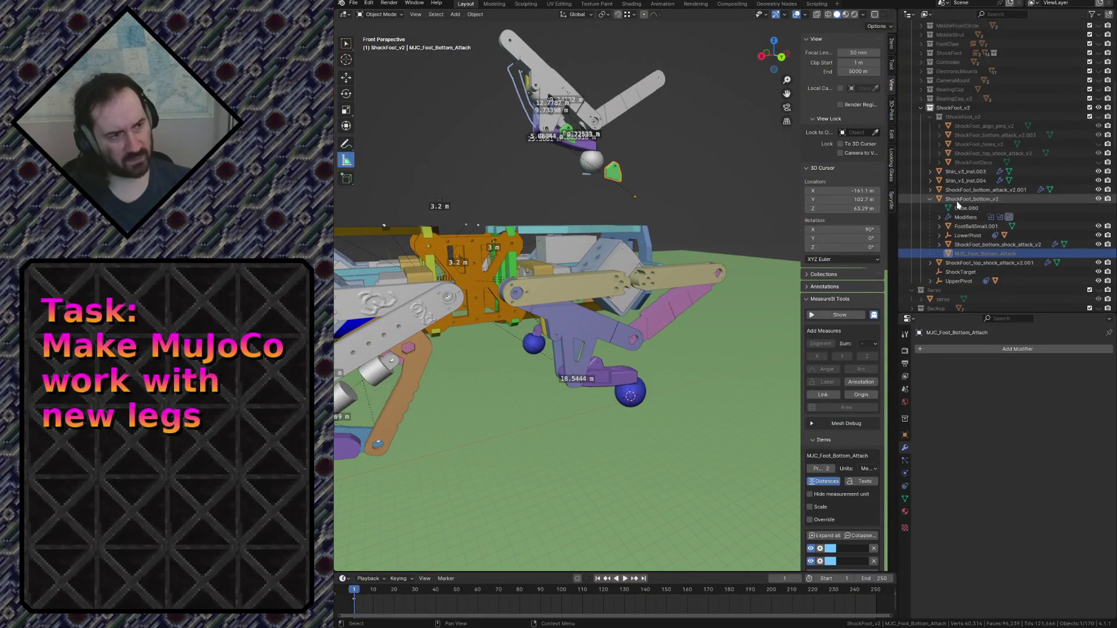
left_click(957, 201)
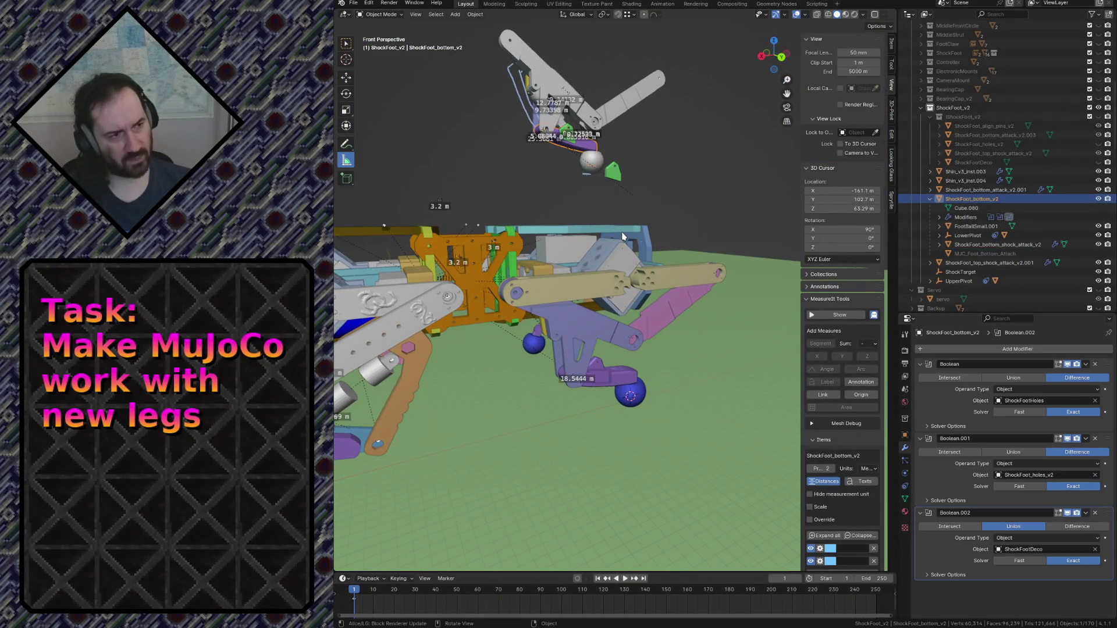
Parent MJC_Foot_Bottom_Attach to MJC_FootBottom.004 with Object (Keep Transform).
left_click(613, 173)
left_click(605, 379)
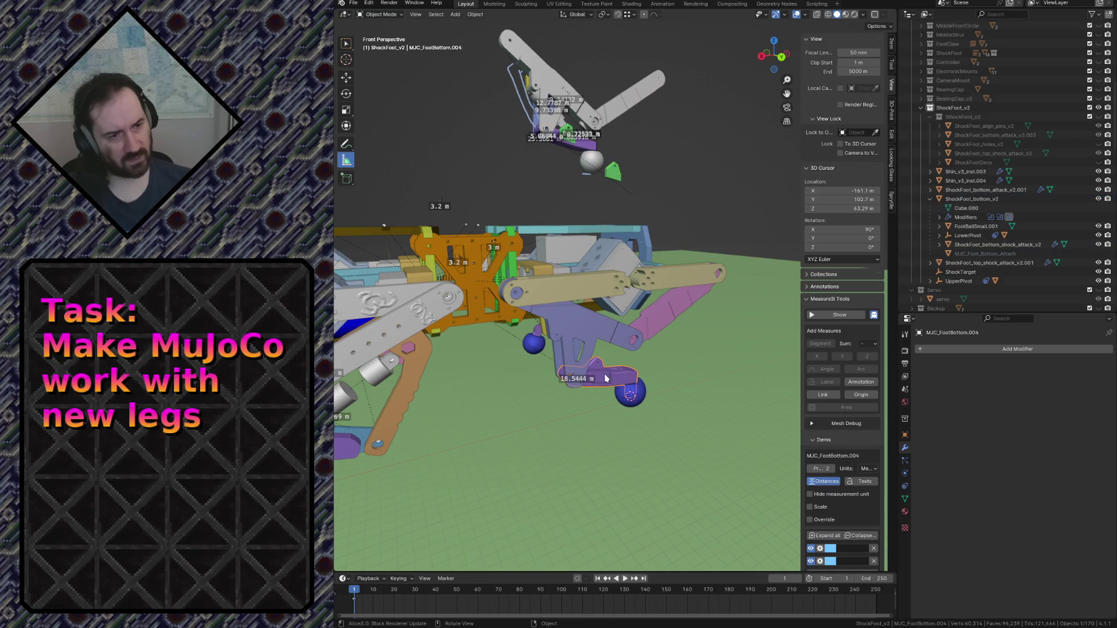
left_click(614, 175)
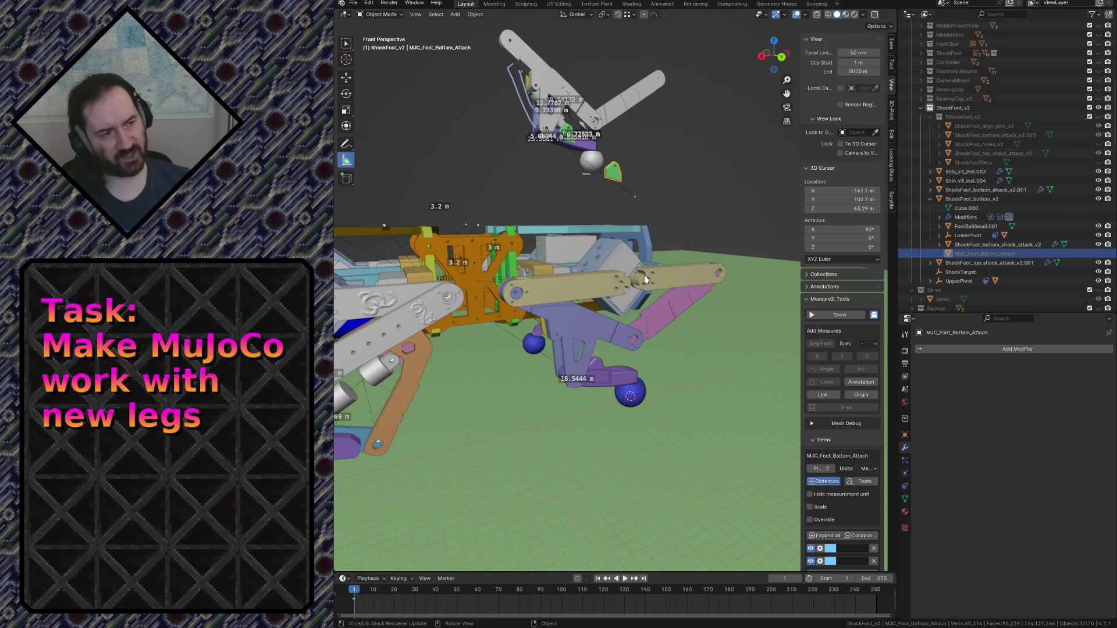
left_click(617, 382, "shift")
key("ctrl+p")
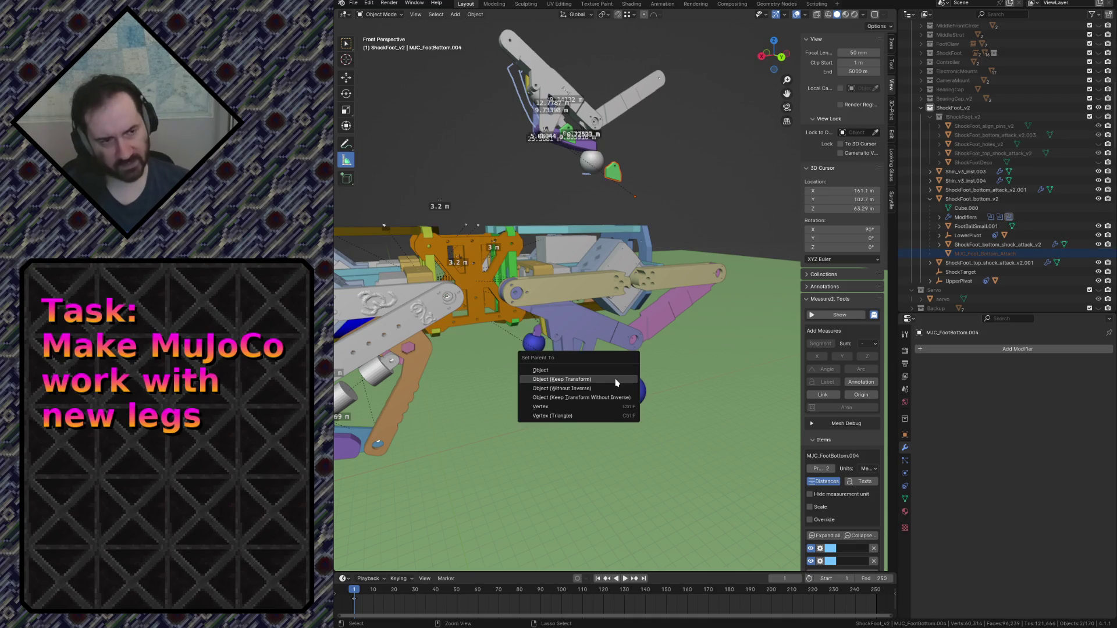
left_click(617, 381)
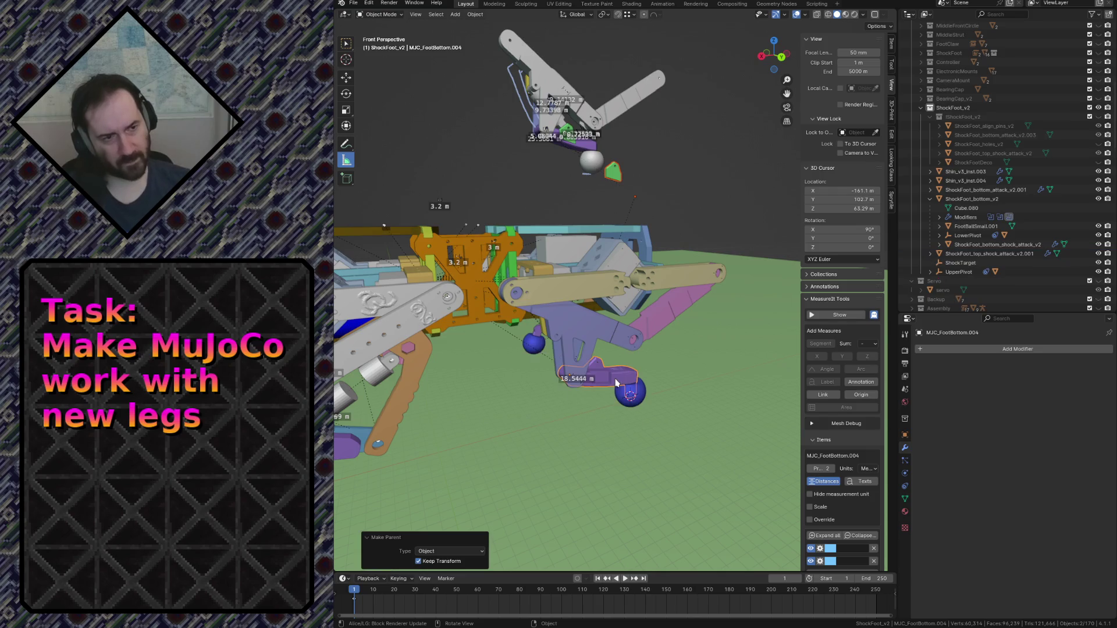
Select the green MJC part alone and frame it in a flat front view.
left_click(609, 180)
key("KP_5")
key("KP_Decimal")
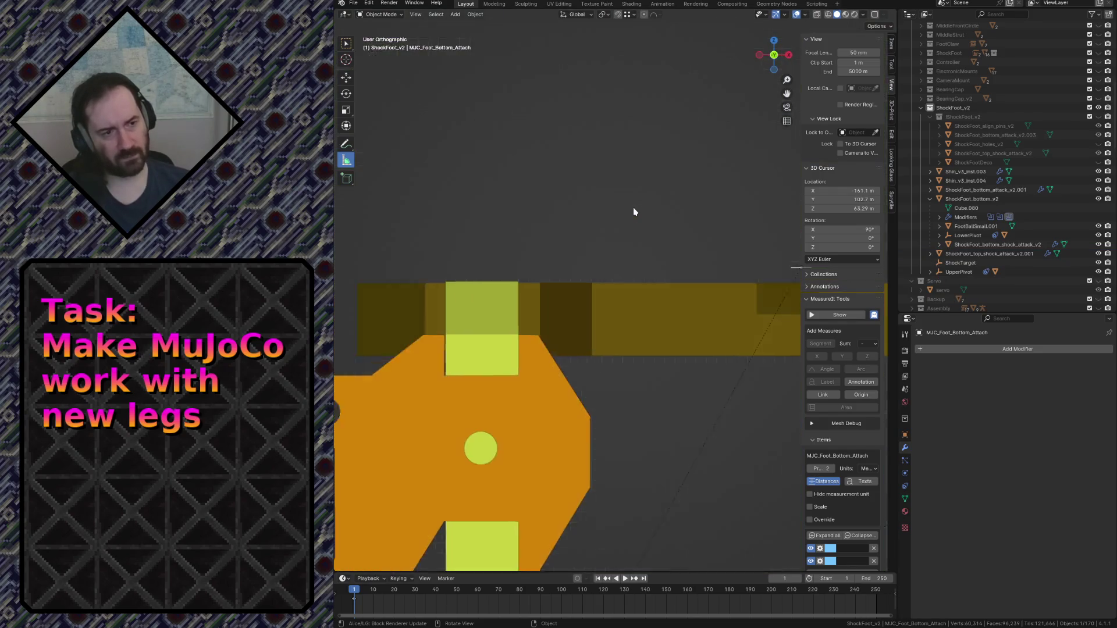
Move the green MJC_Foot_Bottom_Attach plate twice toward the purple foot.
scroll(634, 212, "down", 10)
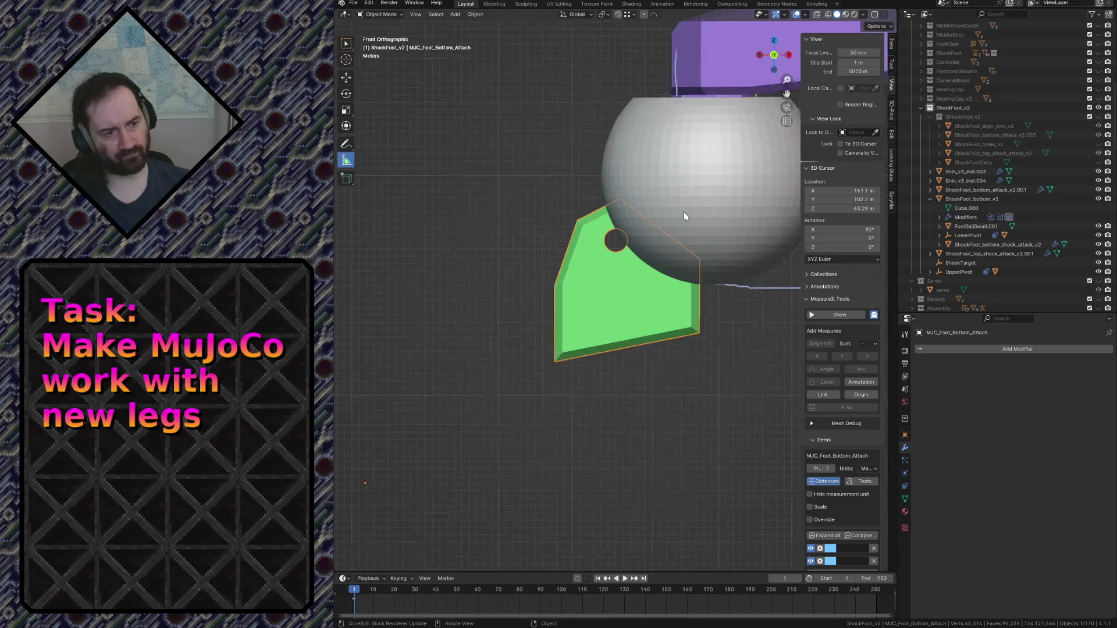
middle_click_drag(715, 380, 634, 217, "shift")
key("g")
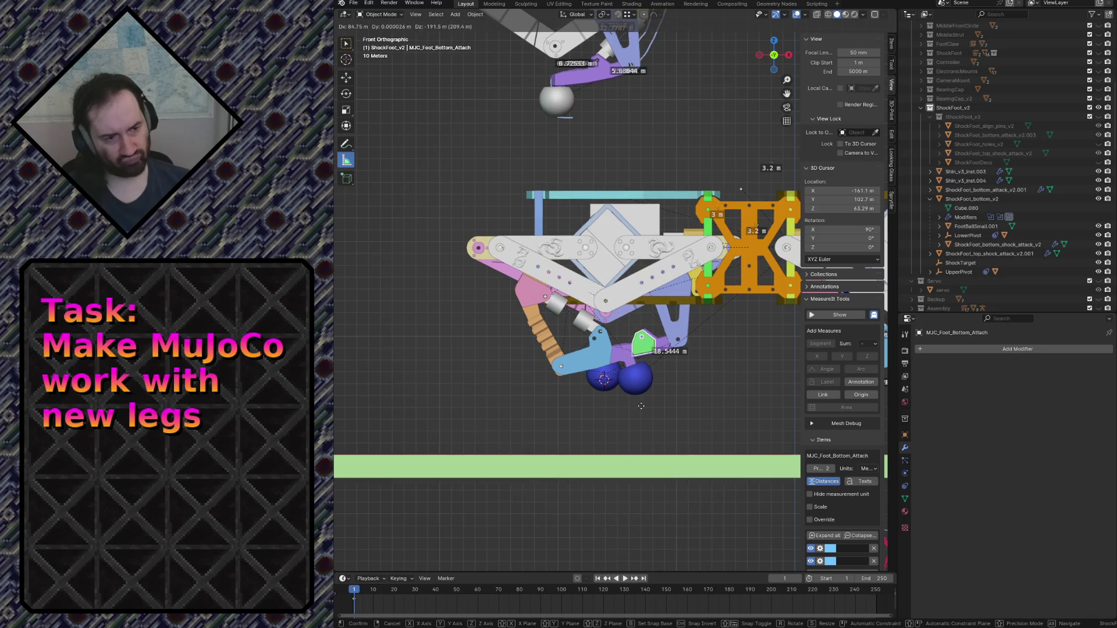
left_click(643, 406)
key("KP_Decimal")
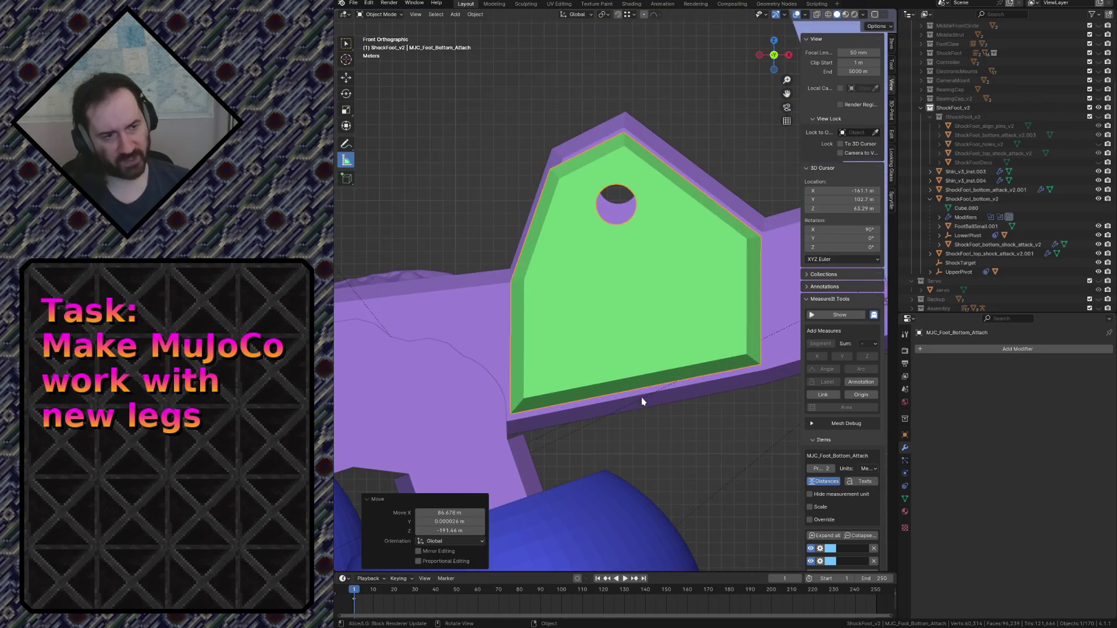
key("g")
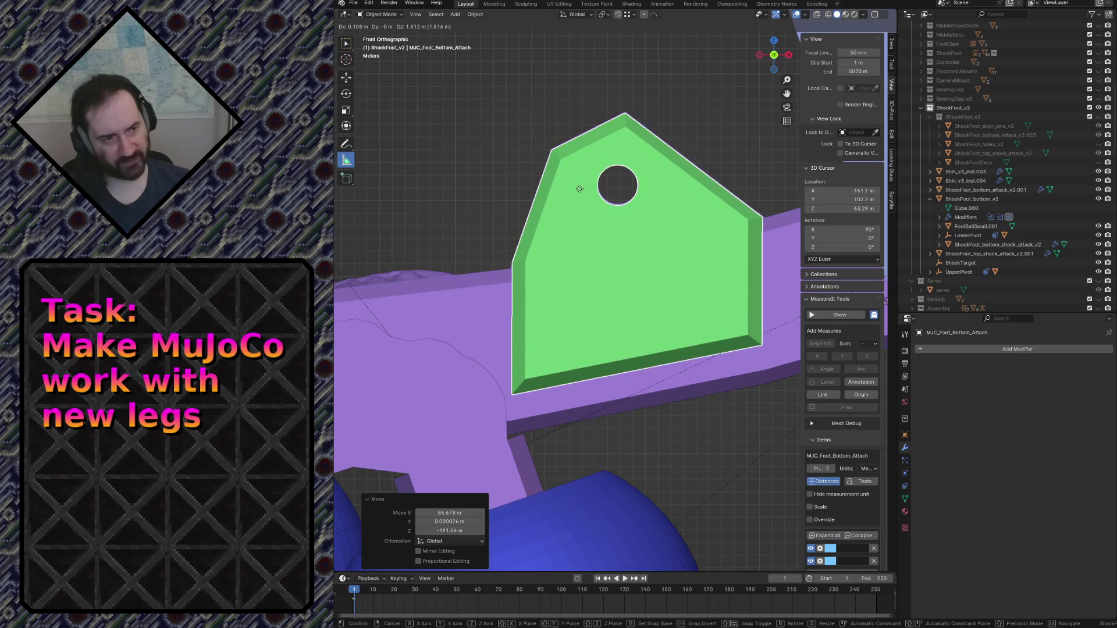
left_click(580, 189)
Switch to wireframe and nudge the plate until its hole lines up with the foot.
scroll(650, 120, "up", 6)
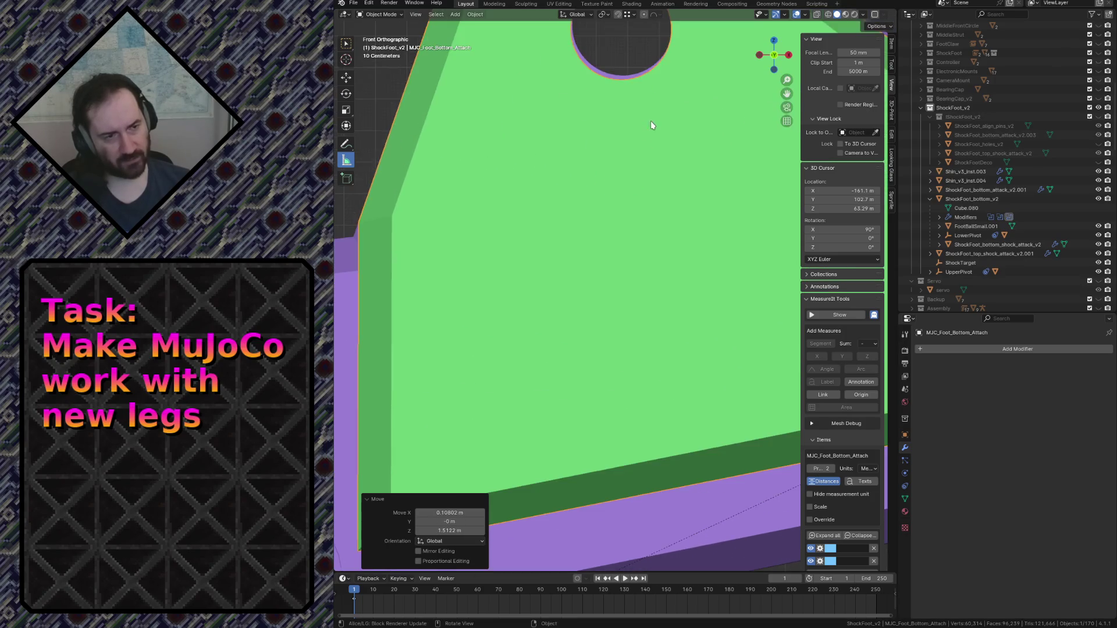
scroll(640, 174, "down", 2)
scroll(662, 198, "up", 6)
key("g")
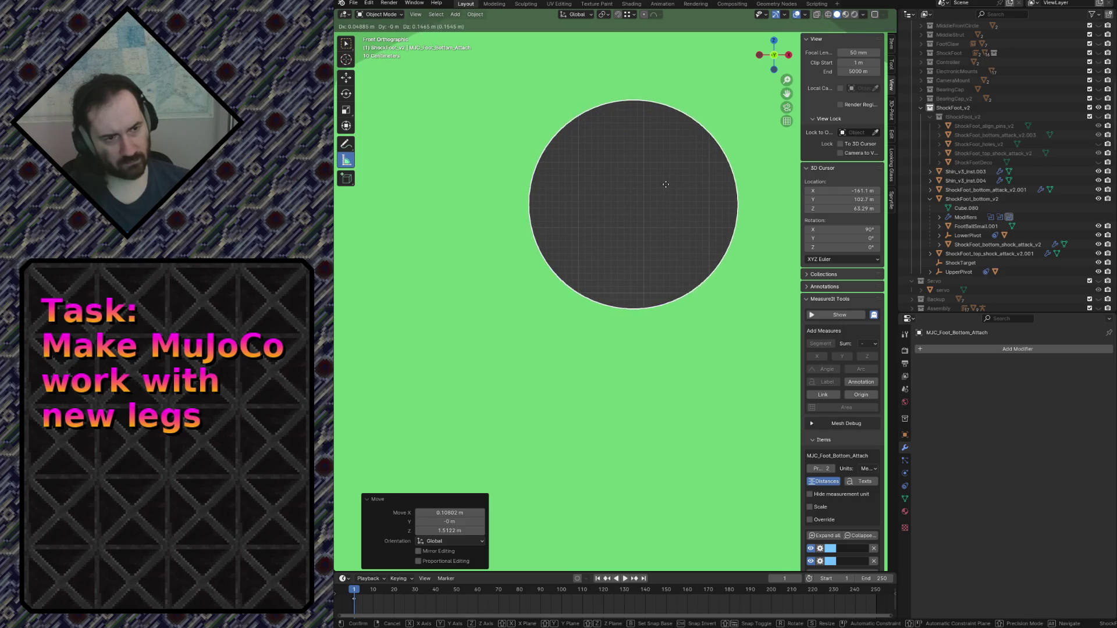
left_click(666, 185)
scroll(658, 183, "up", 4)
key("z")
left_click(591, 189)
scroll(599, 169, "up", 3)
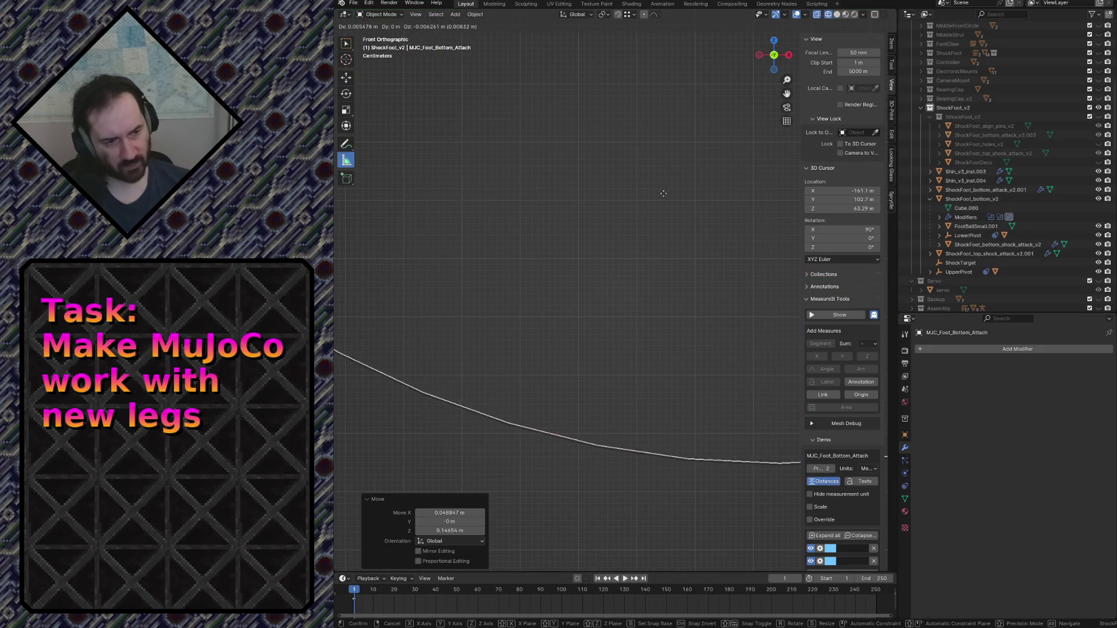
left_click(665, 193)
Inspect the leg in fly navigation, returning the view to solid shading.
scroll(521, 366, "down", 2)
scroll(511, 200, "up", 2)
key("shift+grave")
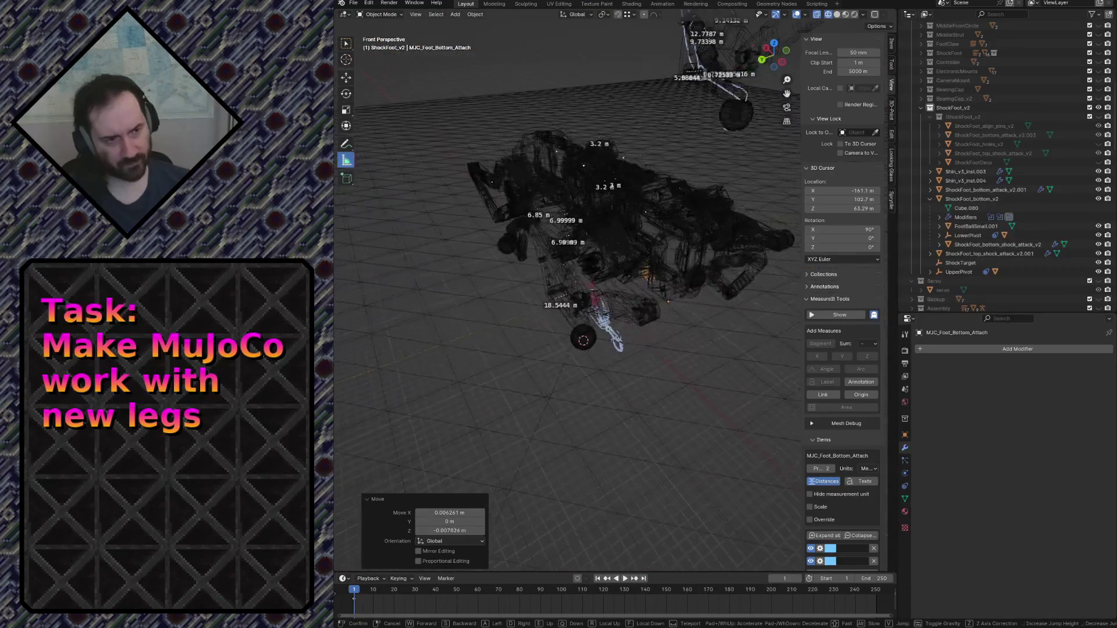
left_click(558, 216)
left_click(615, 224)
key("shift+grave")
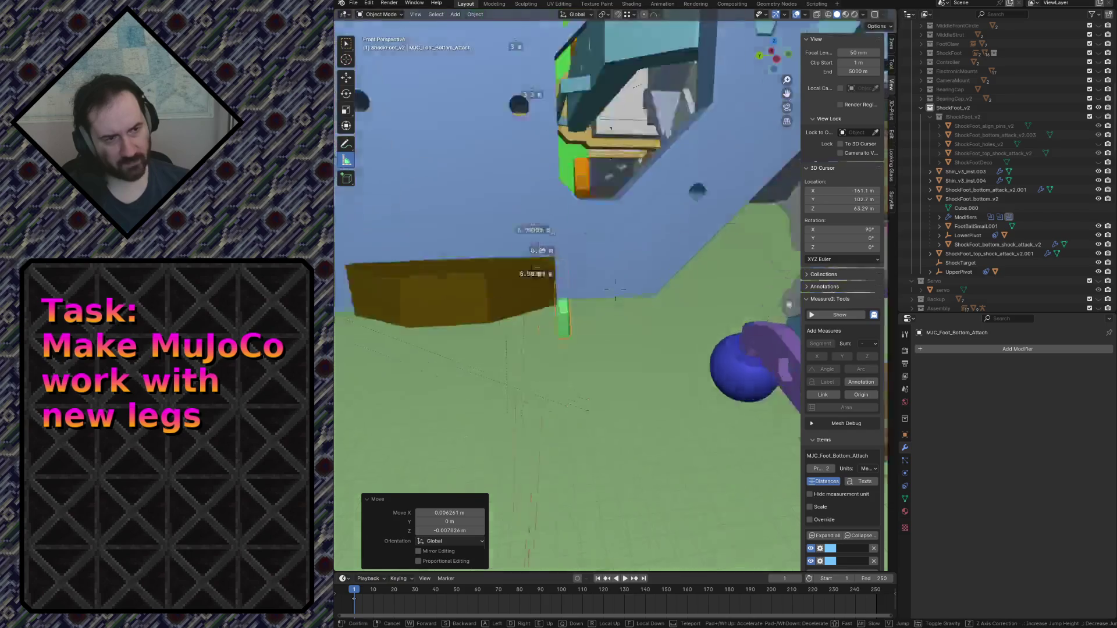
key("w")
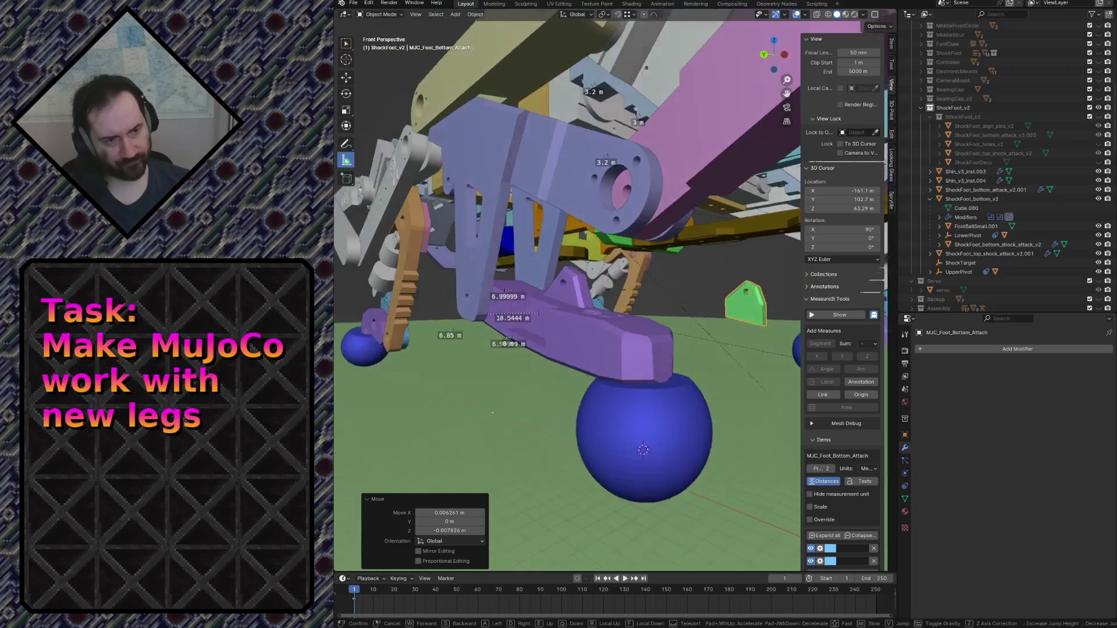
left_click(613, 221)
Move the plate 126.71 m along Y onto the foot, check it in fly mode, and save robot.blend.
key("g")
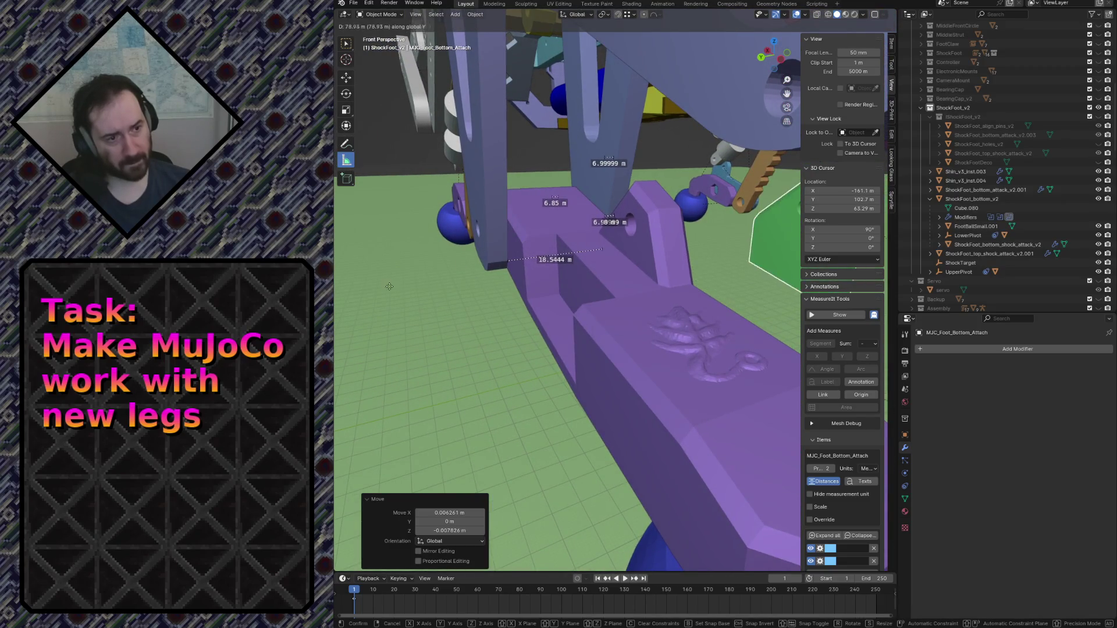
left_click(523, 252)
key("shift+grave")
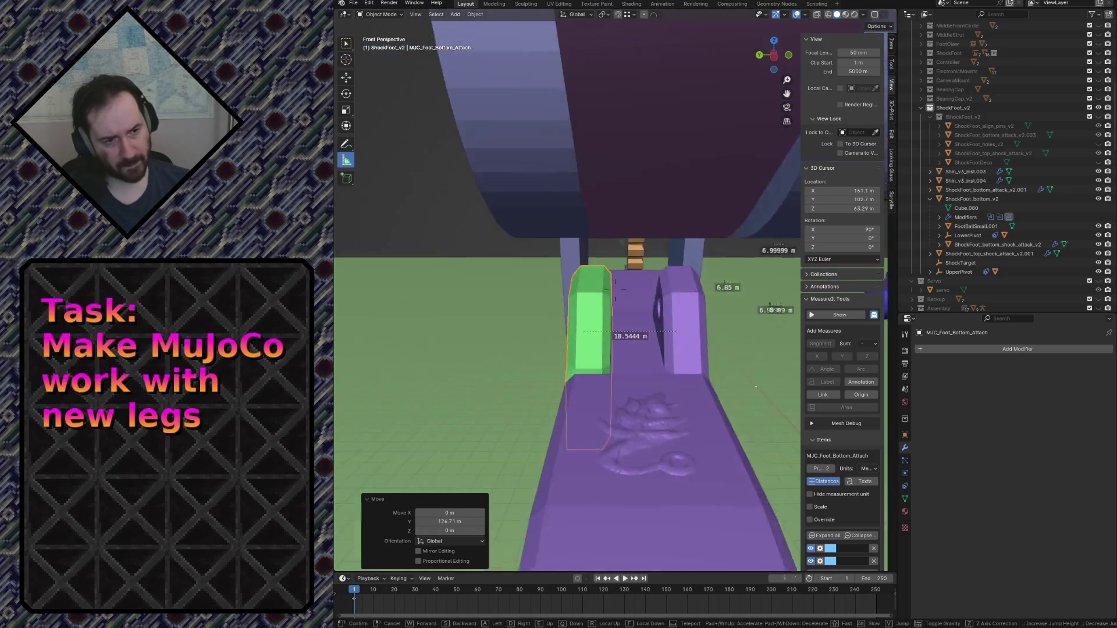
key("w")
key("s")
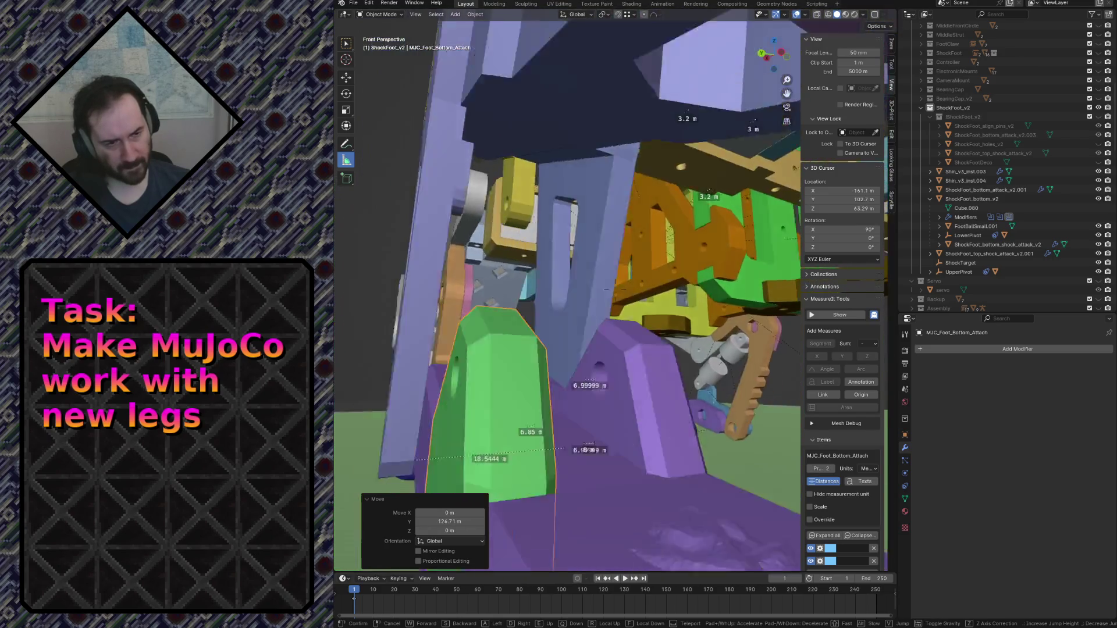
key("w")
key("s")
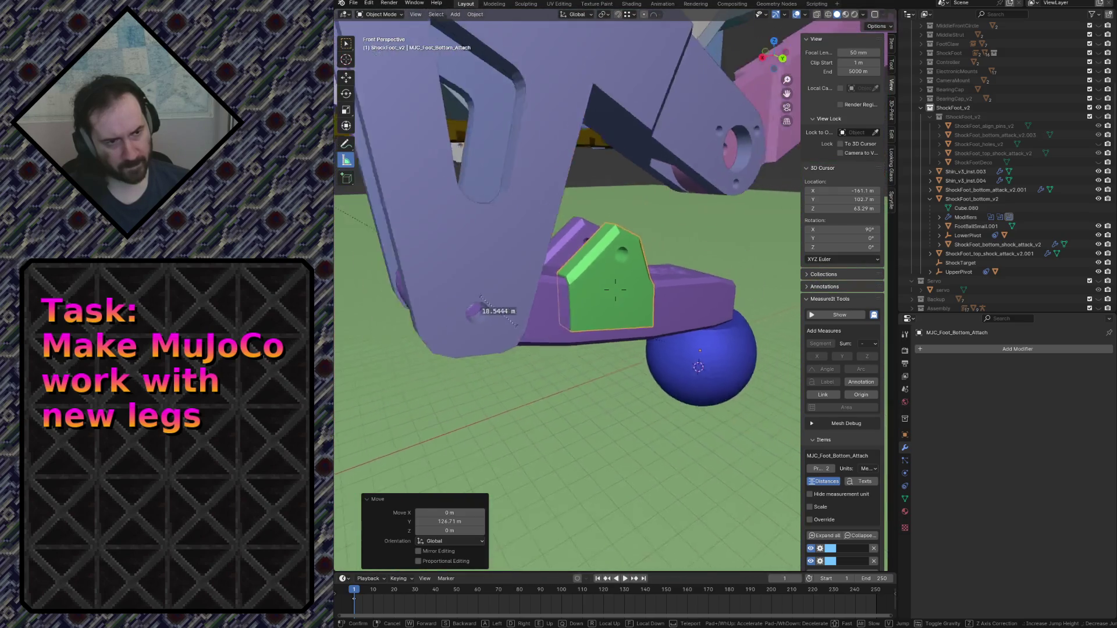
left_click(614, 289)
key("ctrl+s")
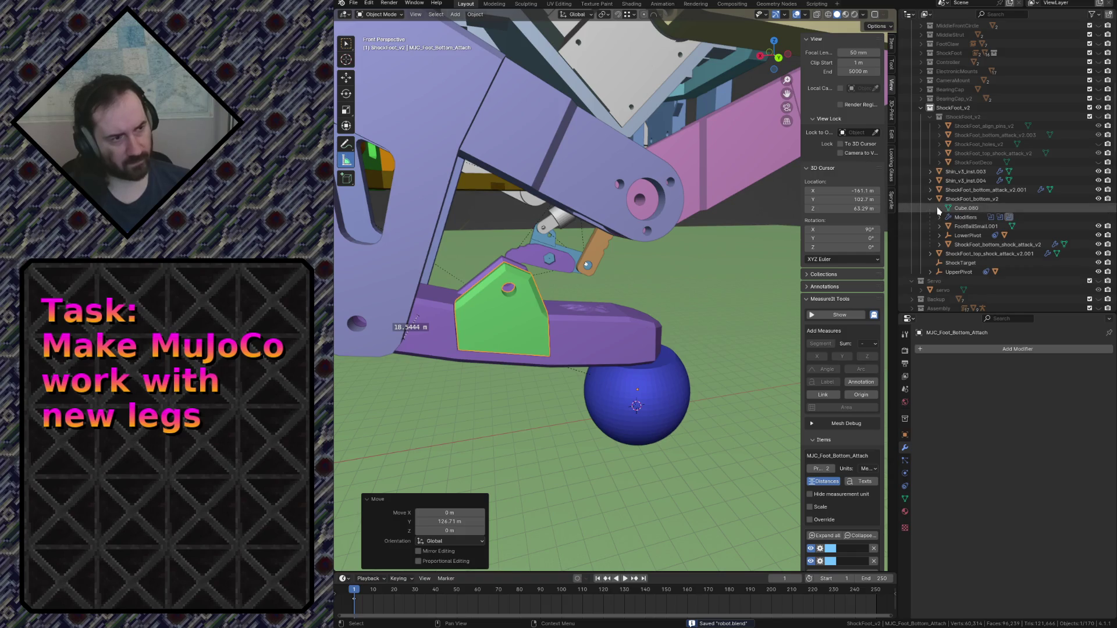
Toggle the ShockFoot_v2 collection's inclusion in the Outliner.
left_click(1090, 117)
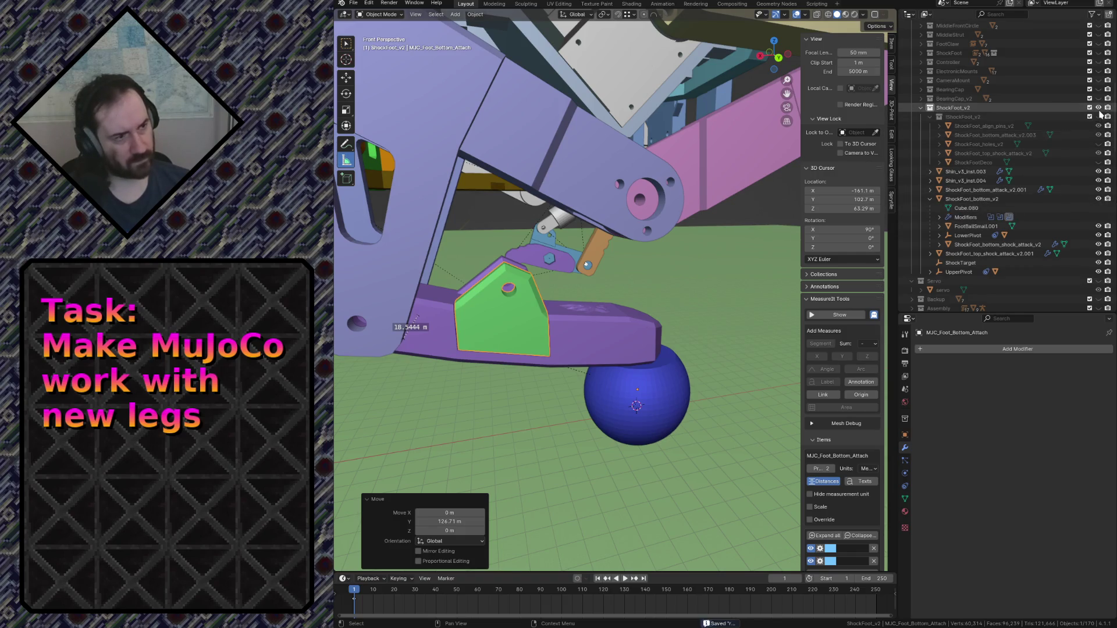
key("period")
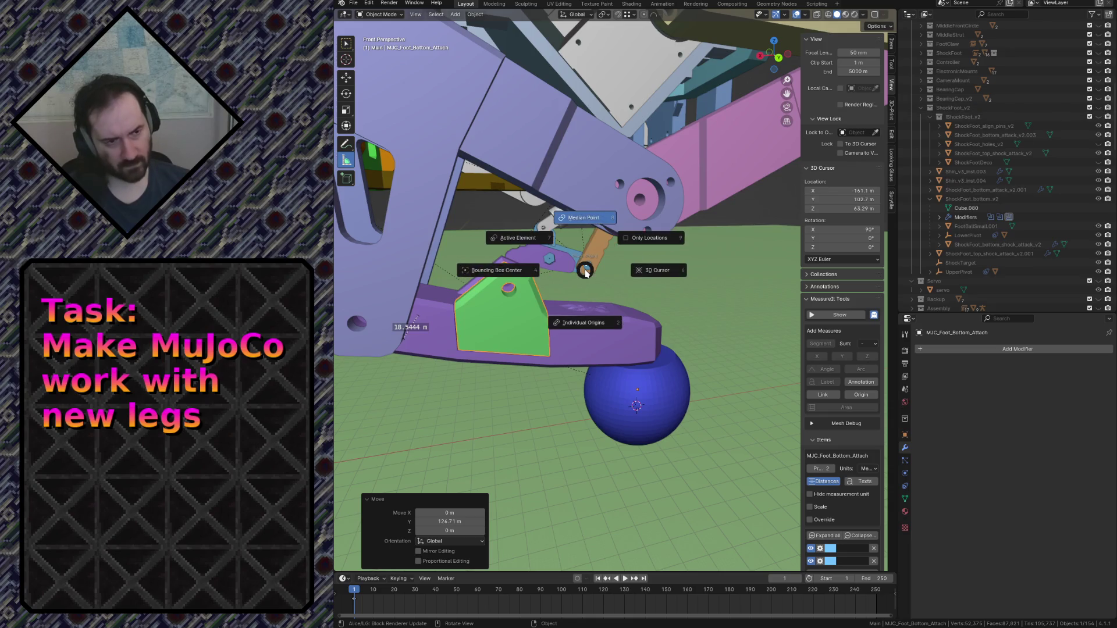
left_click(586, 273)
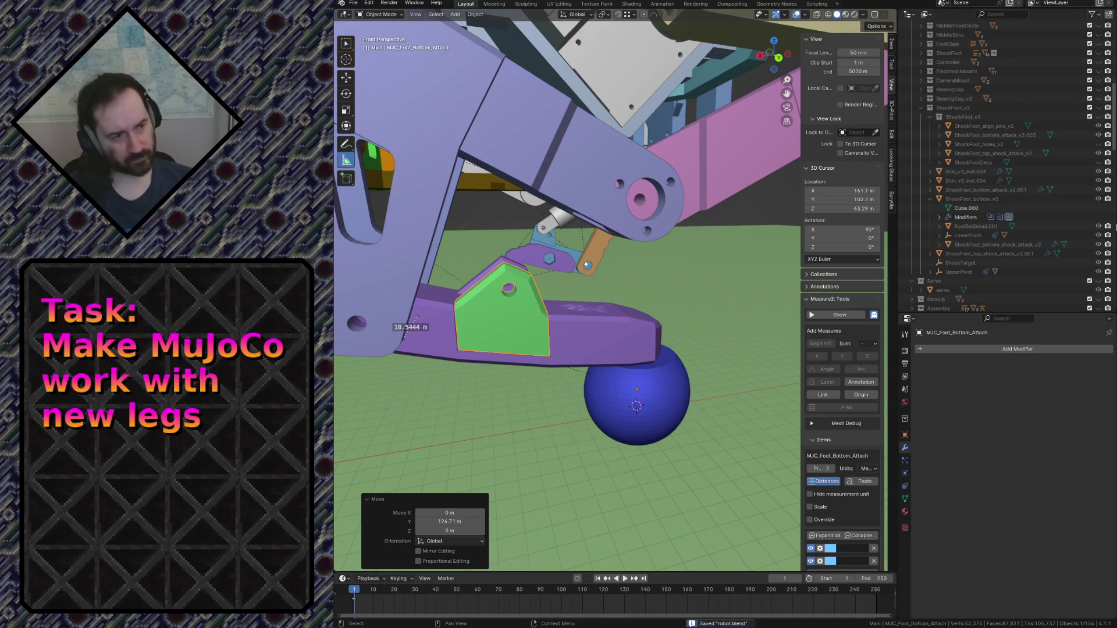
Select MJC_FootBottom.004 and fly in close to inspect the foot assembly.
key("KP_Decimal")
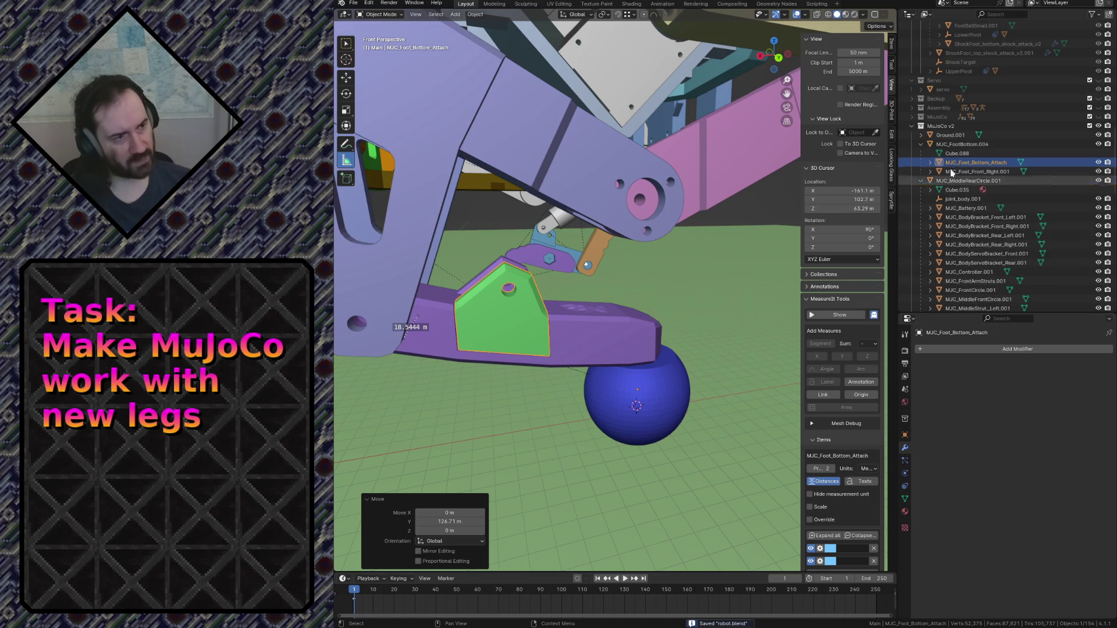
left_click(966, 145)
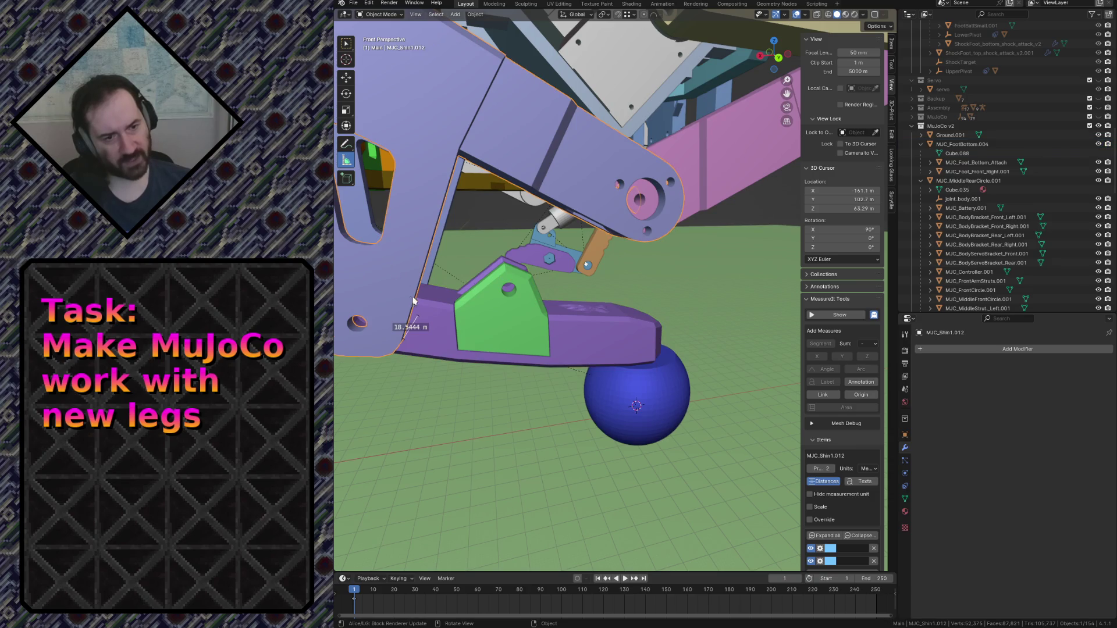
key("shift+grave")
key("w")
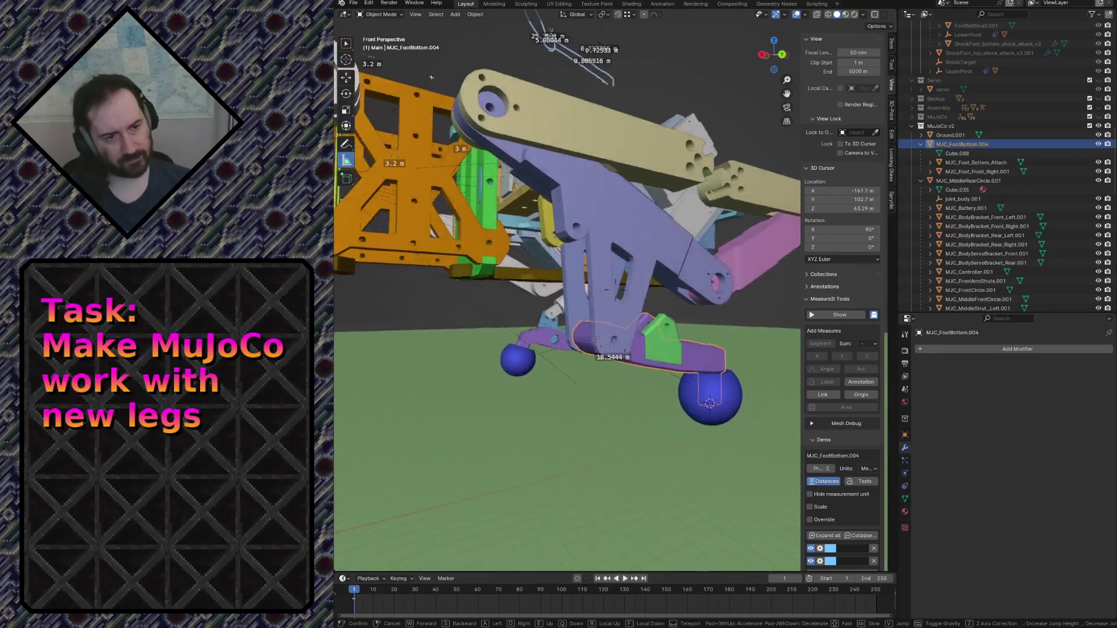
key("Escape")
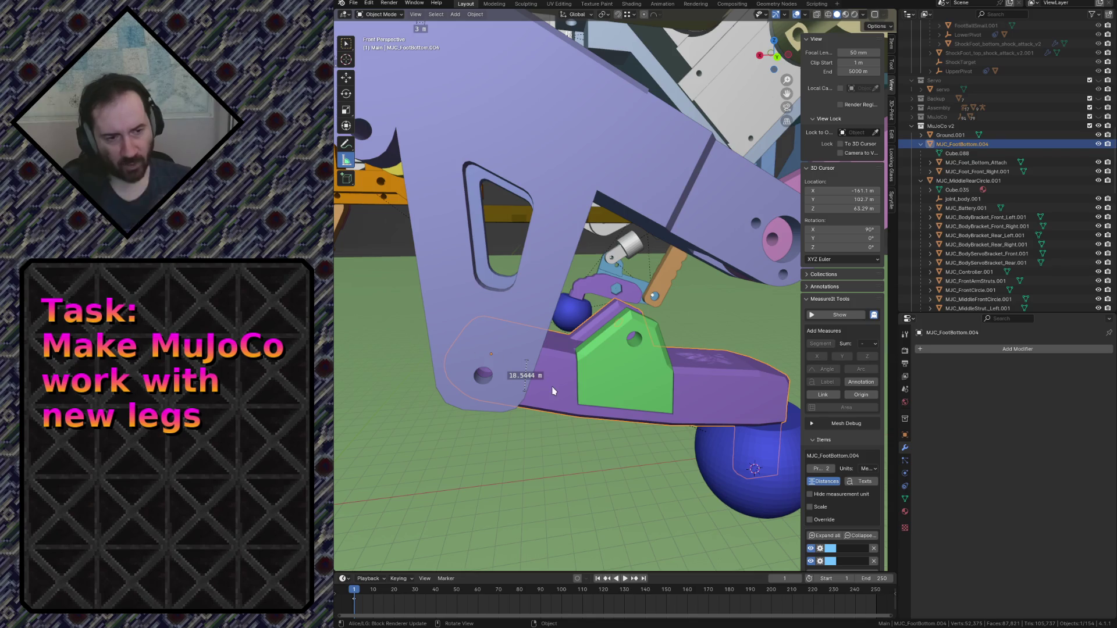
Fly through the white bracket's hole, then back out to view the whole leg.
key("shift+grave")
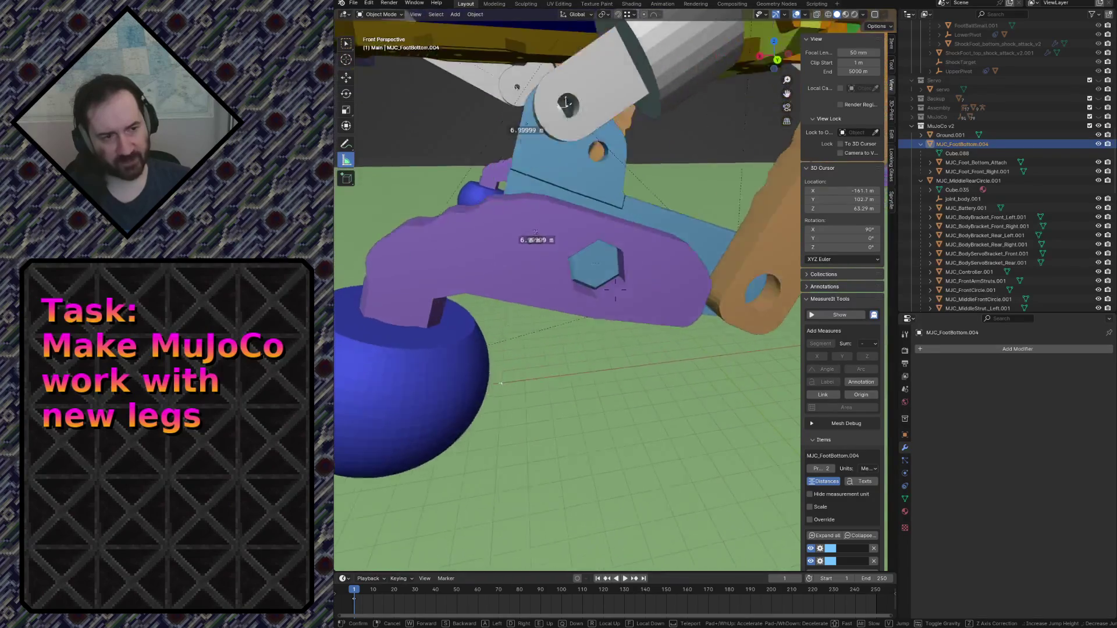
key("w")
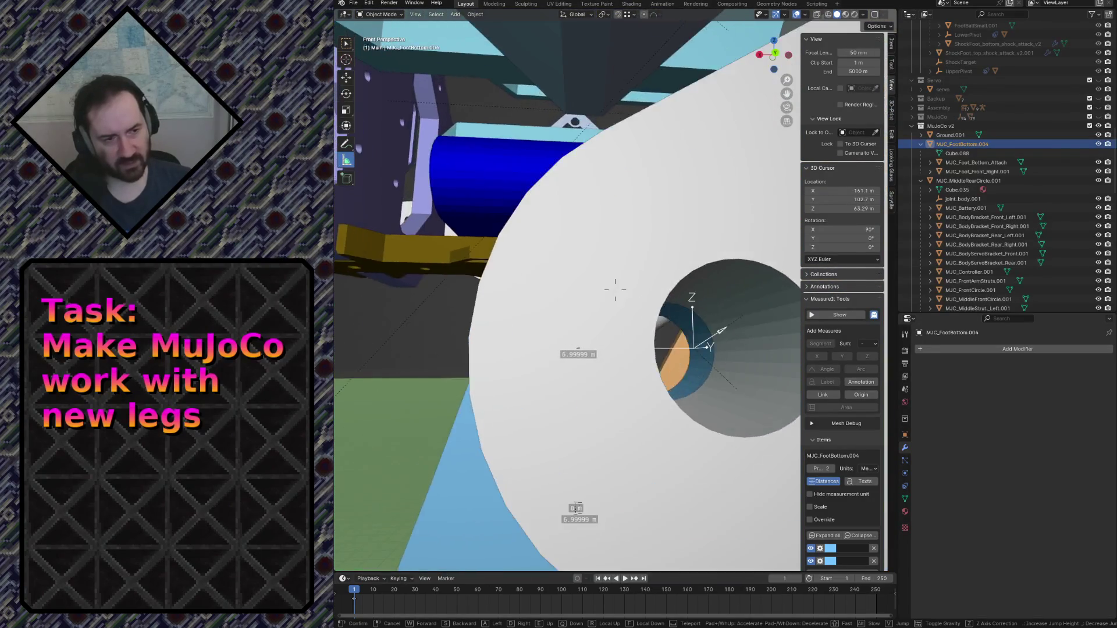
key("w")
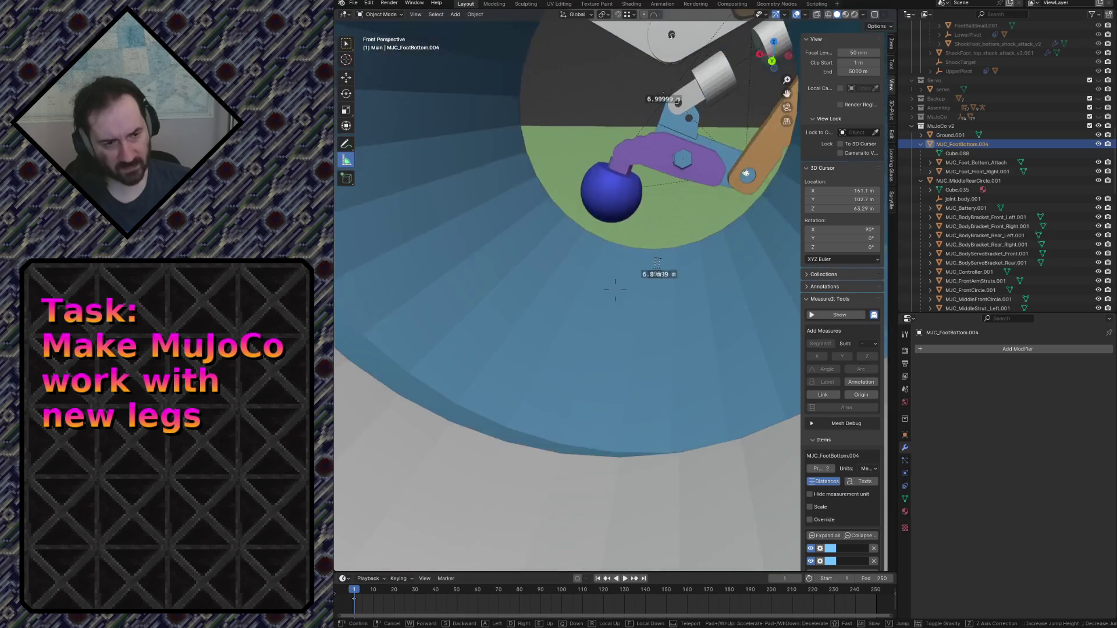
key("Escape")
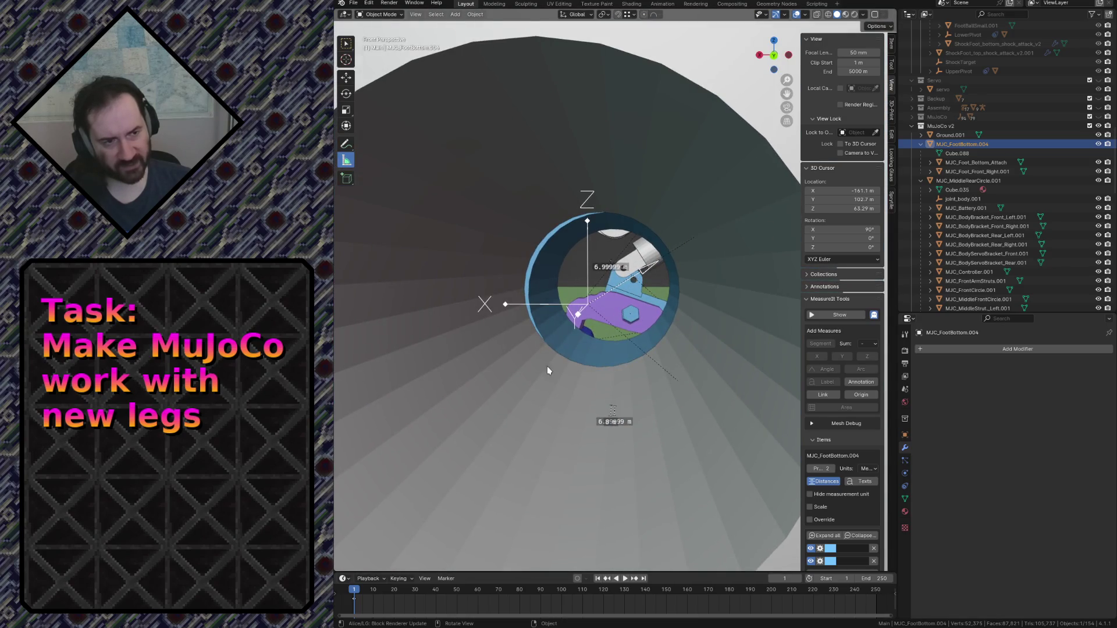
key("shift+grave")
key("s")
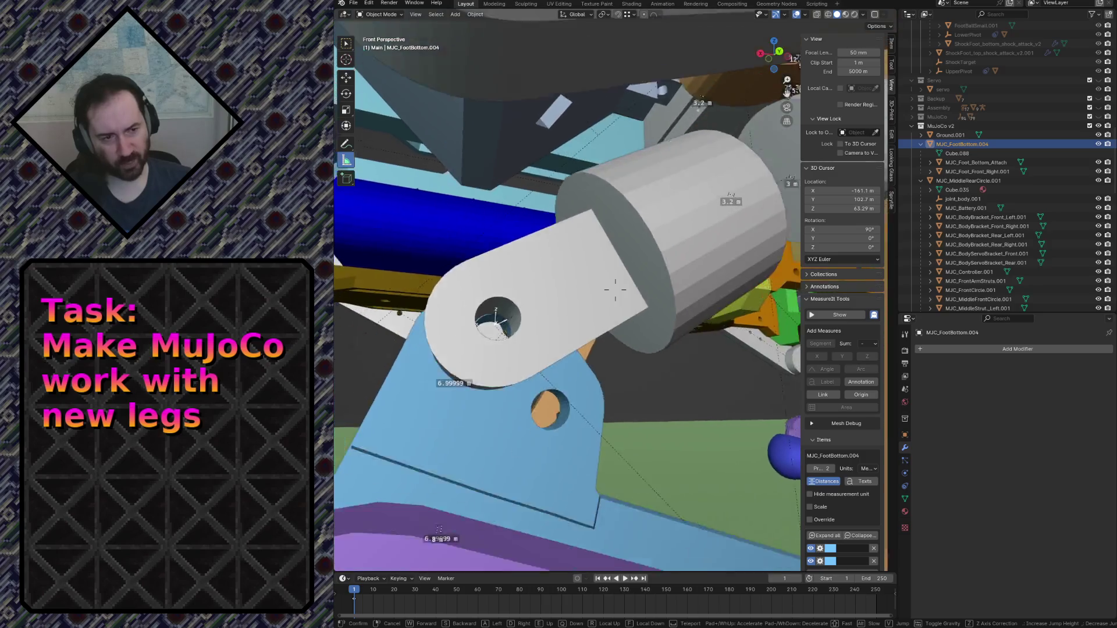
left_click(602, 216)
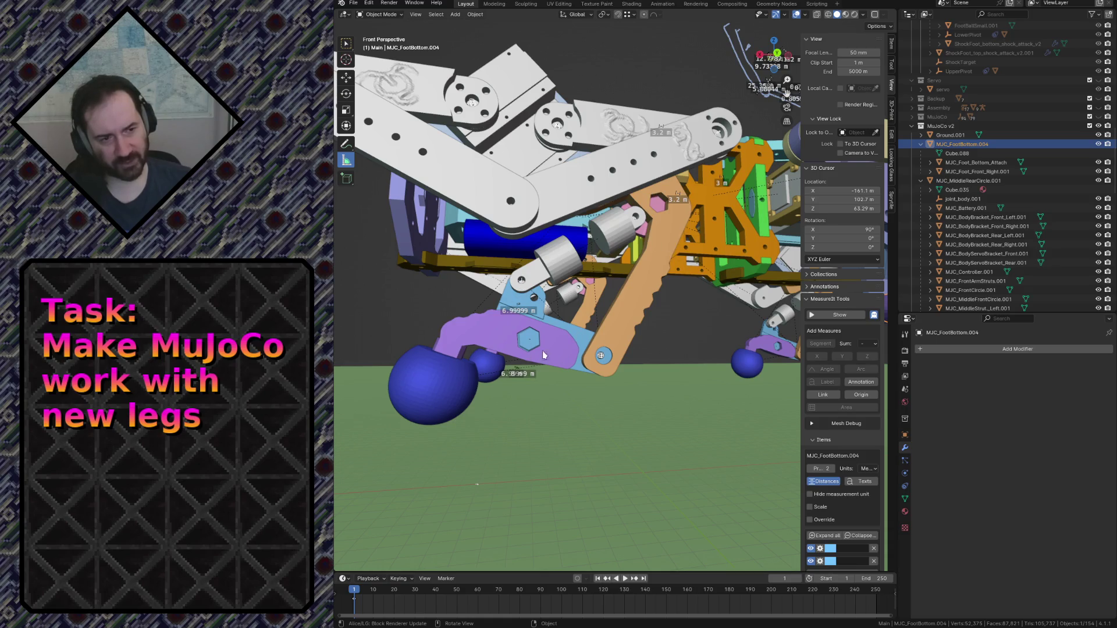
Fly through the orange arm's hole and back out toward the grey and blue leg parts.
key("shift+grave")
key("w")
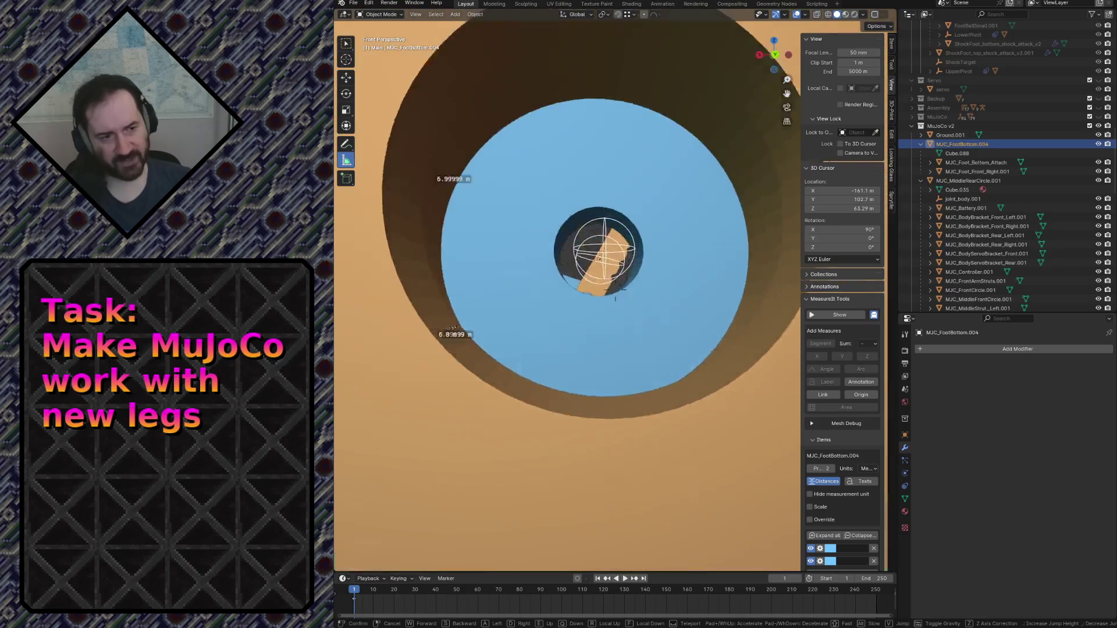
key("w")
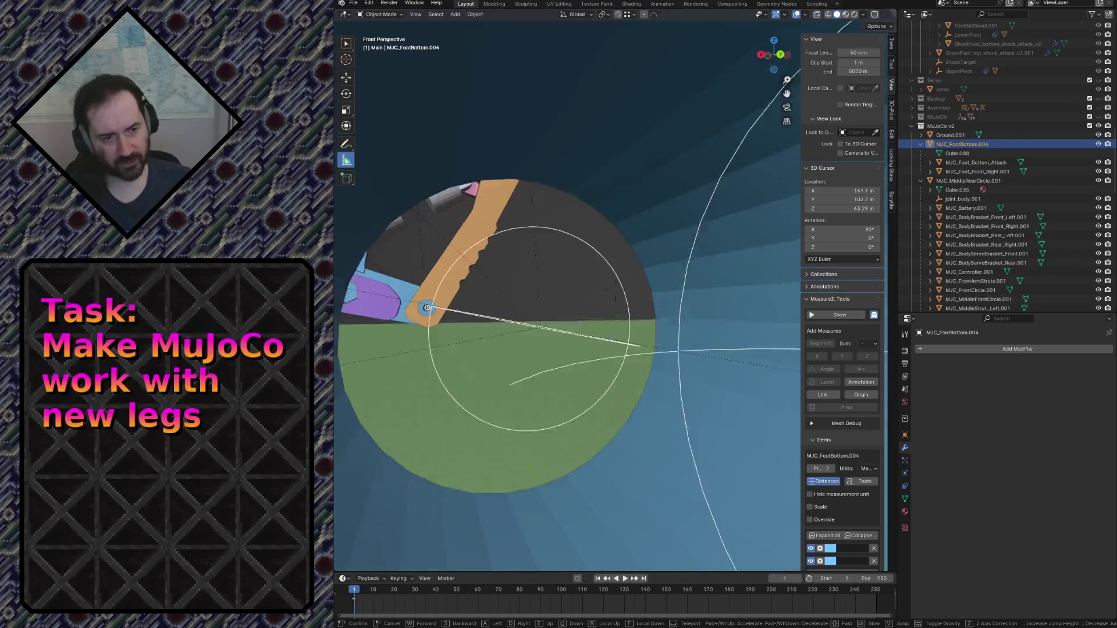
key("s")
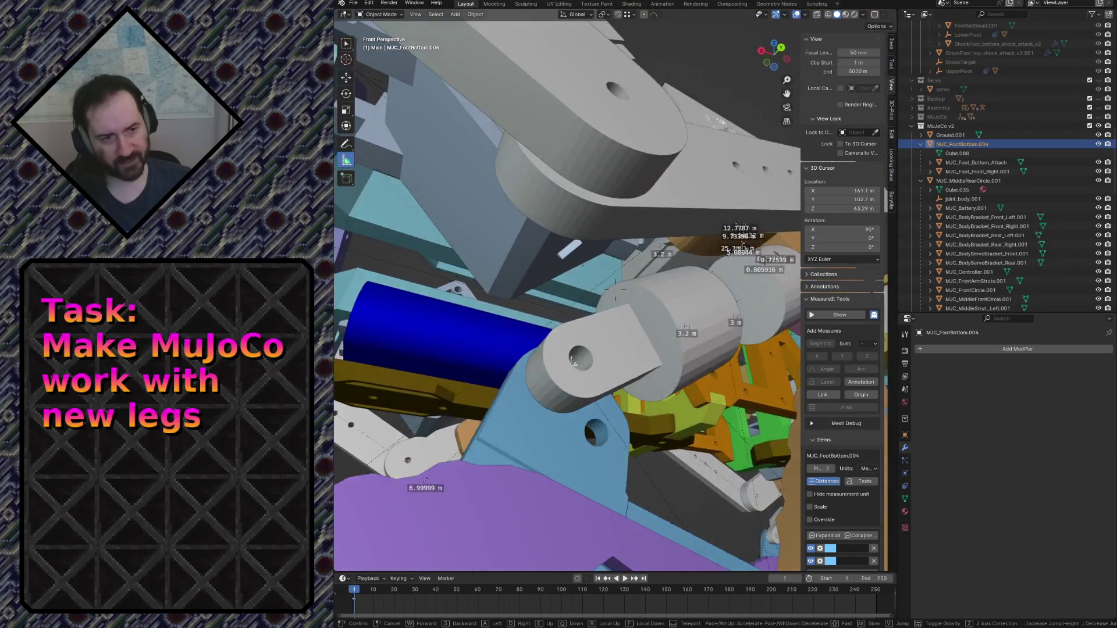
key("Escape")
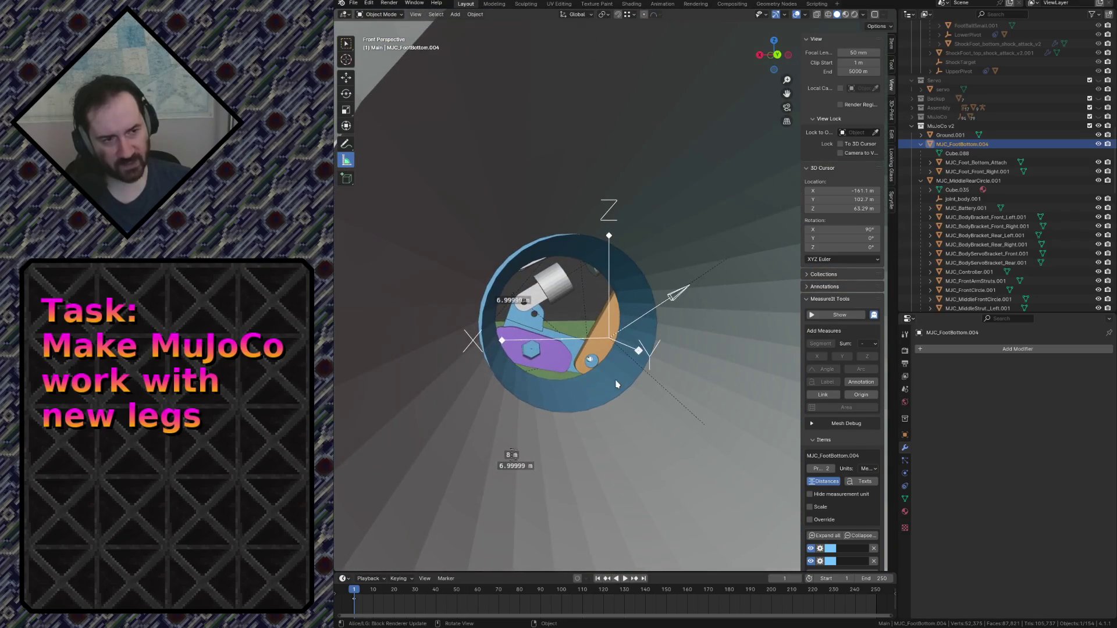
Close in on the foot collision piece and add the purple shin to the selection.
key("shift+grave")
key("w")
key("s")
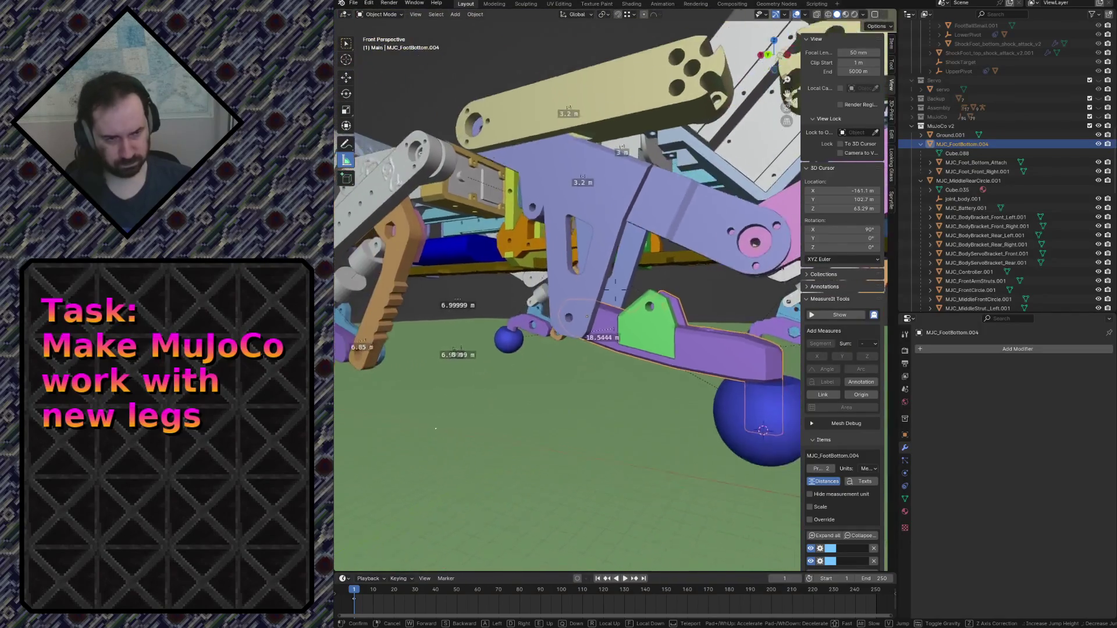
key("w")
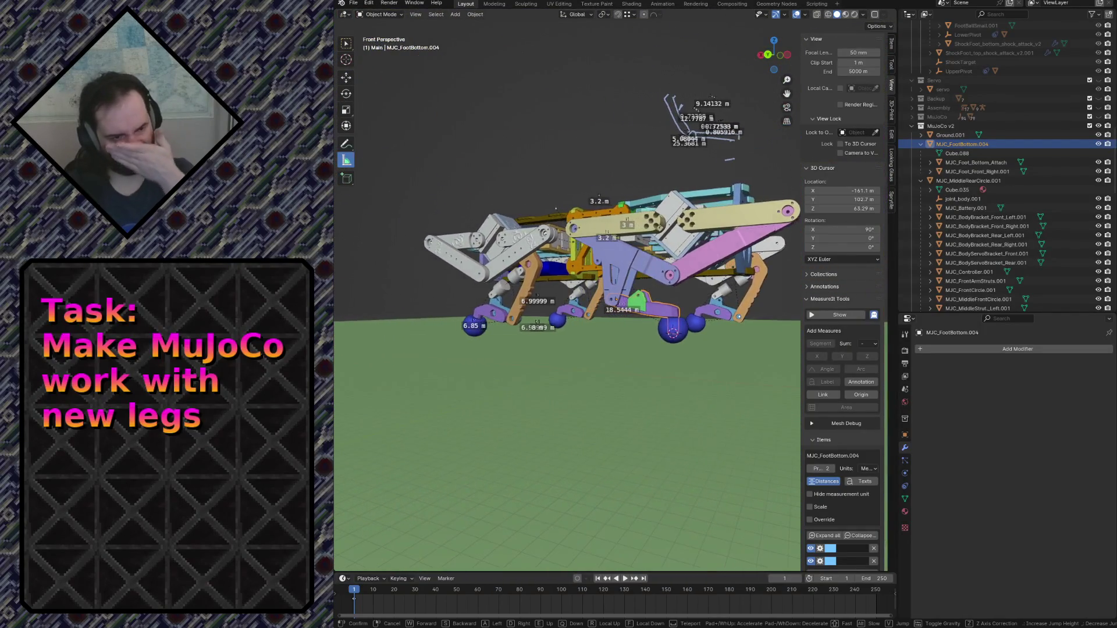
key("w")
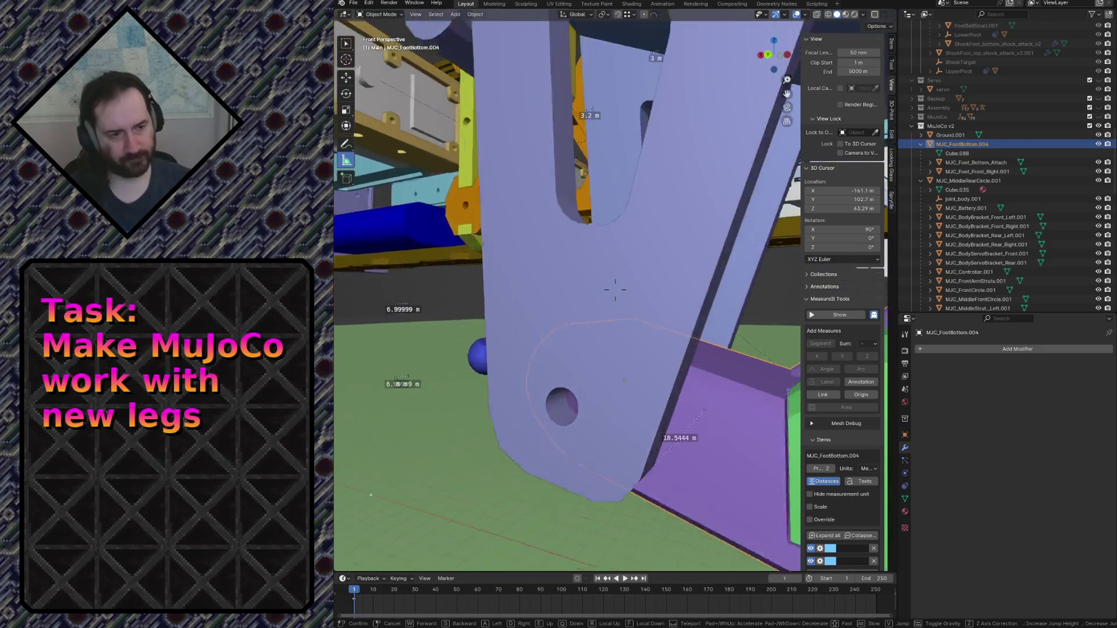
left_click(628, 340)
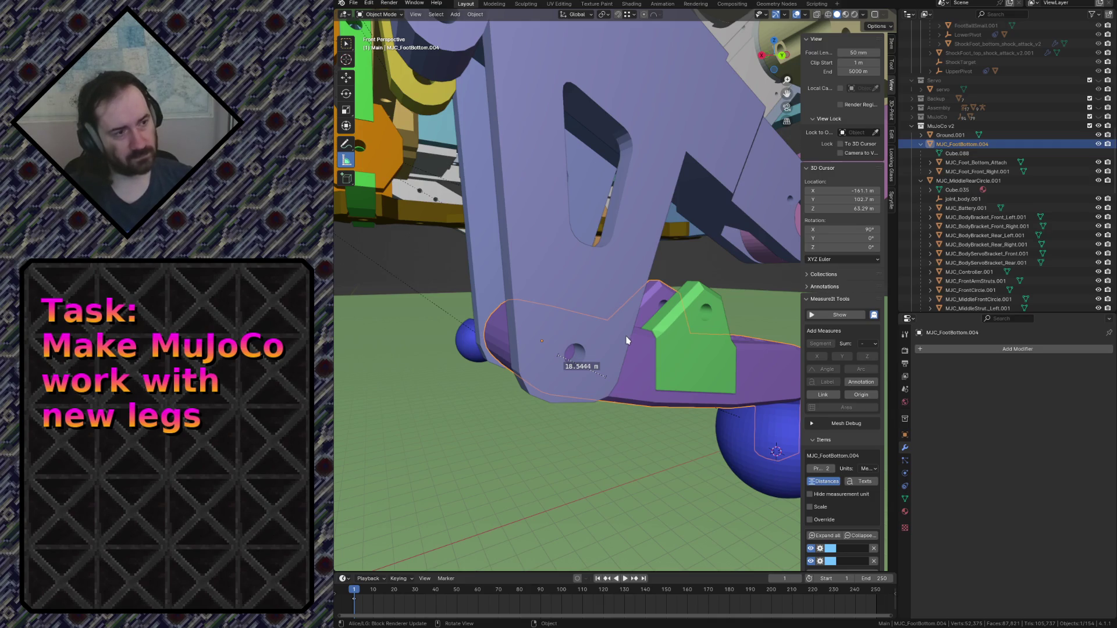
left_click(610, 280, "shift")
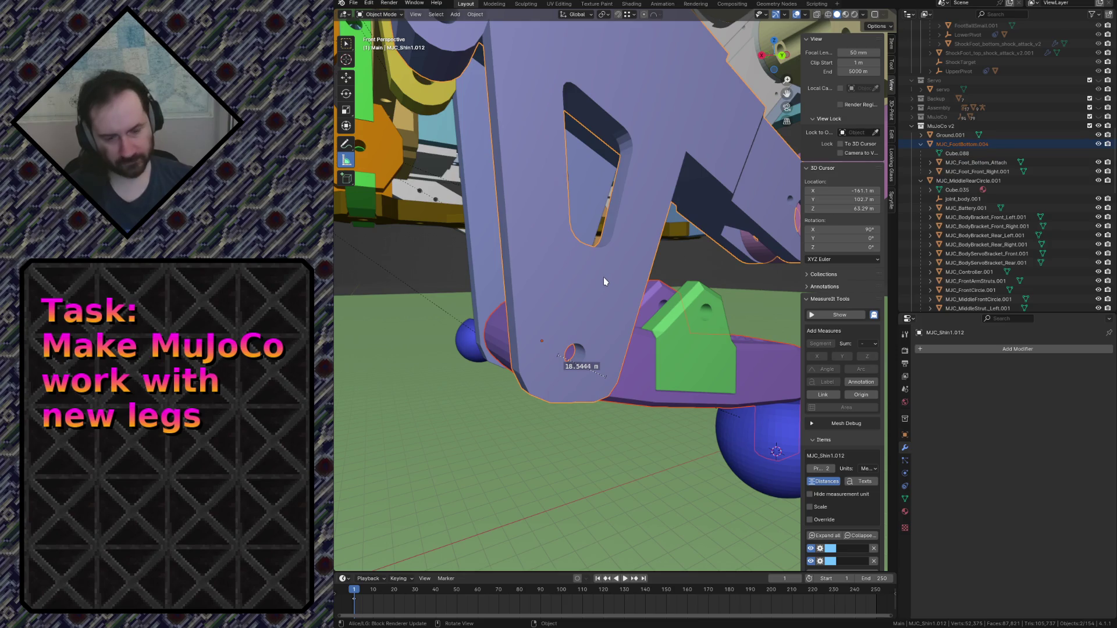
Parent MJC_FootBottom.004 to MJC_Shin1.012 with Keep Transform and back away to check.
key("ctrl+p")
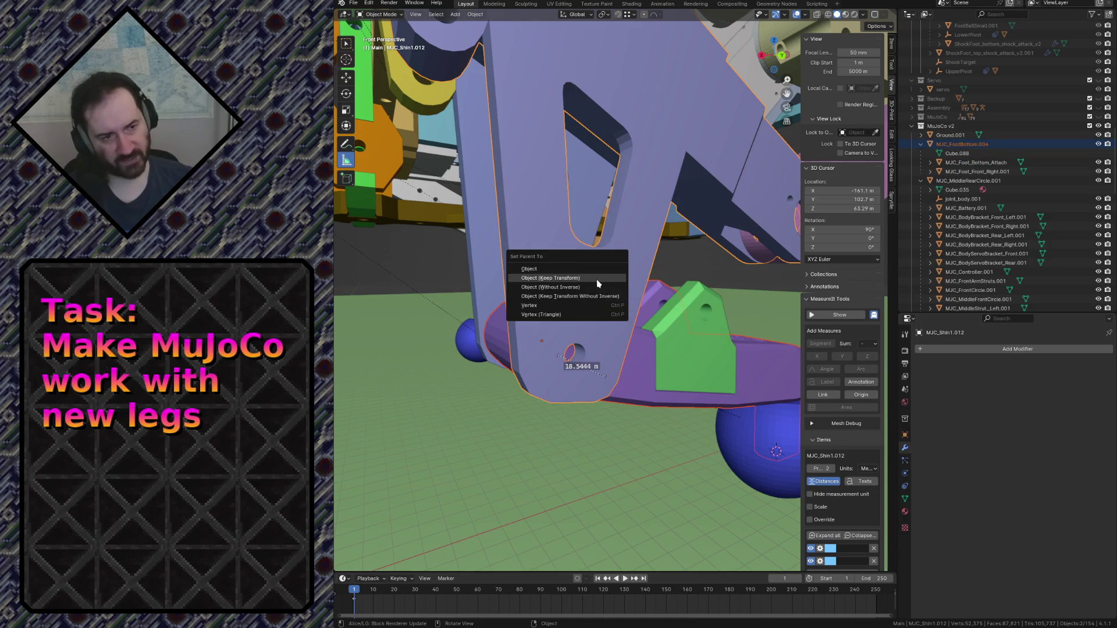
left_click(597, 284)
key("shift+grave")
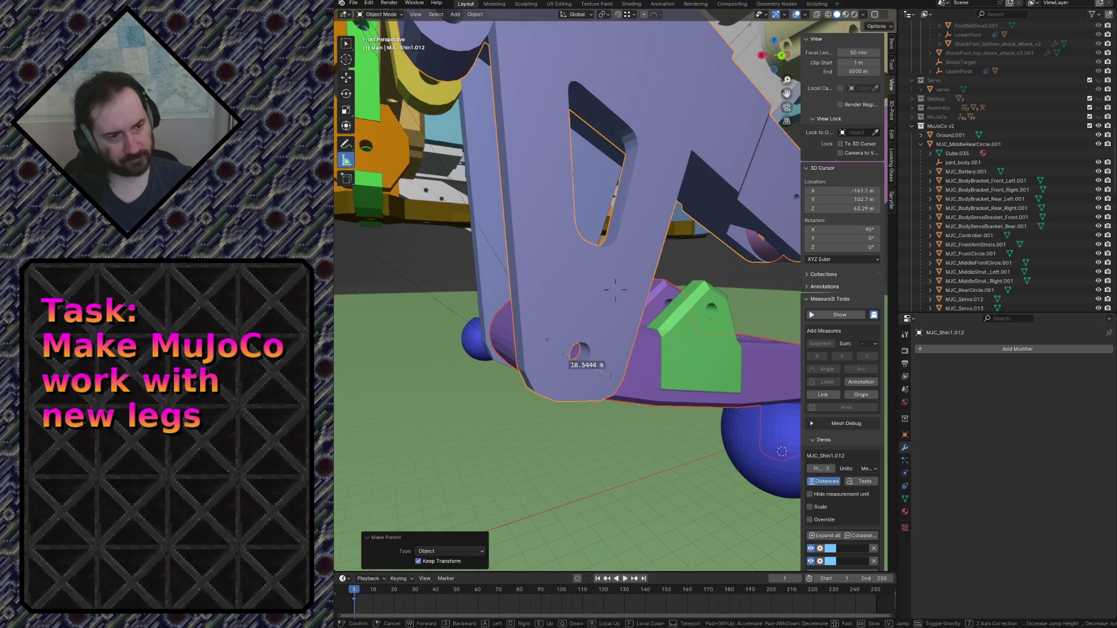
key("s")
left_click(700, 354)
Fly in and out around the shin and foot, select the blue foot sphere, and save robot.blend.
key("shift+grave")
key("w")
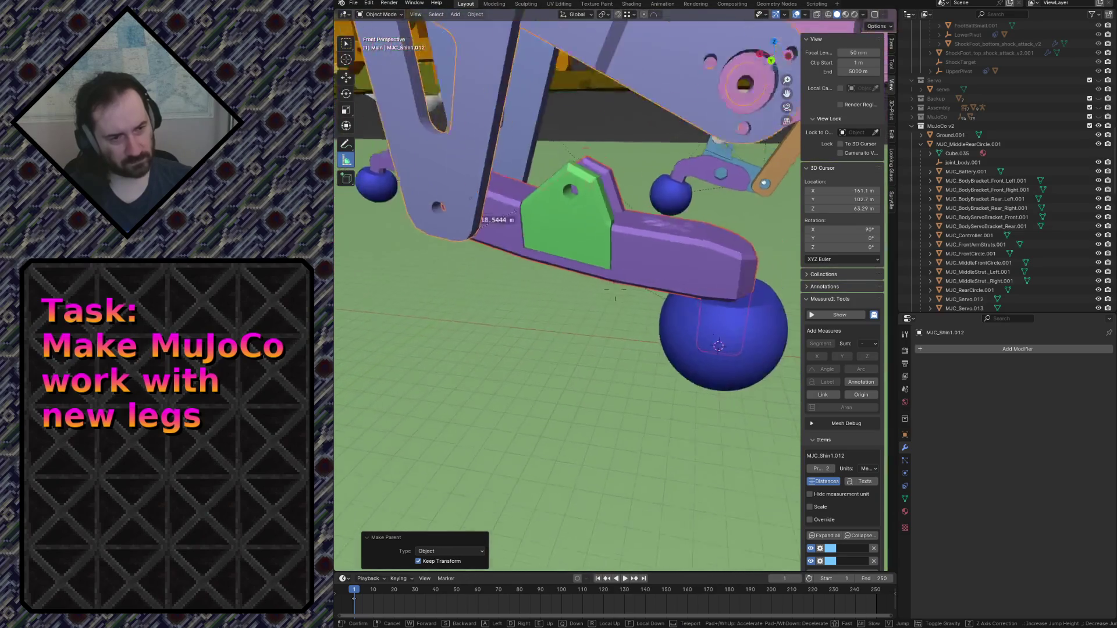
key("s")
key("w")
left_click(615, 289)
left_click(644, 332)
key("ctrl+s")
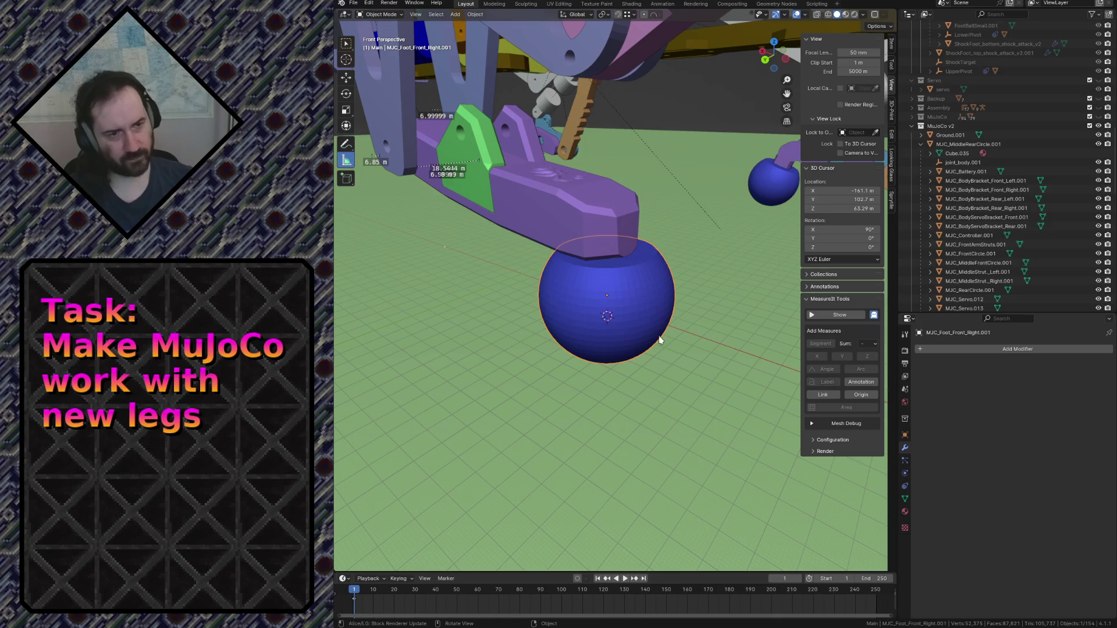
Select the green attach piece, fly around the purple foot and leg, and save robot.blend.
left_click(437, 134)
key("shift+grave")
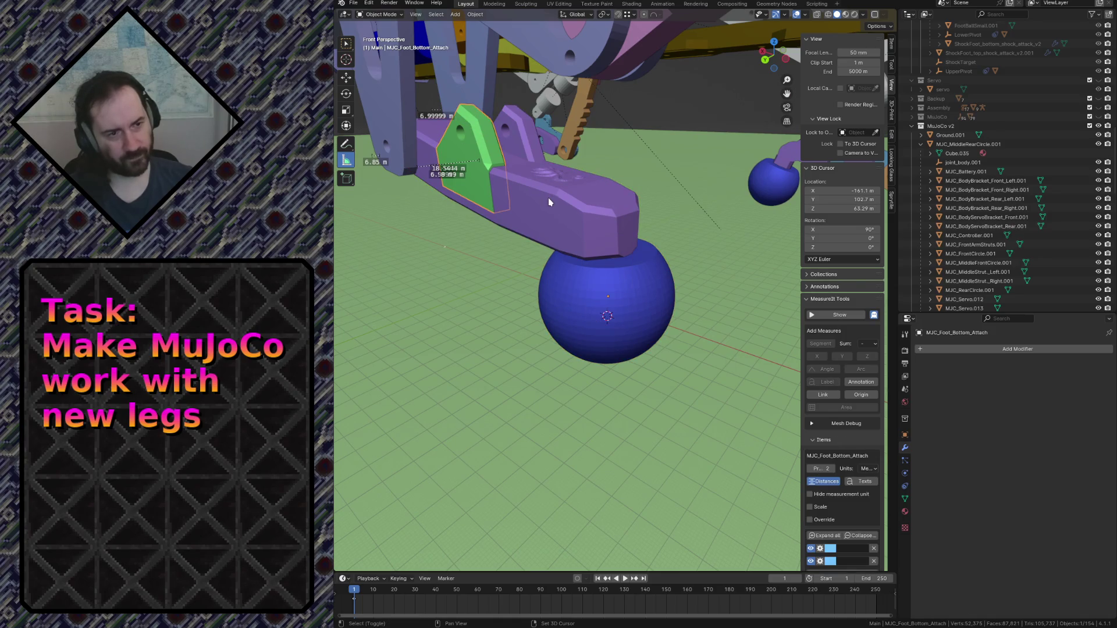
key("s")
key("w")
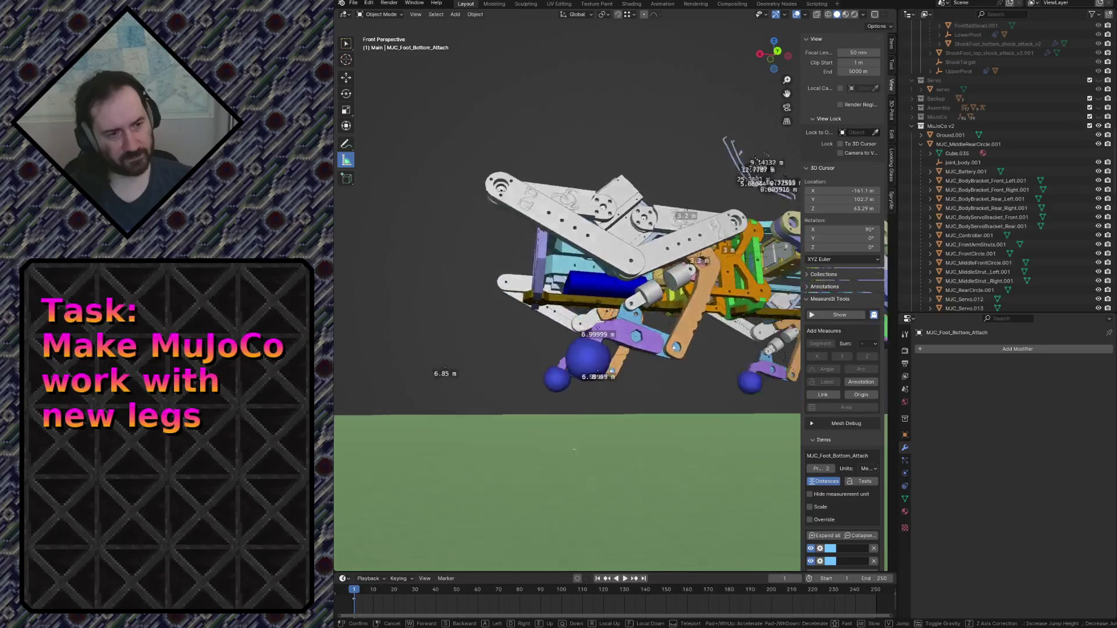
key("s")
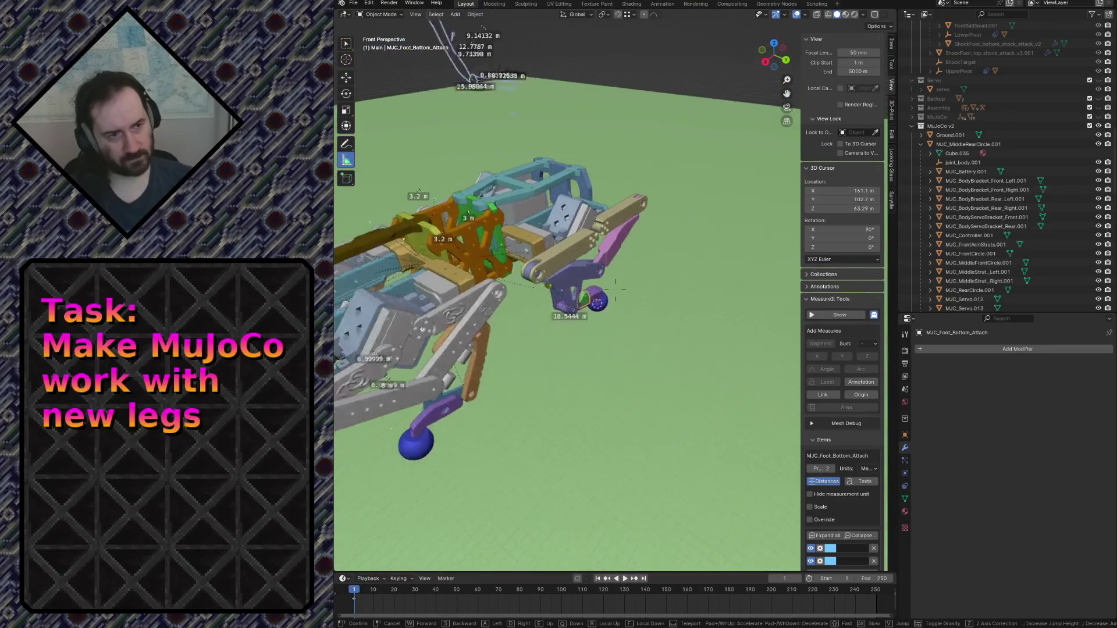
key("w")
key("s")
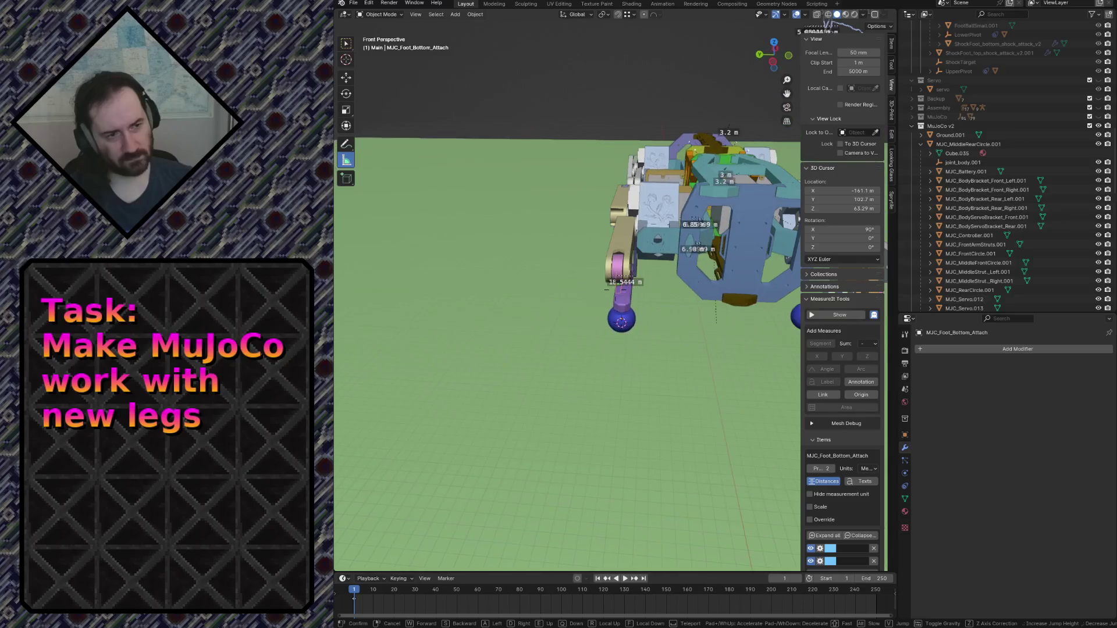
key("w")
key("w")
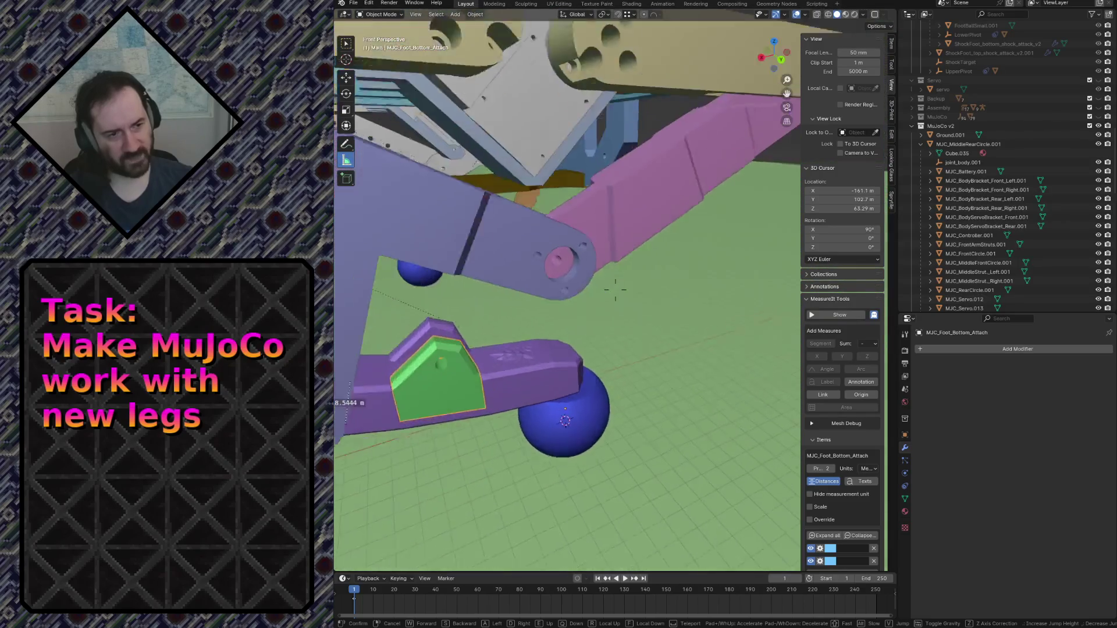
key("w")
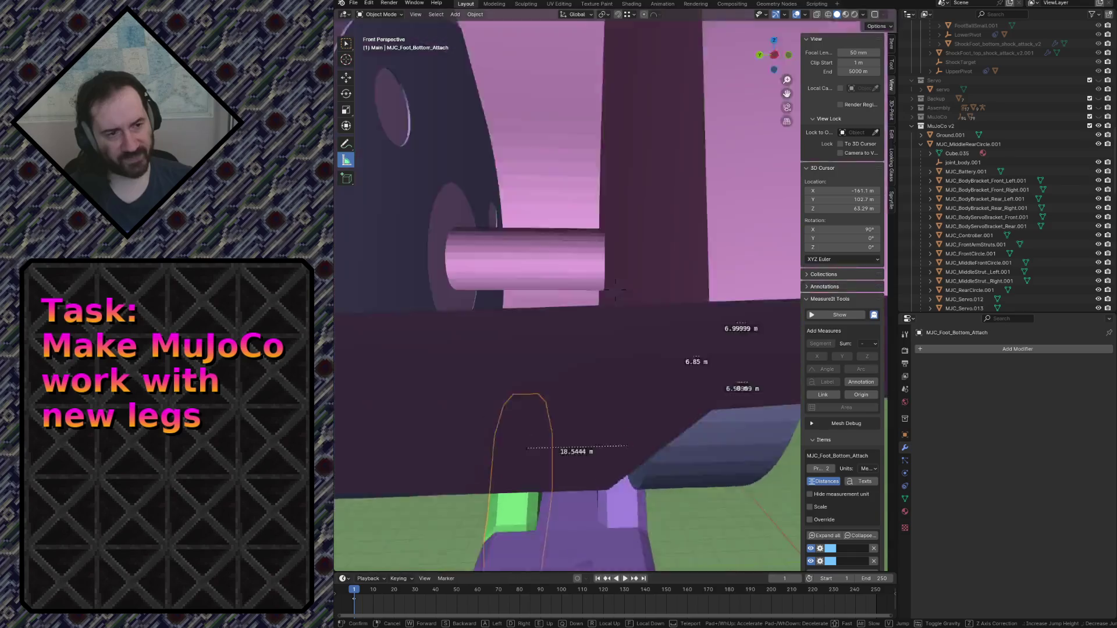
key("w")
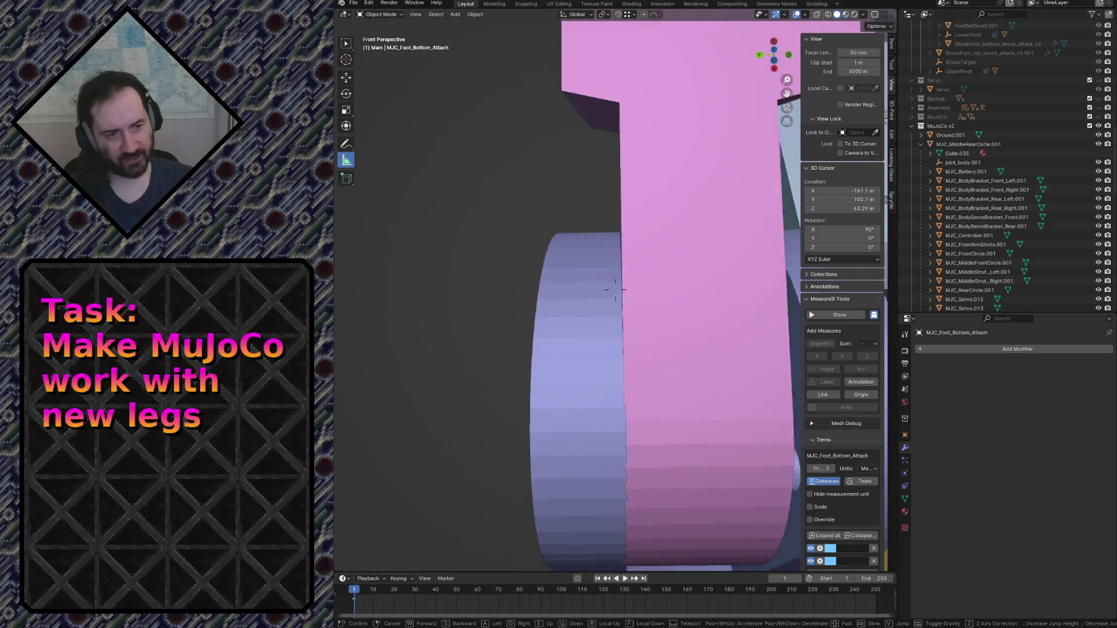
key("s")
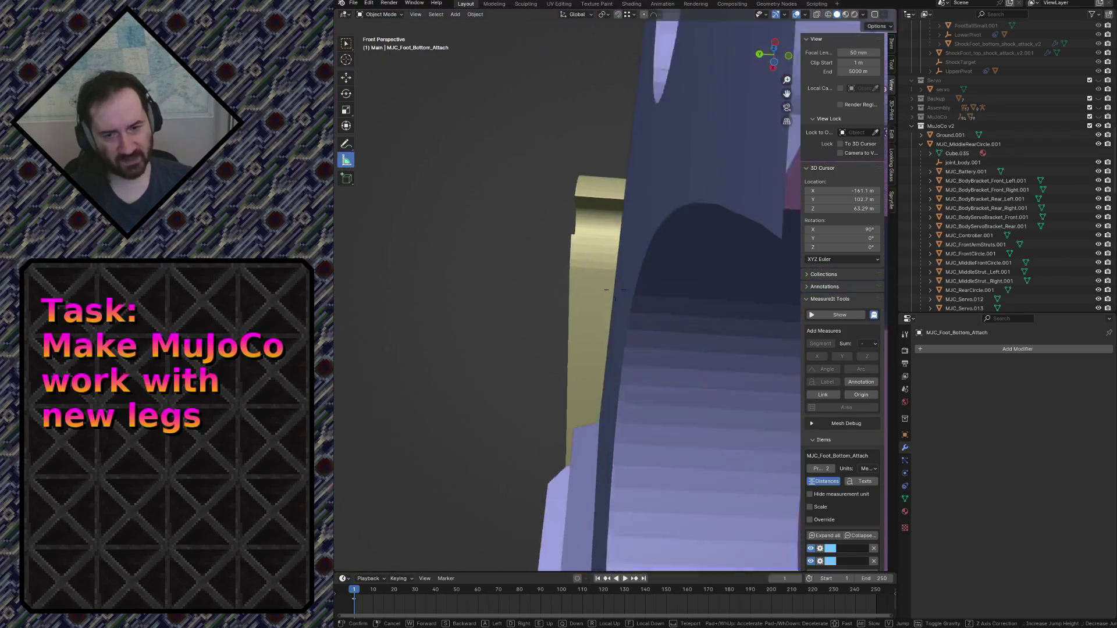
key("s")
left_click(548, 198)
key("ctrl+s")
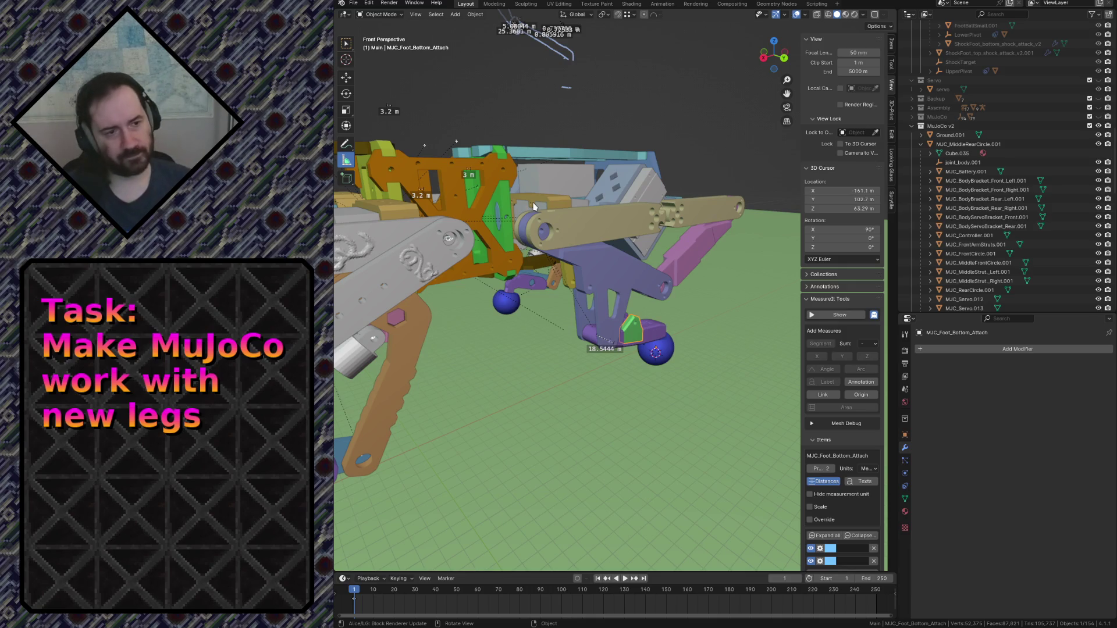
Fly in and out around the pink part and leg assembly, ending at the orange leg joints.
key("shift+grave")
key("w")
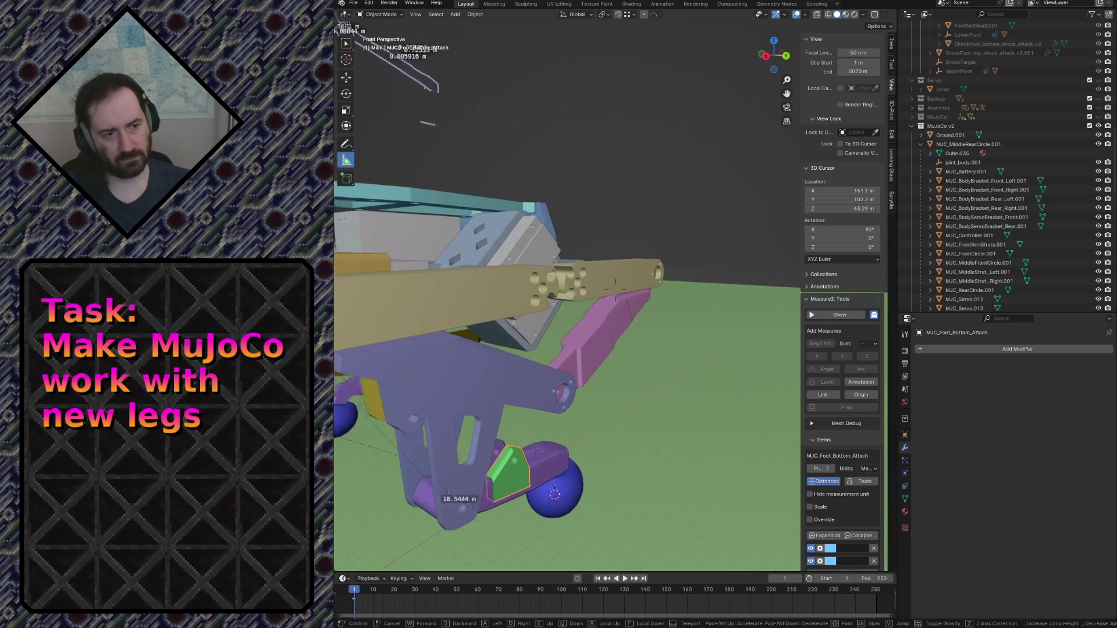
key("s")
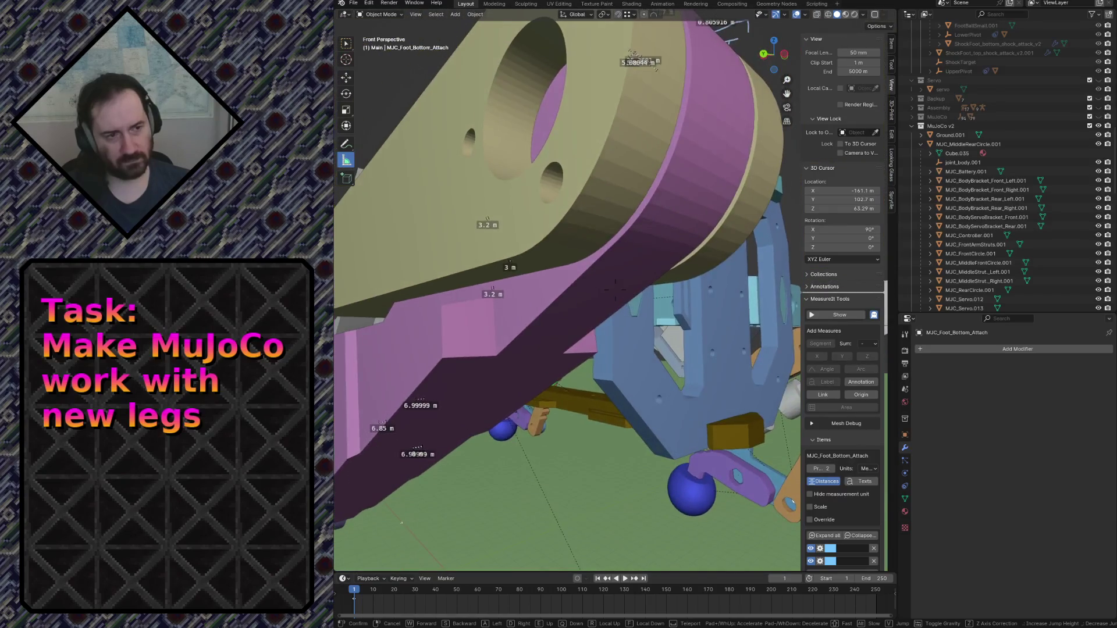
key("s")
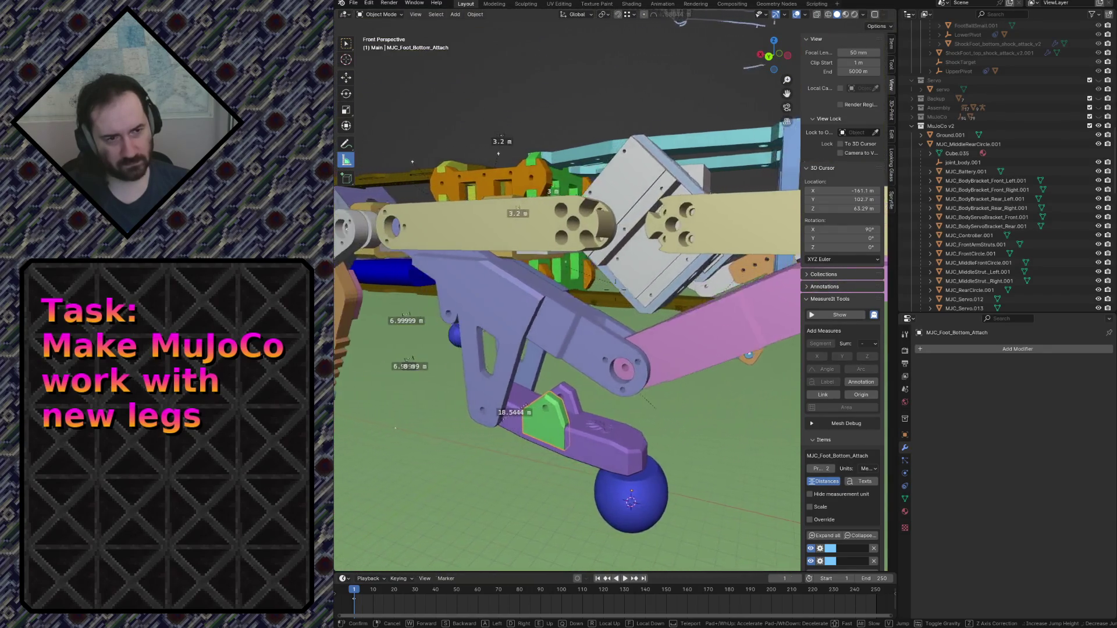
key("w")
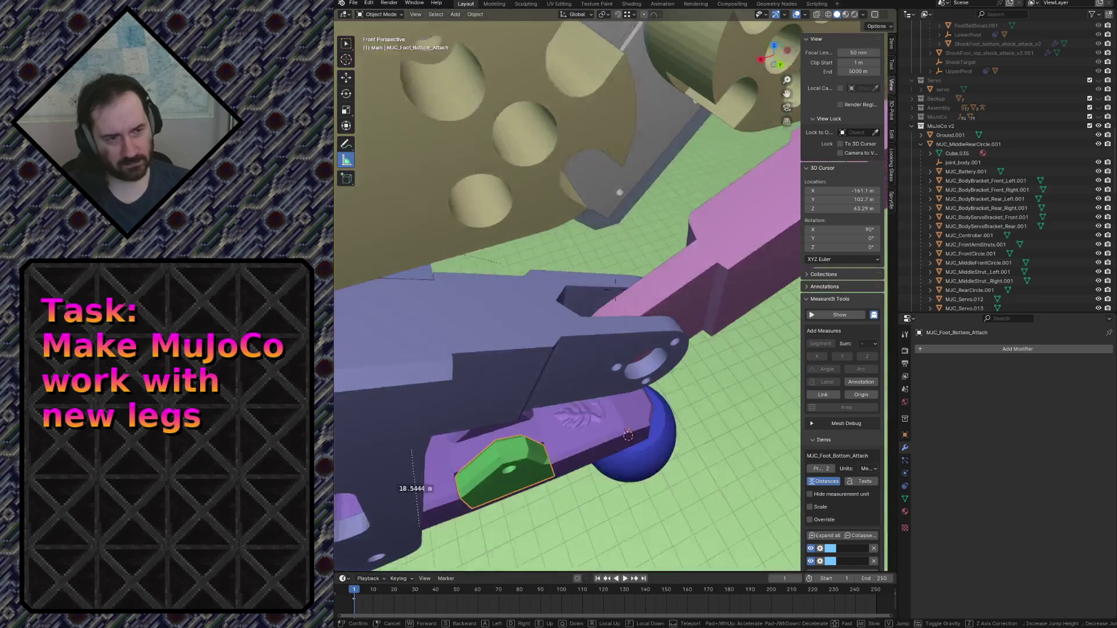
key("s")
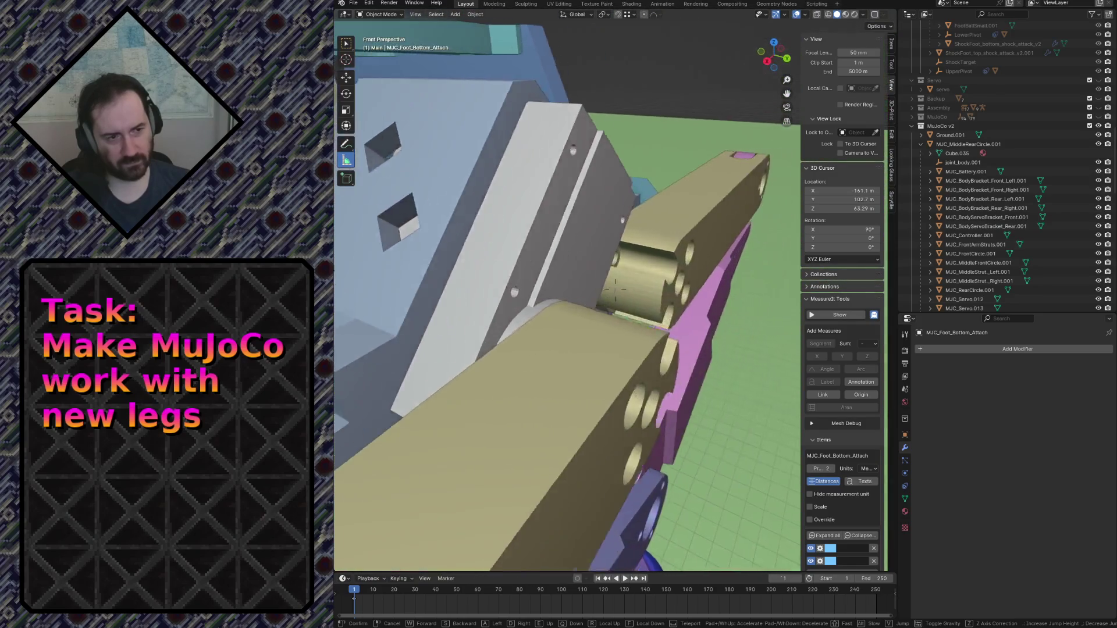
key("w")
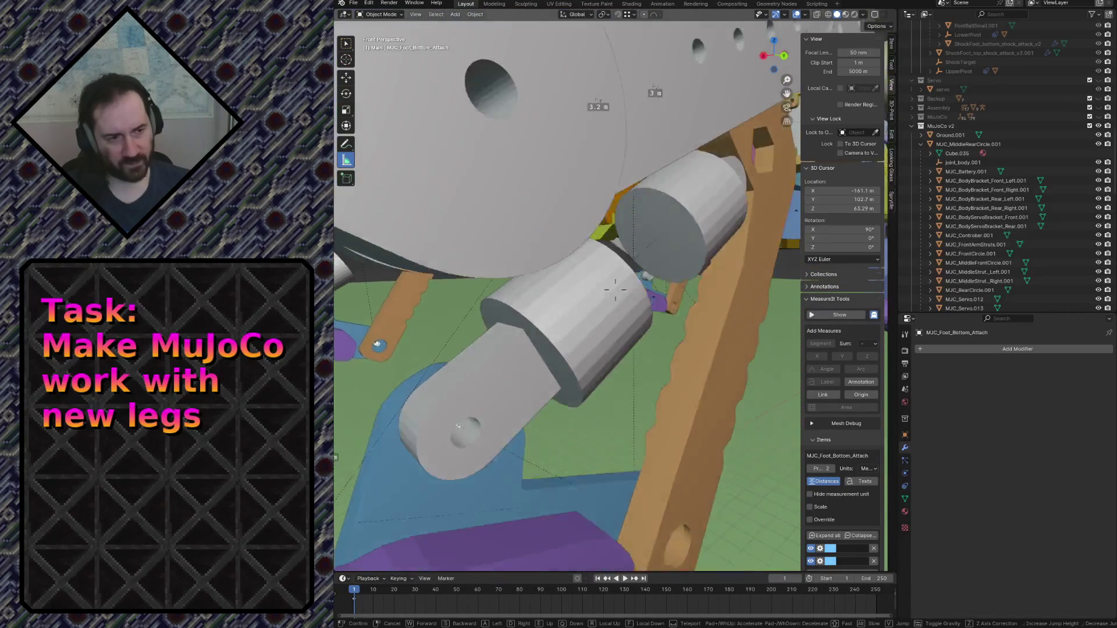
left_click(525, 209)
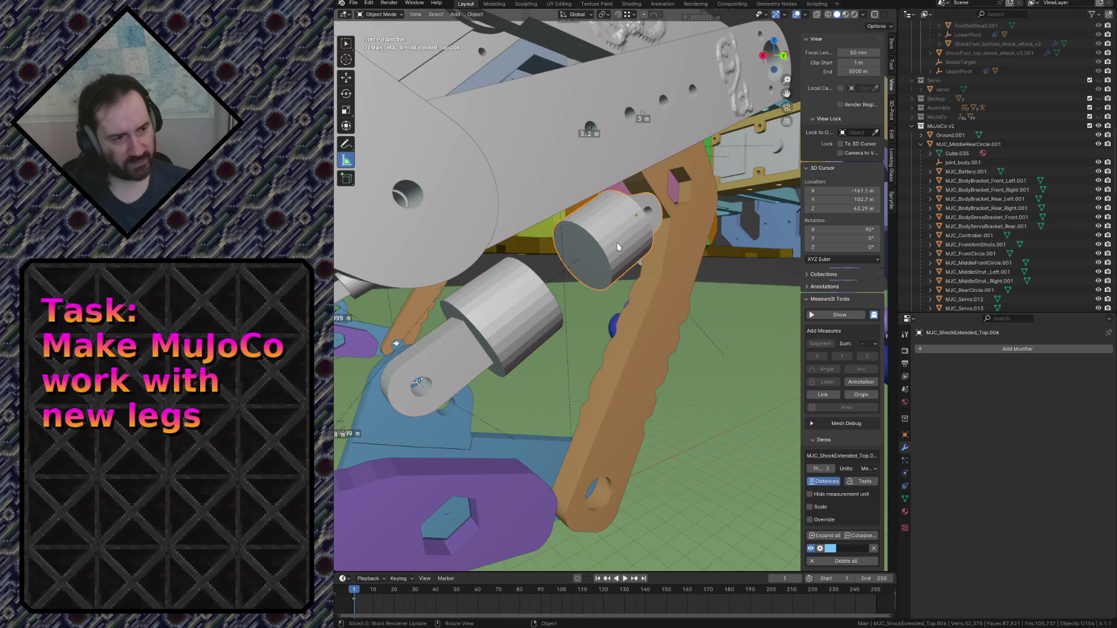
Select the orange MJC_FootTop.005 piece and both grey shock cylinders, then view the robot wide.
left_click(669, 247)
left_click(637, 245)
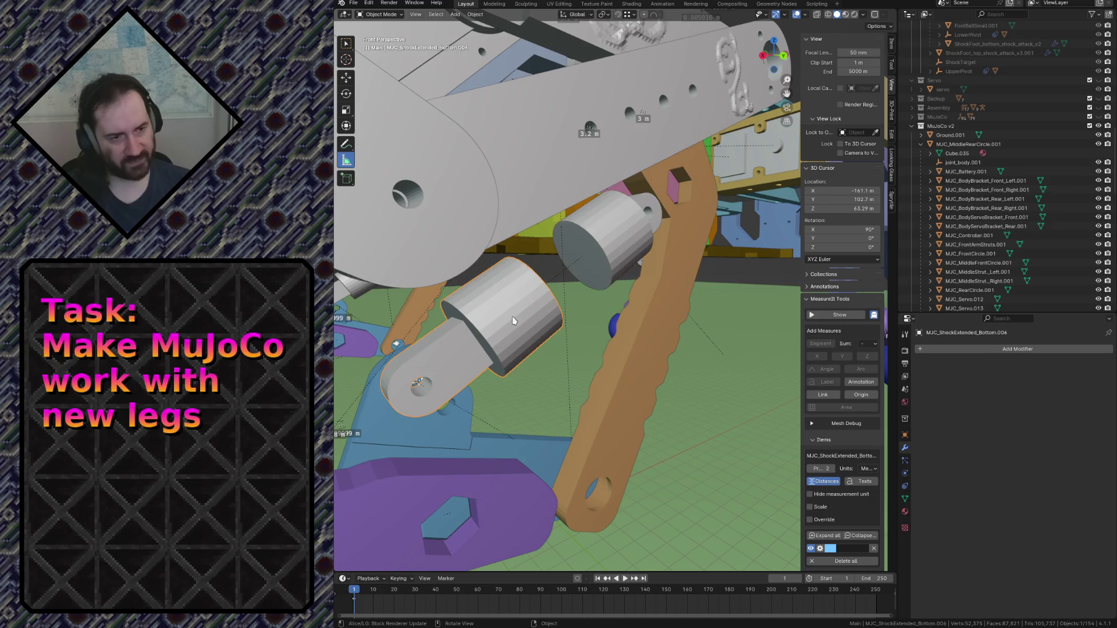
left_click(571, 257)
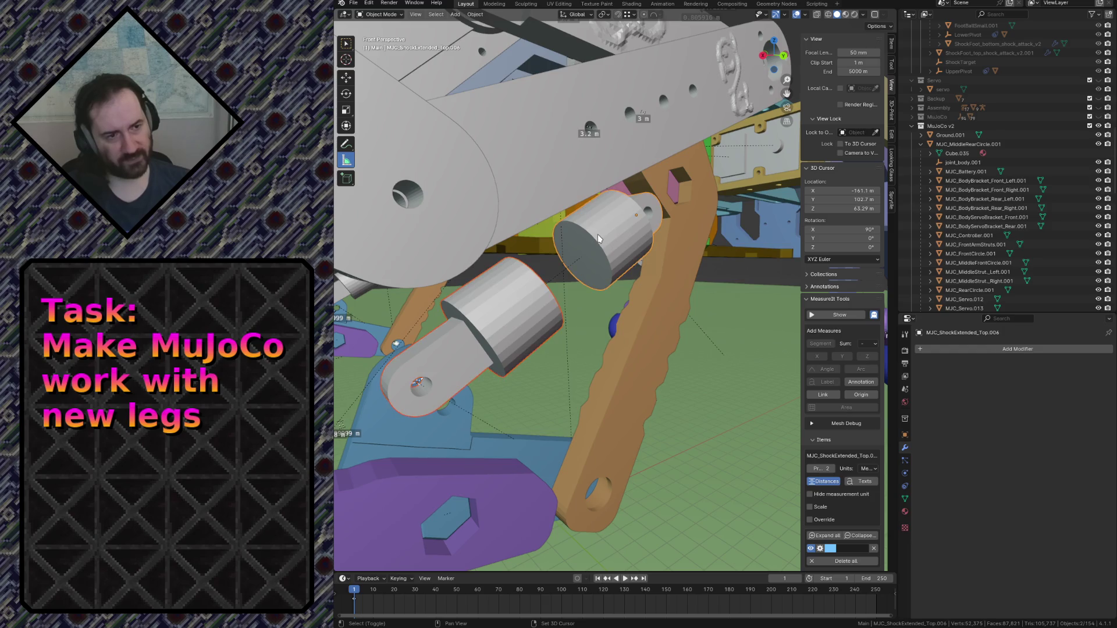
key("shift+grave")
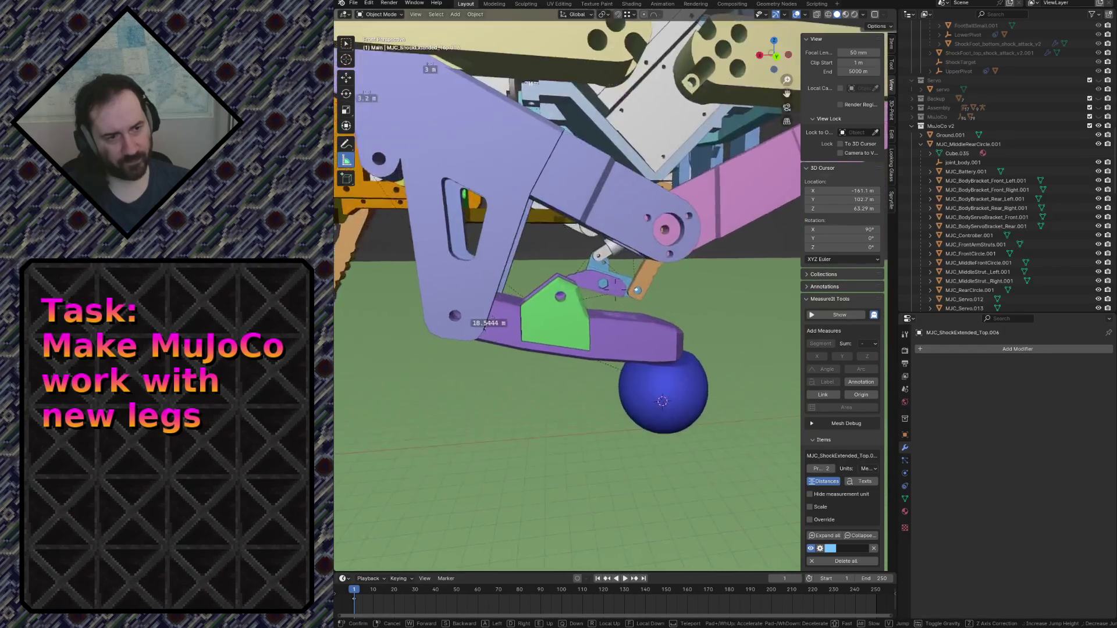
key("Escape")
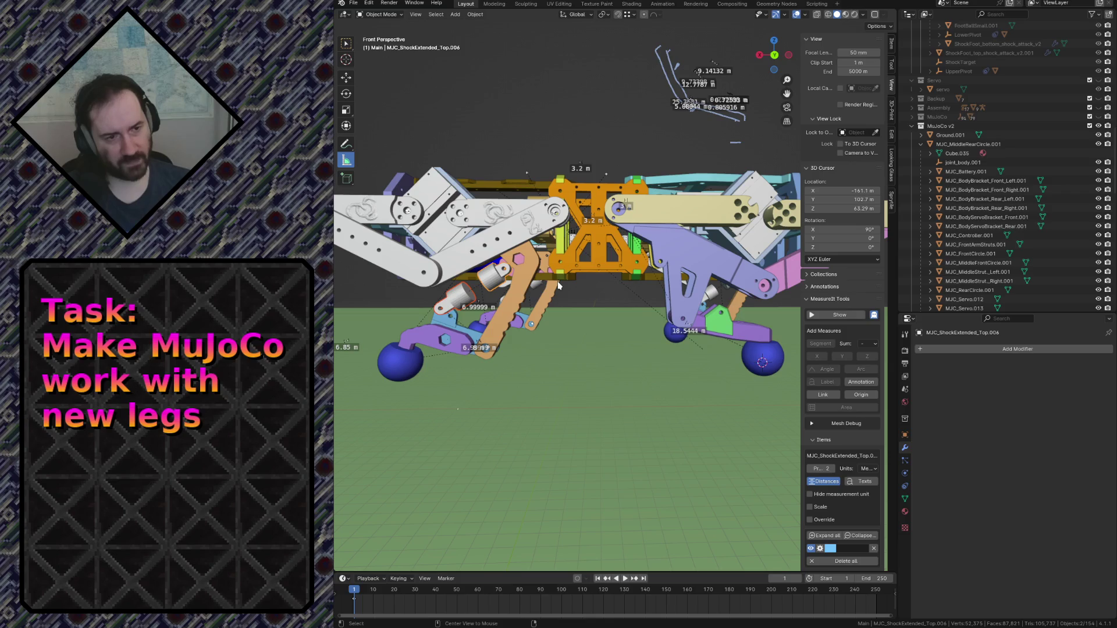
Linked-duplicate the shock cylinder -112.5 m along X and frame it alone in front view.
key("alt+d")
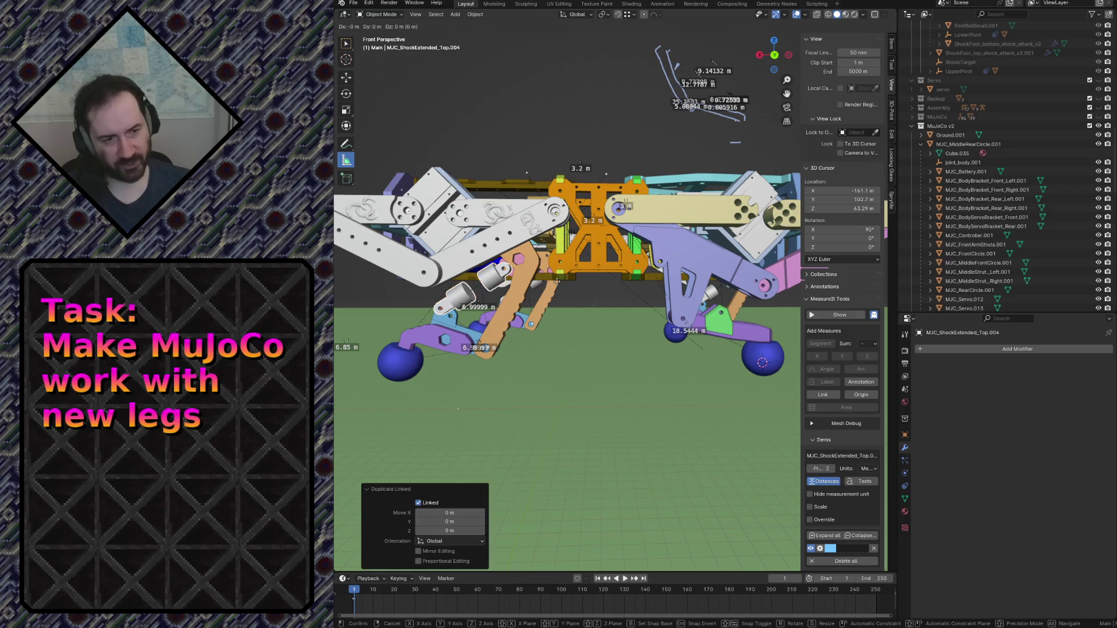
key("x")
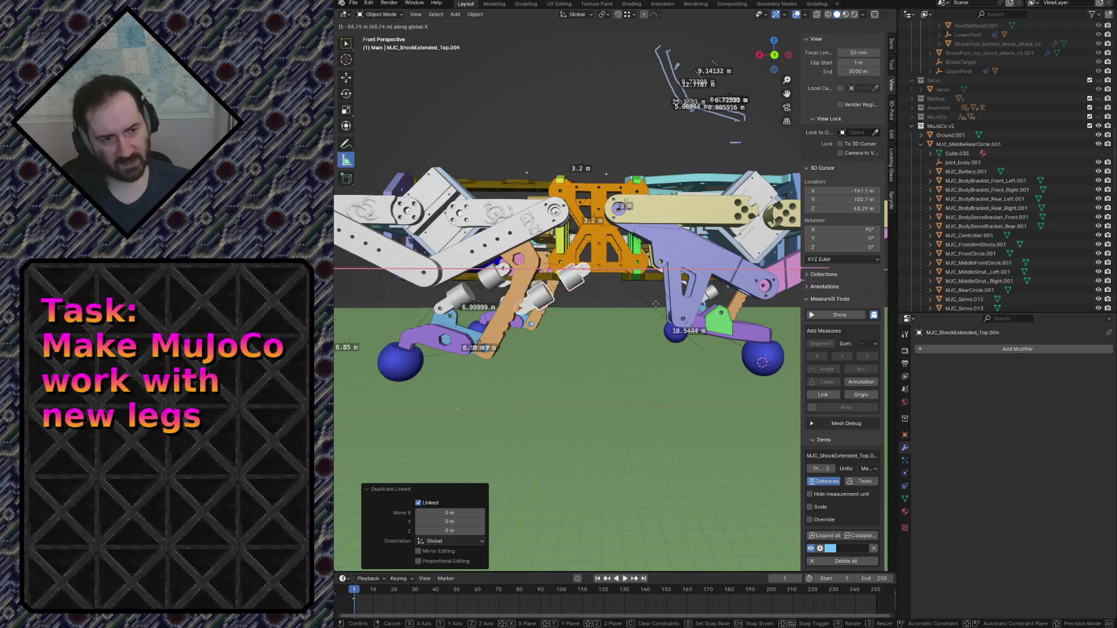
left_click(590, 350)
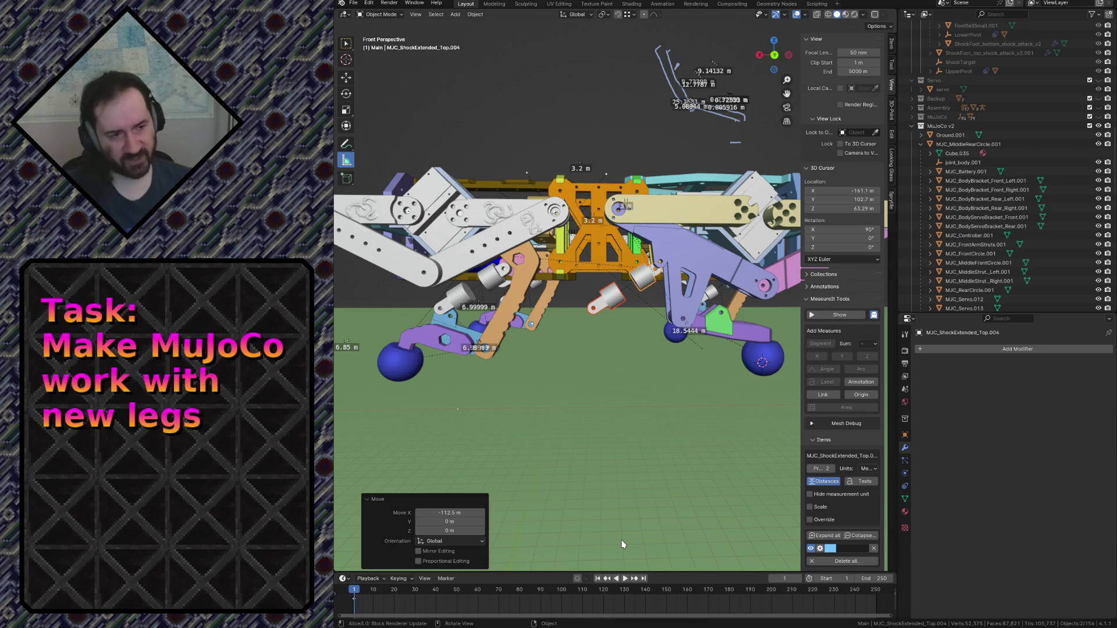
left_click(636, 279)
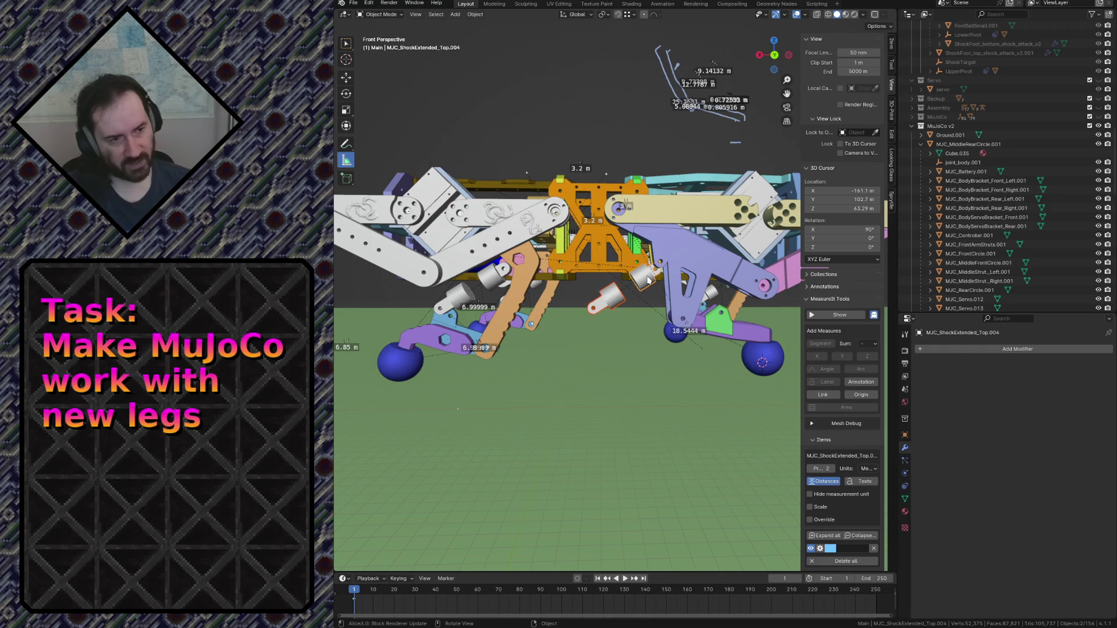
key("KP_Decimal")
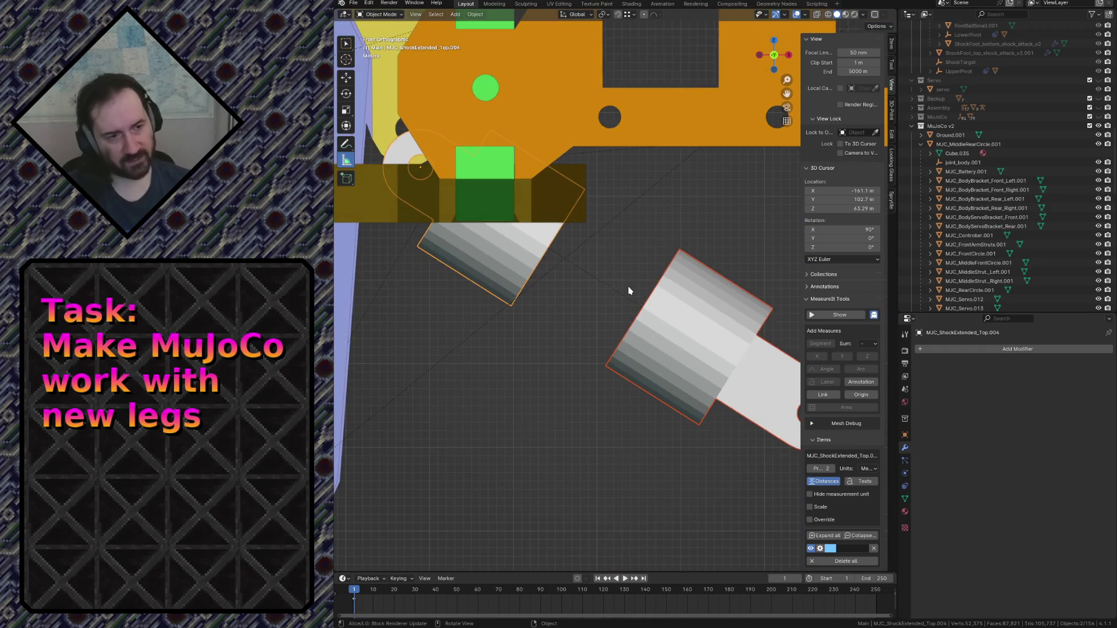
Rotate the upper shock cylinder 109° and move it toward the leg's joint.
key("KP_3")
key("KP_1")
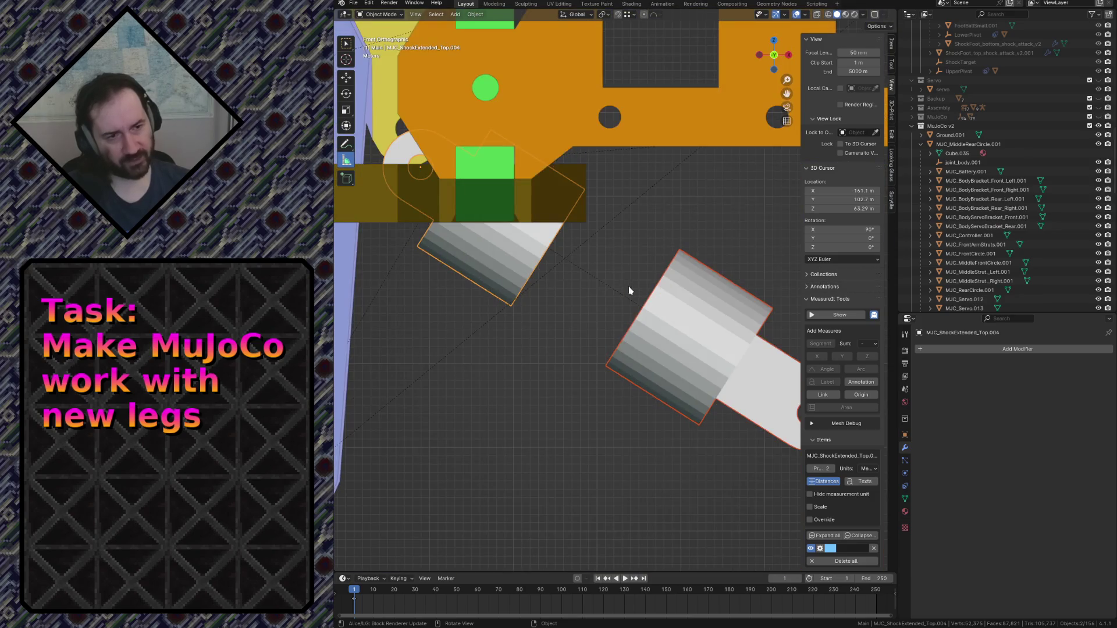
scroll(629, 291, "down", 10)
scroll(625, 282, "up", 5)
middle_click_drag(546, 368, 653, 345, "shift")
key("r")
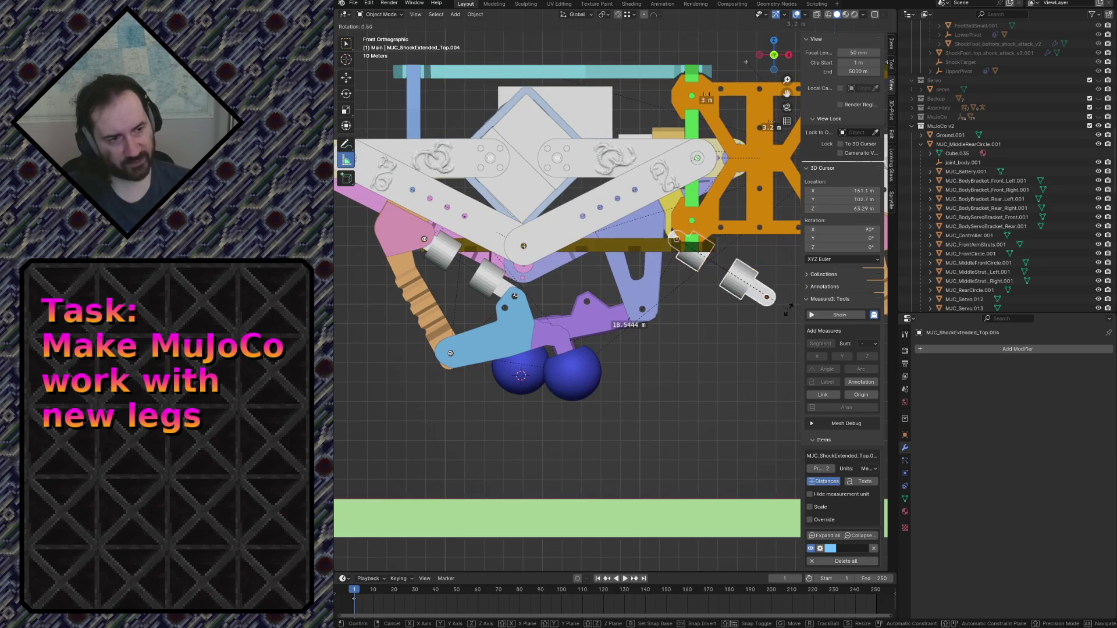
left_click(589, 312)
scroll(672, 347, "up", 8)
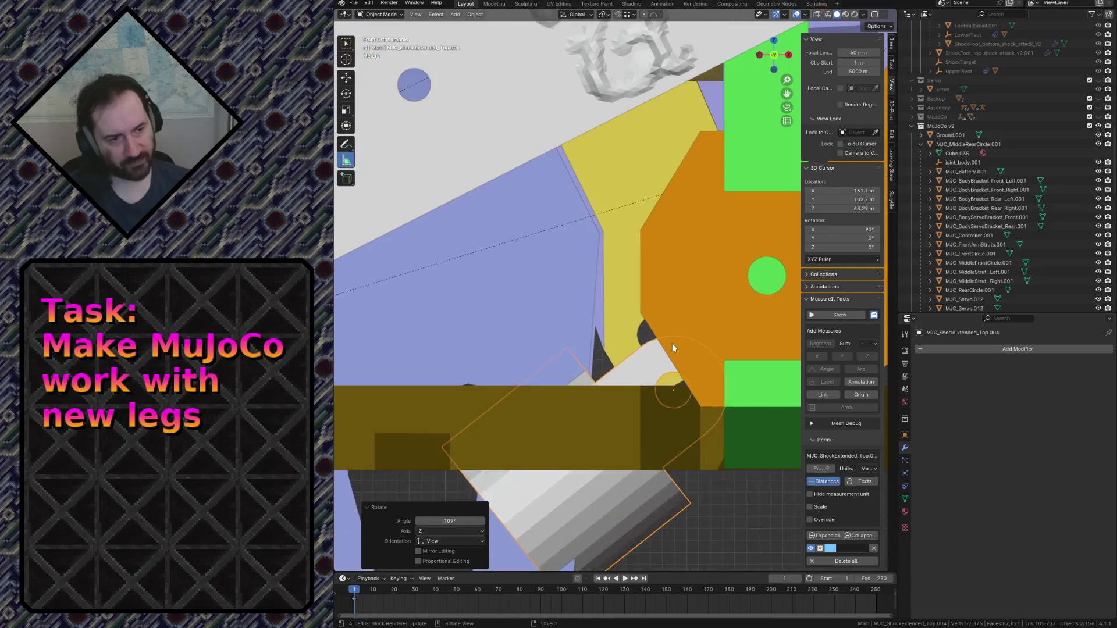
scroll(672, 347, "up", 3)
key("g")
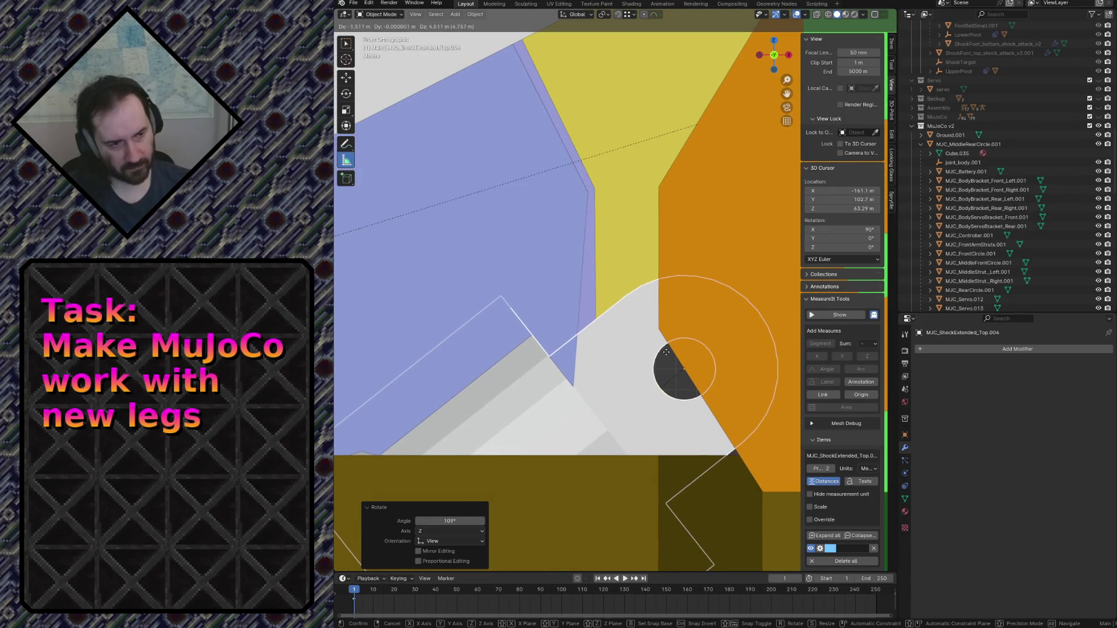
left_click(666, 352)
Switch to wireframe and centre the shock cylinder's end on the joint ring.
scroll(669, 361, "up", 4)
key("z")
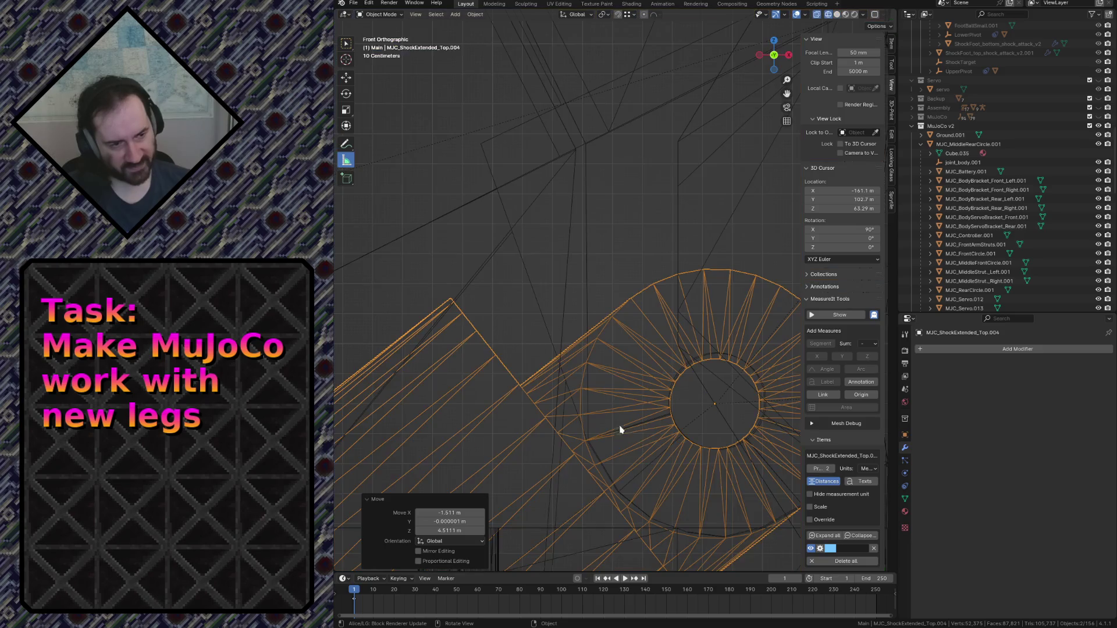
middle_click_drag(719, 434, 670, 389, "shift")
scroll(631, 361, "up", 2)
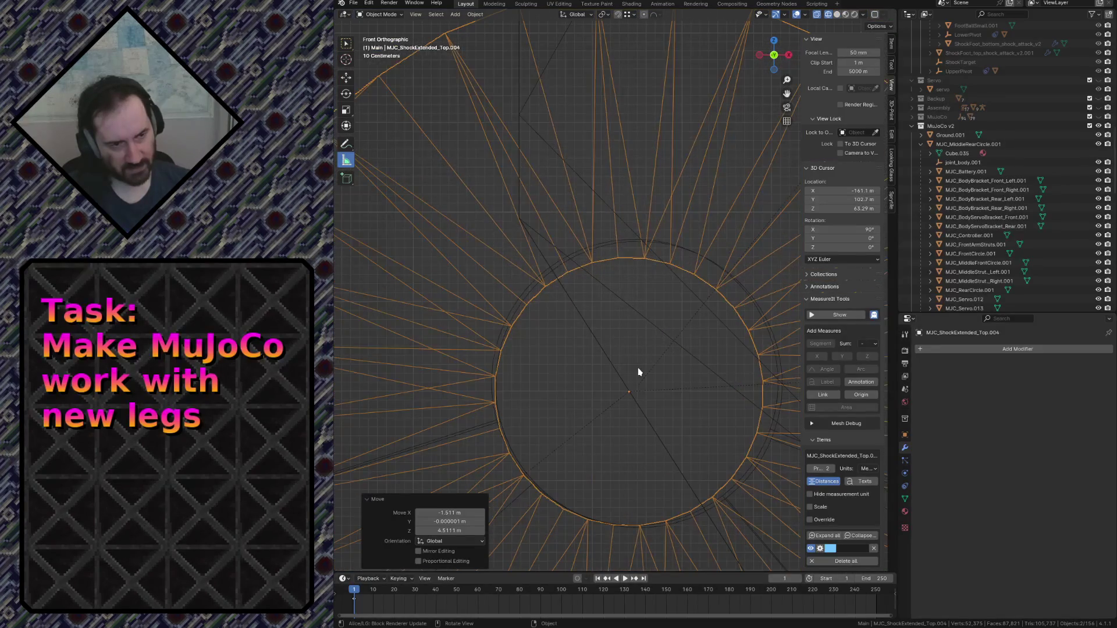
key("g")
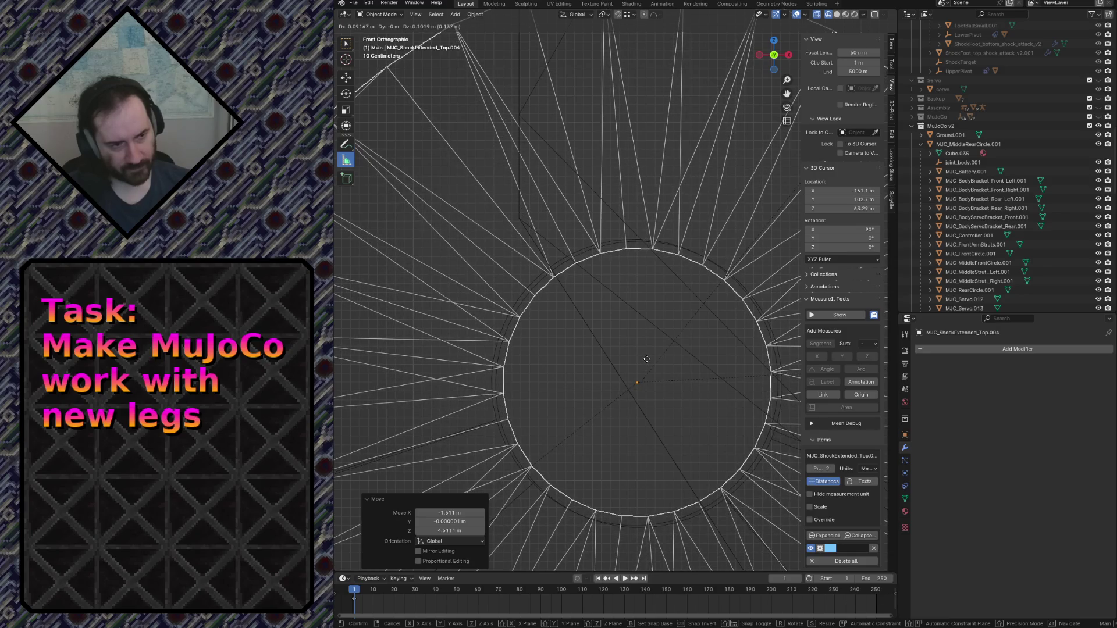
left_click(647, 360)
scroll(646, 370, "down", 8)
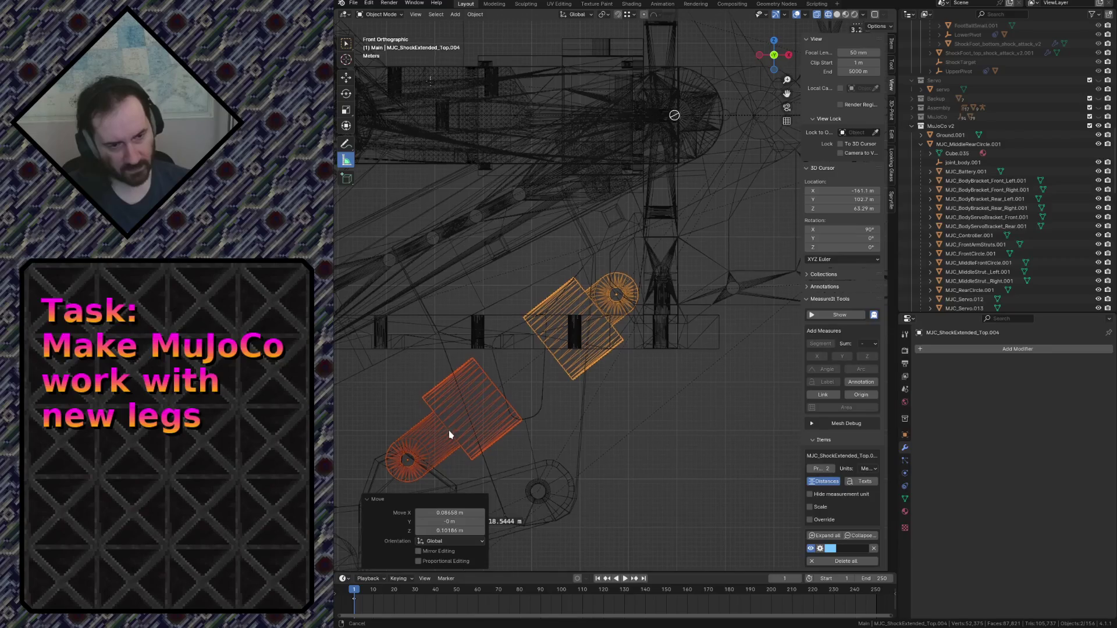
scroll(625, 242, "up", 10)
Tilt the shock cylinder -1.01° and inspect its fit across the leg wireframe.
key("r")
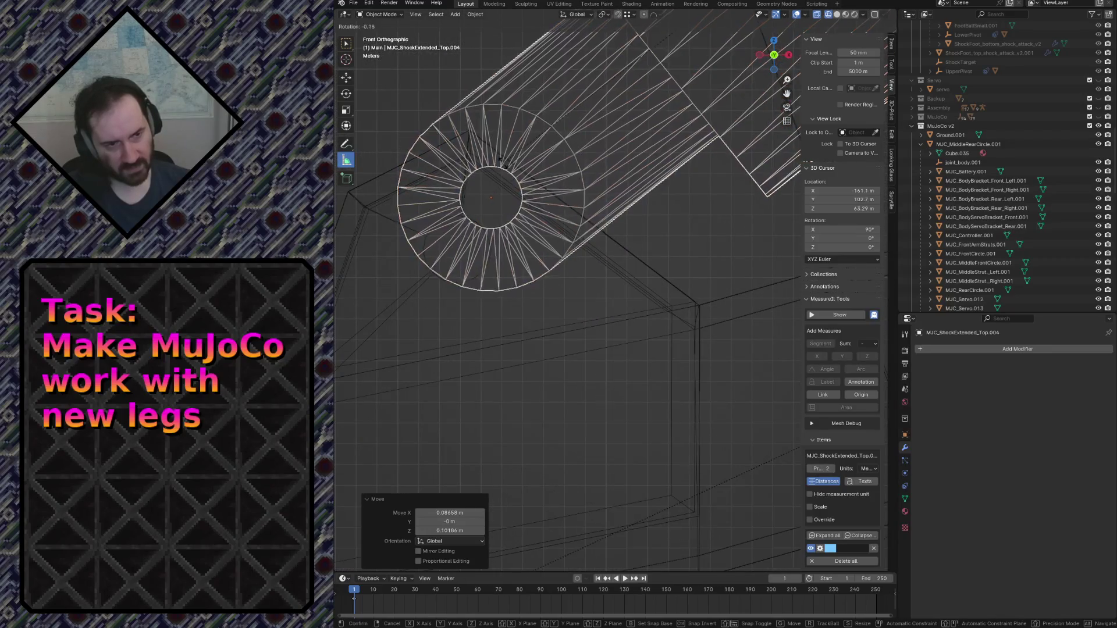
left_click(509, 182)
scroll(511, 175, "down", 8)
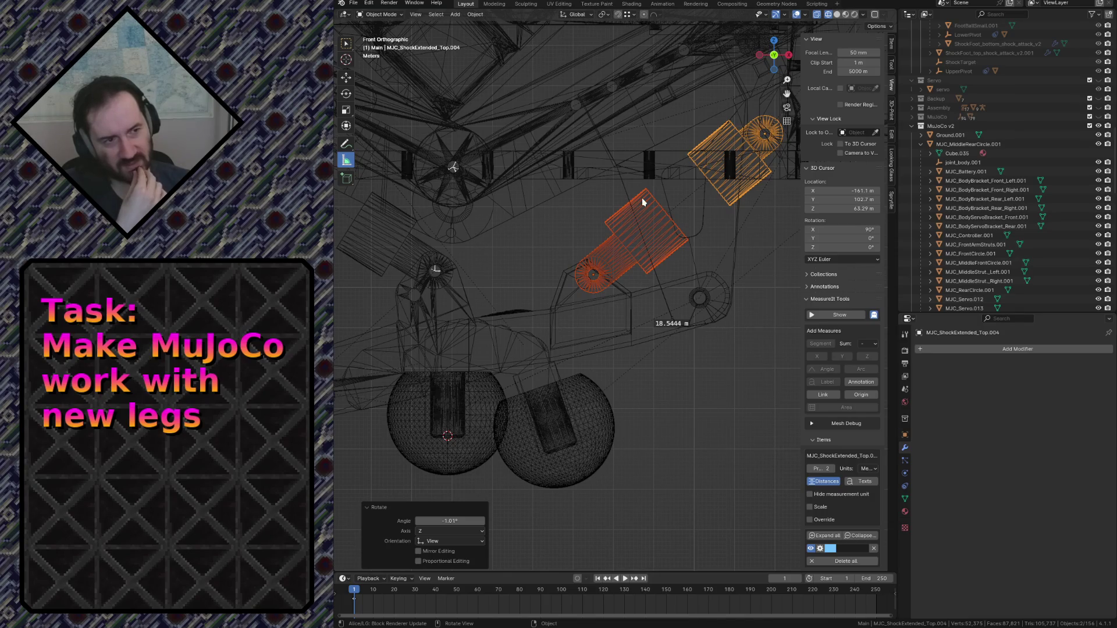
scroll(675, 116, "up", 4)
mouse_move(646, 88)
middle_mouse_down("shift")
mouse_move(625, 183)
mouse_move(716, 379)
mouse_move(657, 424)
middle_mouse_up("shift")
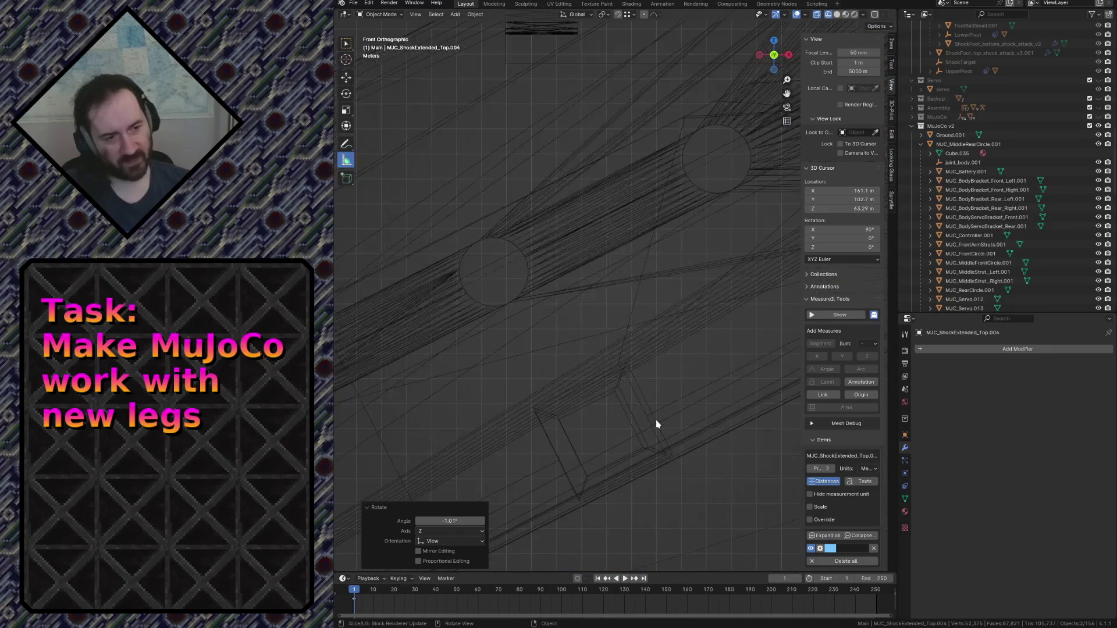
scroll(656, 424, "down", 5)
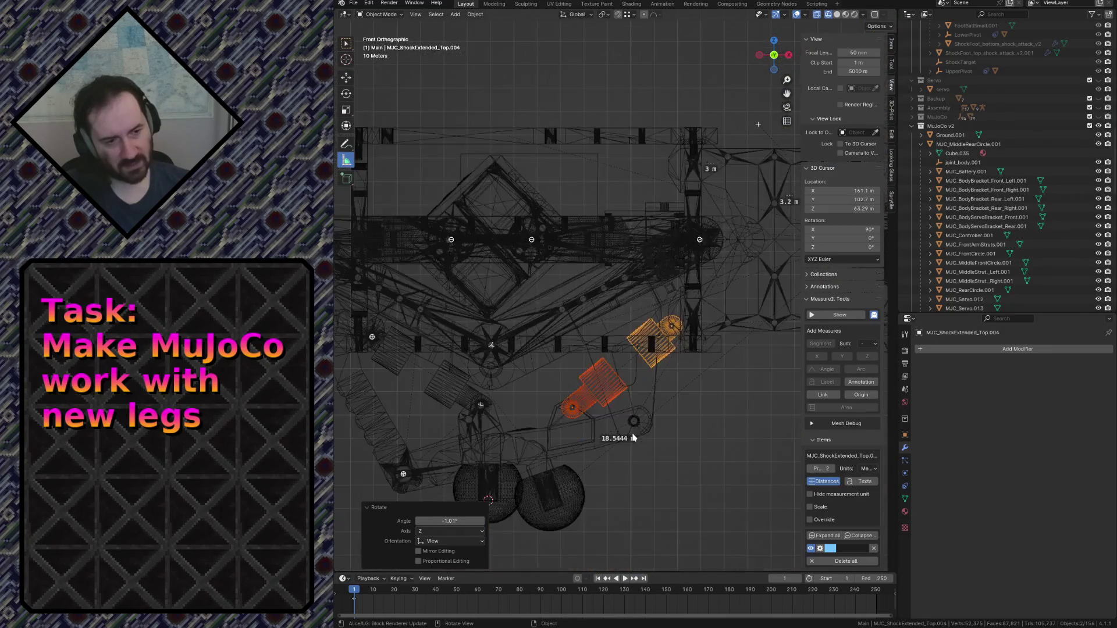
scroll(536, 435, "down", 6)
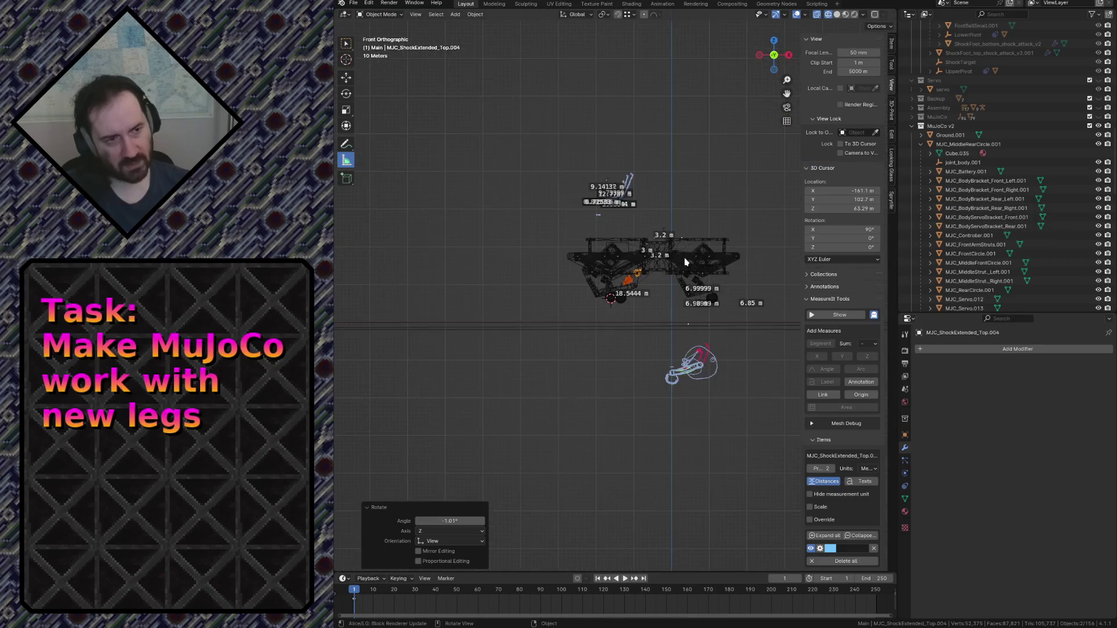
Unhide the ShockFoot_v2 collection and pan the view to the leg's joint.
scroll(1042, 212, "up", 6)
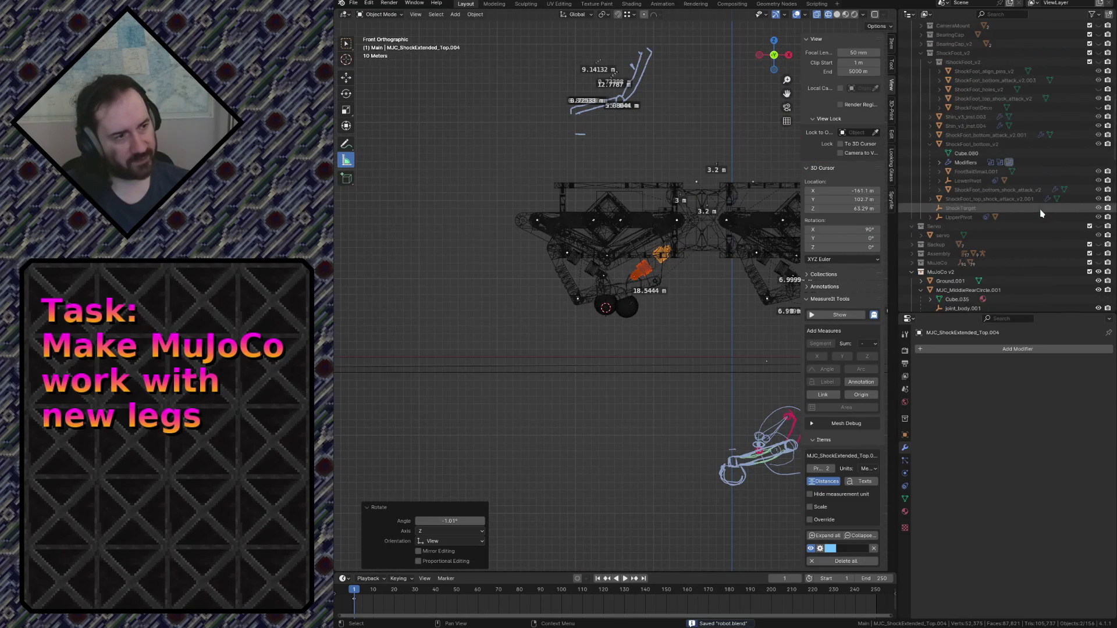
left_click(1098, 53)
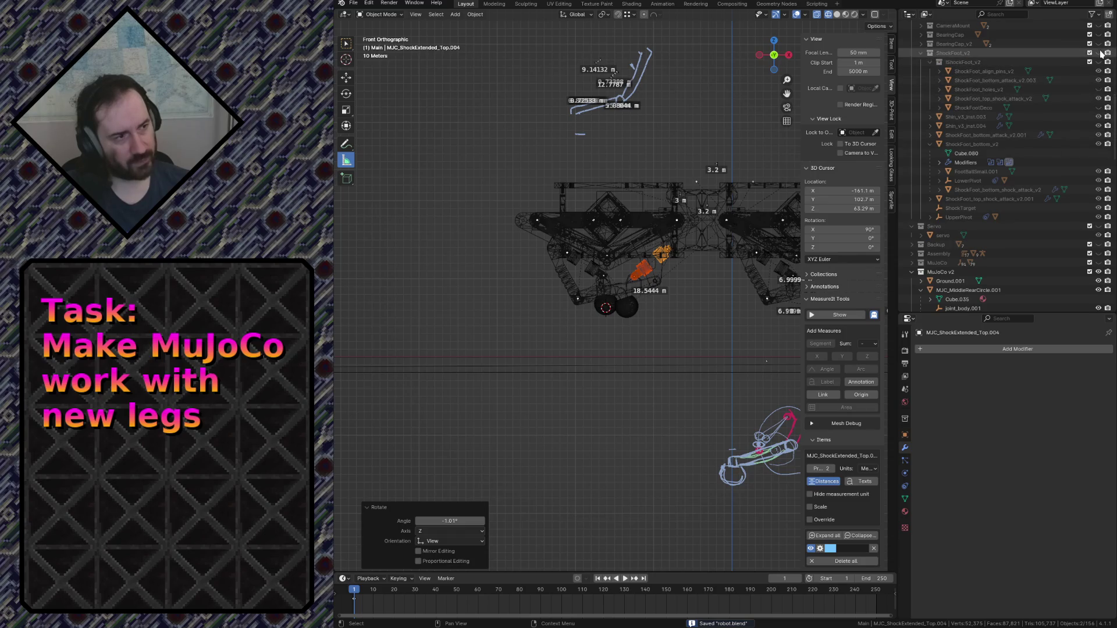
middle_click_drag(629, 106, 641, 390, "shift")
scroll(641, 390, "up", 6)
middle_click_drag(636, 266, 712, 212, "shift")
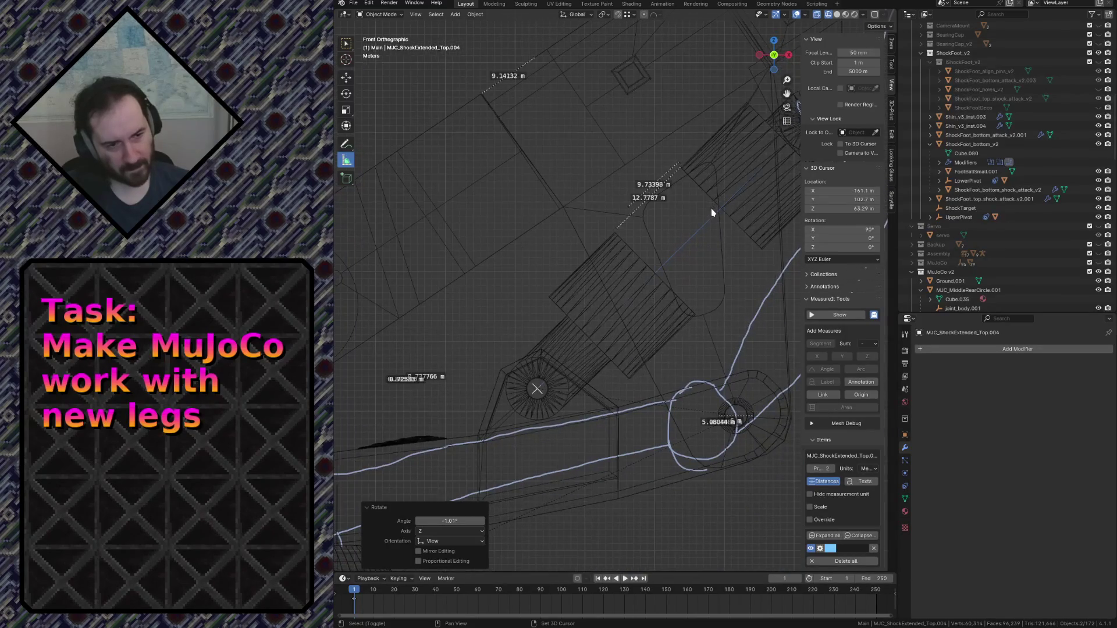
mouse_move(737, 258)
middle_mouse_down("shift")
mouse_move(501, 291)
mouse_move(657, 225)
mouse_move(399, 391)
mouse_move(568, 324)
mouse_move(551, 333)
mouse_move(603, 224)
middle_mouse_up("shift")
Zoom in and out on the leg wireframe to compare it with the shock collision cylinder.
scroll(603, 225, "up", 2)
scroll(569, 174, "up", 2)
scroll(663, 417, "down", 3)
scroll(696, 289, "down", 1)
scroll(614, 211, "down", 1)
scroll(553, 95, "up", 6)
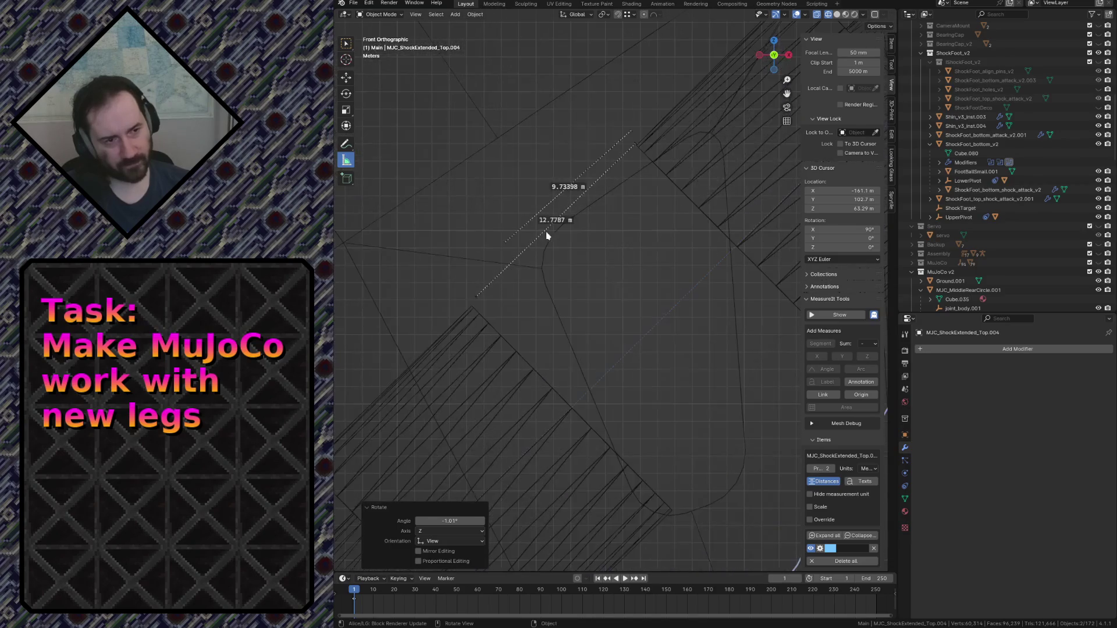
scroll(561, 224, "up", 2)
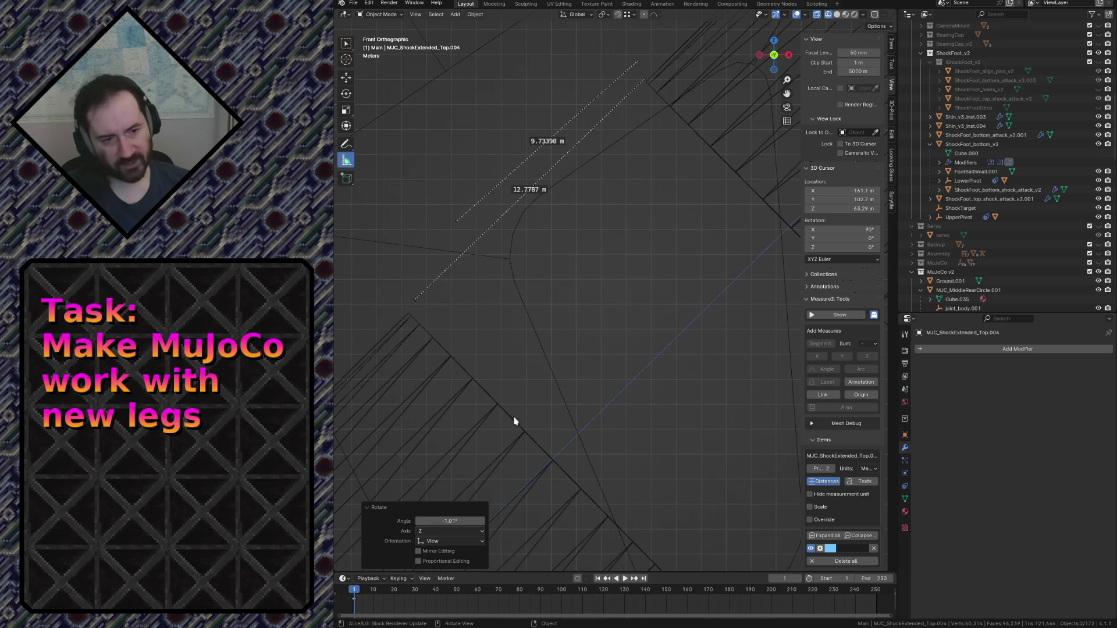
key("shift+grave")
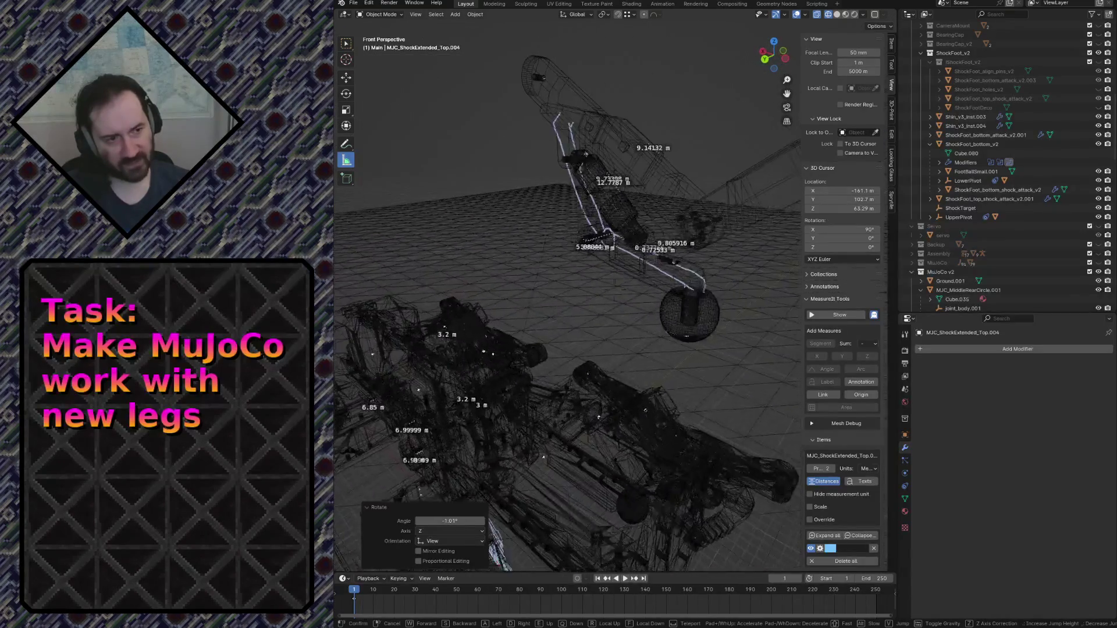
Fly closer to the leg parts and switch the viewport to solid shading.
key("w")
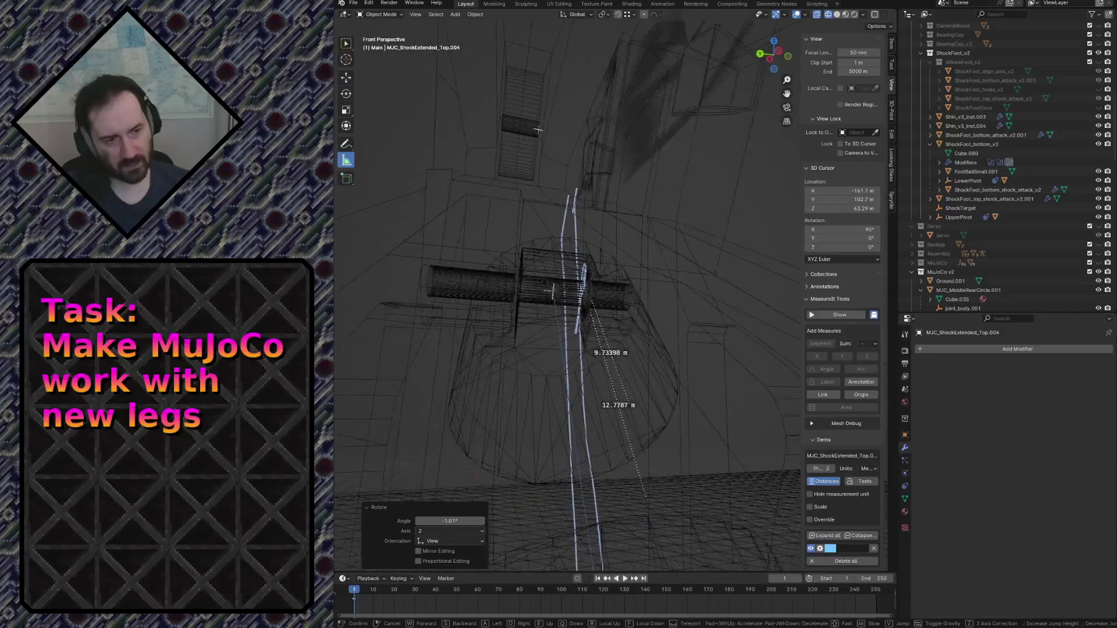
left_click(602, 241)
key("z")
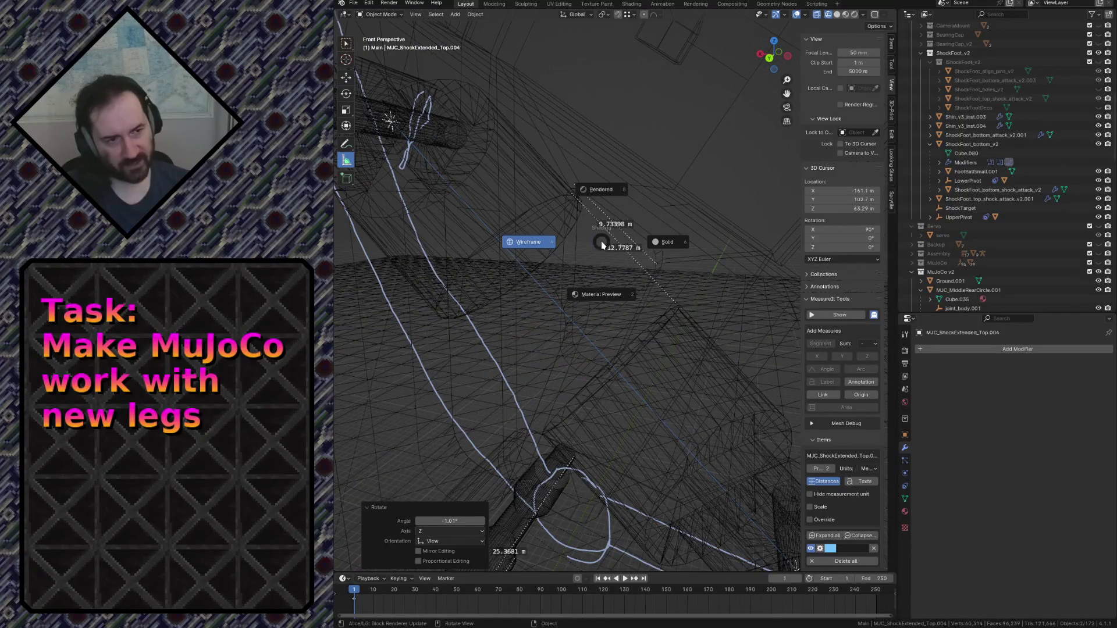
left_click(689, 243)
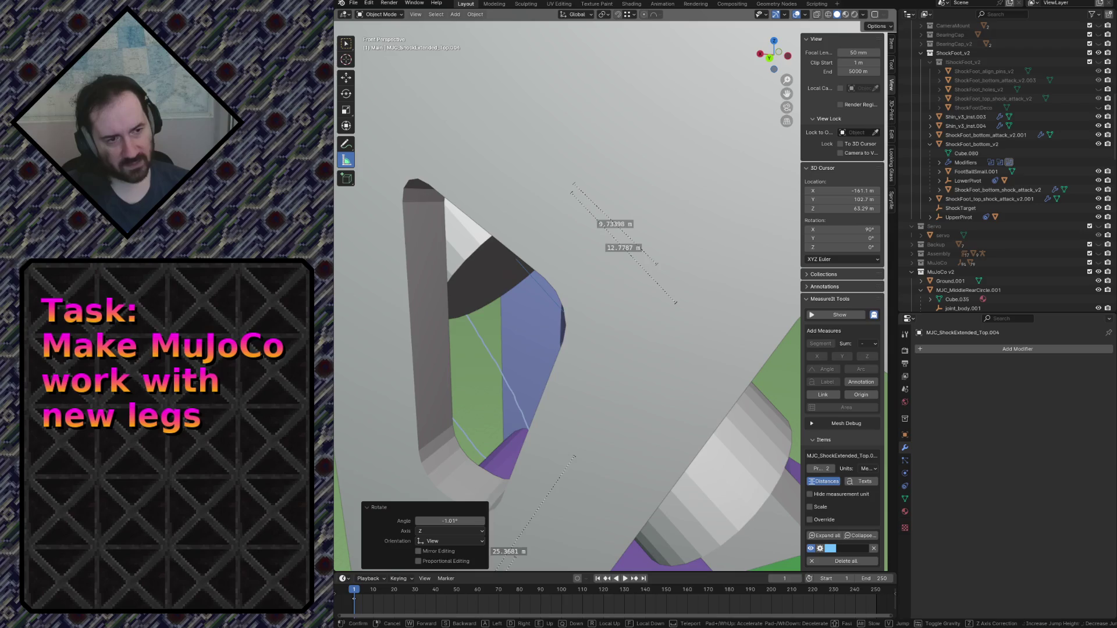
Measure from the grey cylinder to the part below, then fly around it from overhead.
key("shift+grave")
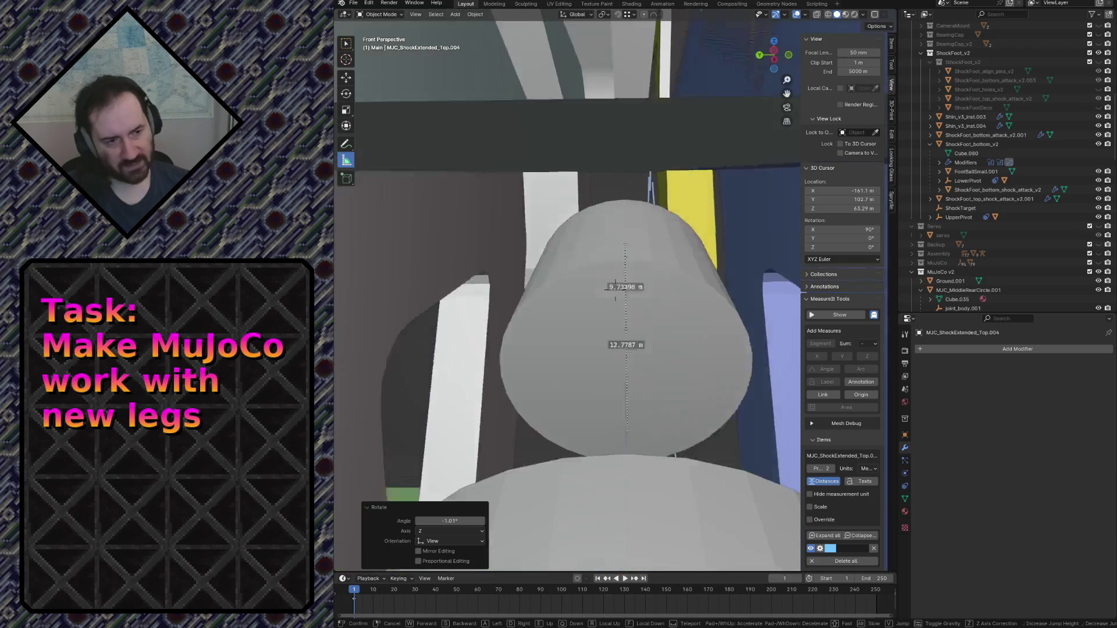
mouse_move(615, 289)
left_click_drag(603, 208, 533, 423)
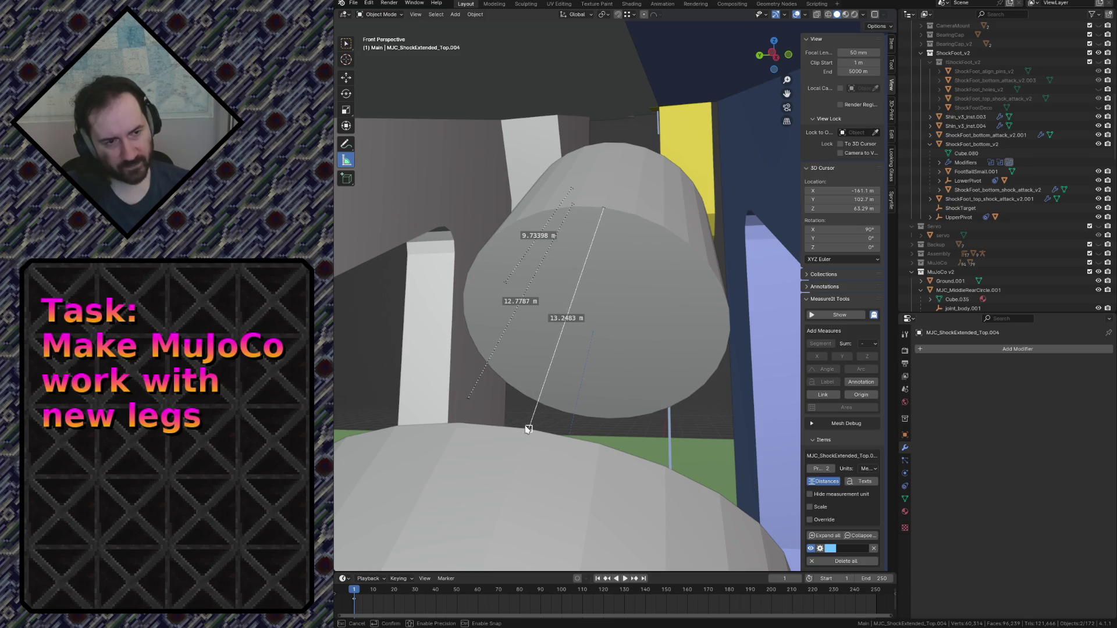
key("shift+grave")
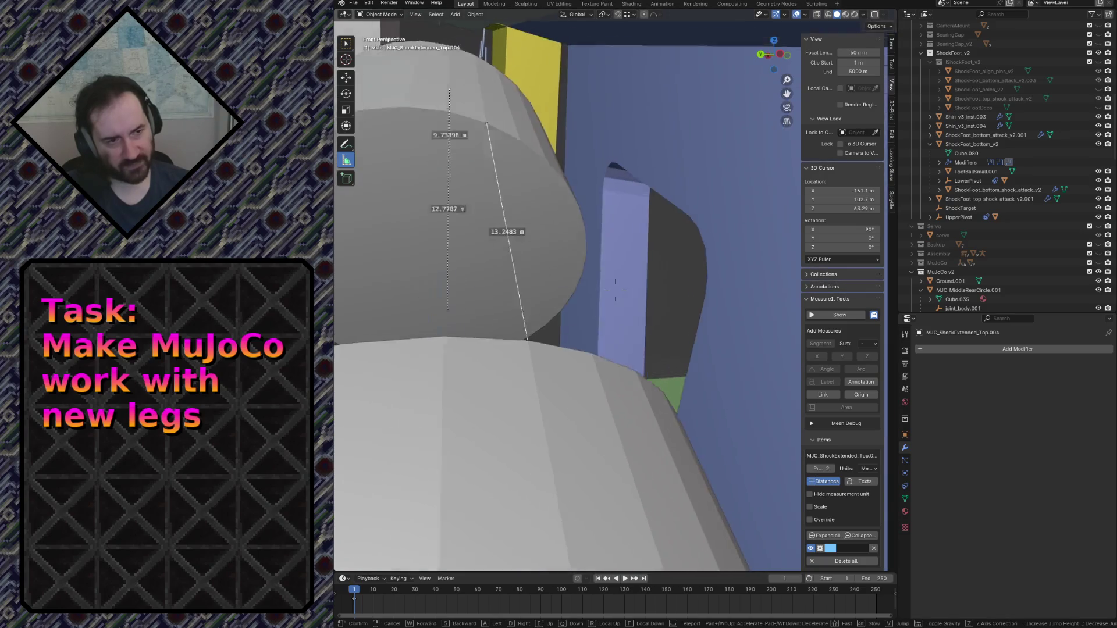
key("s")
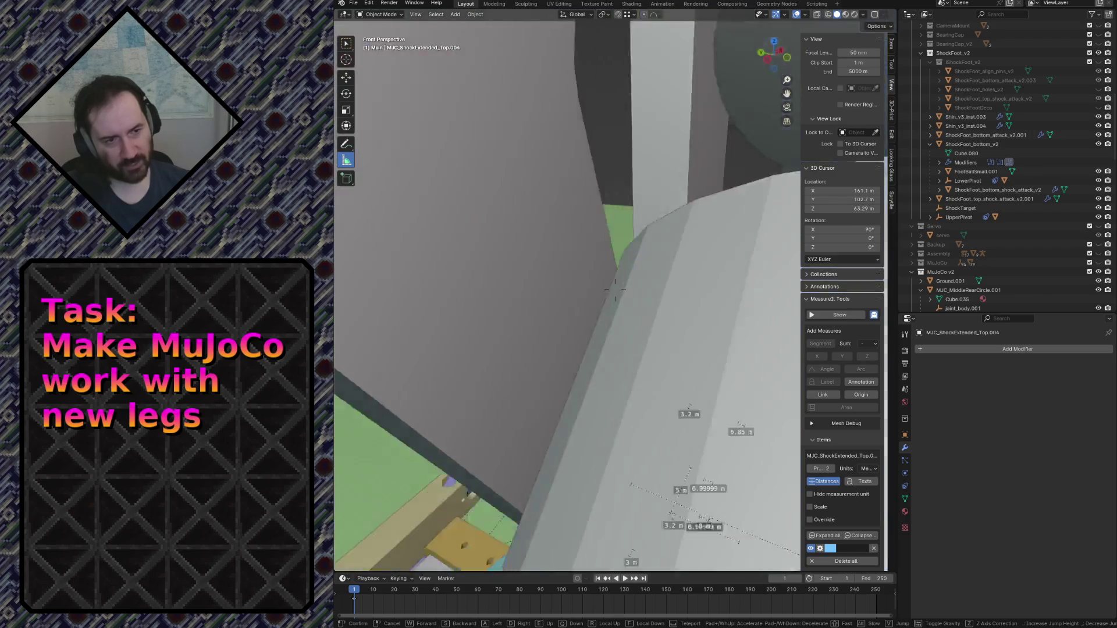
key("w")
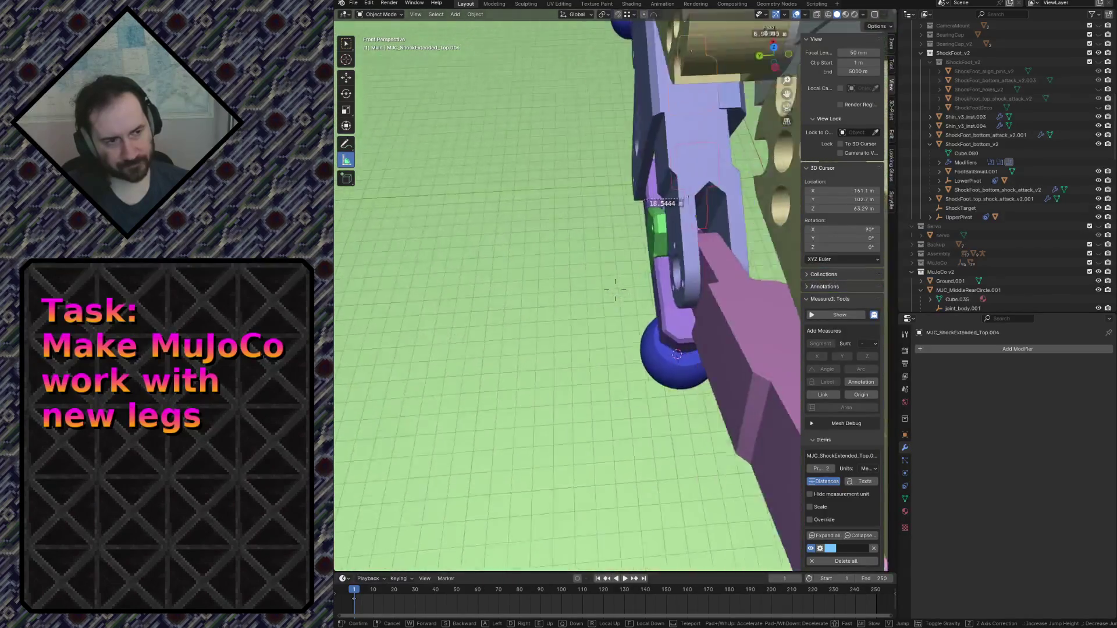
key("w")
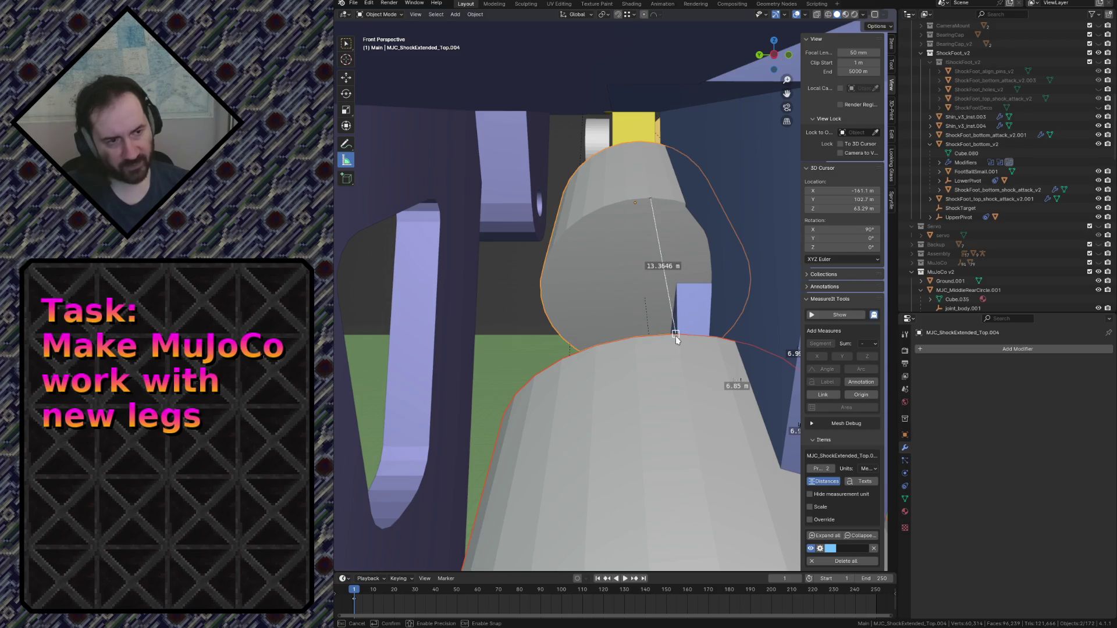
Fly around the leg, checking the grey cylinder against the green and purple foot parts.
key("shift+grave")
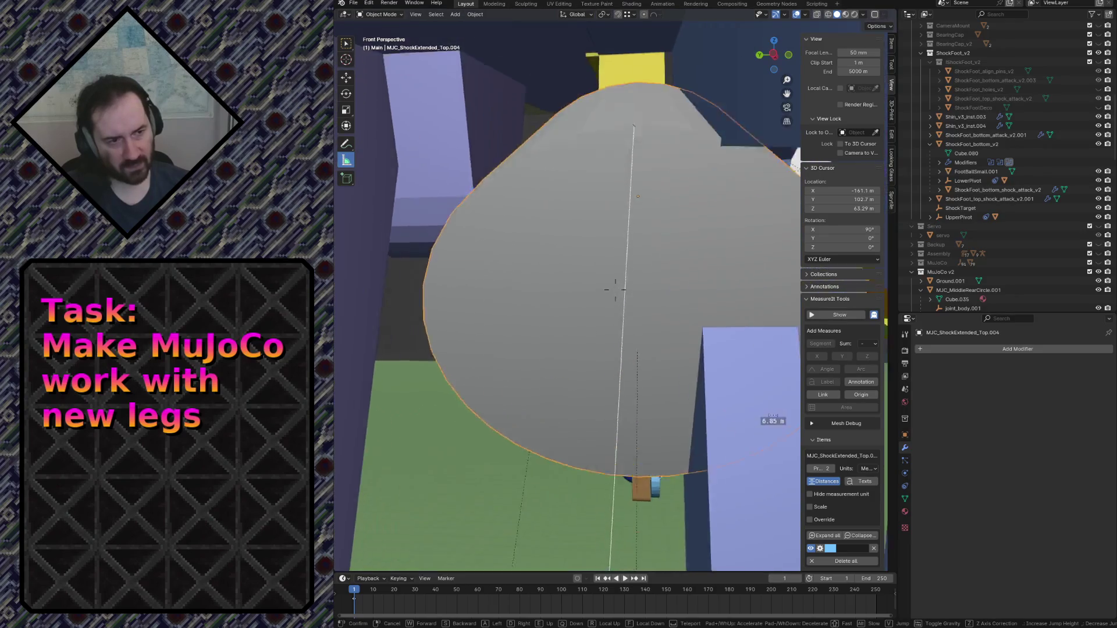
key("w")
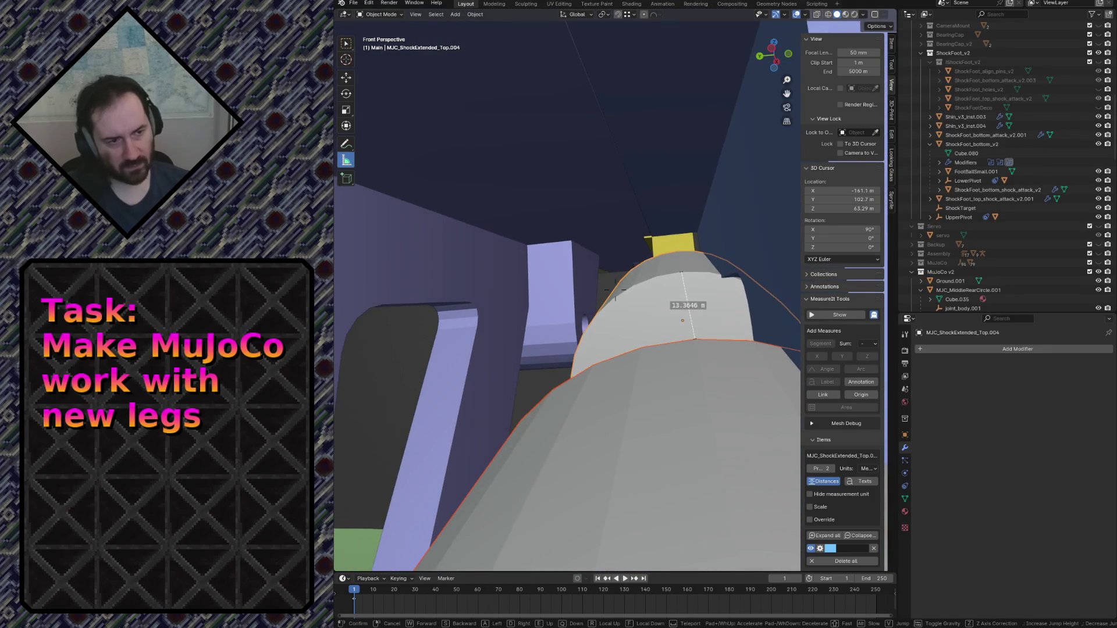
key("s")
key("w")
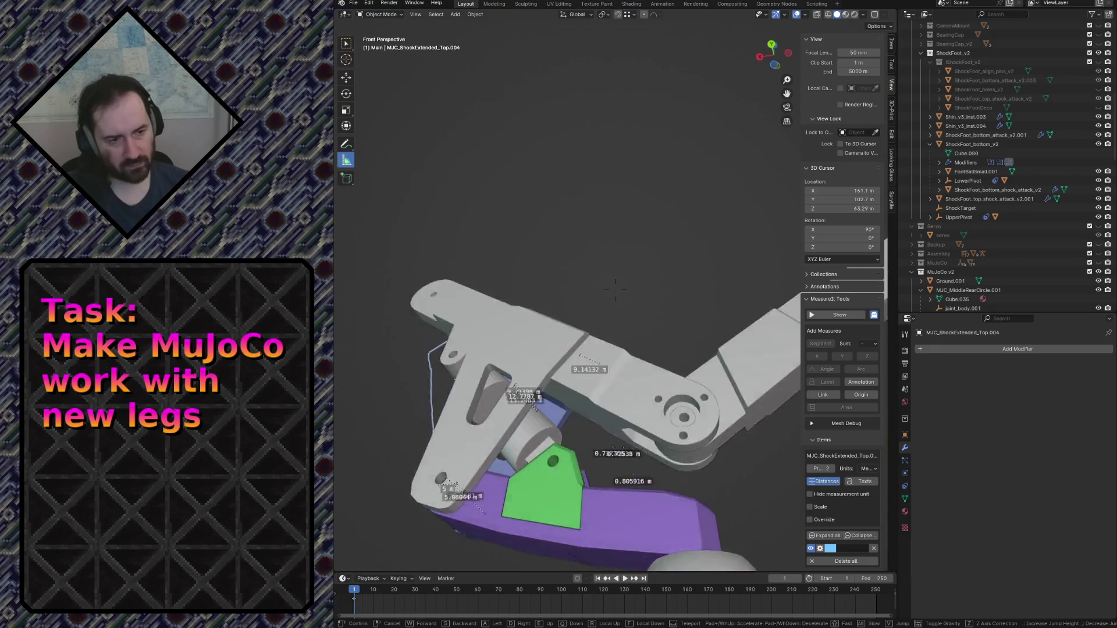
key("w")
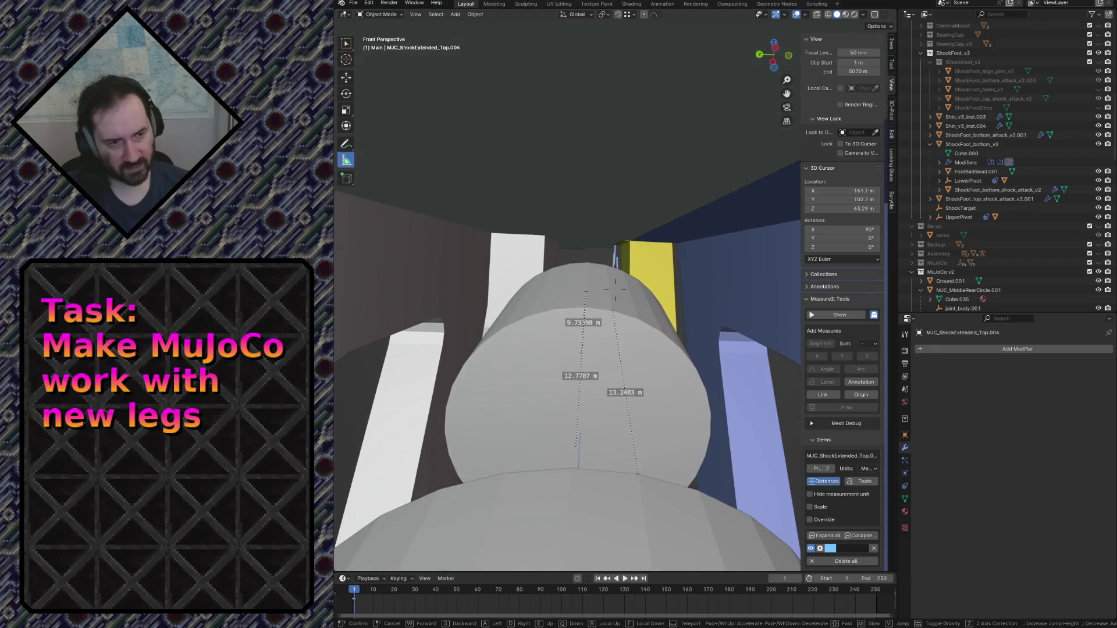
key("s")
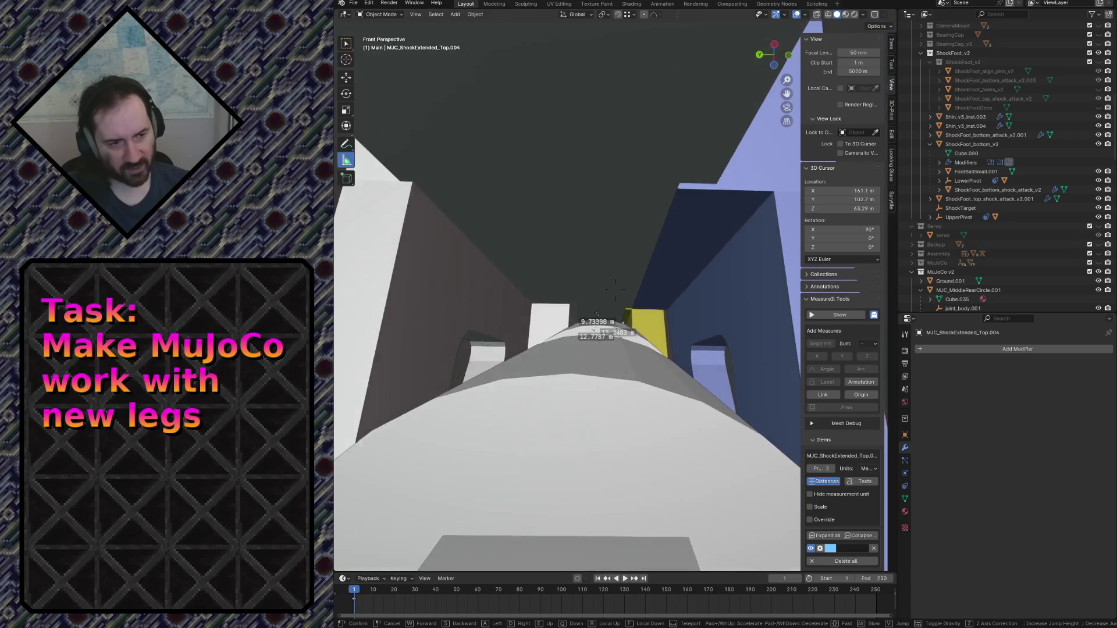
key("s")
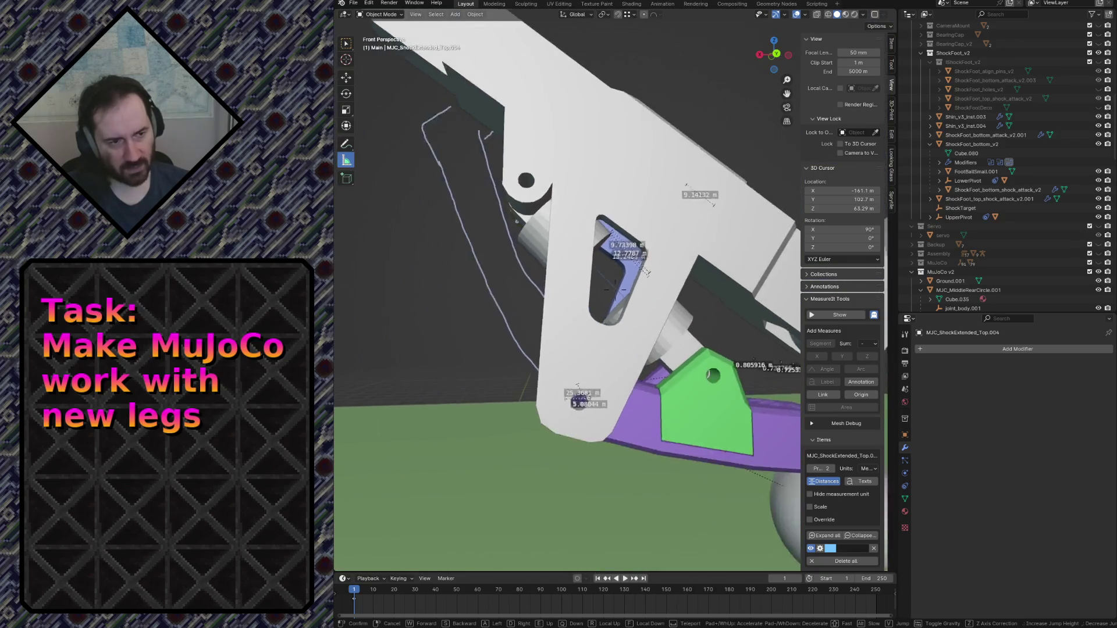
key("s")
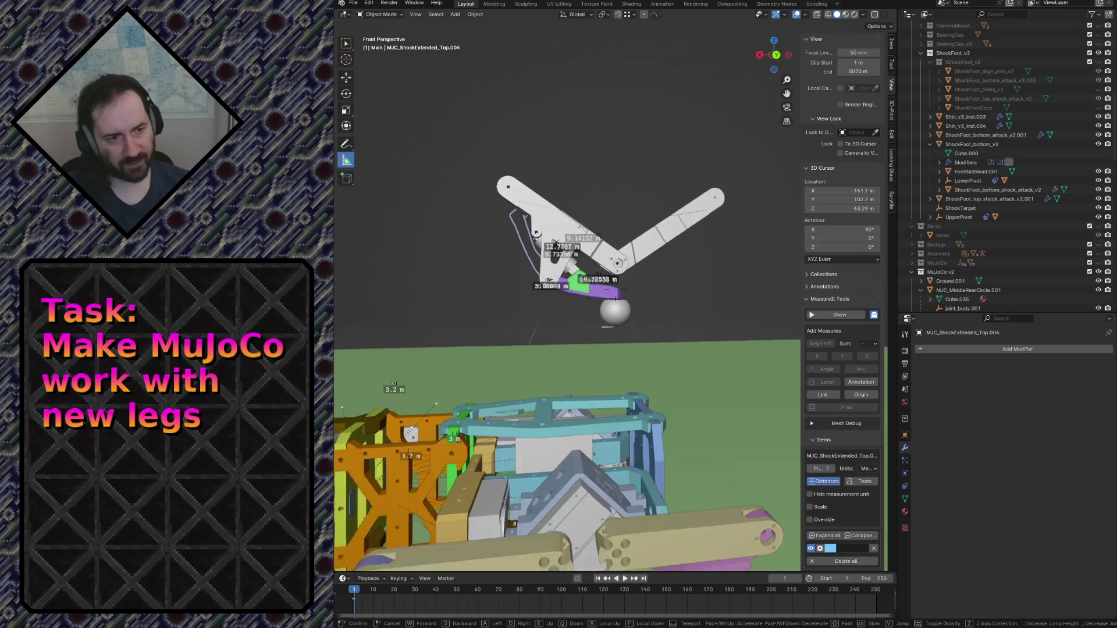
Fly in and out around the purple leg and green bracket, keeping the final view.
key("w")
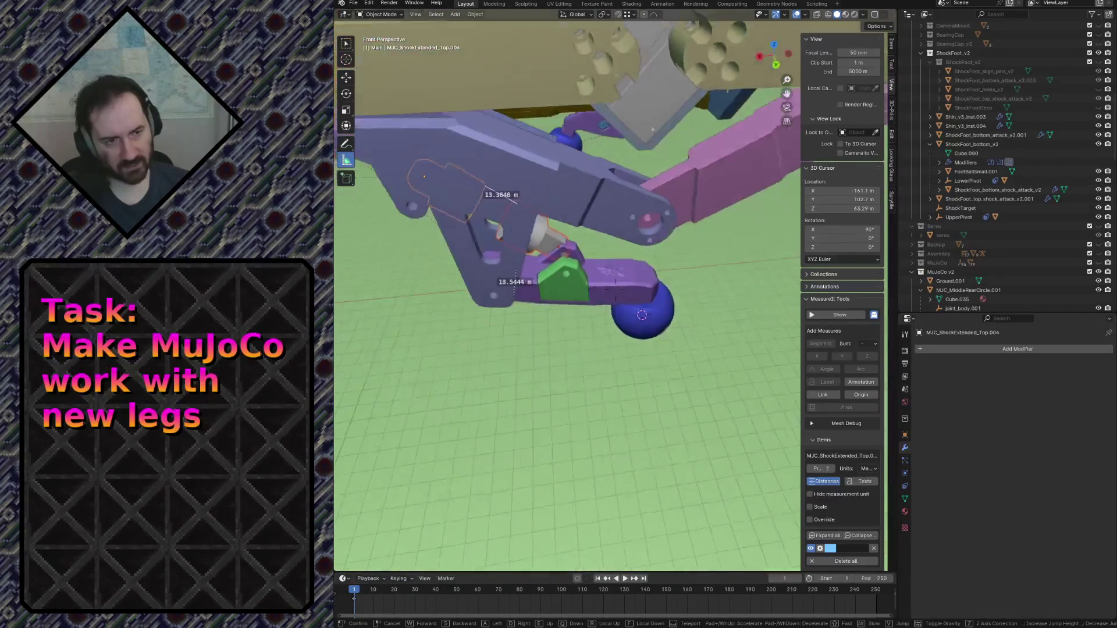
key("s")
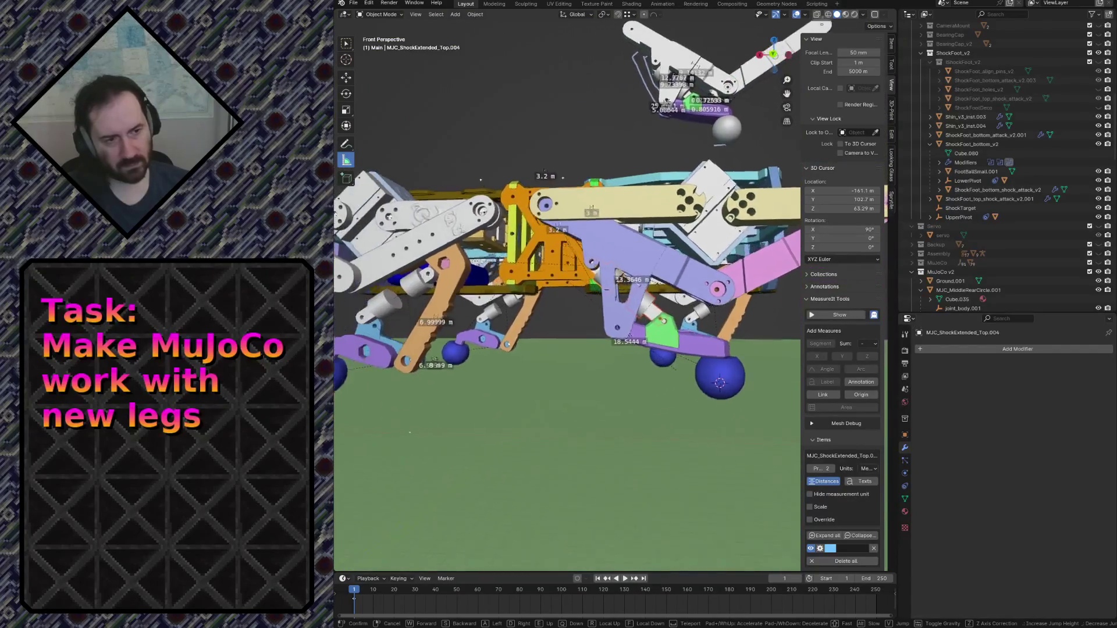
key("w")
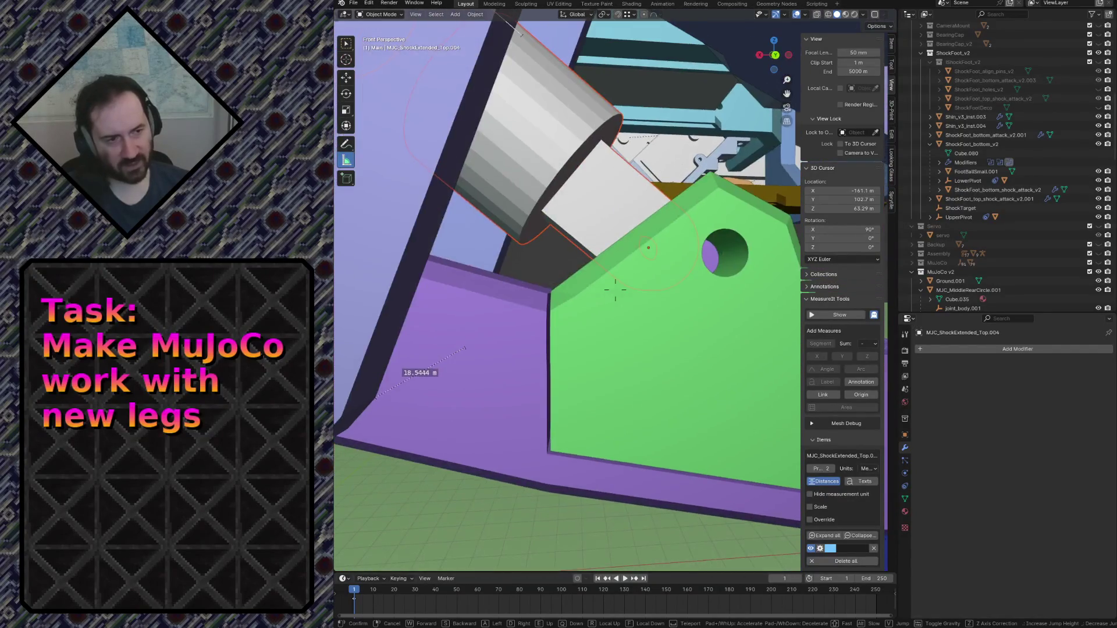
key("s")
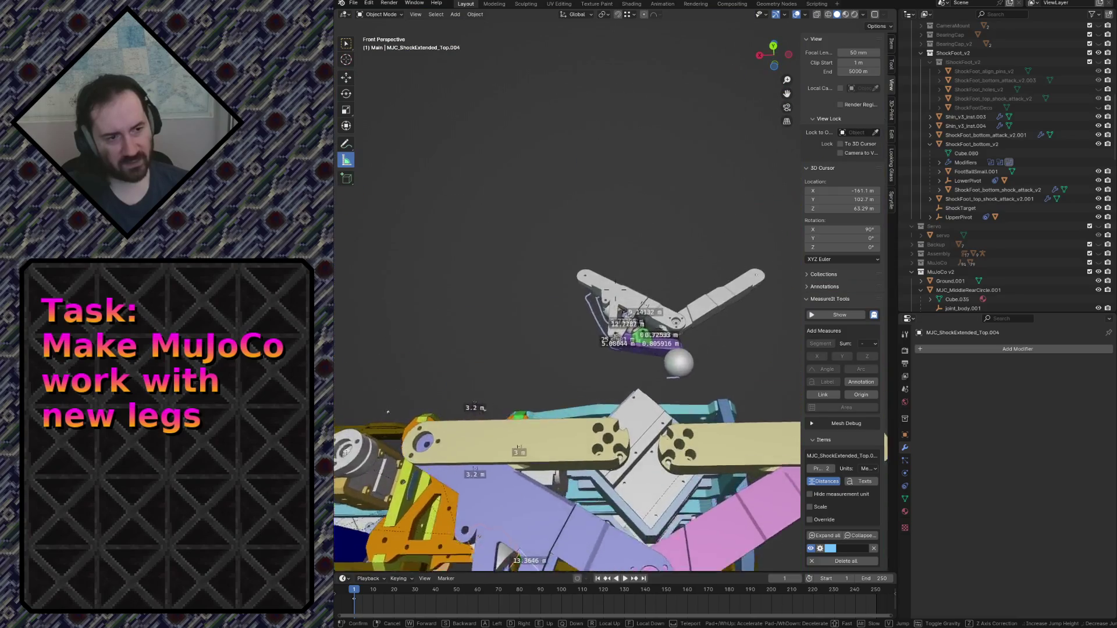
key("w")
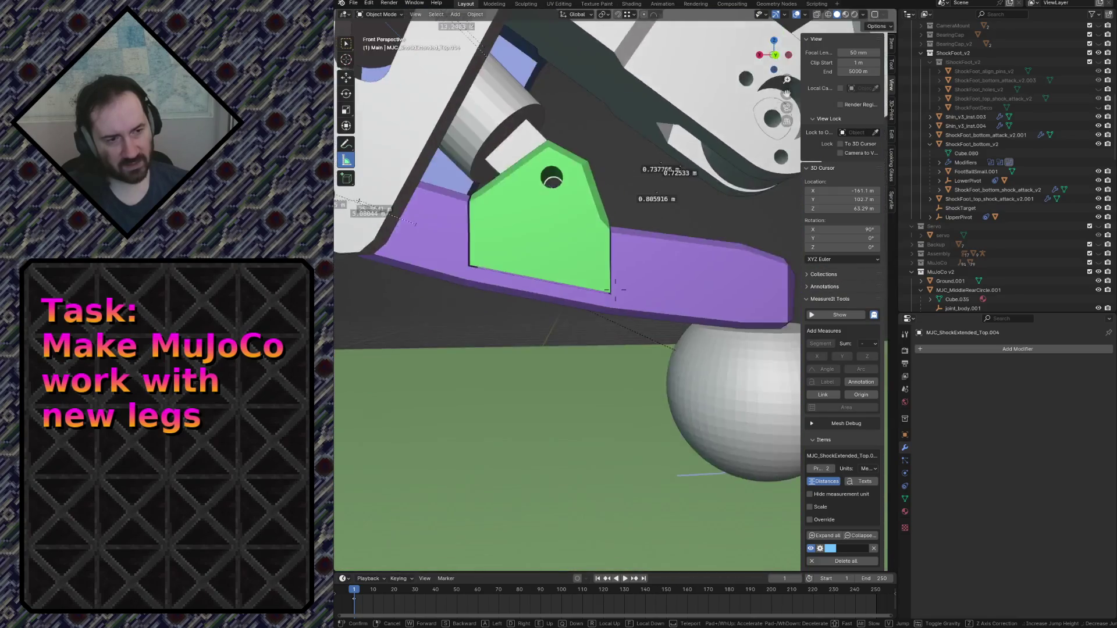
key("w")
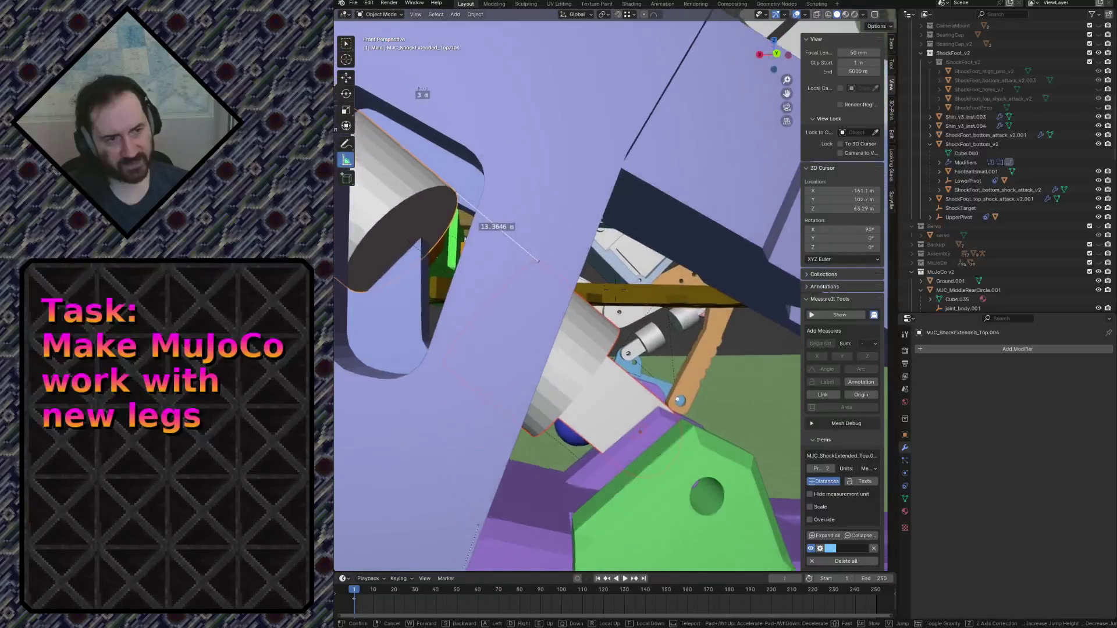
key("s")
key("w")
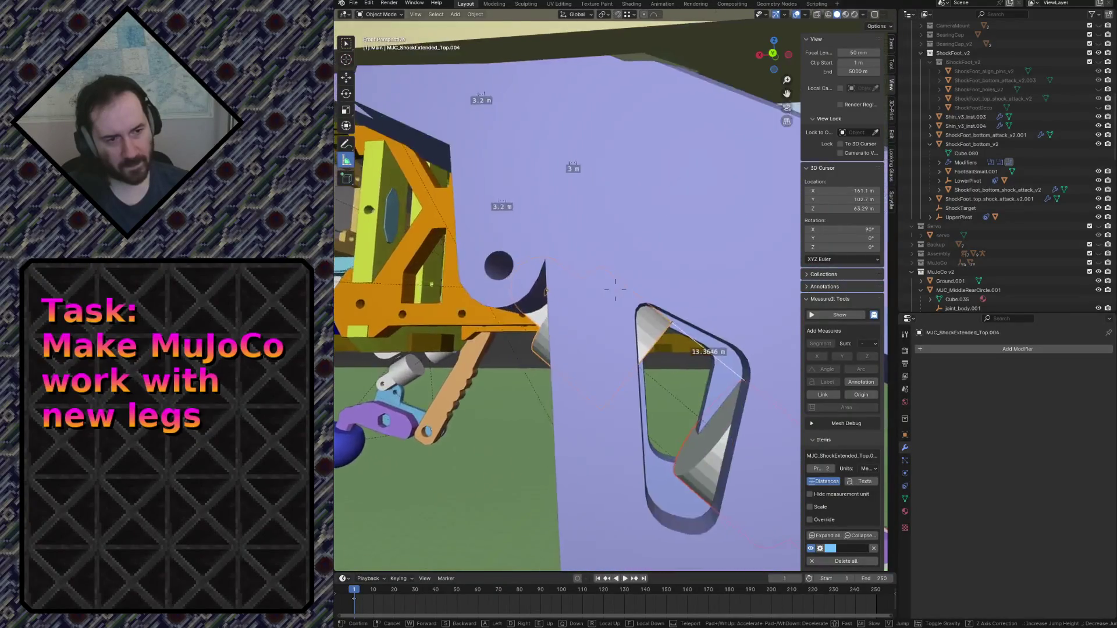
key("s")
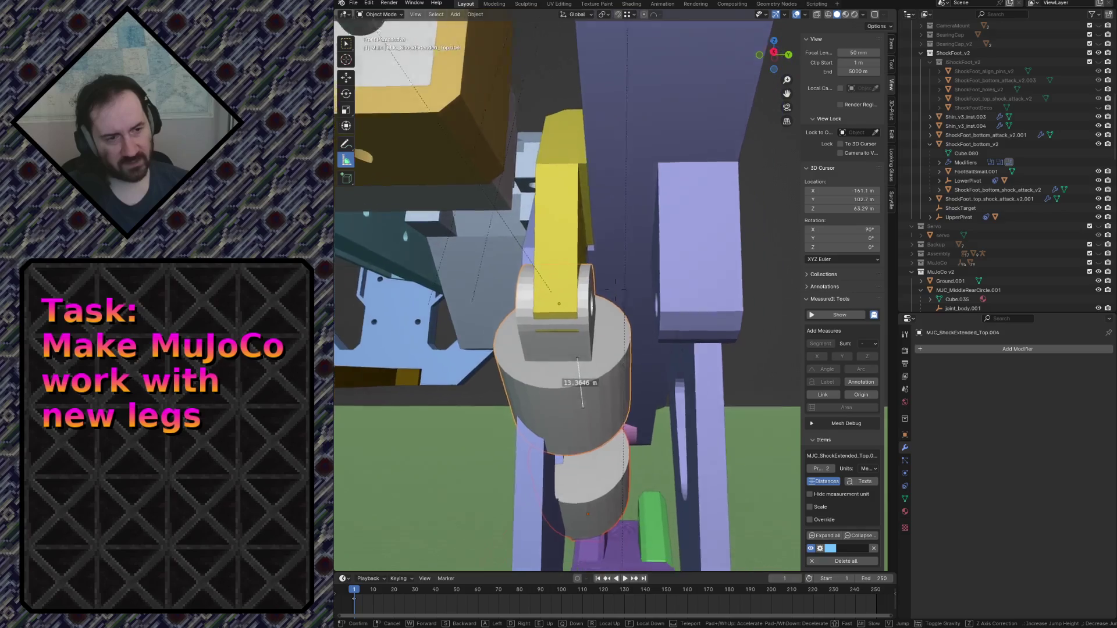
key("w")
left_click(671, 252)
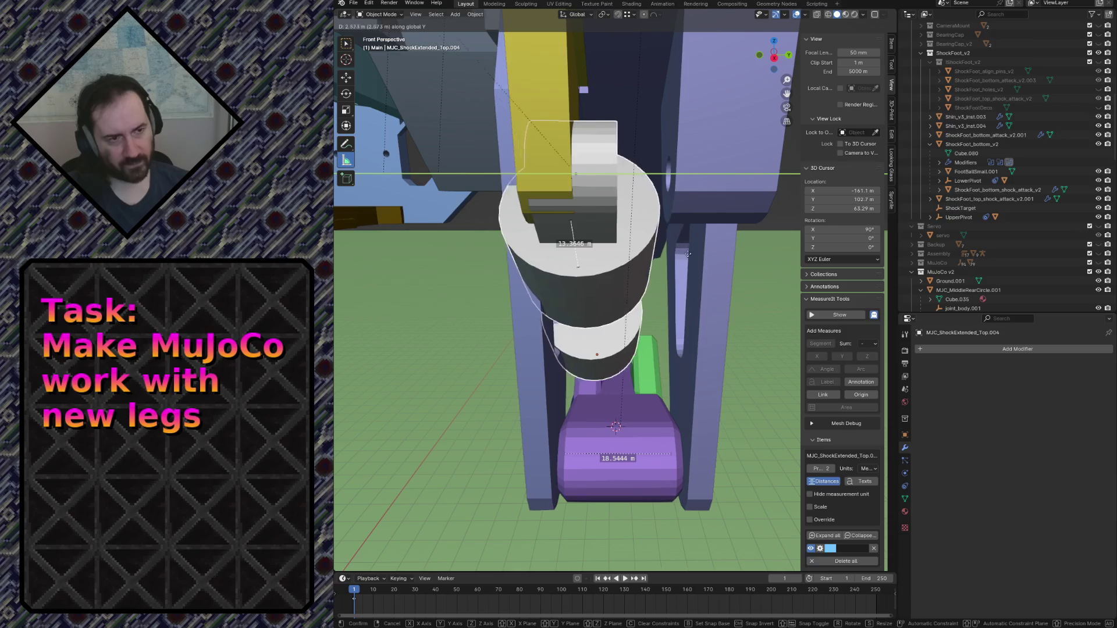
Confirm the cylinder's 4.6726 m move along global Y and fly around it to check.
left_click(730, 267)
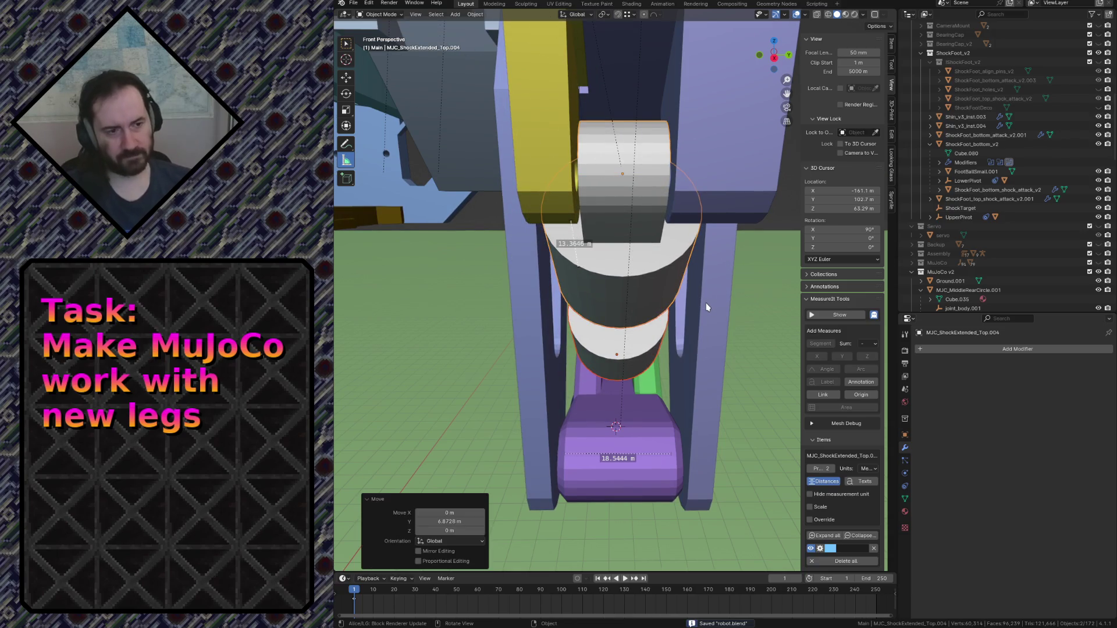
key("shift+grave")
key("w")
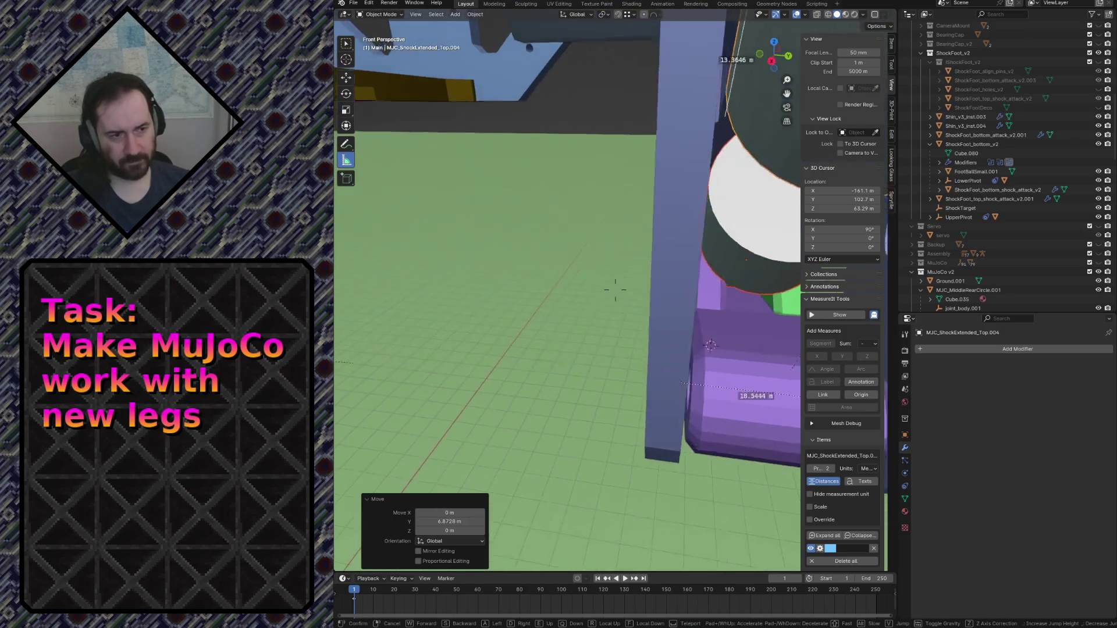
key("s")
key("d")
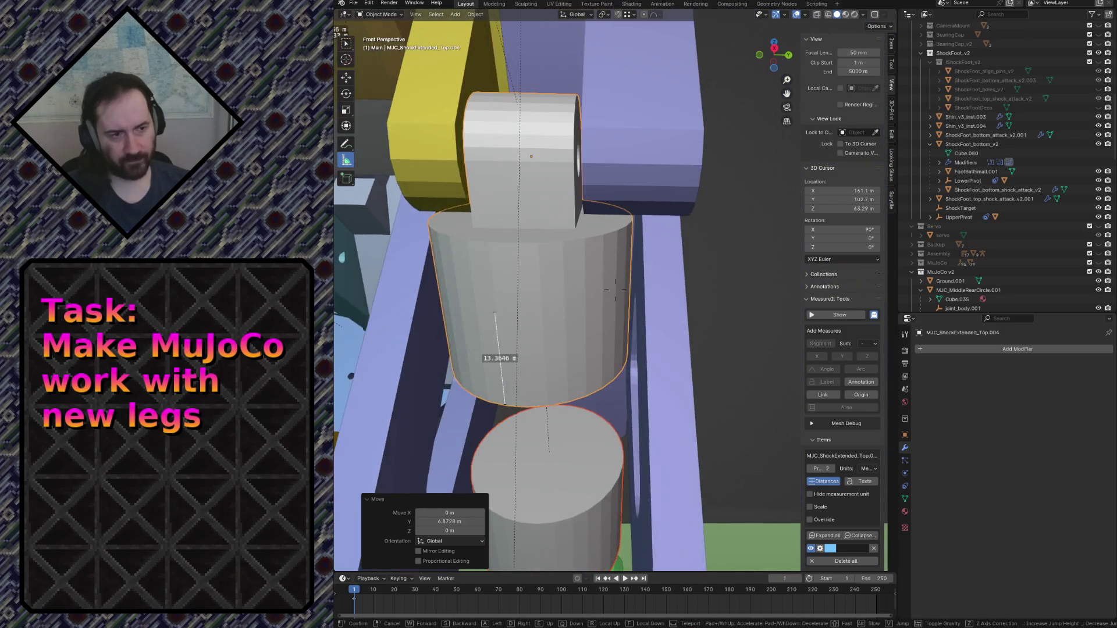
key("w")
key("w")
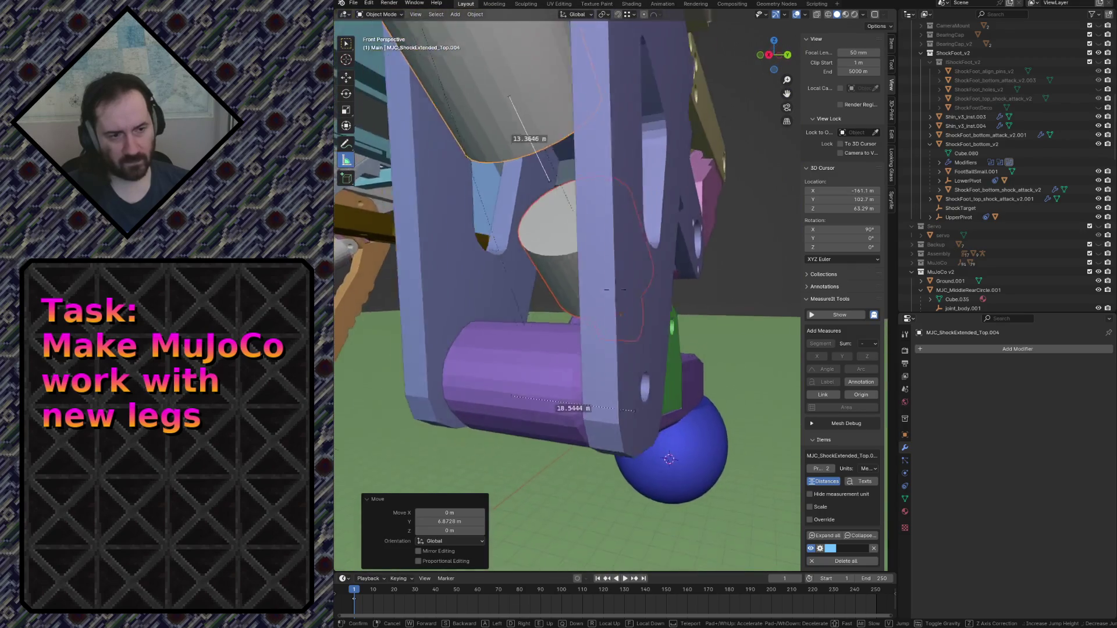
Check the cylinder end between yellow and blue parts, then select the shin in front view.
key("w")
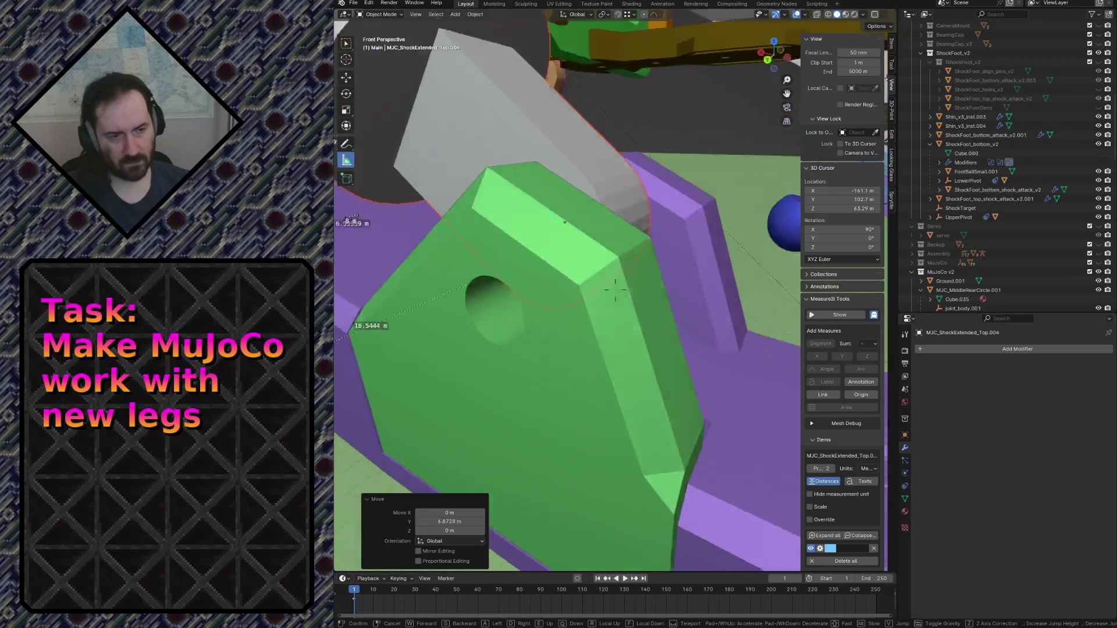
key("s")
key("w")
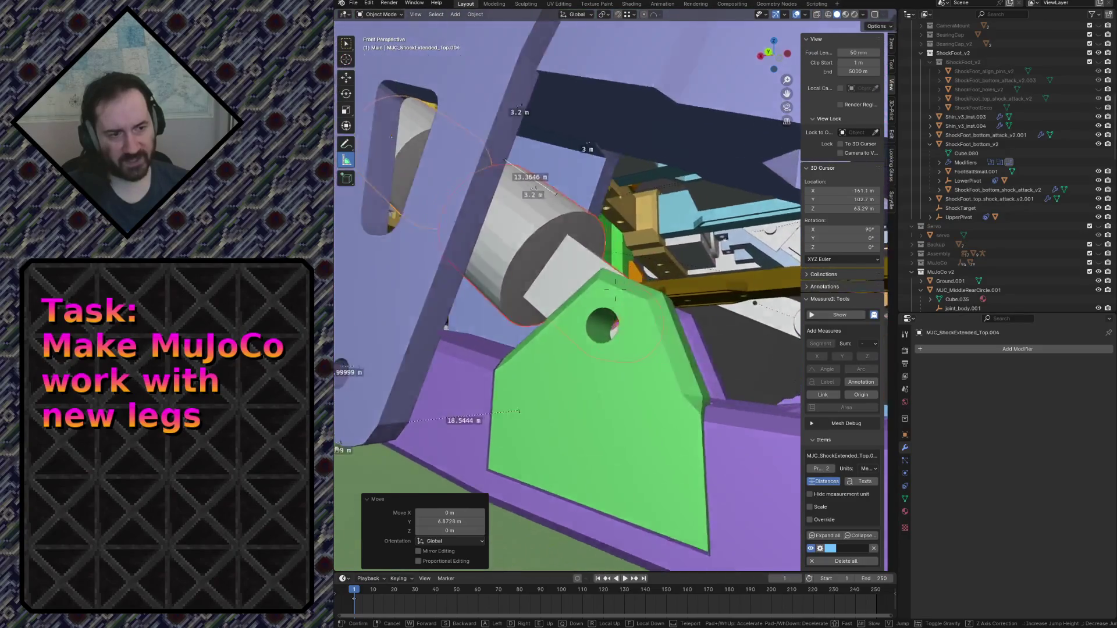
key("w")
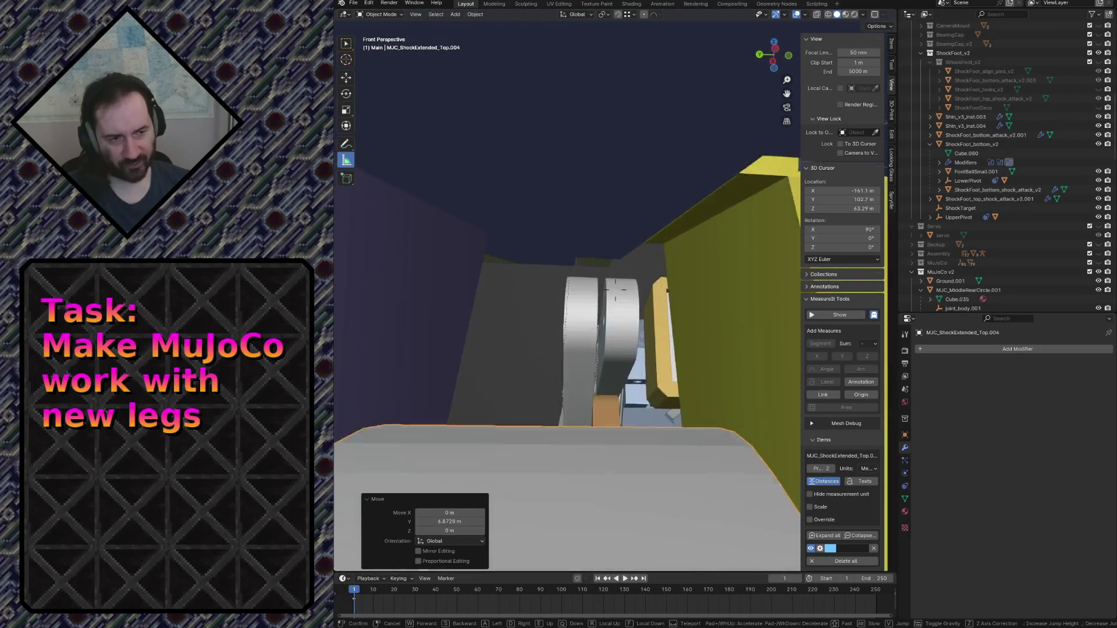
key("w")
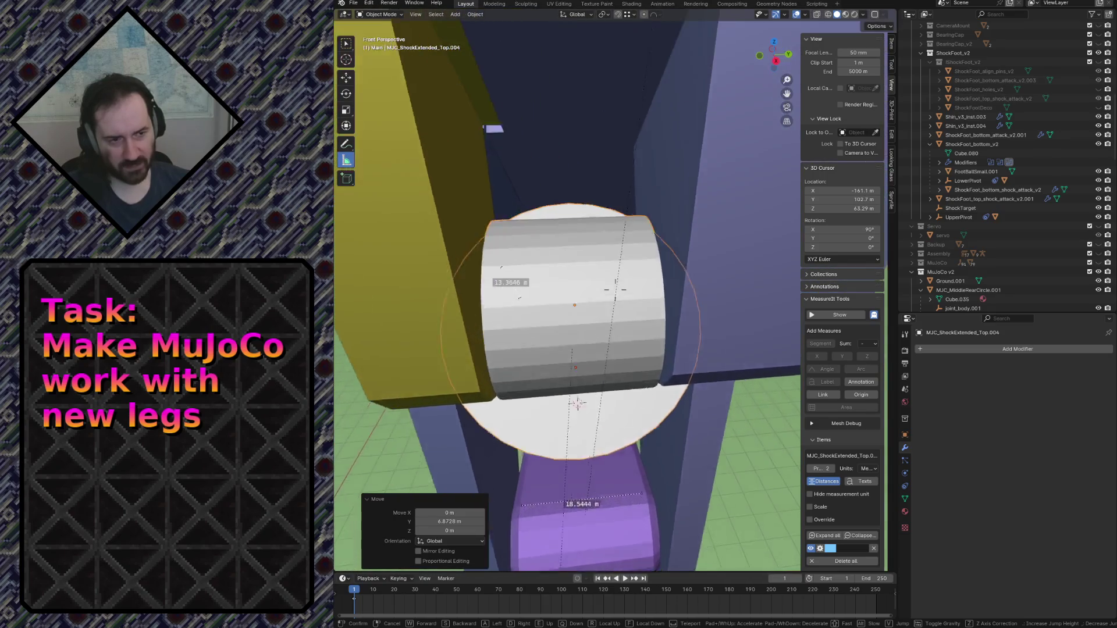
key("w")
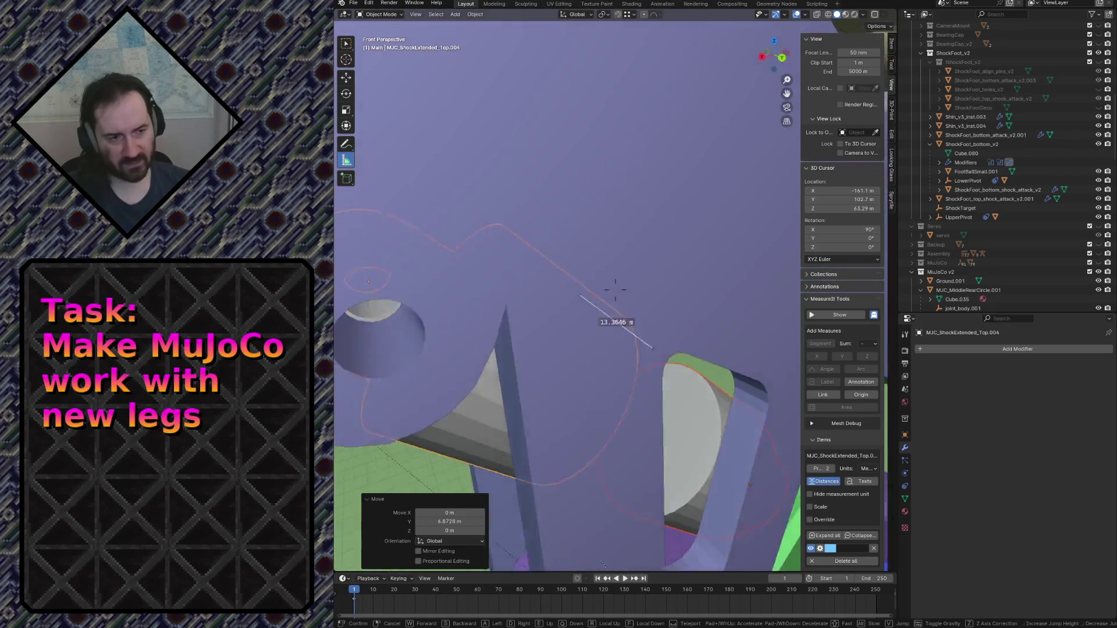
key("s")
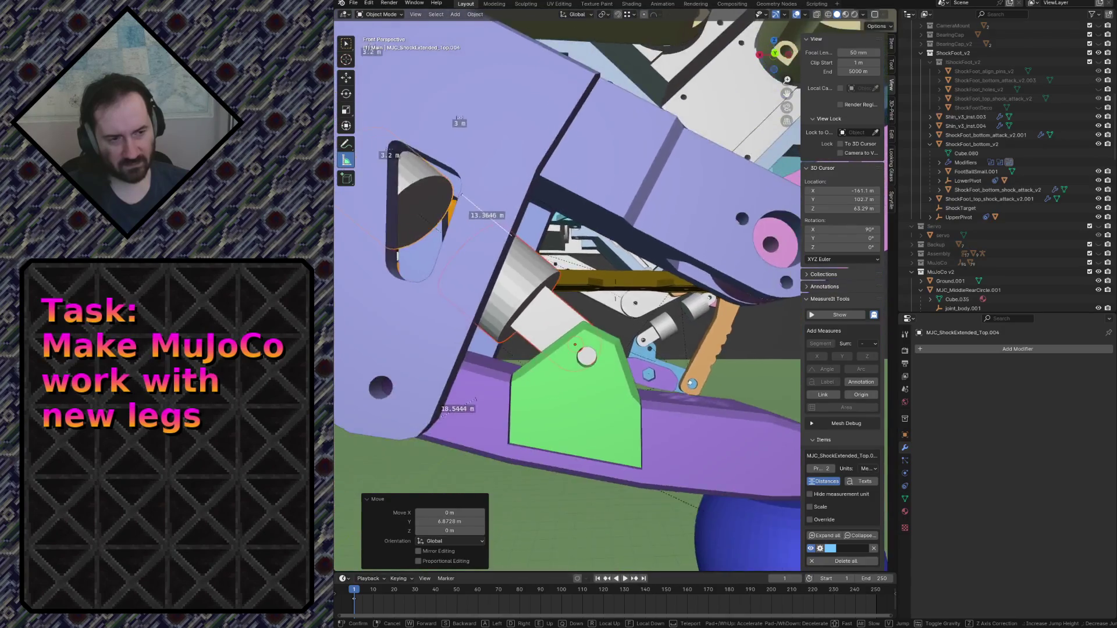
left_click(647, 256)
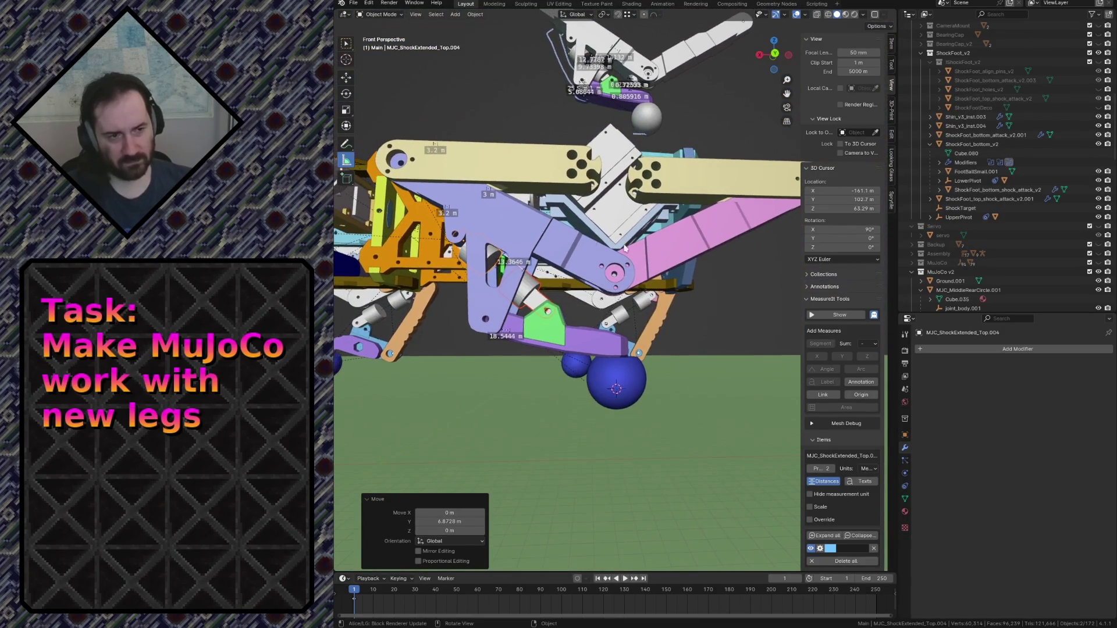
left_click(562, 232)
key("KP_1")
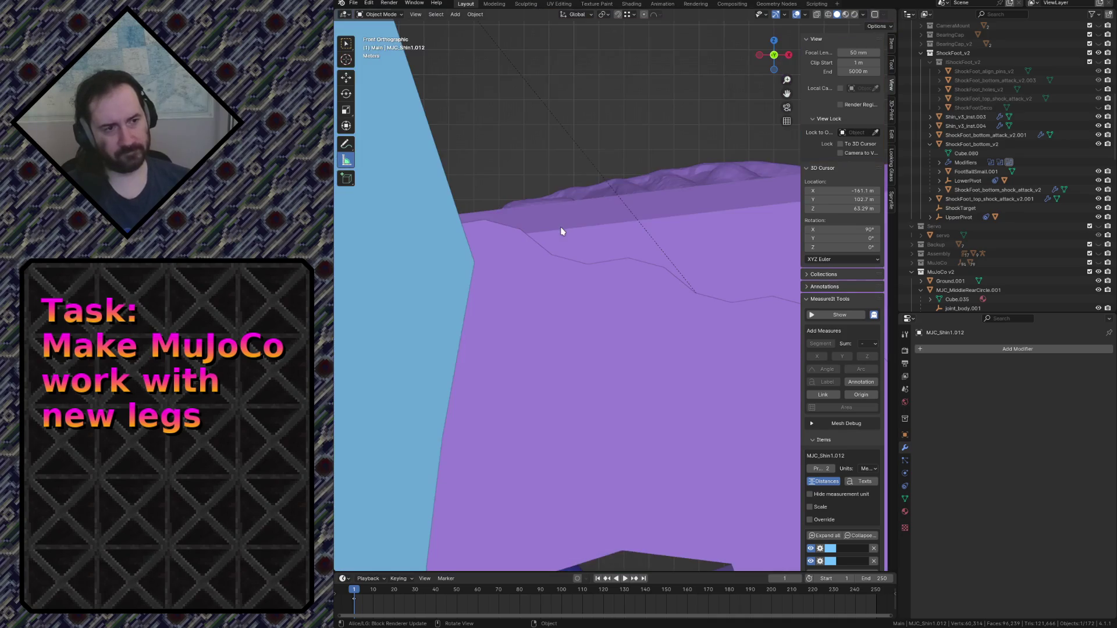
Position MJC_FootBottom.004 over the foot plate between the two blue spheres.
scroll(561, 231, "down", 5)
scroll(584, 235, "down", 8)
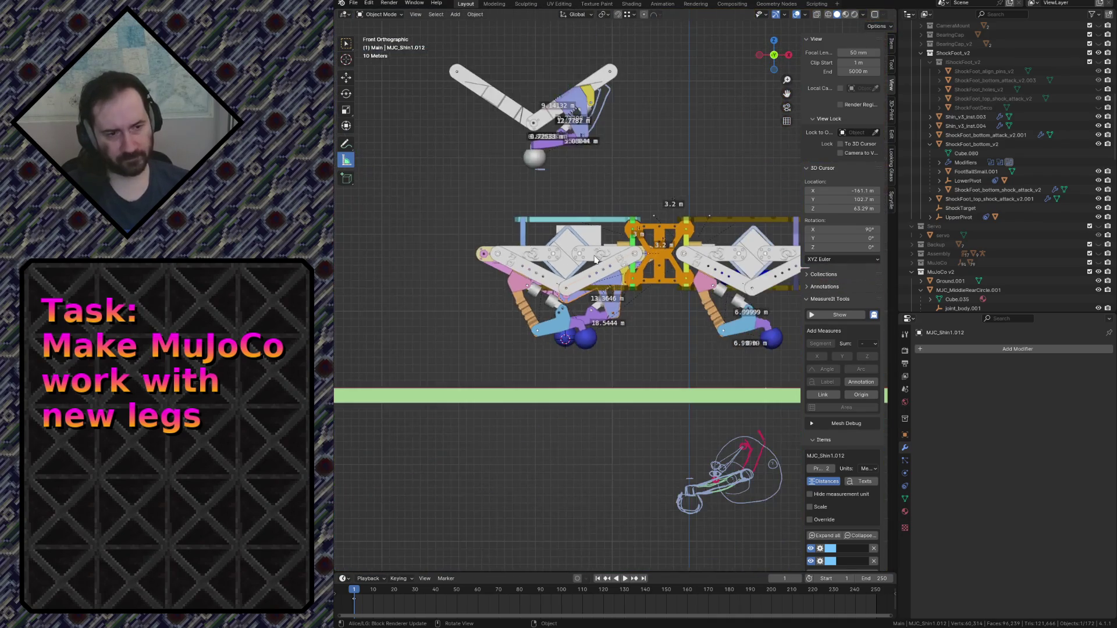
scroll(595, 259, "up", 2)
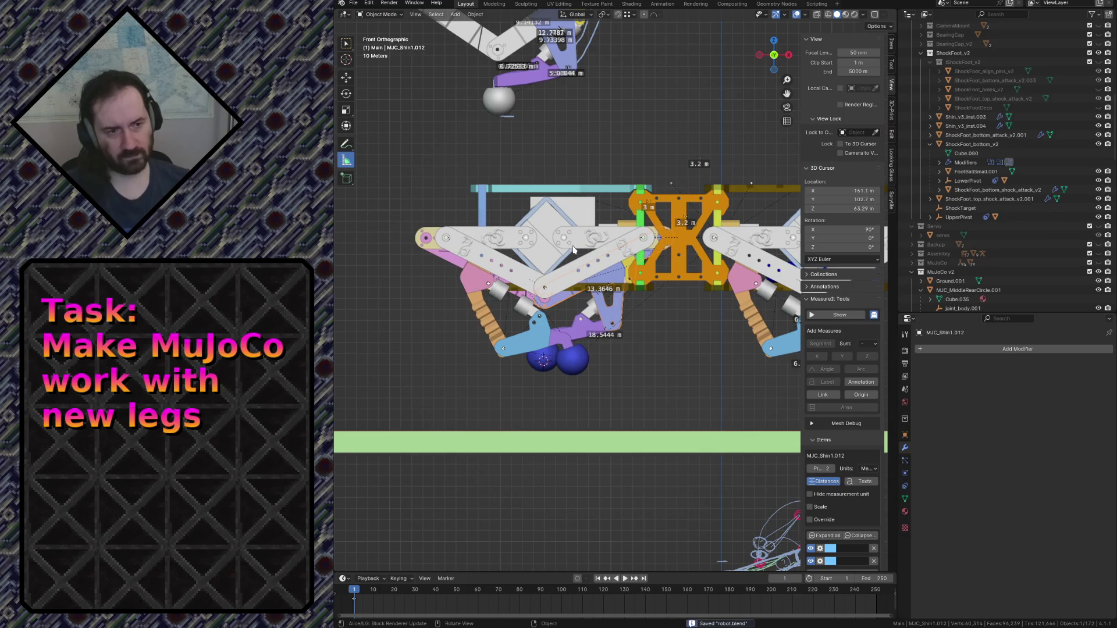
scroll(573, 250, "up", 3)
scroll(561, 265, "down", 4)
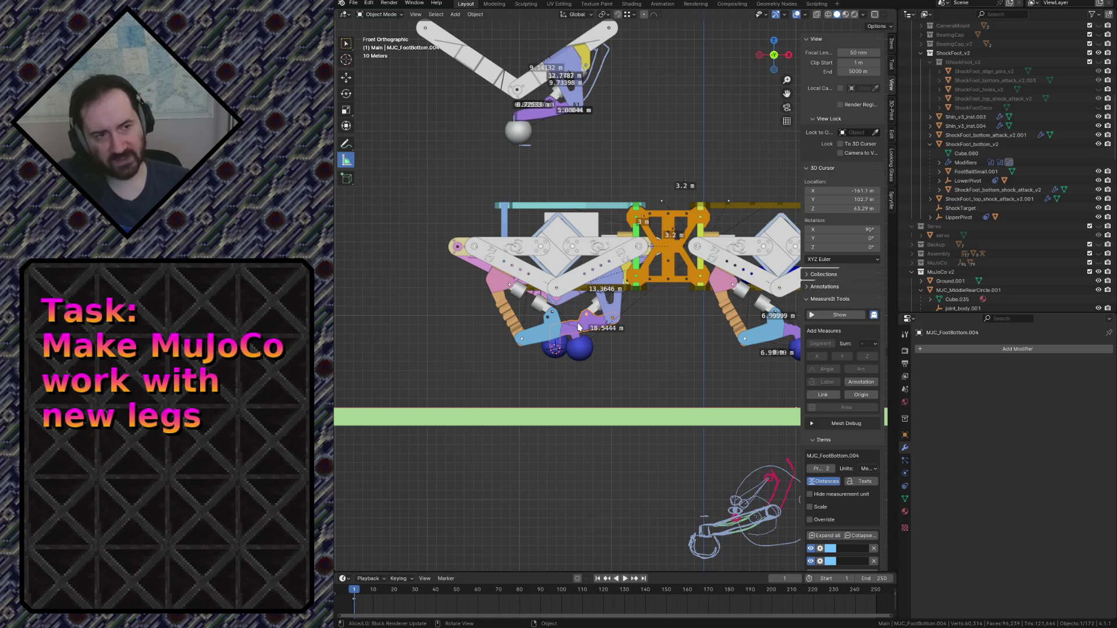
scroll(578, 328, "up", 6)
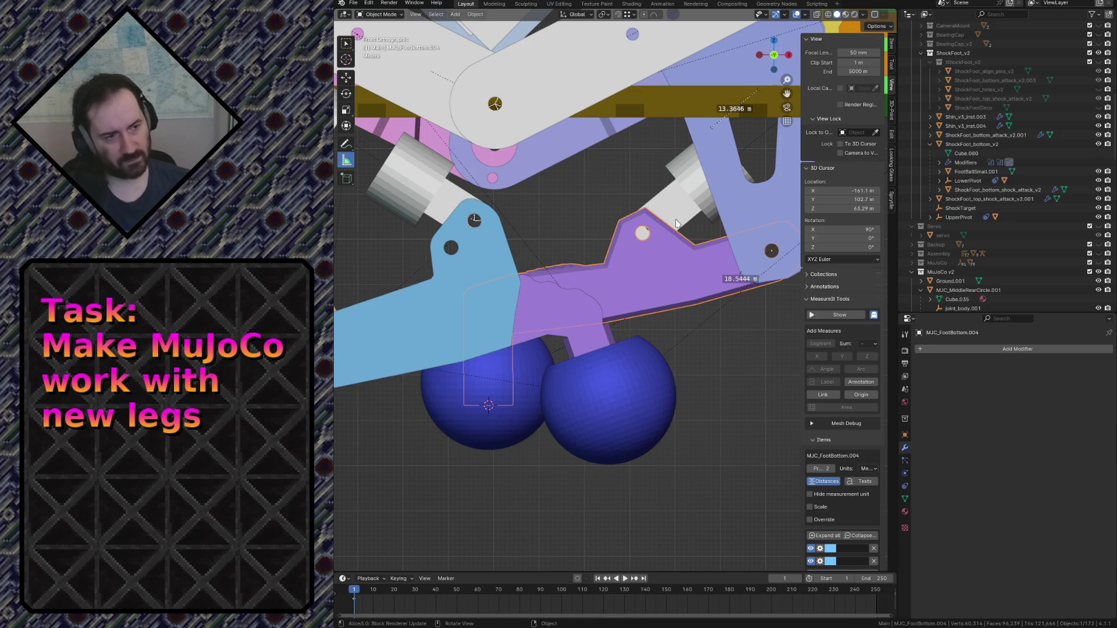
left_click(579, 187)
Select MJC_ShockExtended_Top.004 in the Outliner and give it two small rotations.
left_click(672, 196)
scroll(672, 196, "down", 3)
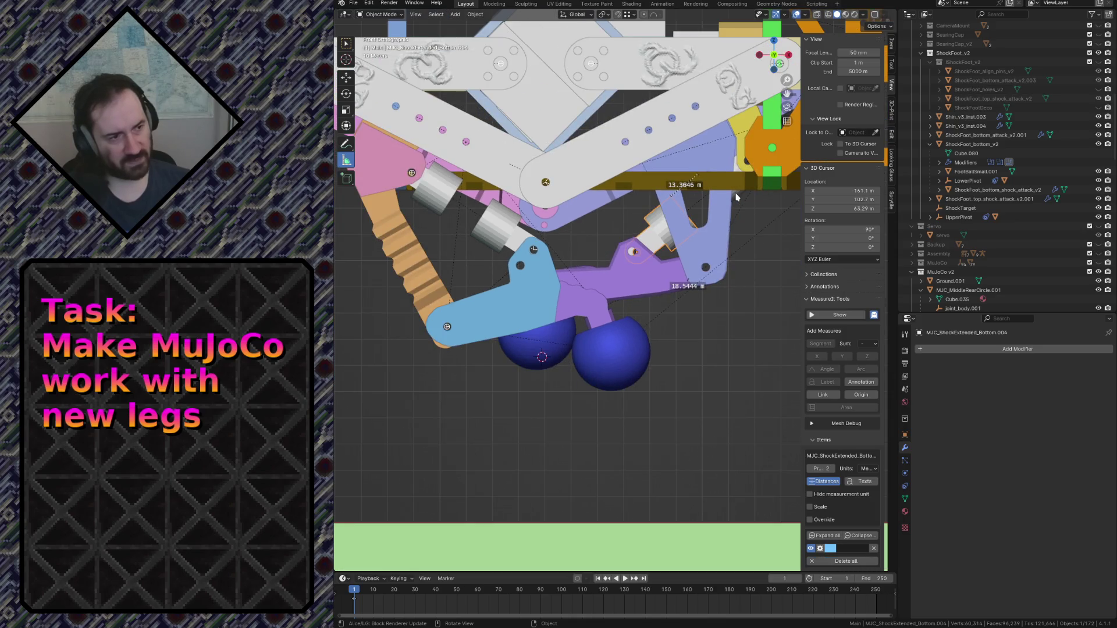
key("KP_Decimal")
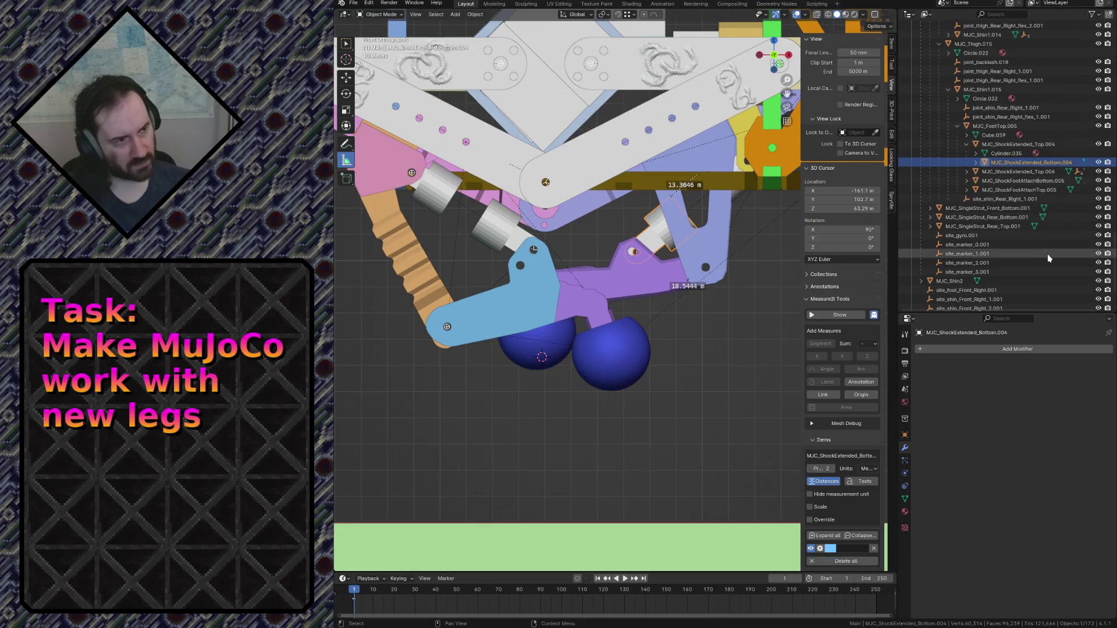
left_click(983, 146)
key("r")
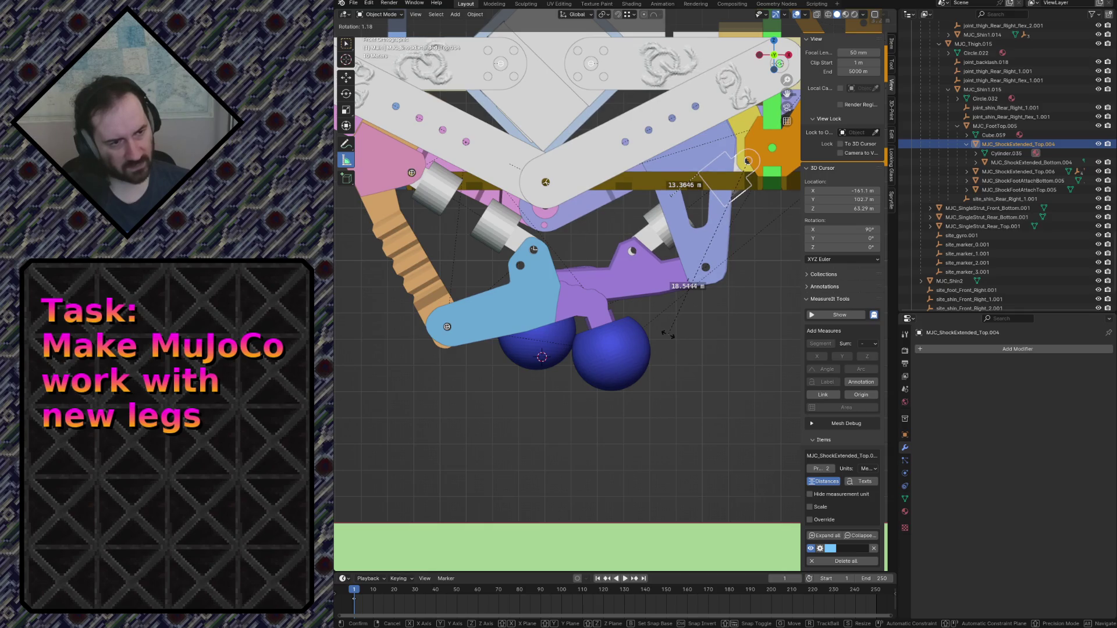
left_click(667, 334)
scroll(635, 221, "up", 4)
key("r")
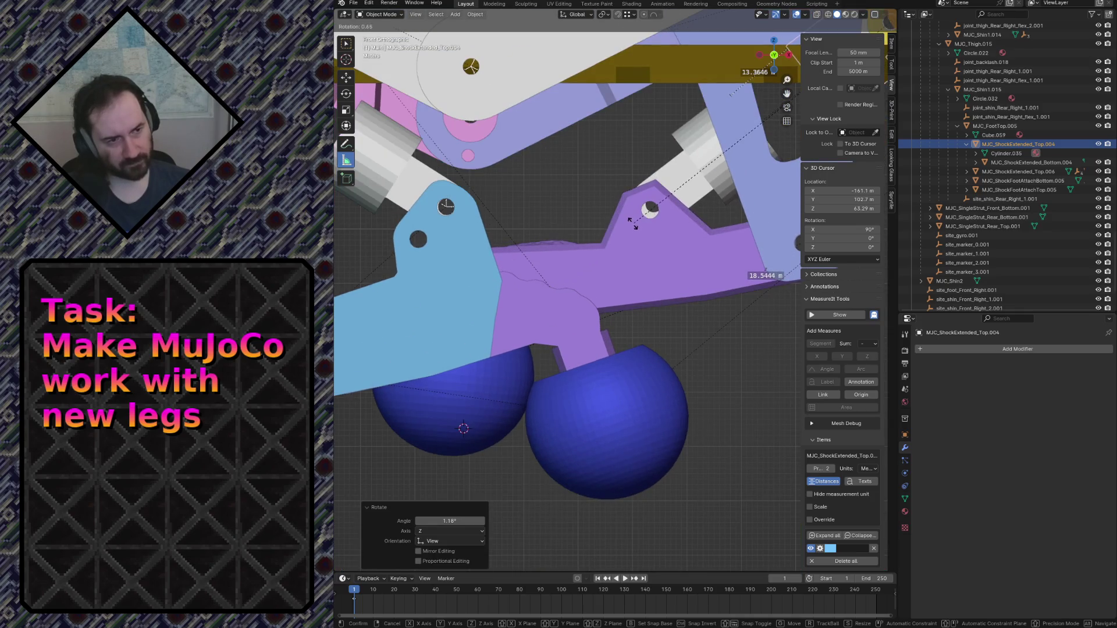
left_click(633, 253)
Rotate MJC_ShockExtended_Top.004 a tiny bit more and MJC_FootBottom.004 by 0.578°.
left_click(647, 236)
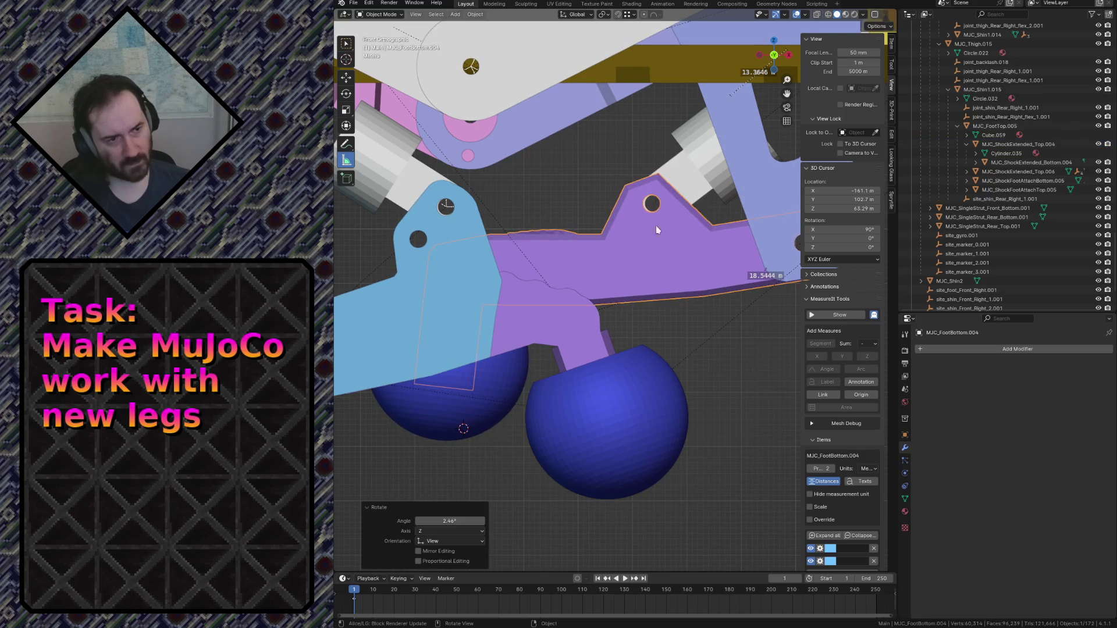
scroll(647, 240, "down", 3)
scroll(692, 209, "down", 1)
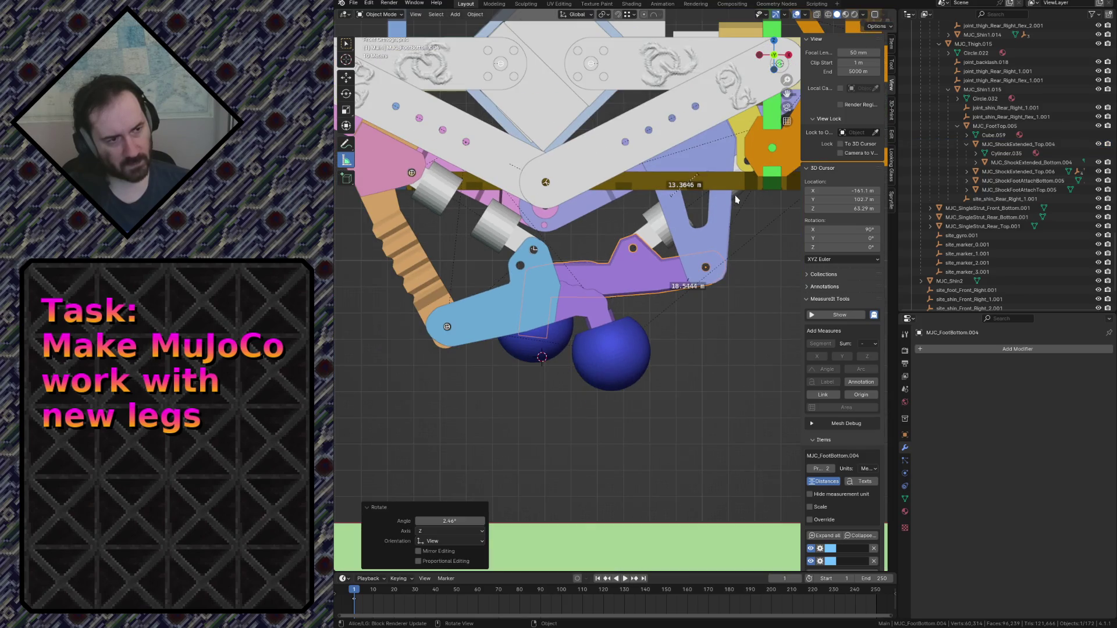
left_click(736, 199)
scroll(682, 200, "up", 5)
key("r")
left_click(665, 198)
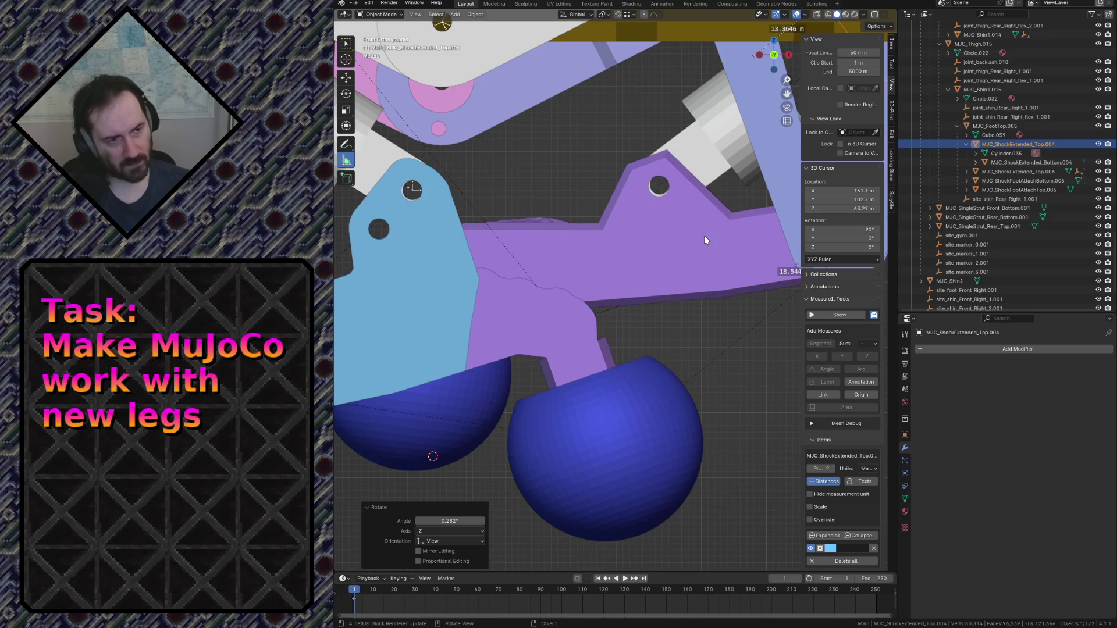
left_click(704, 236)
key("r")
left_click(697, 233)
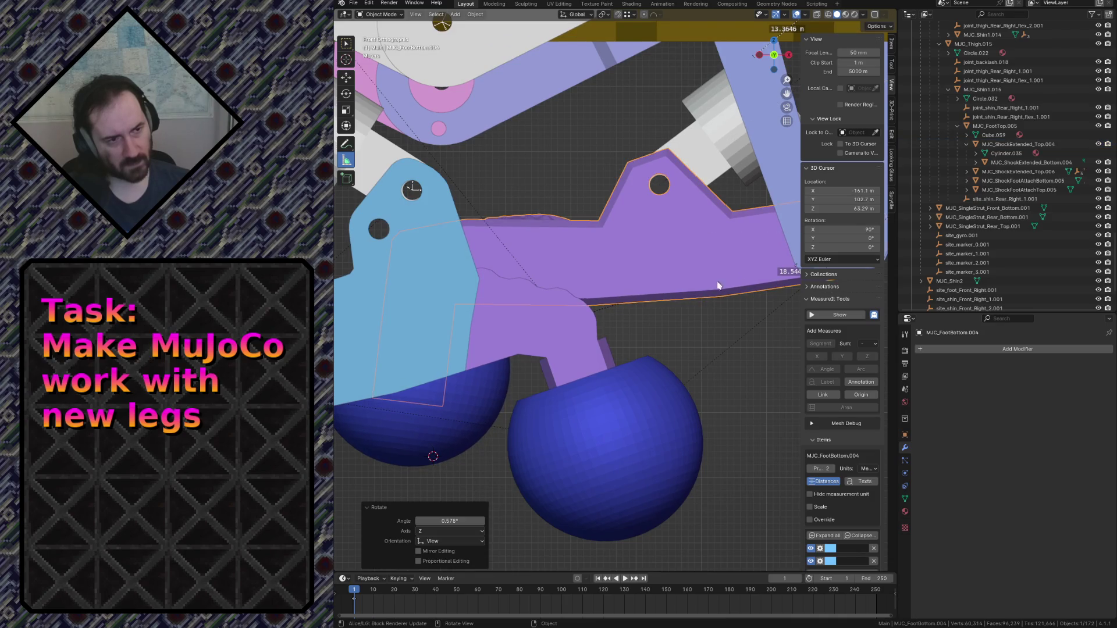
key("shift+grave")
Fly back and forth to view the whole foot assembly and leg.
key("s")
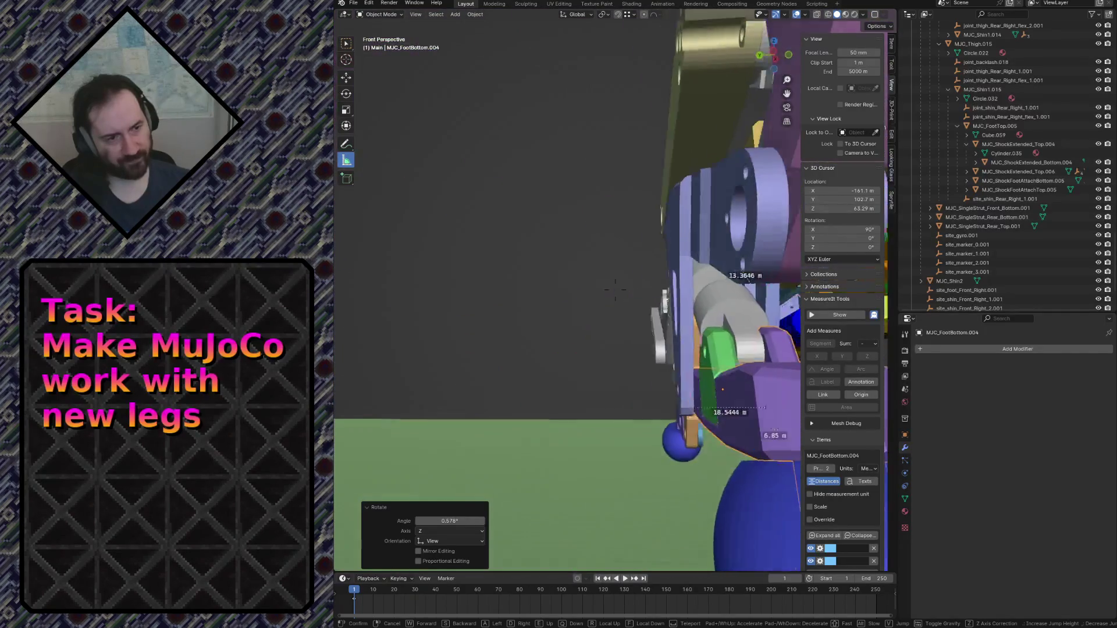
key("w")
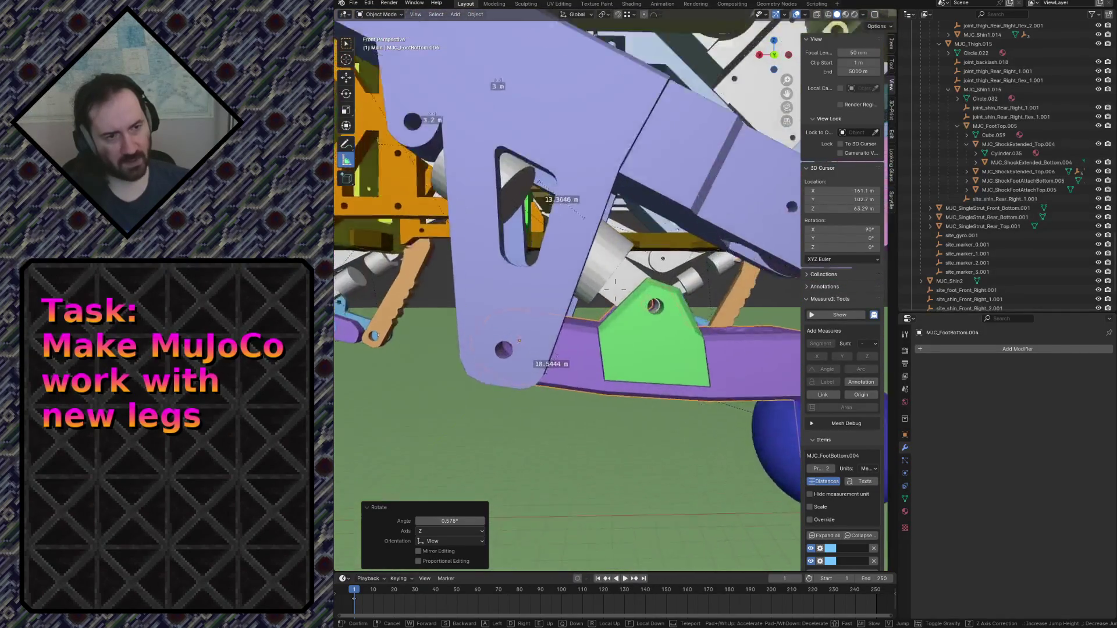
key("s")
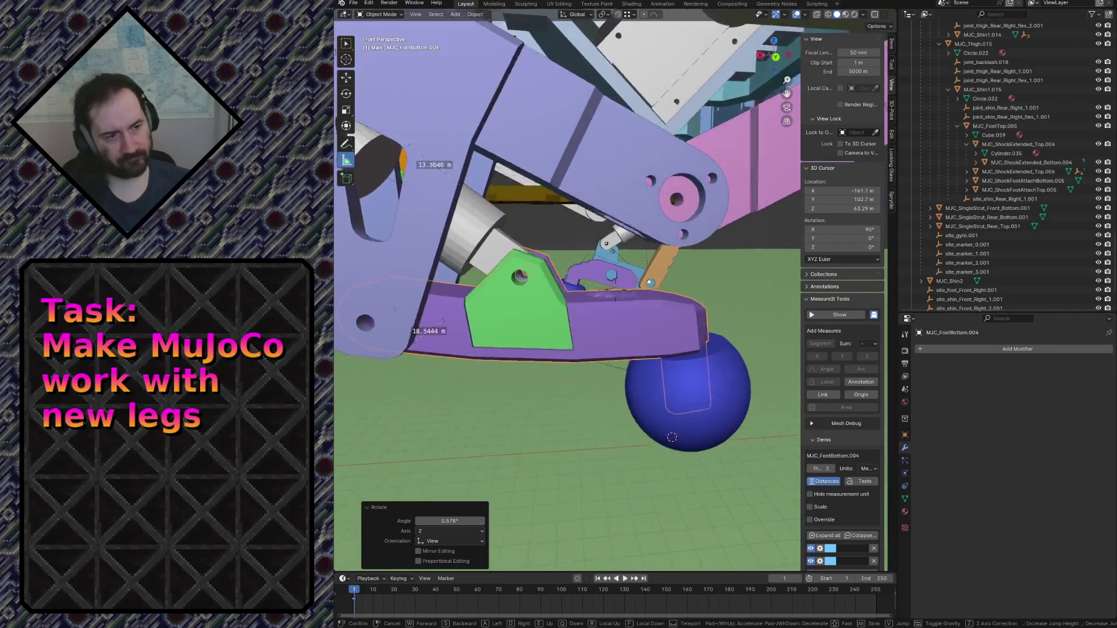
left_click(723, 341)
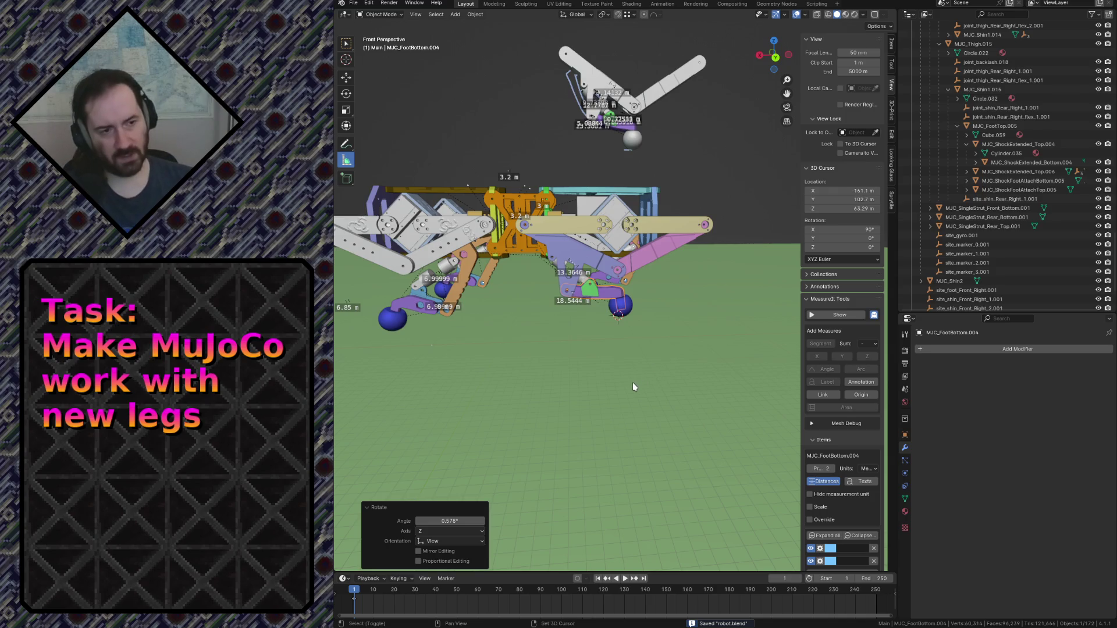
Select MJC_ShockExtended_Top.006 and fly around the robot to inspect it.
left_click(443, 265)
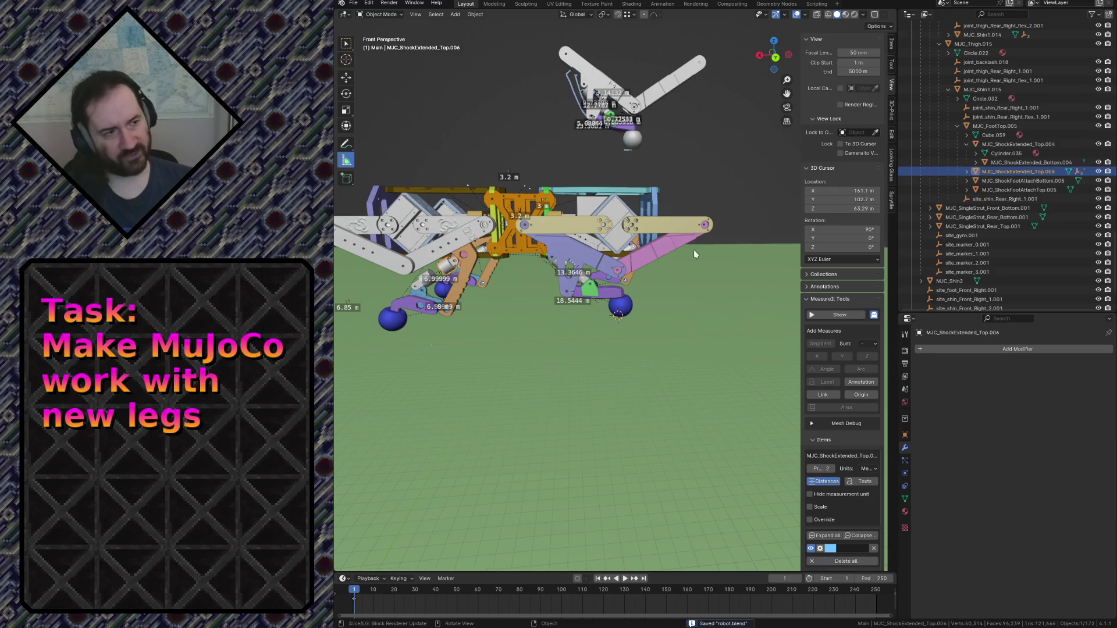
key("shift+grave")
key("w")
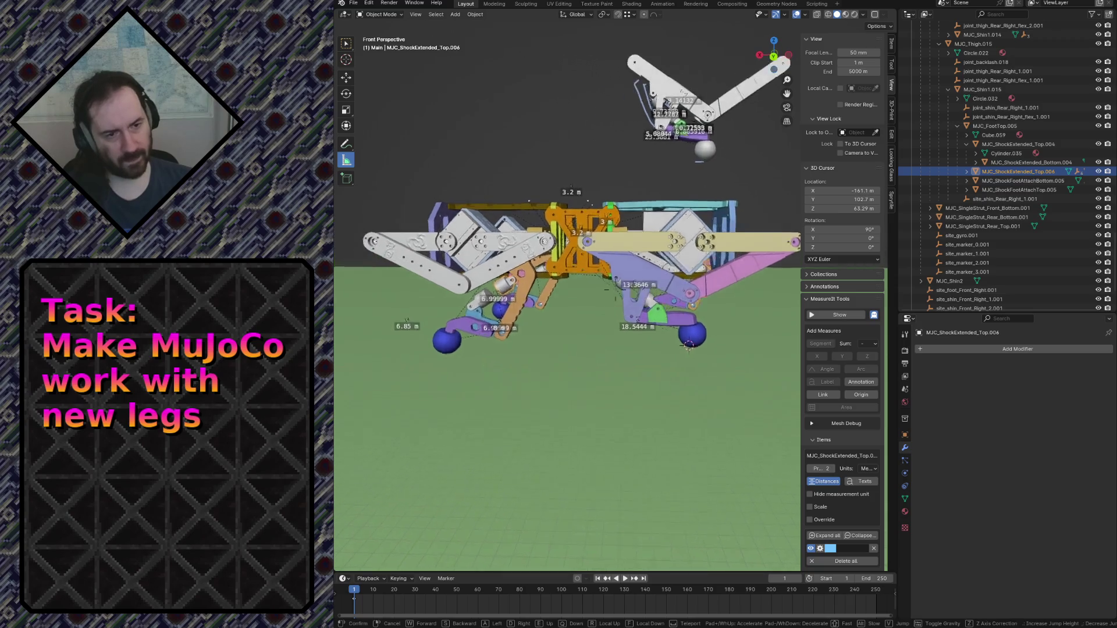
key("s")
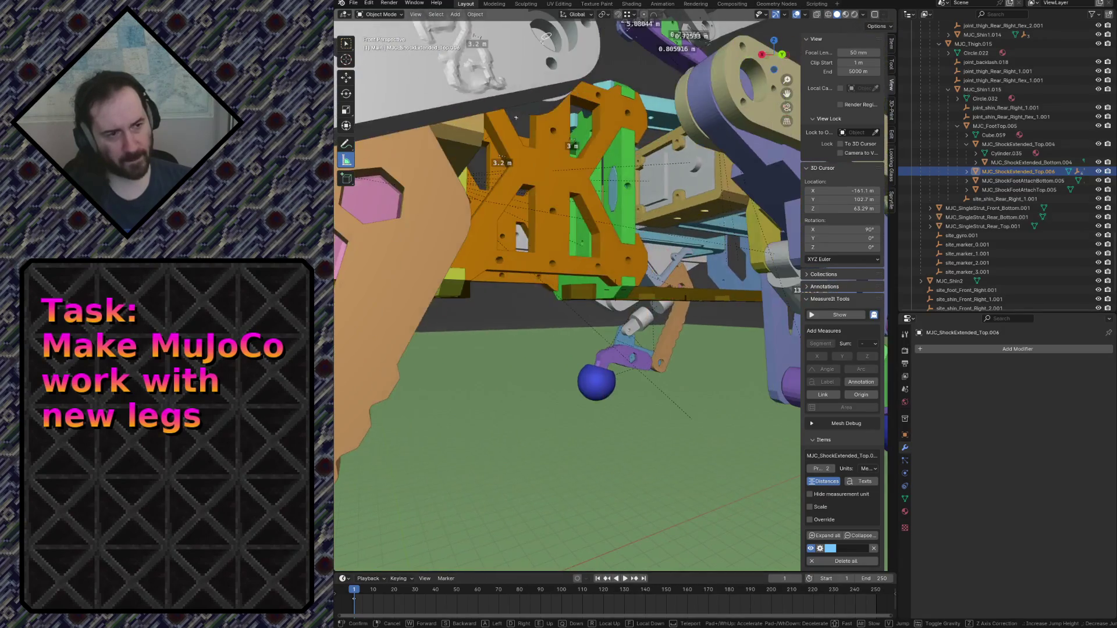
key("Return")
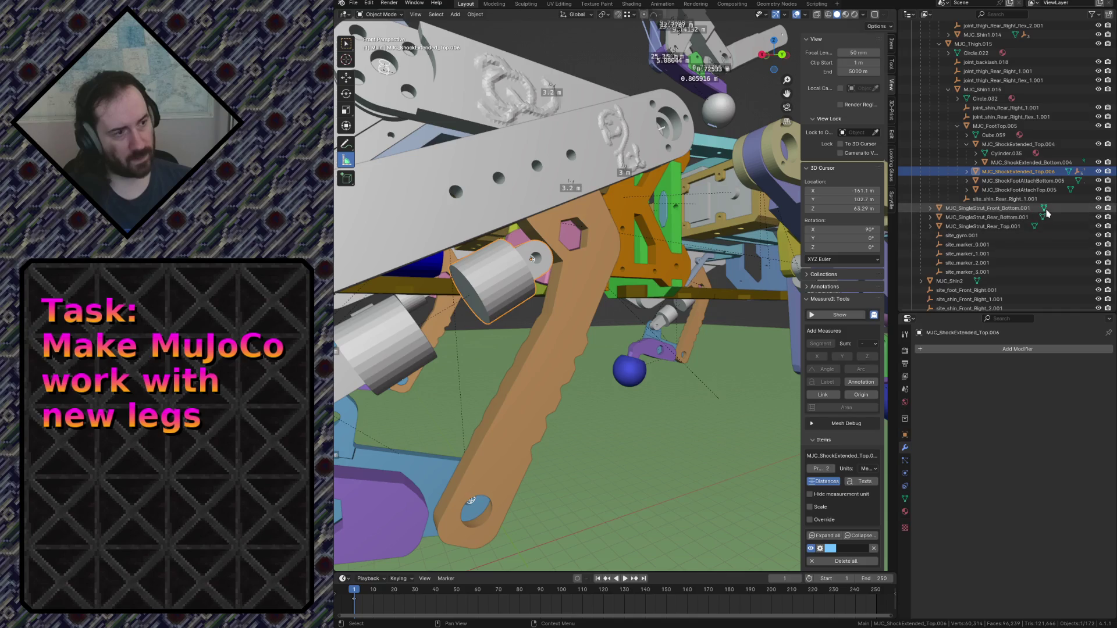
Select MJC_FootTop.005 and MJC_ShockExtended_Top.006, fly to the shin plate, then select MJC_ShockExtended_Top.004.
left_click(996, 127)
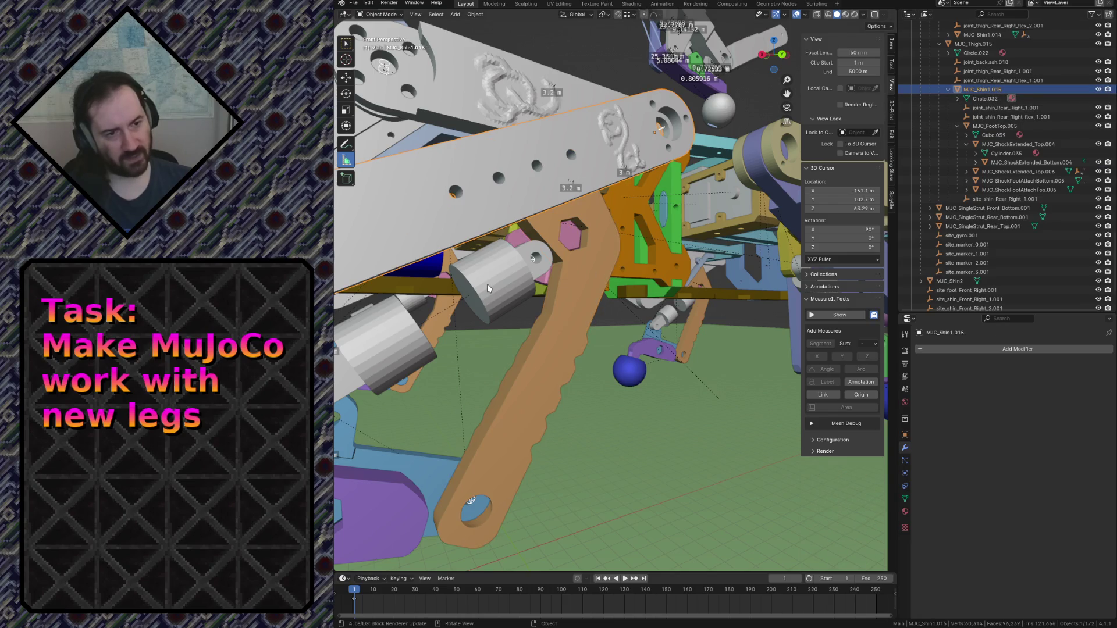
left_click(1018, 171)
key("KP_Decimal")
key("shift+grave")
key("w")
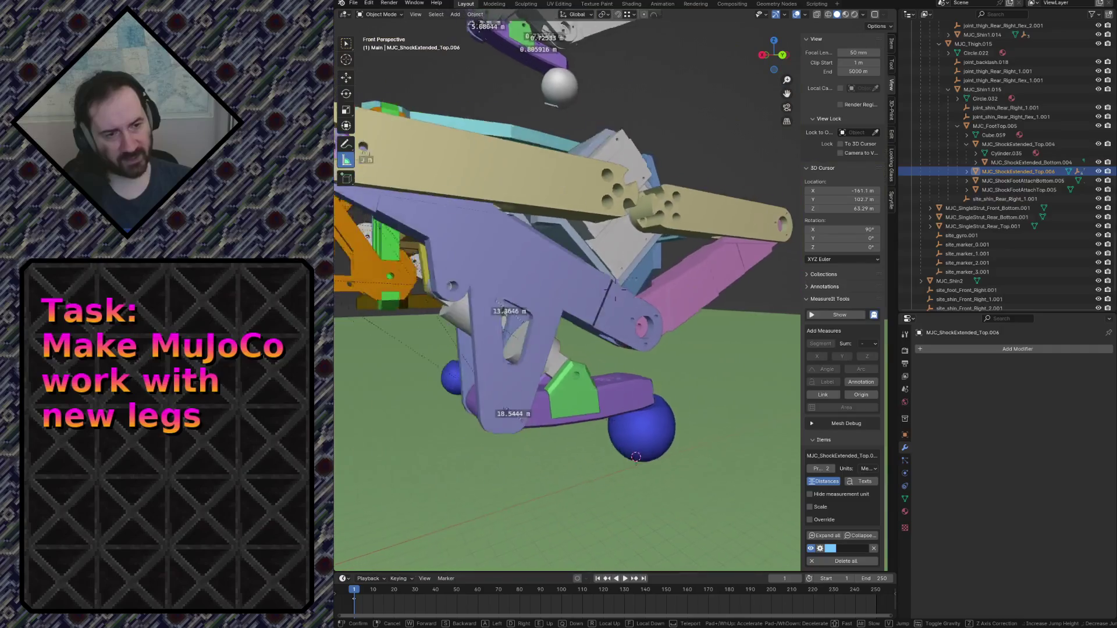
left_click(434, 271)
left_click(434, 271)
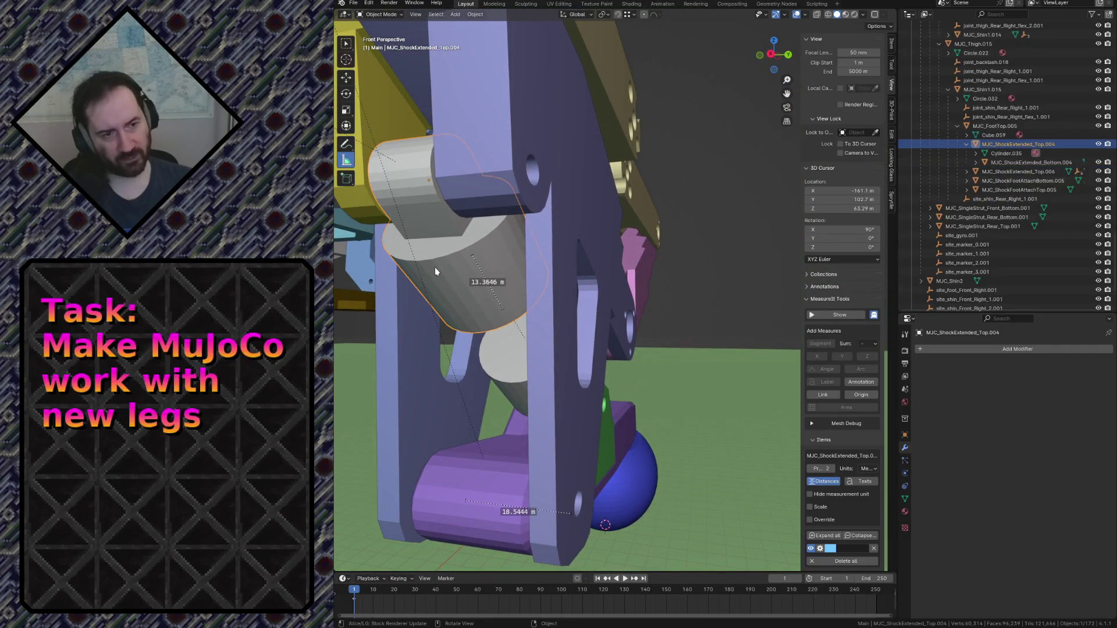
Parent the cylinder to the purple shin plate with Keep Transform, undo a stray measurement, and save.
left_click(557, 151, "shift")
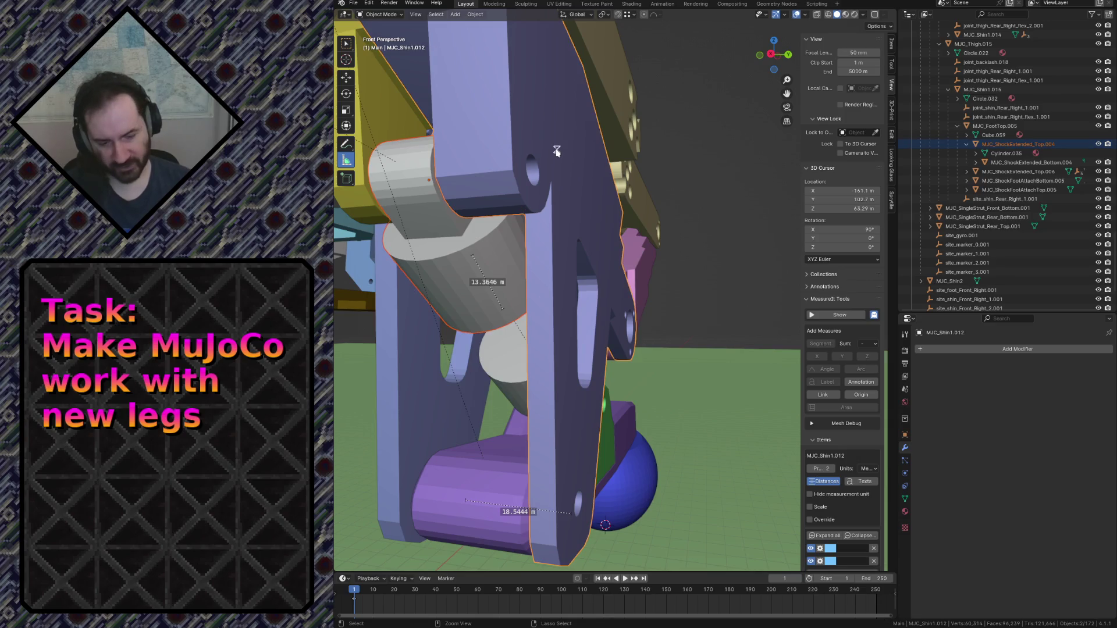
key("ctrl+p")
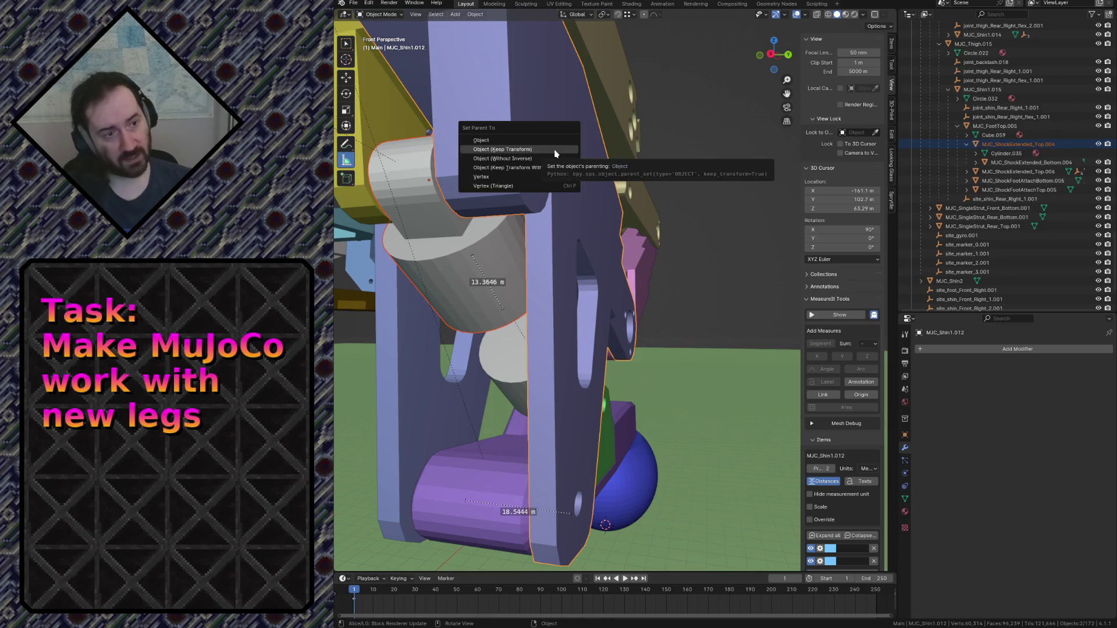
left_click(556, 150)
mouse_move(487, 265)
left_mouse_down()
mouse_move(493, 271)
mouse_move(473, 270)
mouse_move(453, 308)
left_mouse_up()
key("ctrl+z")
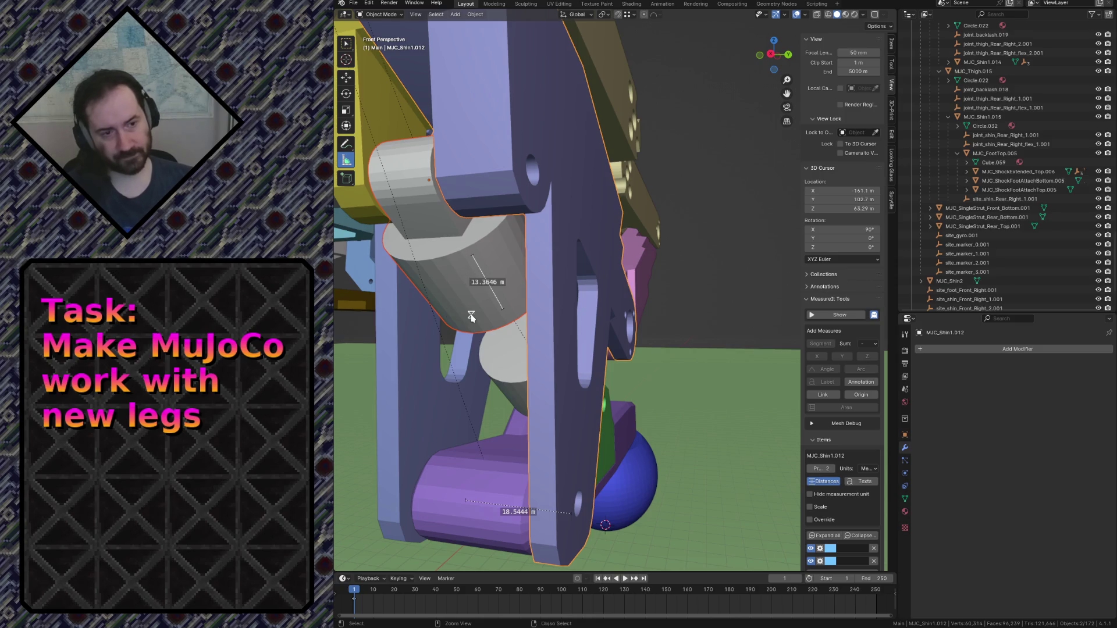
key("ctrl+s")
Toggle MJC_Shin1.012 visibility to verify the cylinder is its child, save, and select the shin.
left_click(470, 314)
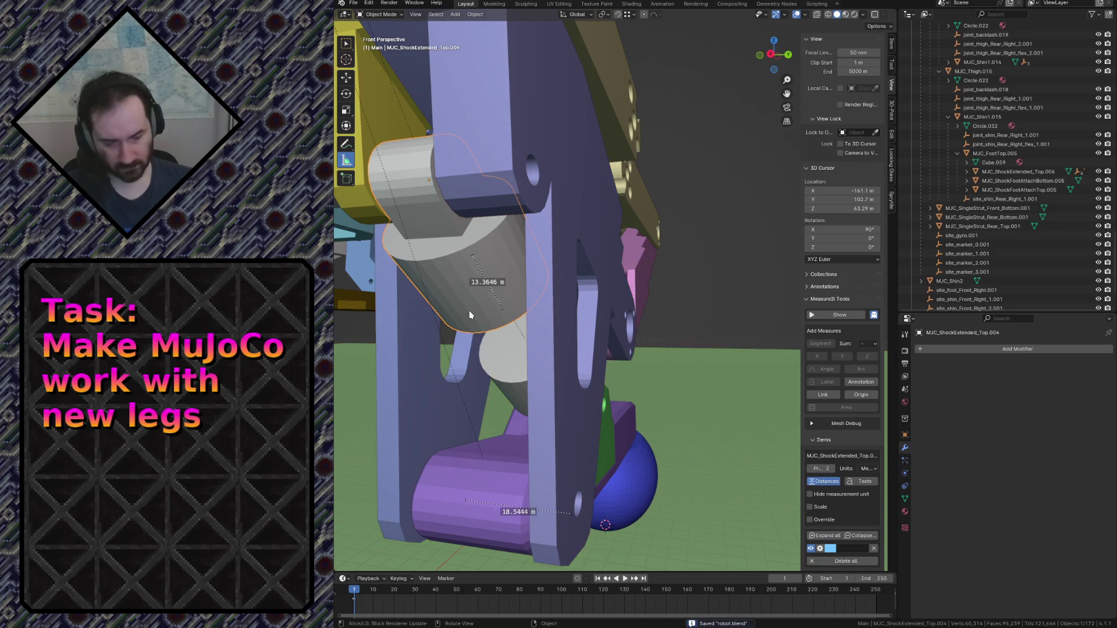
key("period")
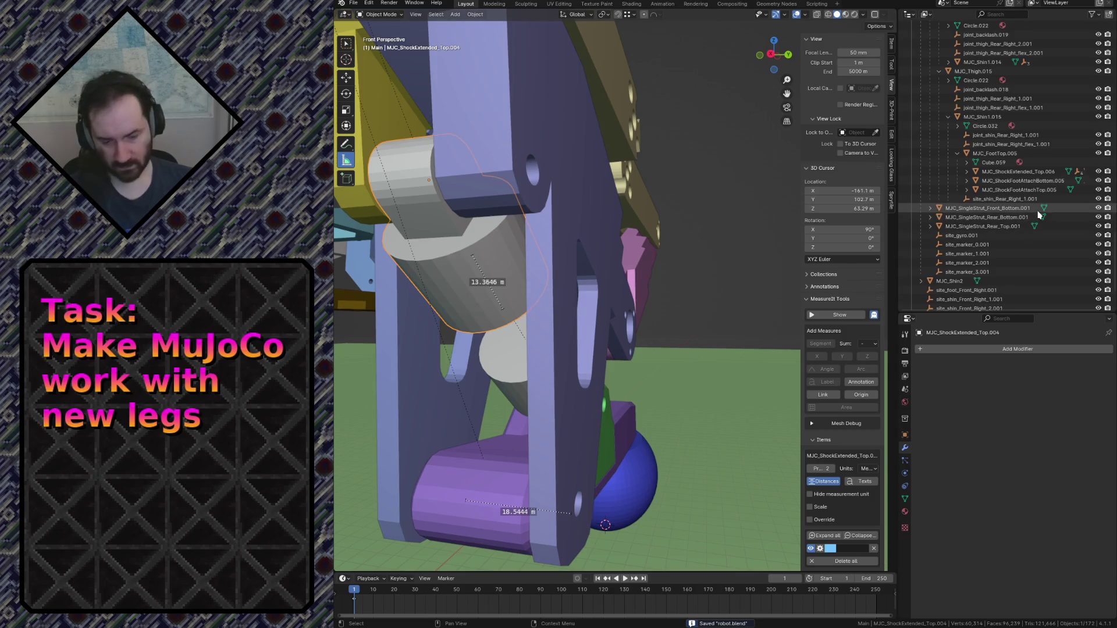
key("period")
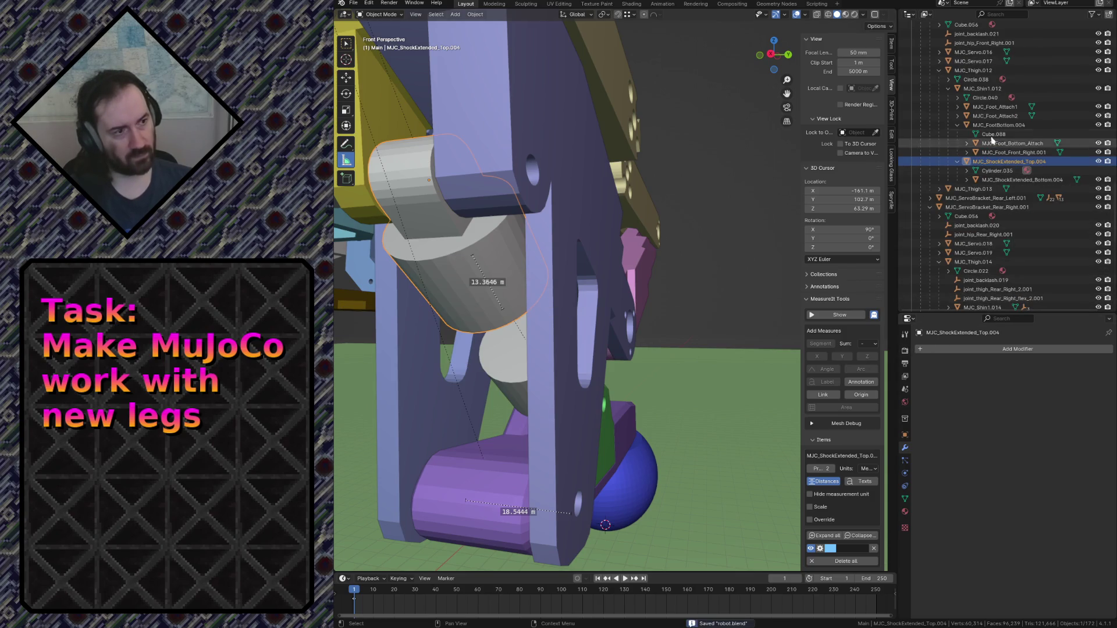
left_click(1097, 89)
left_click(1097, 89)
left_click(1097, 89)
left_click(1097, 89)
left_click(1097, 89)
left_click(1097, 89)
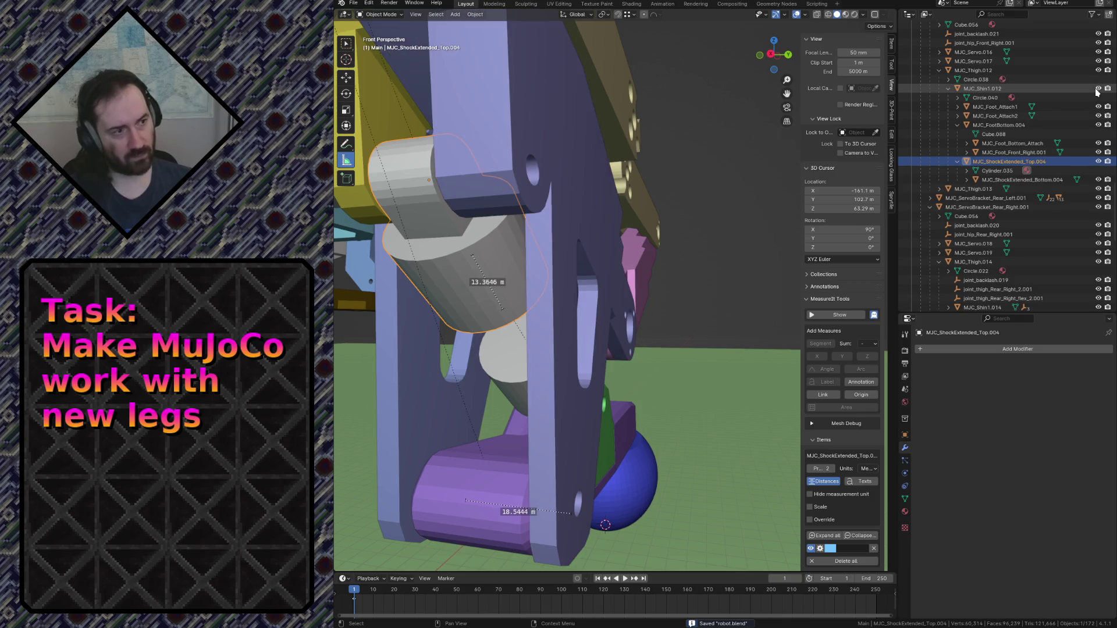
key("ctrl+s")
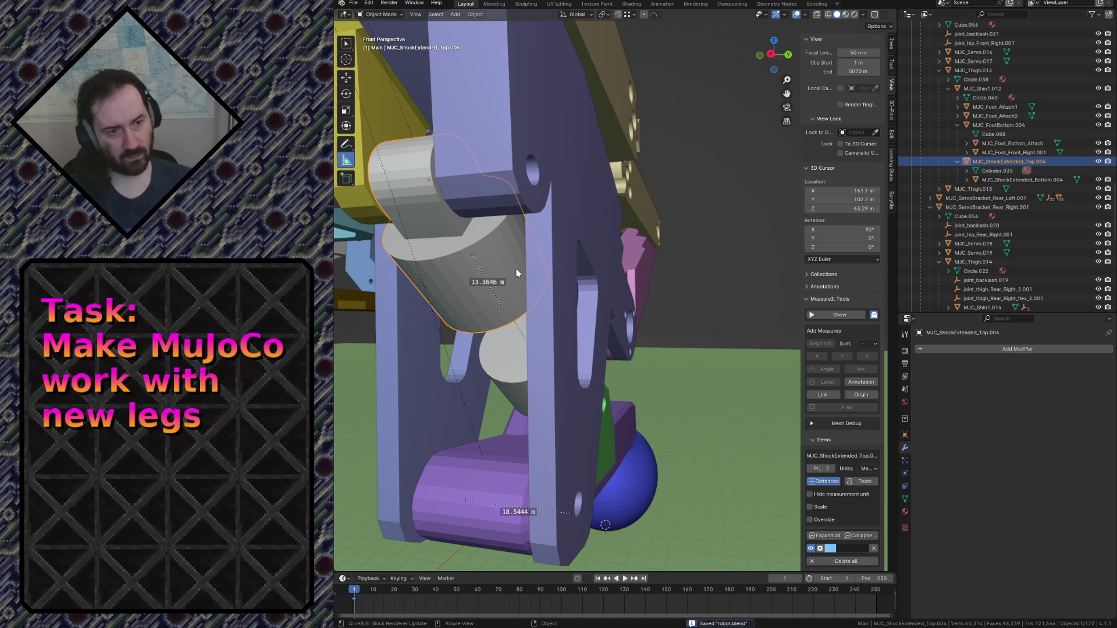
left_click(982, 91)
key("shift+grave")
key("s")
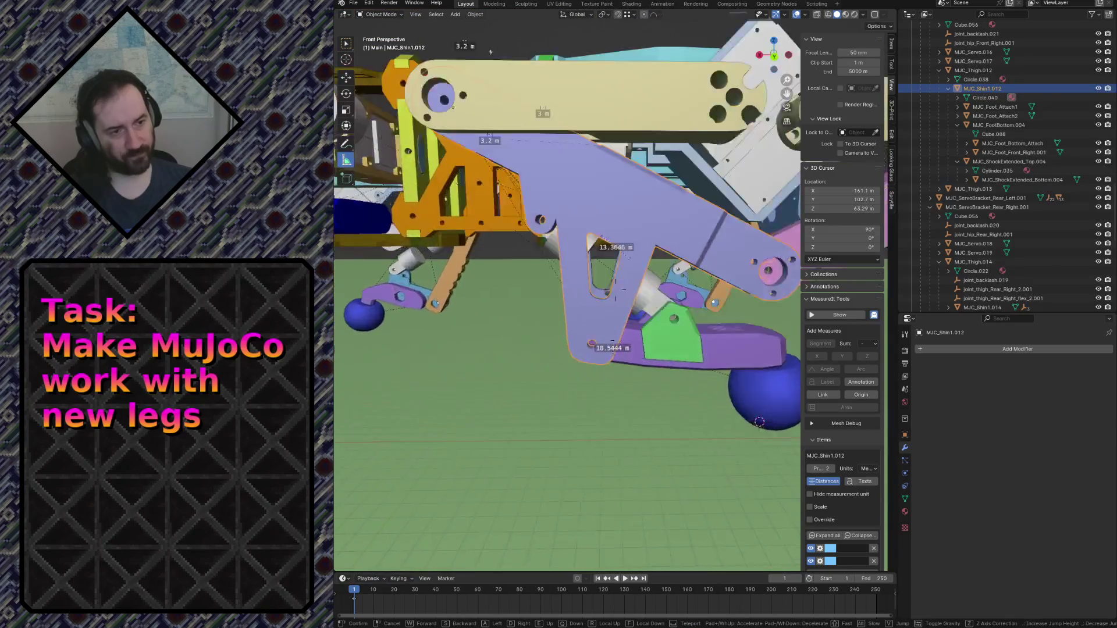
key("w")
key("s")
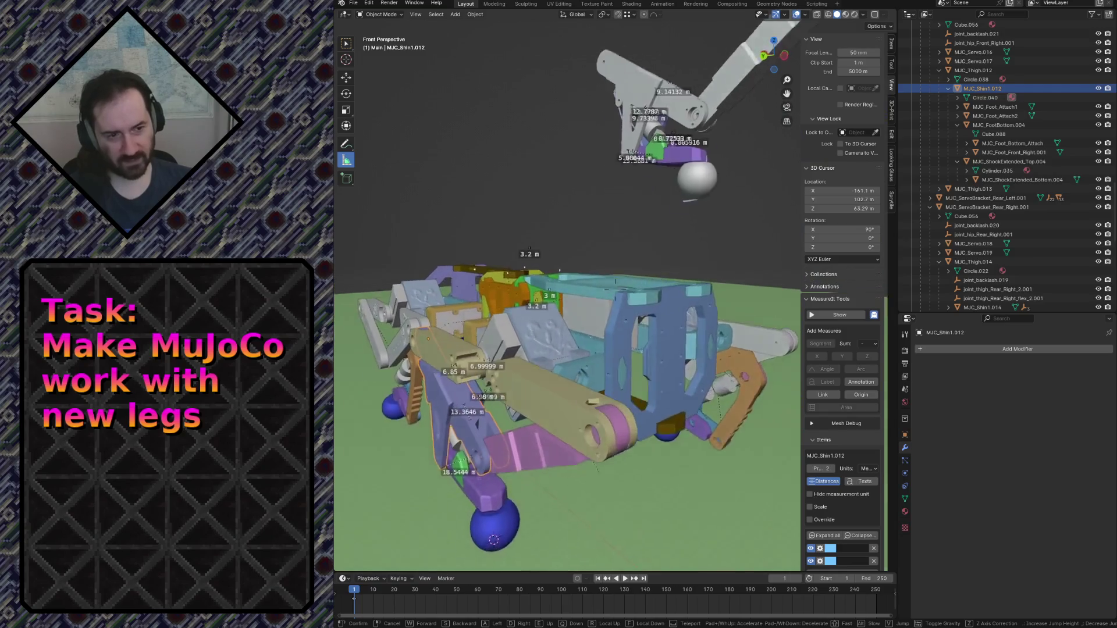
key("Return")
key("ctrl+s")
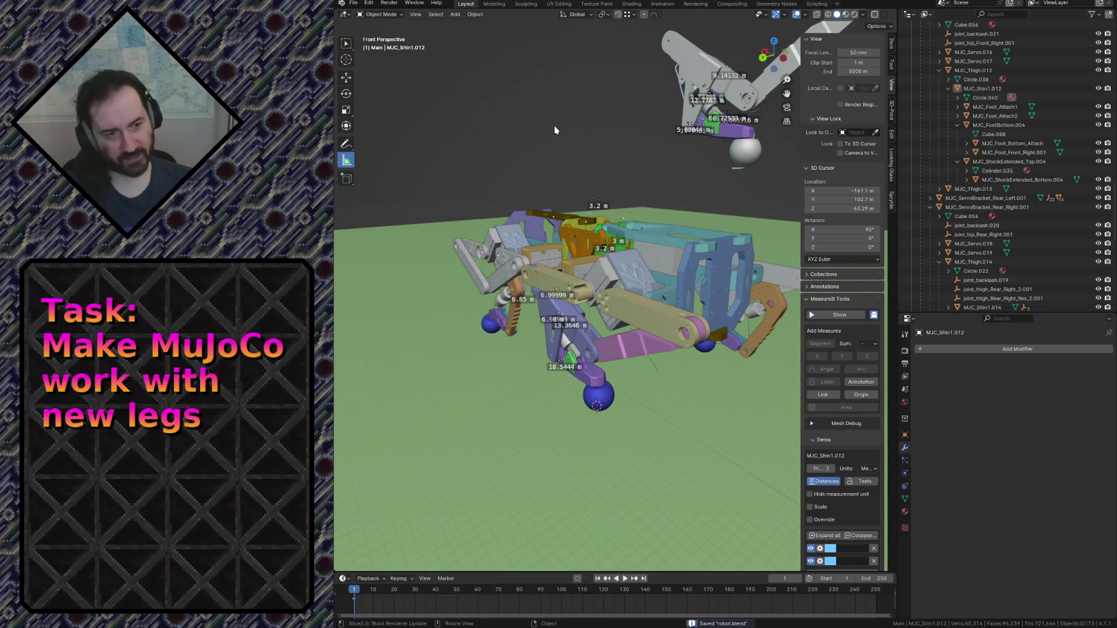
key("shift+grave")
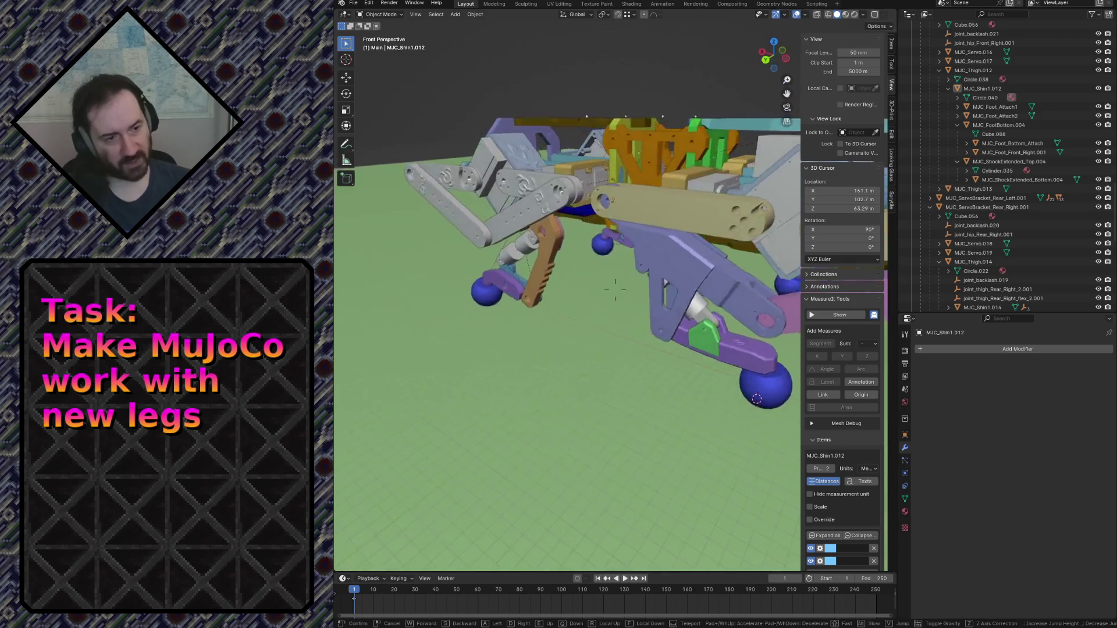
key("w")
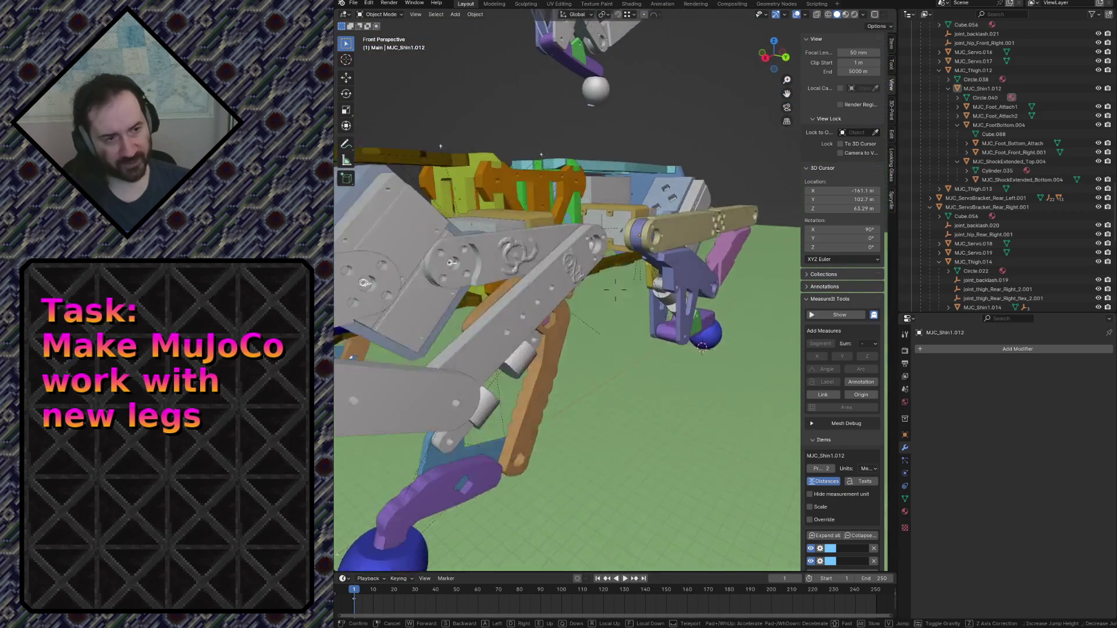
key("s")
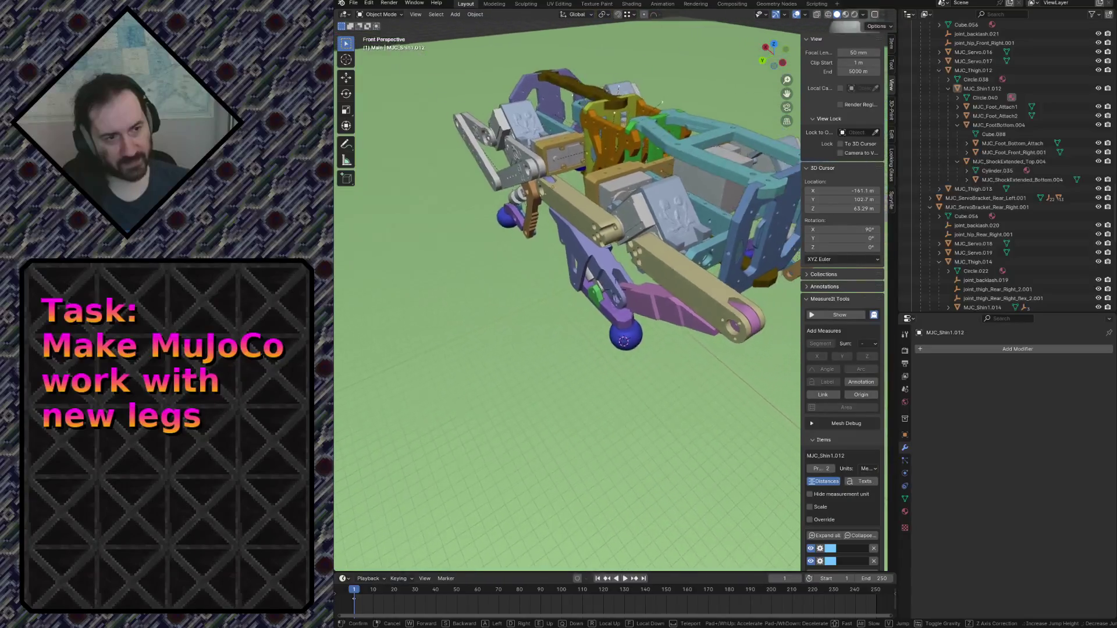
key("w")
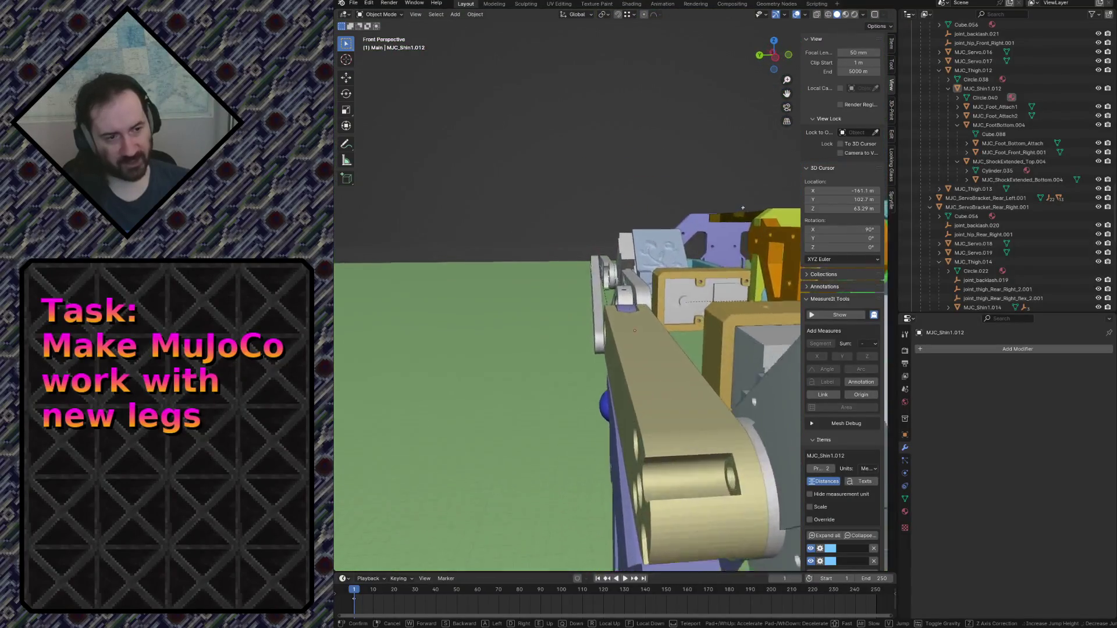
key("w")
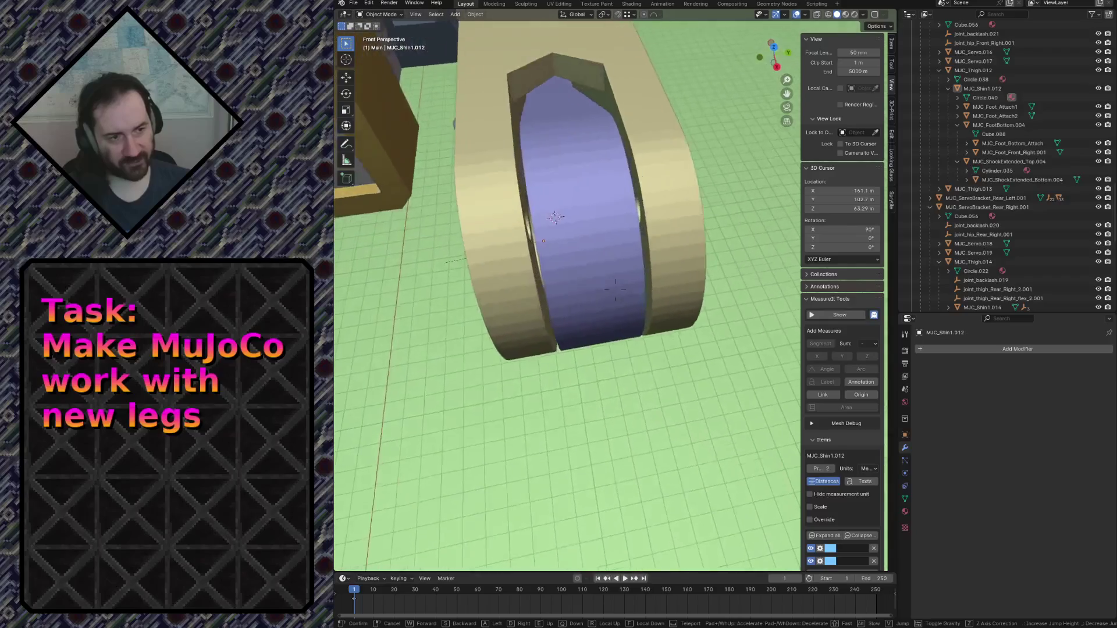
key("w")
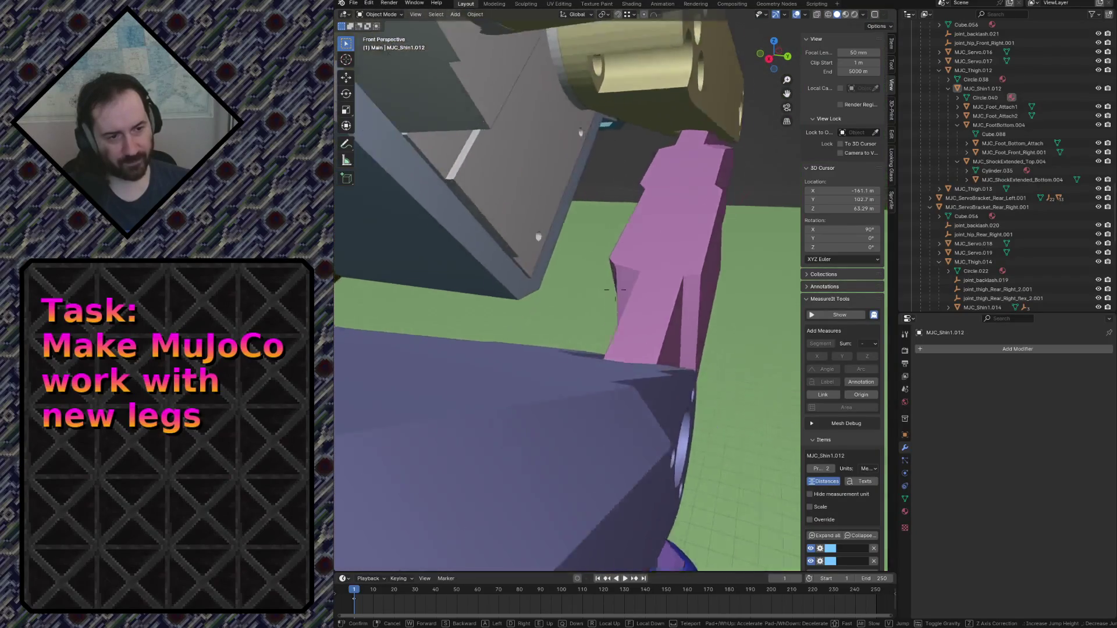
key("w")
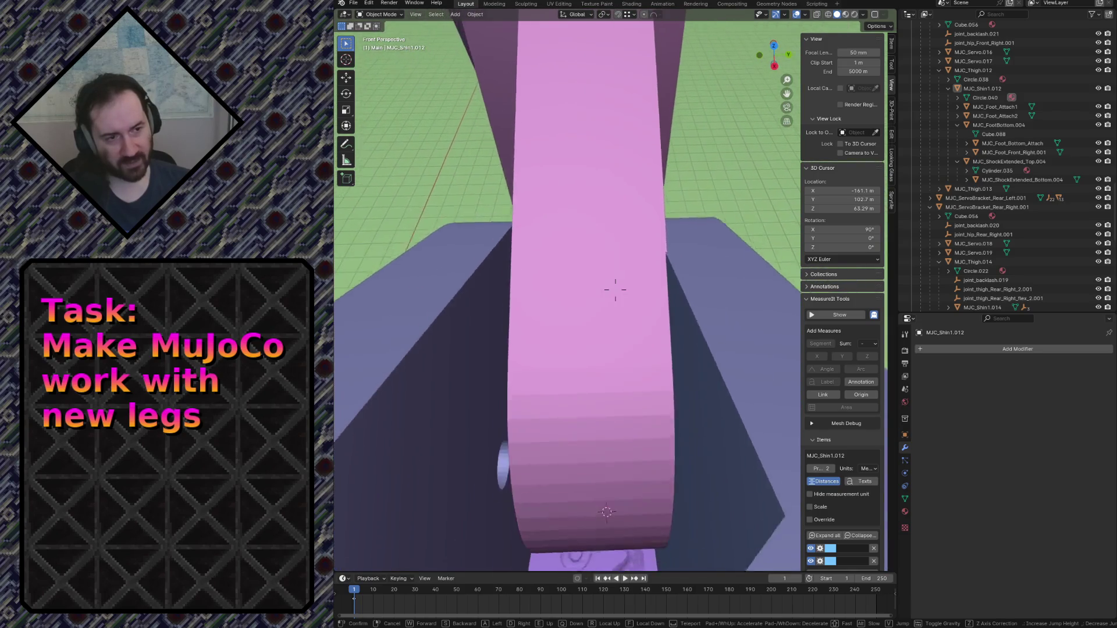
key("s")
key("w")
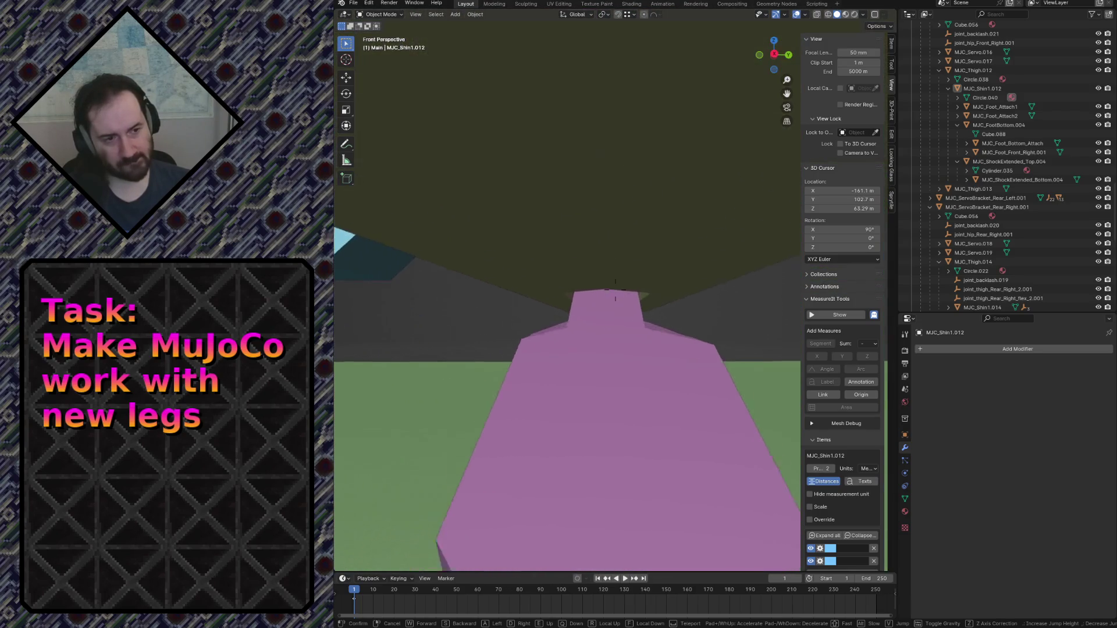
key("s")
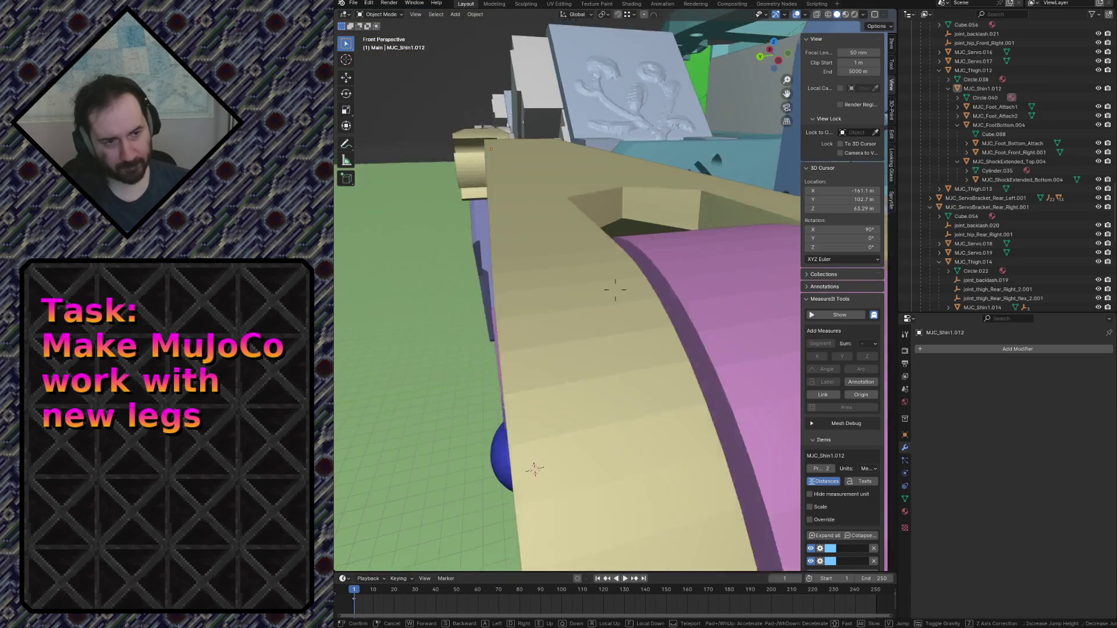
key("w")
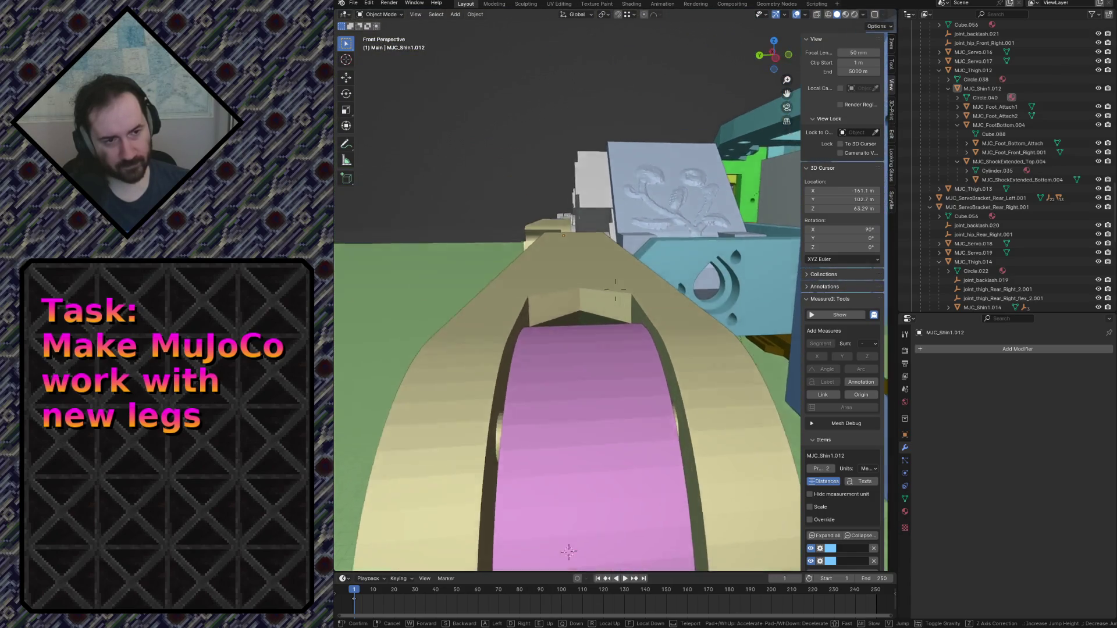
key("w")
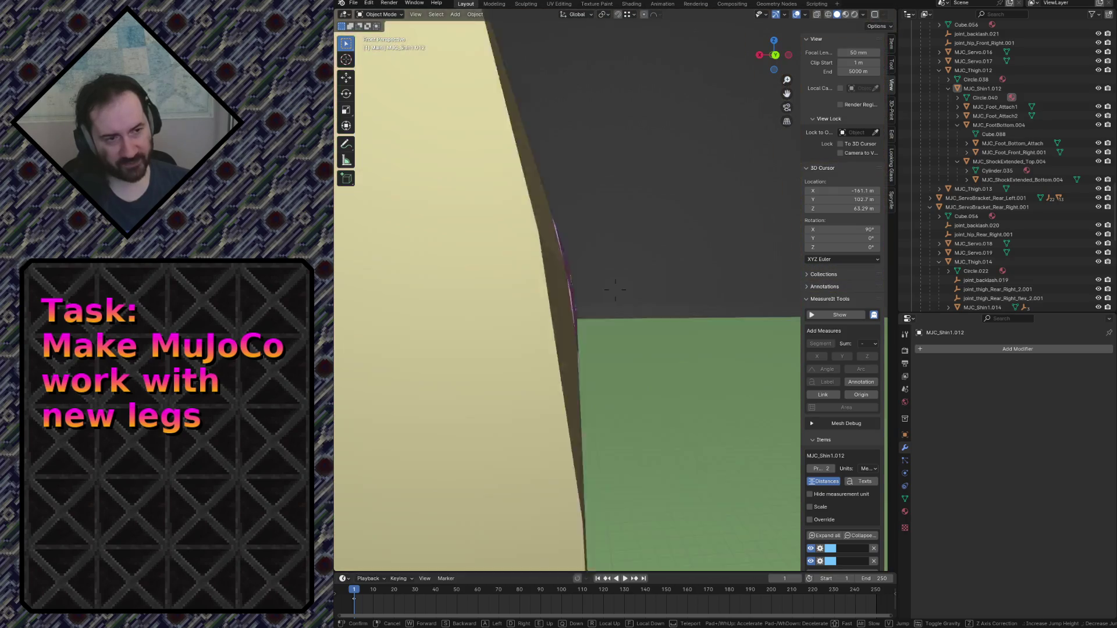
key("w")
key("s")
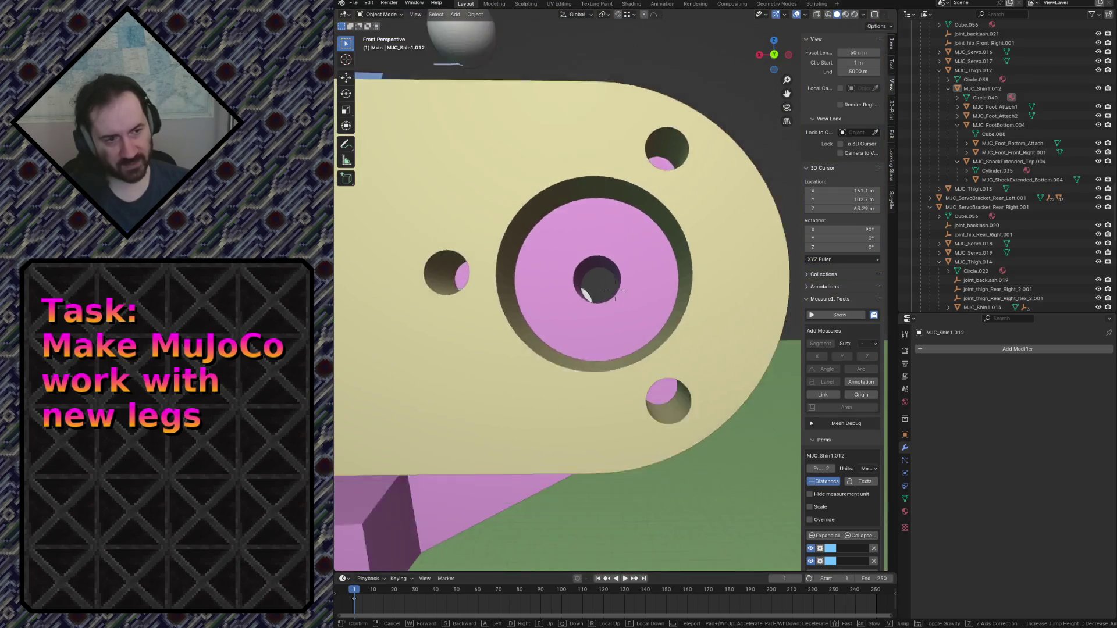
key("w")
key("s")
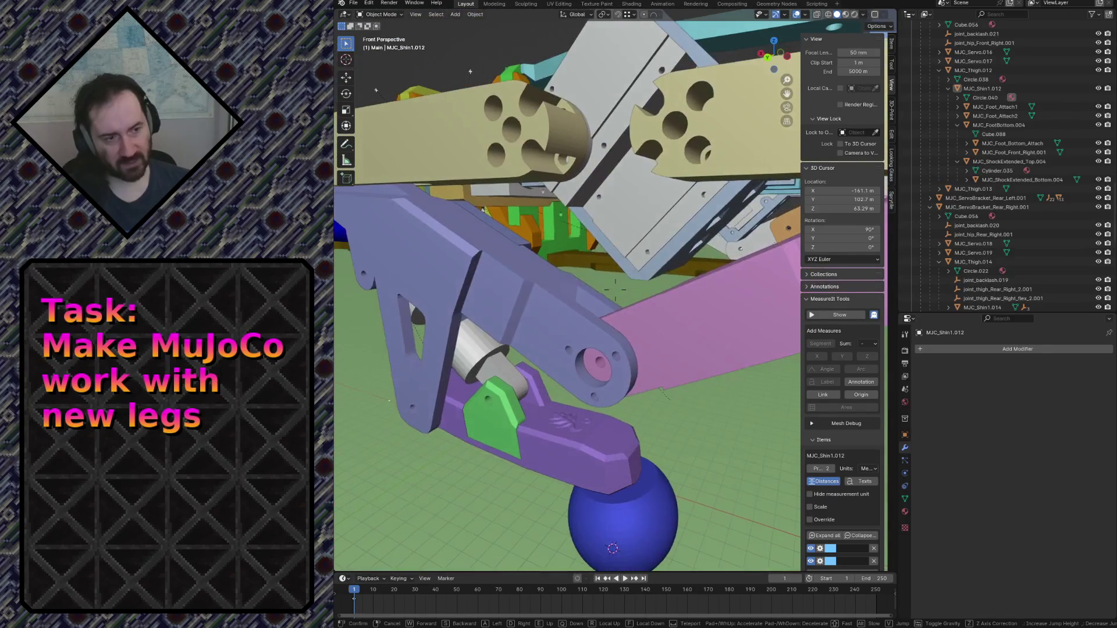
key("w")
key("w")
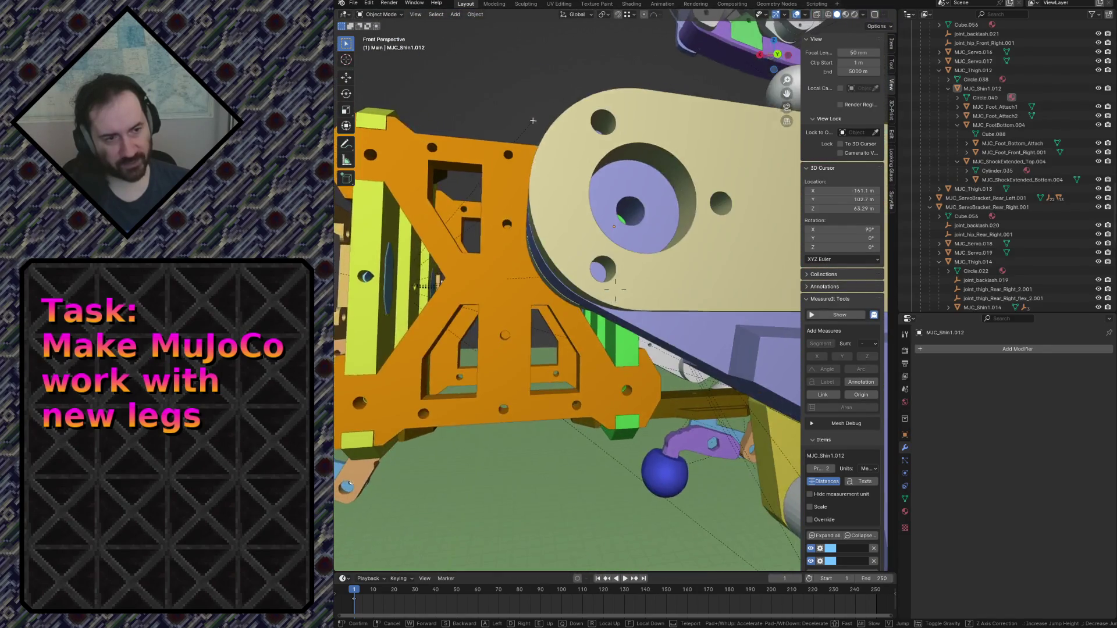
key("w")
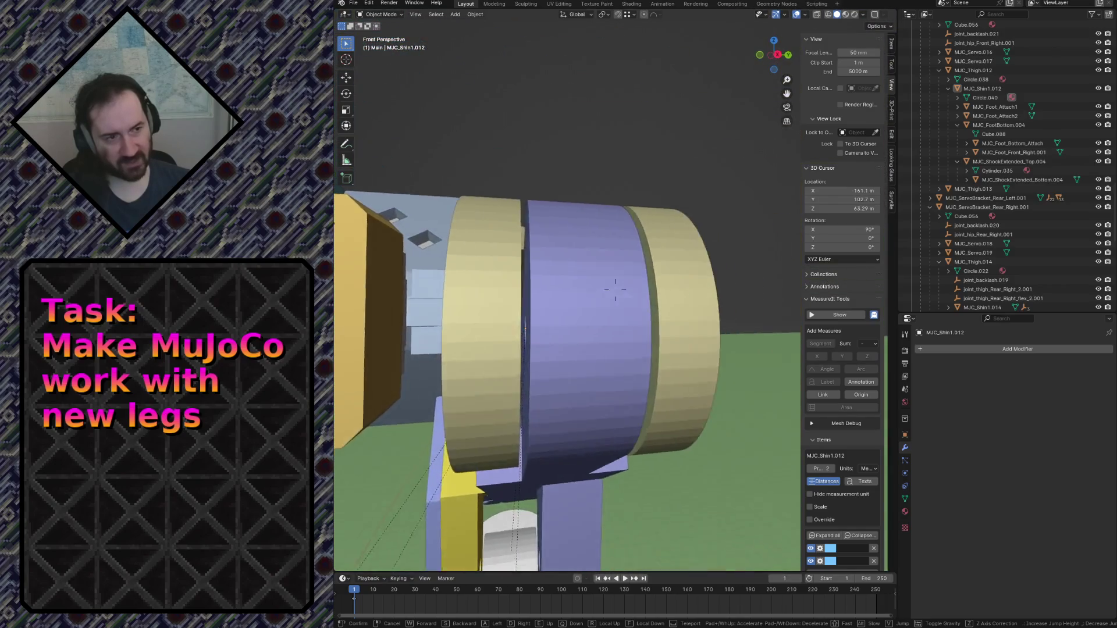
key("s")
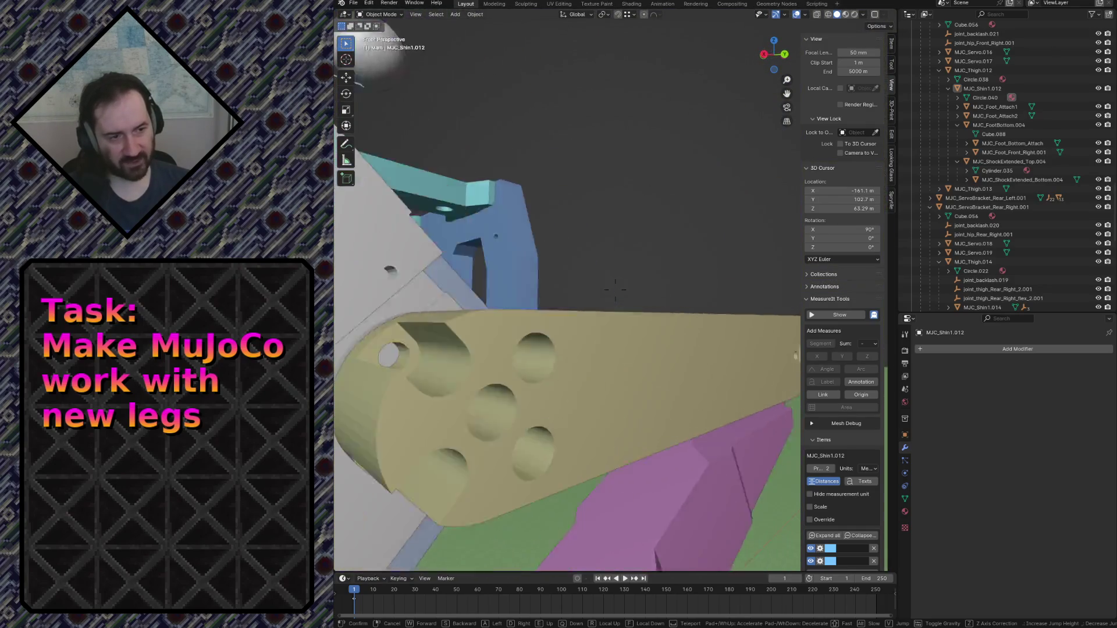
key("w")
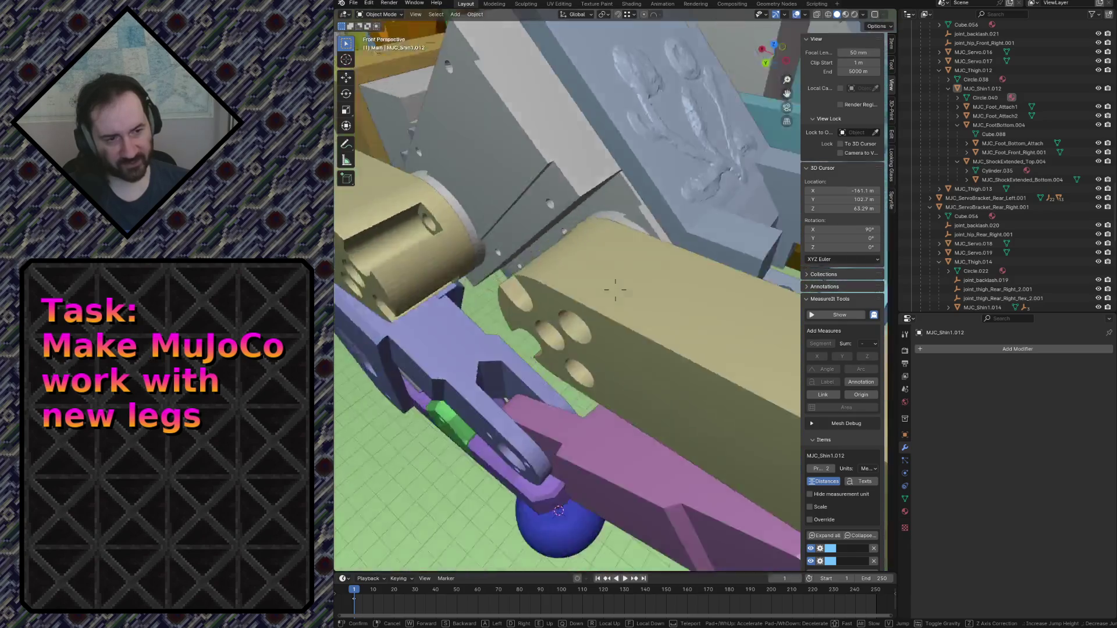
key("w")
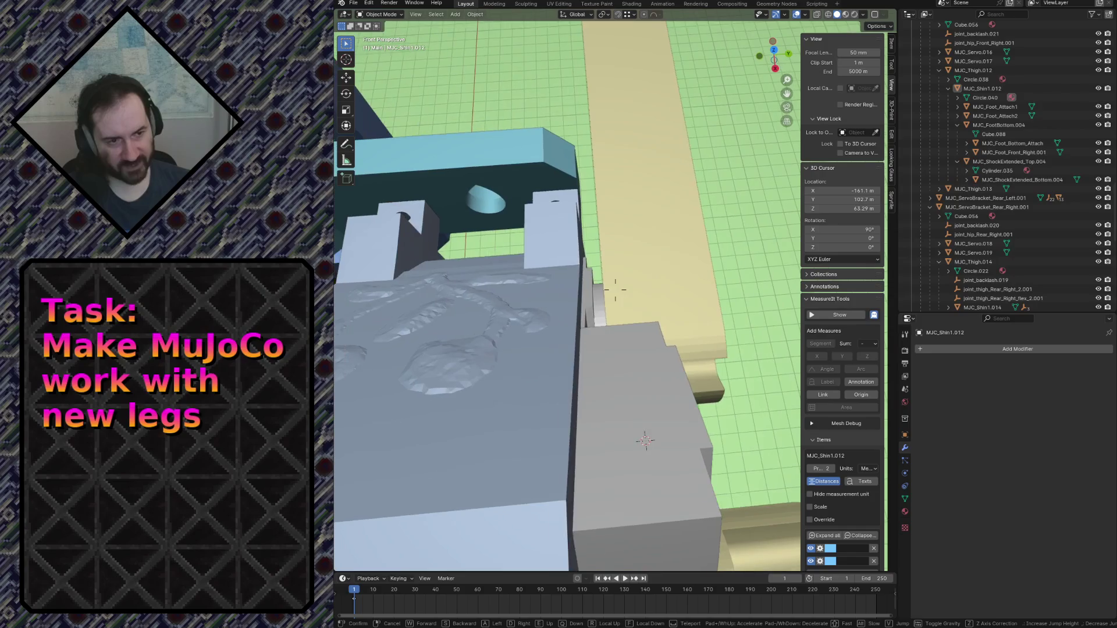
Leave fly mode, select MJC_Thigh.013 and look down in orthographic top view at the servo parts.
left_click(615, 289)
left_click(603, 258)
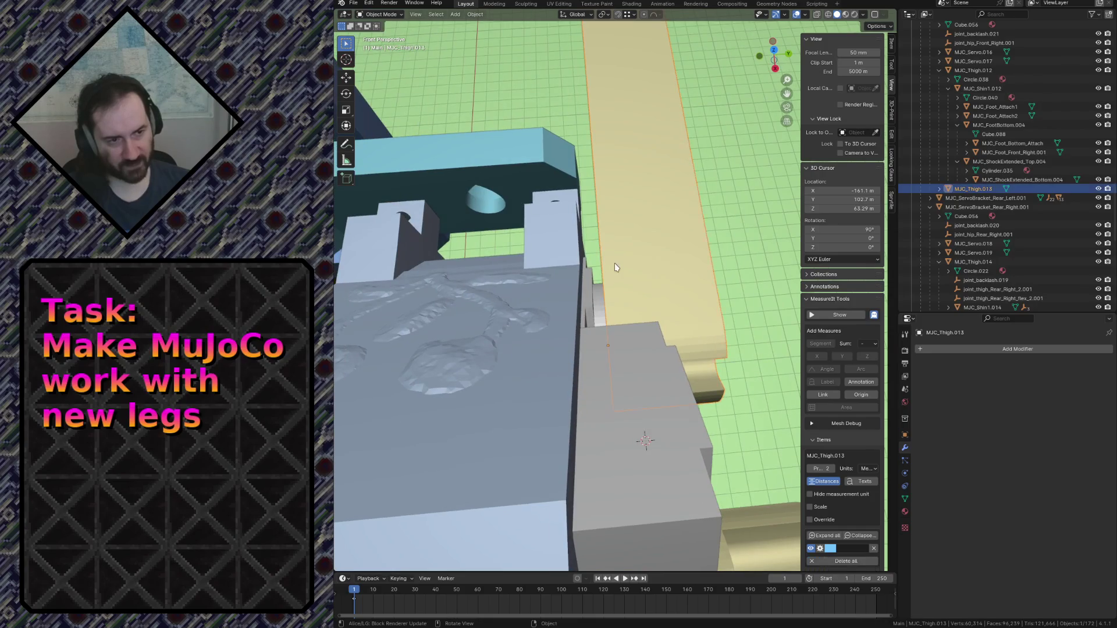
key("KP_7")
key("KP_7")
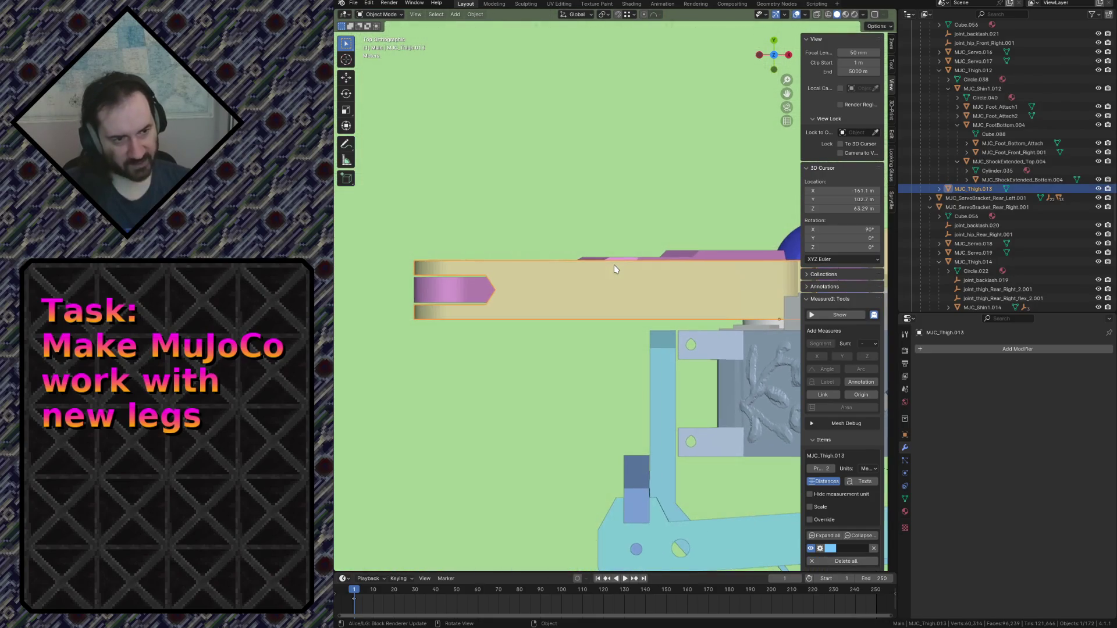
scroll(764, 365, "up", 8)
middle_click_drag(764, 365, 727, 269, "shift")
scroll(400, 285, "up", 5)
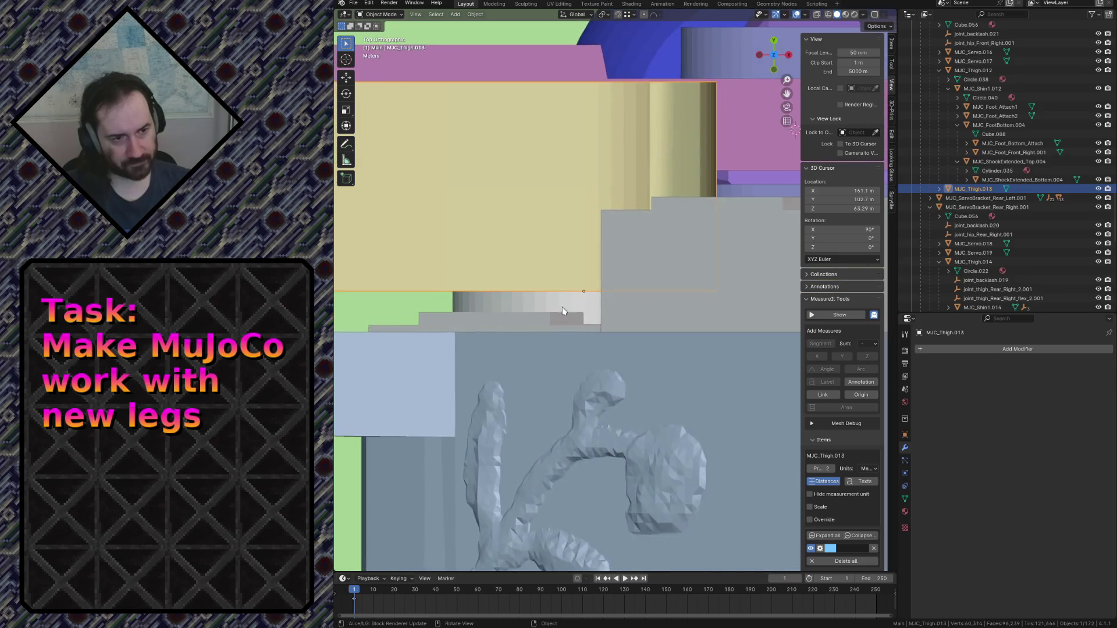
Check the thigh in wireframe from above with it shifted left, then return to solid shading.
key("z")
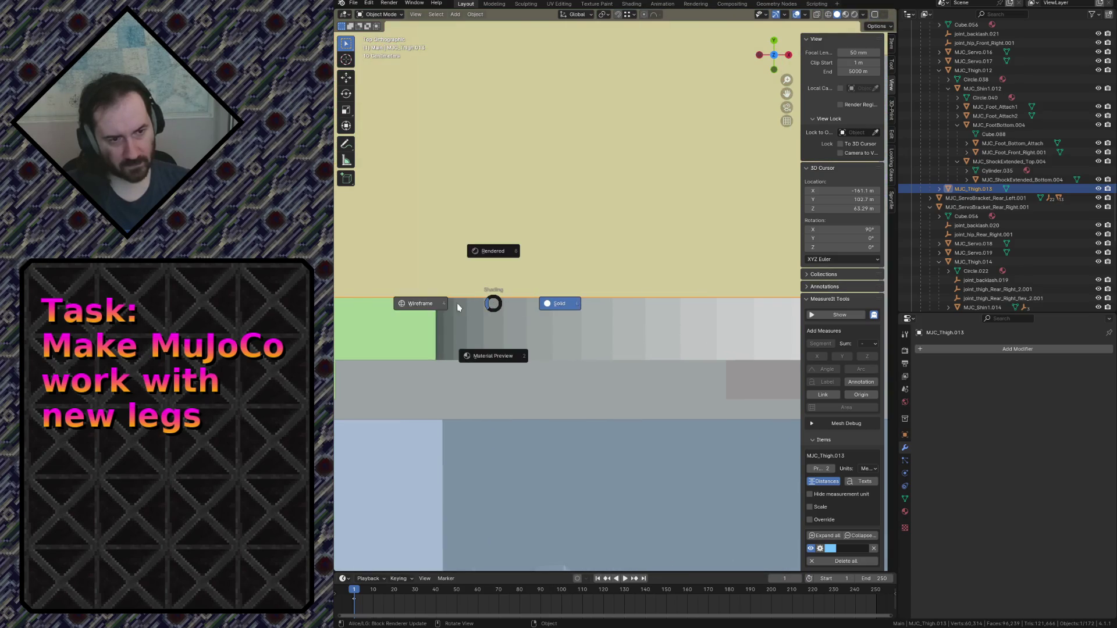
left_click(431, 304)
scroll(465, 317, "down", 6)
mouse_move(665, 262)
middle_mouse_down("shift")
mouse_move(516, 224)
mouse_move(508, 240)
middle_mouse_up("shift")
scroll(670, 234, "down", 6)
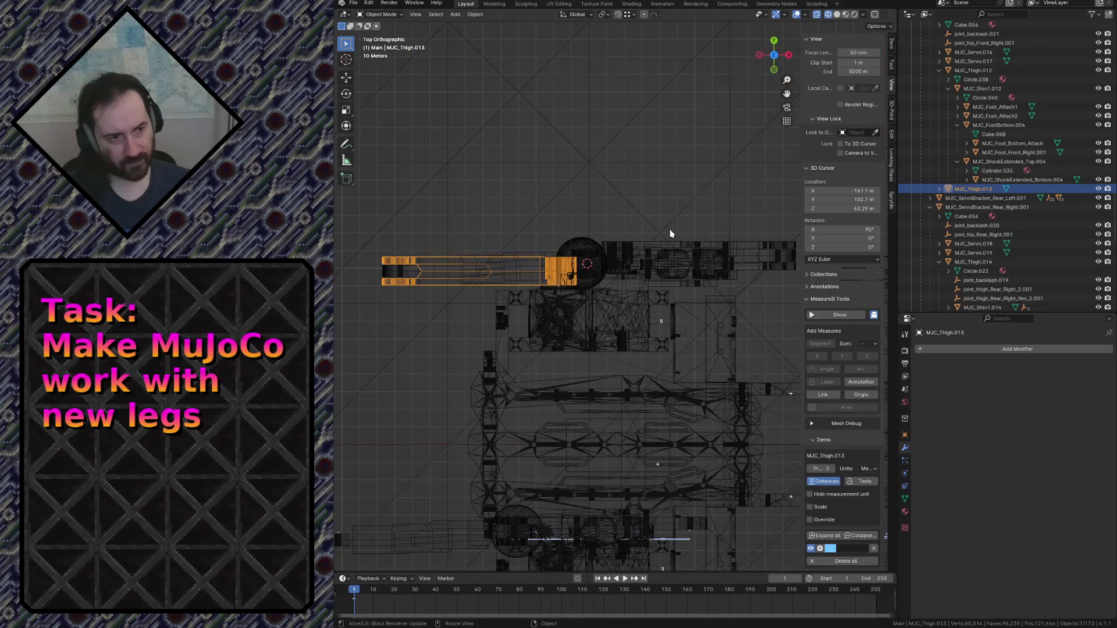
key("z")
left_click(750, 247)
Select MJC_Thigh.012 and inspect it centred in wireframe shading.
left_click(686, 247)
key("z")
left_click(625, 250)
scroll(673, 259, "up", 5)
mouse_move(673, 260)
middle_mouse_down("shift")
mouse_move(563, 327)
mouse_move(644, 234)
middle_mouse_up("shift")
scroll(643, 234, "up", 2)
scroll(716, 182, "up", 5)
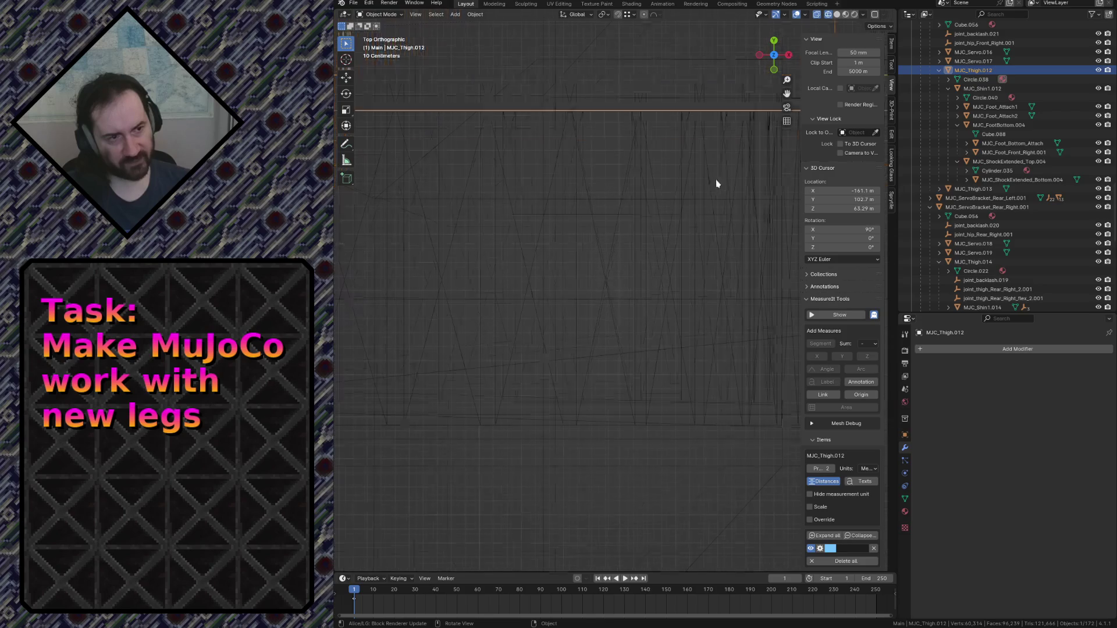
scroll(526, 340, "down", 5)
Select the servo MJC_Servo.016 and save robot.blend.
left_click(548, 316)
left_click(559, 319)
scroll(561, 322, "down", 1)
scroll(562, 322, "down", 10)
key("ctrl+s")
Return to solid shading with Ground.001 active and resume fly navigation.
key("z")
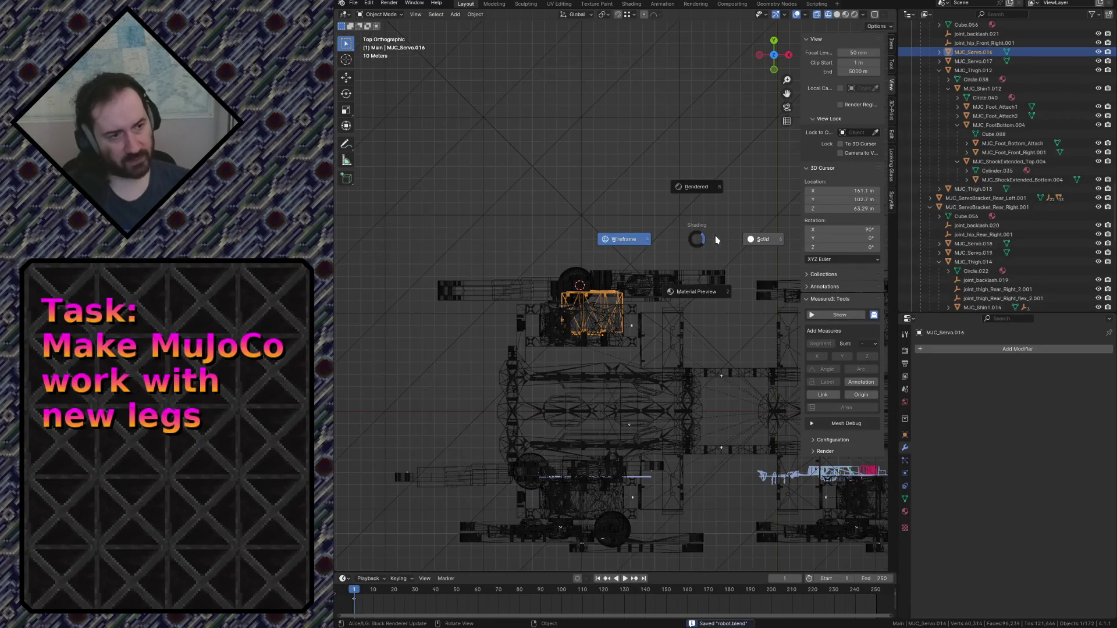
left_click(749, 235)
left_click(749, 235)
key("shift+grave")
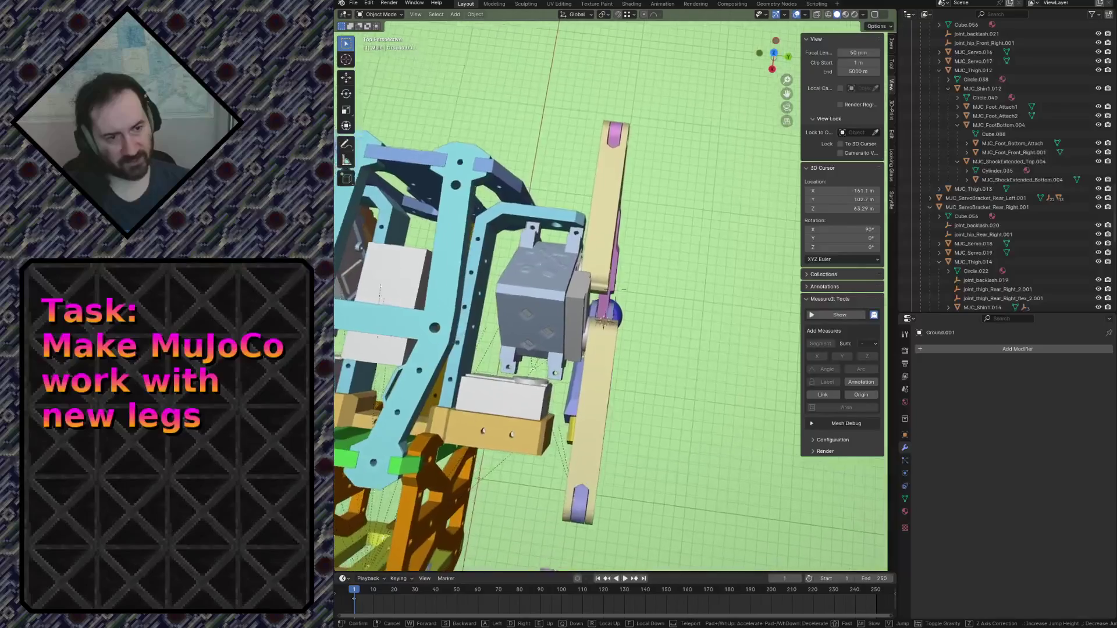
key("s")
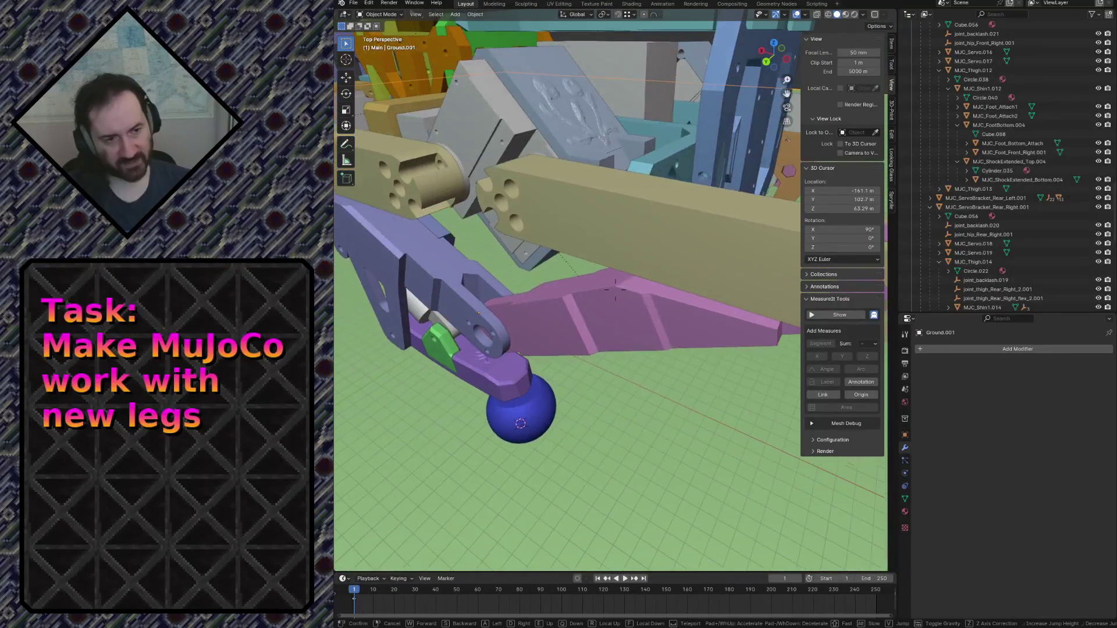
key("a")
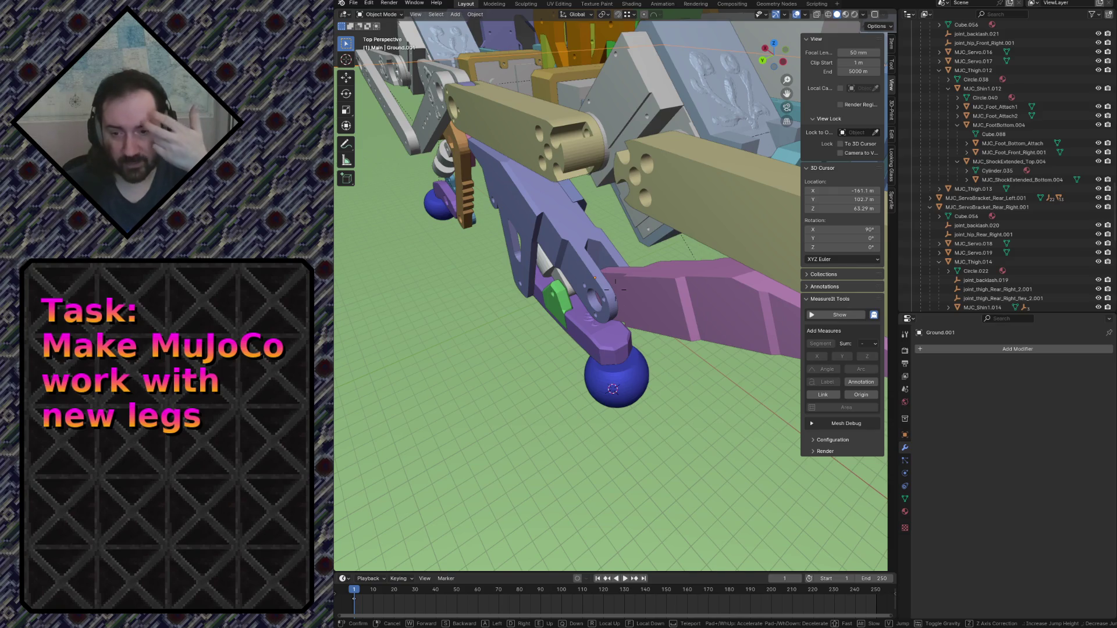
left_click(615, 287)
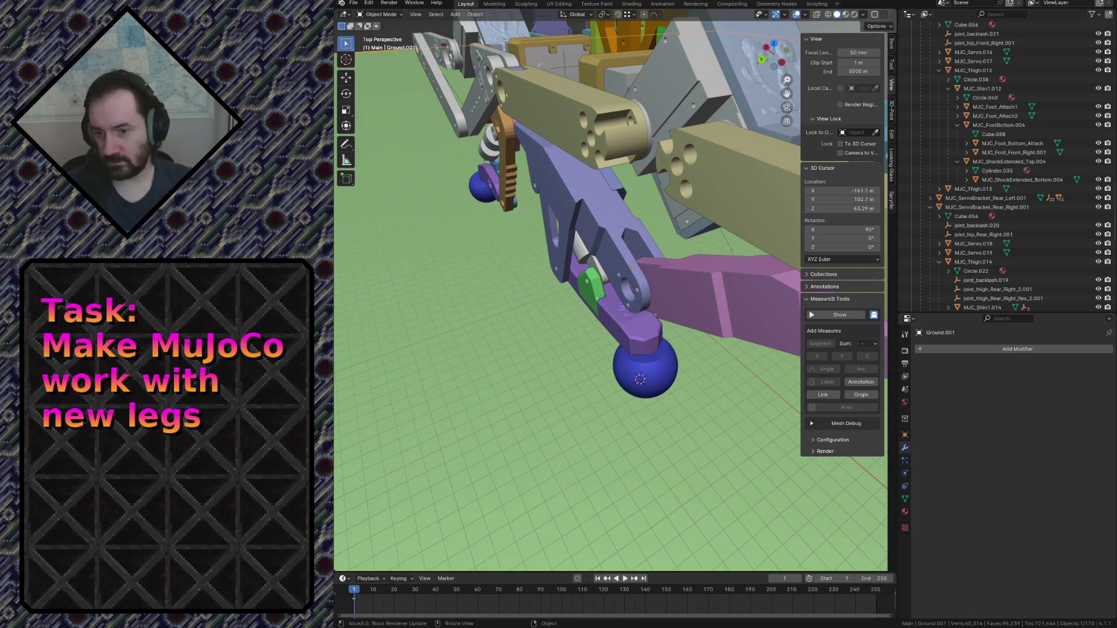
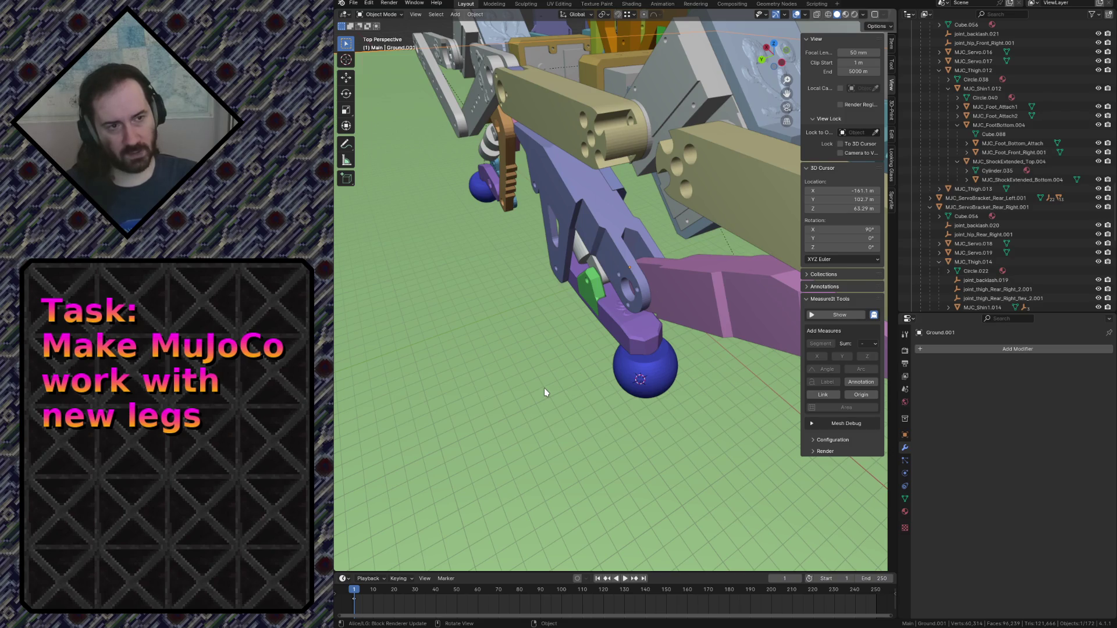
Save robot.blend and walk-navigate toward the grey servo plates of the leg assembly.
key("ctrl+s")
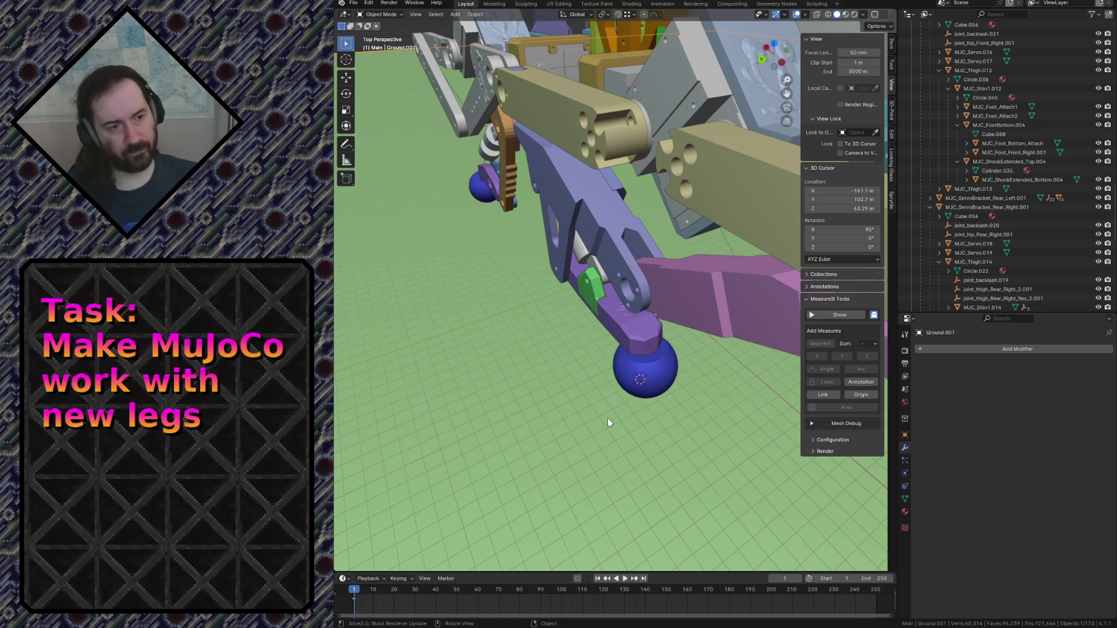
key("shift+grave")
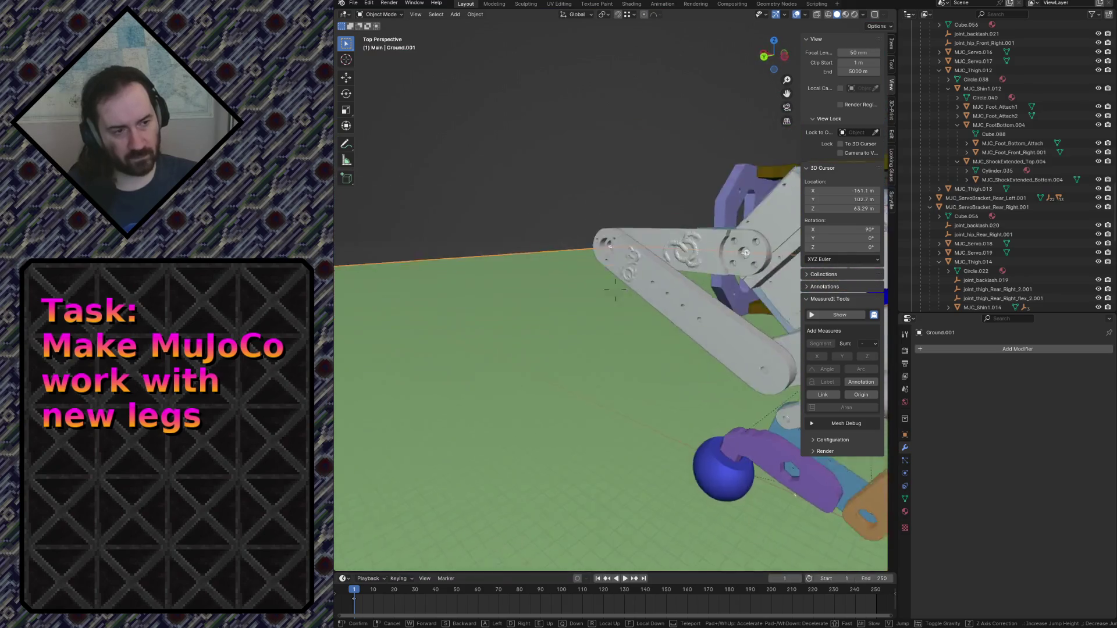
key("w")
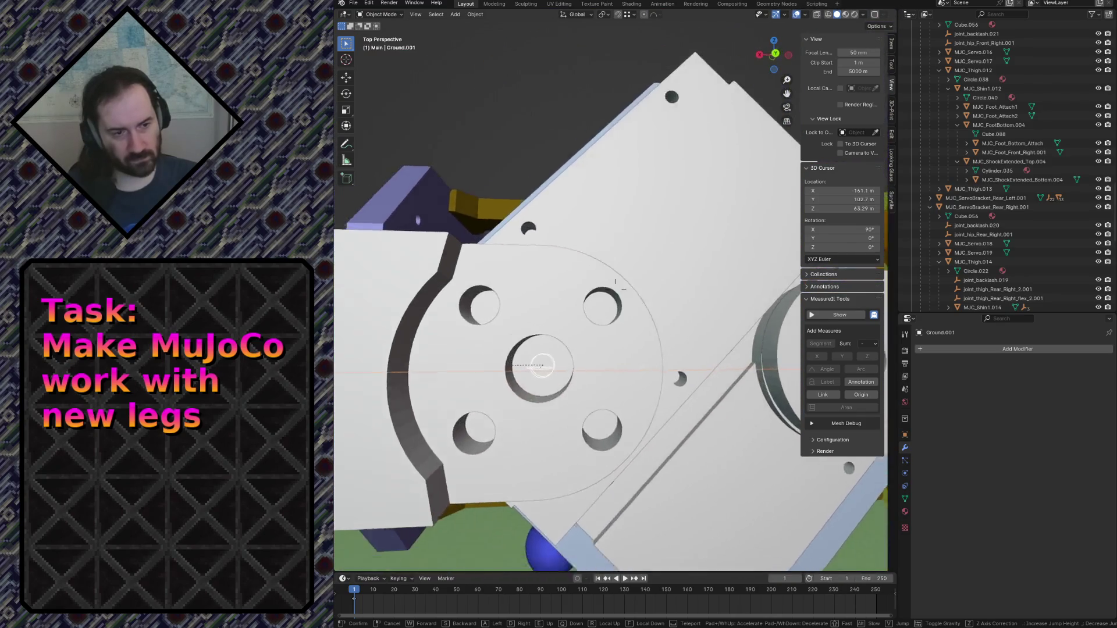
key("s")
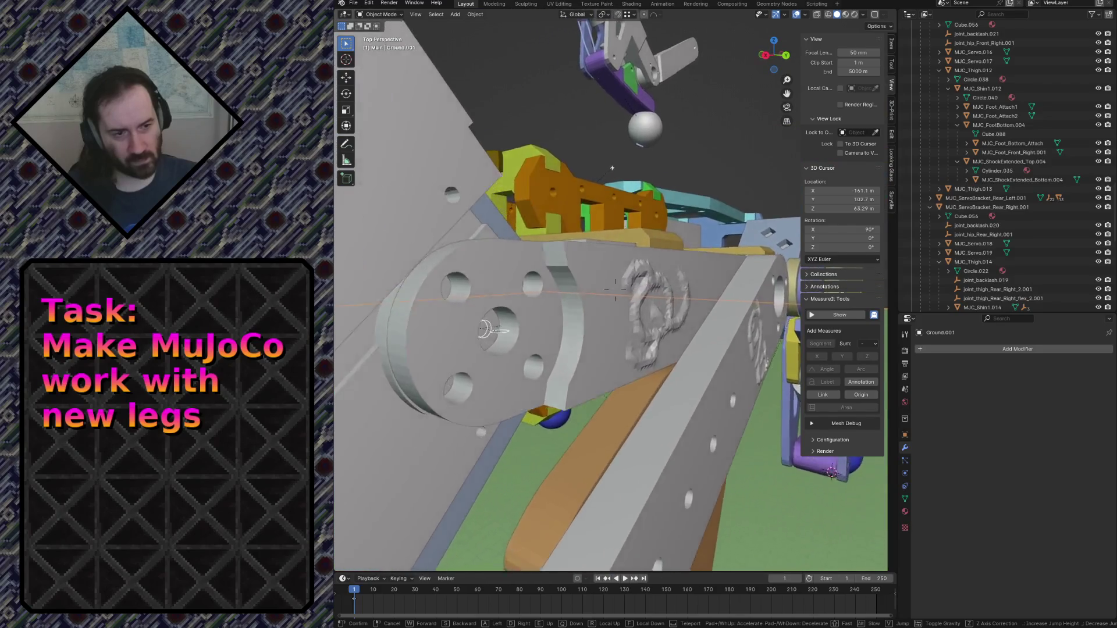
Fly into the servo plate's centre hole and select the thigh joint empty joint_thigh_Rear_Right_1.001.
key("w")
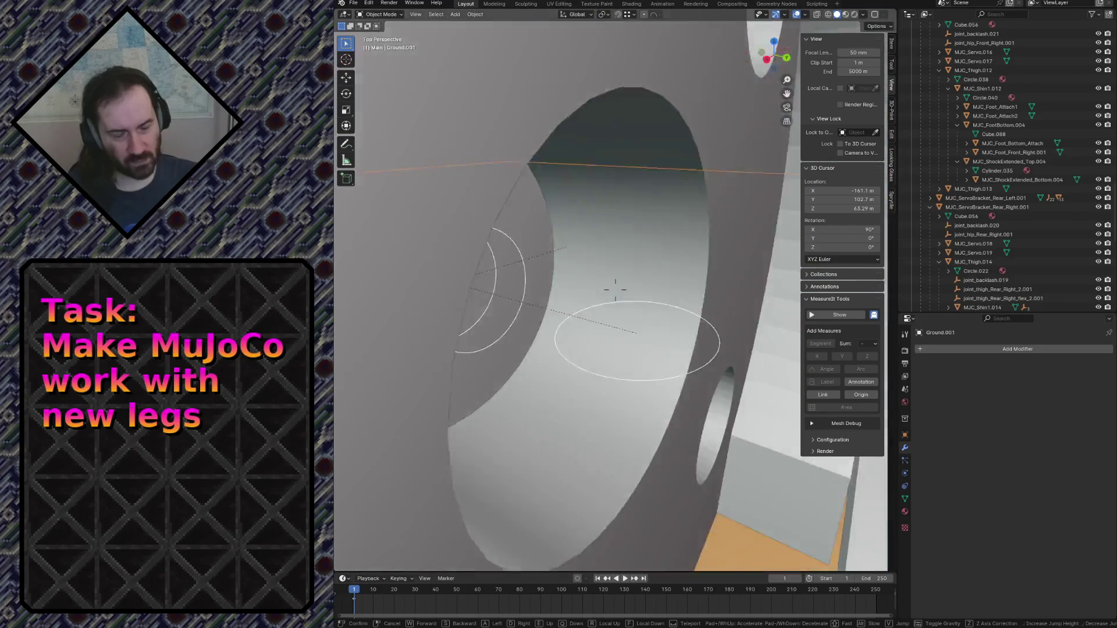
key("s")
key("w")
left_click(615, 289)
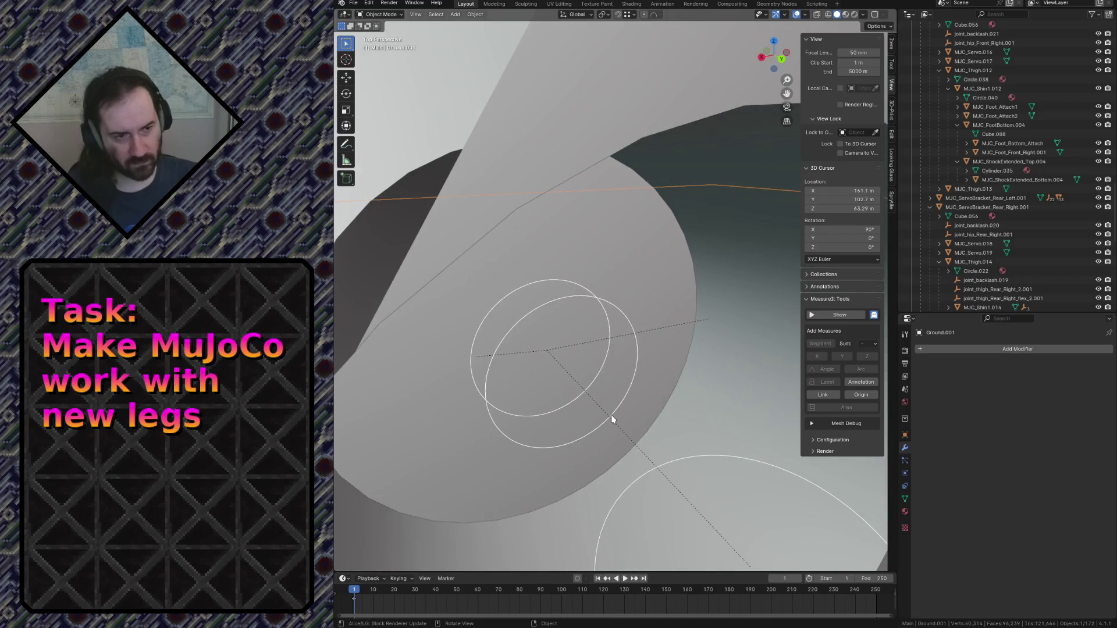
left_click(526, 289)
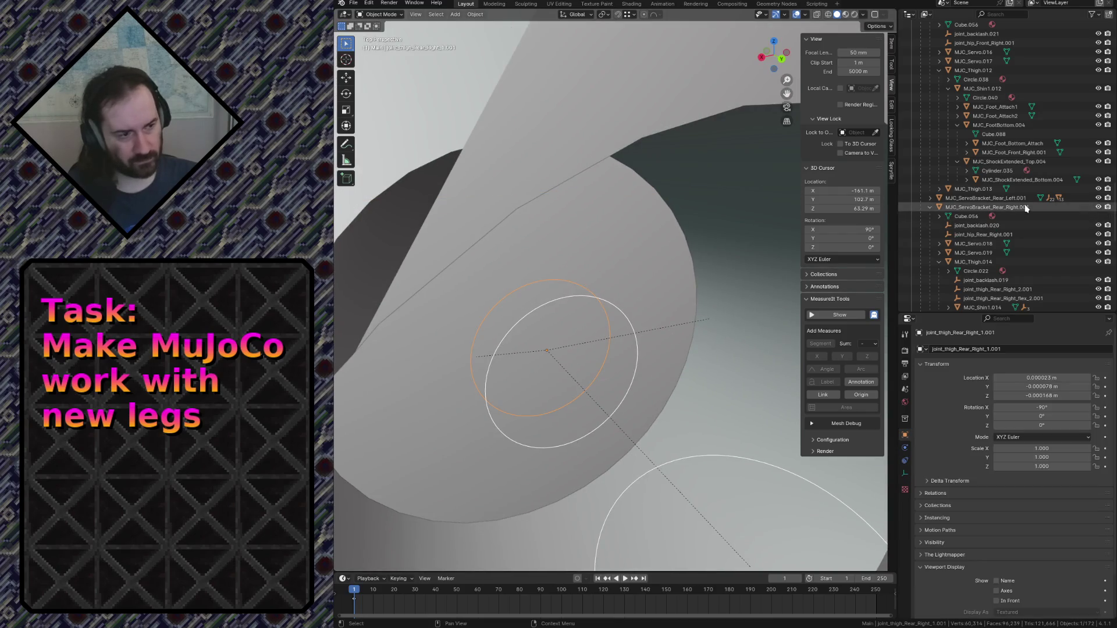
key("KP_Decimal")
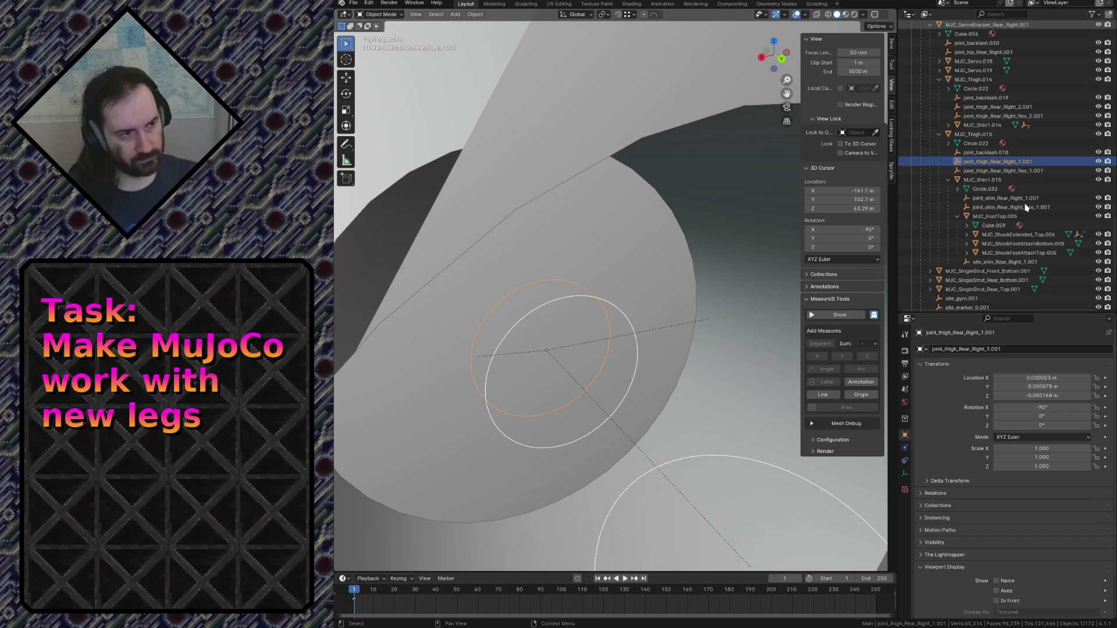
left_click(980, 153)
left_click(973, 161)
left_click(980, 152)
left_click(983, 162)
left_click(985, 153)
left_click(986, 163)
left_click(987, 169)
left_click(983, 161)
left_click(986, 169)
left_click(978, 163)
left_click(977, 153)
left_click(982, 161)
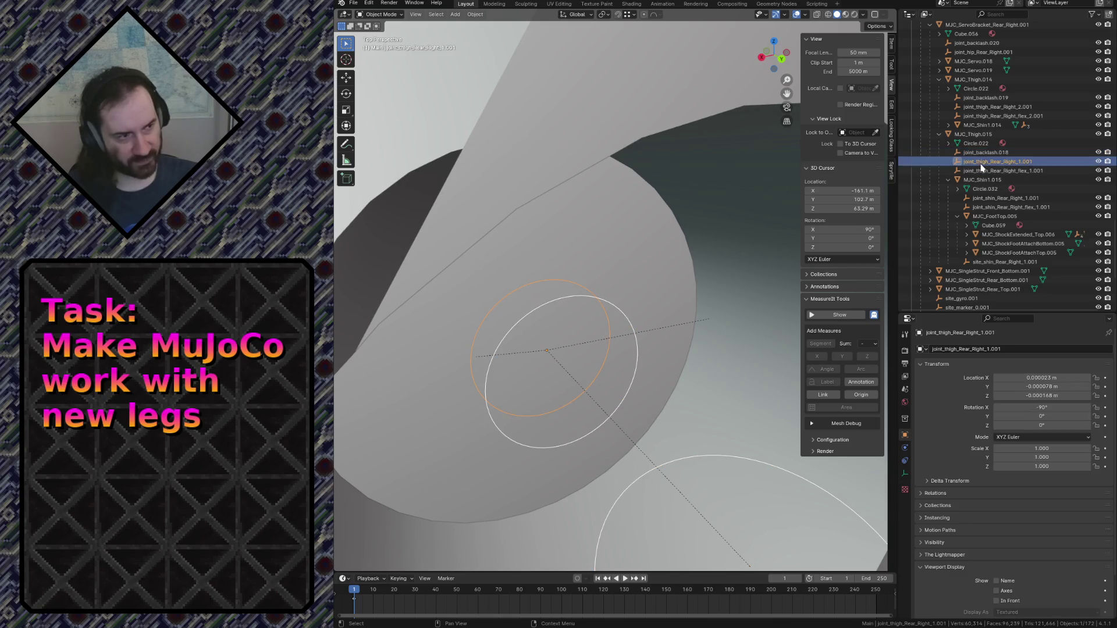
left_click(983, 153)
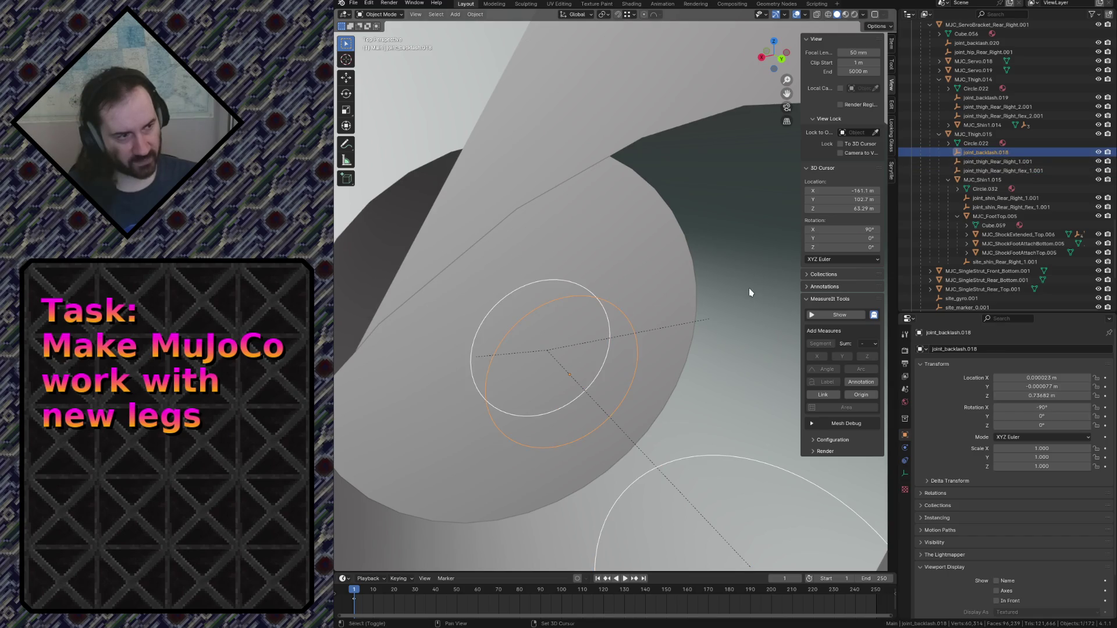
key("shift+grave")
left_click(748, 293)
left_click(564, 155)
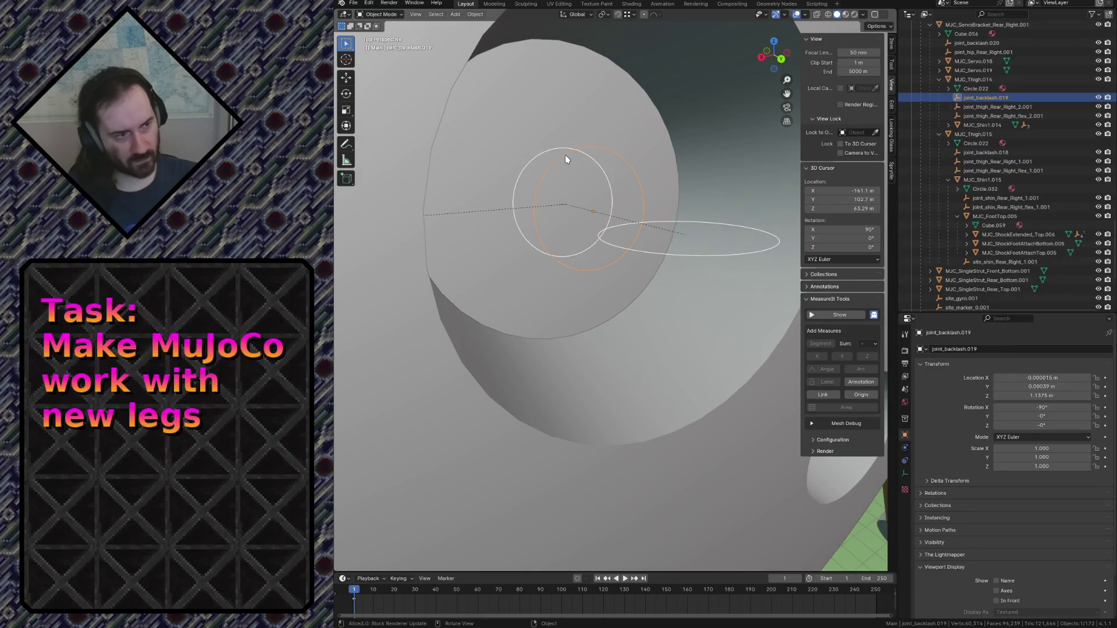
left_click(669, 216)
left_click(679, 224)
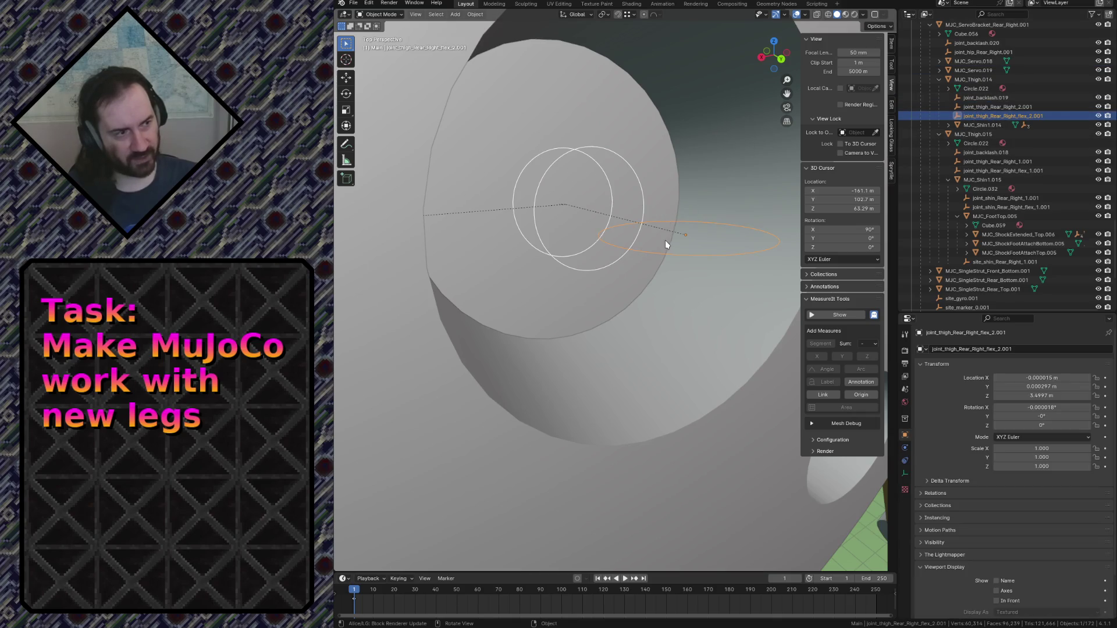
key("shift+grave")
key("w")
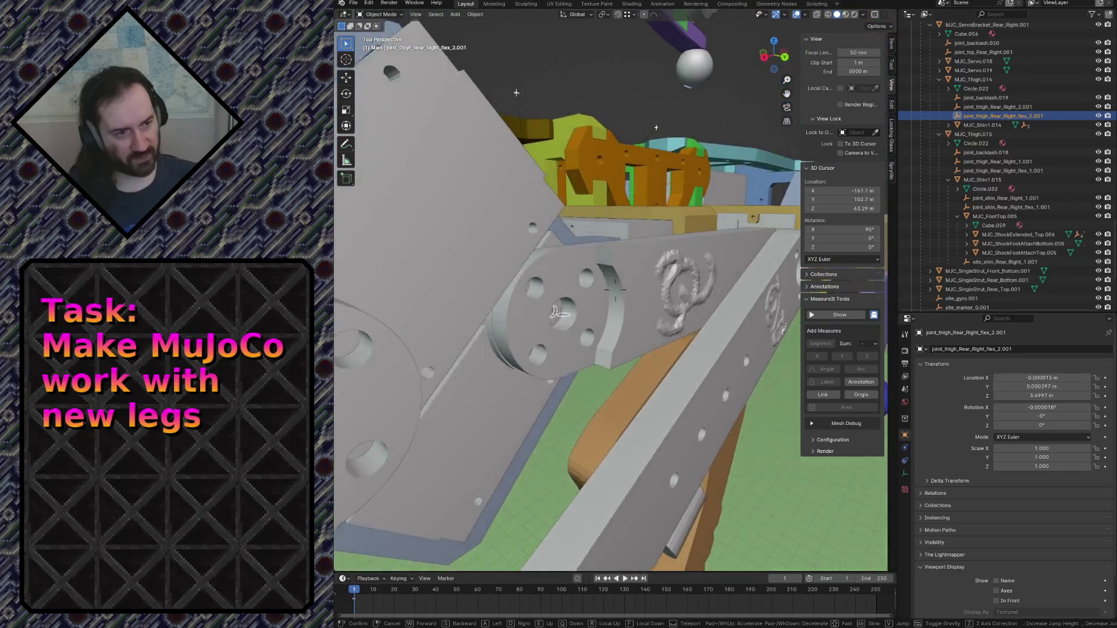
key("w")
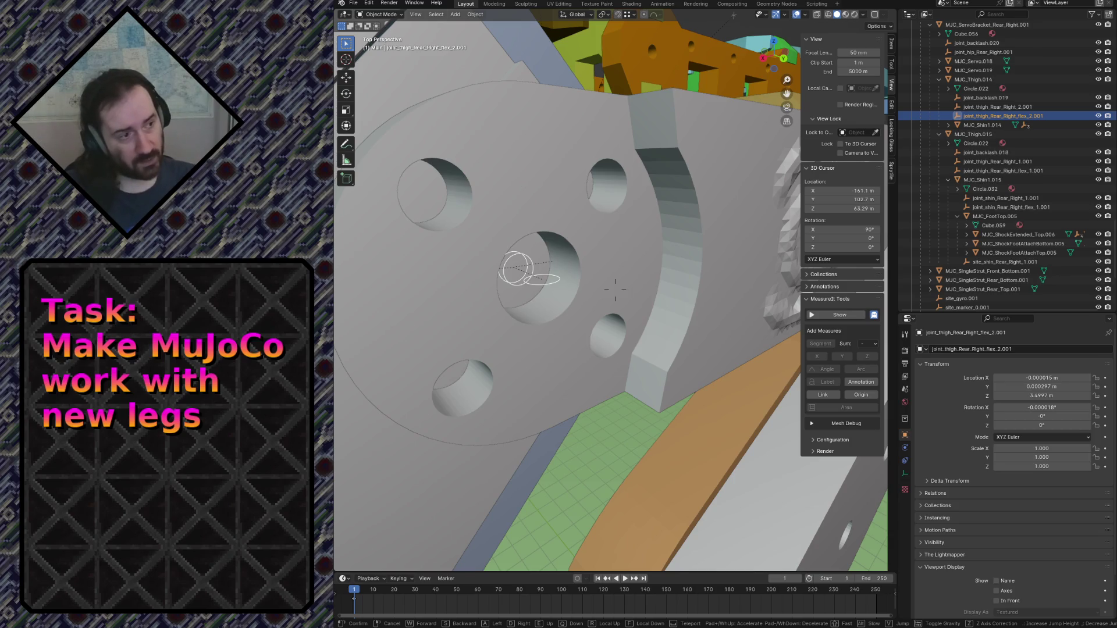
key("a")
key("w")
key("s")
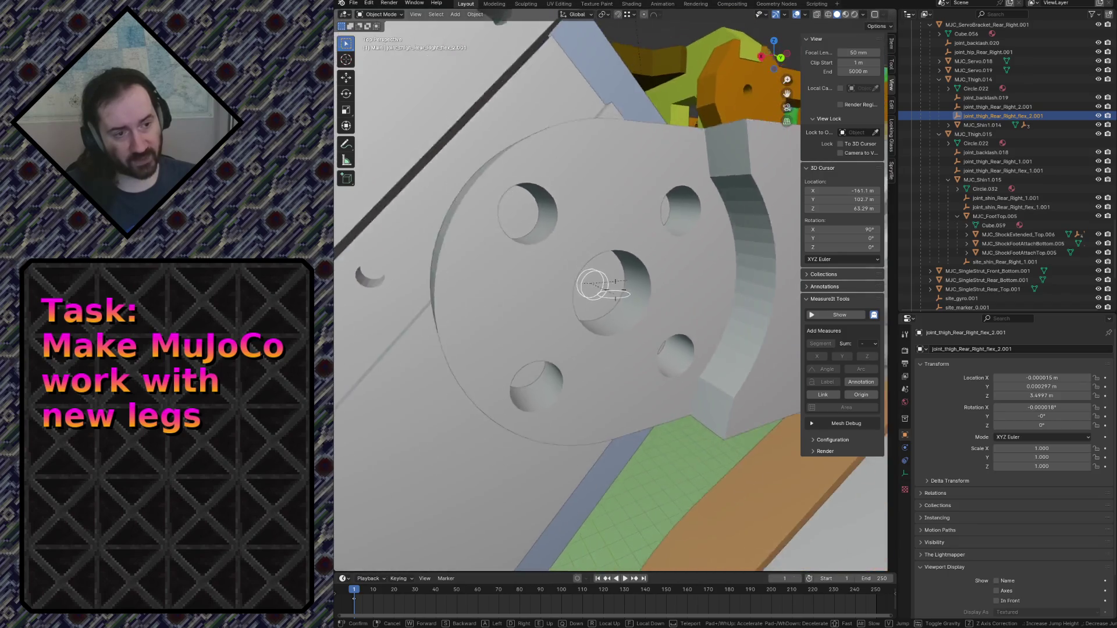
key("s")
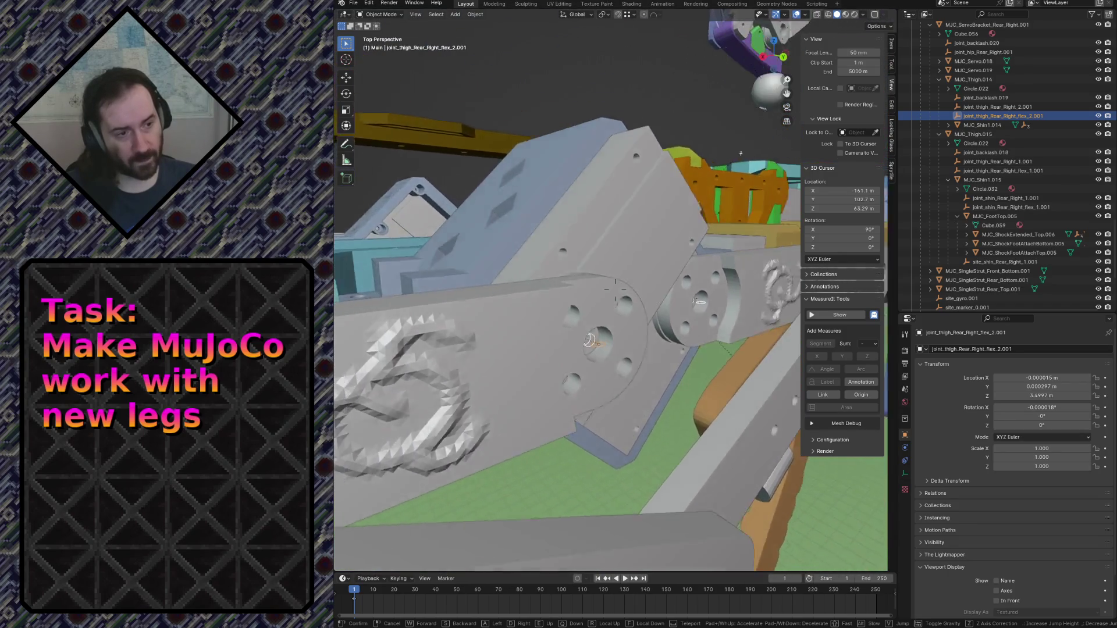
mouse_move(575, 164)
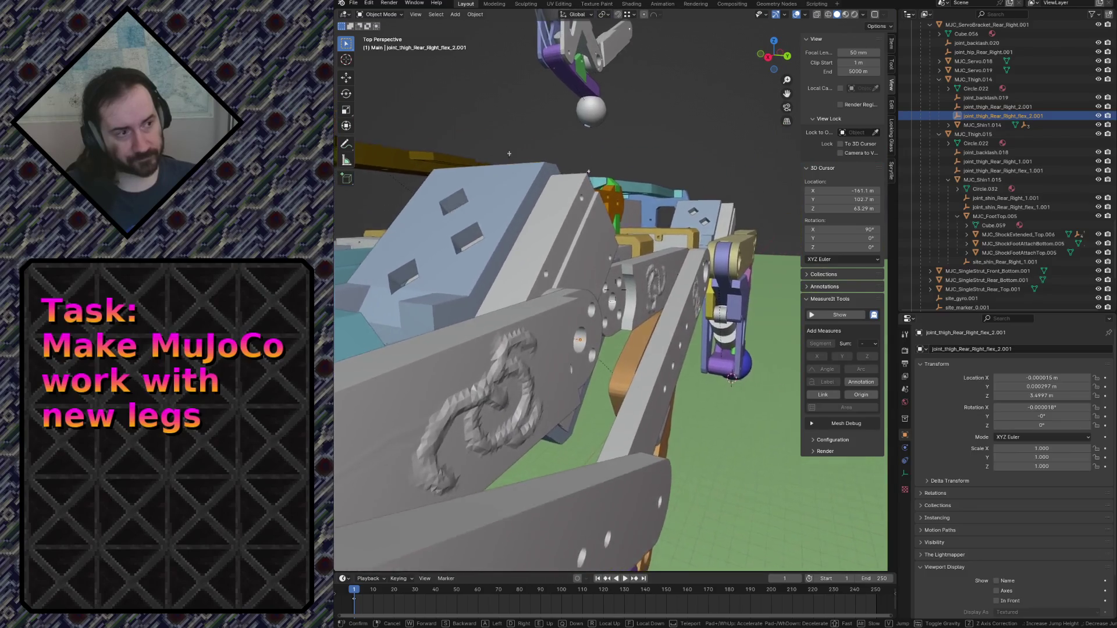
key("w")
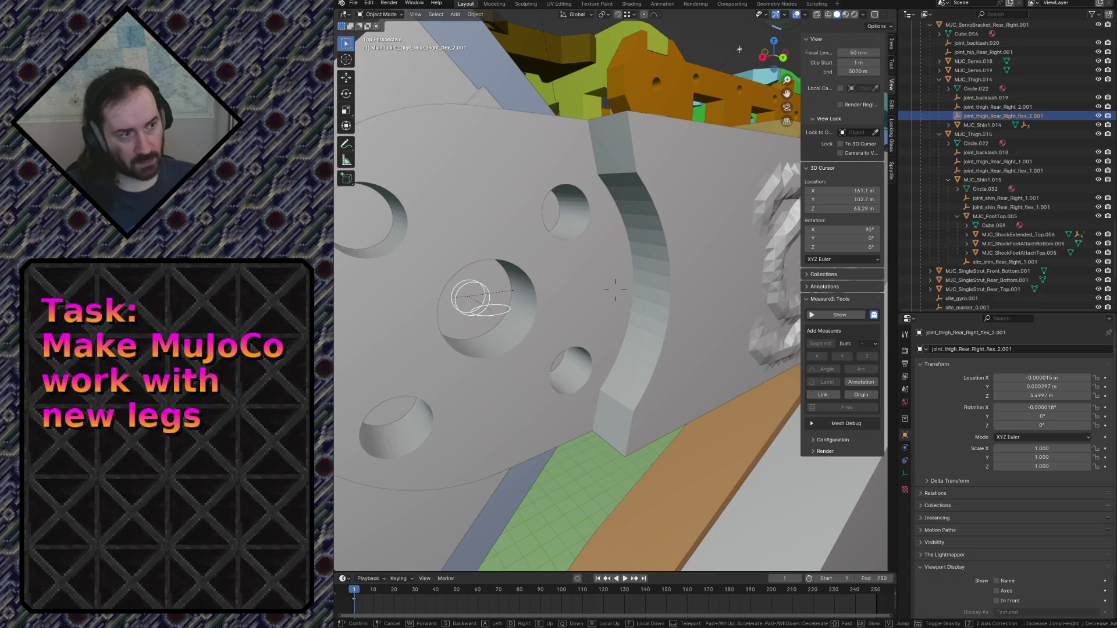
left_click(602, 198)
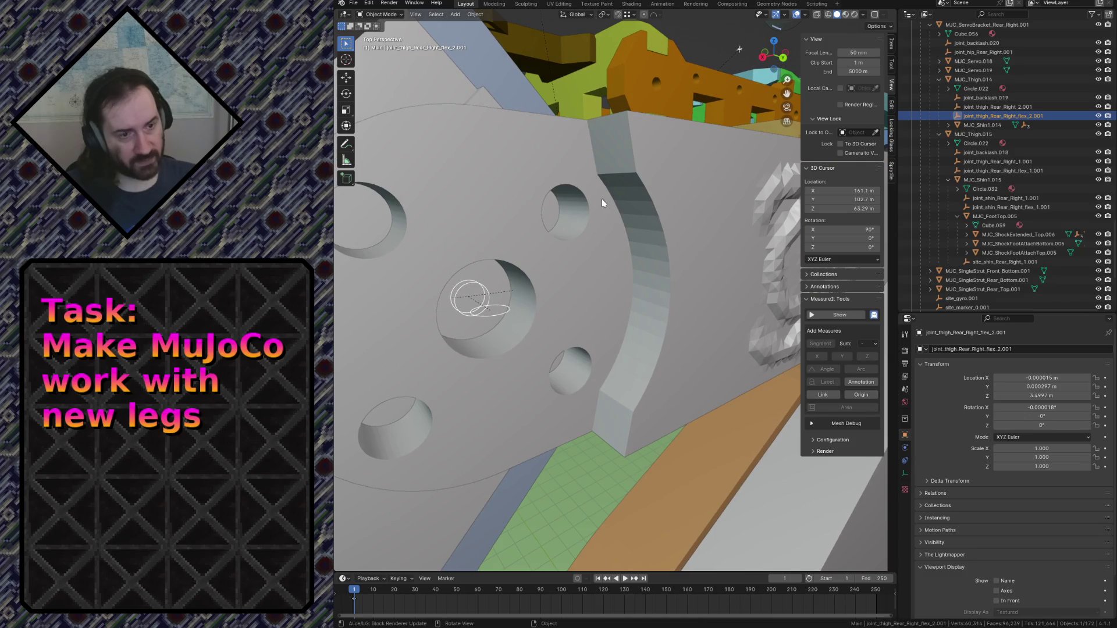
left_click(675, 201)
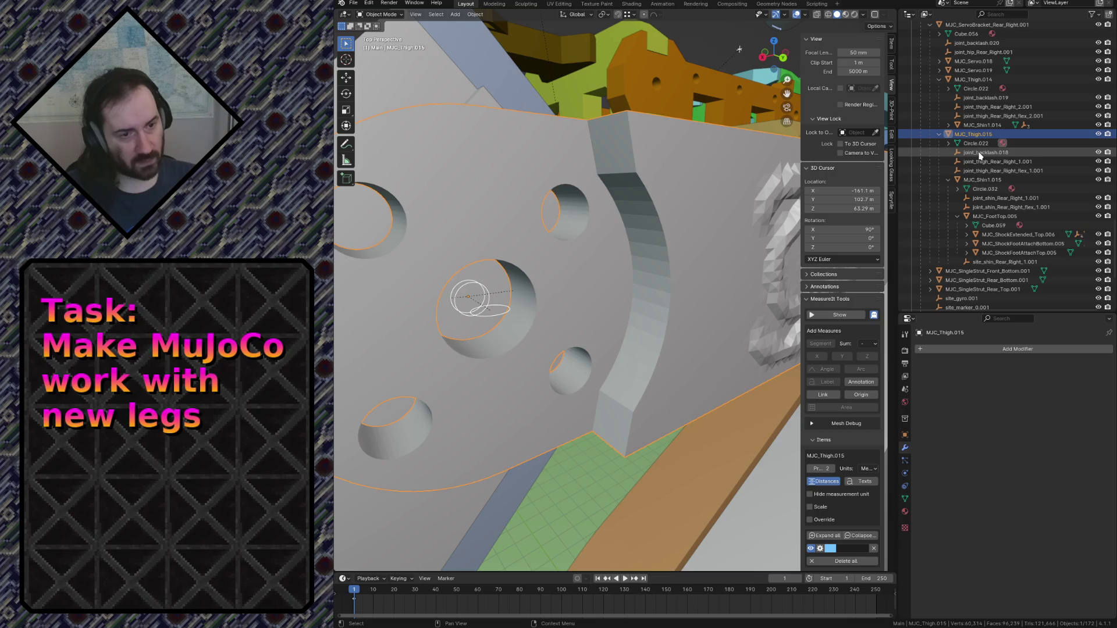
Select the servo, thigh plate and overlapping hole empties in turn, ending on joint_thigh_Rear_Right_flex_1.001.
left_click(468, 92)
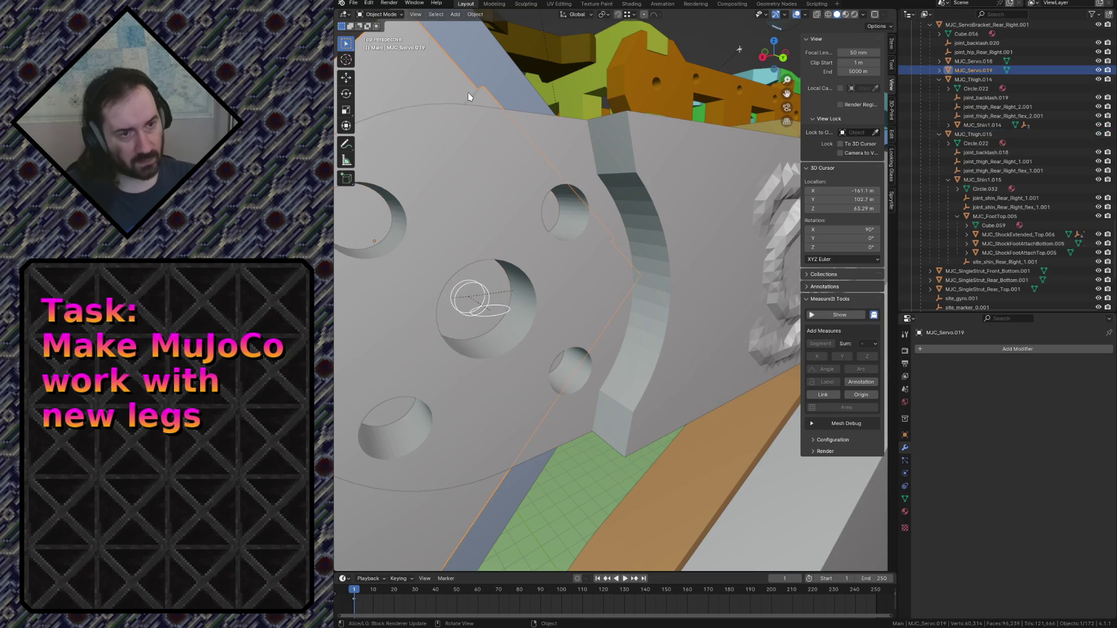
left_click(519, 187)
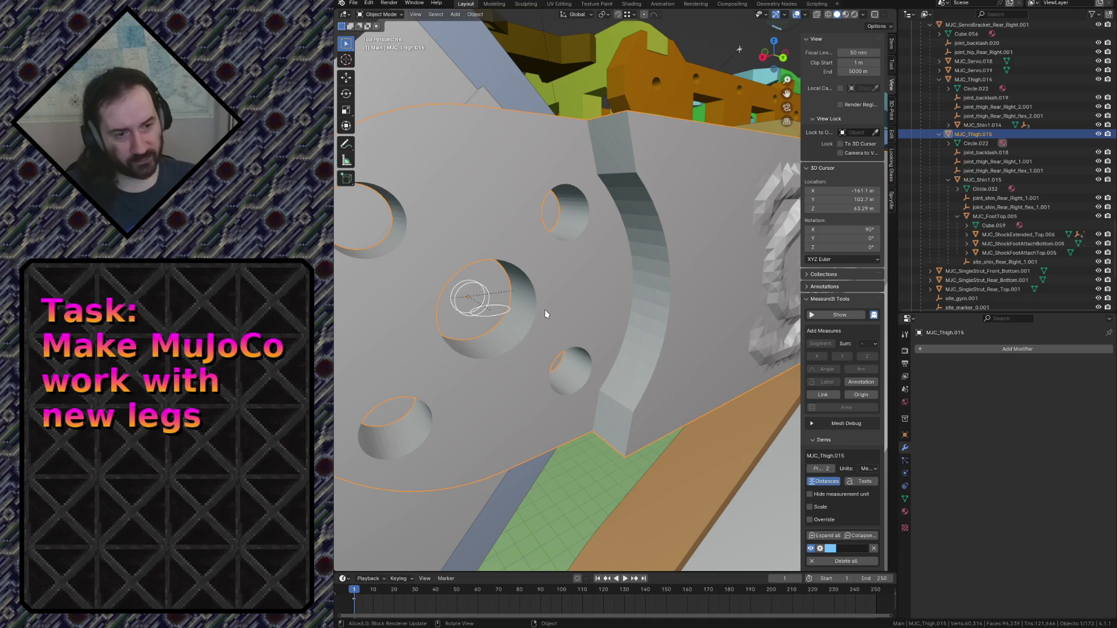
left_click(469, 286)
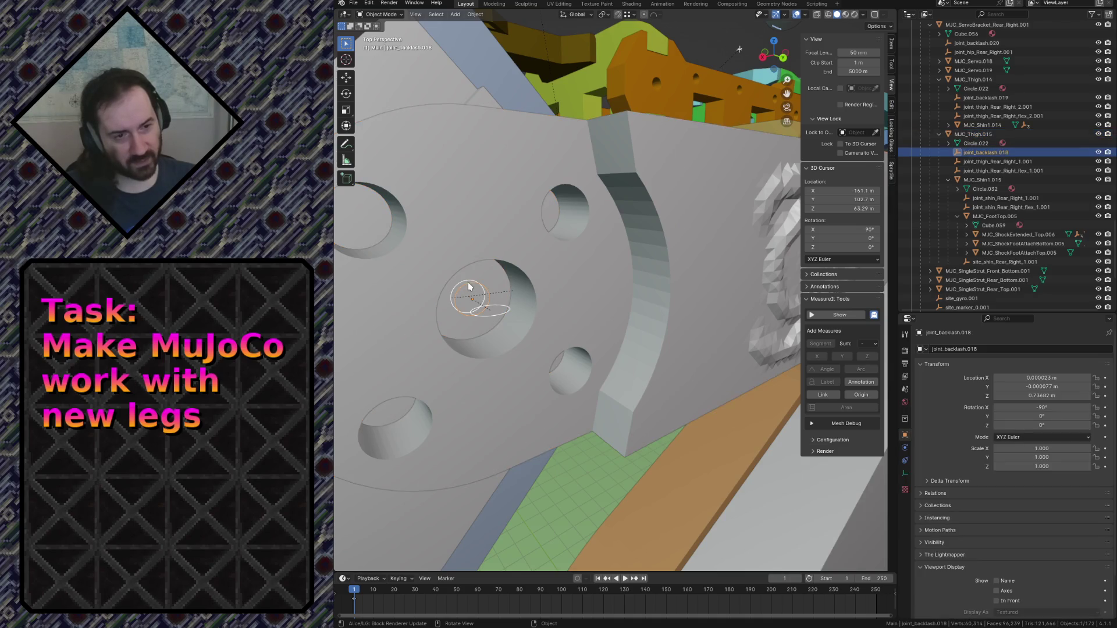
left_click(505, 309)
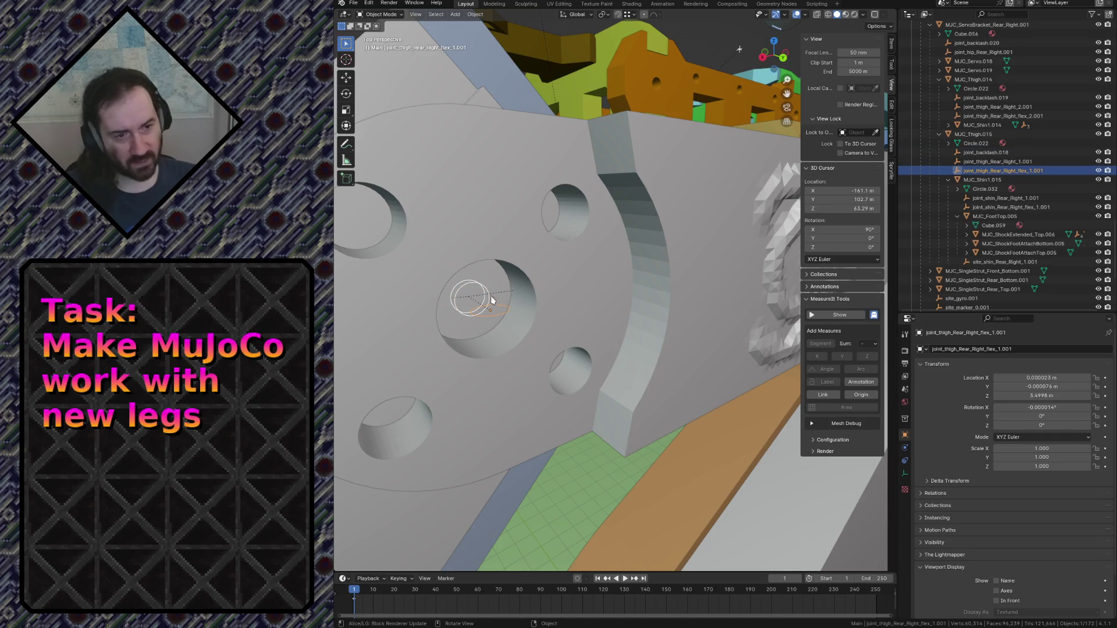
left_click(482, 290)
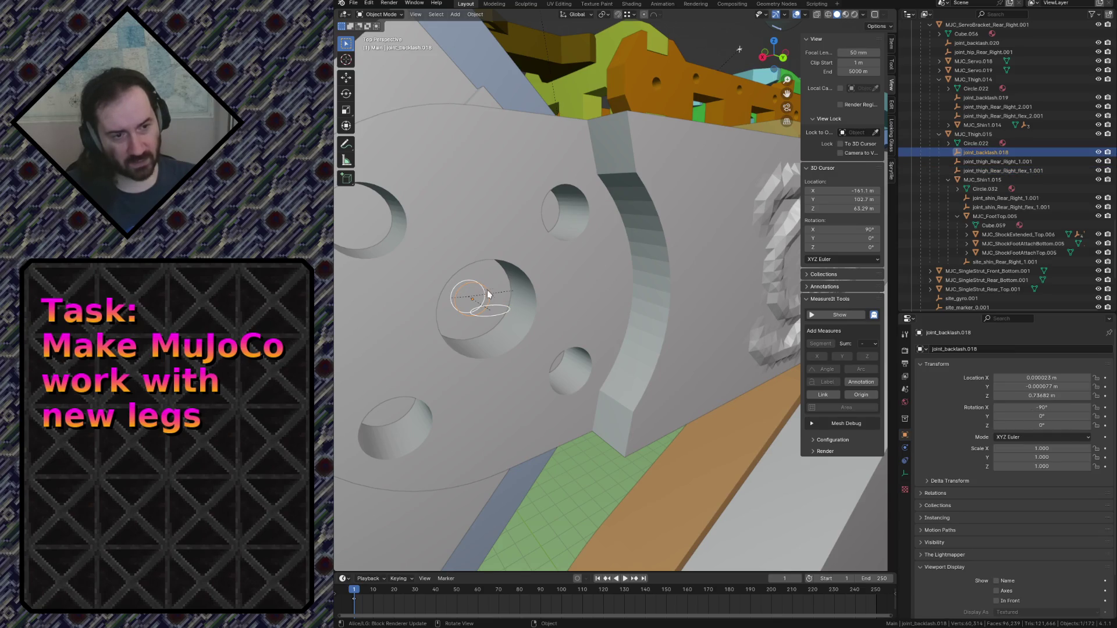
left_click(507, 312)
Walk-navigate in and out of the thigh plate's central hole to inspect it.
key("shift+grave")
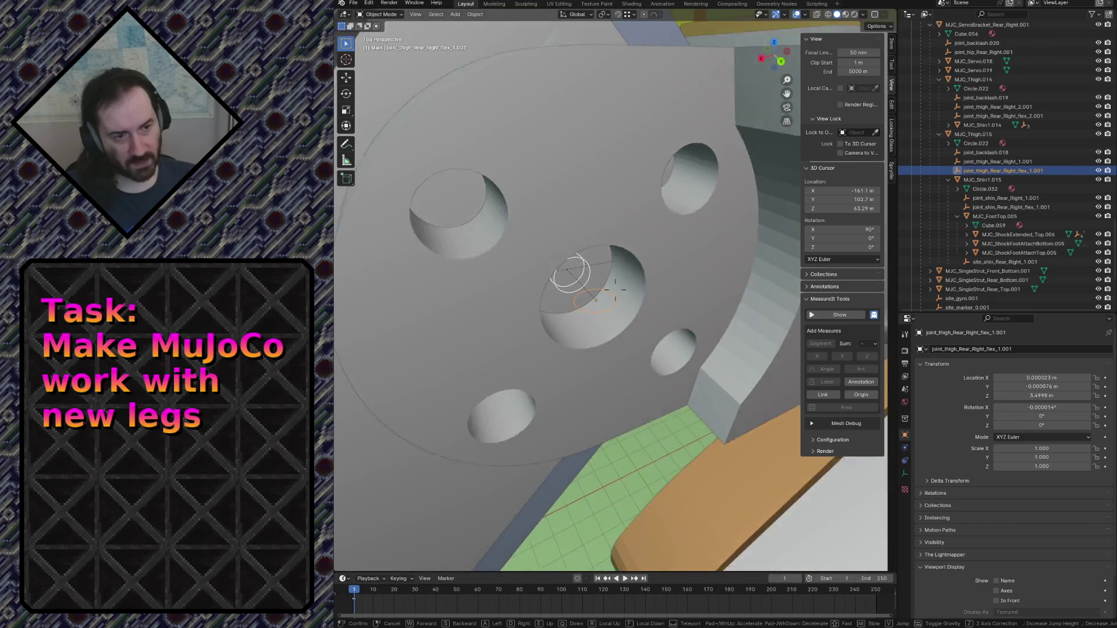
key("s")
key("w")
key("s")
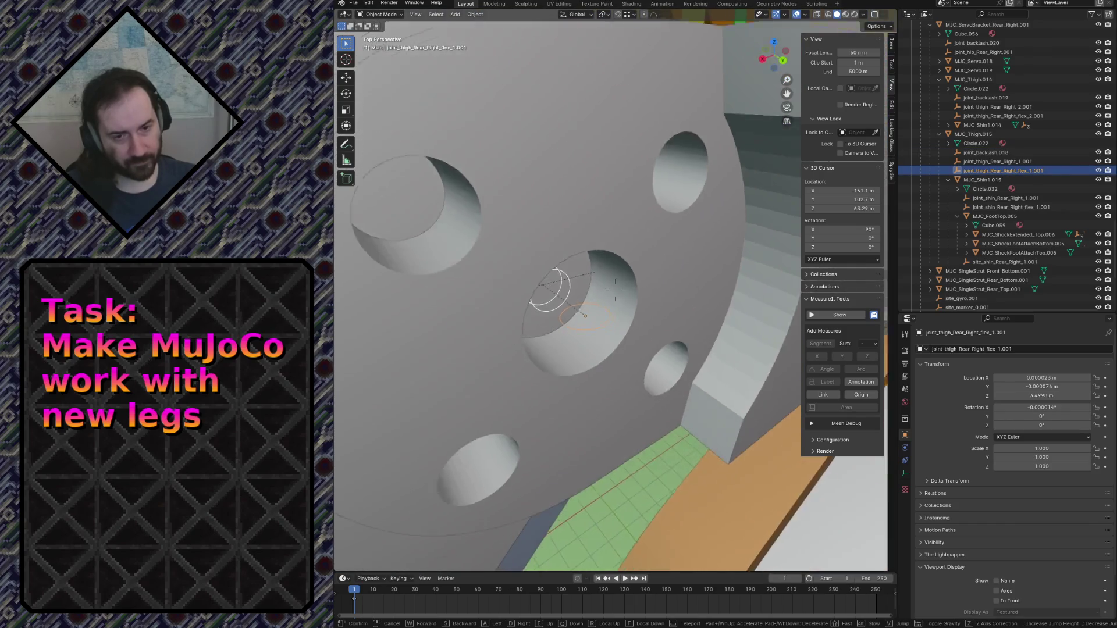
key("s")
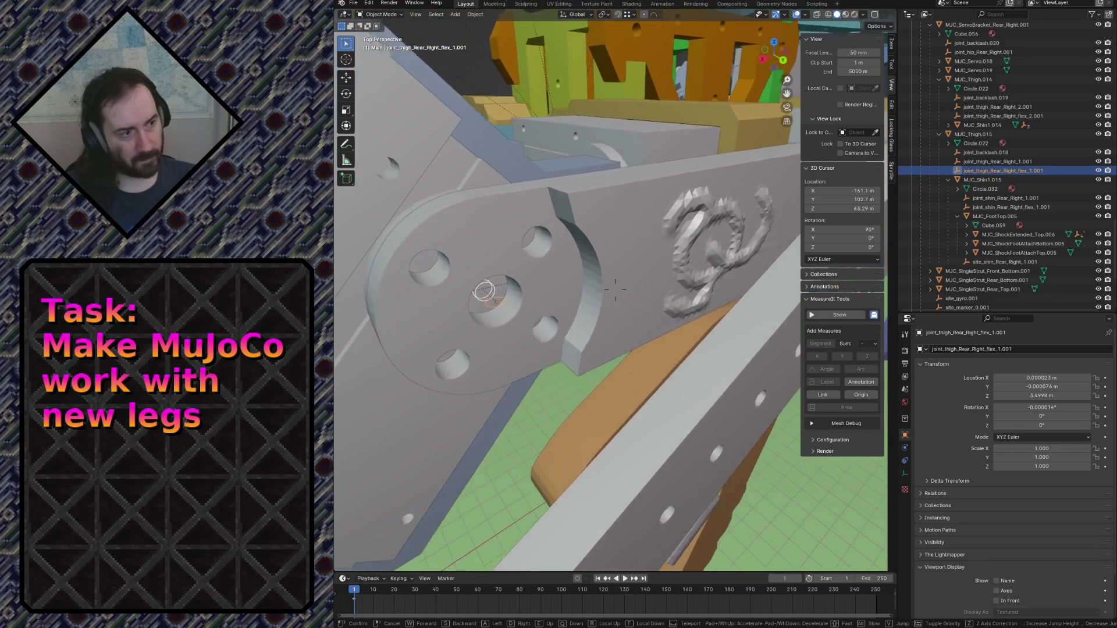
key("w")
key("s")
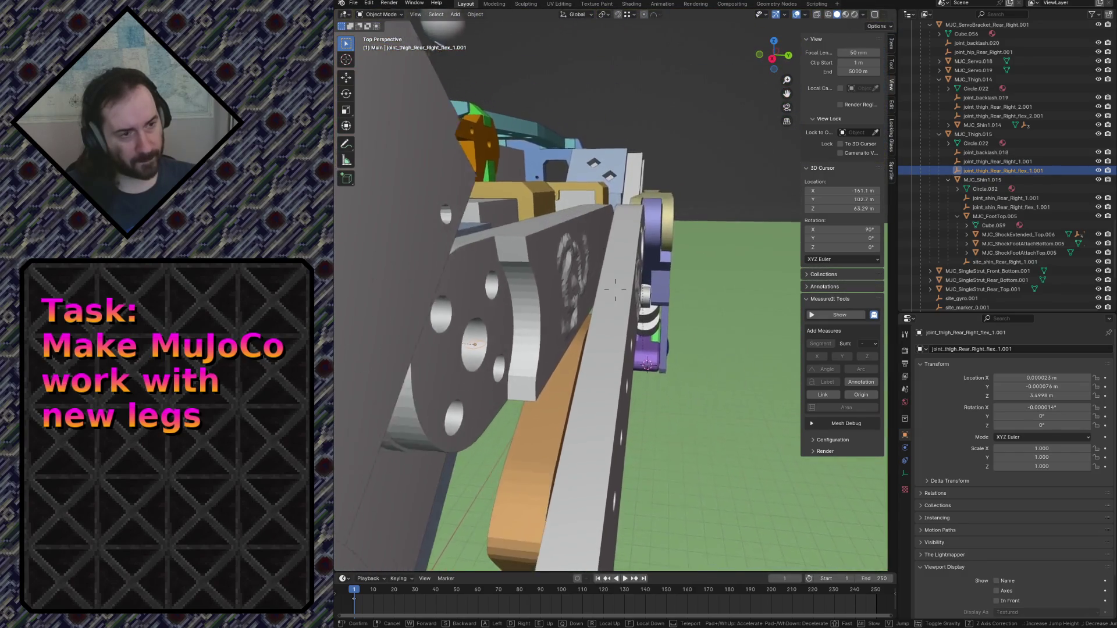
key("w")
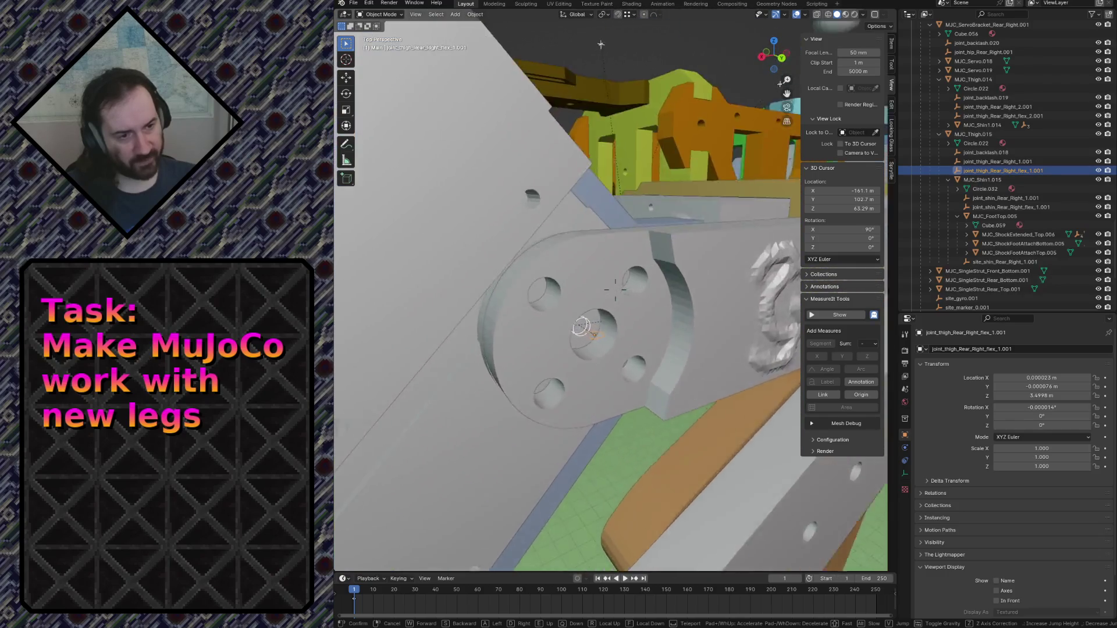
key("w")
Back out to a higher view of the rear leg and select the grey thigh bar MJC_Thigh.015.
key("s")
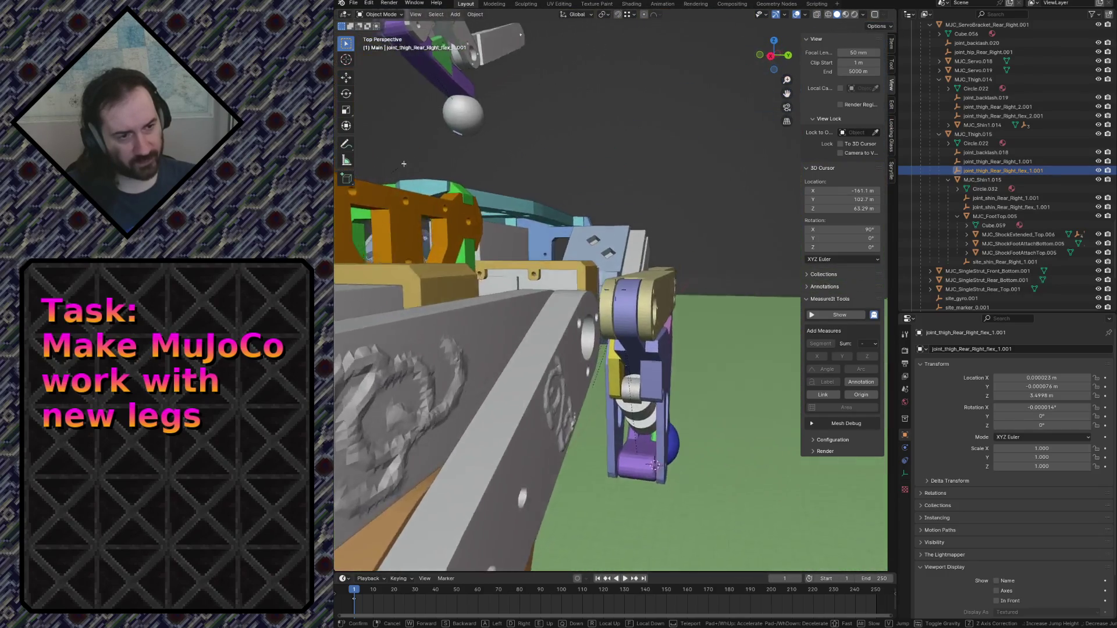
key("w")
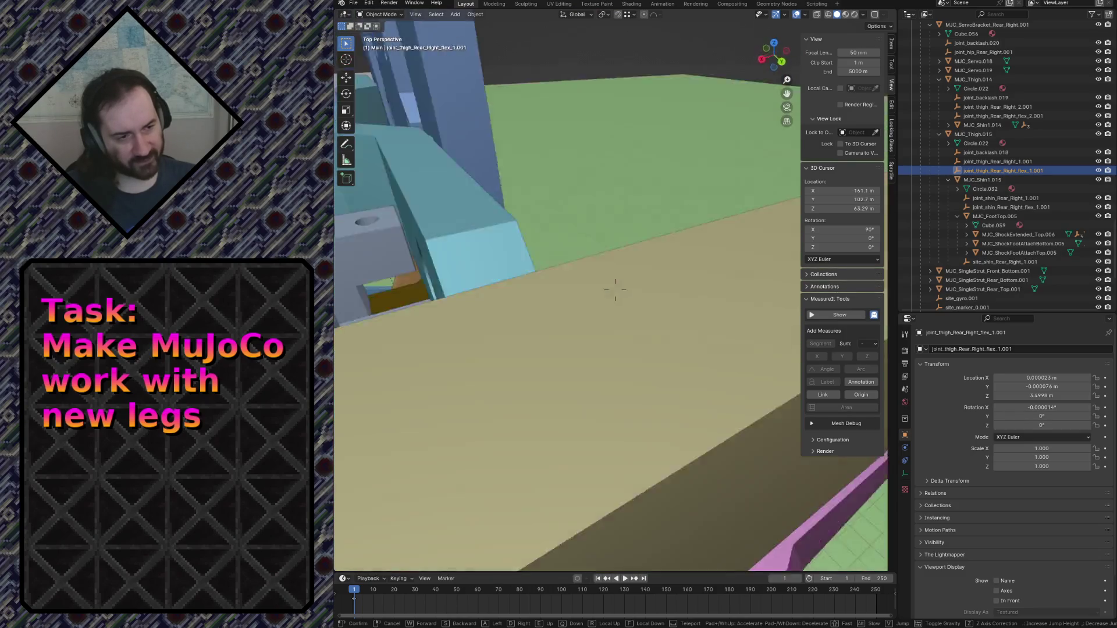
key("s")
key("w")
key("s")
left_click(573, 244)
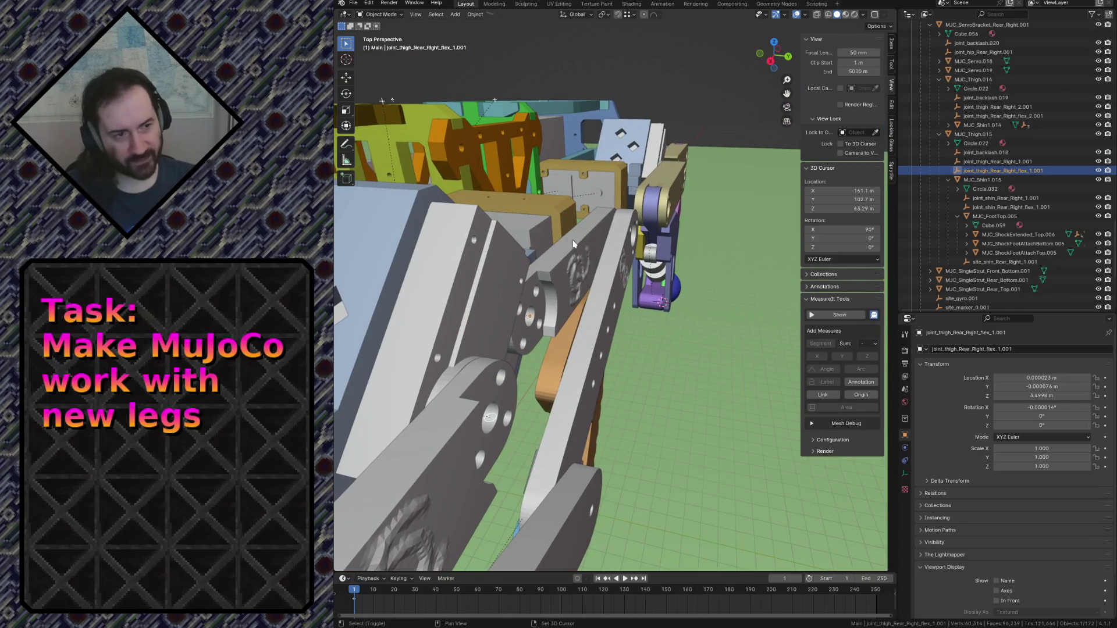
key("shift+grave")
left_click(570, 247)
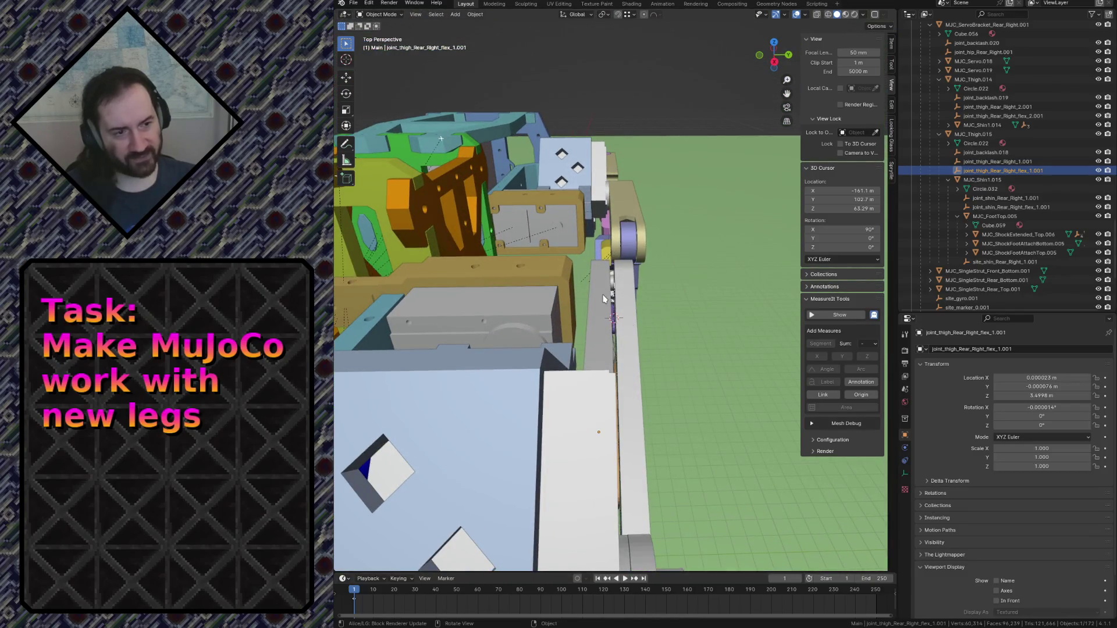
left_click(603, 294)
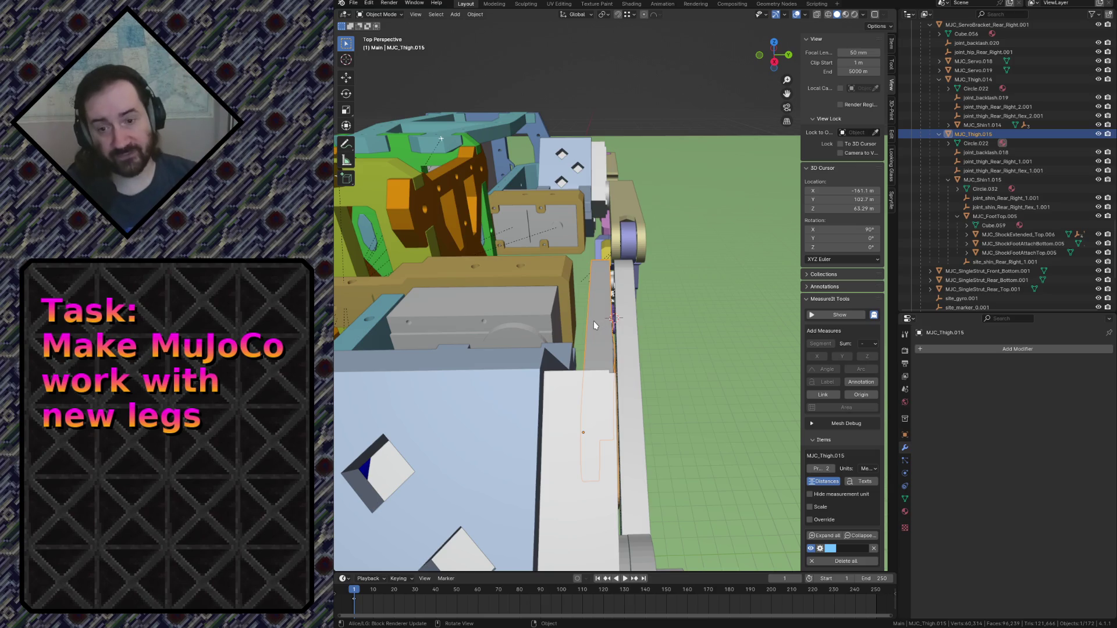
Fly the view into the thigh hinge disc's hole and settle on it.
key("shift+grave")
key("w")
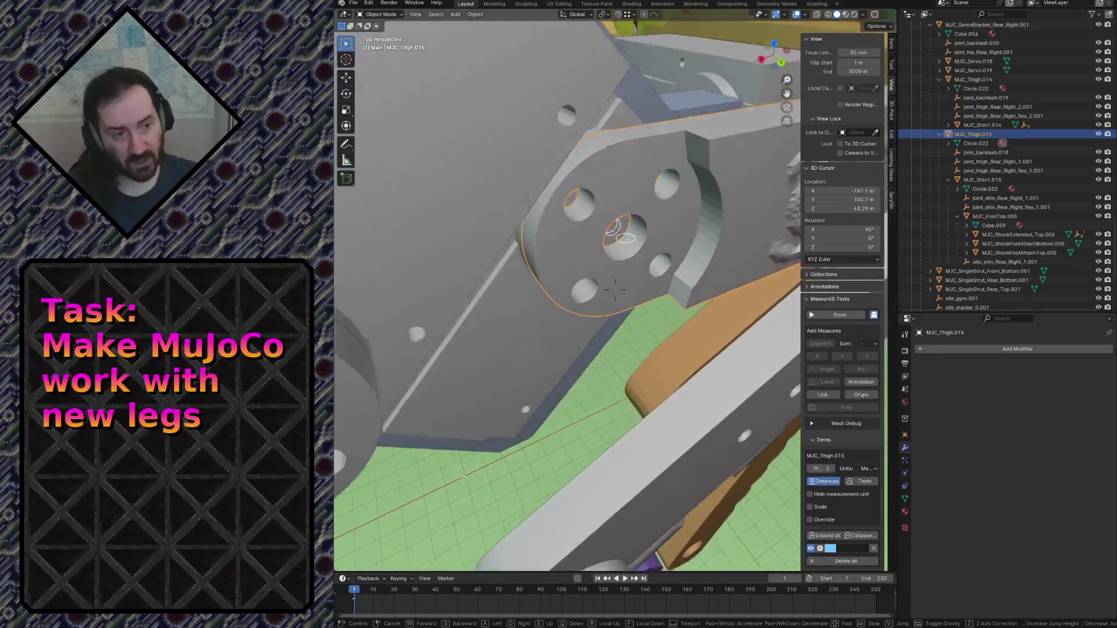
key("s")
key("w")
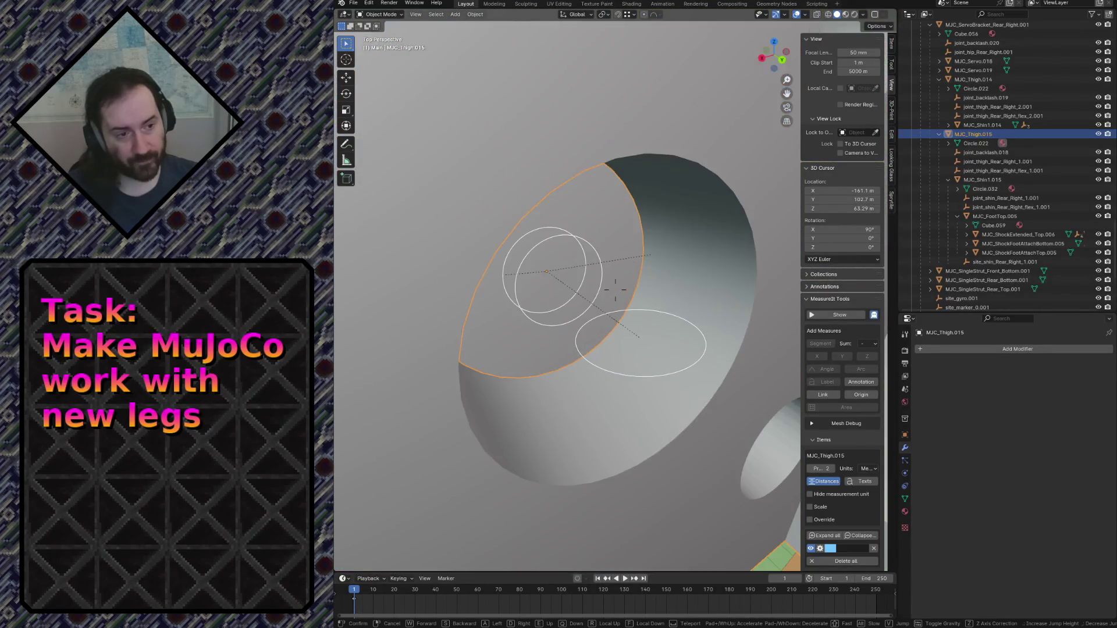
key("s")
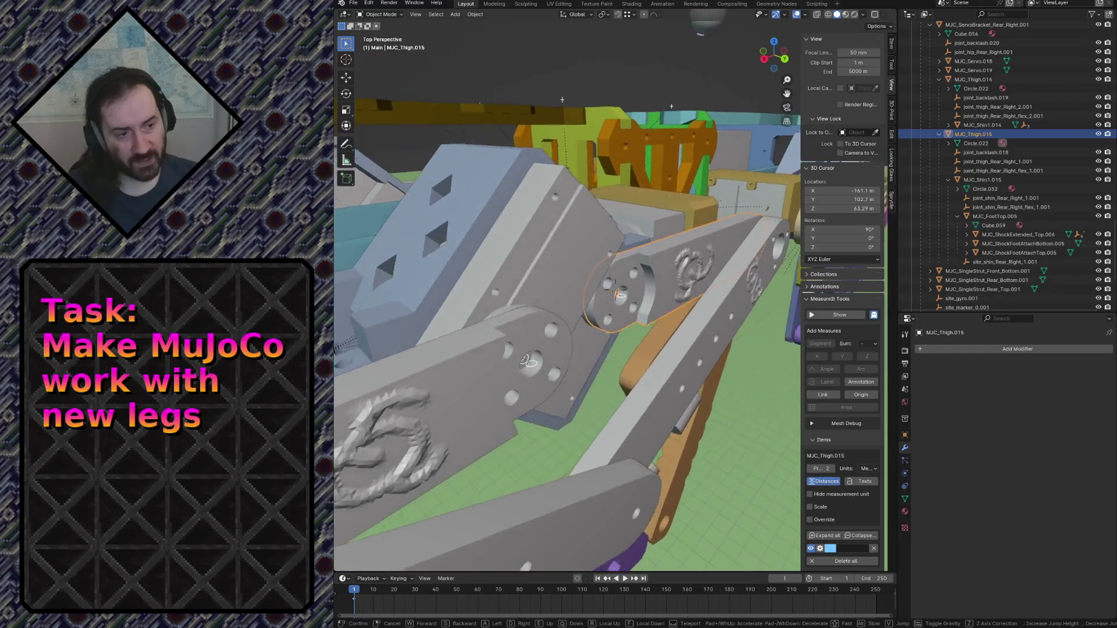
key("w")
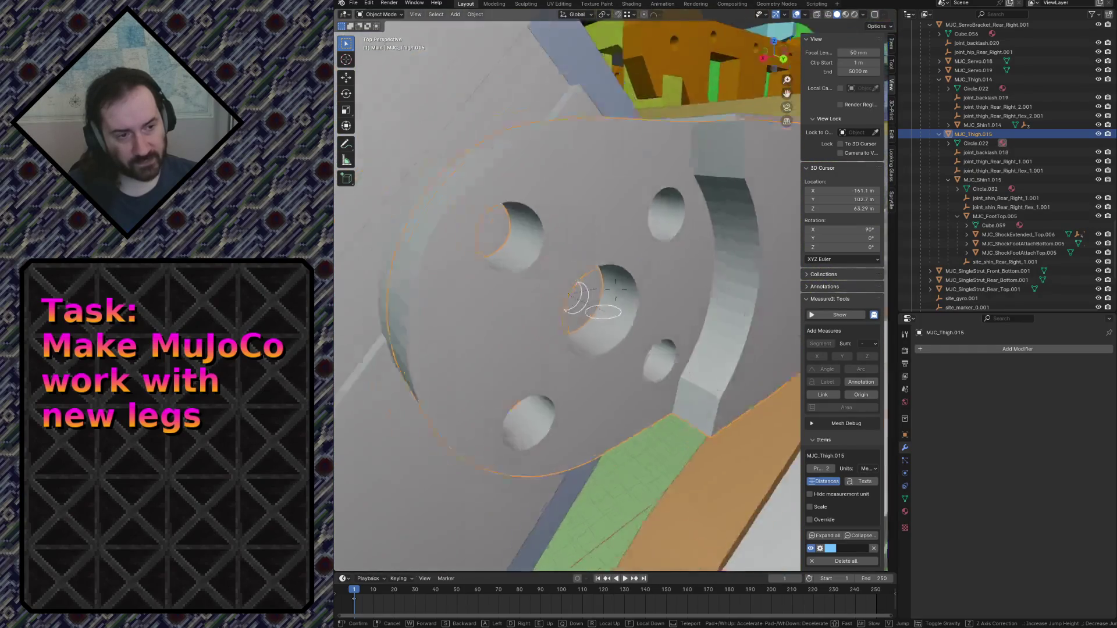
key("s")
key("w")
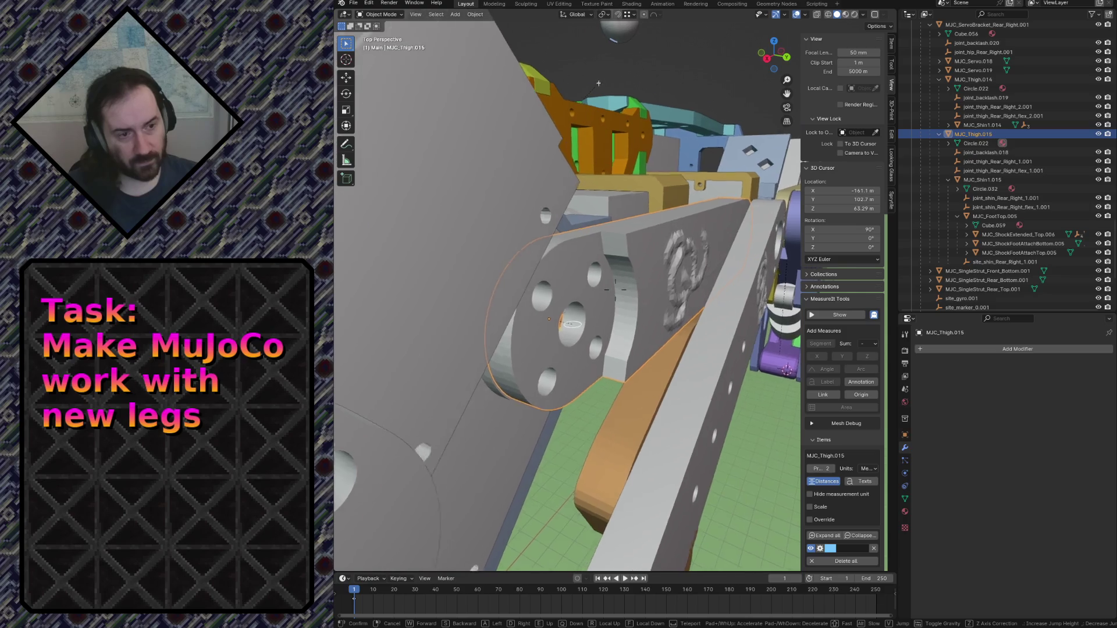
key("s")
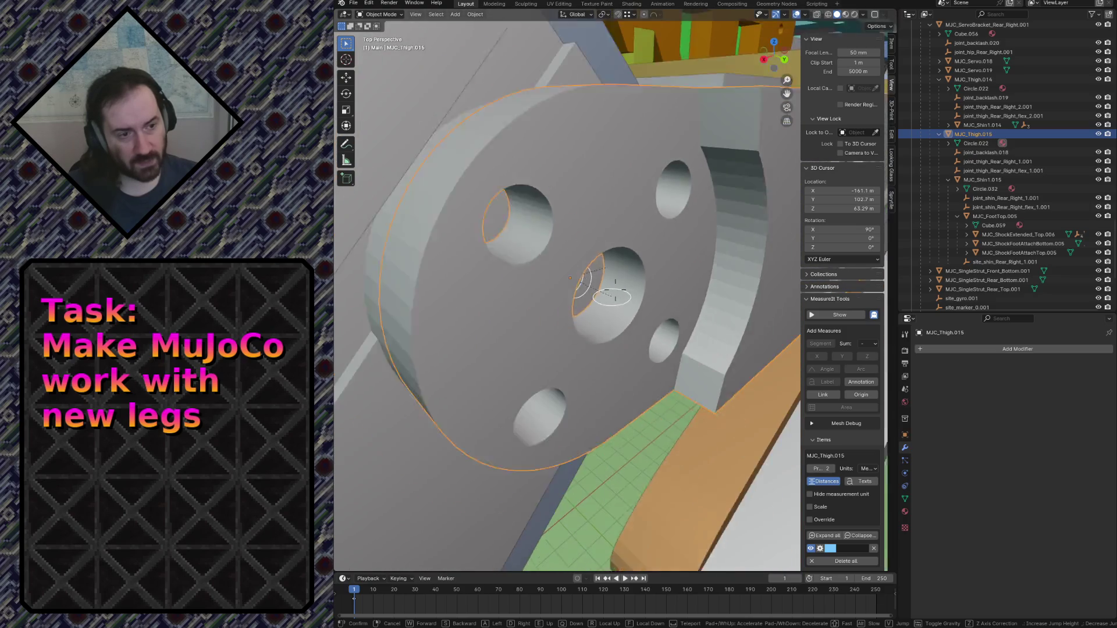
key("w")
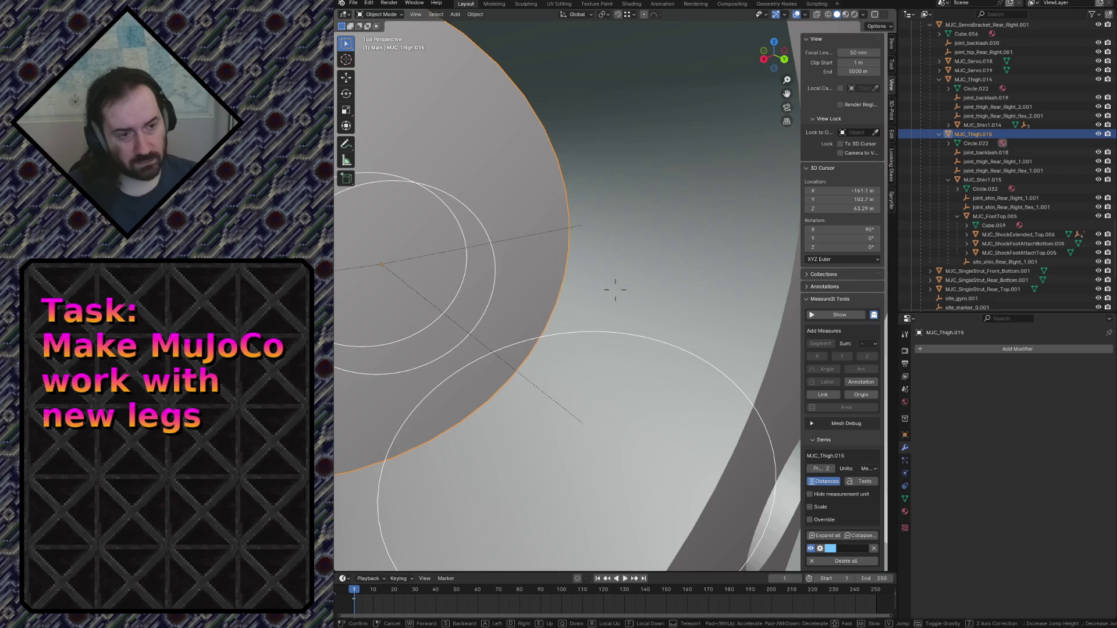
key("Escape")
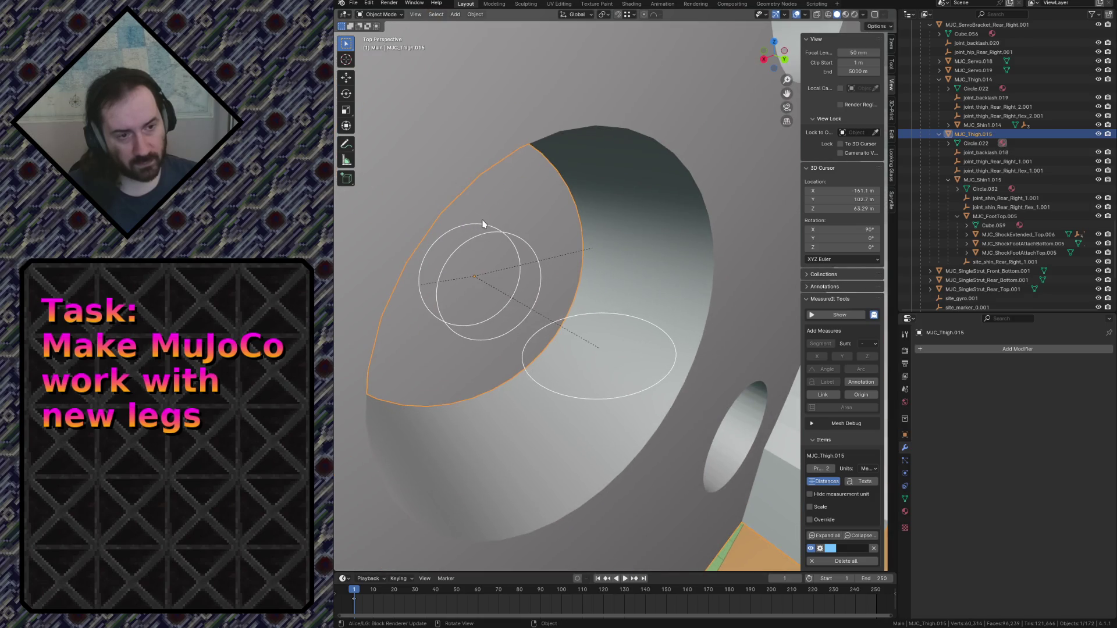
Select the flex ellipse, joint_backlash.018 and joint_thigh_Rear_Right_1.001 together.
left_click(493, 224)
left_click(527, 242, "shift")
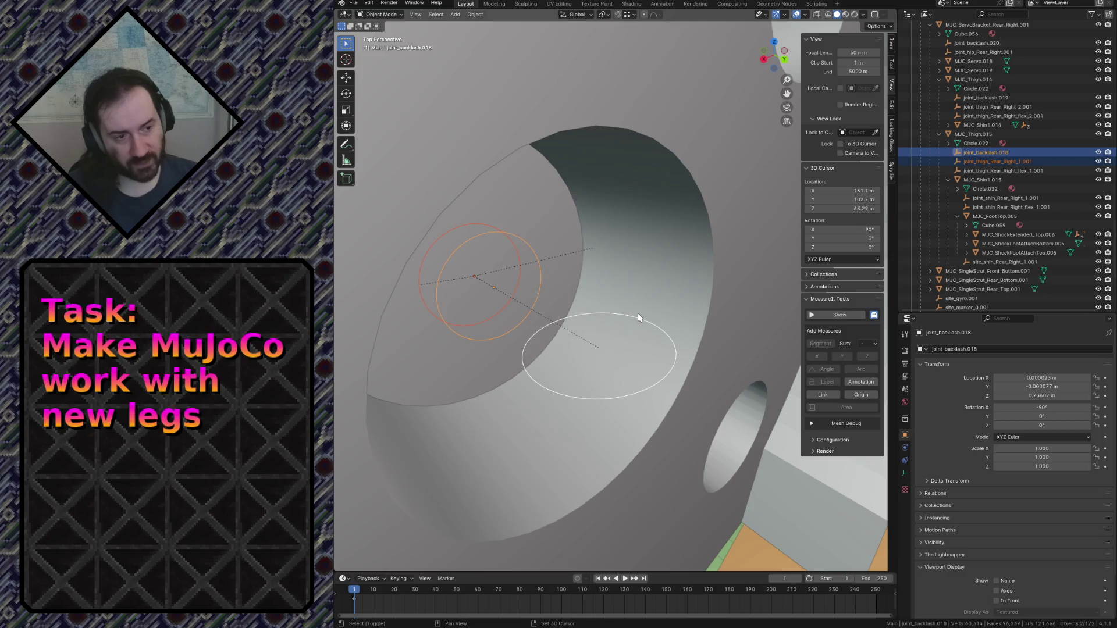
left_click(643, 319)
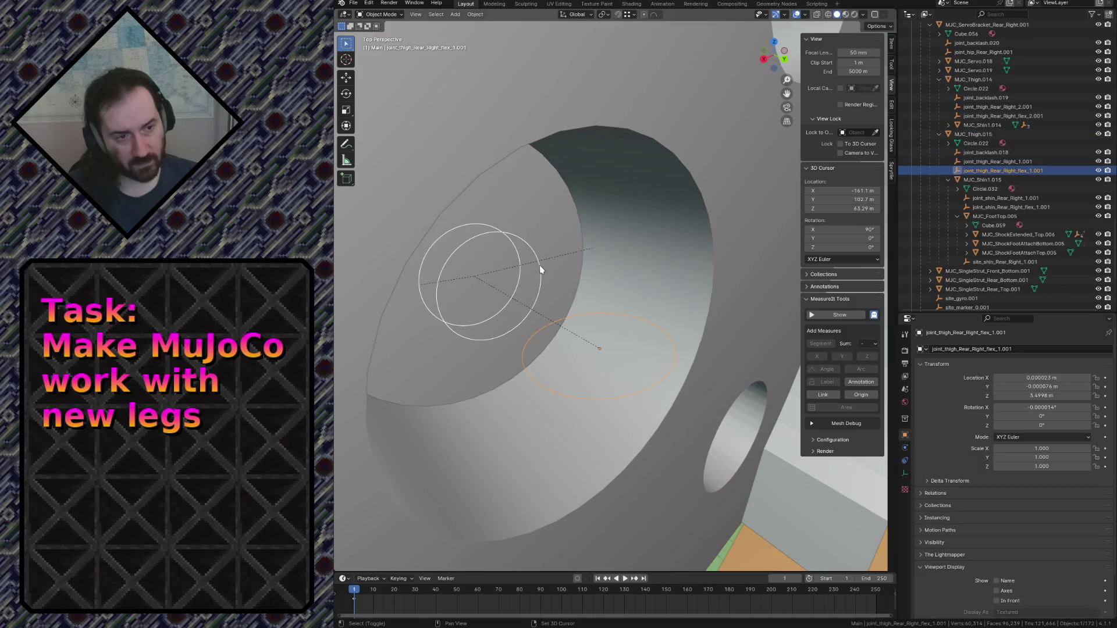
left_click(541, 270, "shift")
left_click(486, 230, "shift")
View the grey thigh plate and duplicate the three selected joint markers in place.
key("shift+grave")
key("s")
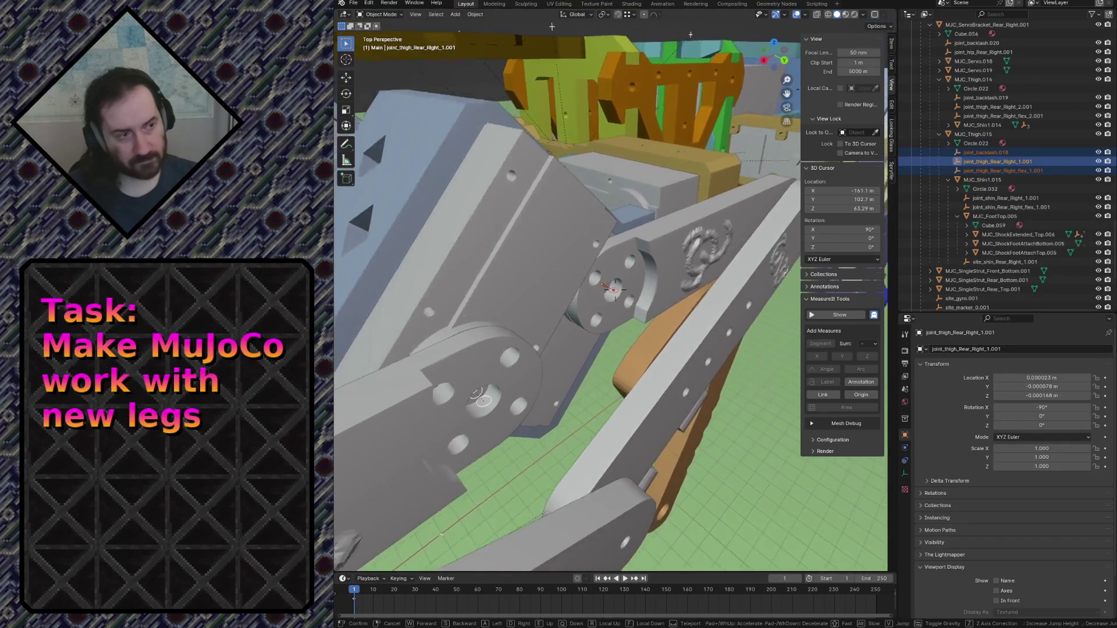
key("w")
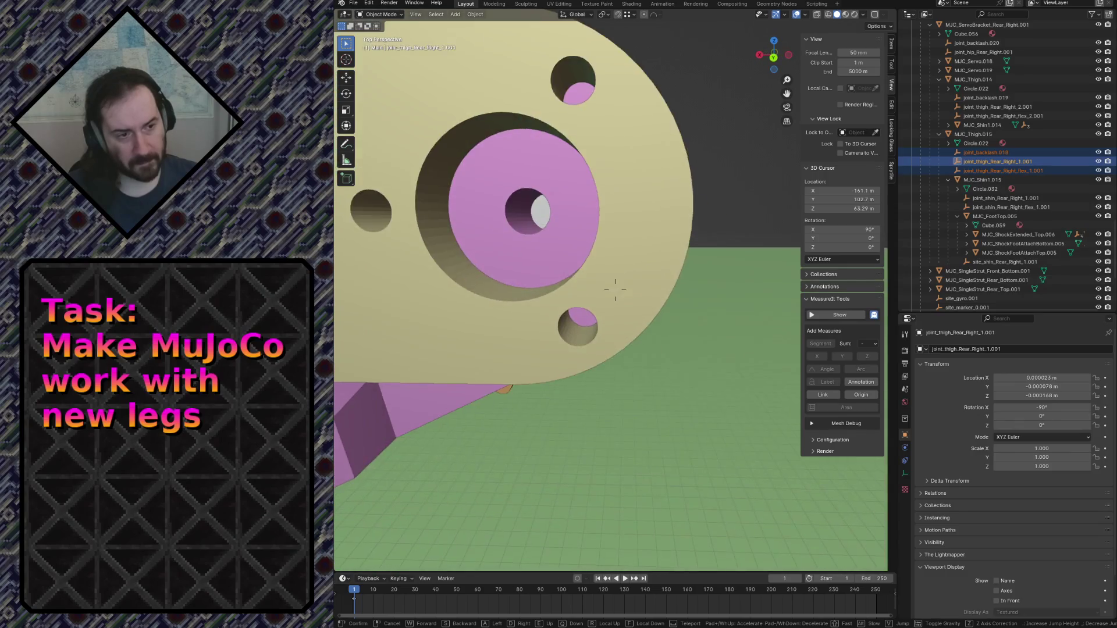
key("s")
key("w")
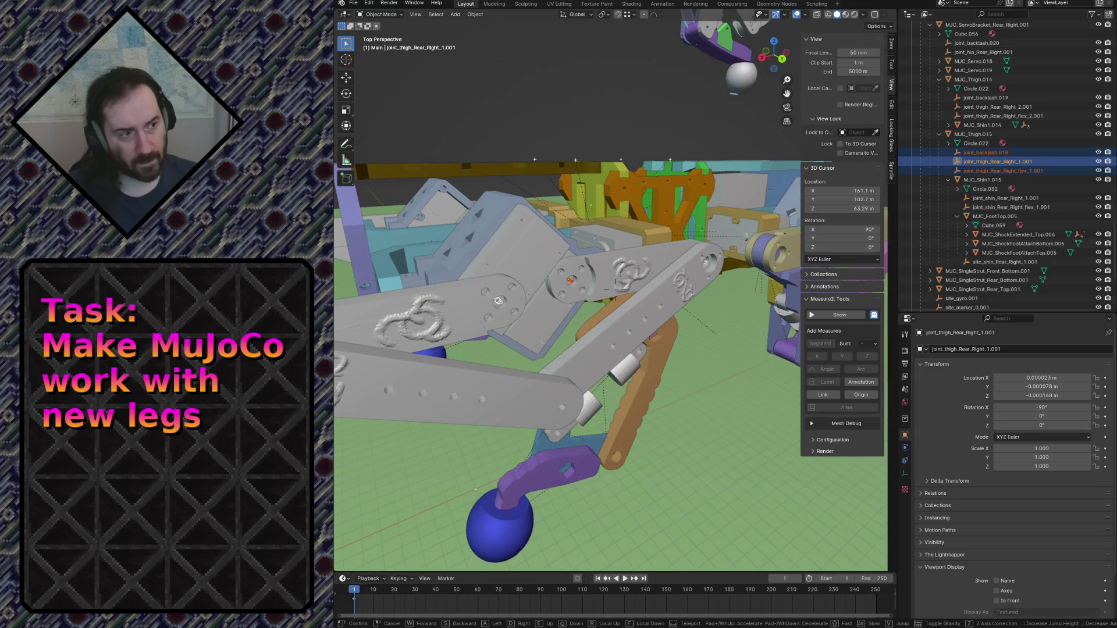
key("w")
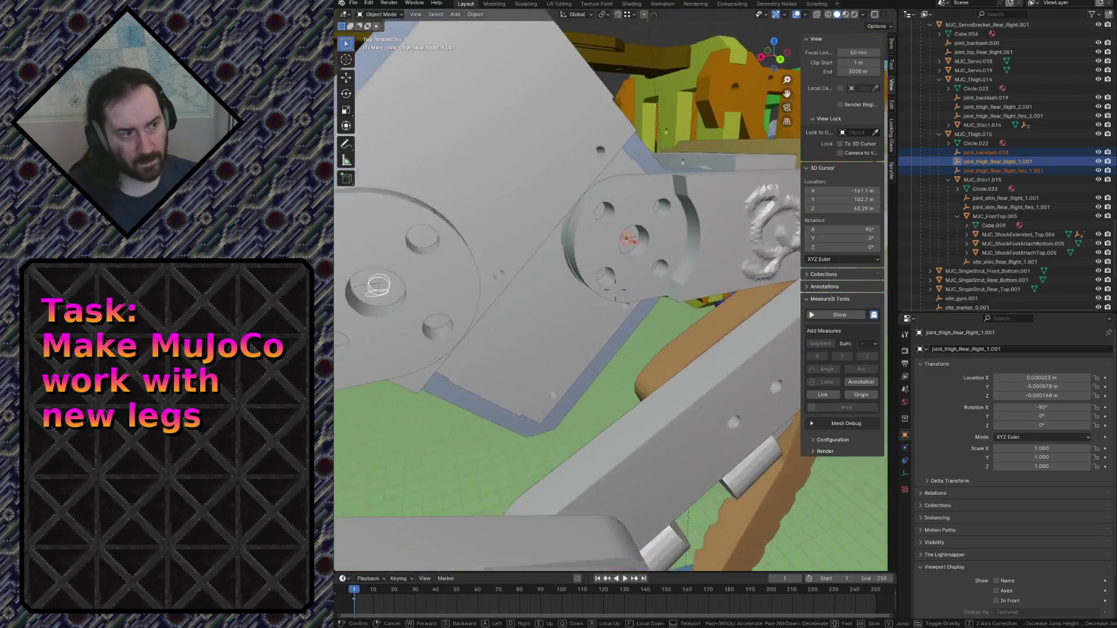
key("w")
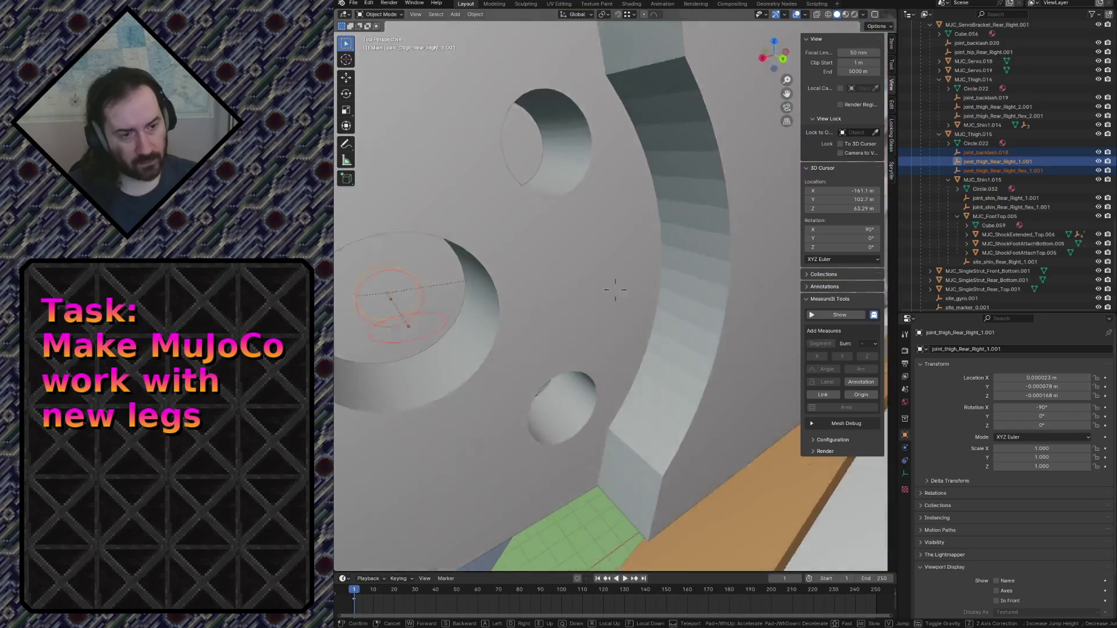
key("Return")
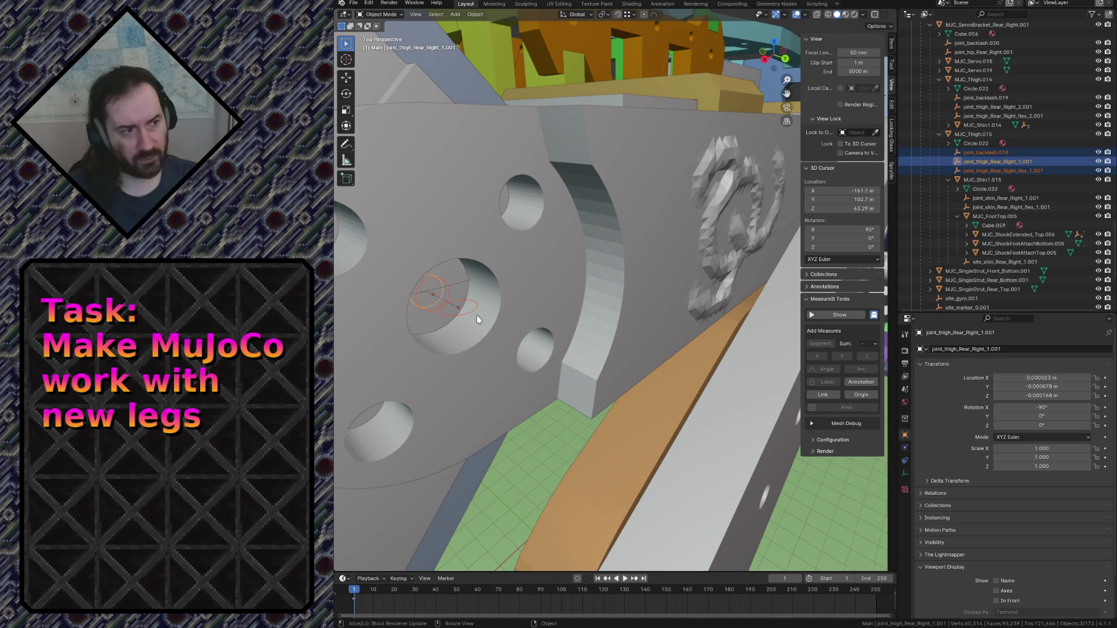
key("shift+d")
key("Escape")
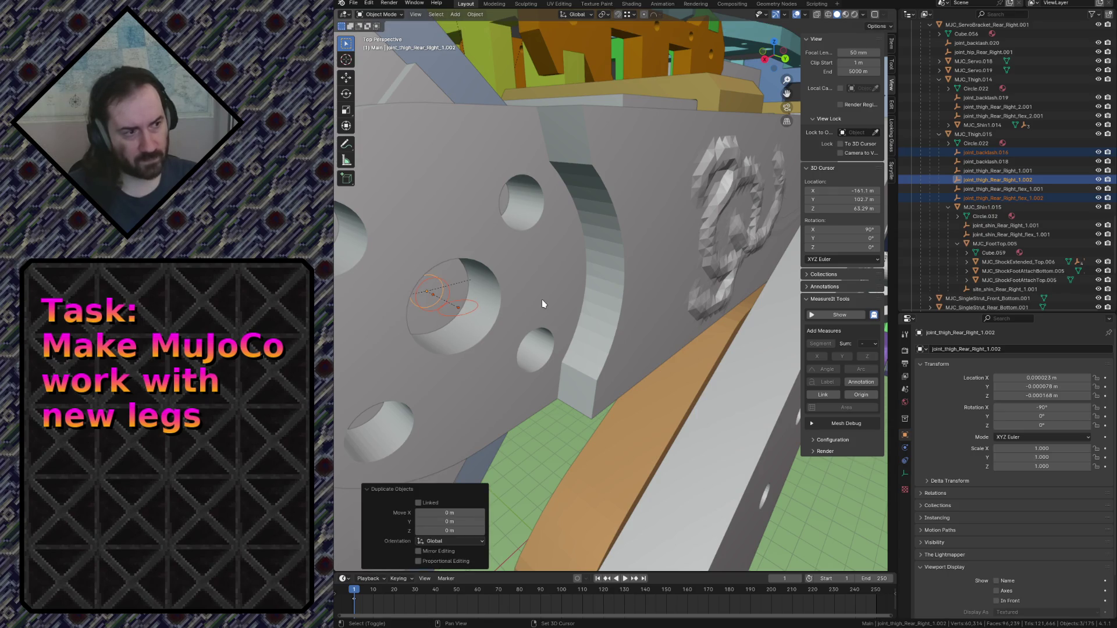
Parent the .002 joint copies to the tan thigh MJC_Thigh.013, keeping their placement.
key("shift+grave")
key("w")
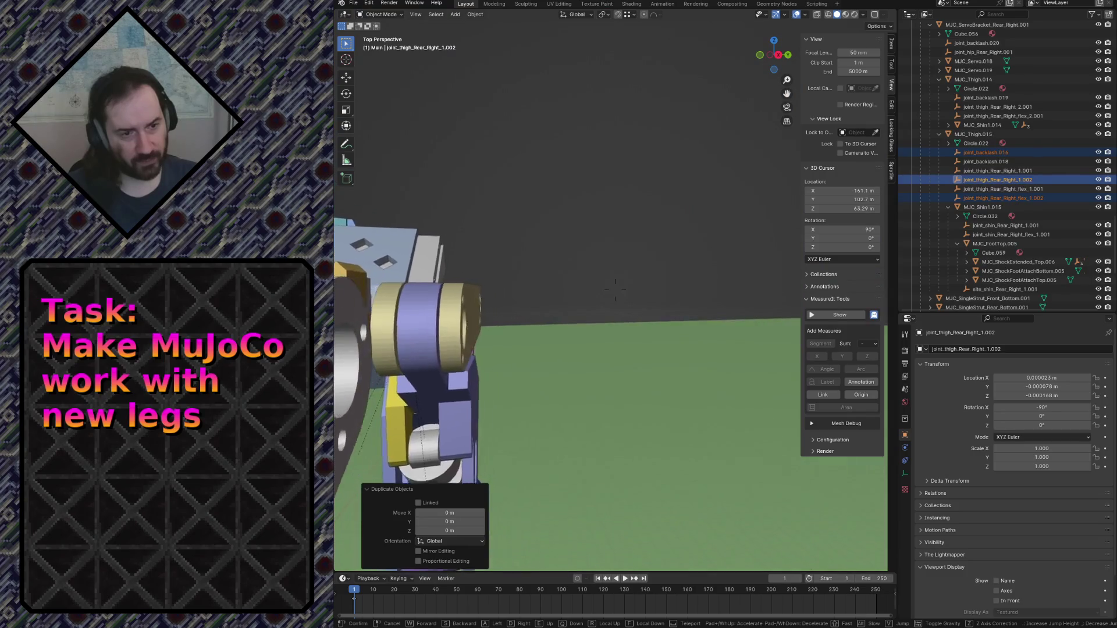
key("s")
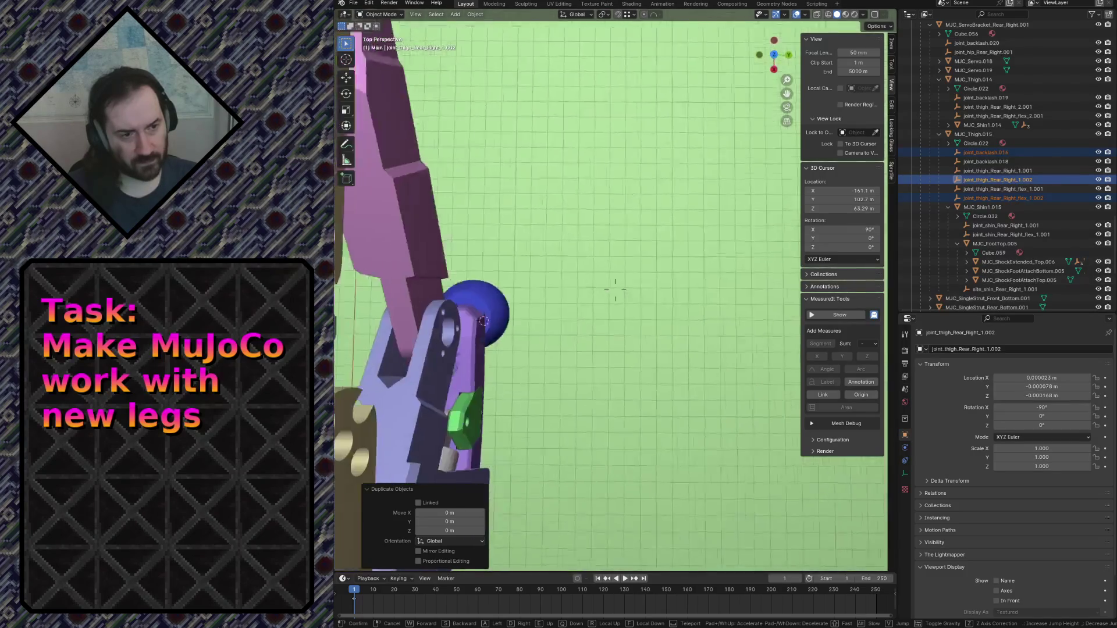
key("w")
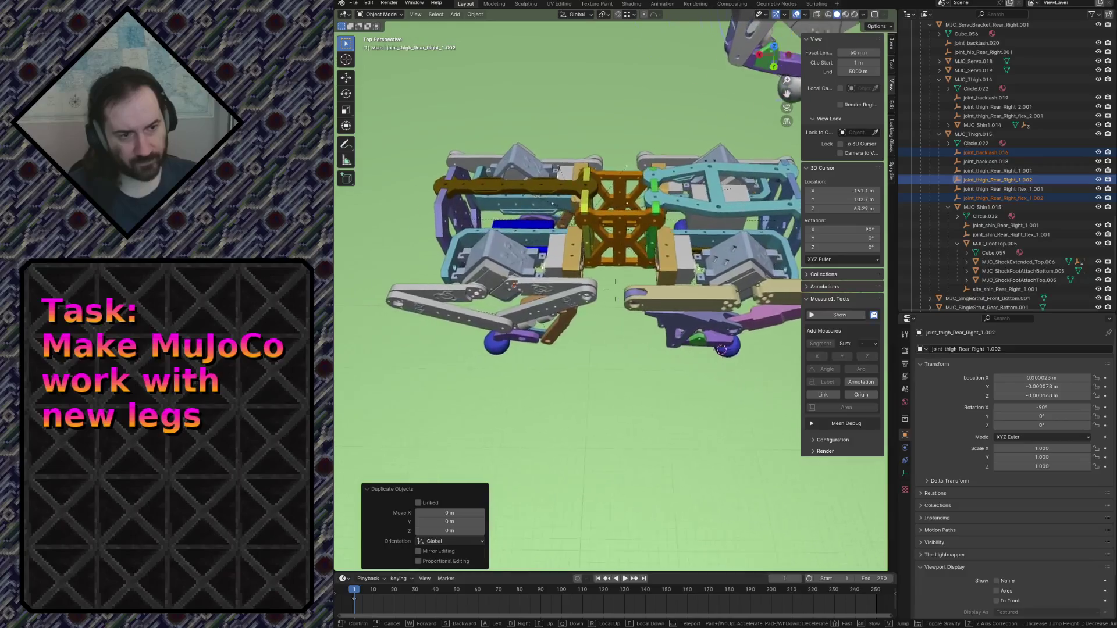
left_click(532, 298)
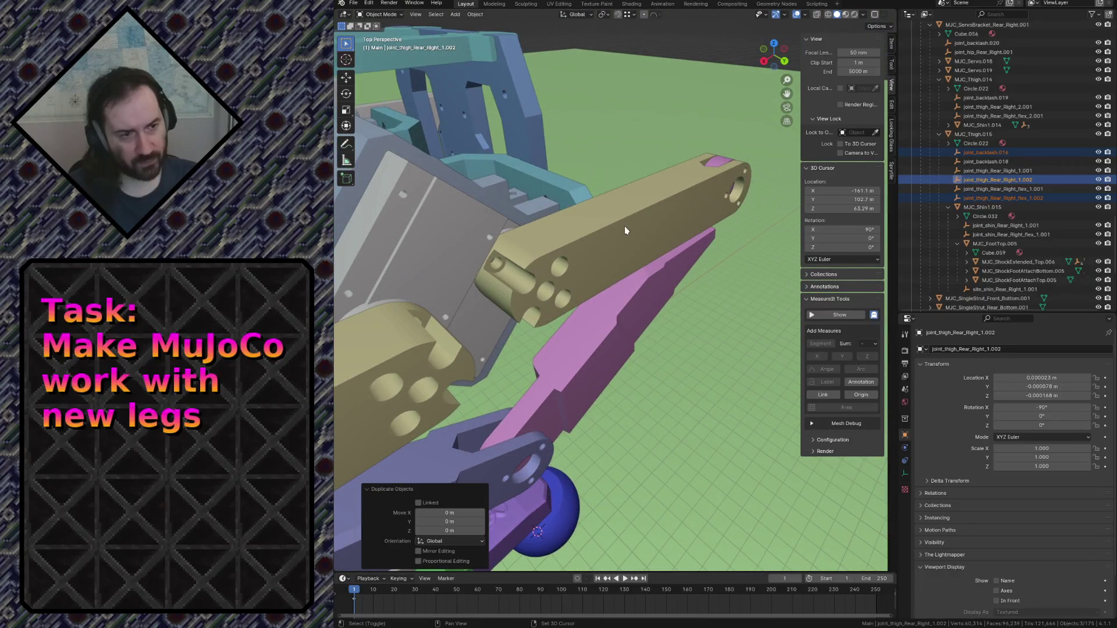
left_click(623, 226)
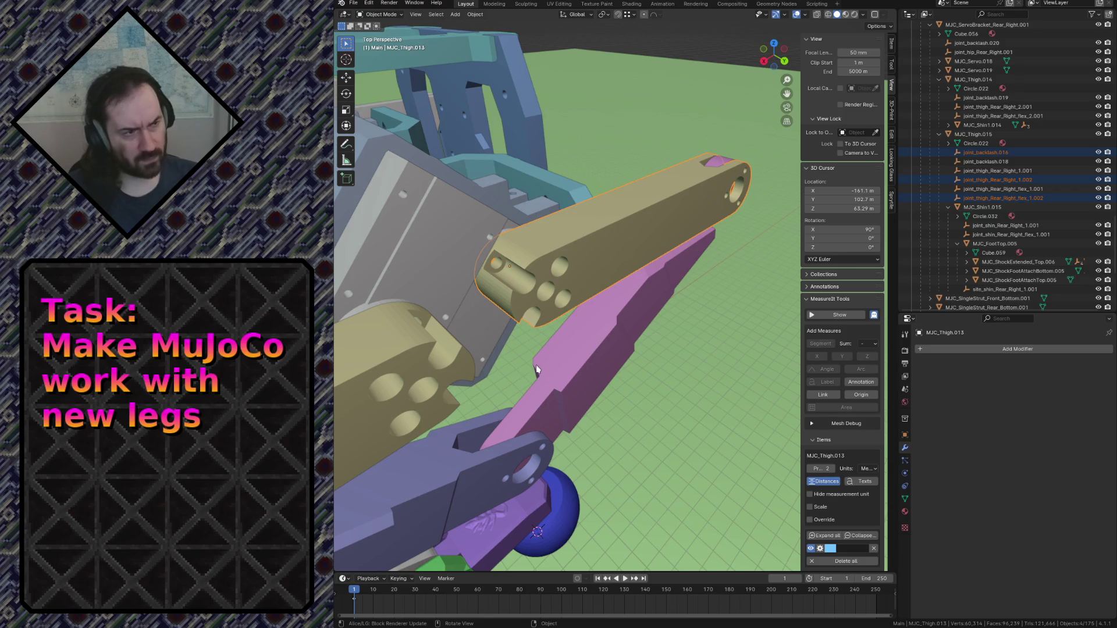
key("ctrl+p")
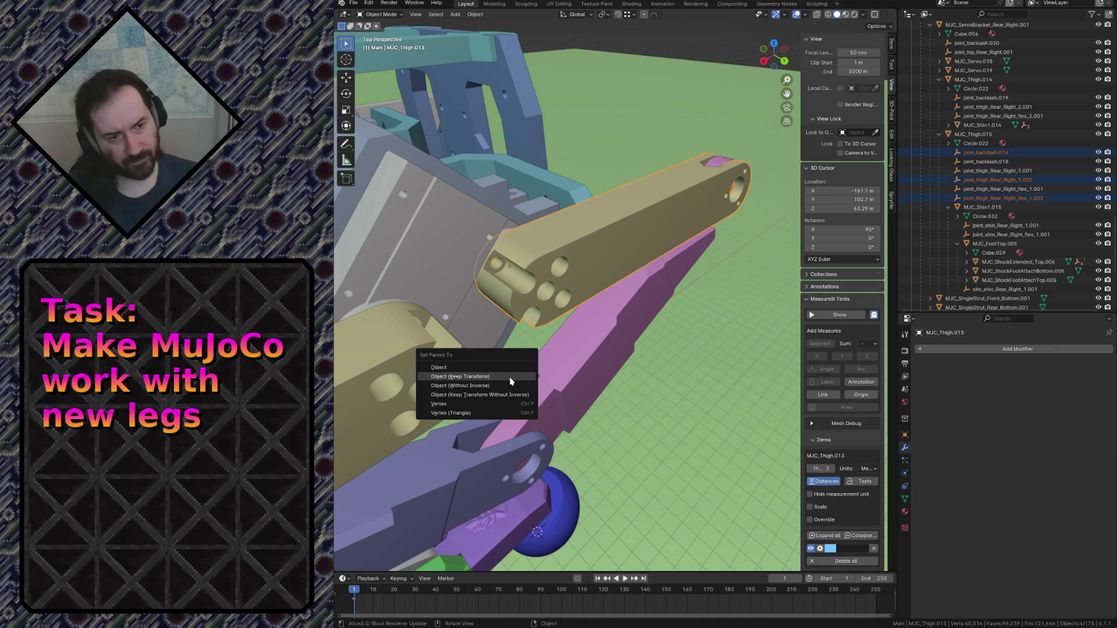
left_click(510, 381)
scroll(1008, 210, "down", 5)
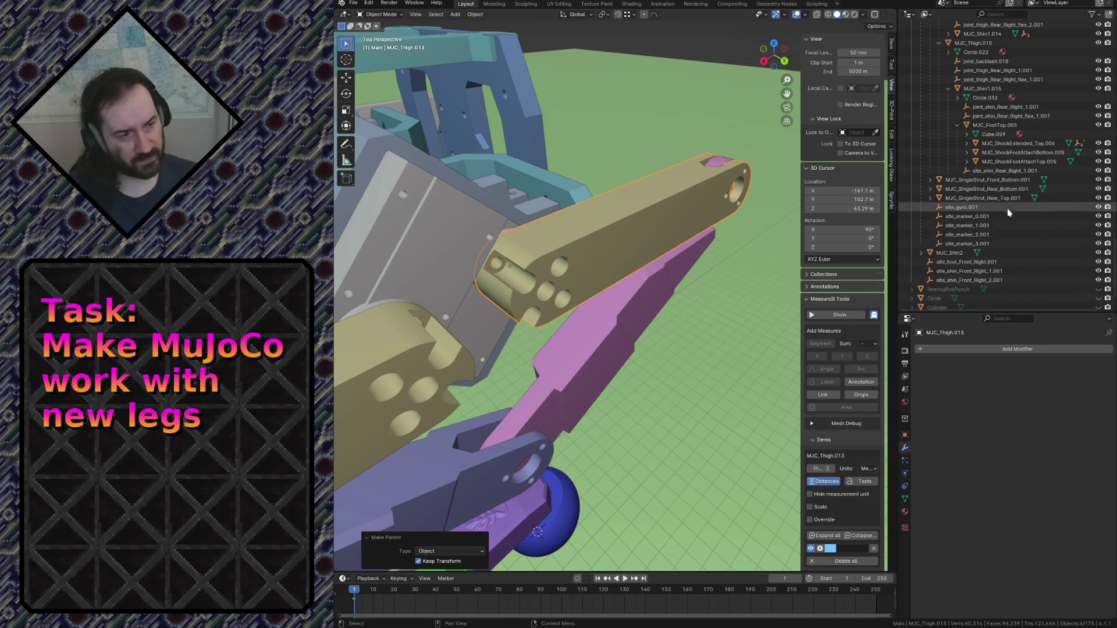
scroll(977, 186, "up", 10)
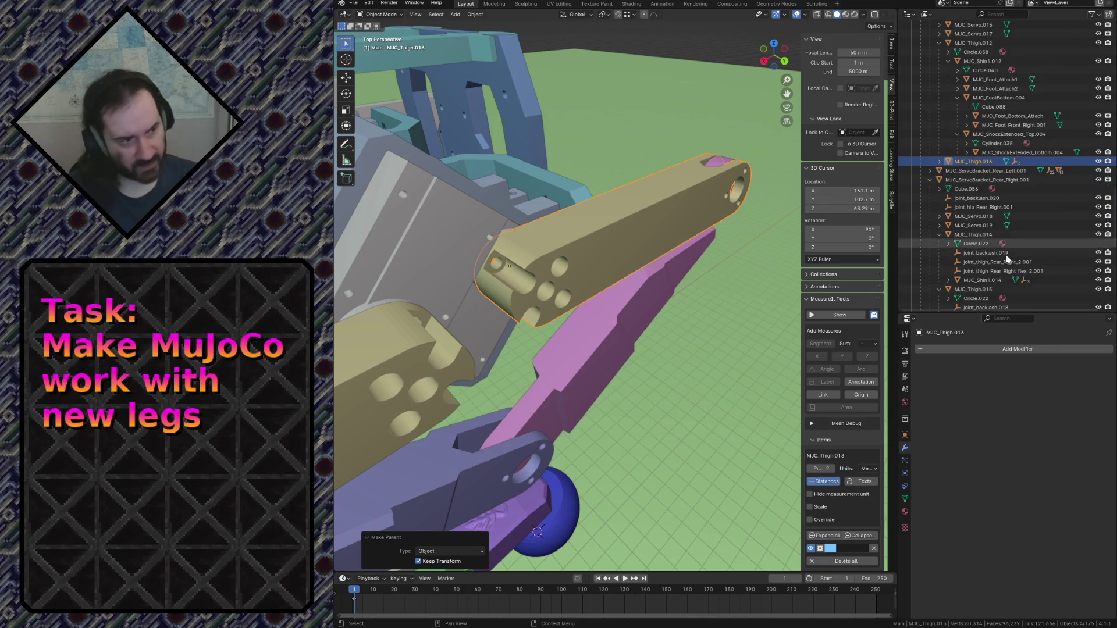
left_click(940, 161)
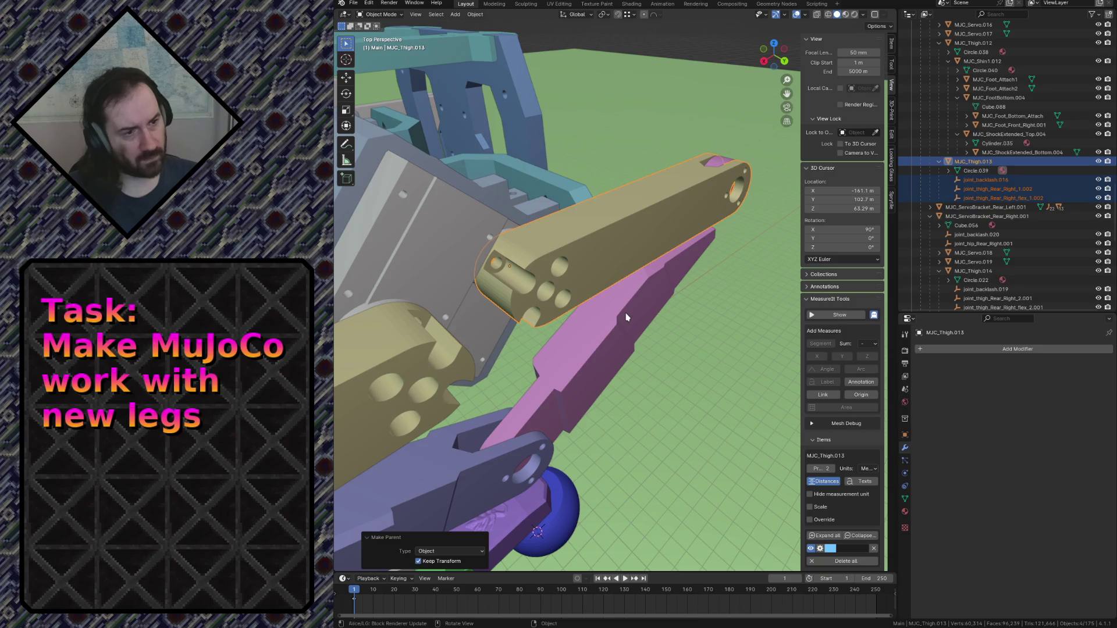
Parent the pink shin MJC_Shin2 to MJC_Thigh.013 with Object (Keep Transform).
left_click(633, 306)
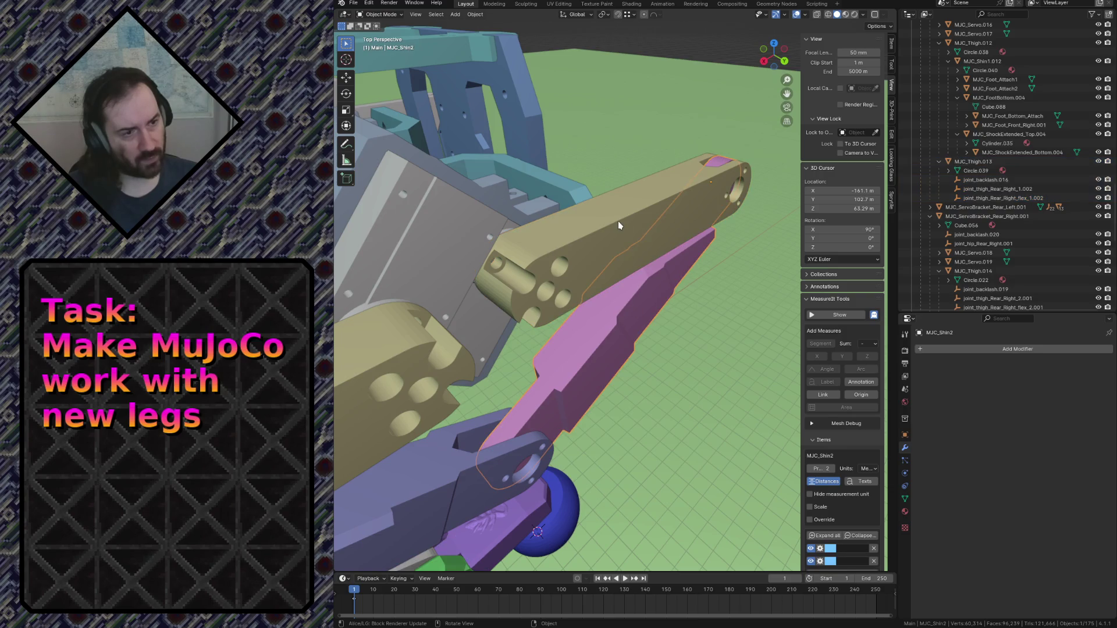
key("KP_Decimal")
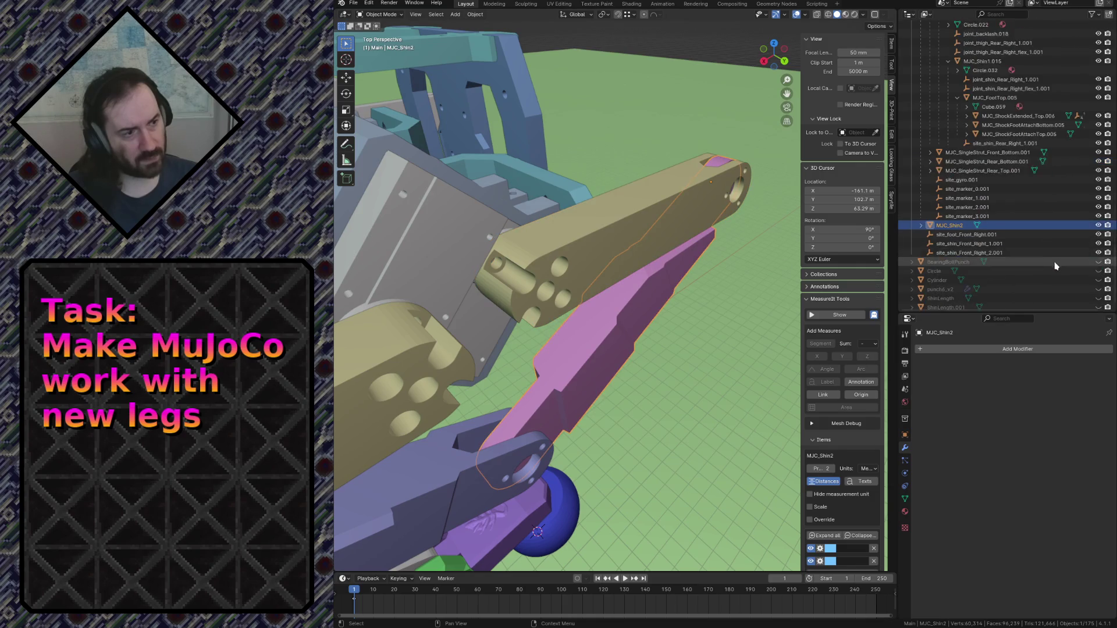
scroll(1055, 267, "down", 1)
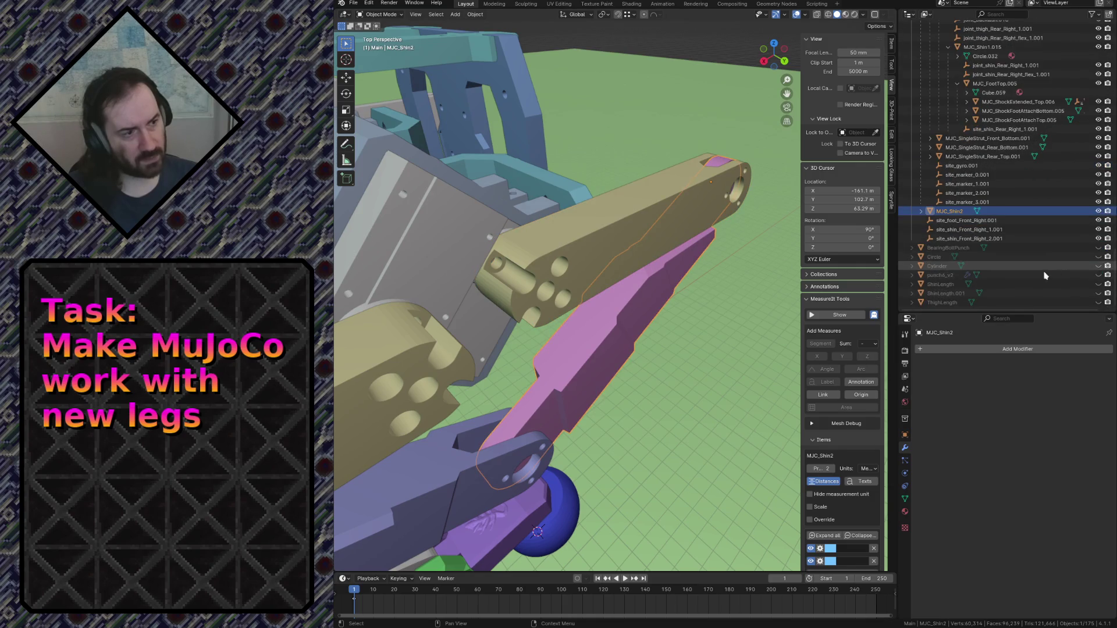
left_click(635, 215, "shift")
key("ctrl+p")
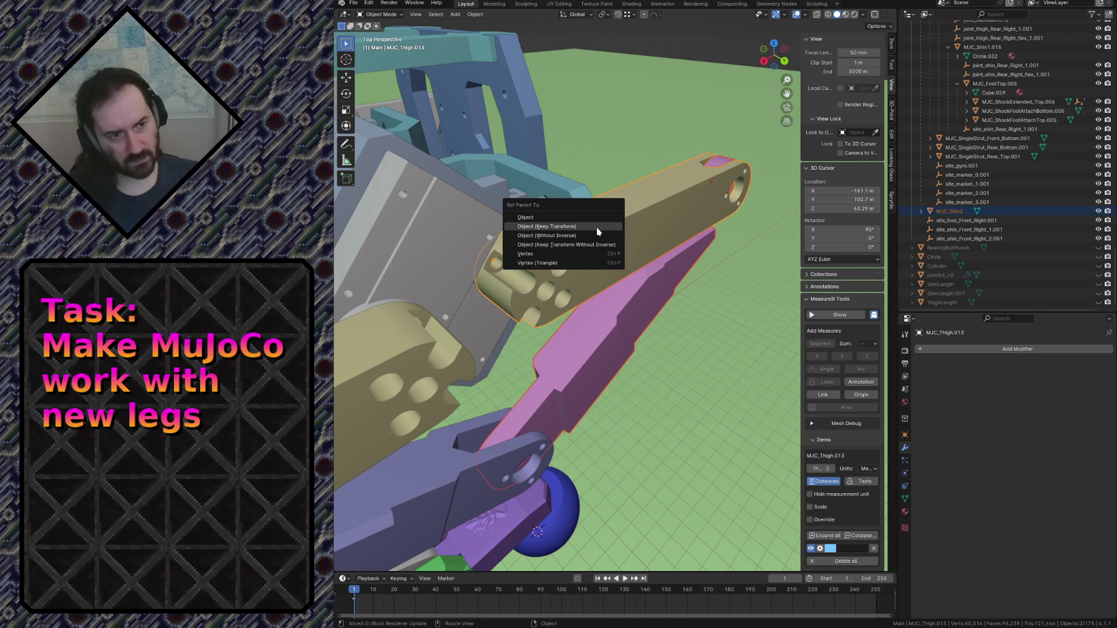
left_click(598, 227)
left_click(646, 217)
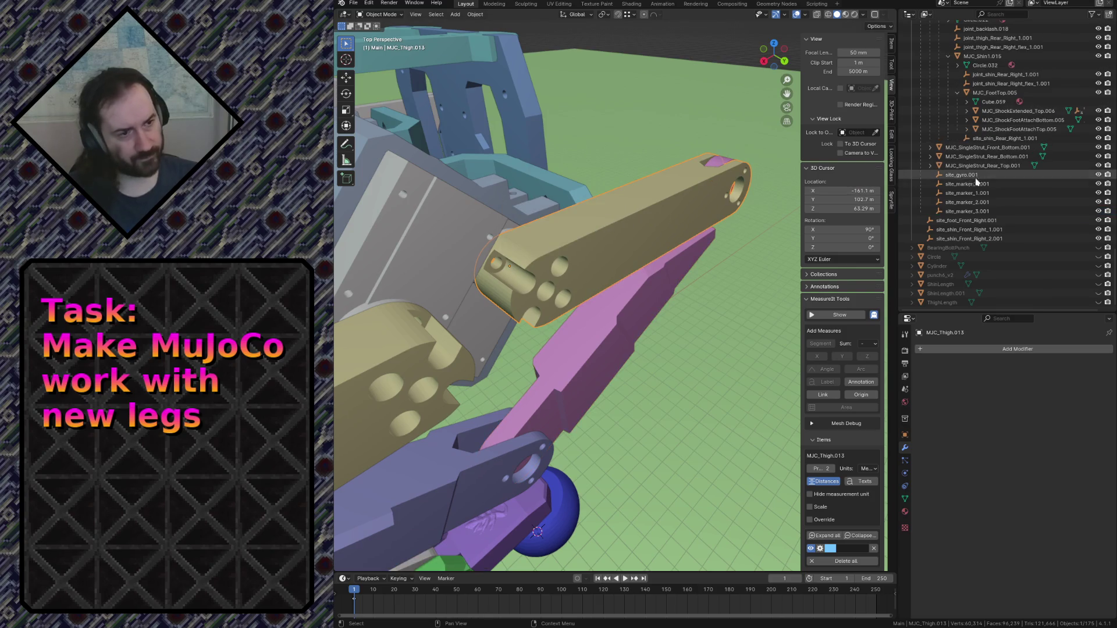
Check the shin and thigh objects in the hierarchy, ending with joint_backlash.016 selected.
left_click(494, 477)
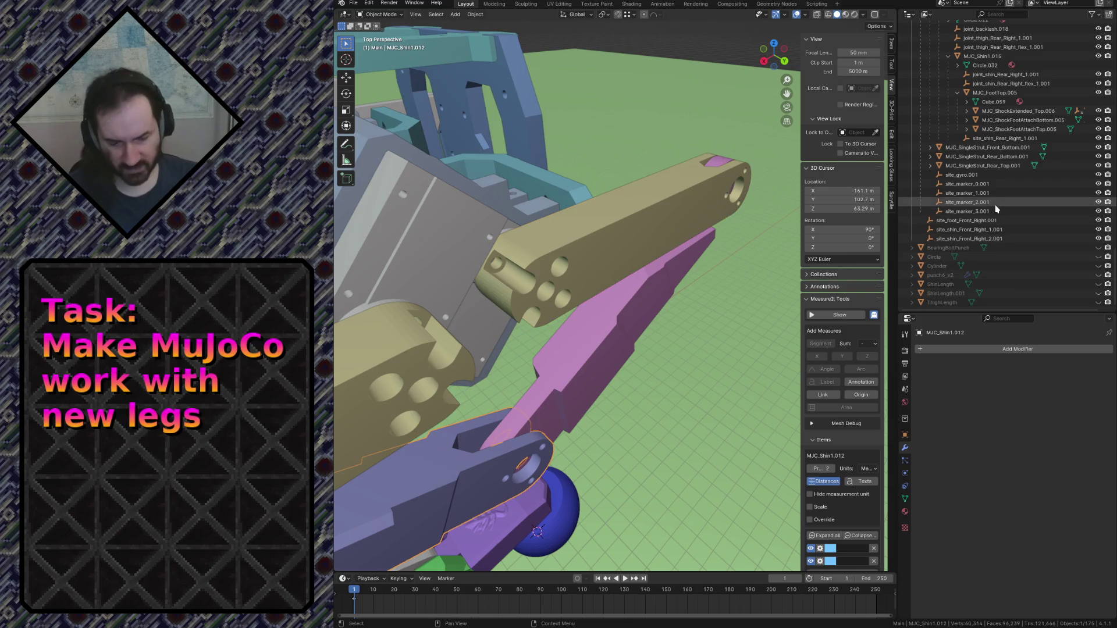
key("KP_Decimal")
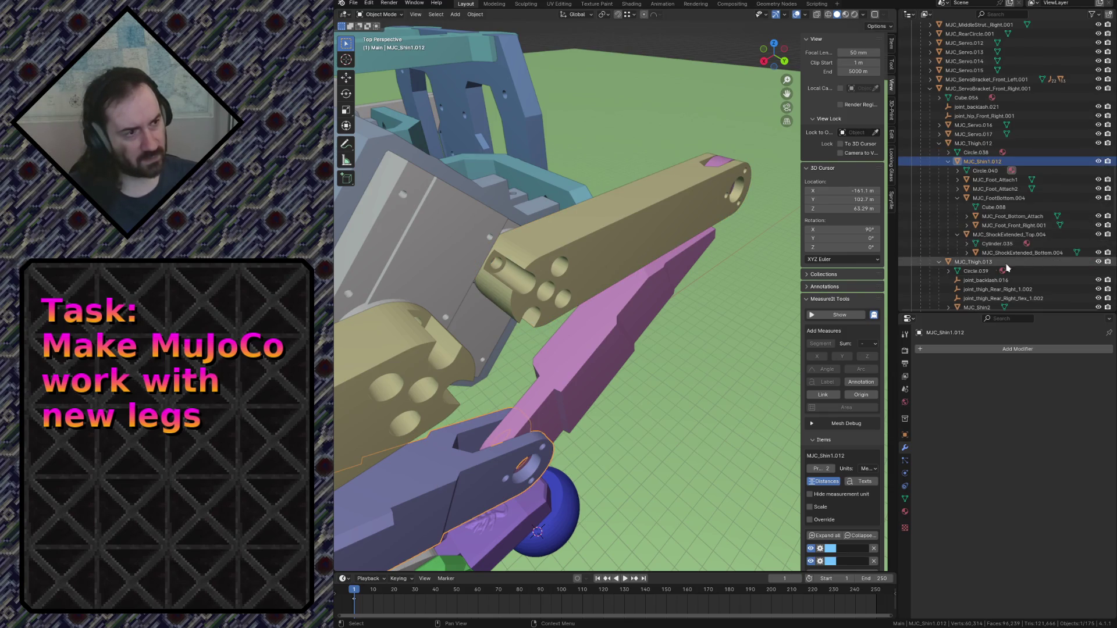
left_click(637, 298)
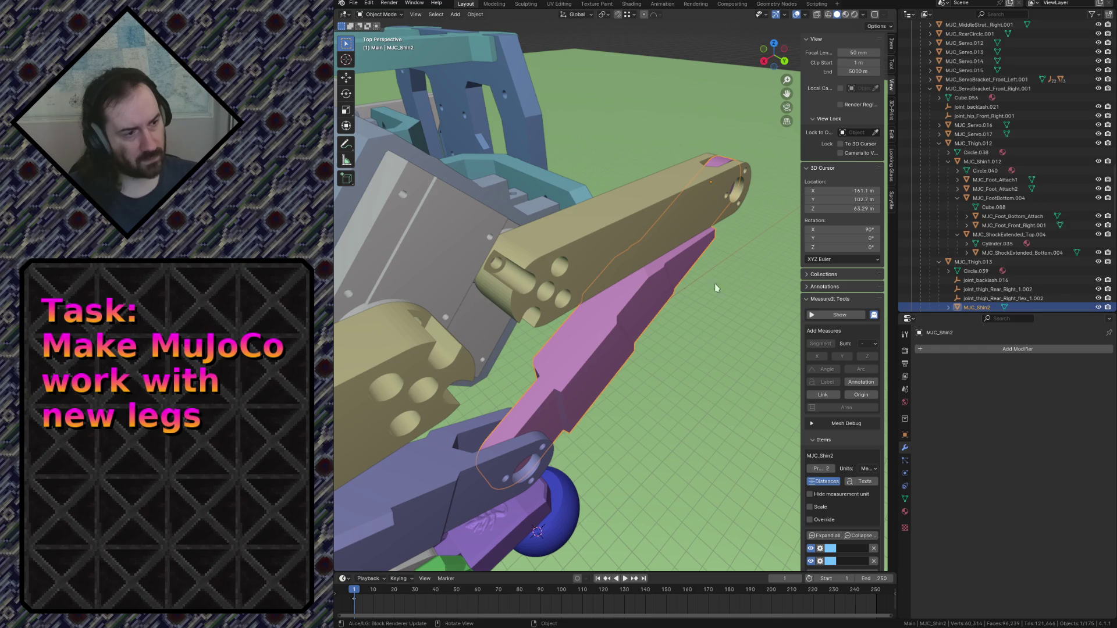
scroll(1017, 225, "down", 2)
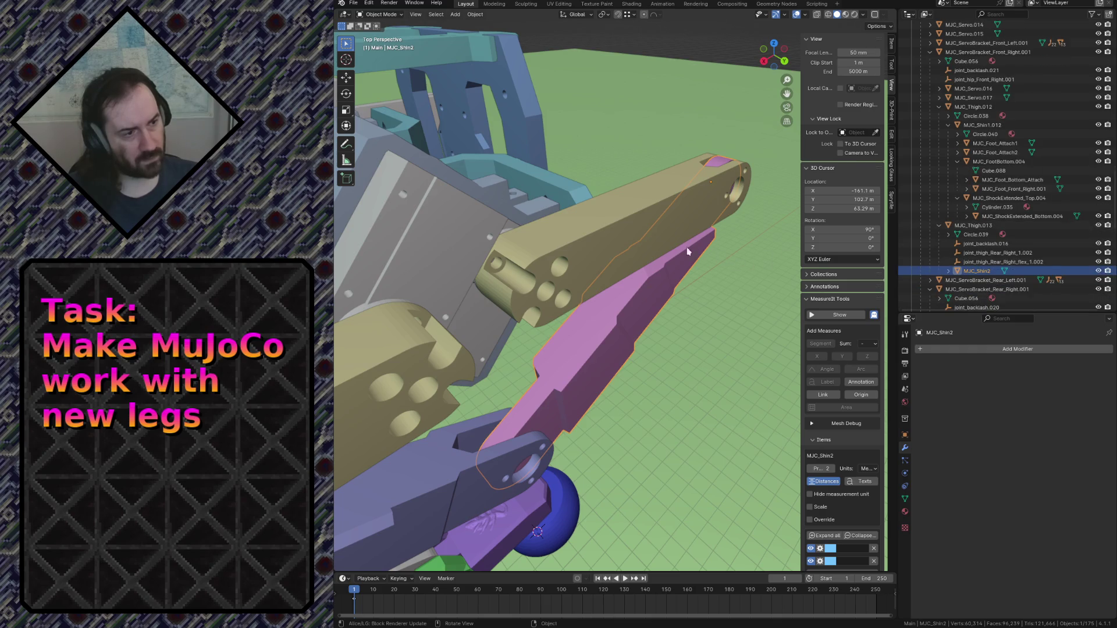
left_click(591, 229)
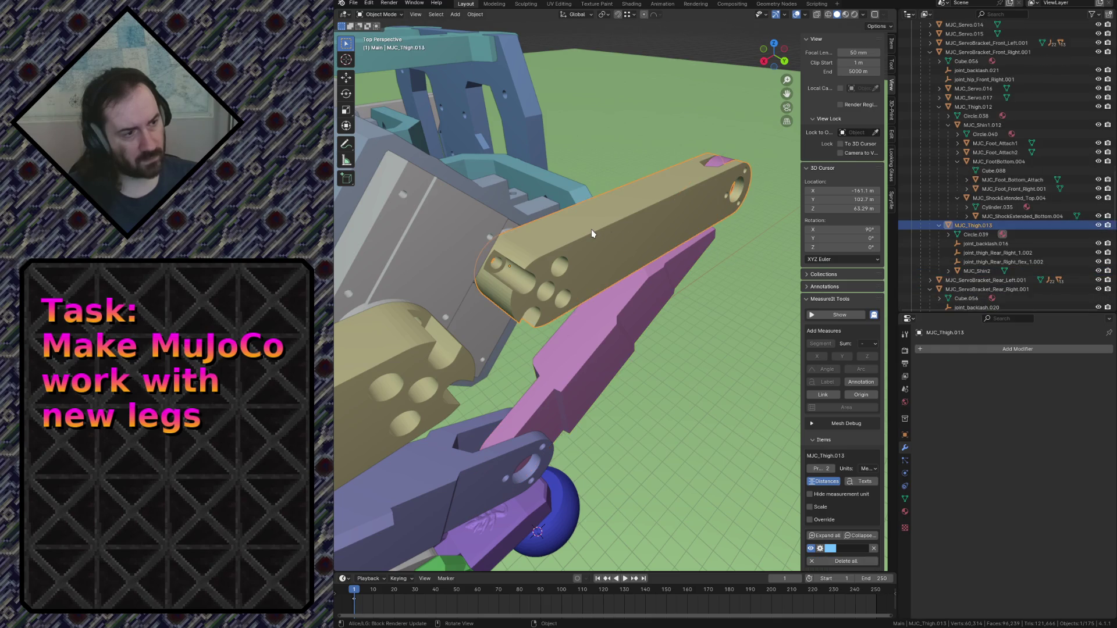
left_click(421, 487)
left_click(358, 388)
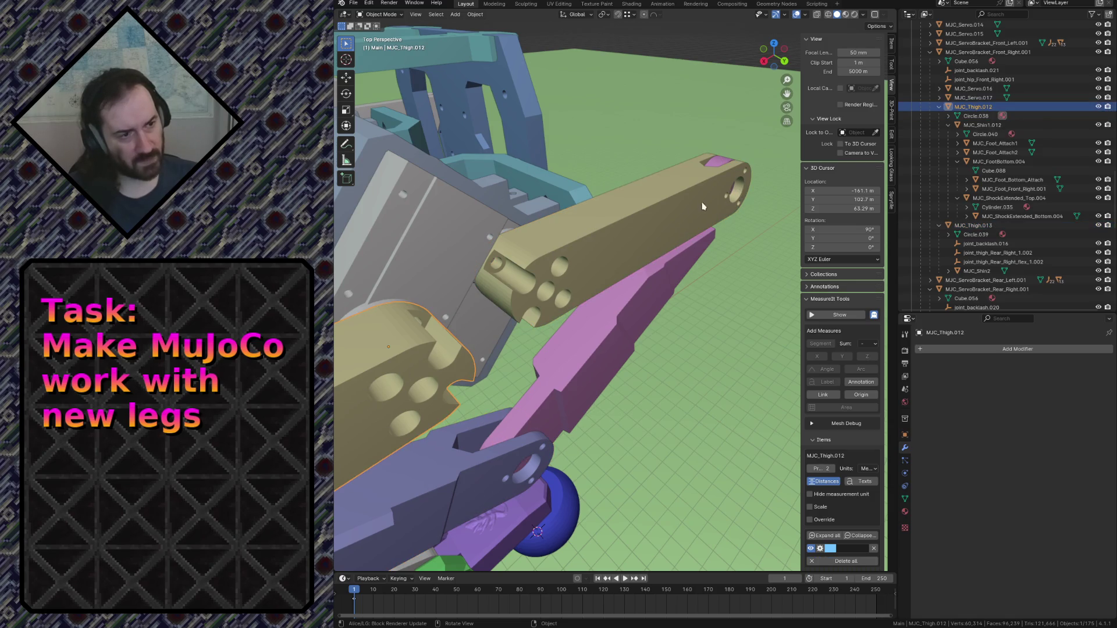
left_click(677, 214)
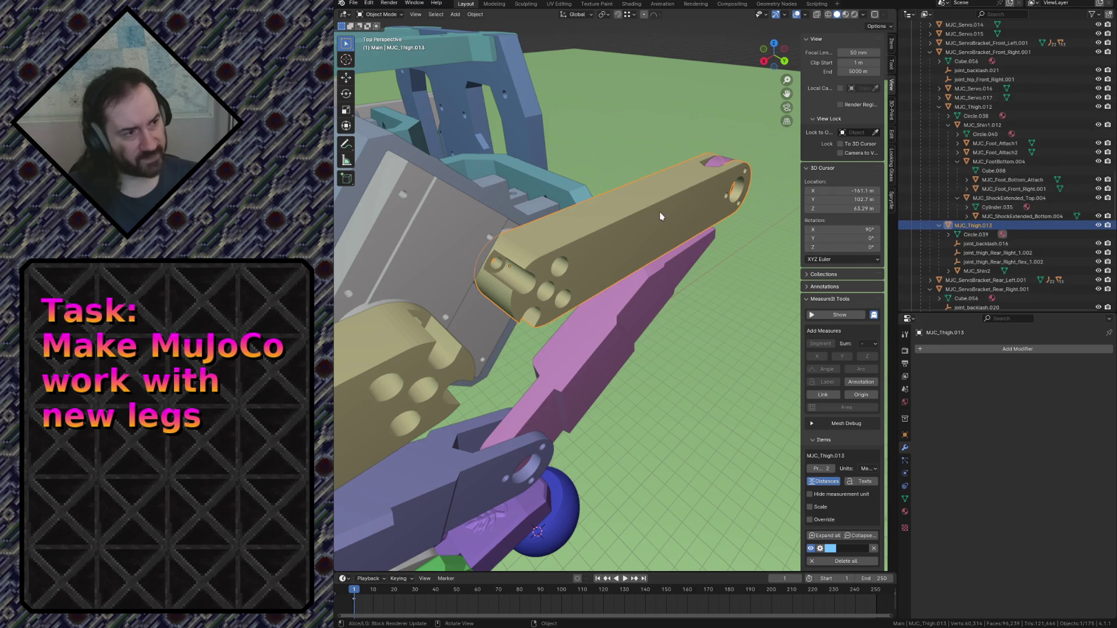
left_click(977, 245)
Select the two thigh joint empties with joint_backlash.016 and review the snapping settings.
left_click(989, 261, "shift")
key("shift+grave")
key("w")
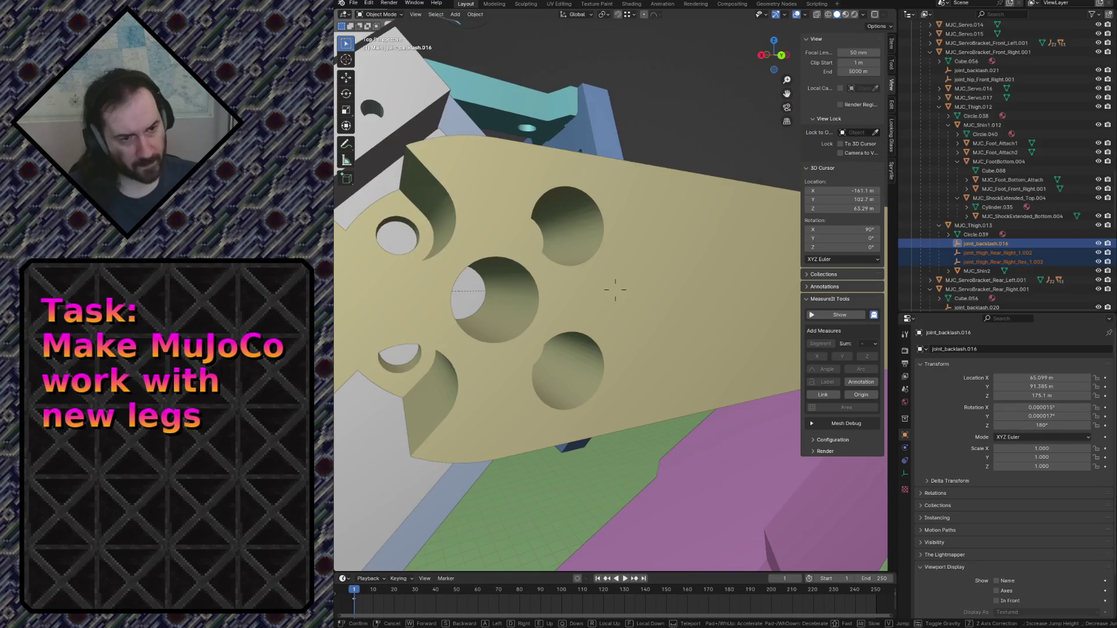
left_click(615, 289)
left_click(629, 15)
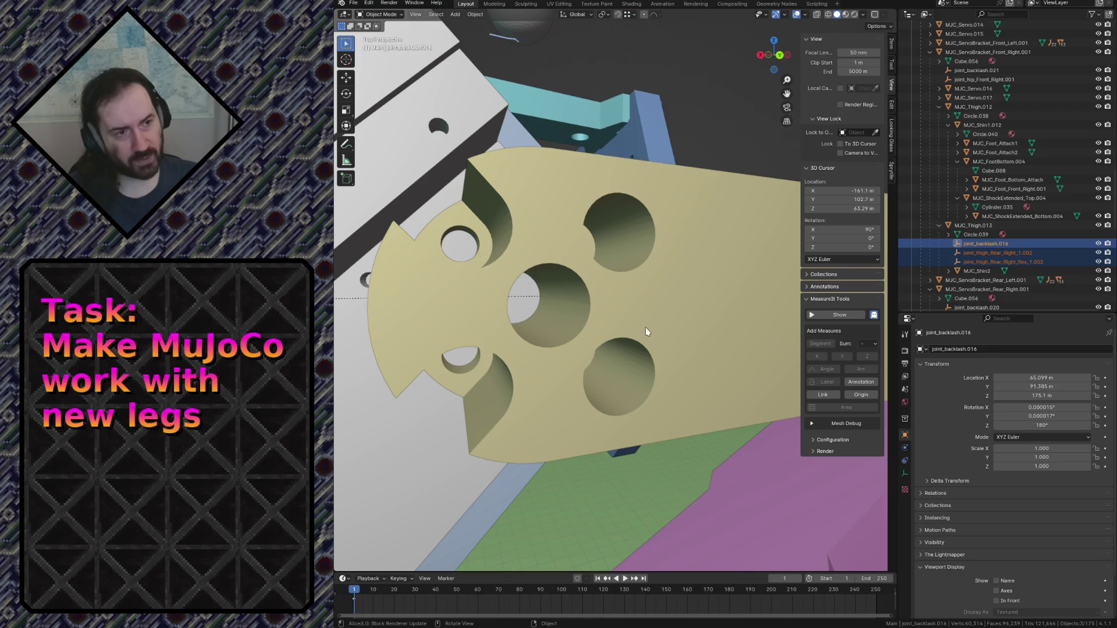
left_click(634, 15)
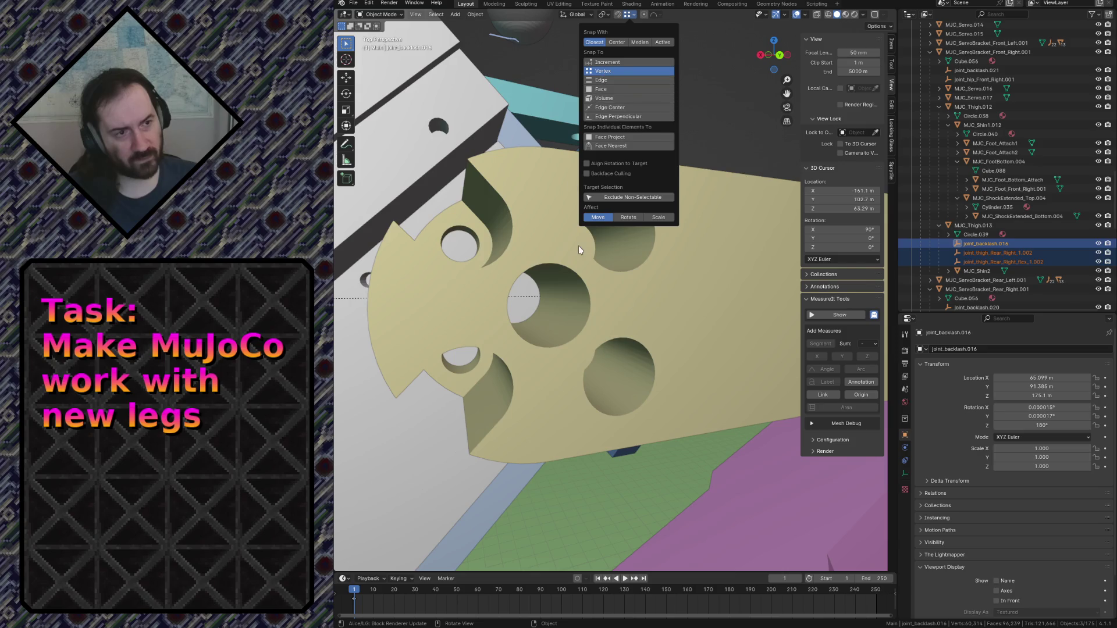
Adjust the view of the leg and save the blend file.
key("shift+grave")
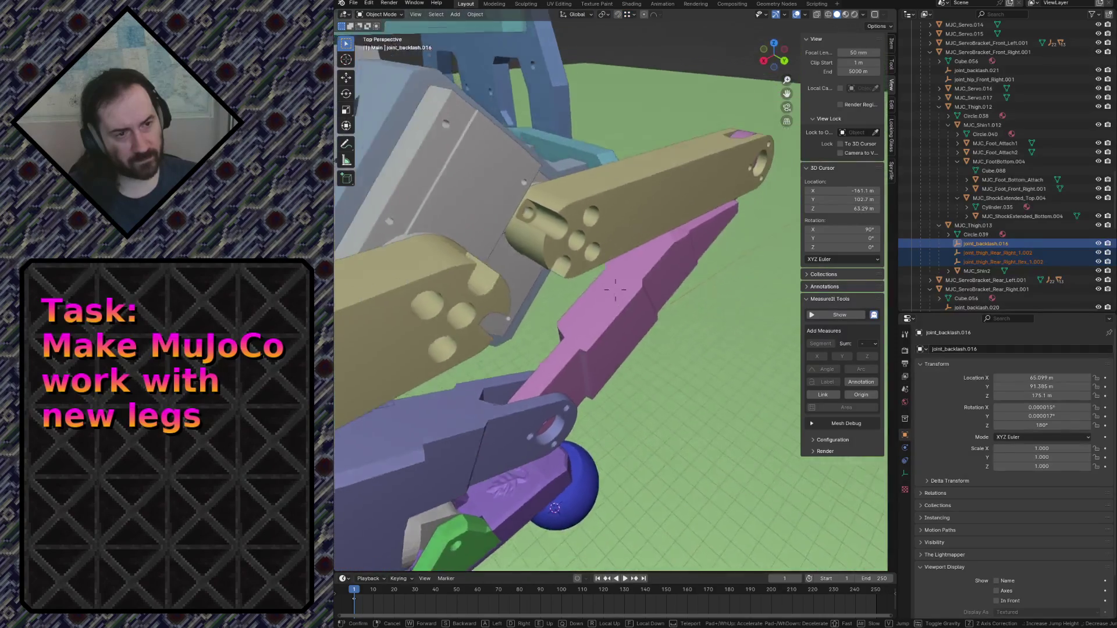
left_click(589, 294)
key("ctrl+s")
scroll(589, 295, "up", 6)
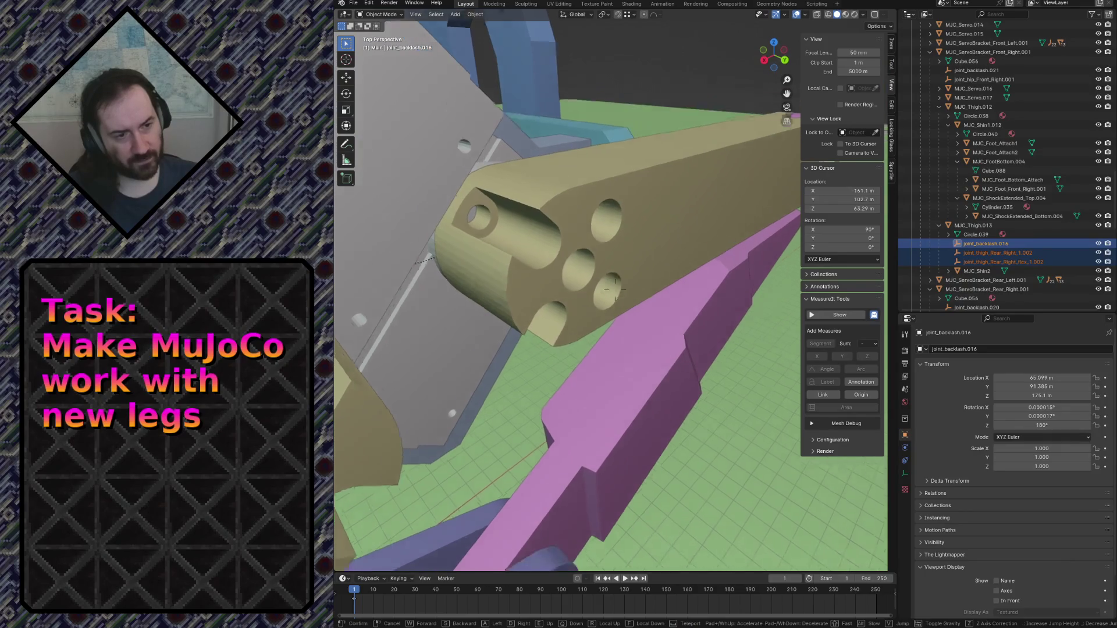
scroll(533, 235, "down", 2)
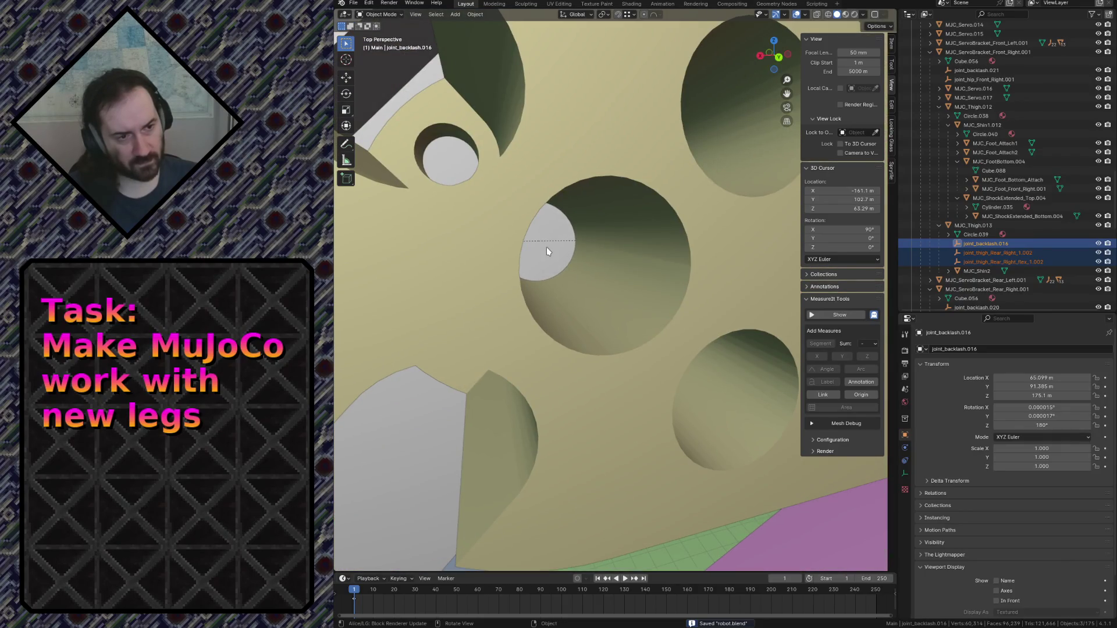
Move the three joint empties −3.5426 m along X, snapping to the tan thigh's hole centre.
key("shift+grave")
left_click(547, 252)
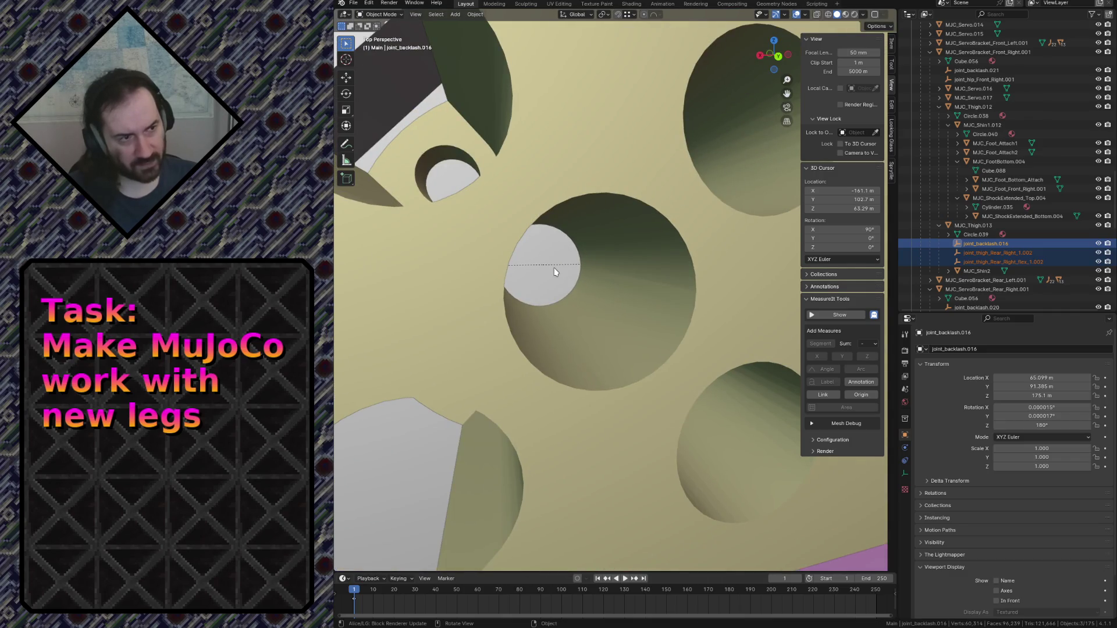
key("g")
key("x")
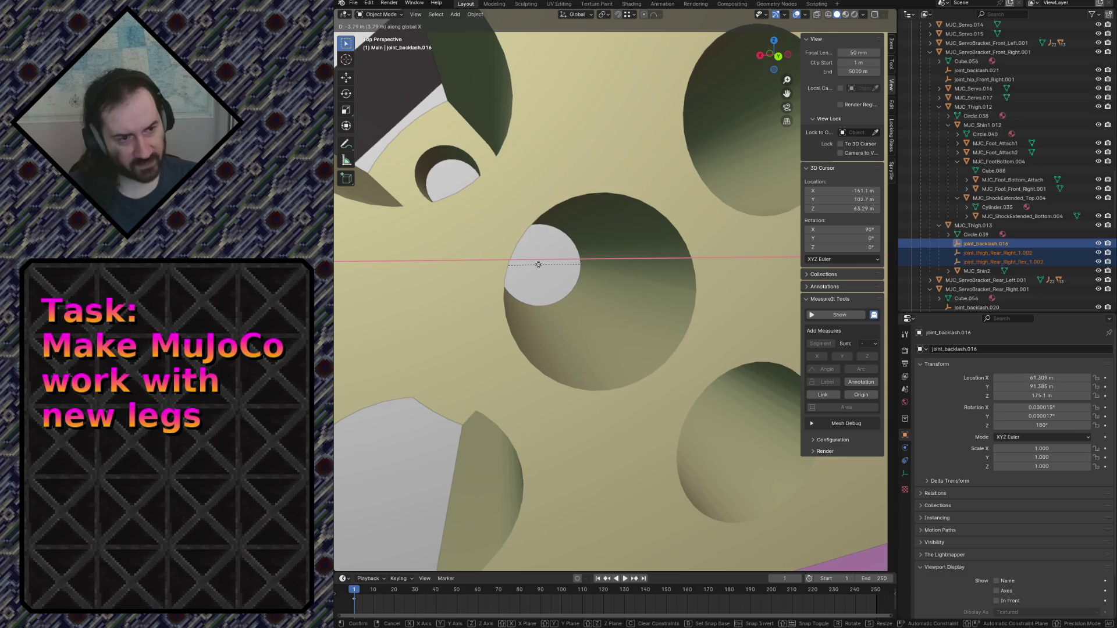
key("ctrl")
left_click(542, 260)
key("shift+grave")
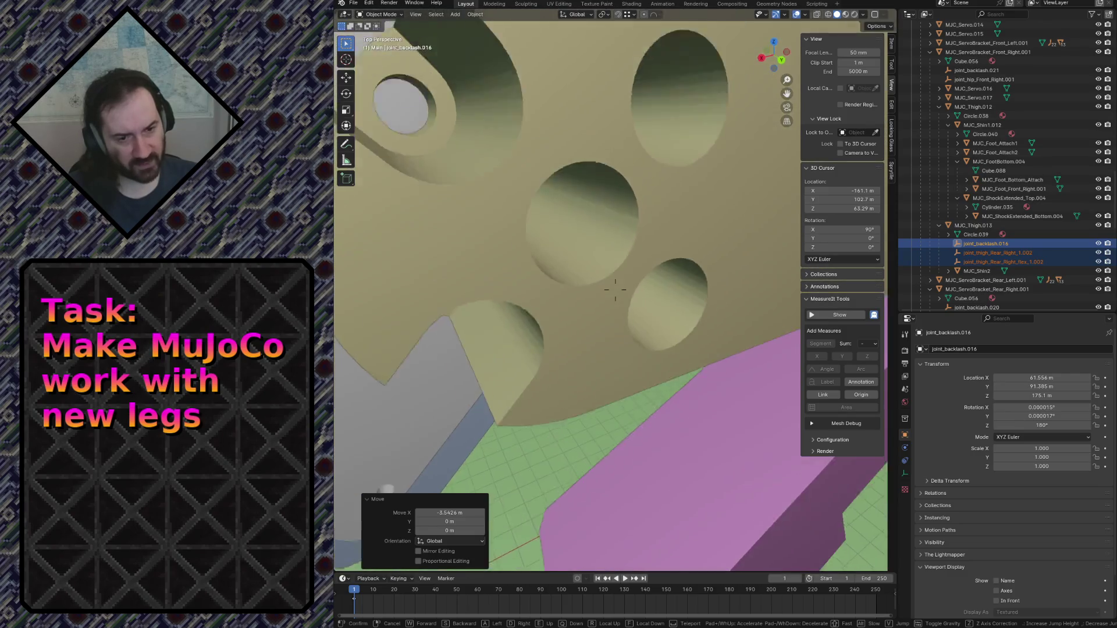
Place the 3D cursor at the origin of the upper tan thigh MJC_Thigh.013.
left_click(615, 288)
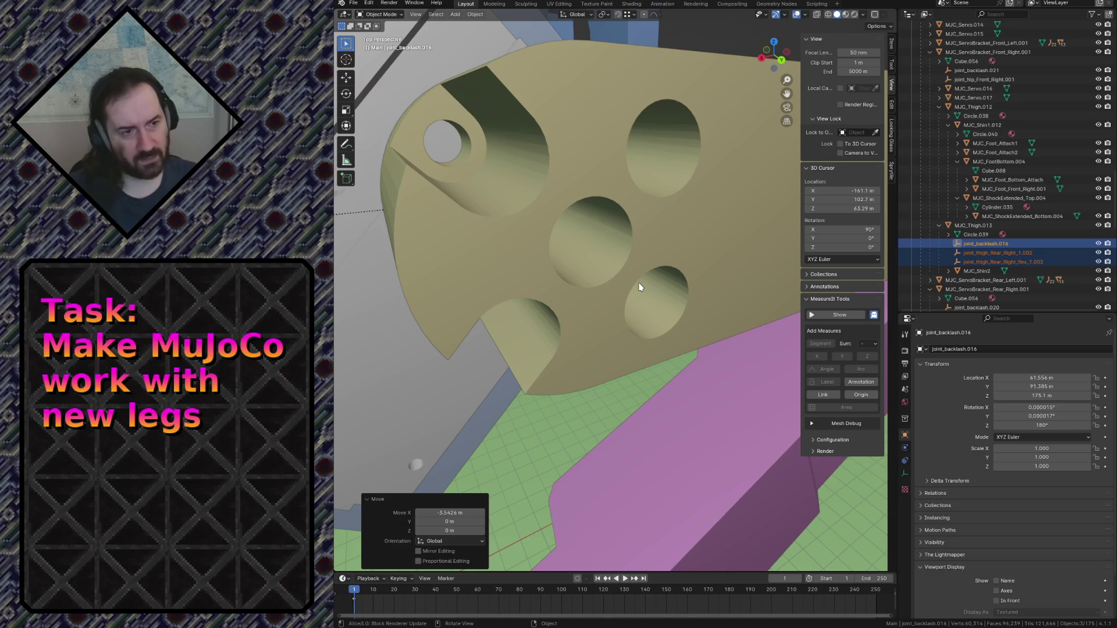
scroll(631, 284, "down", 5)
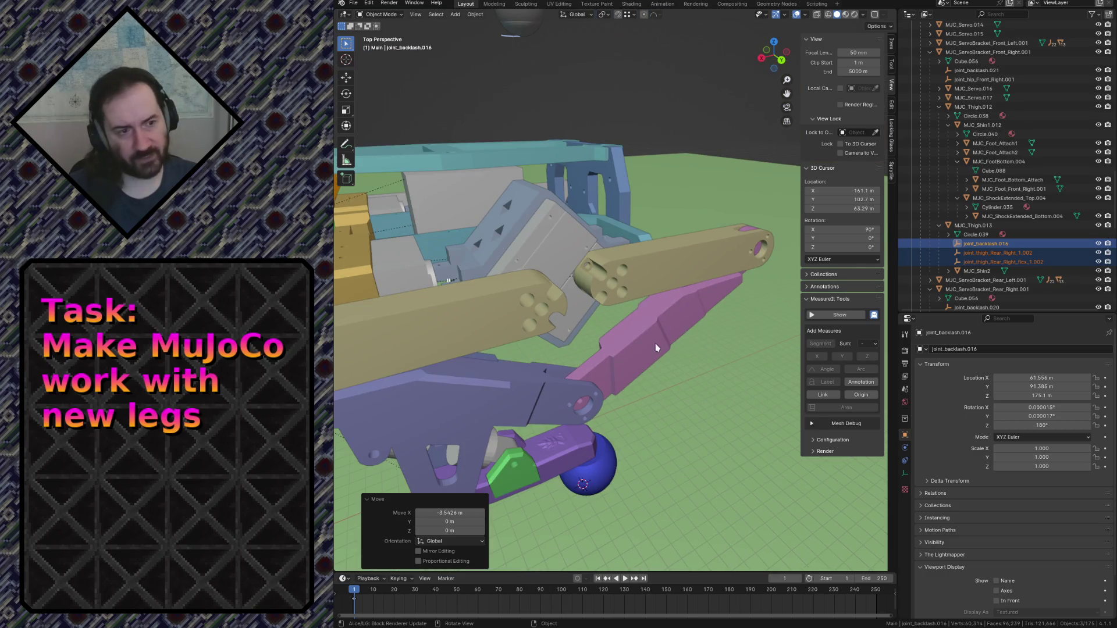
left_click(636, 292)
key("shift+s")
left_click(636, 328)
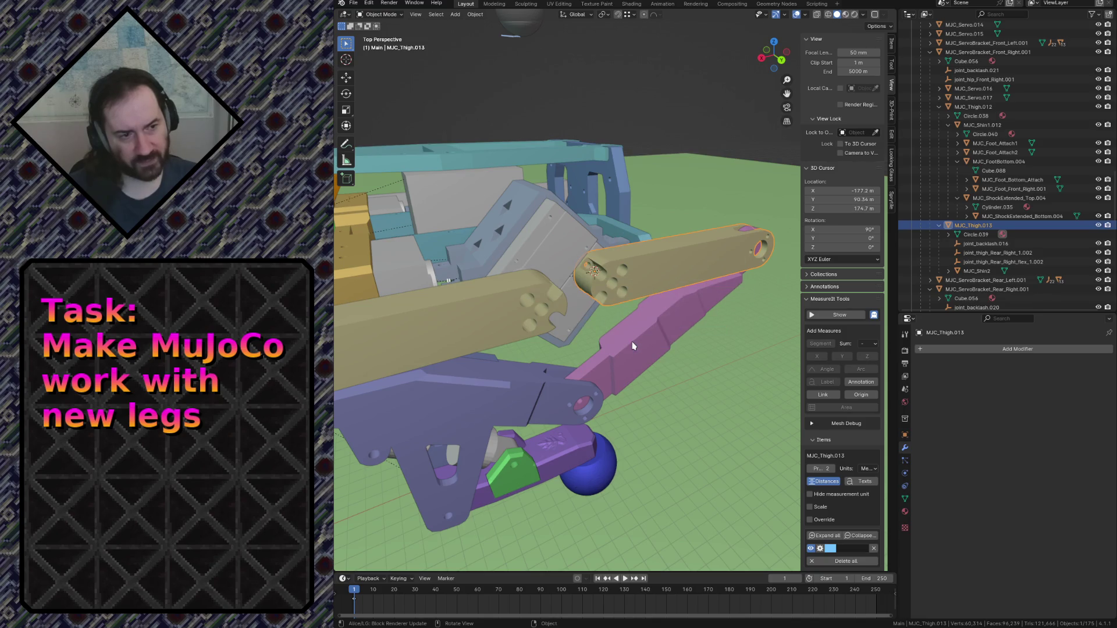
Select joint_backlash.016 and the two thigh joint empties for snapping with Shift+S.
key("shift+grave")
left_click(639, 300)
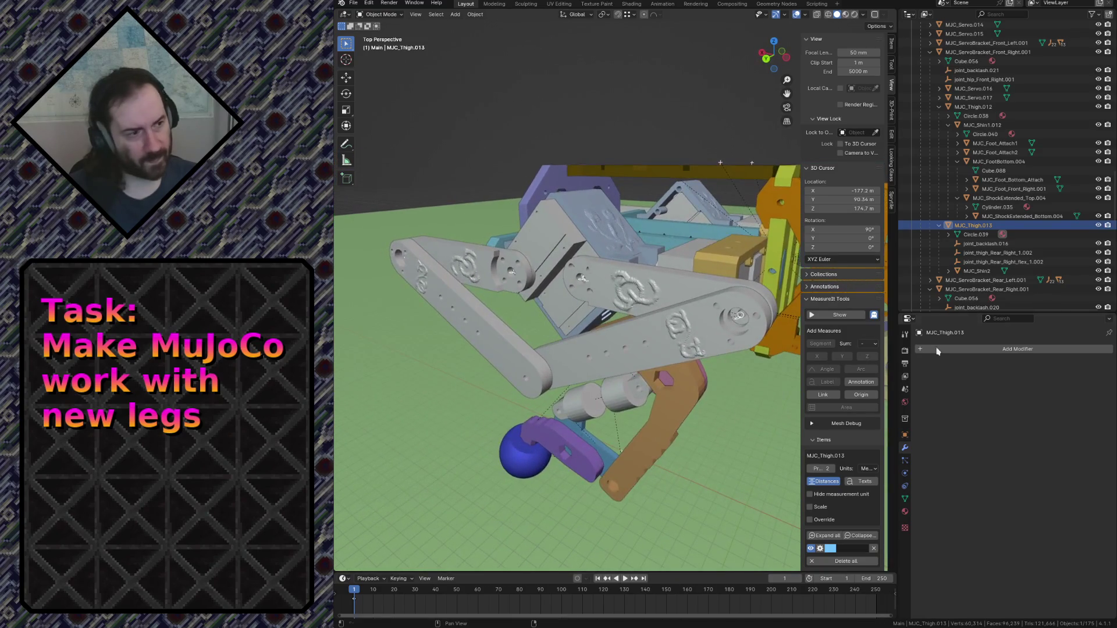
left_click(986, 243)
left_click(1006, 263, "shift")
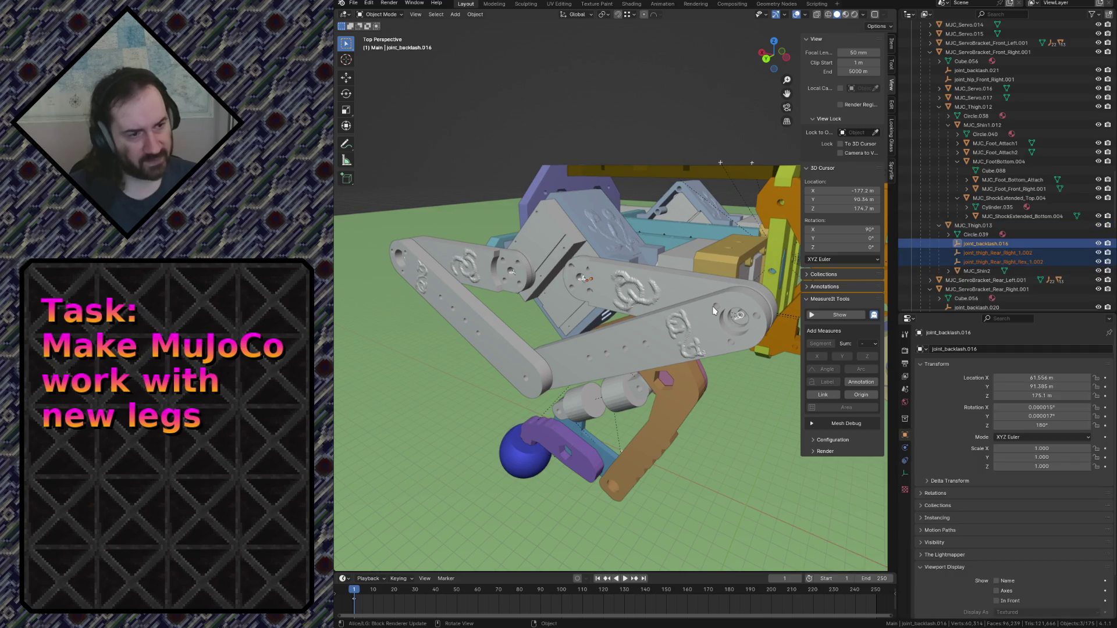
key("shift+s")
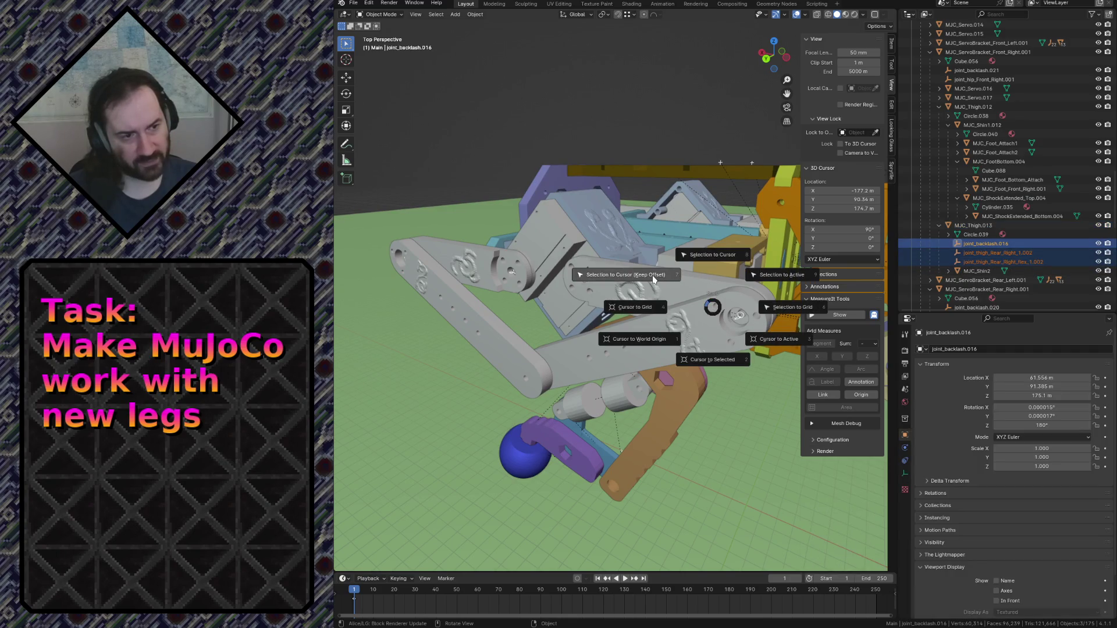
Snap the selected joint empties to the 3D cursor, then fly through the tan link toward the leg.
left_click(655, 281)
key("shift+grave")
key("w")
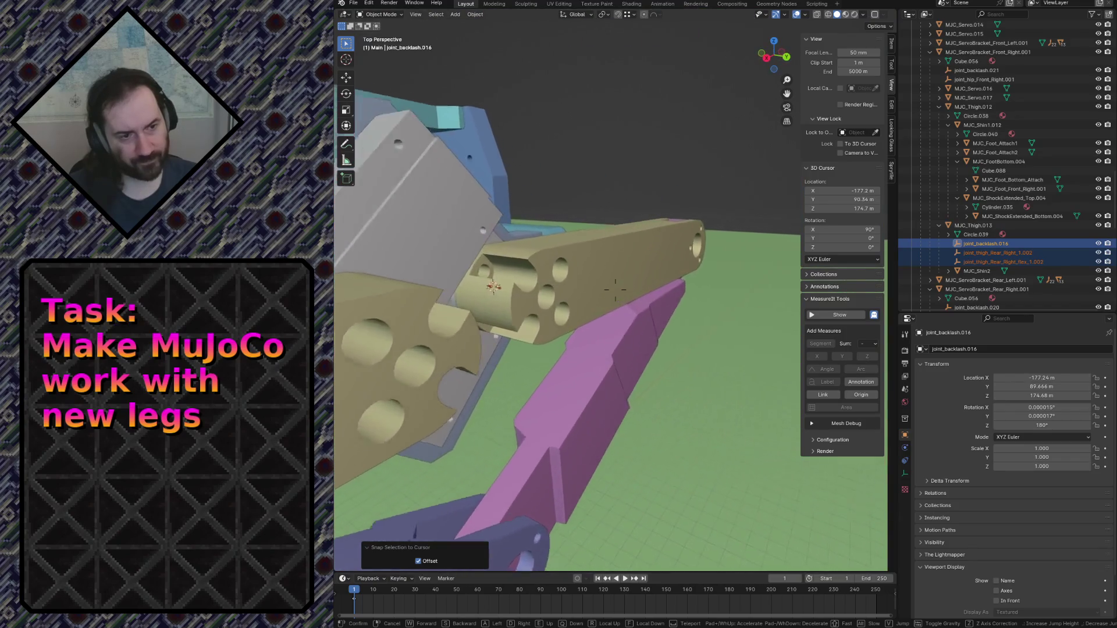
key("w")
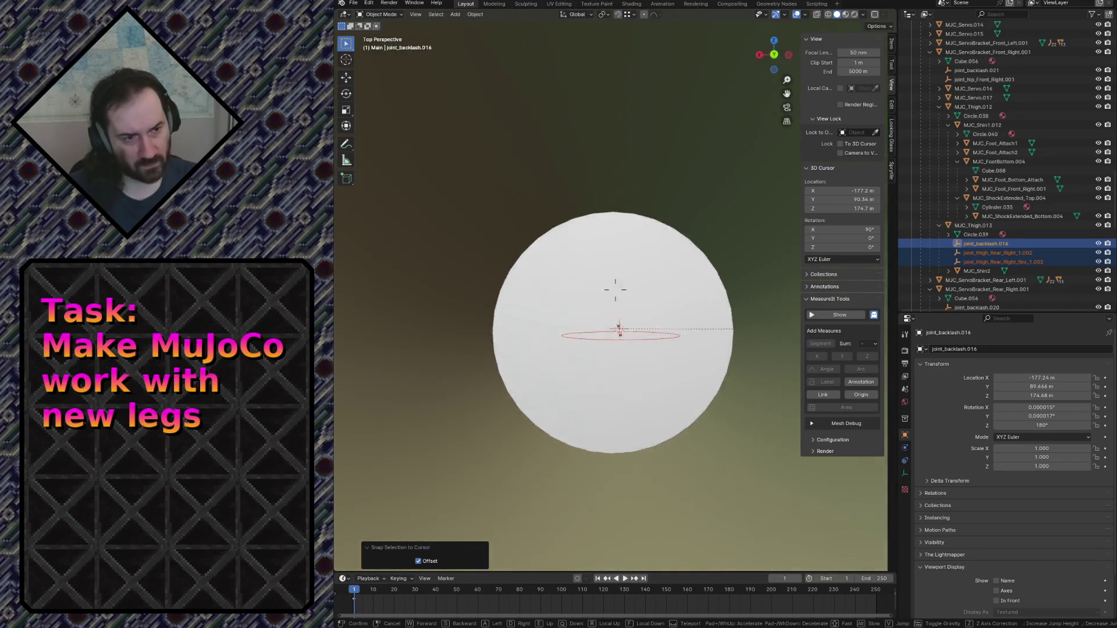
key("w")
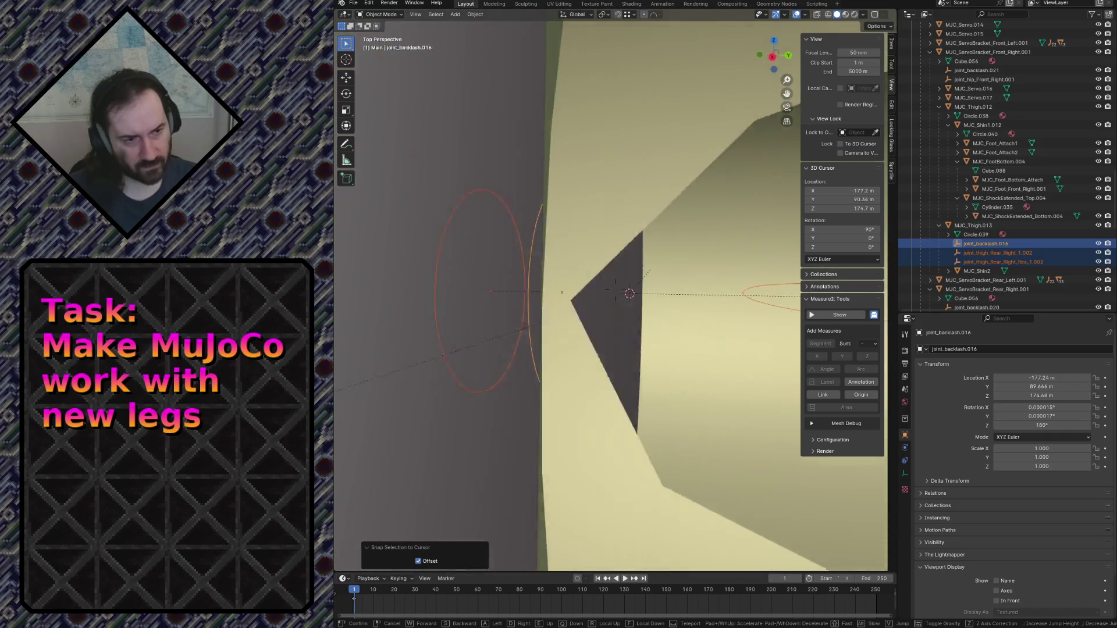
key("w")
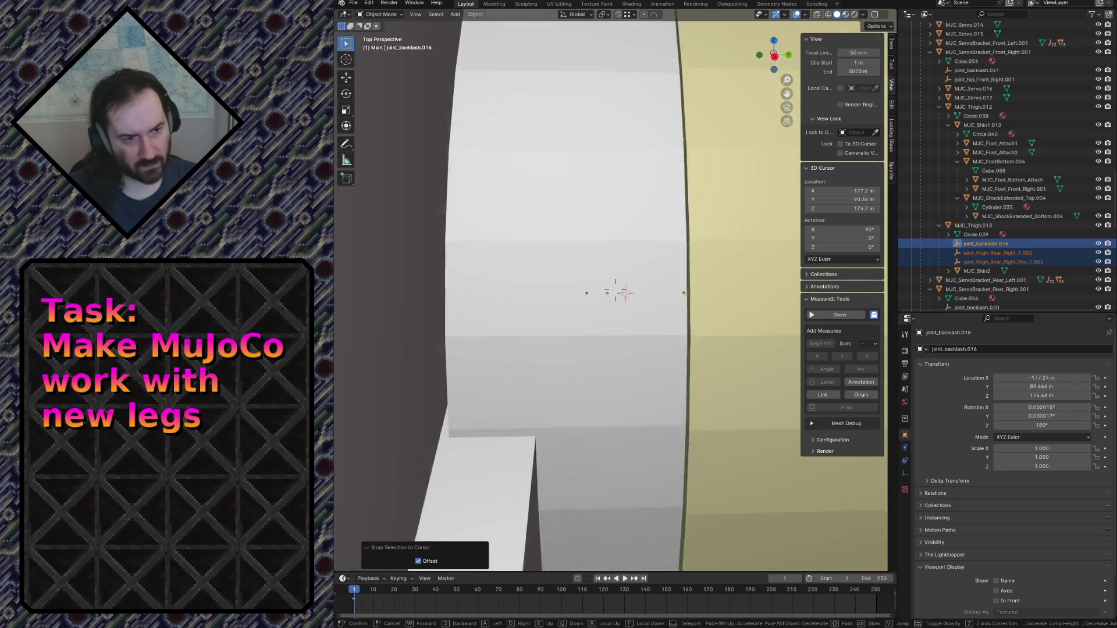
key("w")
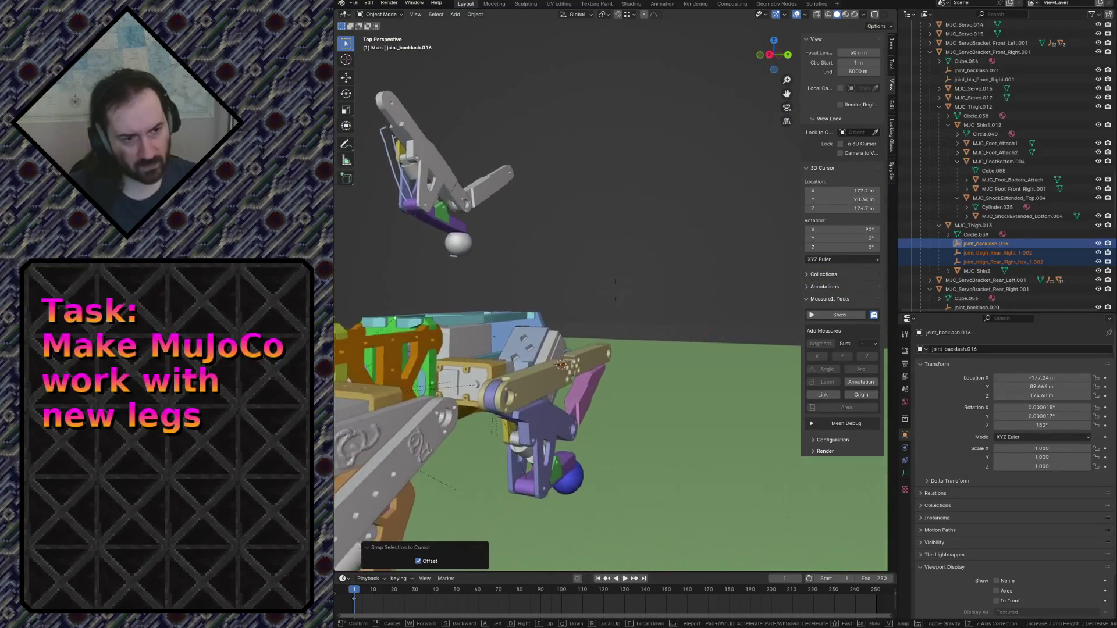
key("w")
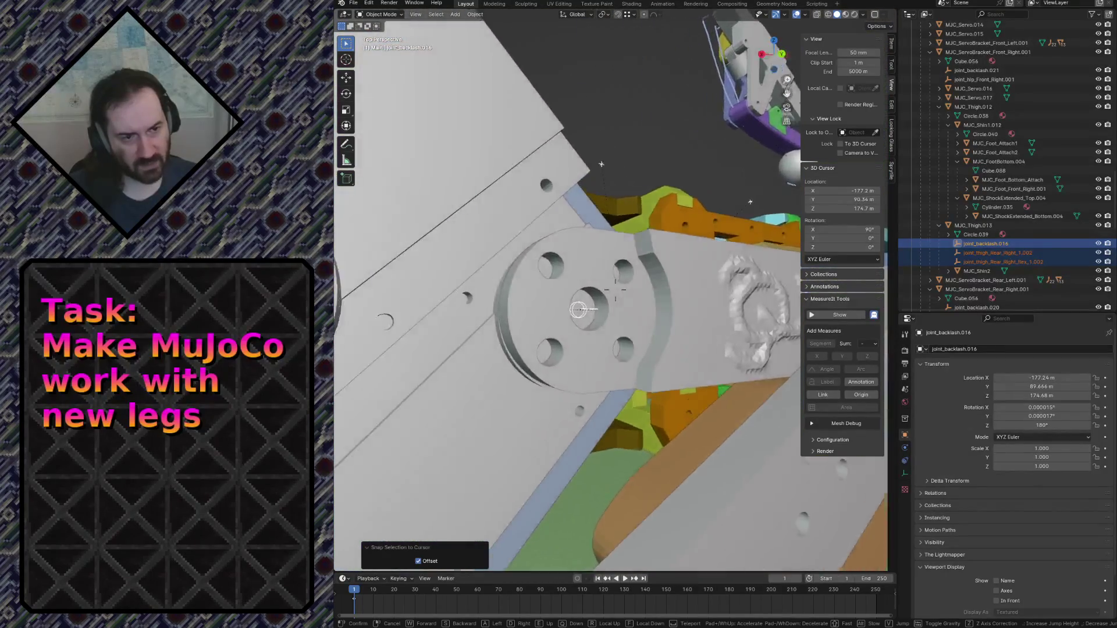
key("w")
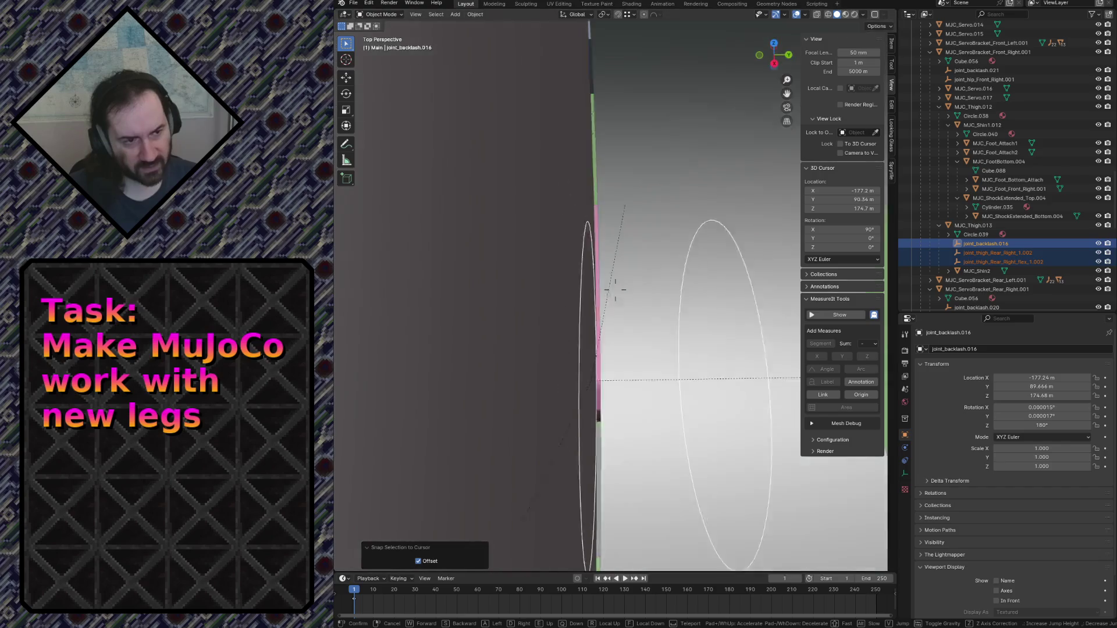
key("w")
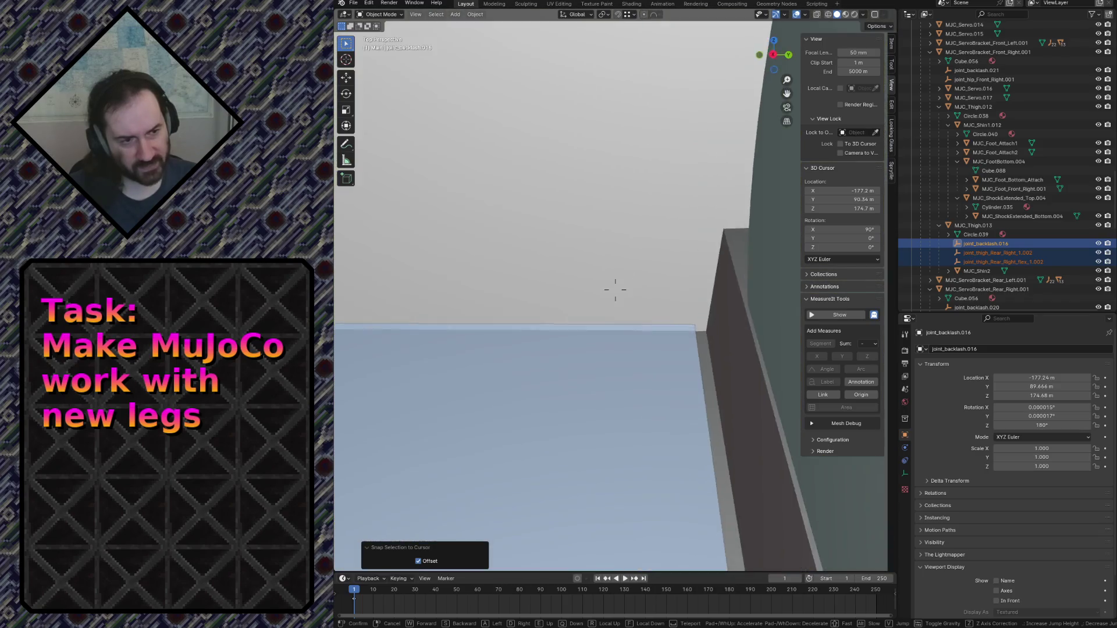
Fly into the joint area to inspect the joint circle, then undo the snap to cursor.
key("w")
key("w")
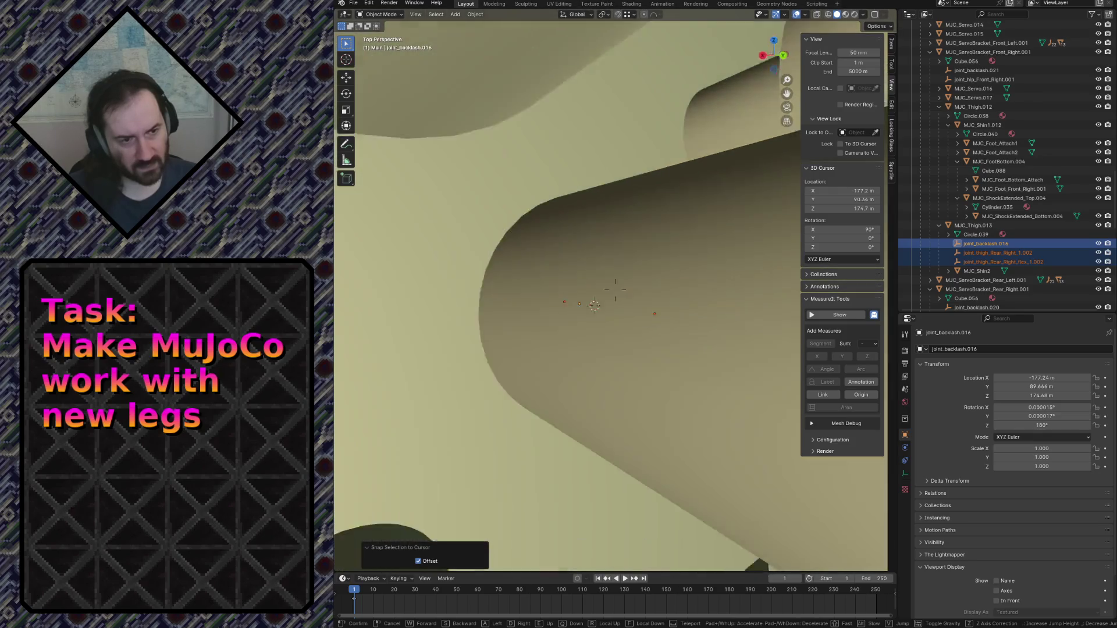
key("w")
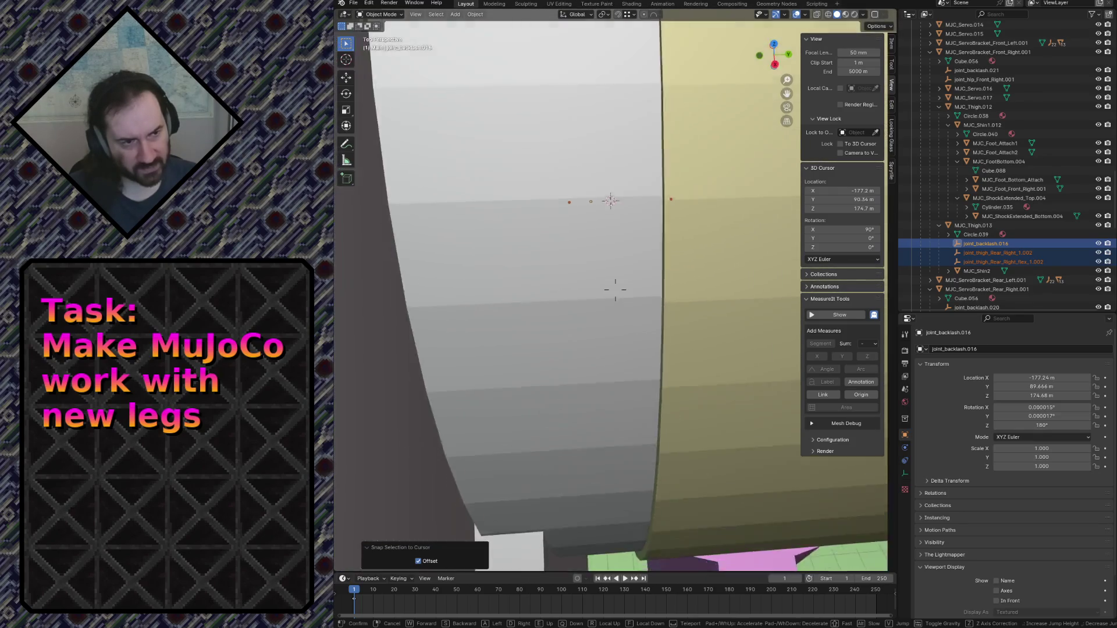
key("w")
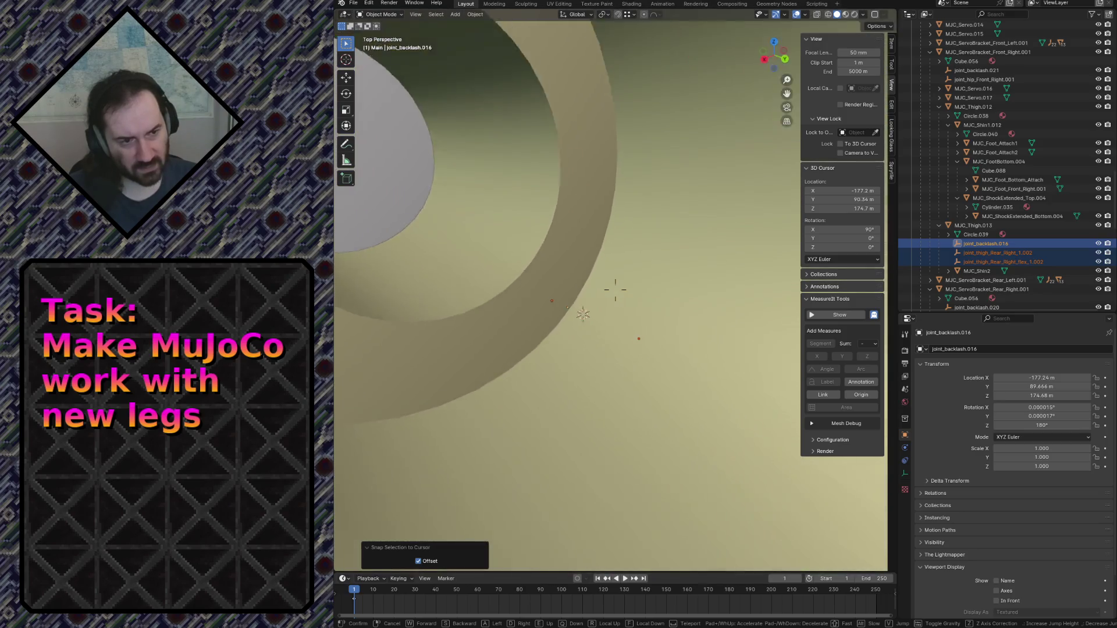
key("w")
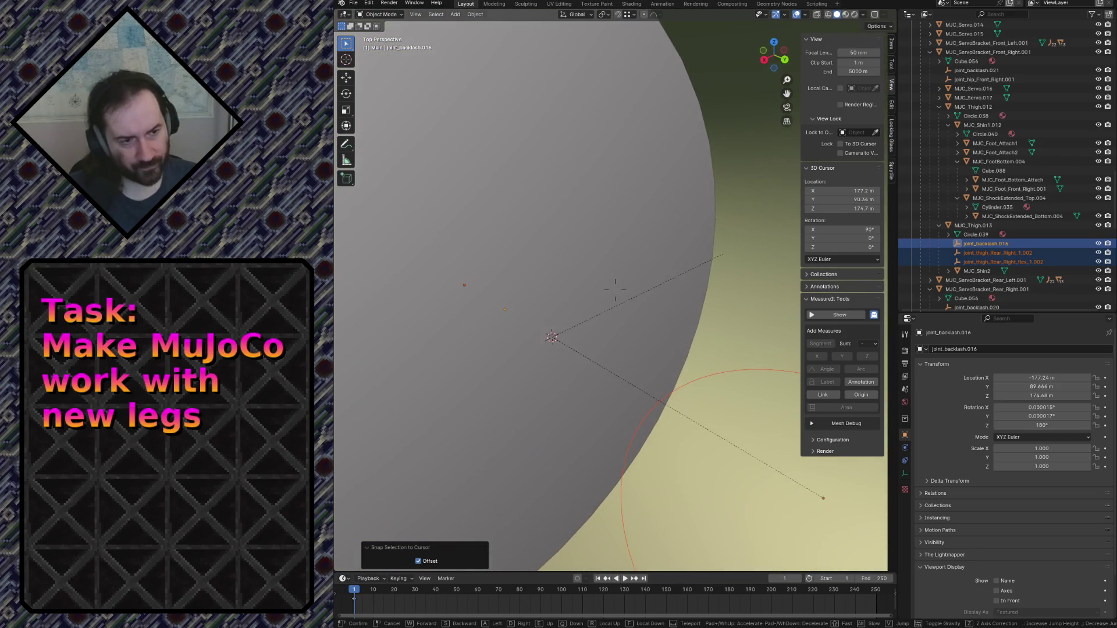
key("w")
key("s")
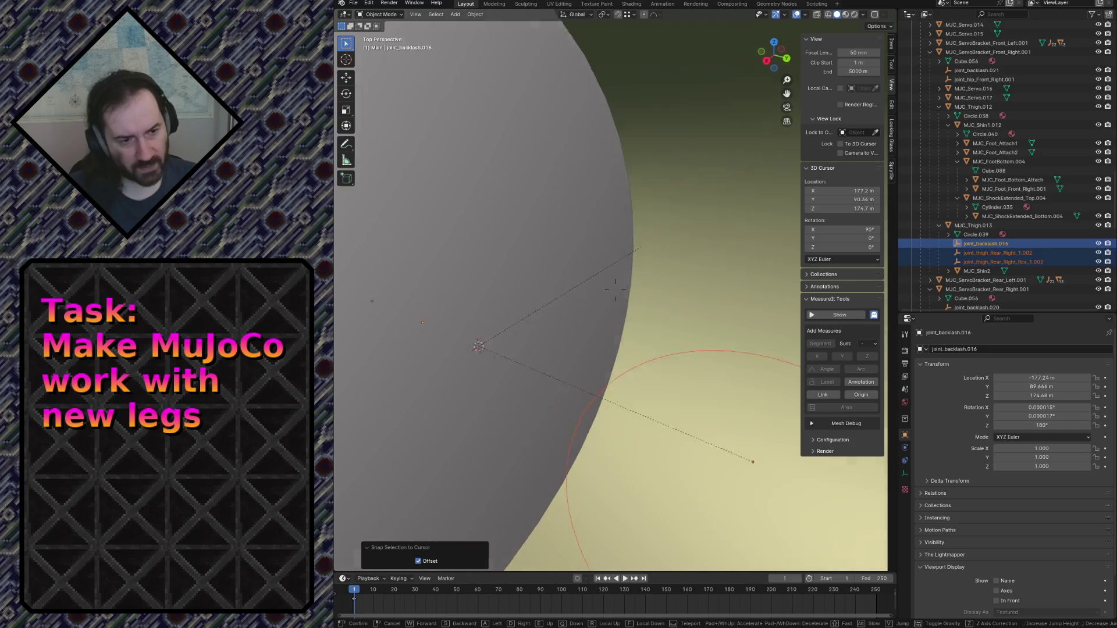
key("w")
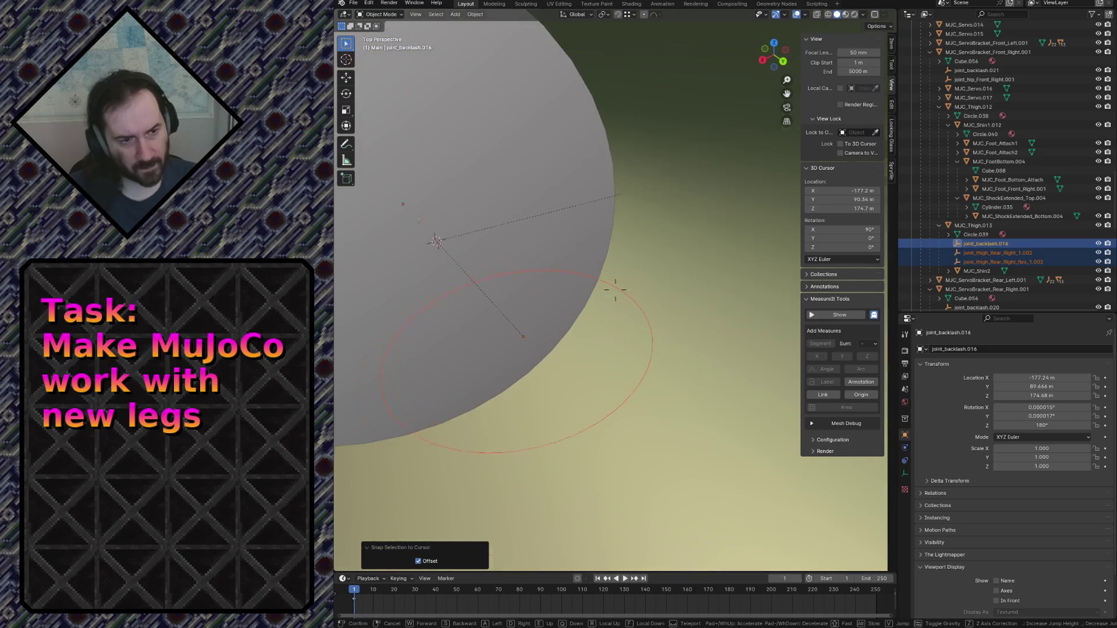
key("Return")
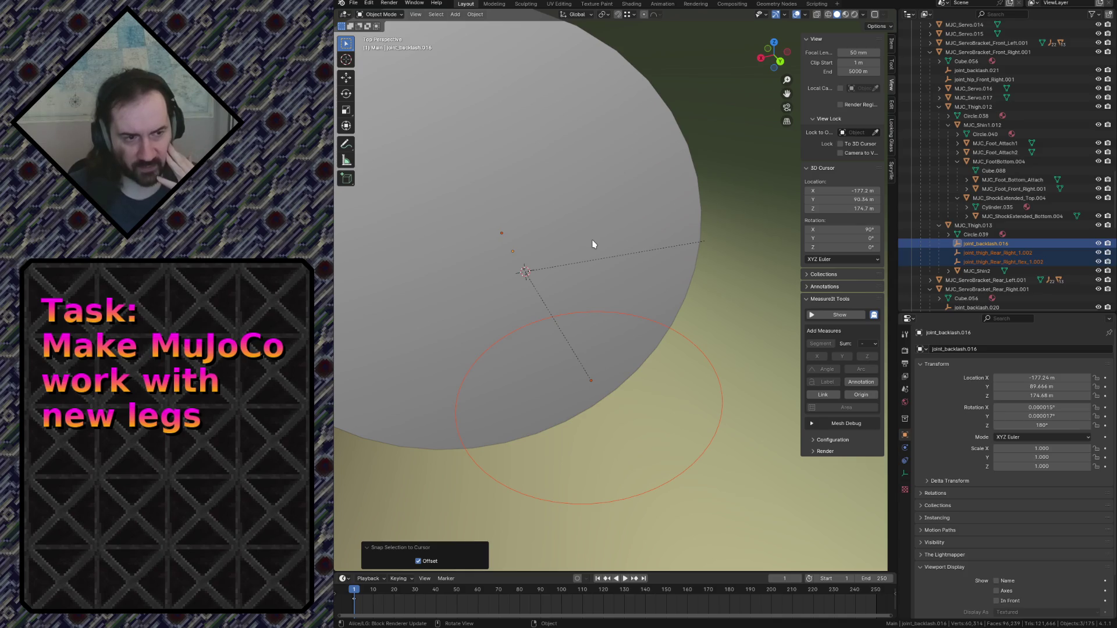
key("ctrl+z")
key("shift+grave")
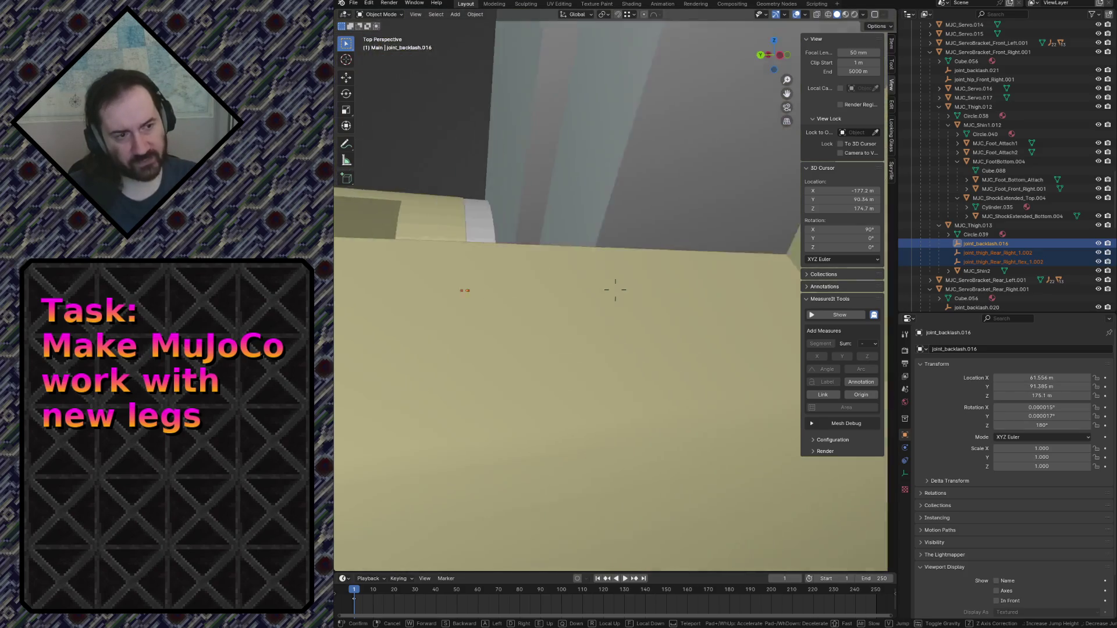
Fly the view over the grey bracket and centre it on the bracket's big hole.
key("s")
key("w")
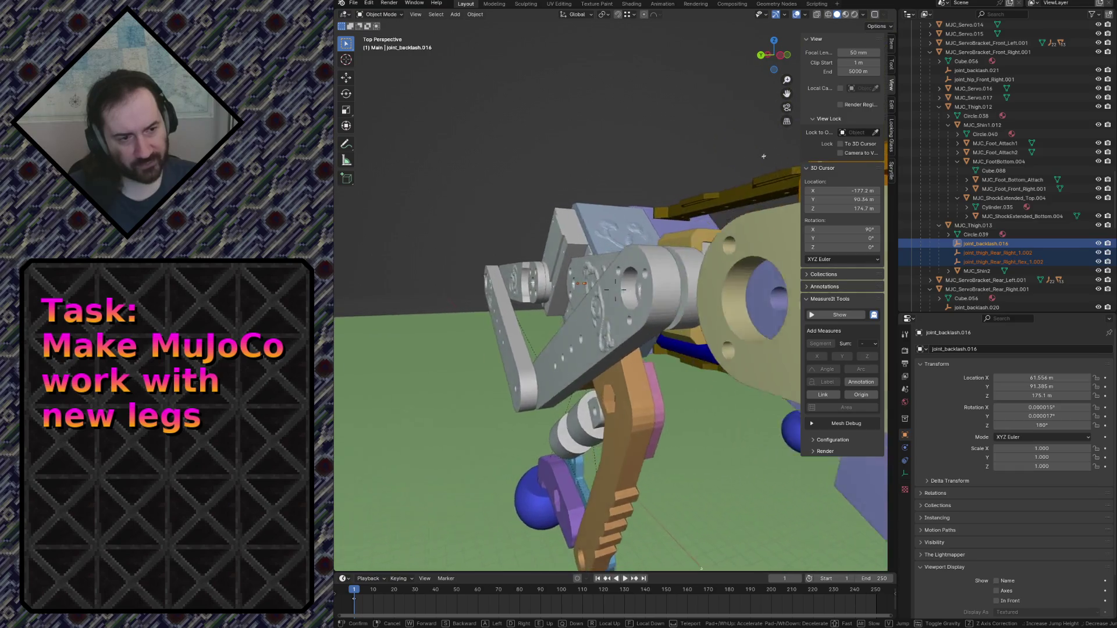
key("w")
key("s")
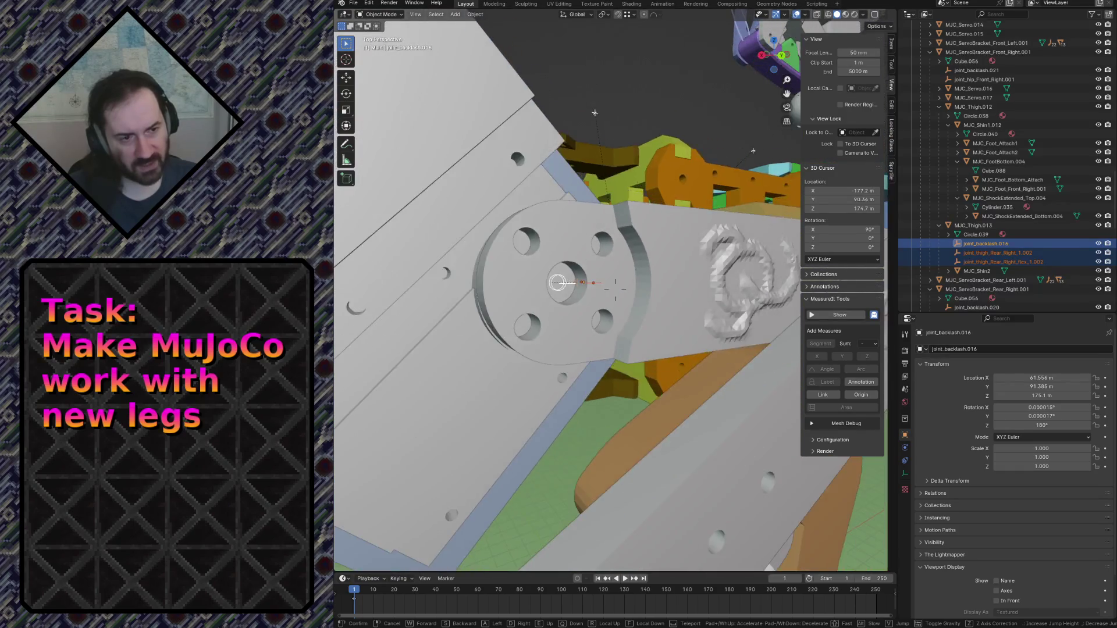
key("w")
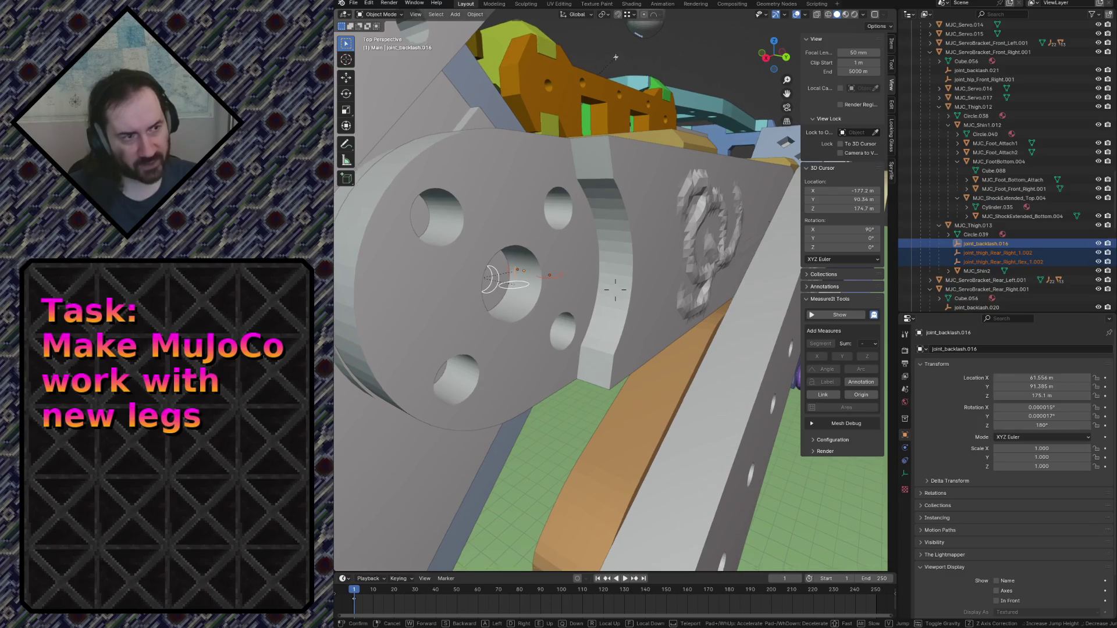
key("w")
key("s")
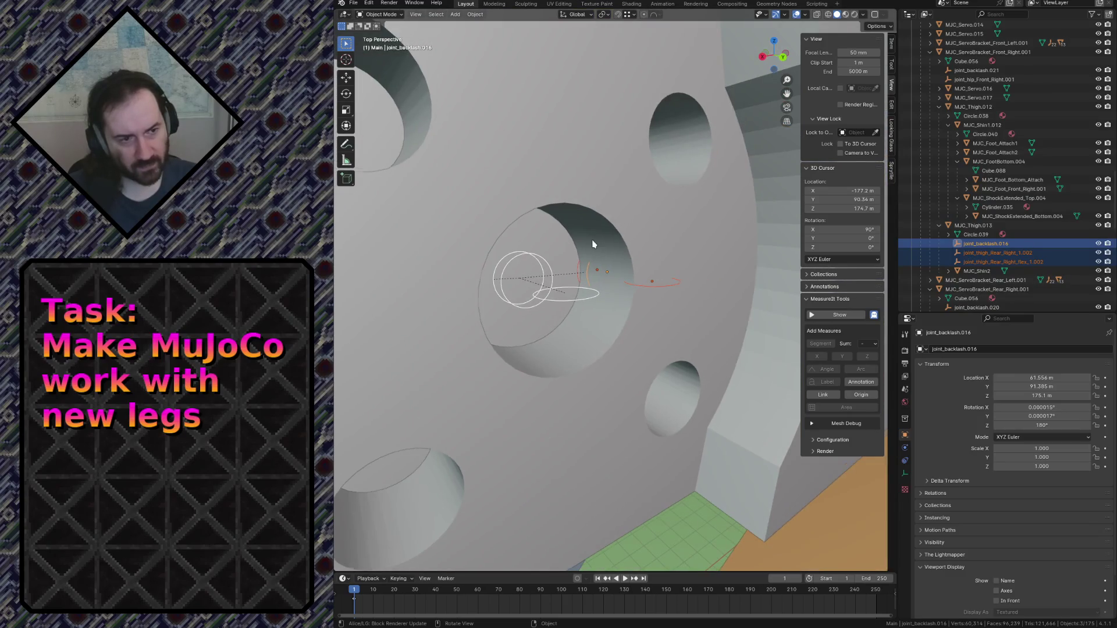
Fly past the tan plate's large holes and select the servo sphere MJC_Servo.017.
key("w")
key("w")
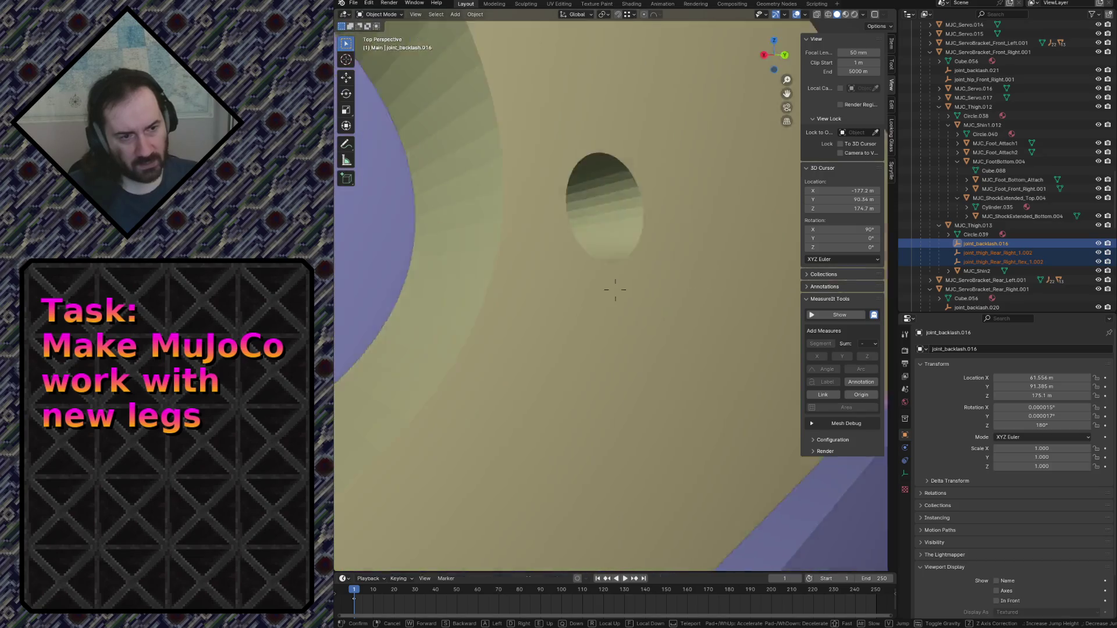
key("s")
key("w")
key("s")
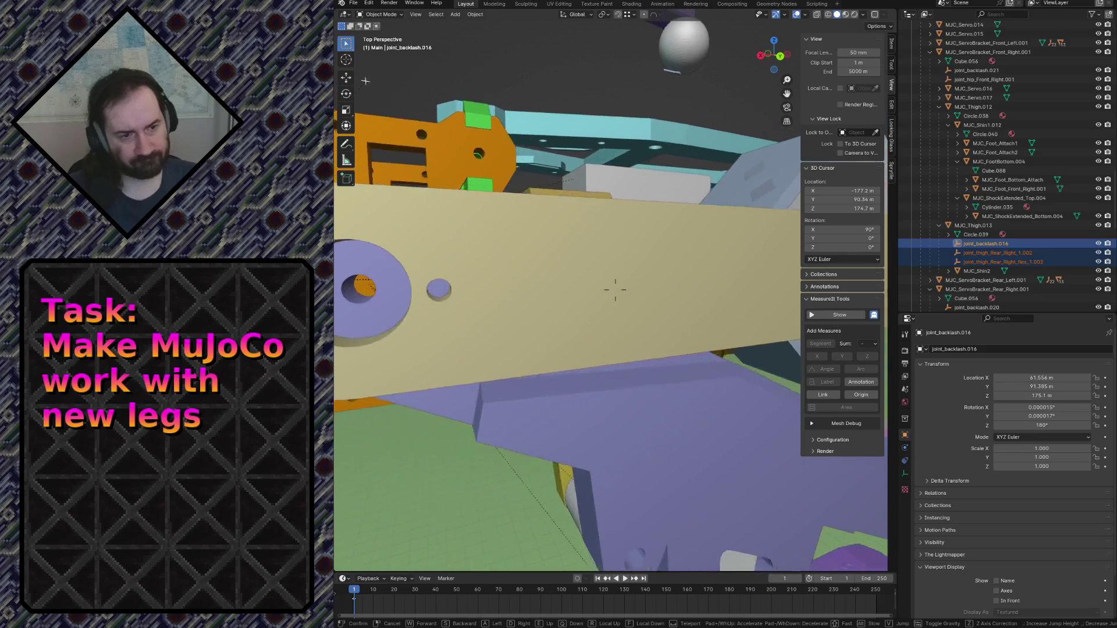
key("w")
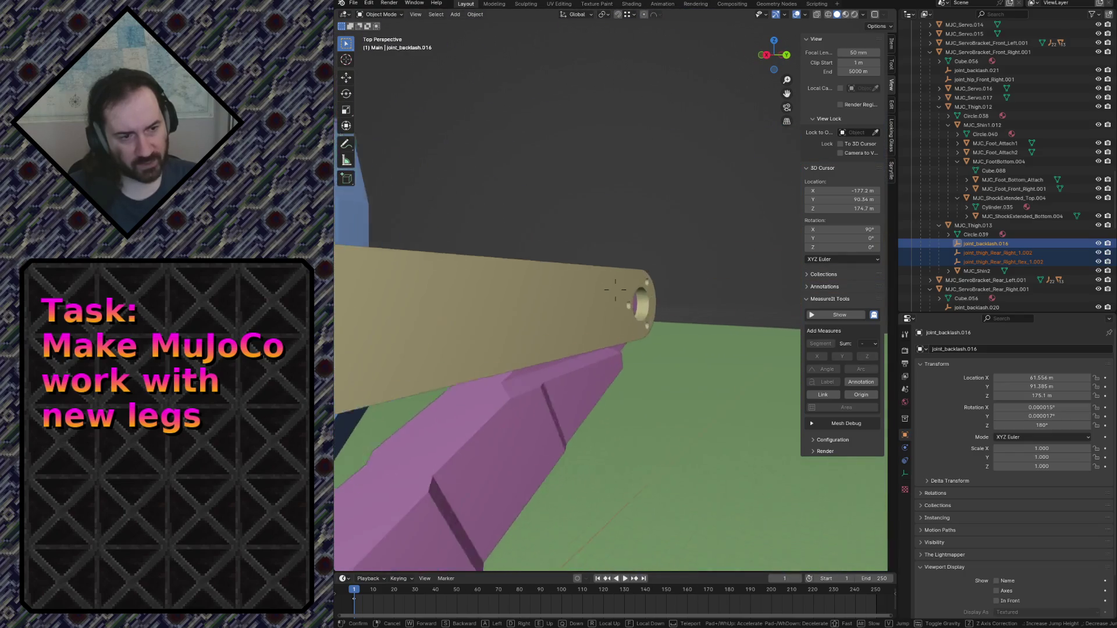
key("w")
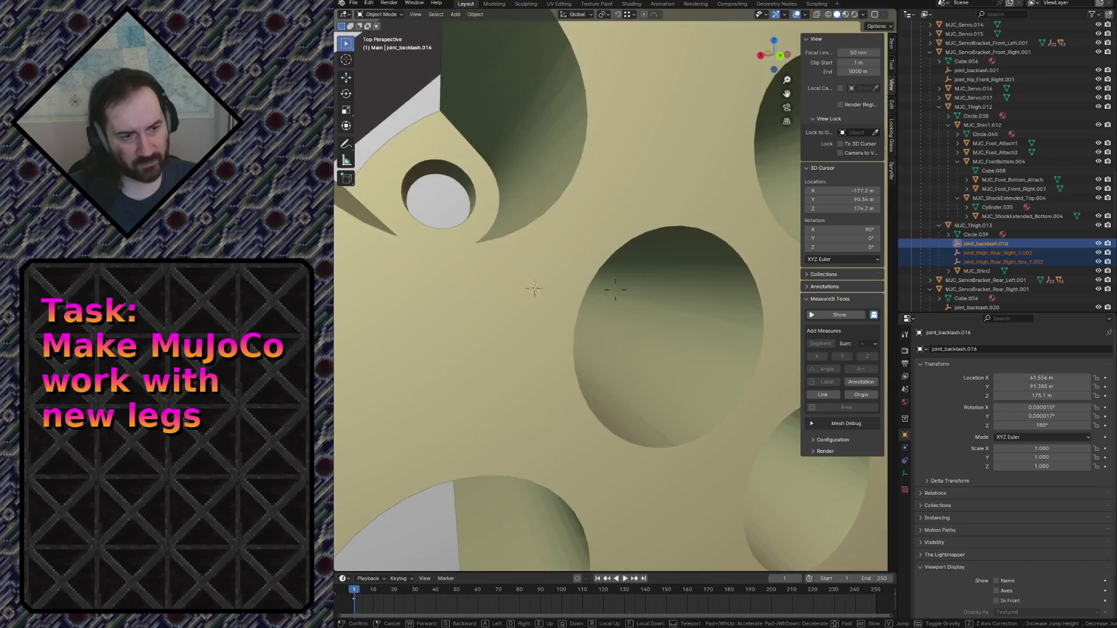
key("Return")
left_click(601, 296)
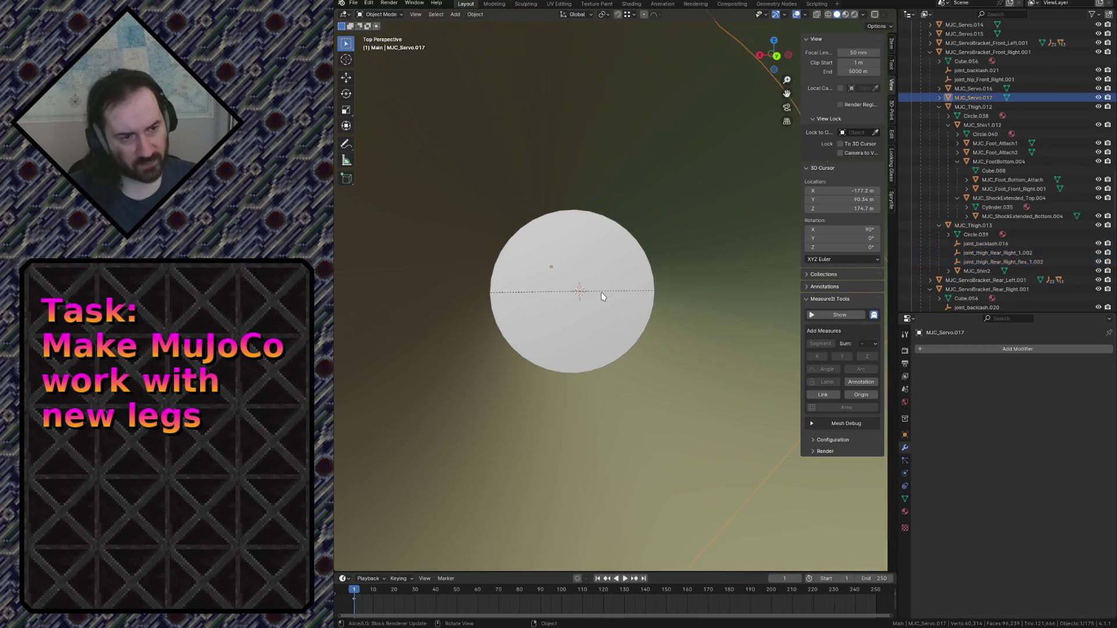
Add a Plain Axes empty at the 3D cursor in the servo sphere's centre.
key("shift+s")
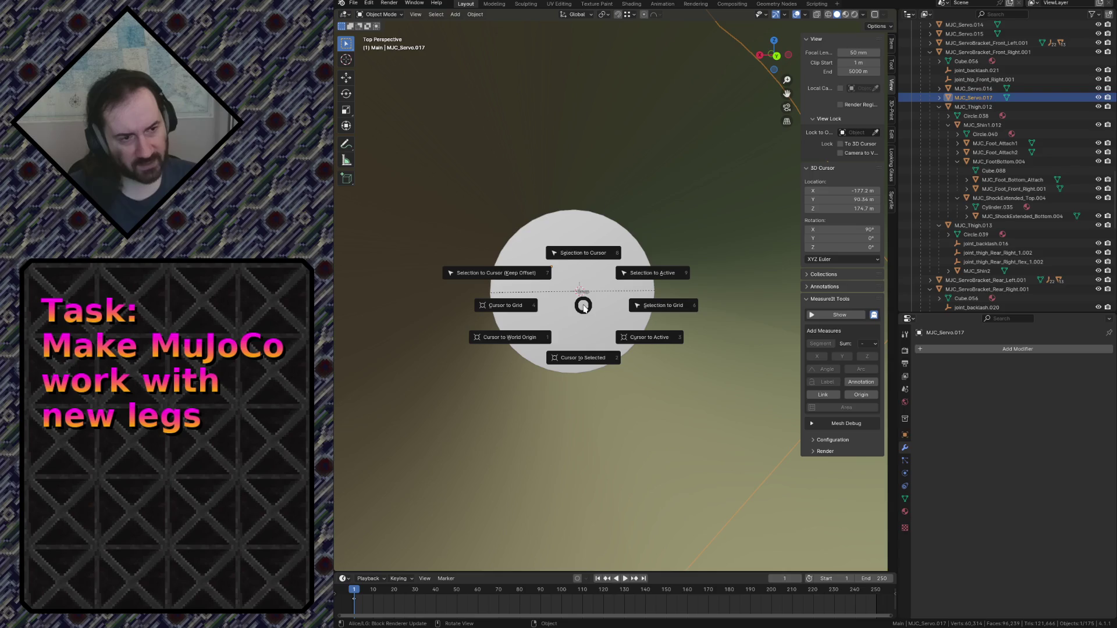
key("Escape")
key("shift+a")
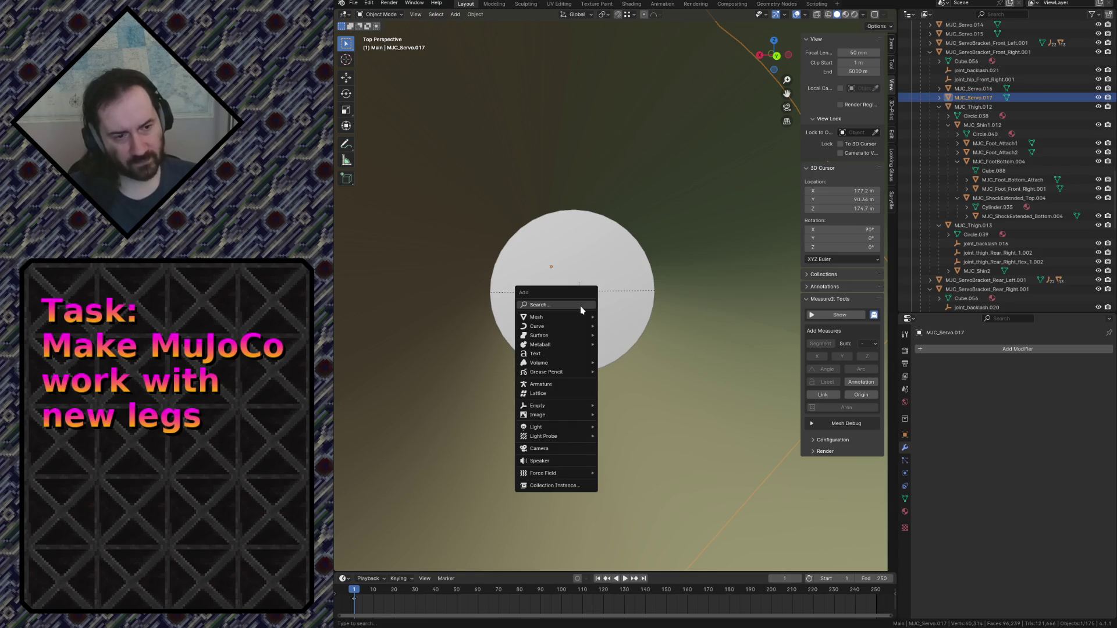
mouse_move(547, 405)
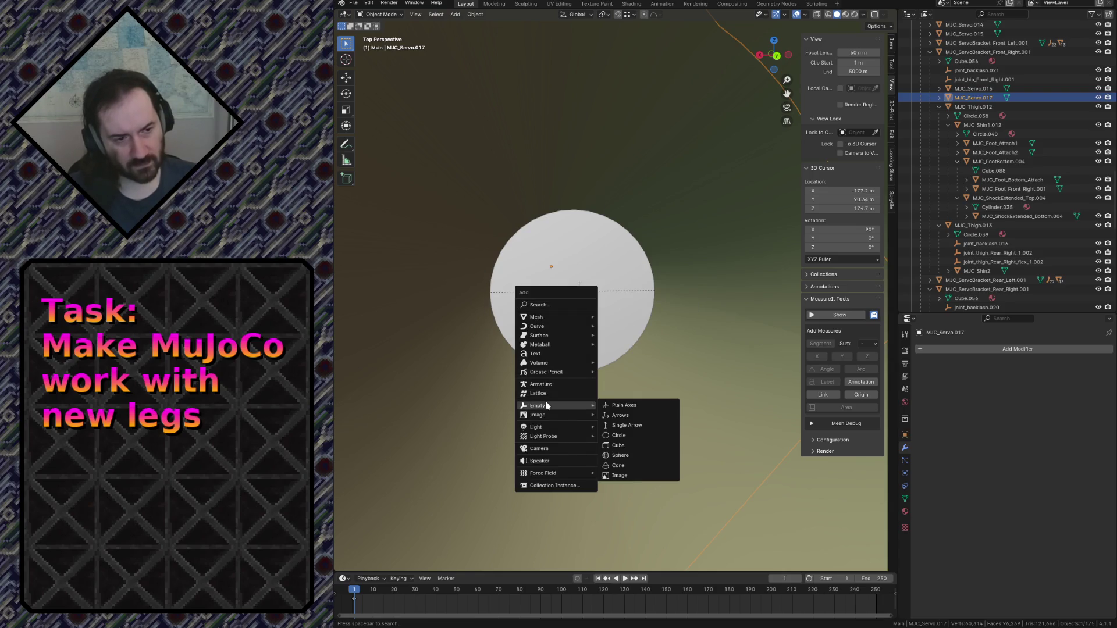
left_click(623, 408)
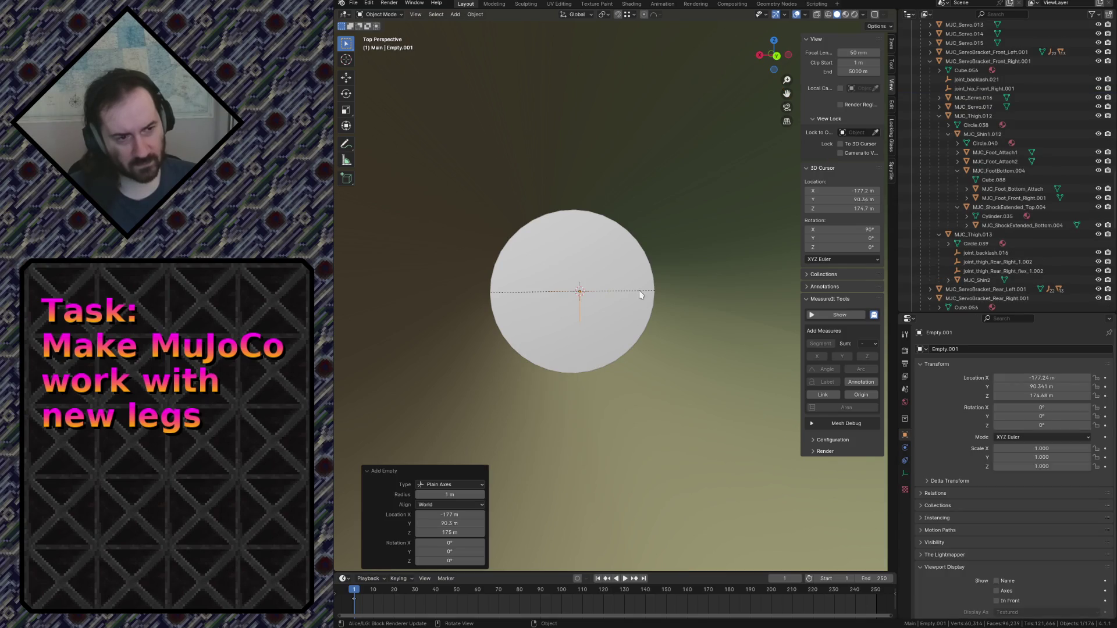
Select MJC_Thigh.013, then select joint_backlash.016 and its two thigh joints in the outliner.
scroll(1023, 176, "down", 10)
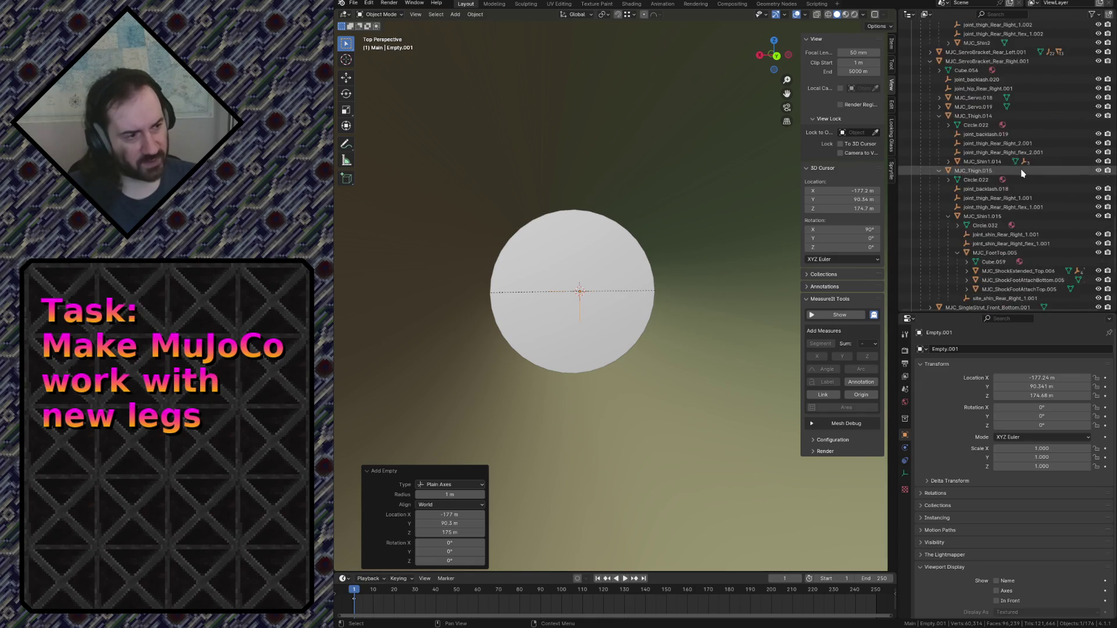
scroll(1023, 175, "down", 1)
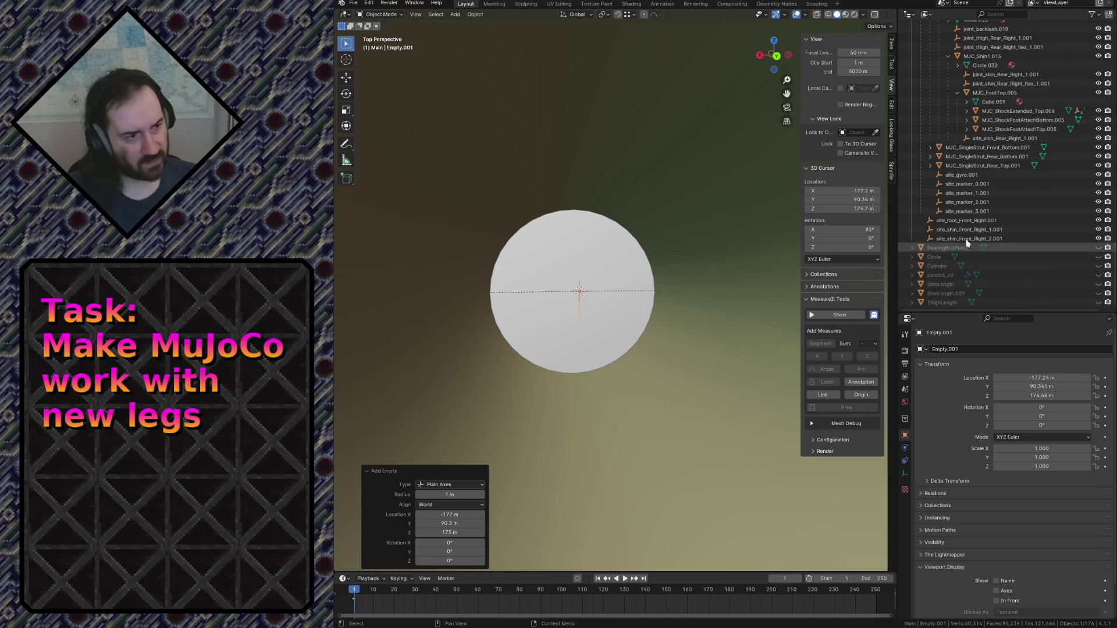
left_click(656, 218)
key("period")
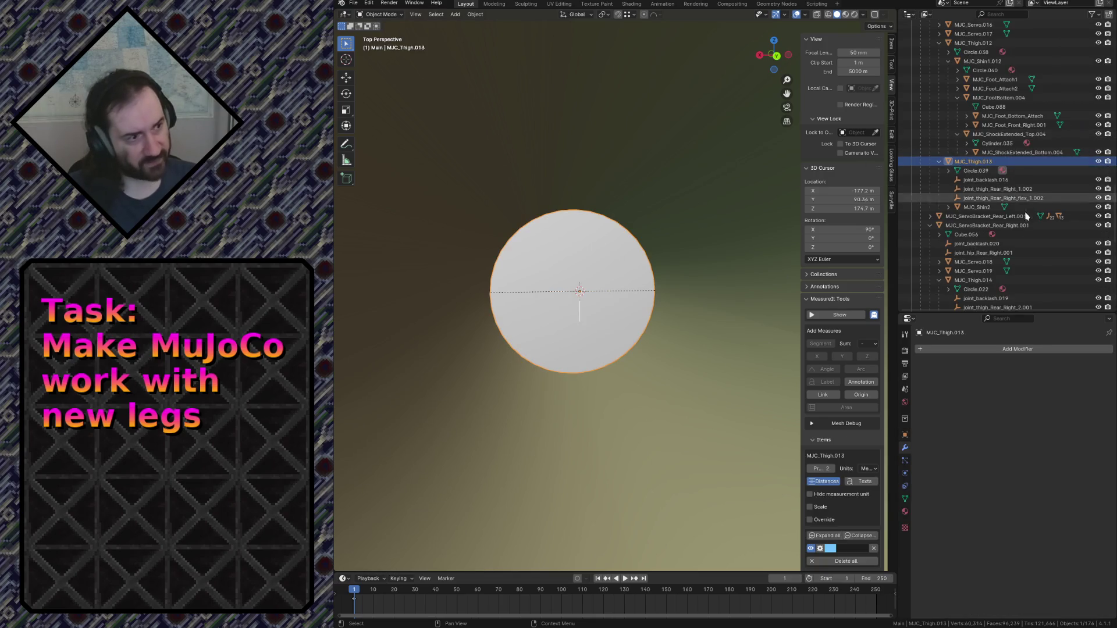
scroll(1015, 256, "up", 2)
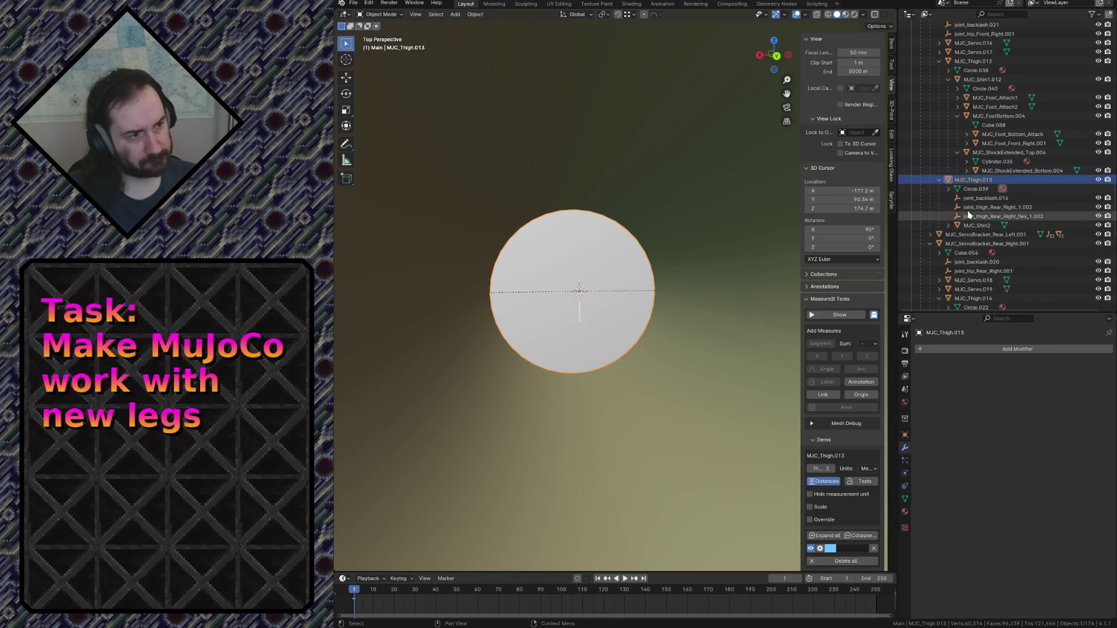
left_click(972, 199)
left_click(972, 217, "shift")
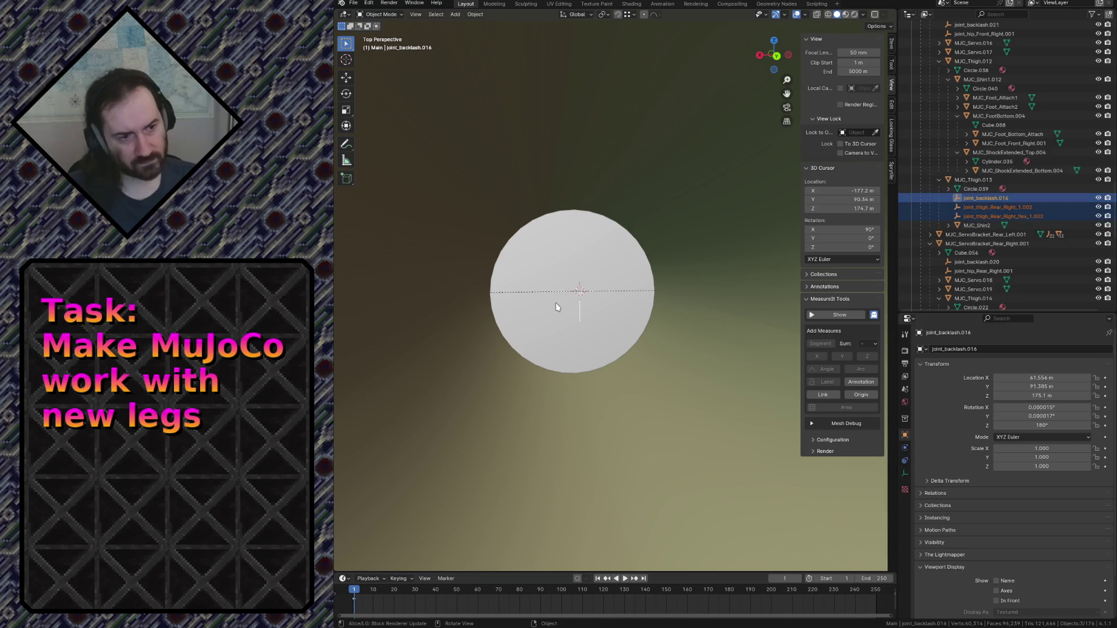
scroll(564, 312, "up", 5)
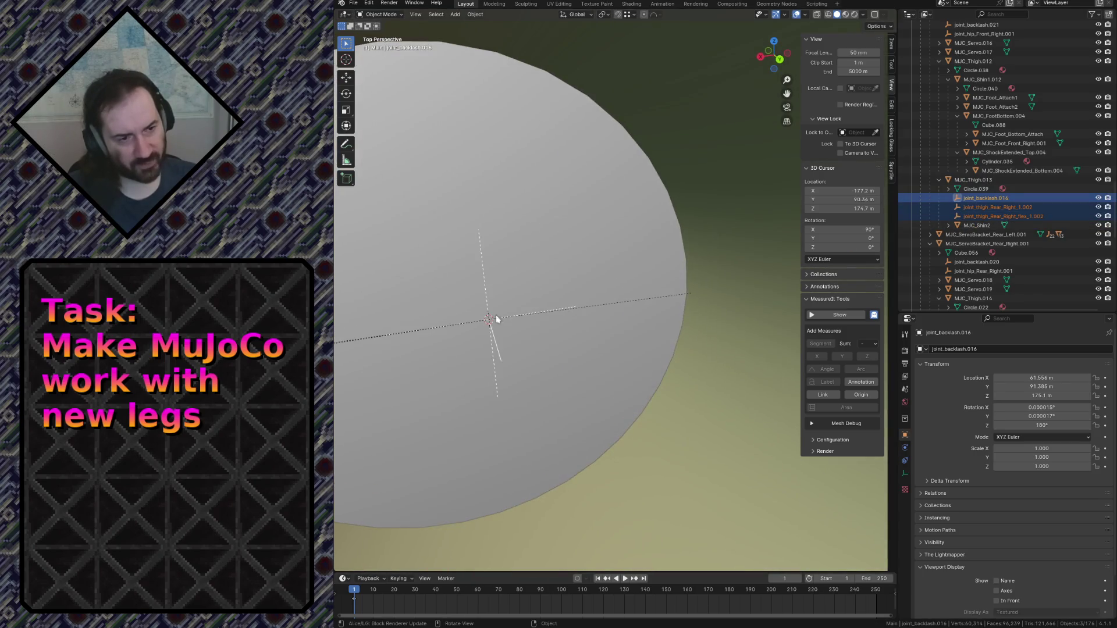
key("g")
key("x")
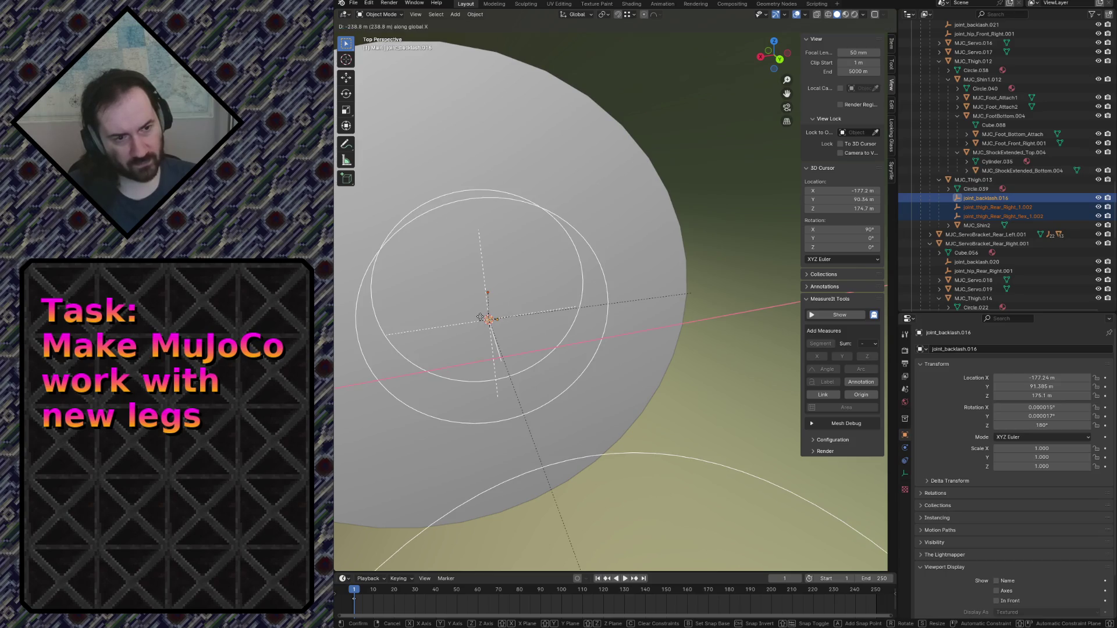
key("Return")
key("shift+grave")
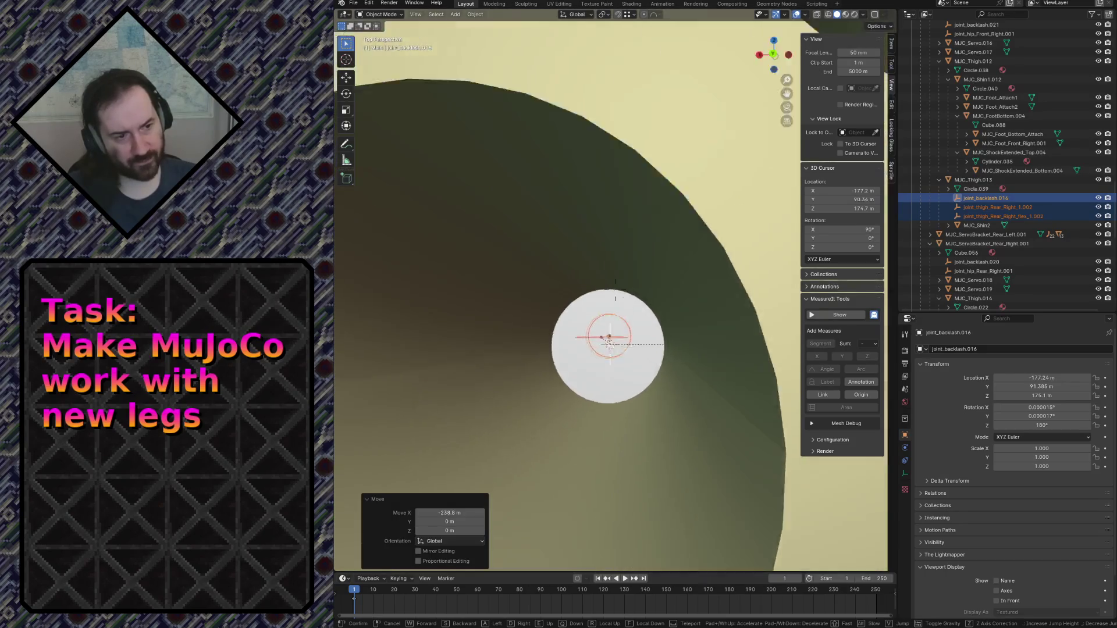
left_click(613, 328)
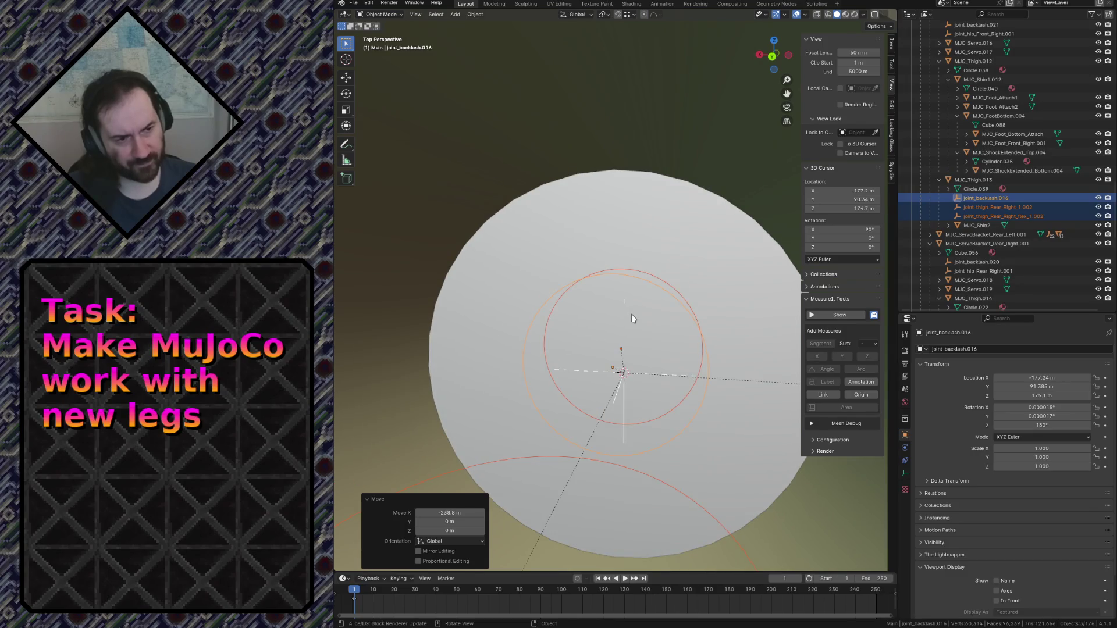
left_click(595, 376)
left_click(574, 366)
left_click(617, 391)
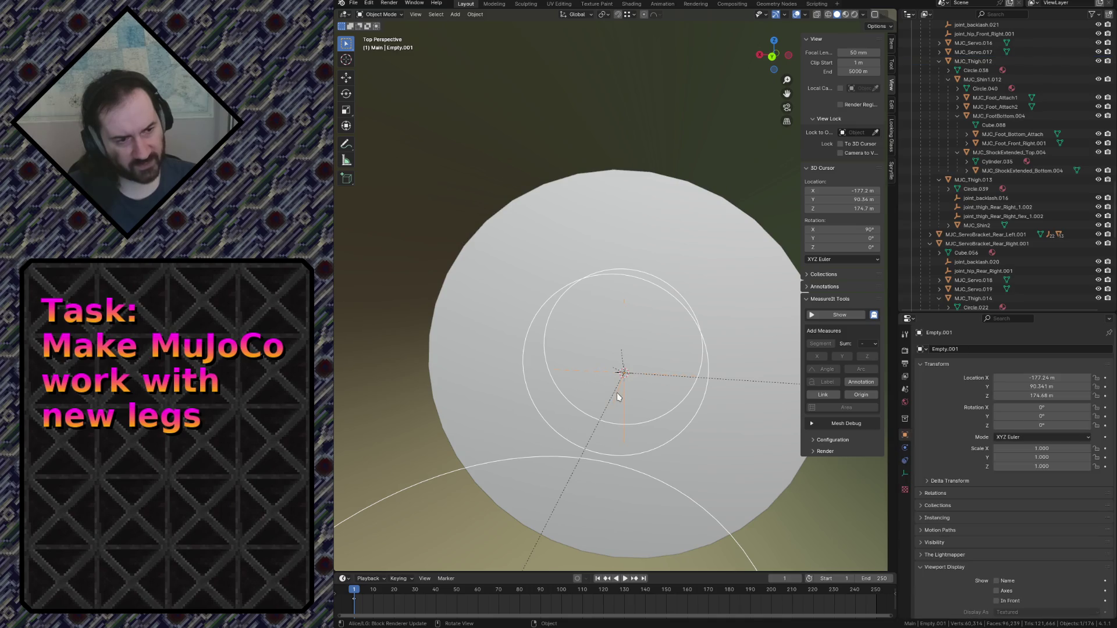
left_click(617, 394)
key("shift+grave")
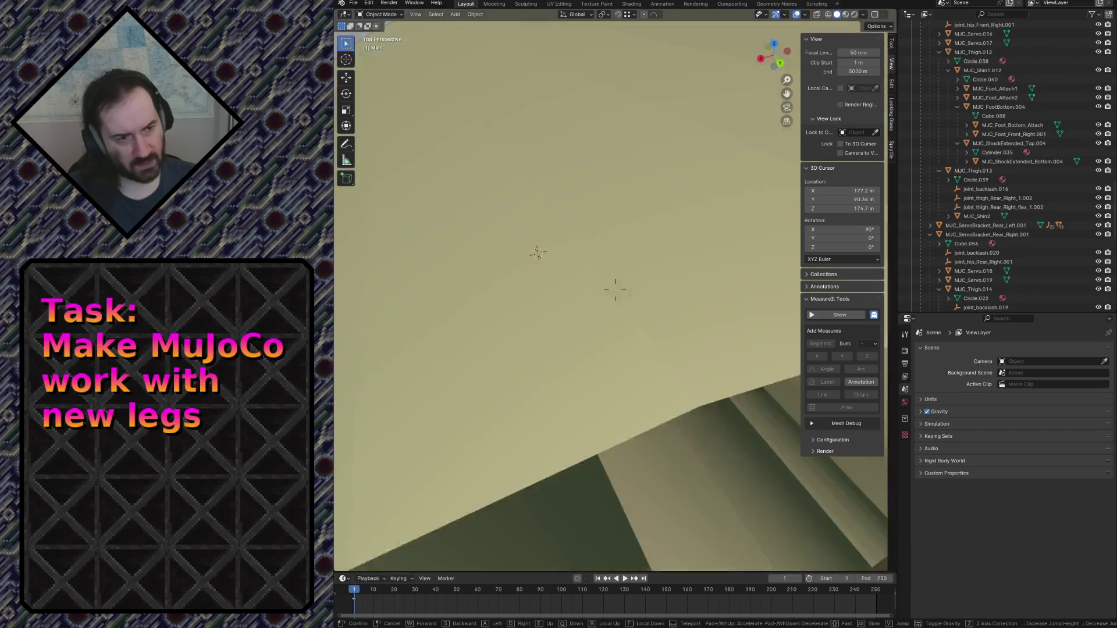
key("s")
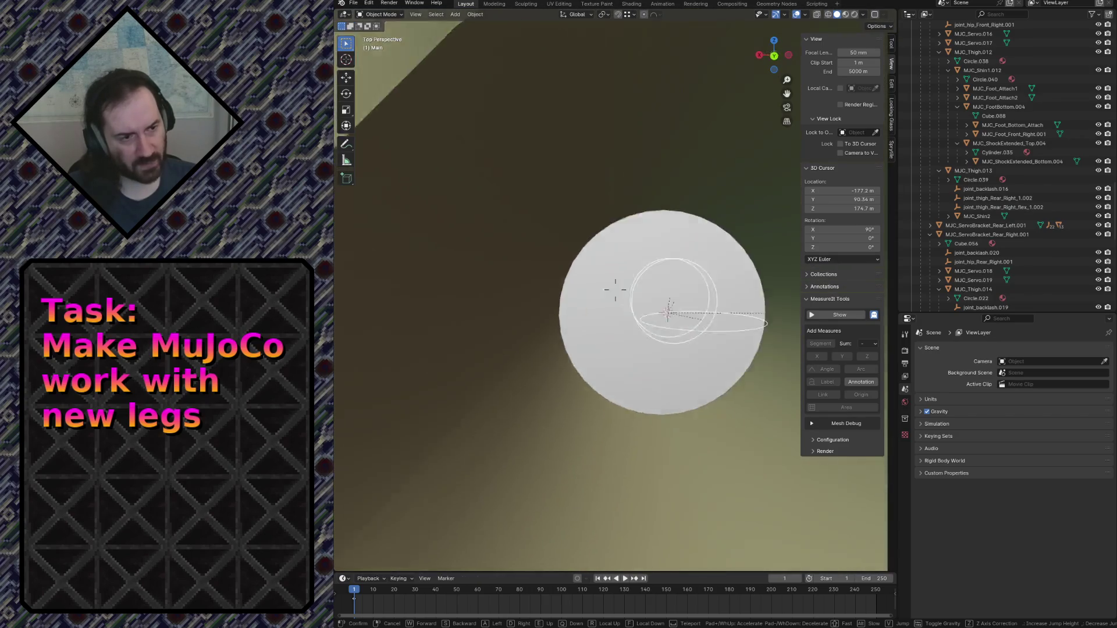
Fly up to the white servo disk and select joint_thigh_Rear_Right_flex_1.002 (X −177.24, Y 94.148, Z 175.1).
left_click(602, 359)
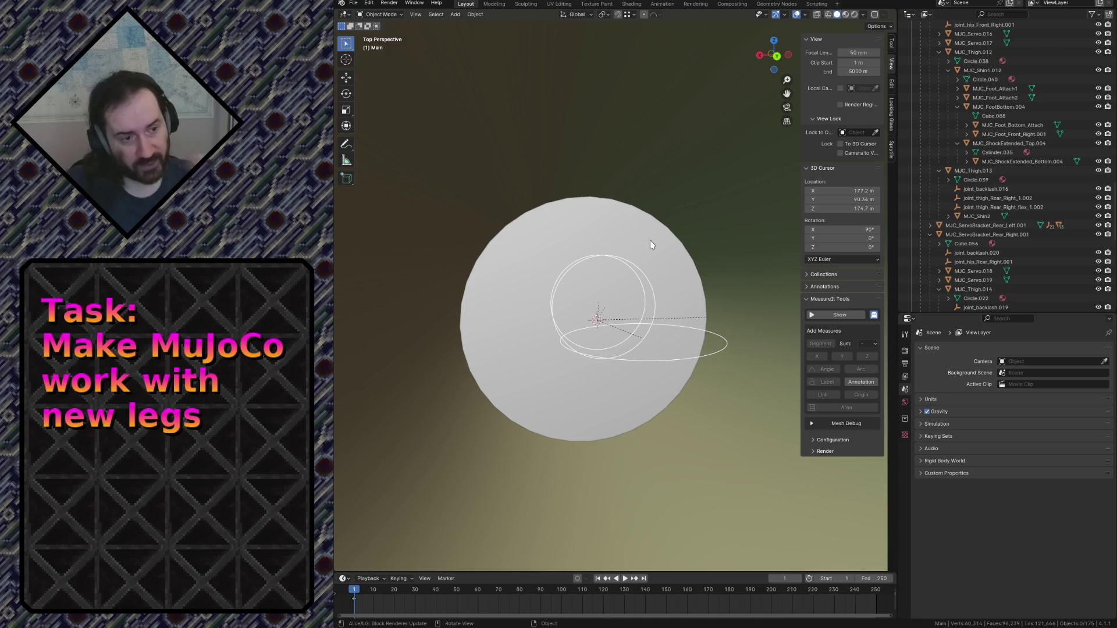
key("shift+grave")
key("w")
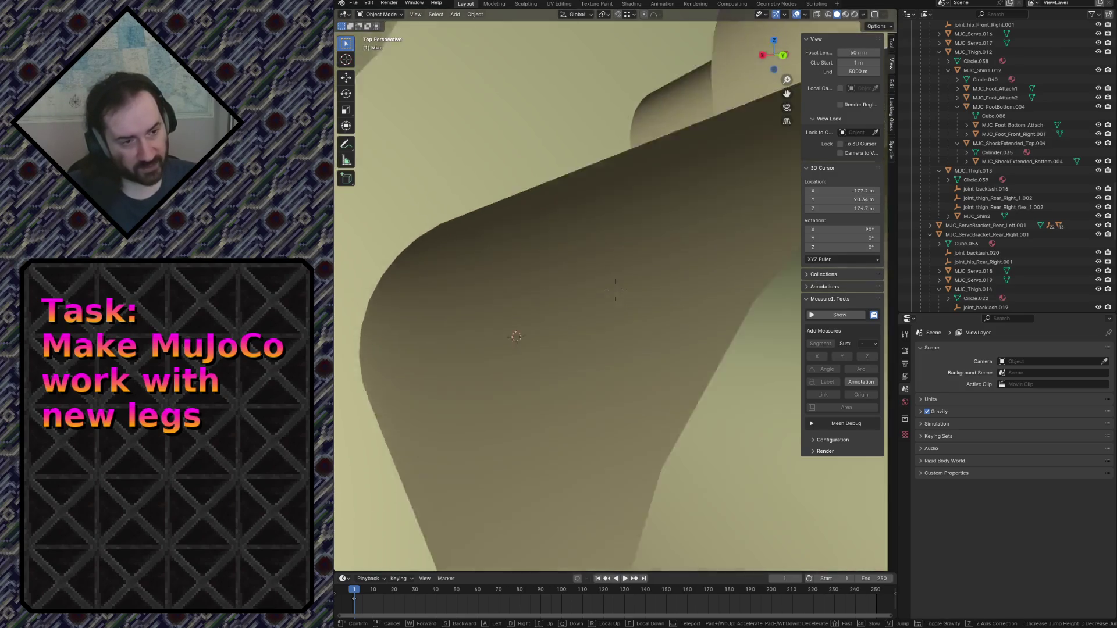
key("s")
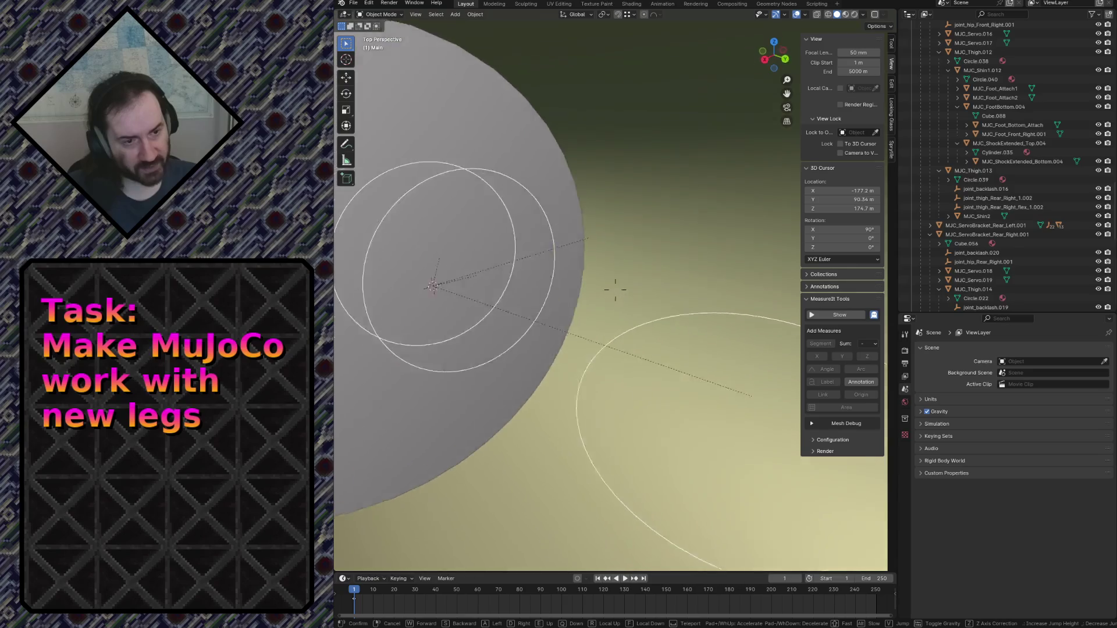
left_click(651, 246)
left_click(593, 294)
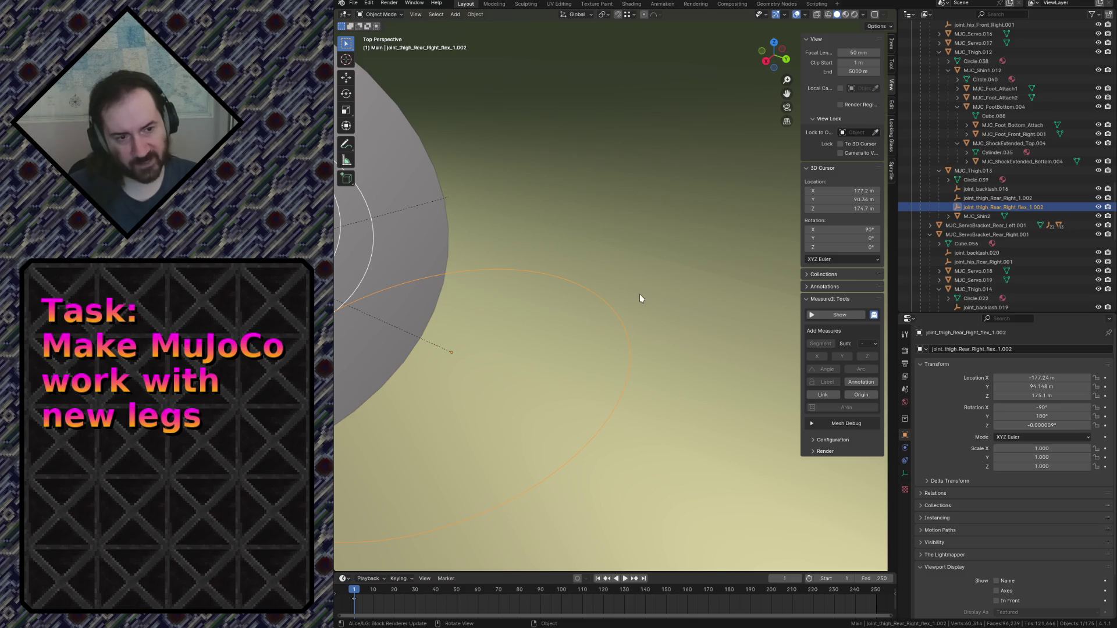
key("shift+grave")
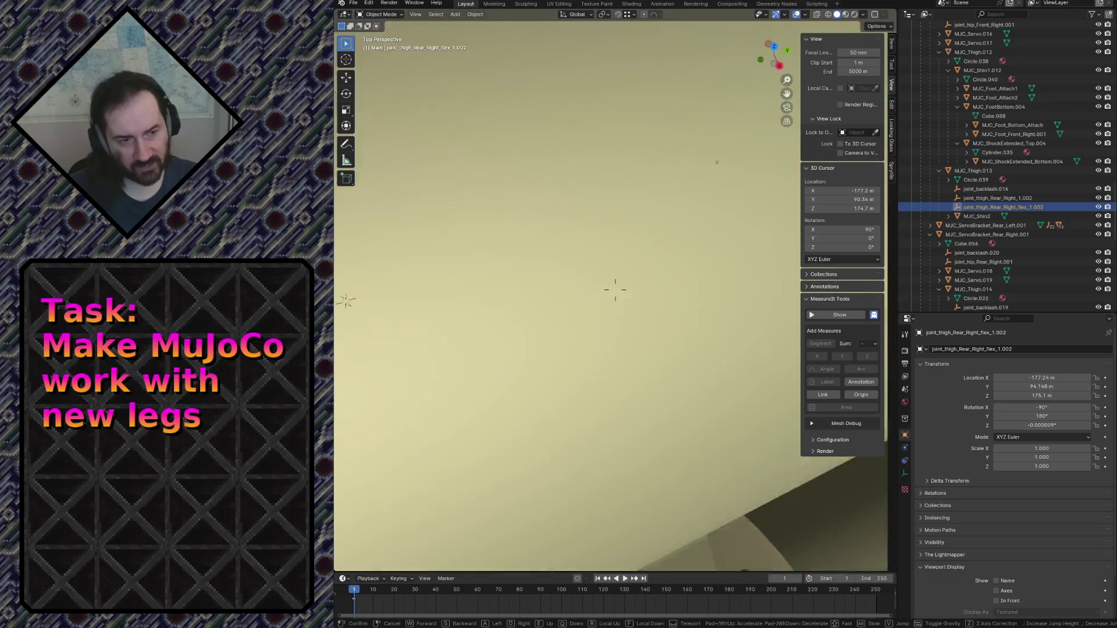
Fly through the tan part's hole to the disc and duplicate the thigh joint empties in place.
key("Escape")
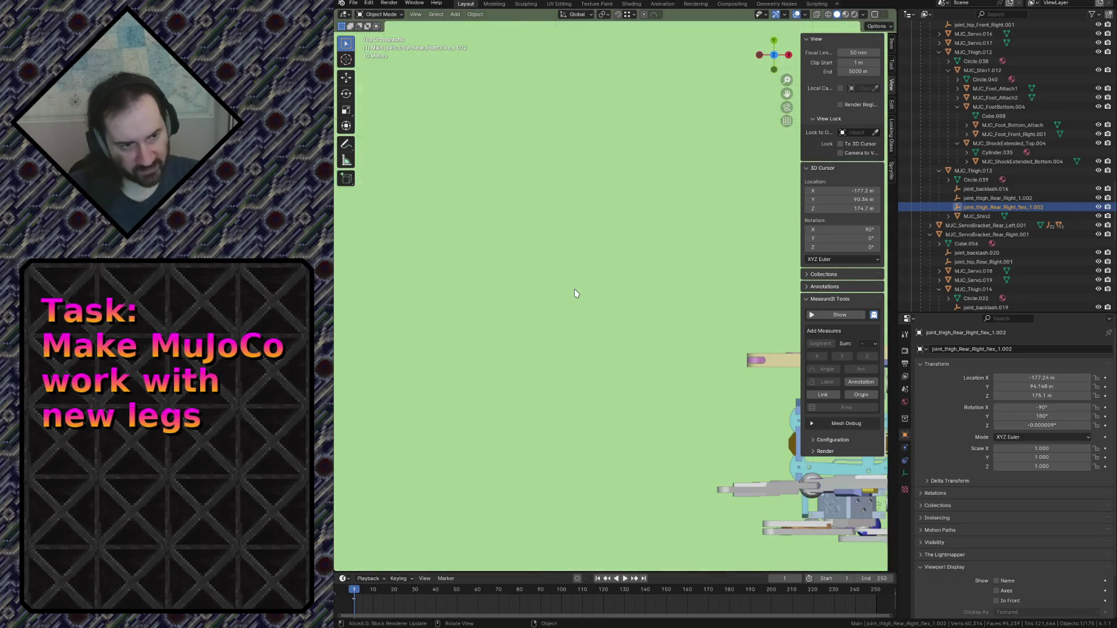
key("grave")
left_click(504, 295)
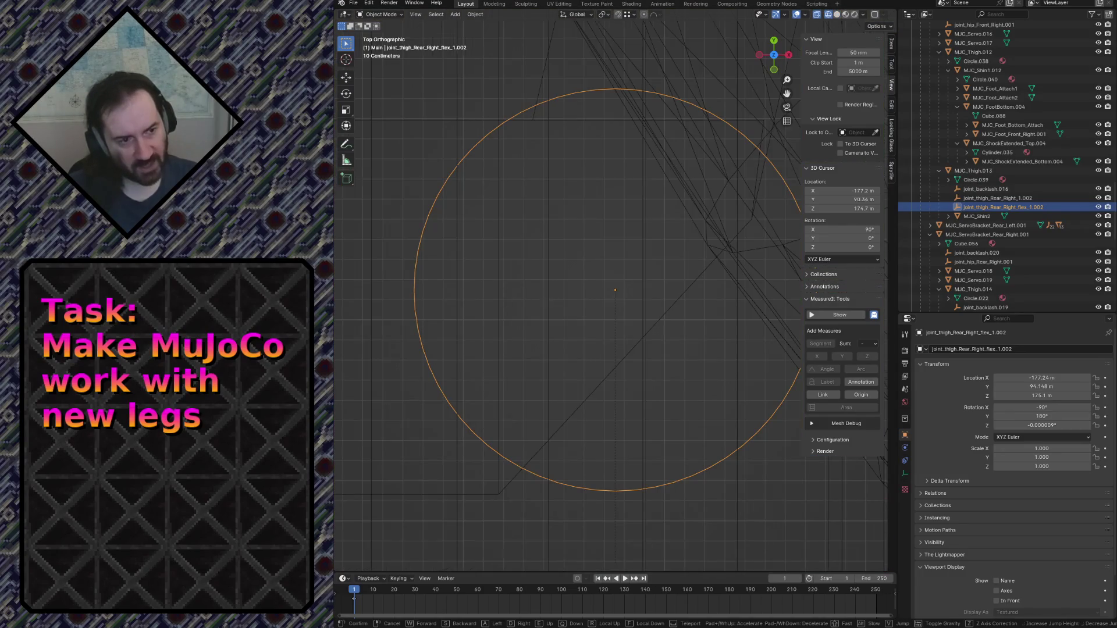
key("grave")
left_click(474, 292)
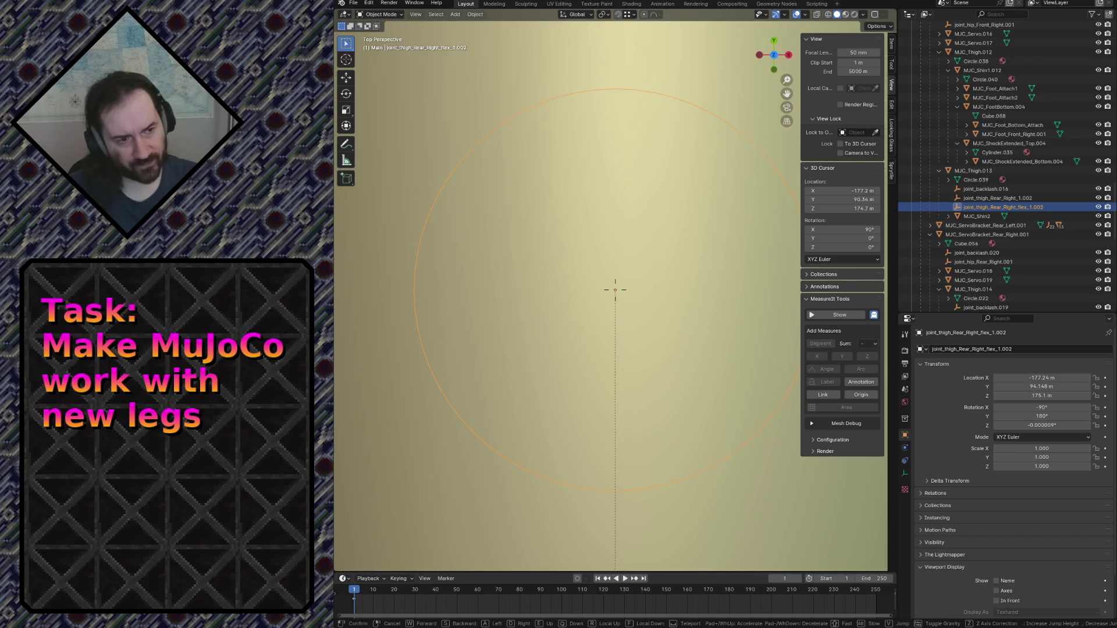
key("w")
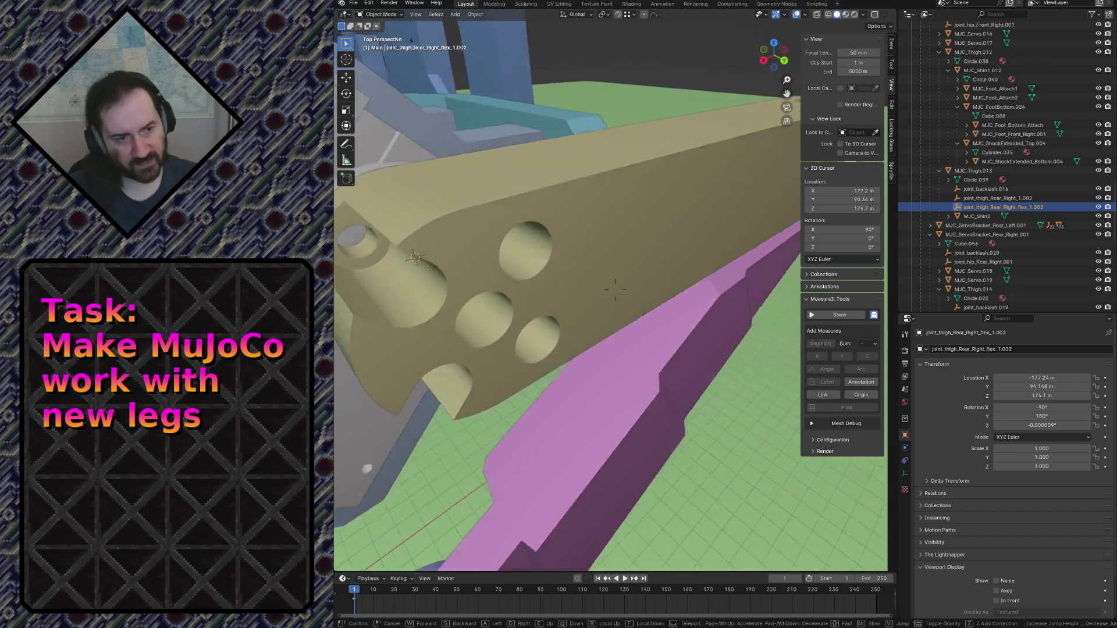
key("w")
key("w")
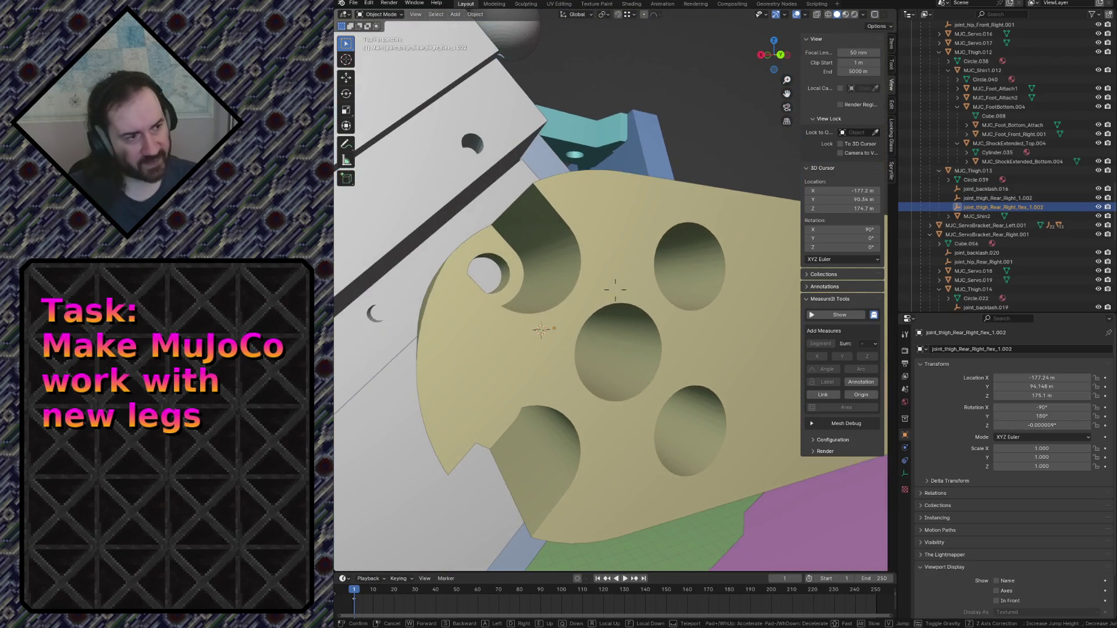
left_click(598, 280)
key("g")
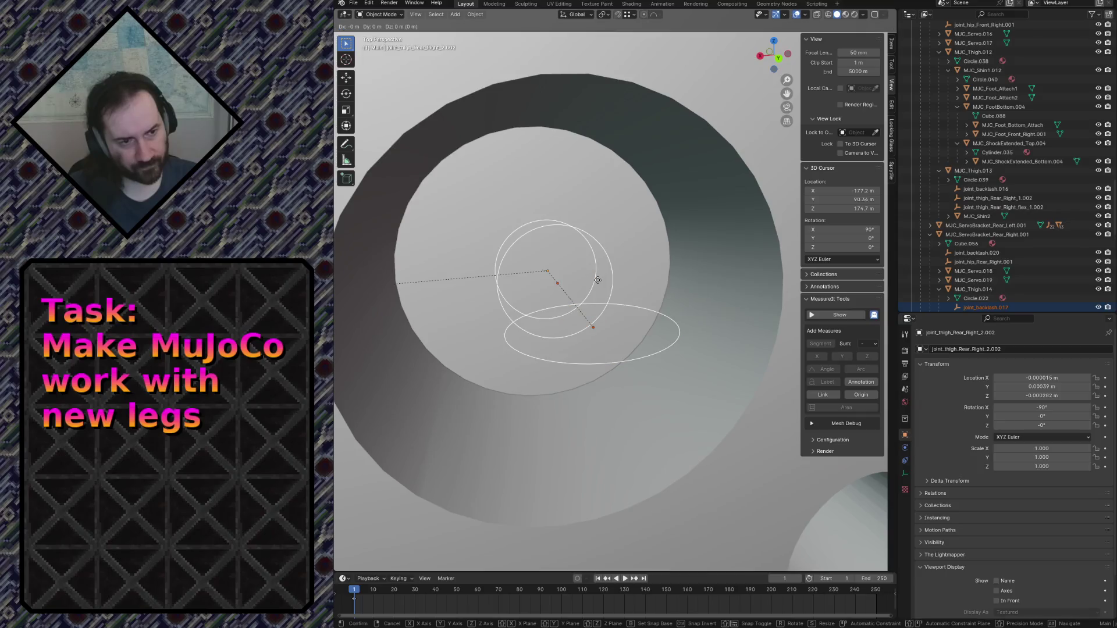
key("Escape")
Parent the duplicated joint empties to MJC_Thigh.012 with Object (Keep Transform).
key("shift+grave")
key("w")
key("w")
left_click(542, 298)
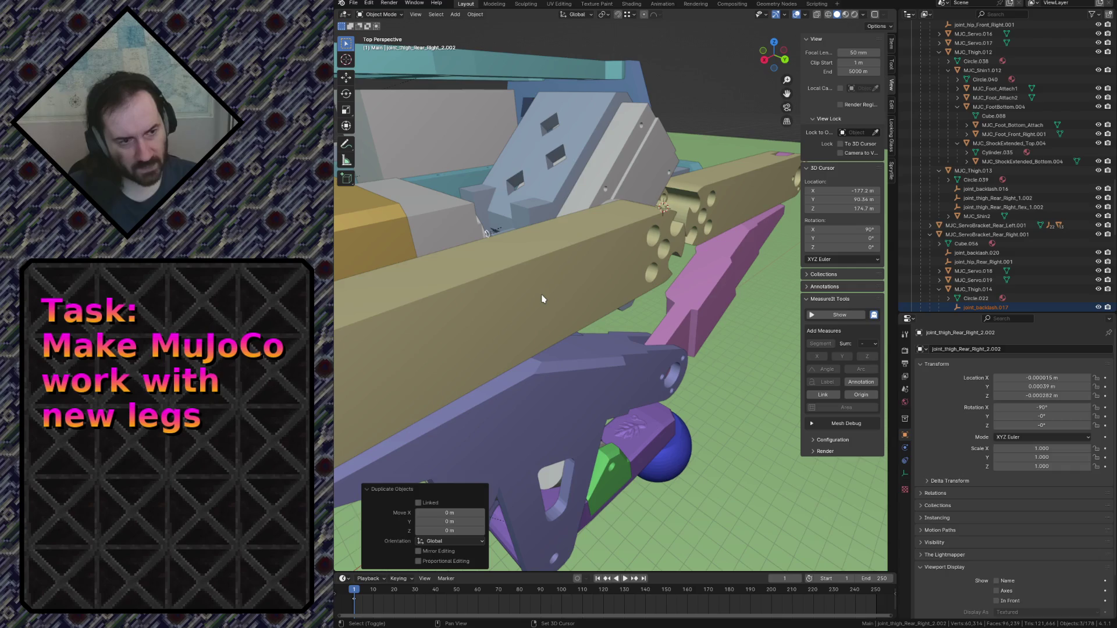
left_click(542, 299)
key("ctrl+p")
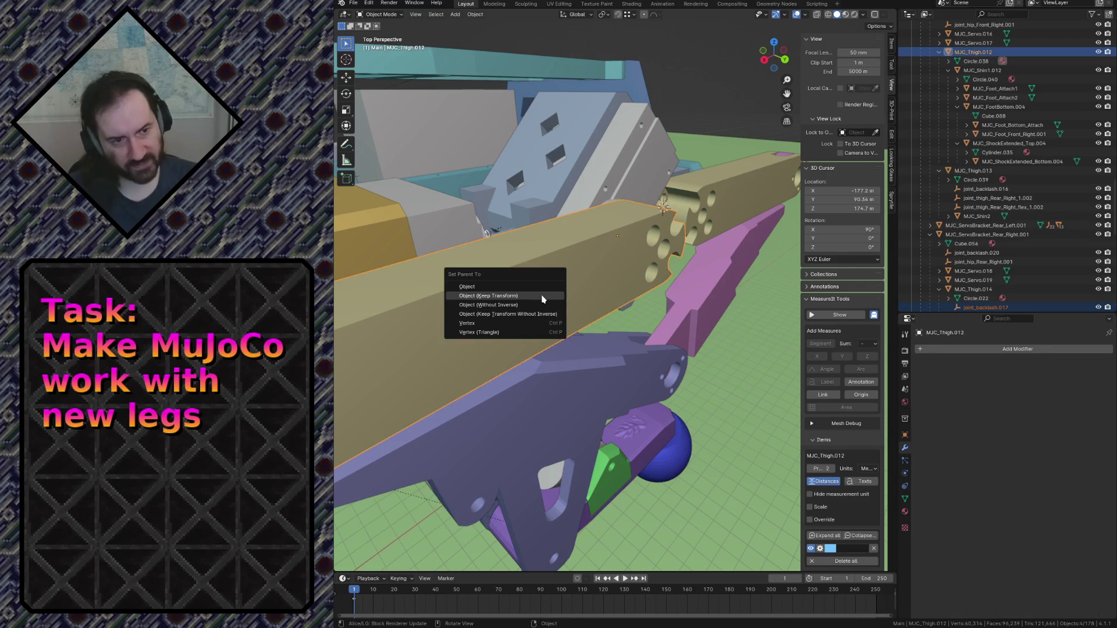
left_click(541, 299)
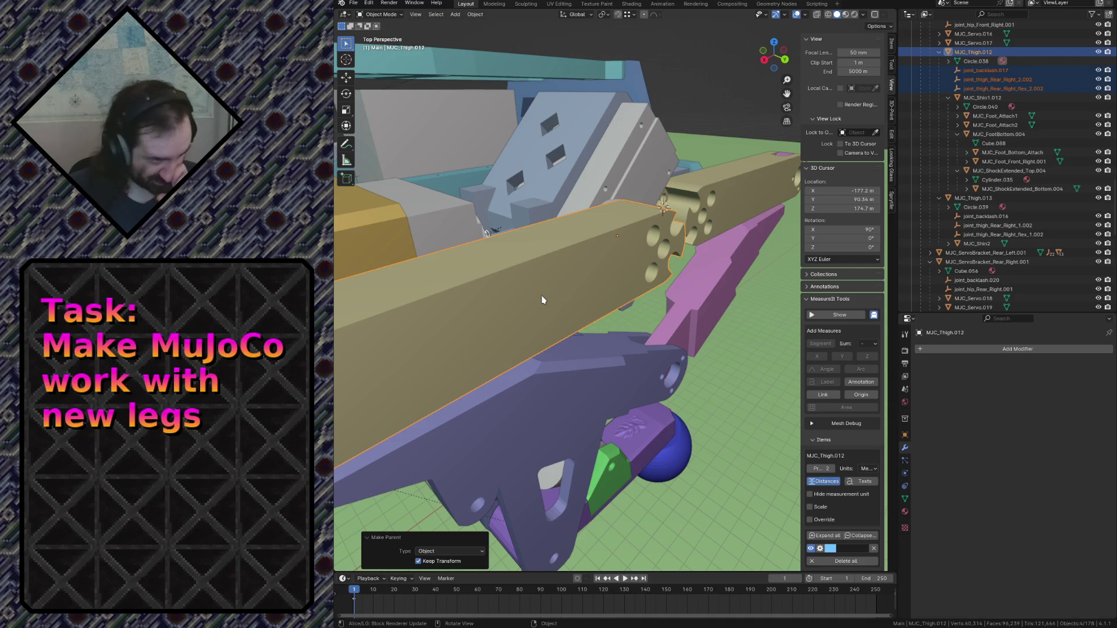
Snap the 3D cursor to the selected hole centre on the beam.
key("shift+grave")
key("w")
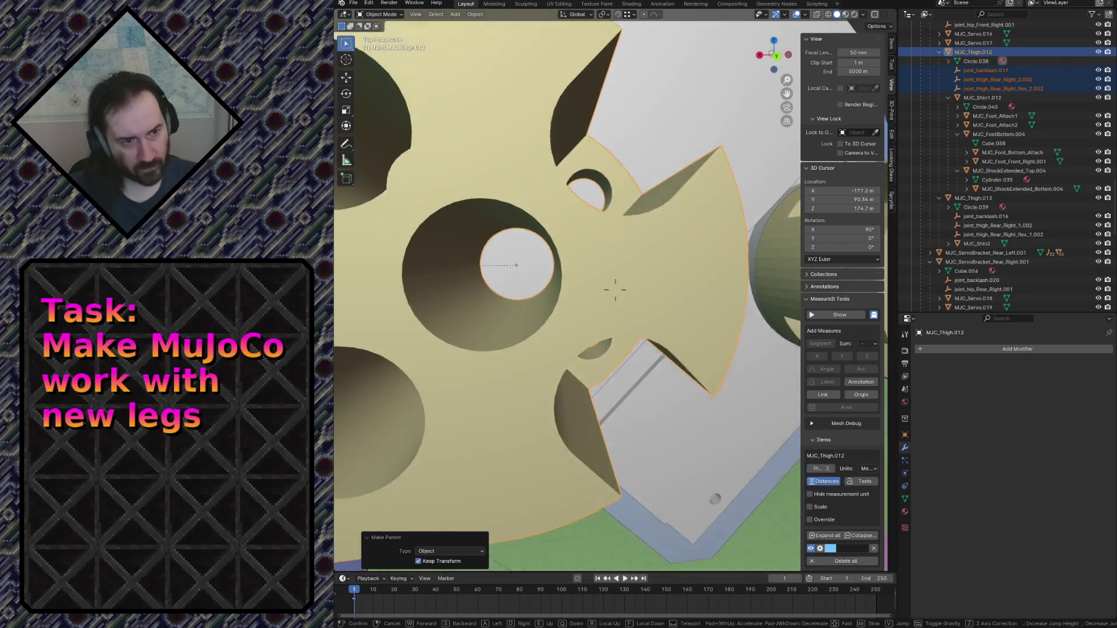
left_click(590, 279)
key("shift+s")
left_click(596, 326)
Add a helper Plain Axes empty at the cursor and select joint_backlash.017 with both thigh joints.
key("shift+a")
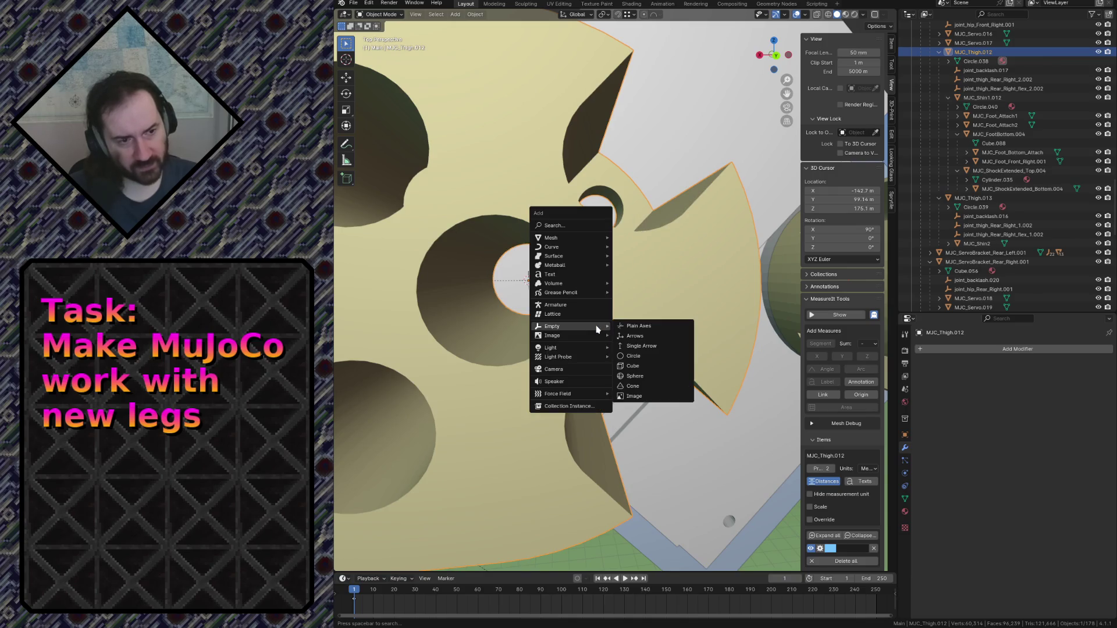
left_click(624, 326)
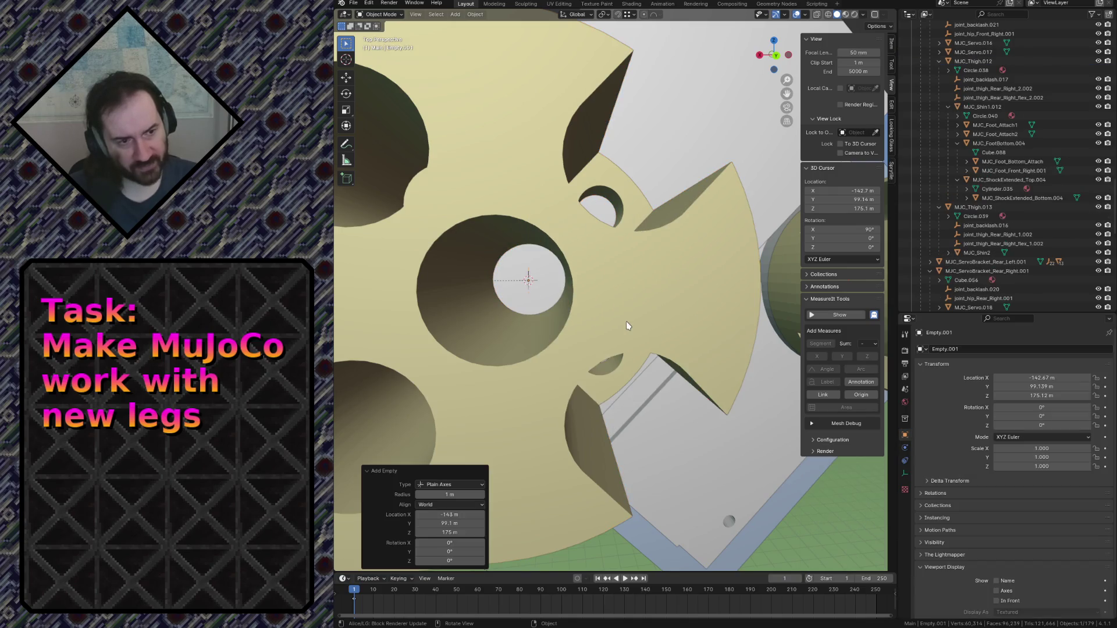
left_click(989, 61)
left_click(985, 79)
left_click(1001, 97, "shift")
Move the selected joint empties −242.18 along X to the hole centre.
key("shift+grave")
key("w")
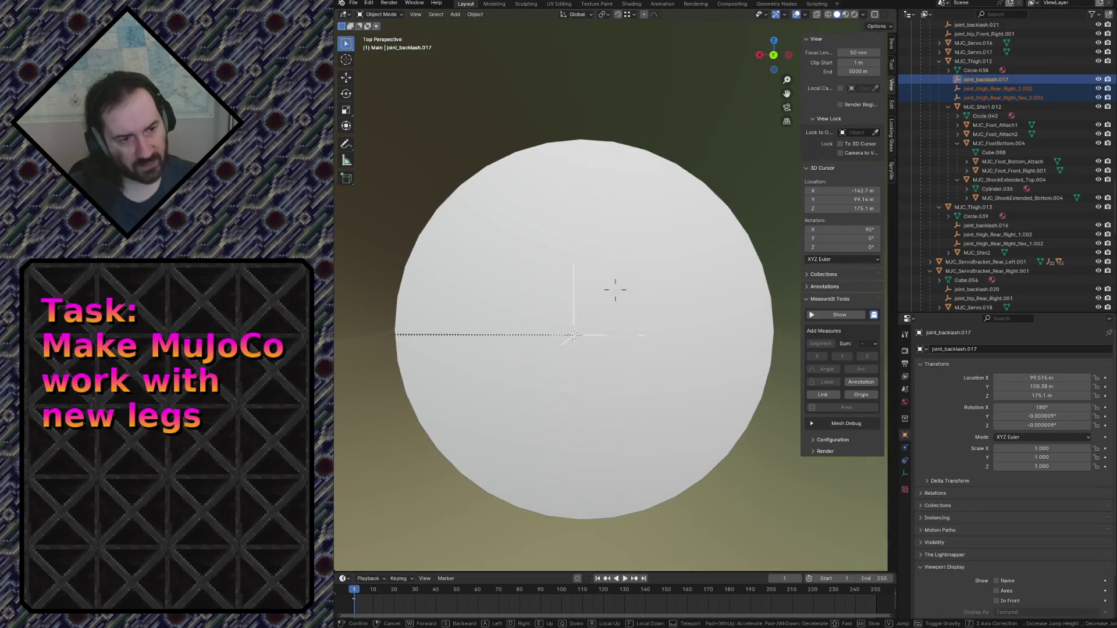
left_click(597, 308)
type("gx-242.18")
key("Return")
Select and delete the helper empty Empty.001.
key("shift+grave")
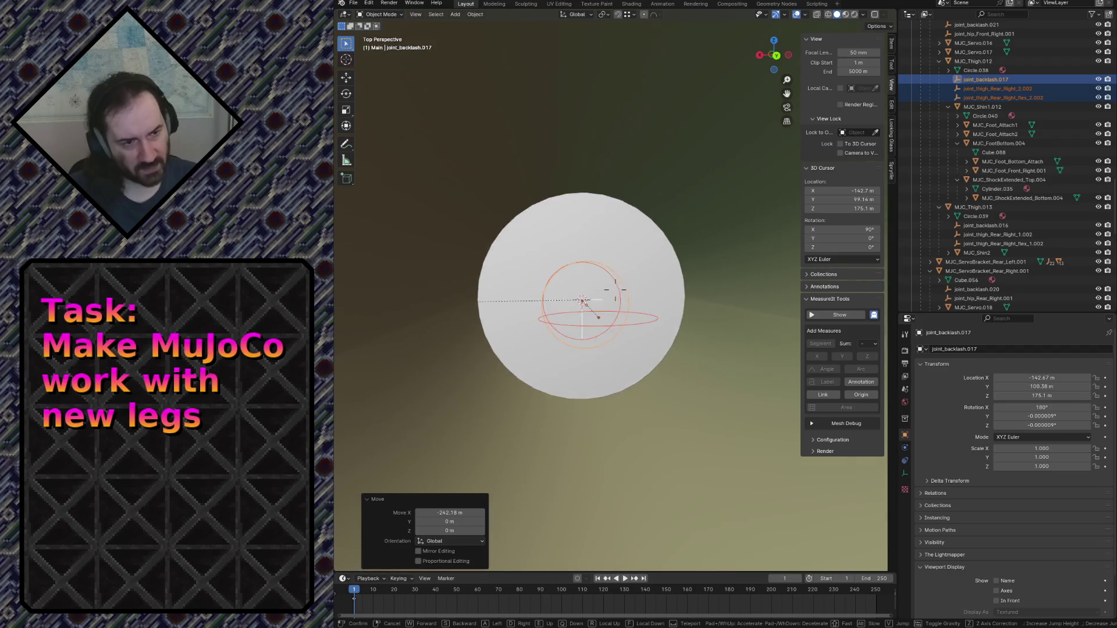
key("w")
left_click(557, 365)
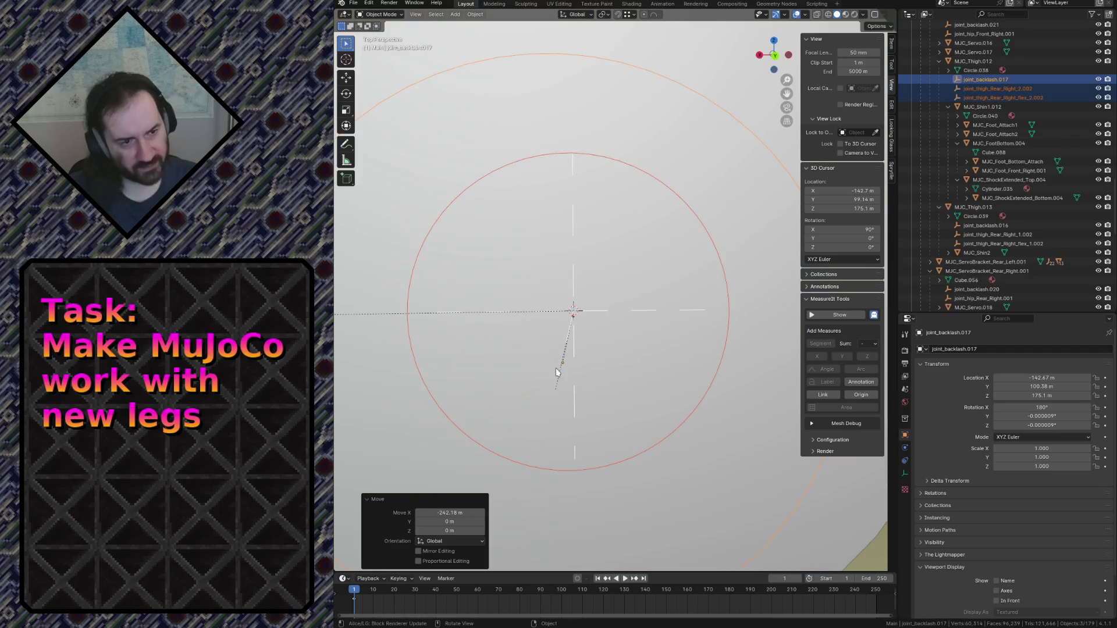
left_click(557, 383)
left_click(573, 336)
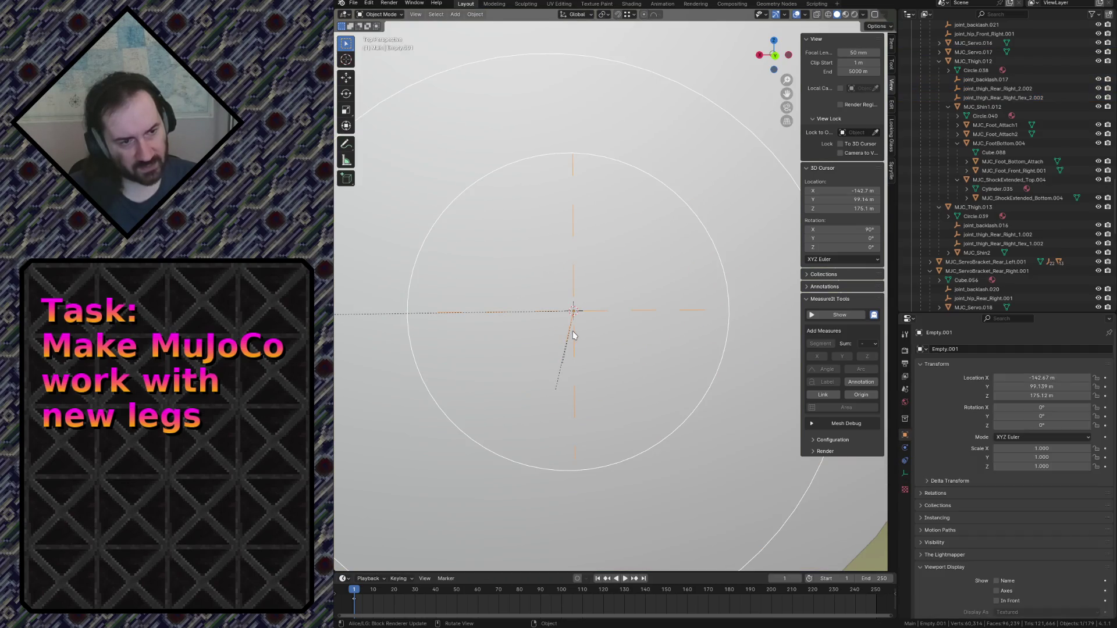
scroll(1013, 219, "down", 8)
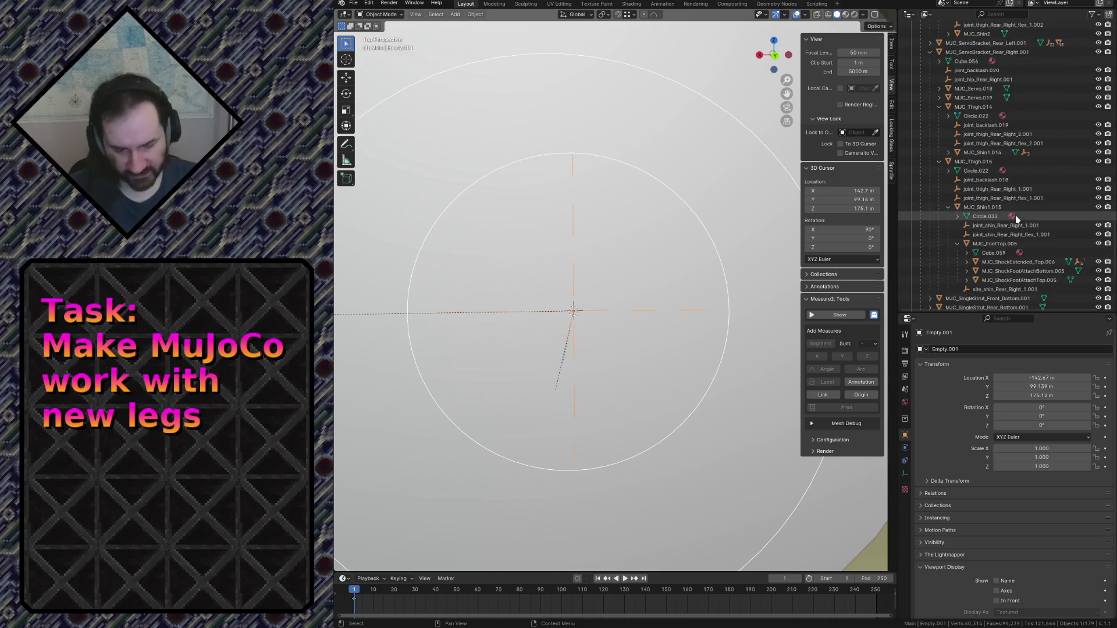
scroll(1015, 215, "up", 10)
key("x")
left_click(615, 264)
key("shift+grave")
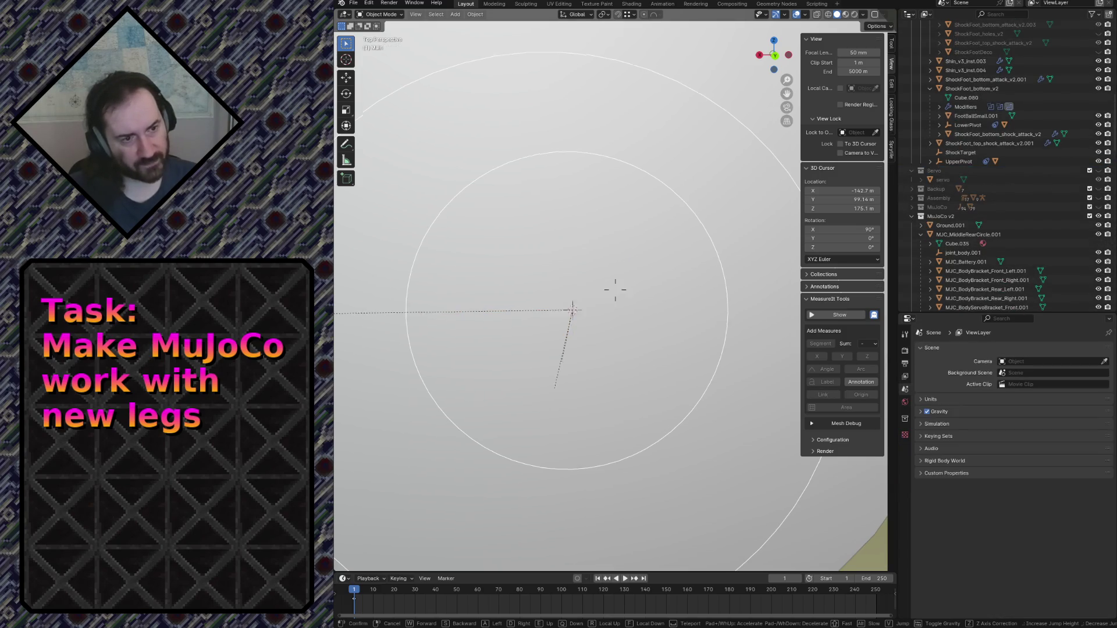
Fly back to the yellow bracket and save robot.blend.
key("s")
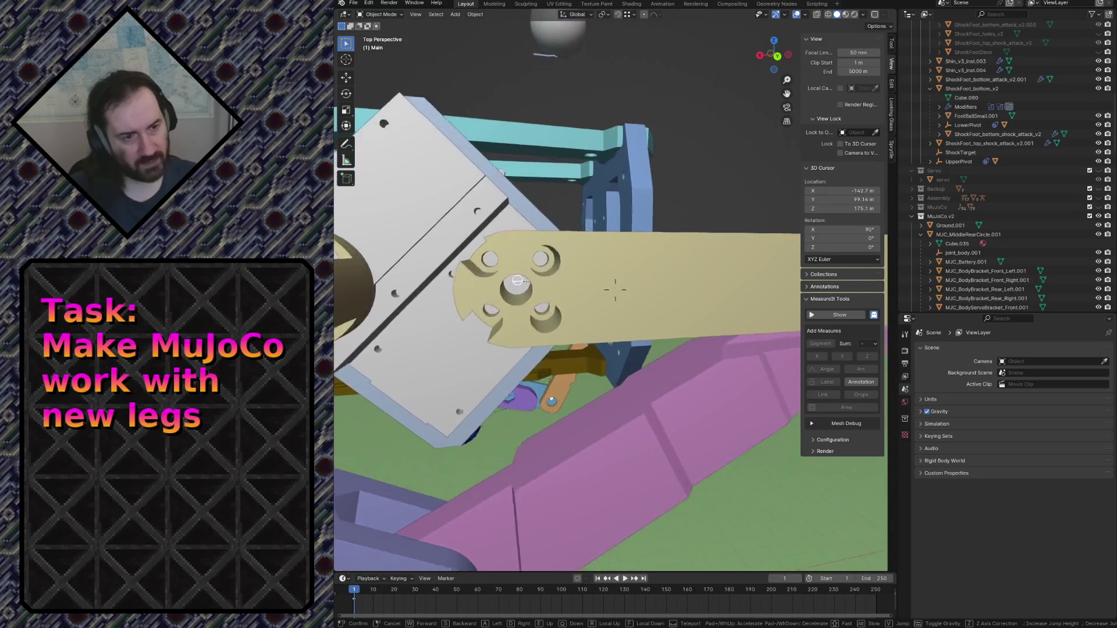
key("w")
left_click(615, 289)
key("ctrl+s")
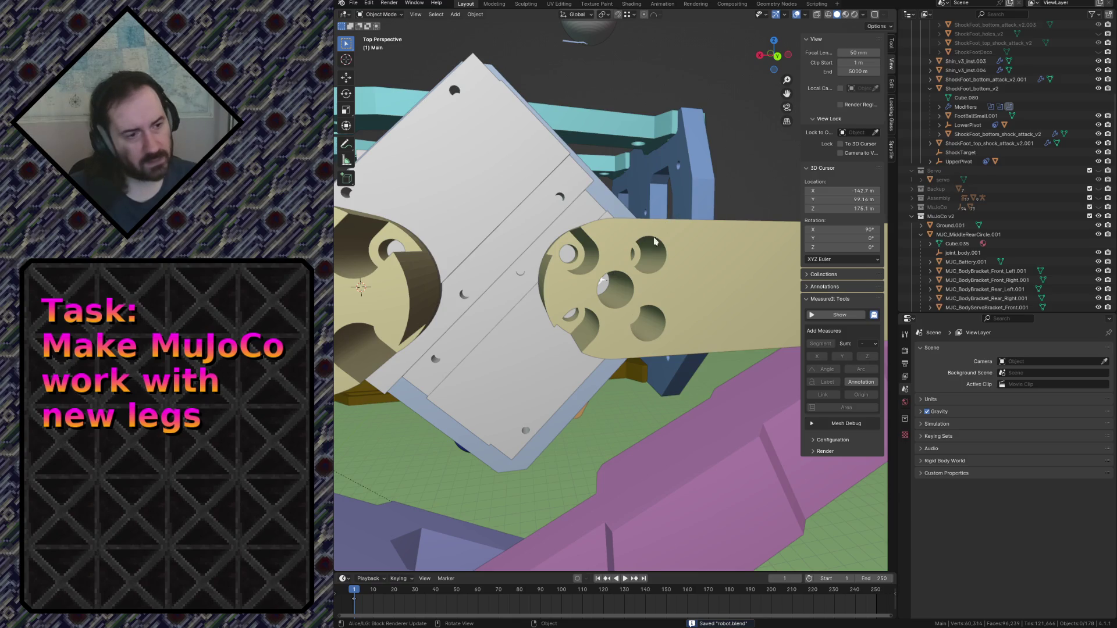
Fly past the orange bracket into the grey leg's pivot hole.
key("shift+grave")
key("s")
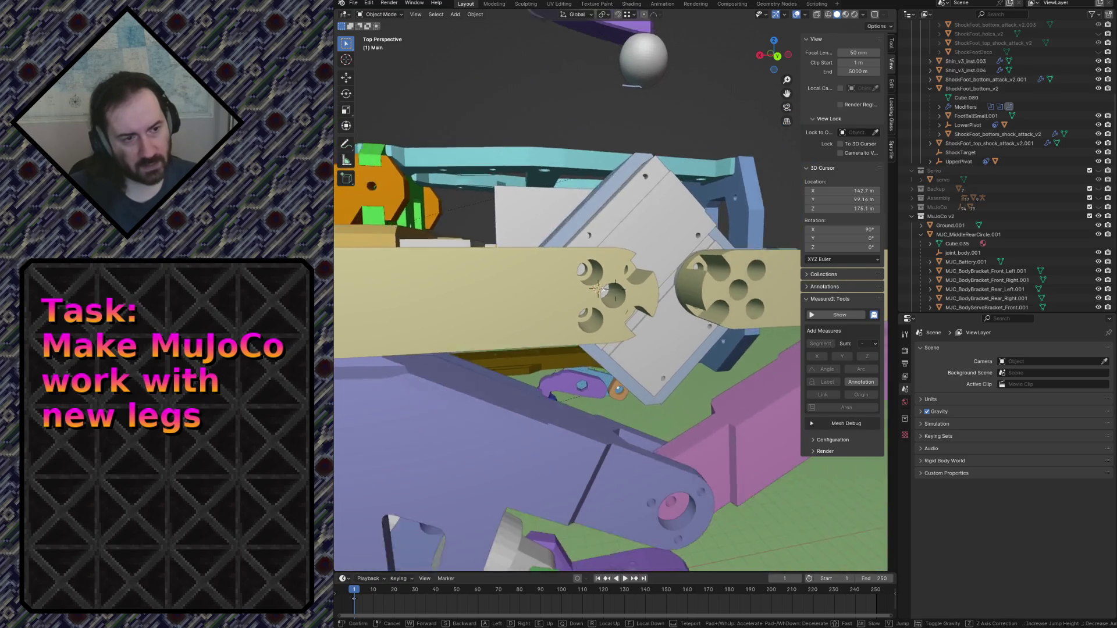
key("w")
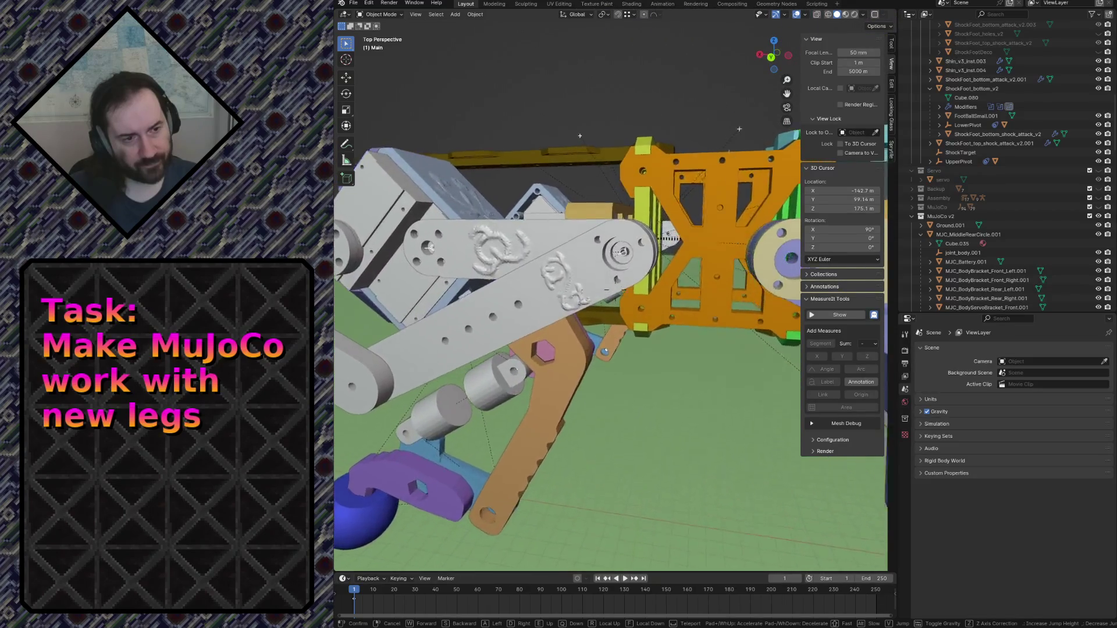
key("w")
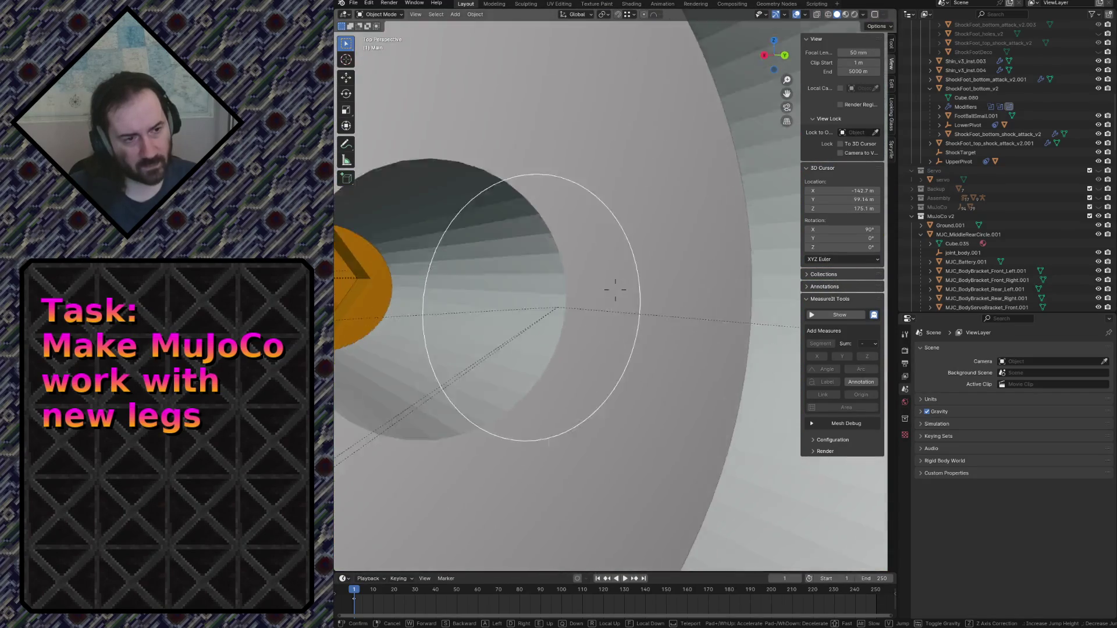
key("Escape")
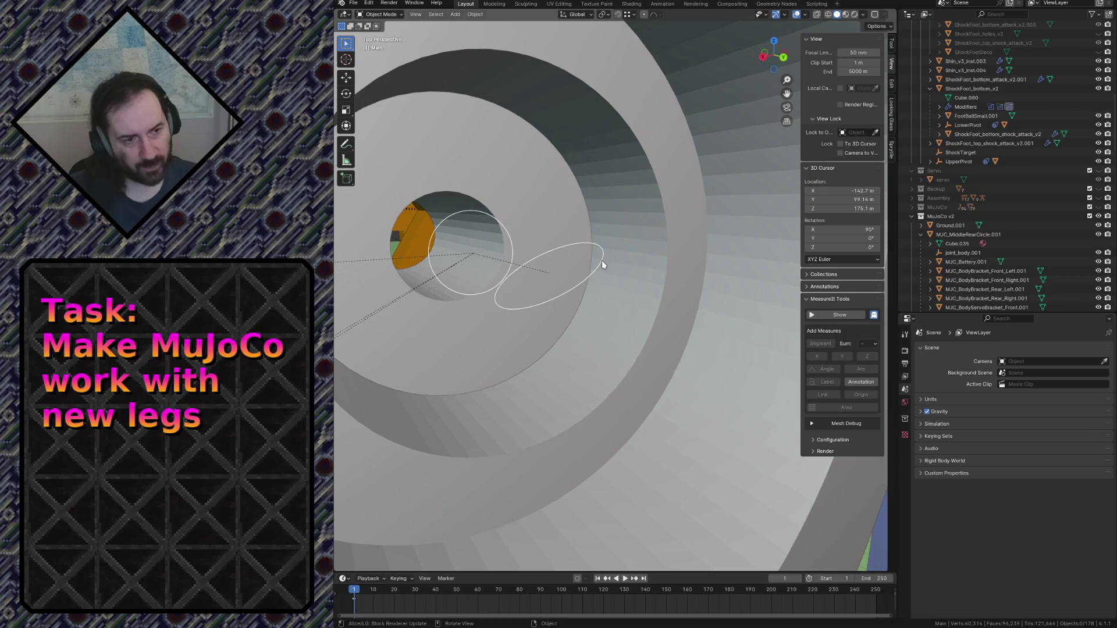
Compare the shin flex ellipse empty with the joint_shin_Rear_Right_1.001 circle empty.
left_click(602, 261)
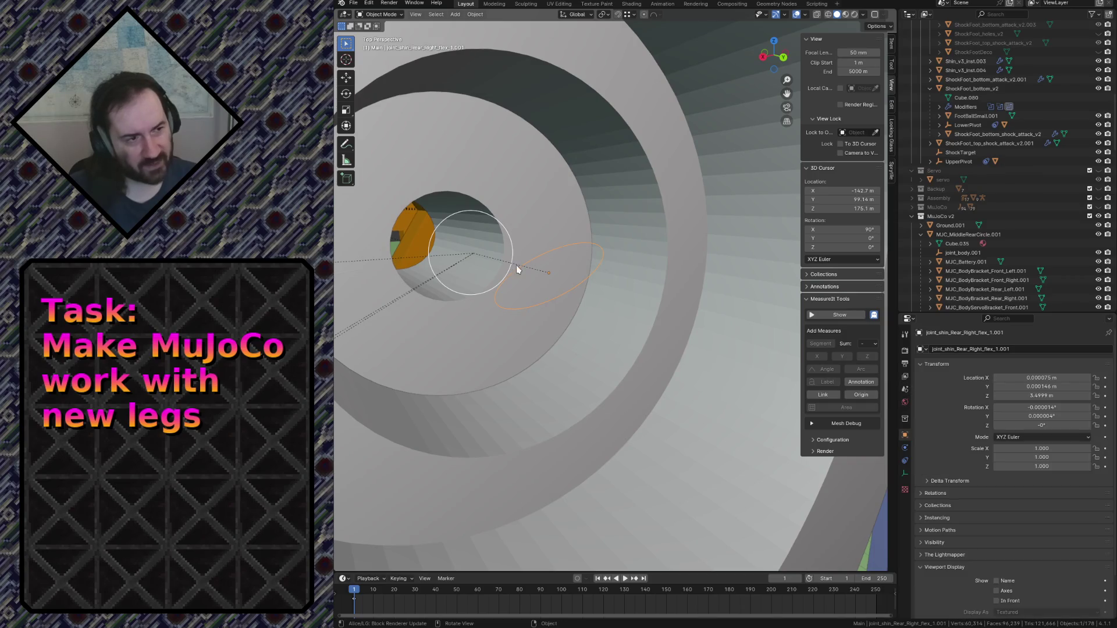
left_click(511, 235)
left_click(600, 265)
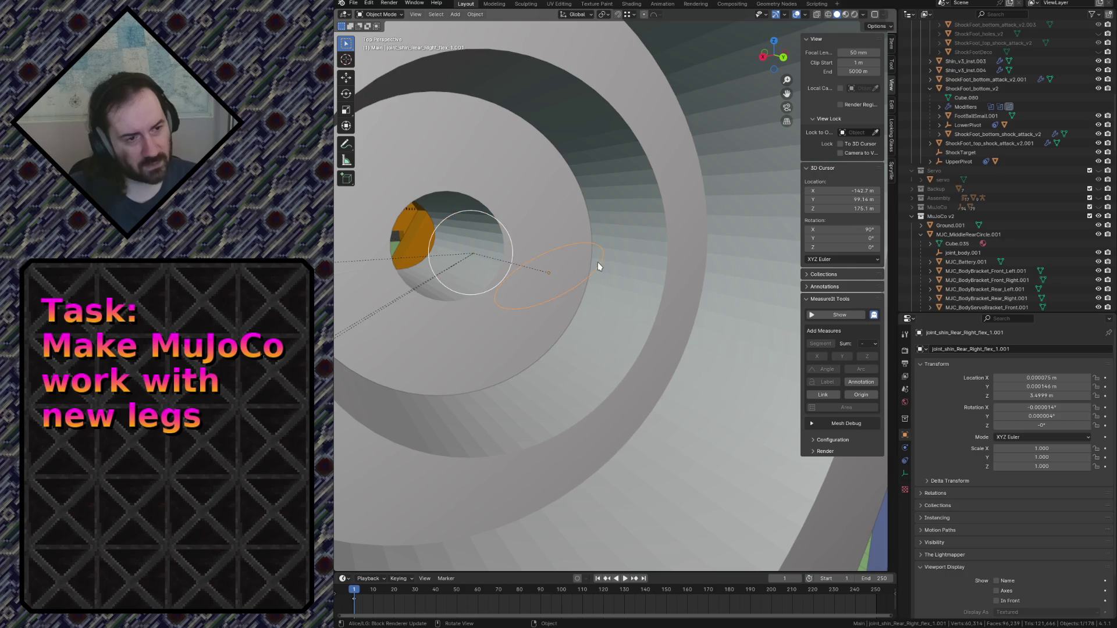
left_click(499, 225)
left_click(601, 259)
left_click(512, 233)
left_click(593, 270)
left_click(507, 235)
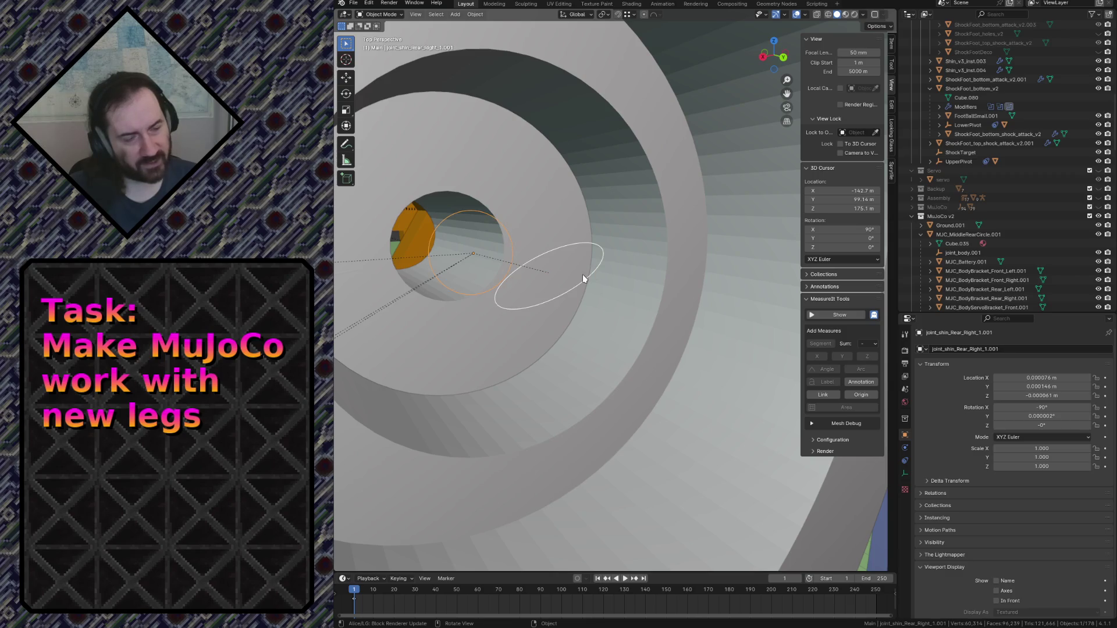
Fly into the grey plate's central hole and show the selected empty's transform values.
key("shift+grave")
key("s")
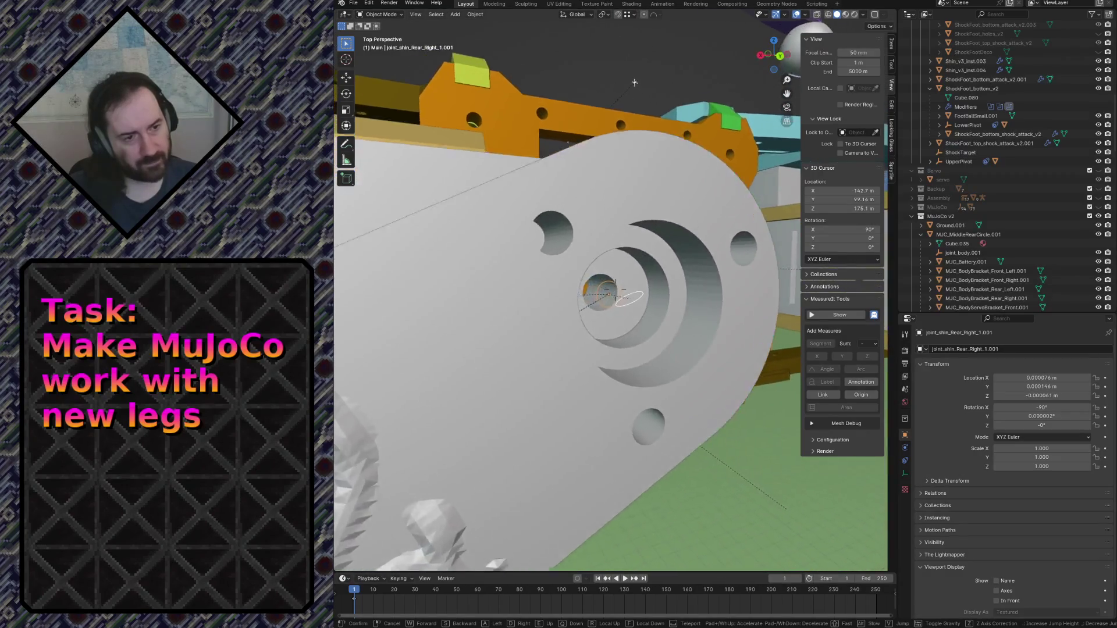
key("w")
key("s")
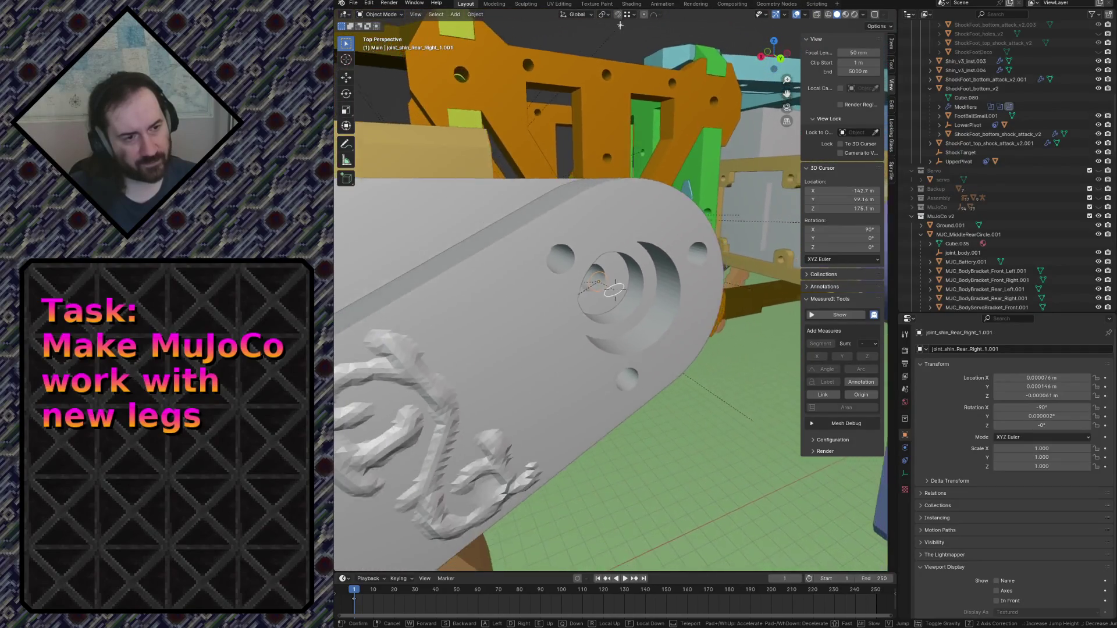
key("s")
key("w")
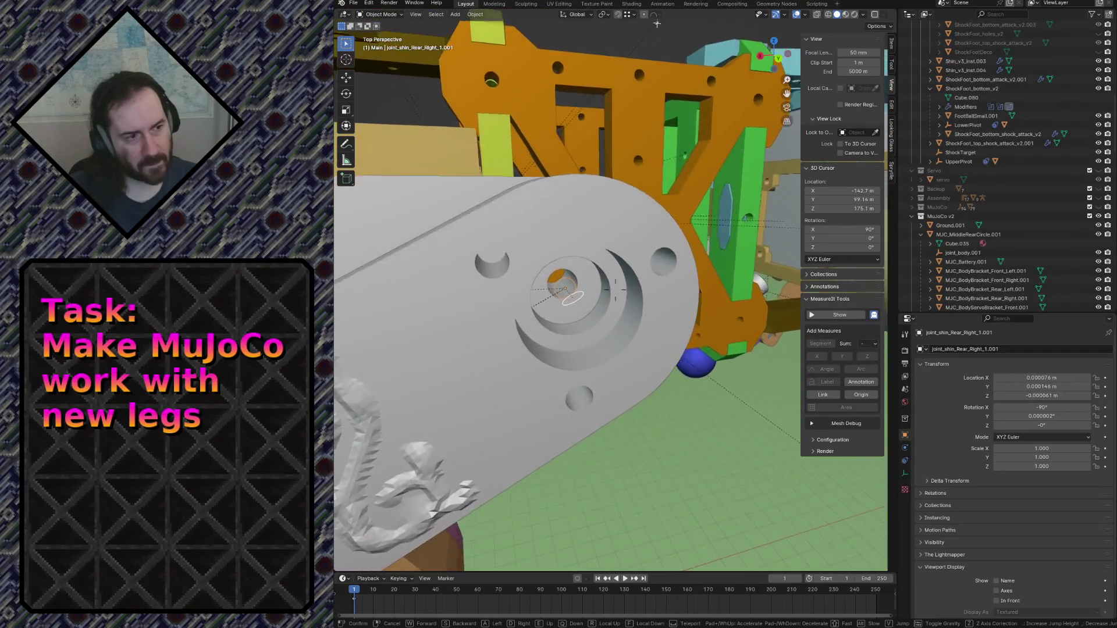
key("w")
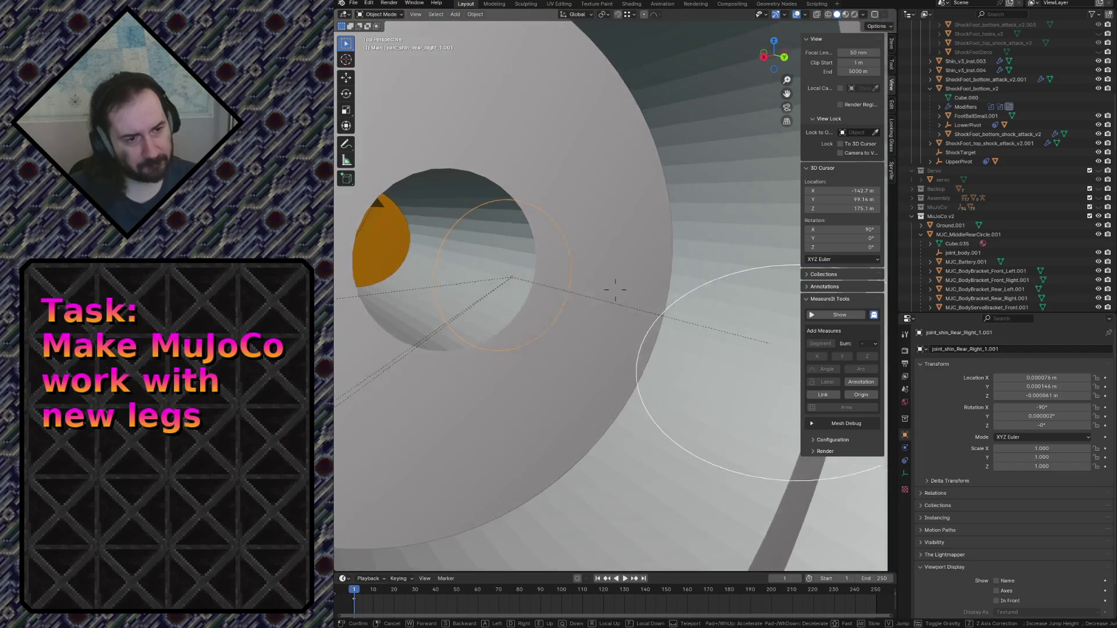
left_click(615, 289)
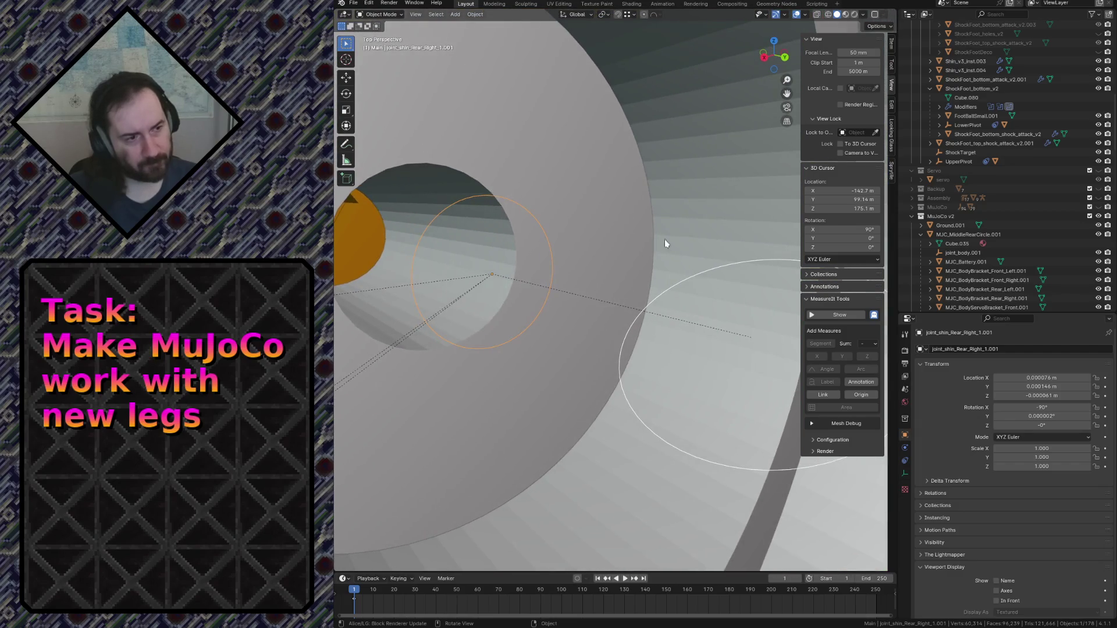
left_click(893, 44)
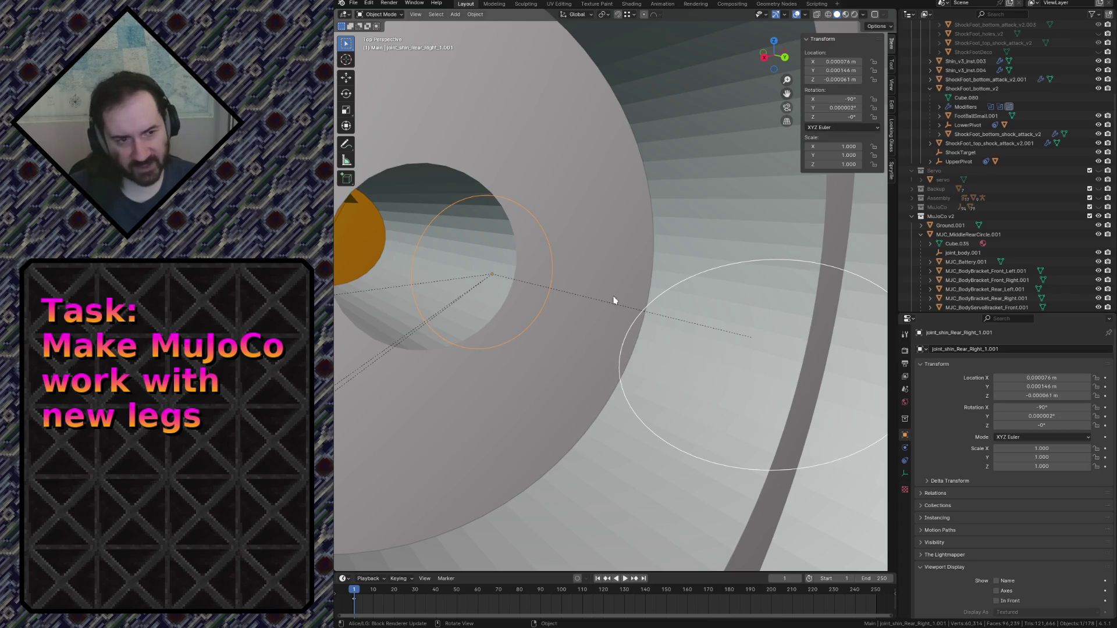
Reselect joint_shin_Rear_Right_flex_1.001 and joint_shin_Rear_Right_1.001, then back out to view the whole leg.
left_click(648, 302)
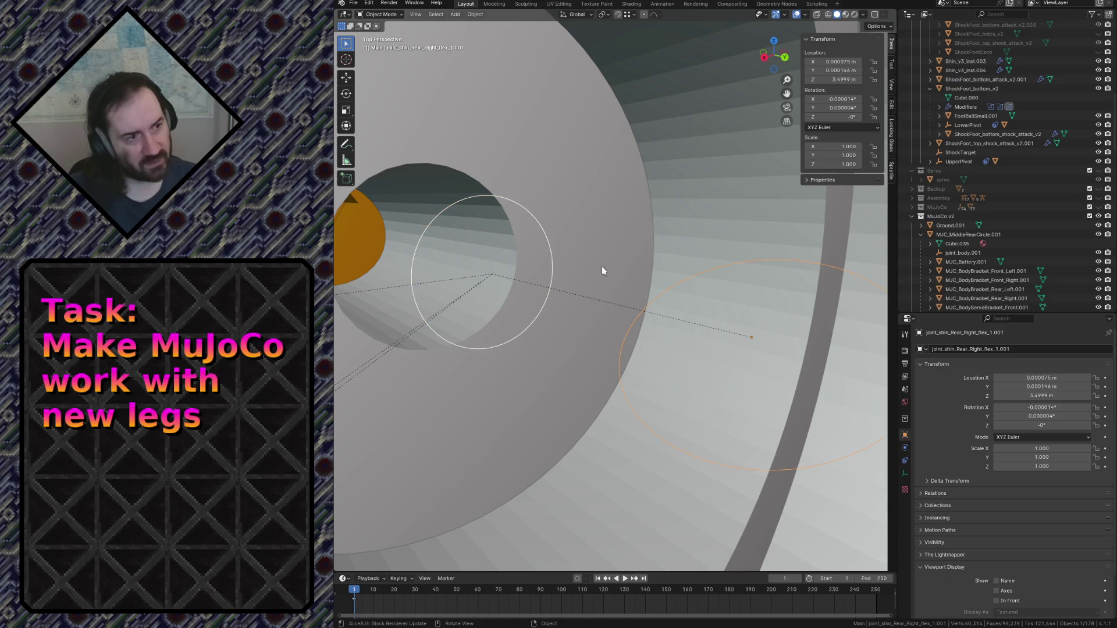
left_click(539, 218)
key("shift+grave")
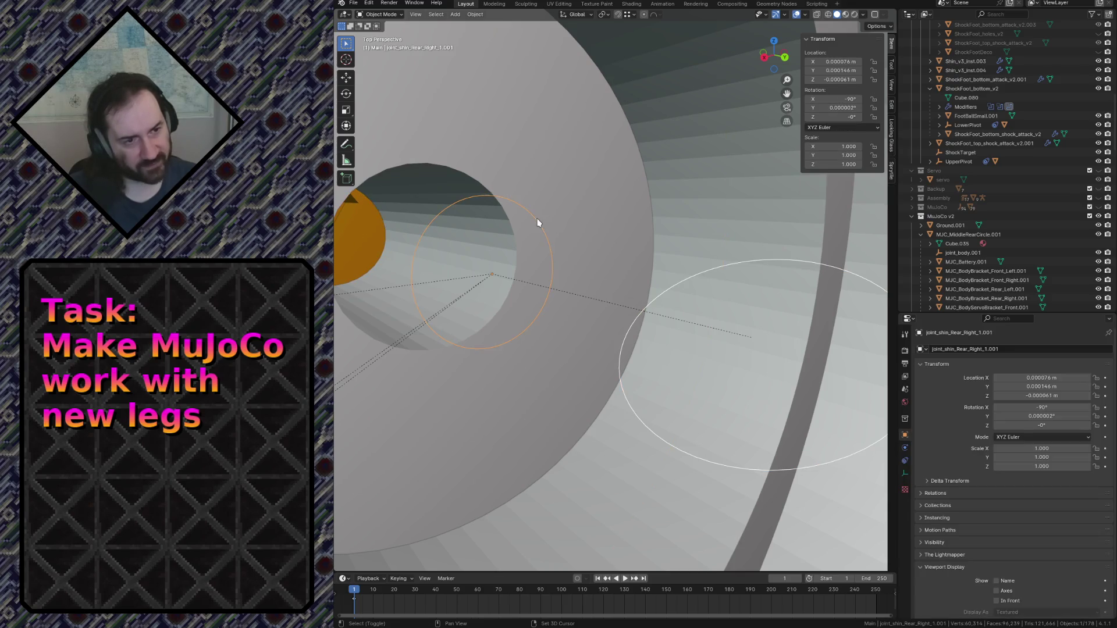
key("s")
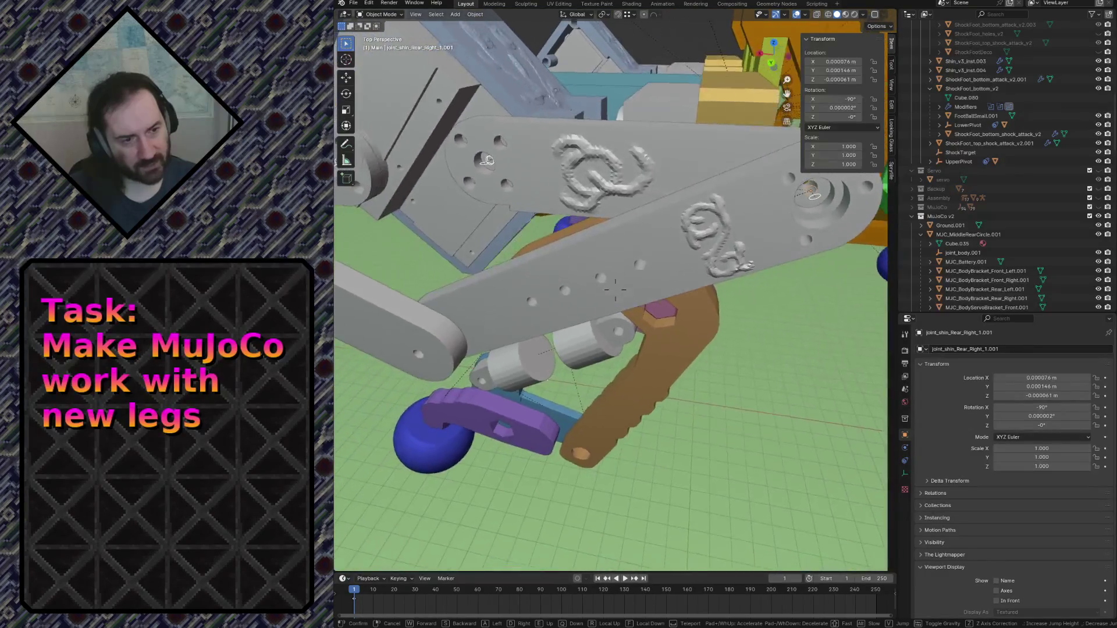
left_click(650, 216)
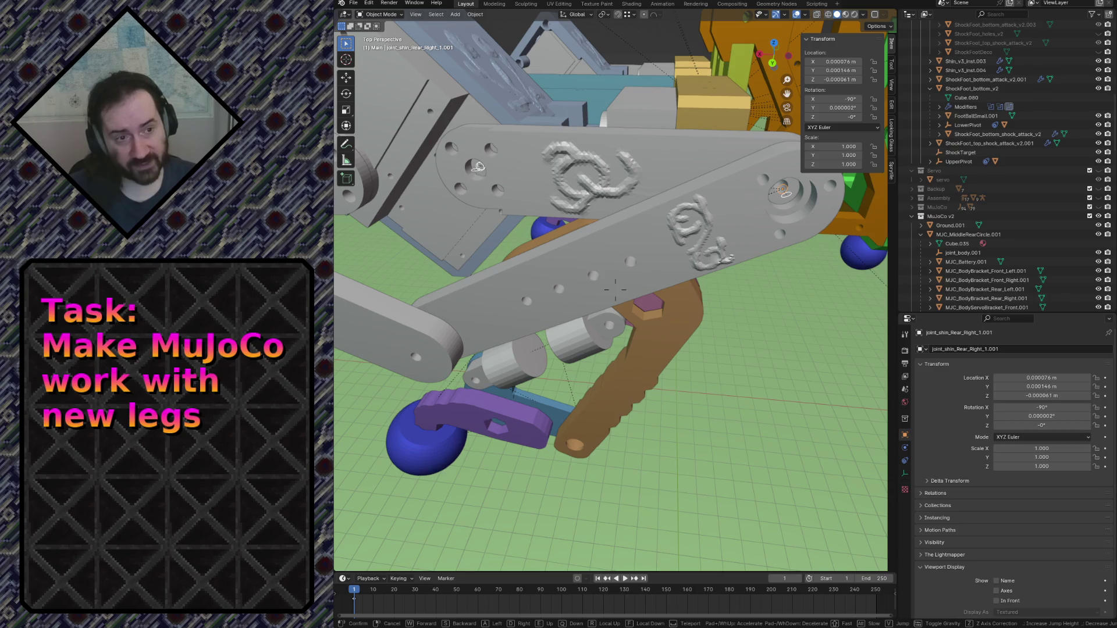
Fly past the tan shin into the hinge plate's central hole.
key("shift+grave")
key("w")
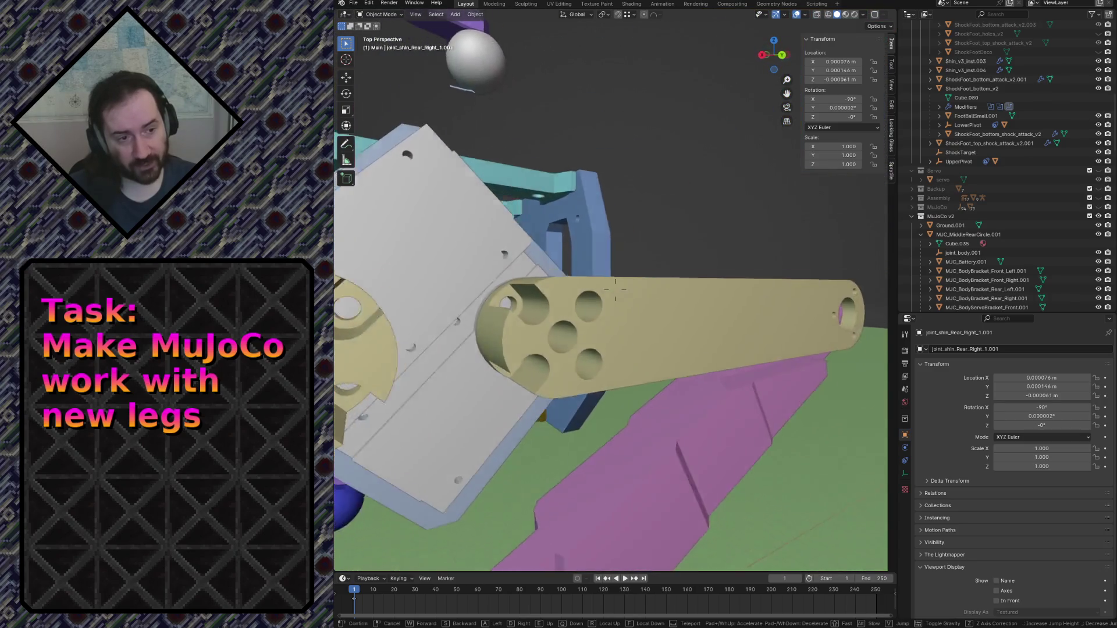
key("s")
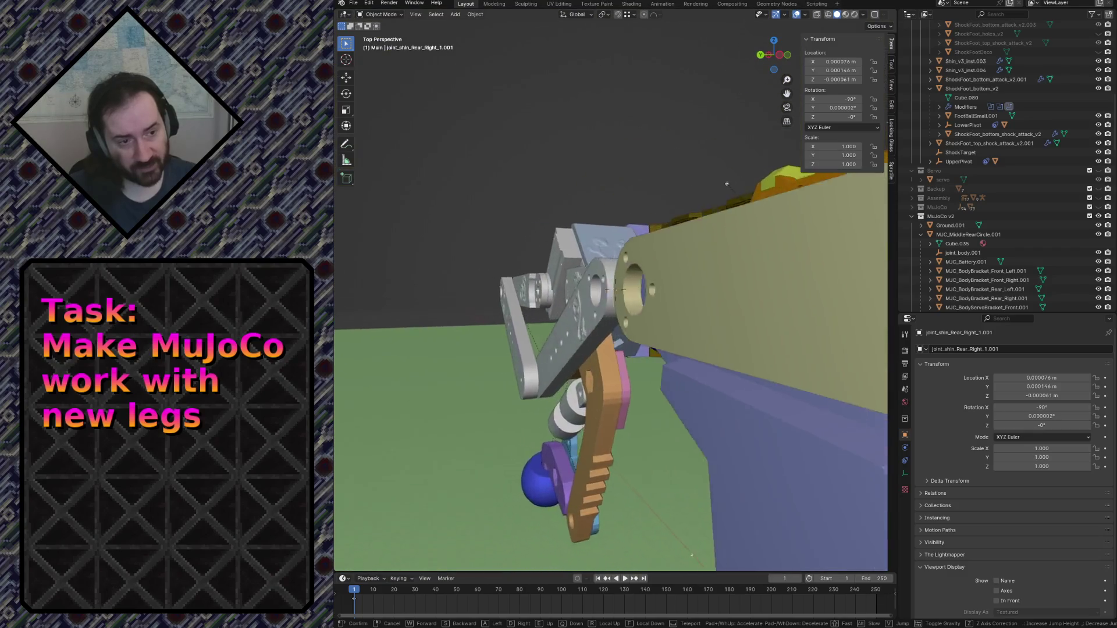
key("w")
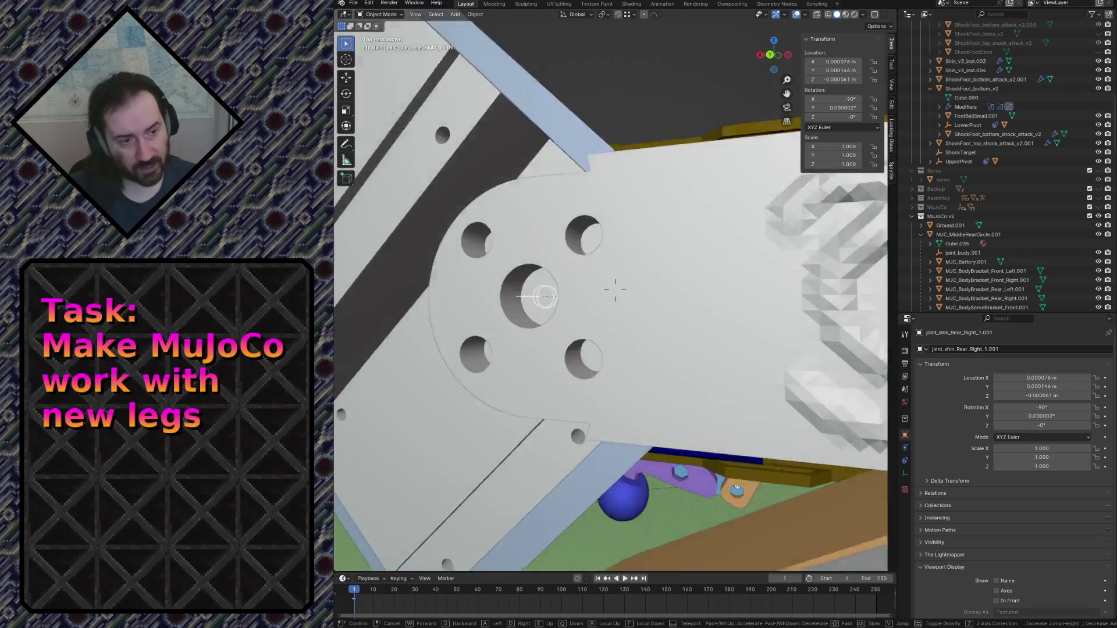
key("w")
key("s")
key("w")
left_click(614, 289)
left_click(603, 320)
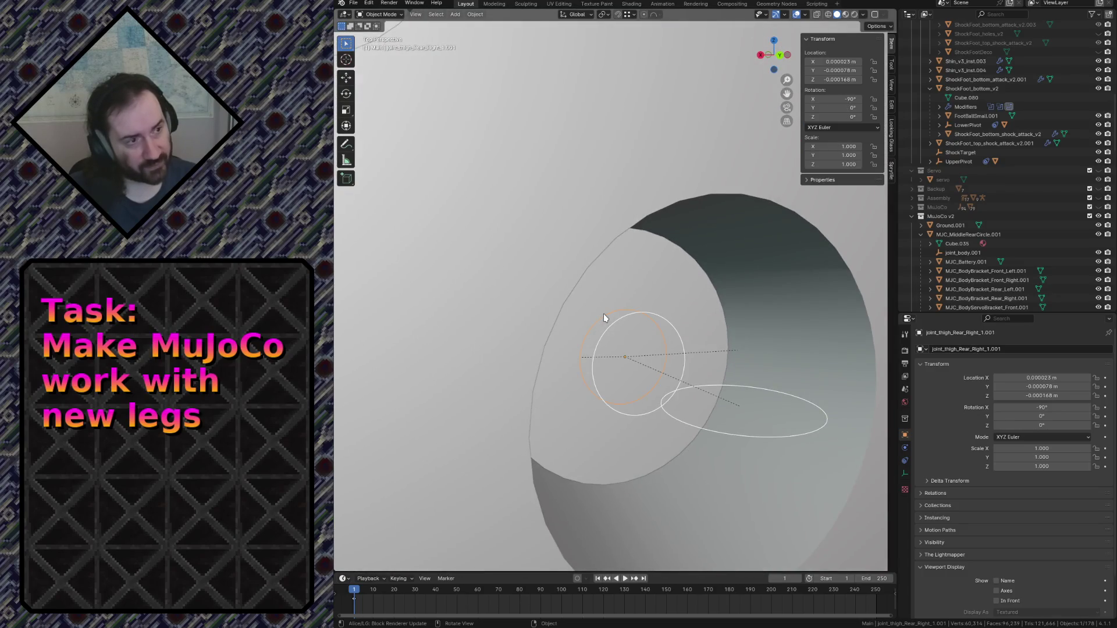
left_click(616, 320)
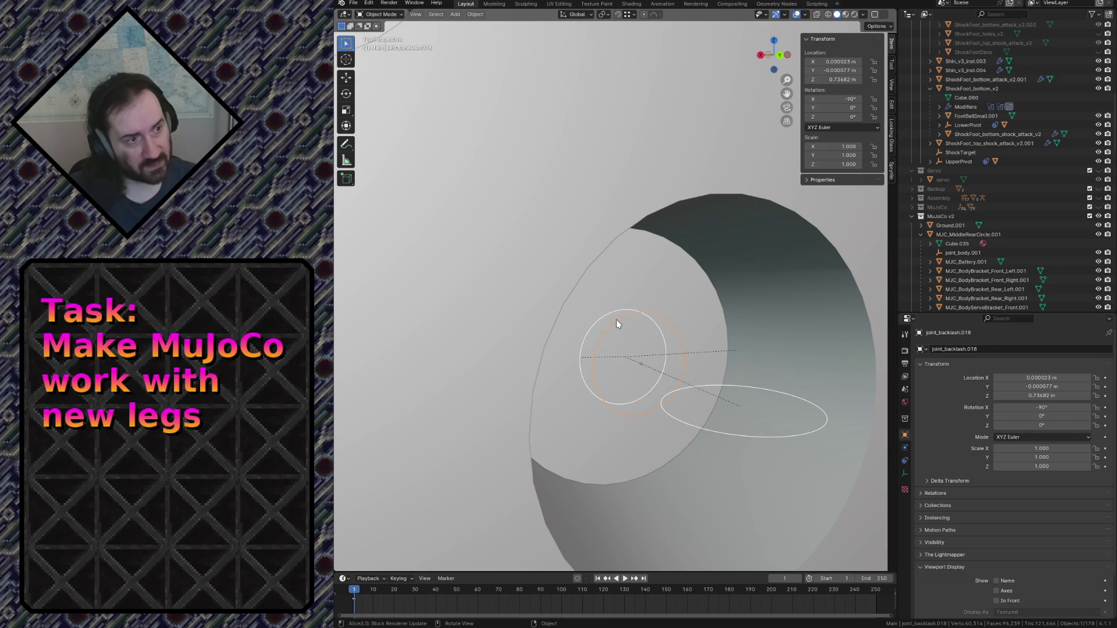
left_click(604, 314)
left_click(623, 320)
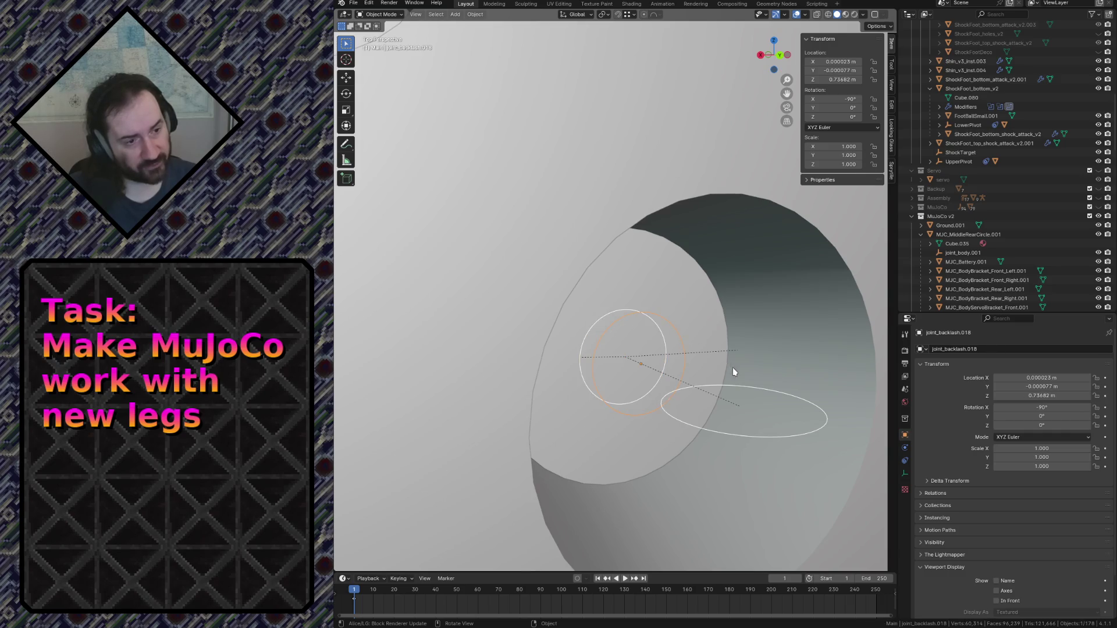
left_click(746, 382)
left_click(751, 384)
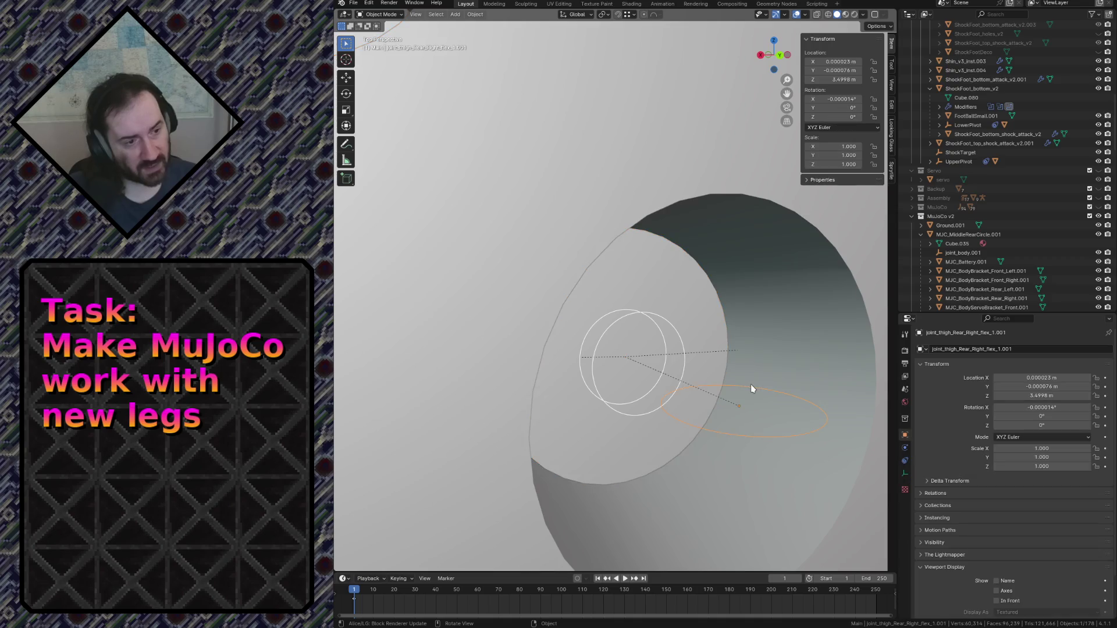
key("shift+grave")
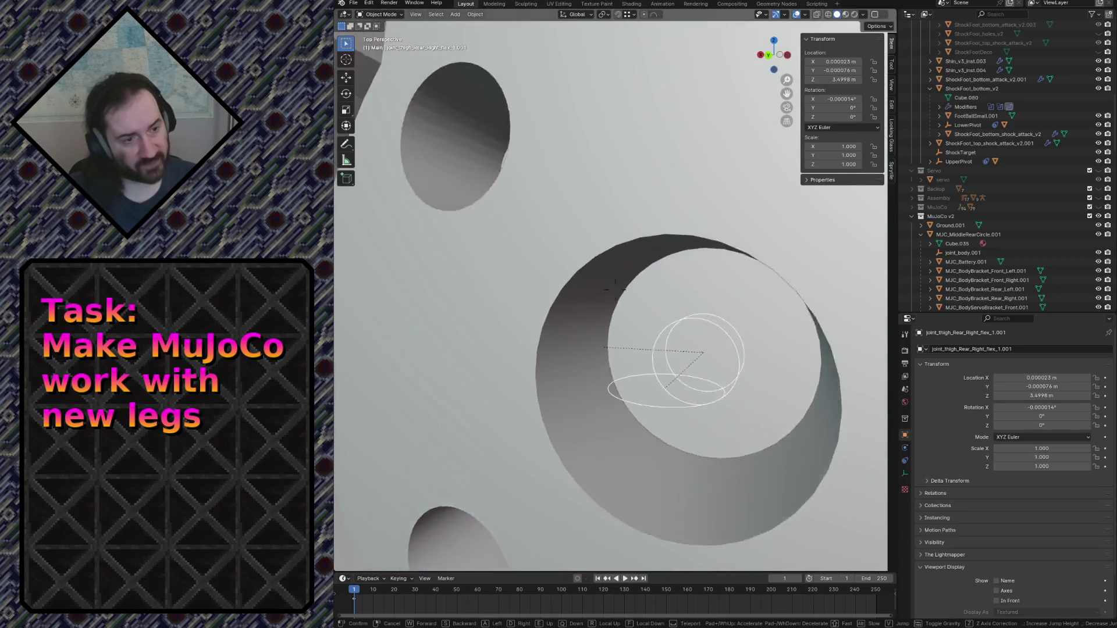
left_click(615, 288)
left_click(667, 327)
left_click(683, 322)
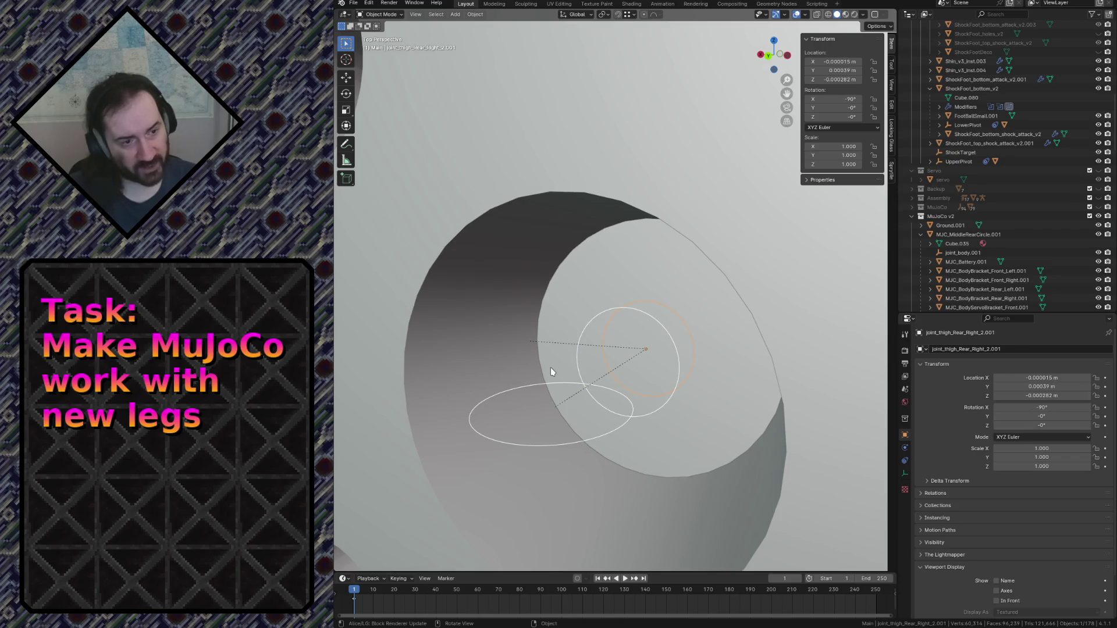
key("shift+grave")
key("s")
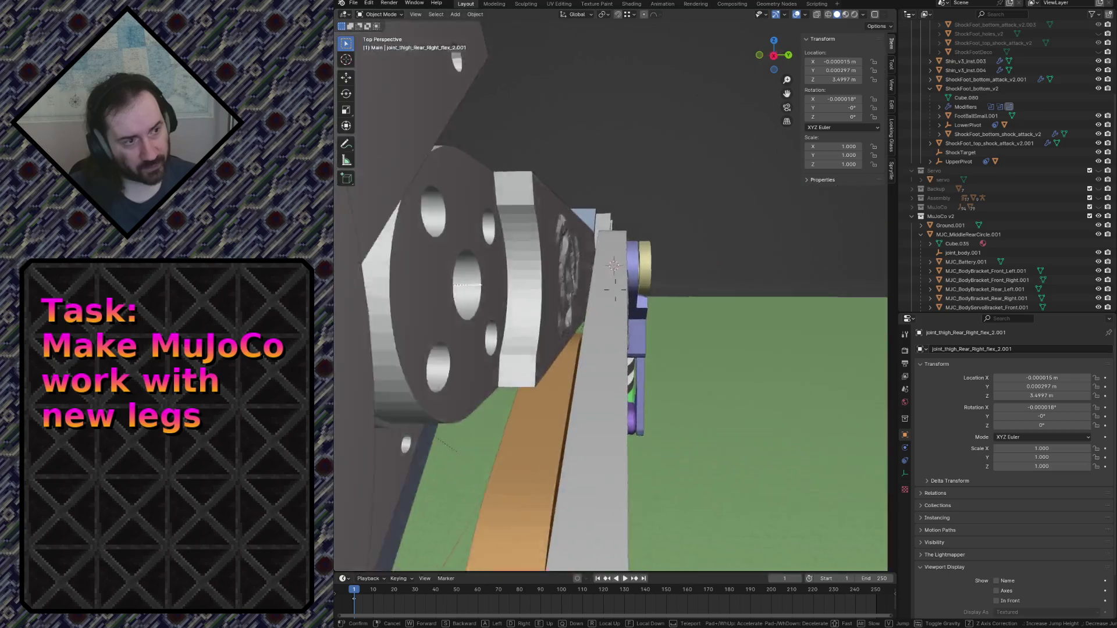
key("w")
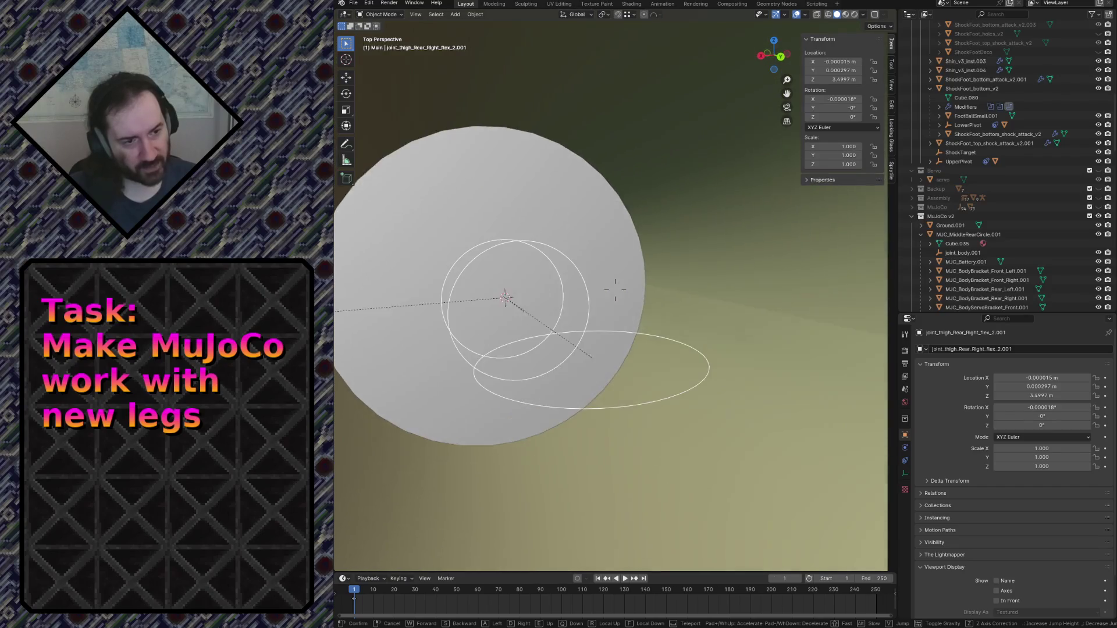
left_click(553, 386)
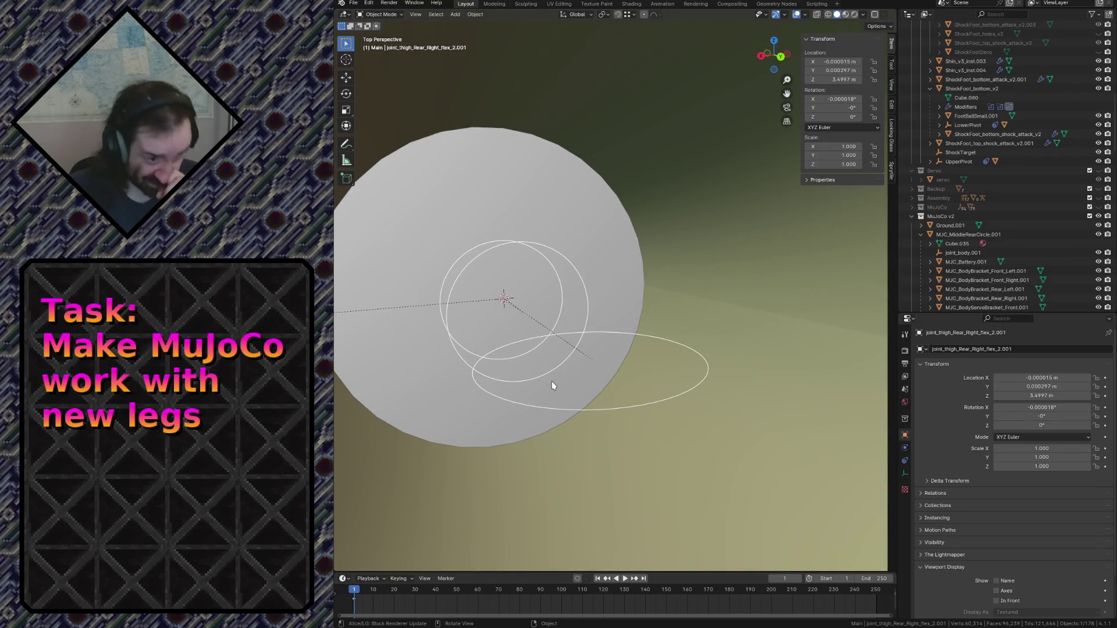
left_click(468, 251)
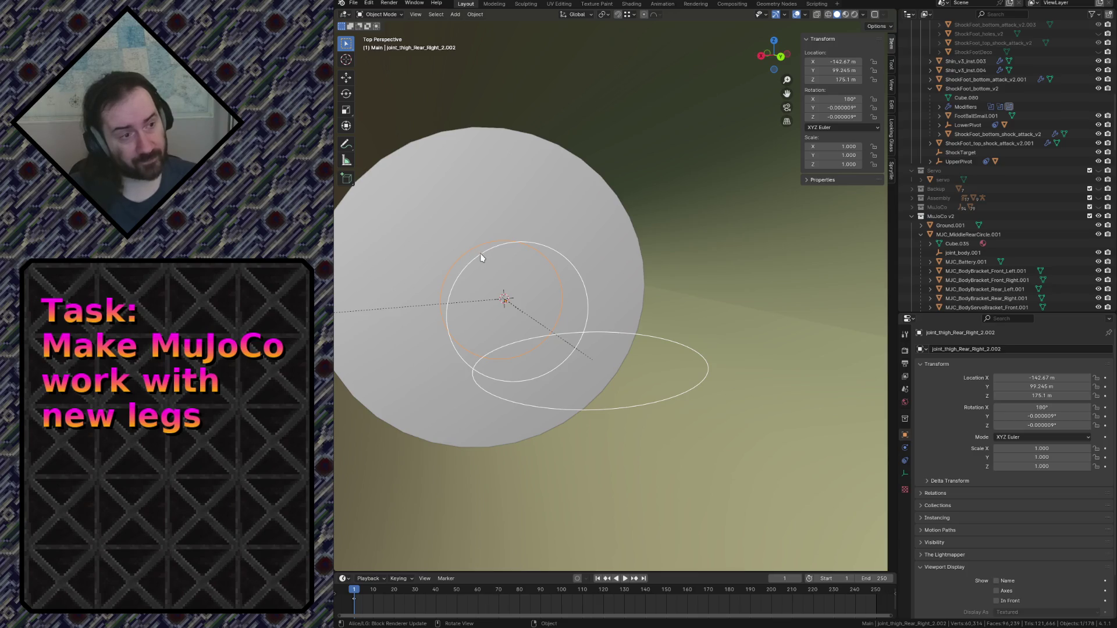
left_click(480, 254)
left_click(476, 250)
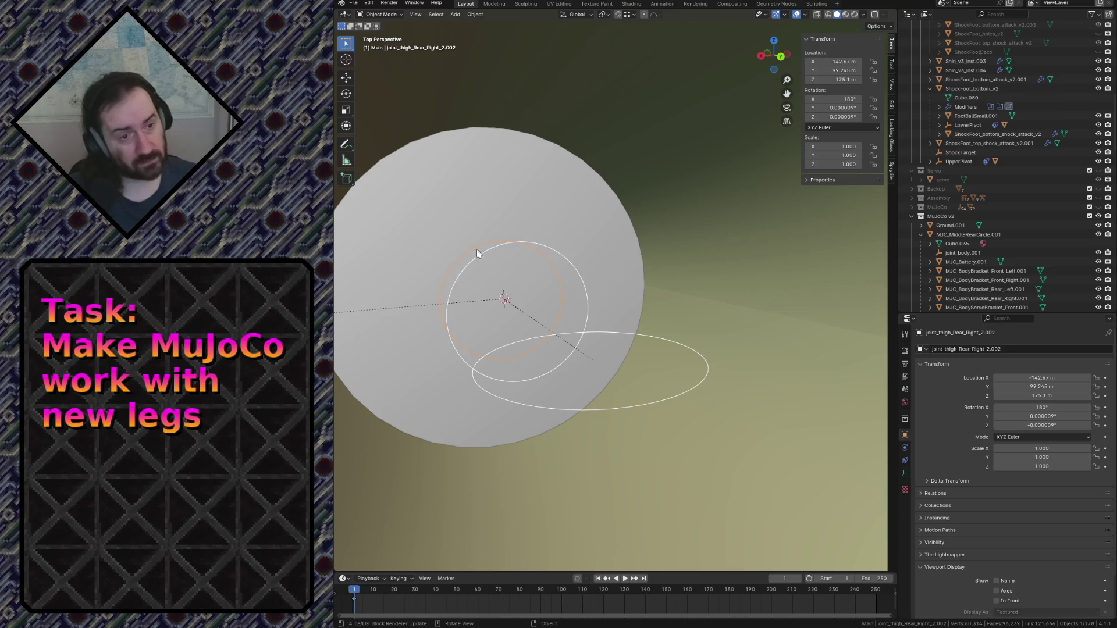
left_click(483, 254)
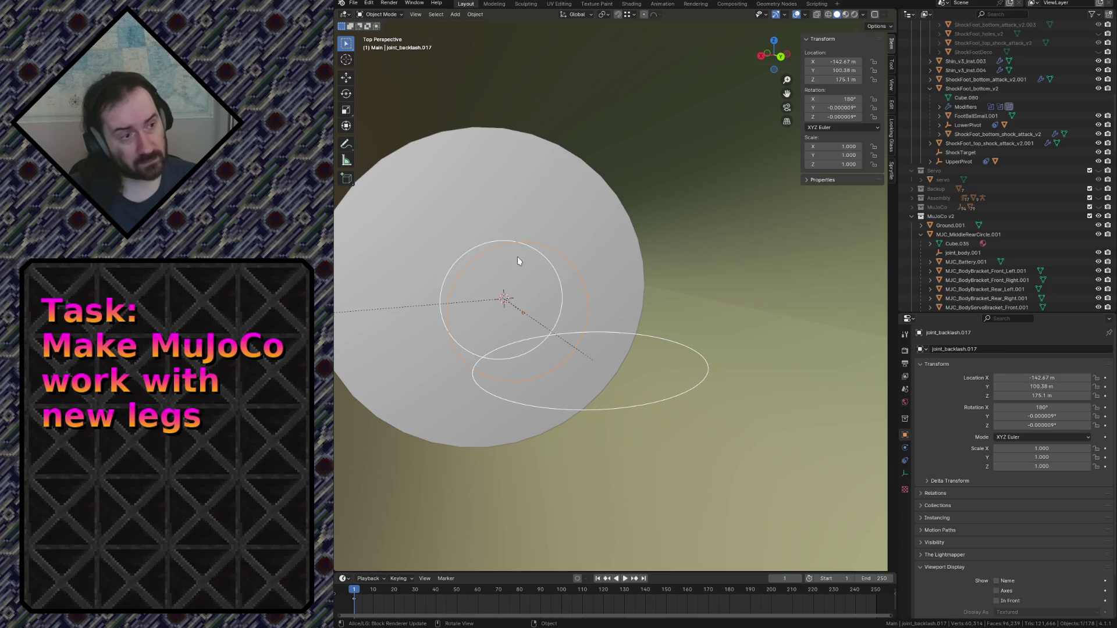
left_click(678, 338)
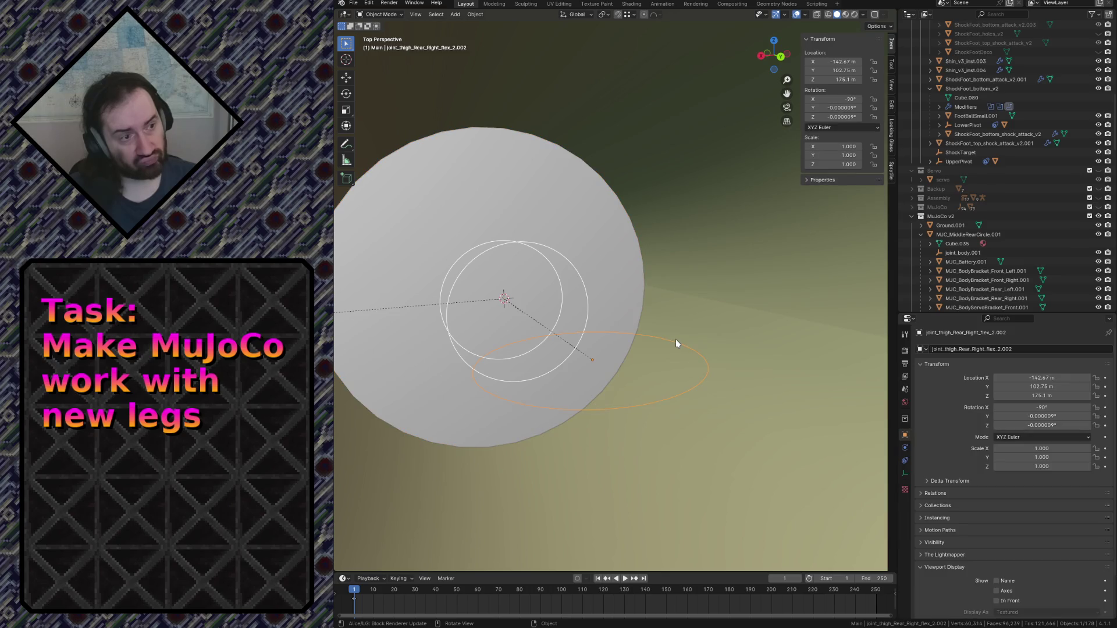
key("shift+grave")
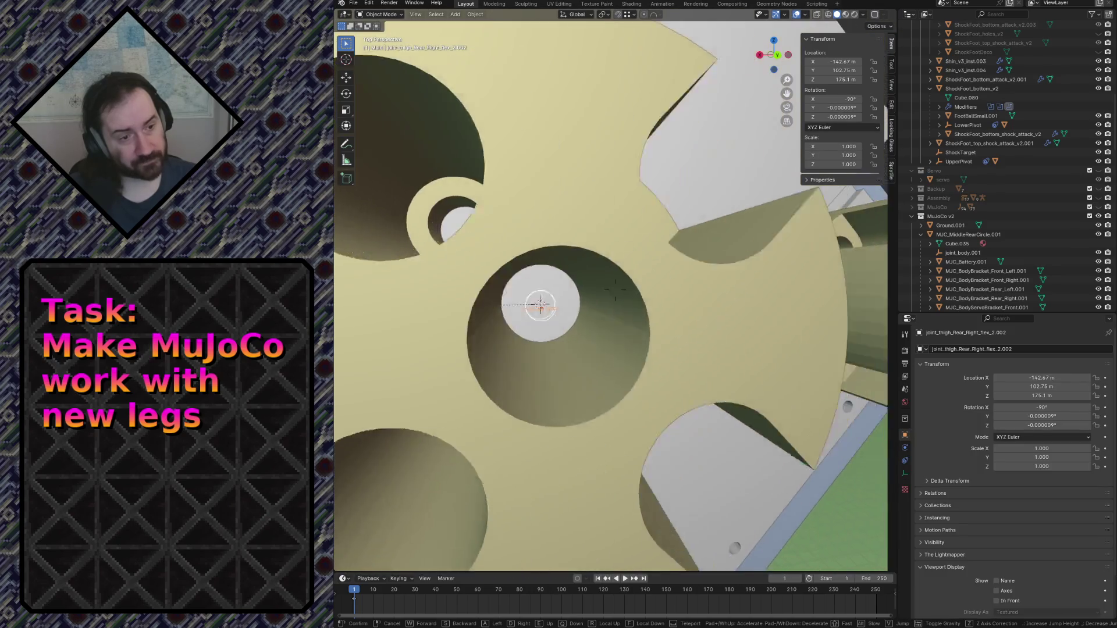
key("w")
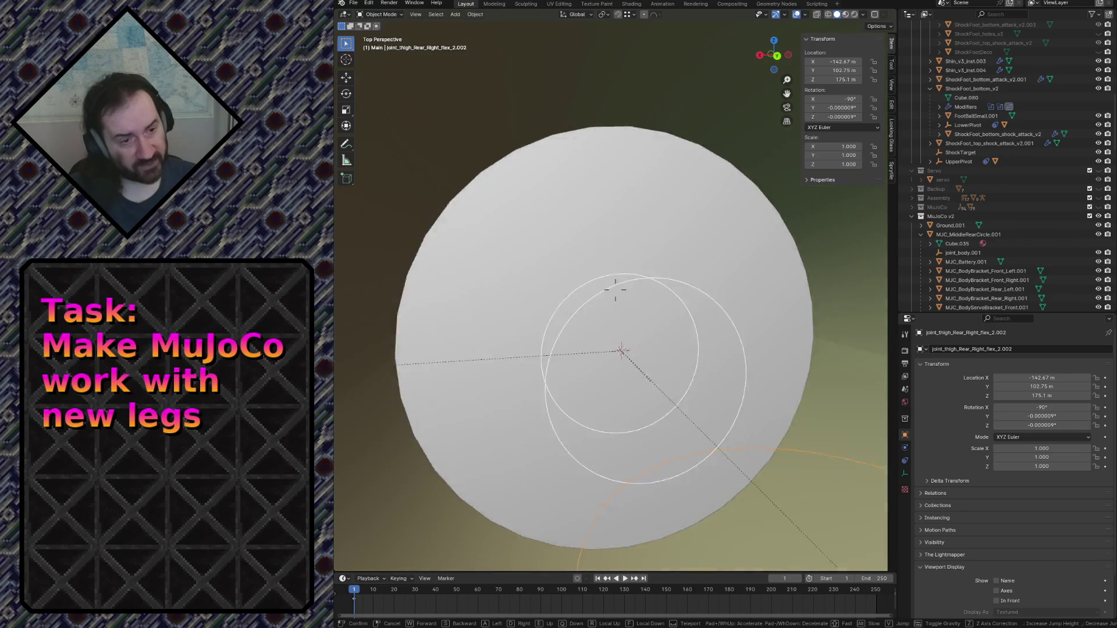
key("s")
key("w")
left_click(545, 302)
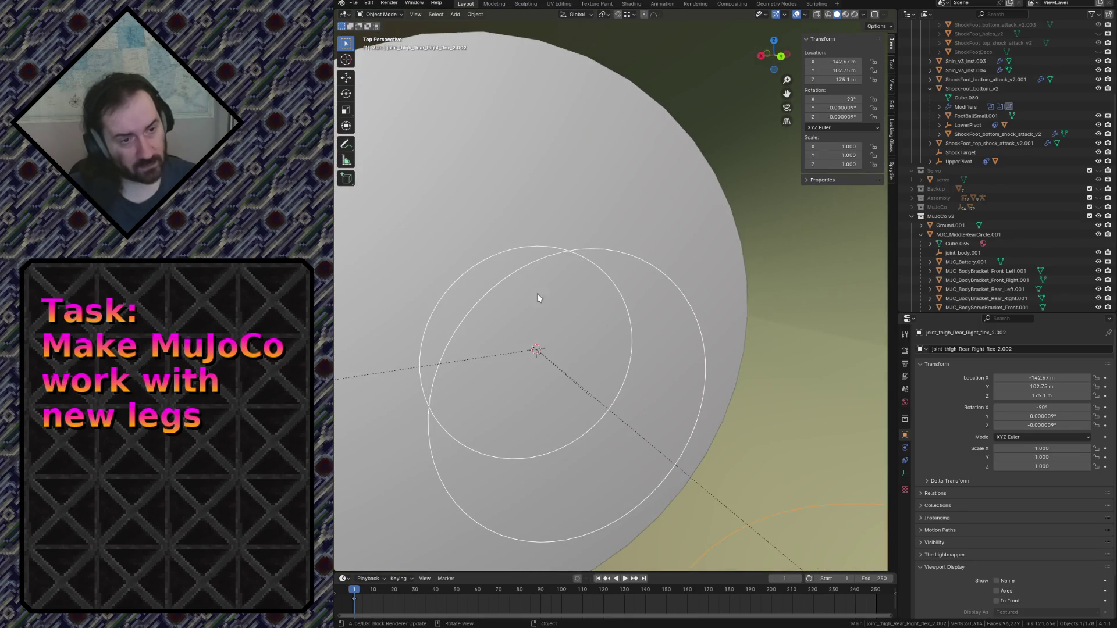
left_click(502, 250)
left_click(840, 98)
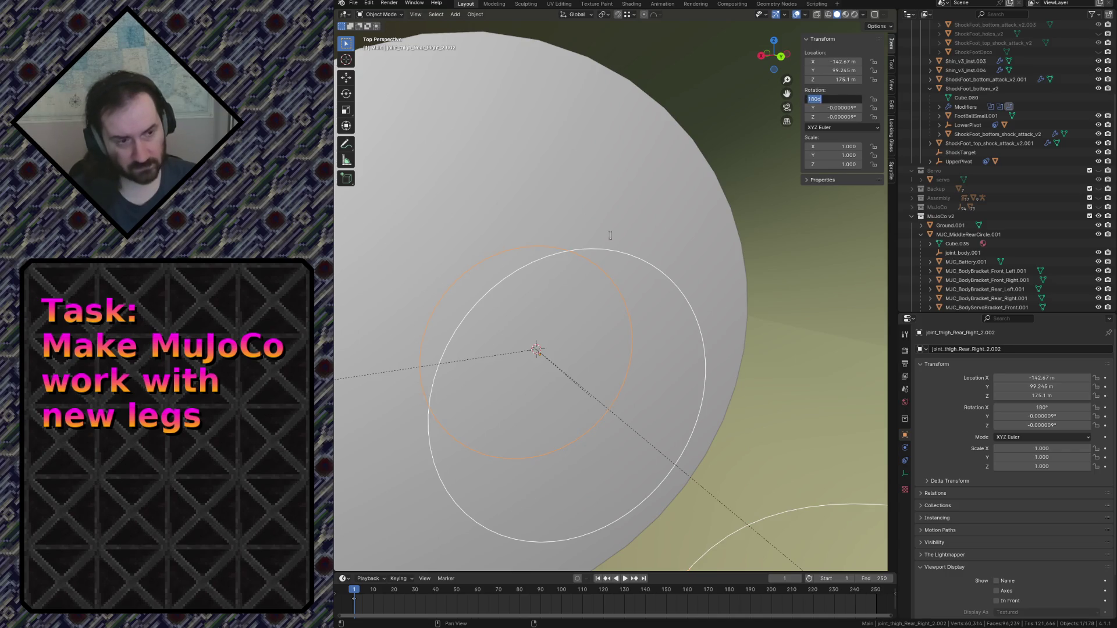
key("Return")
key("shift+grave")
key("w")
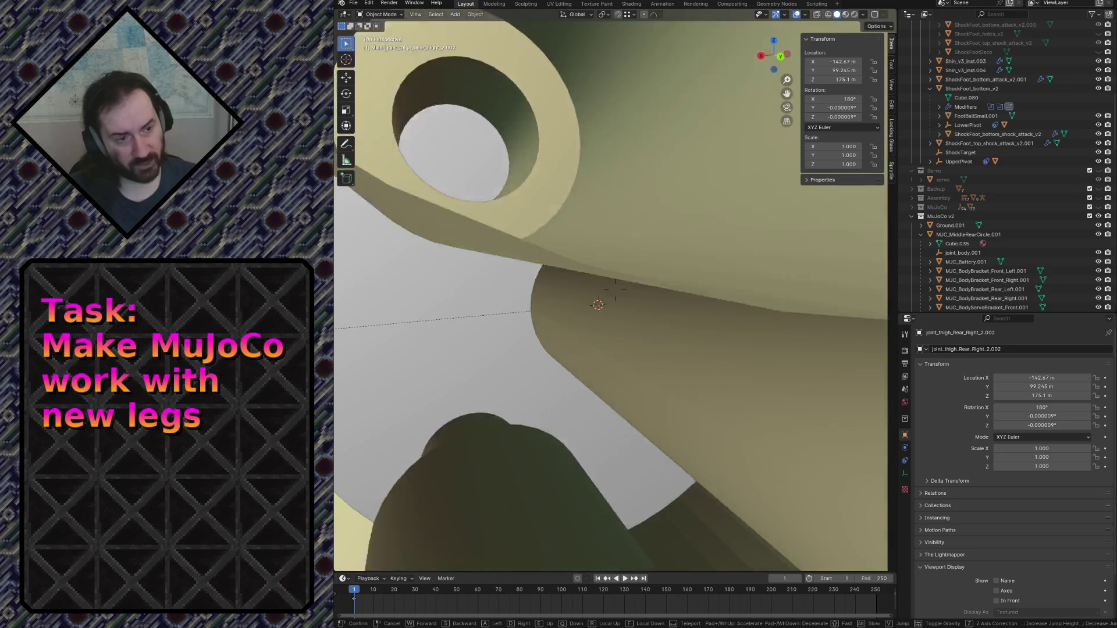
key("s")
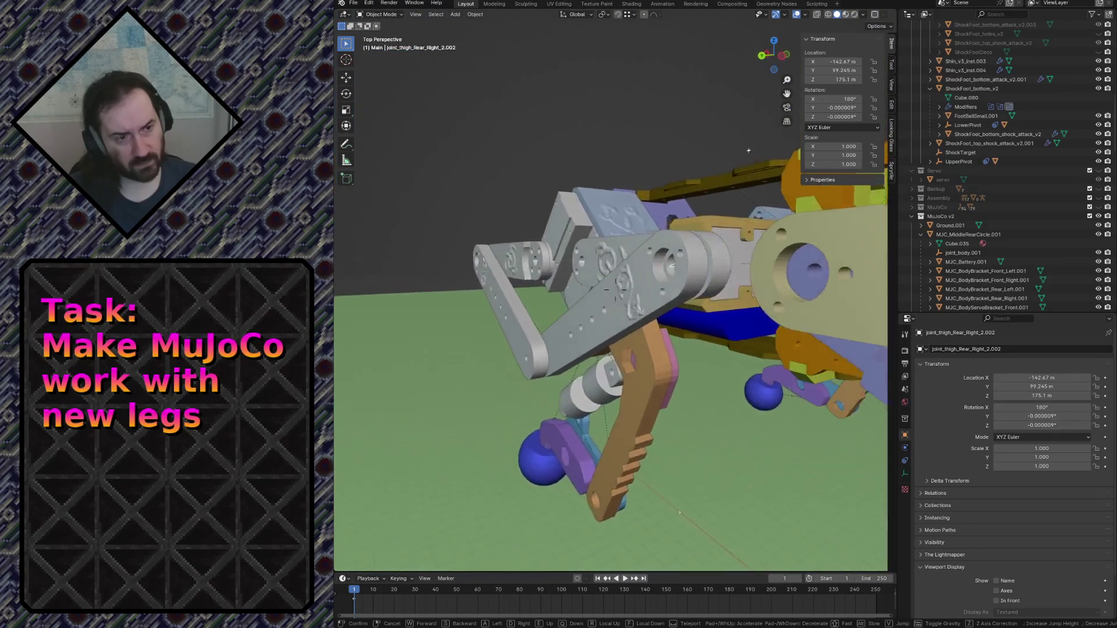
key("w")
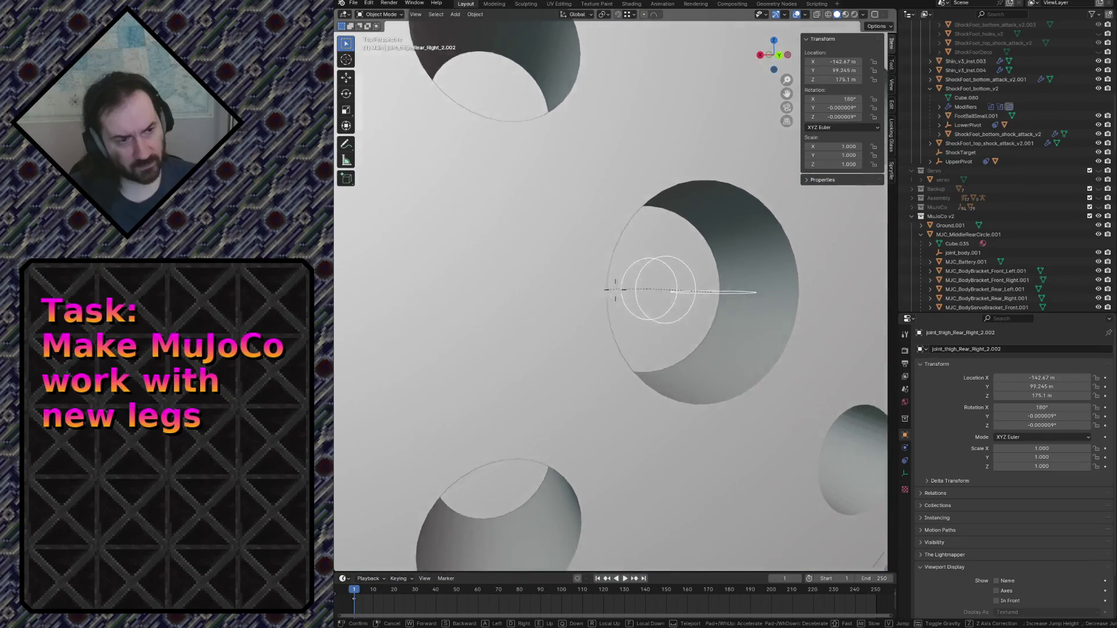
left_click(591, 243)
left_click(571, 297)
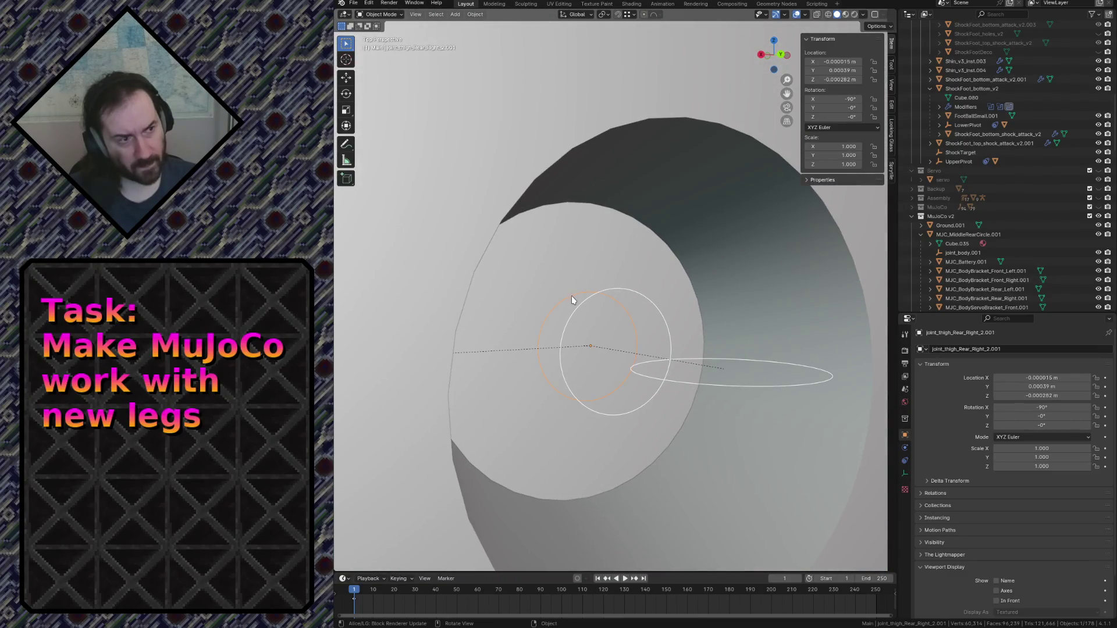
left_click(581, 303)
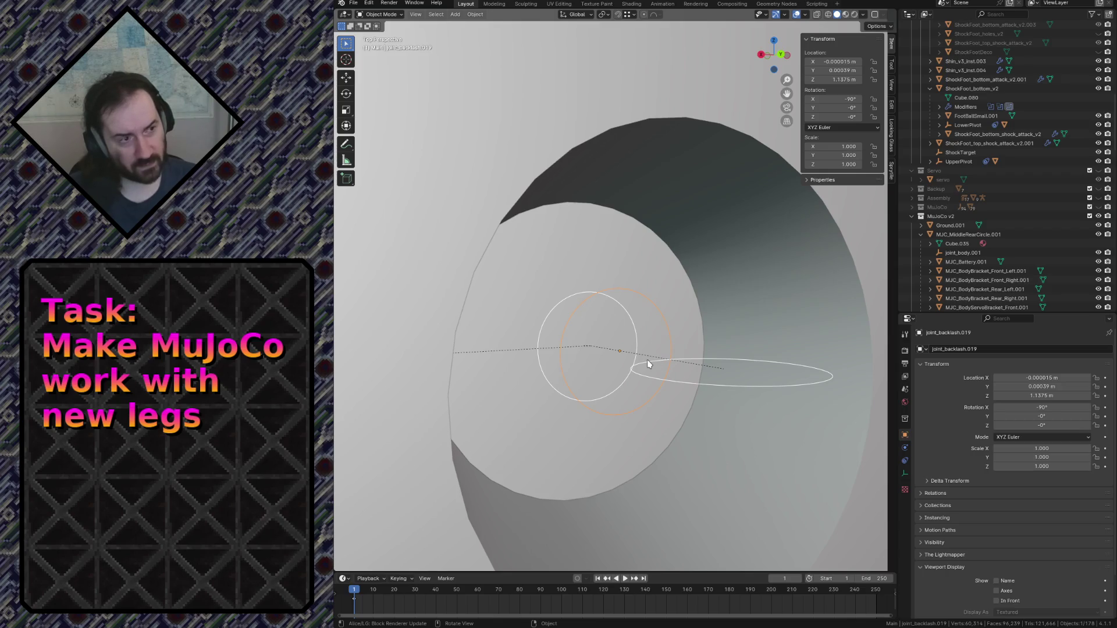
left_click(647, 360)
left_click(647, 297)
left_click(559, 307)
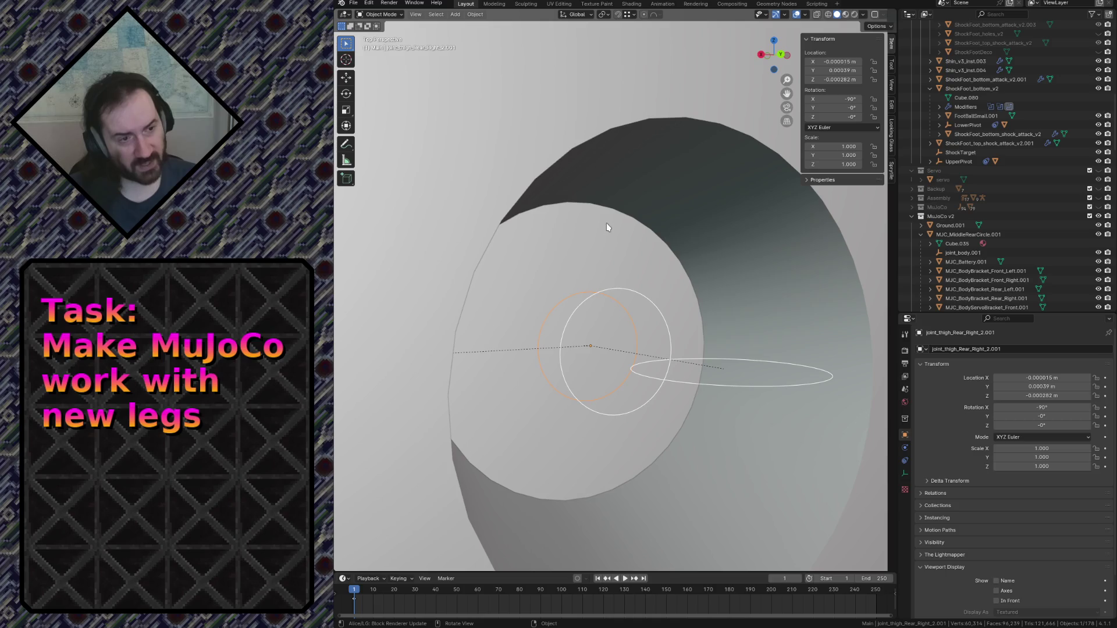
key("bracketleft")
key("shift+grave")
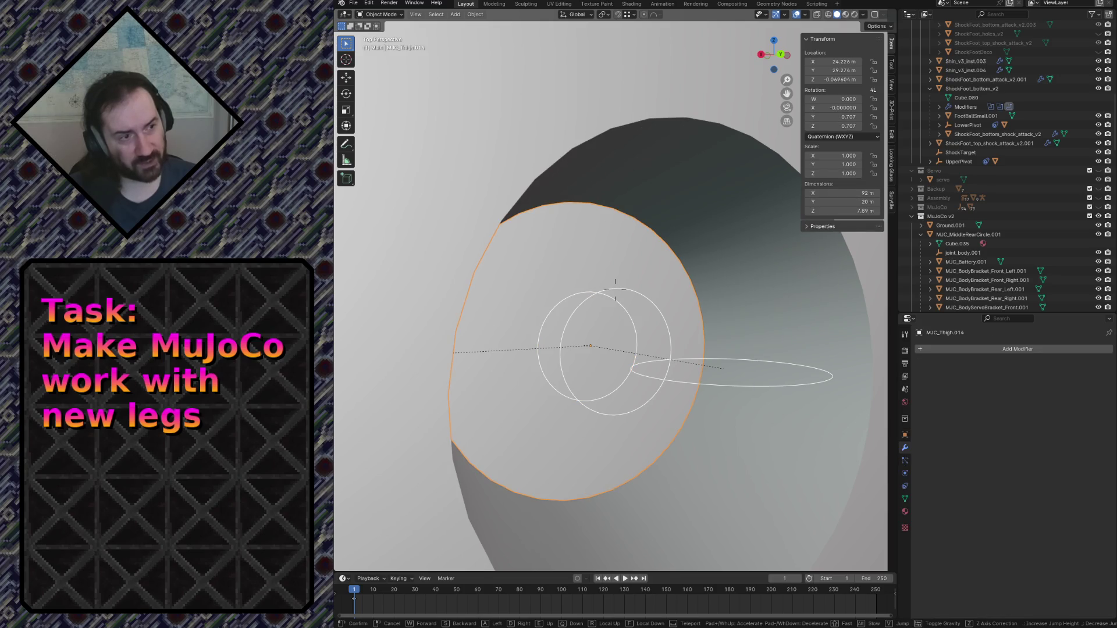
key("s")
left_click(641, 124)
left_click(557, 265)
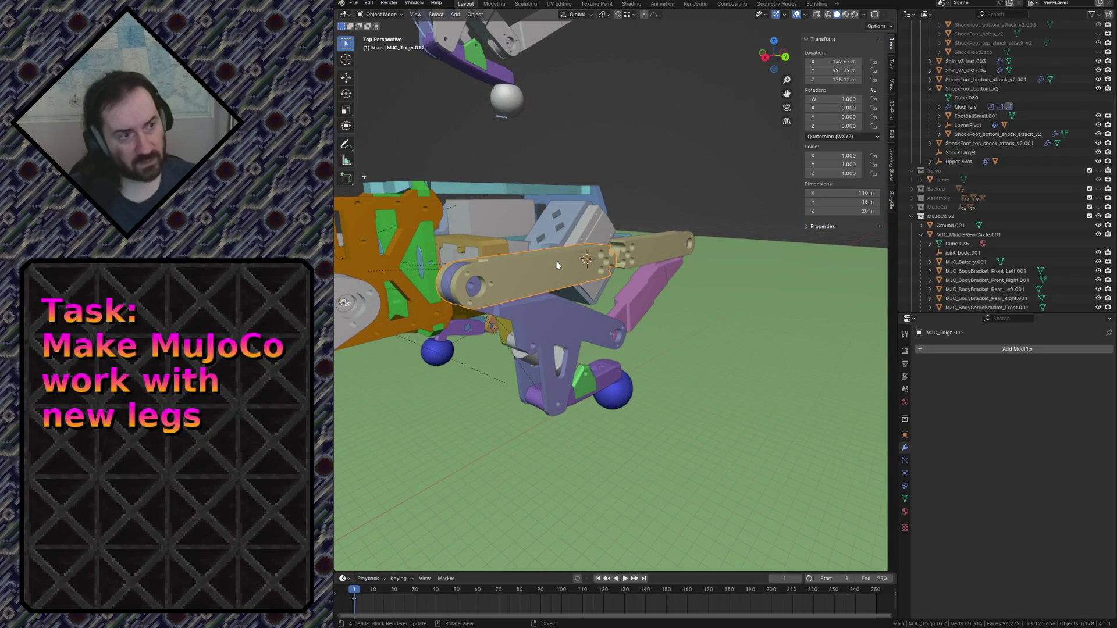
Fly into the thigh arm's hole and check joint_thigh_Rear_Right_2.001 against servo MJC_Servo.018.
key("shift+grave")
key("w")
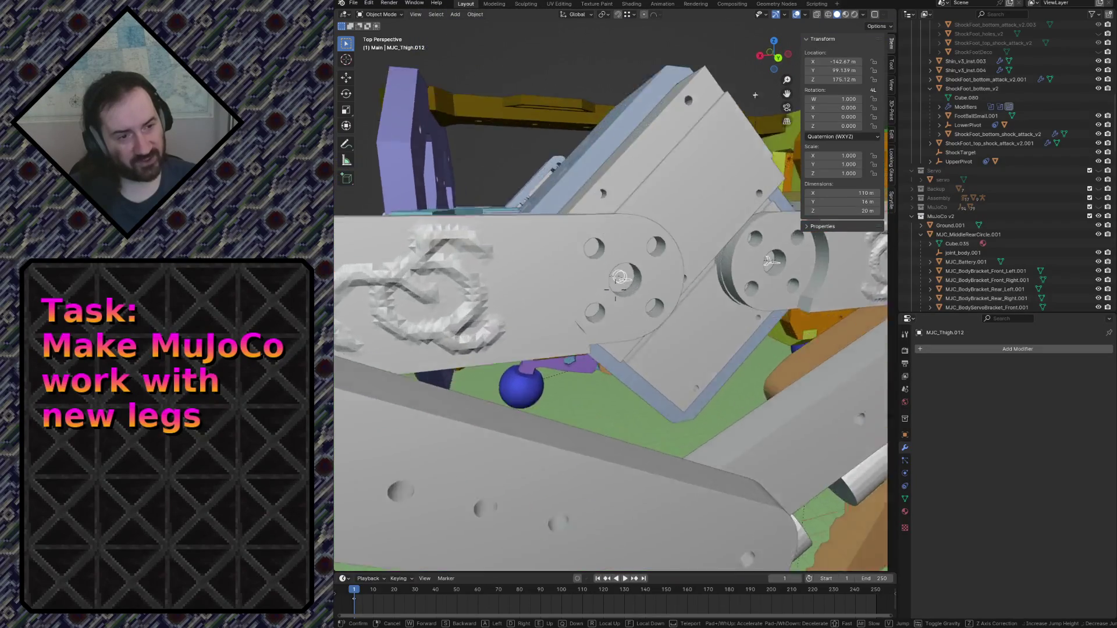
left_click(553, 265)
left_click(573, 270)
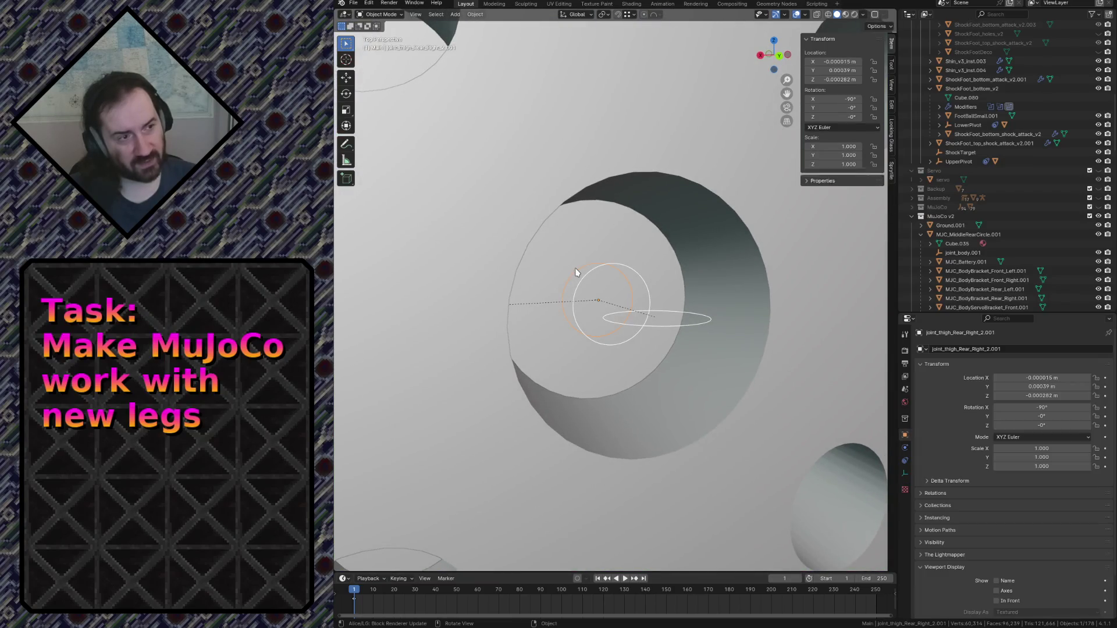
left_click(589, 270)
left_click(595, 272)
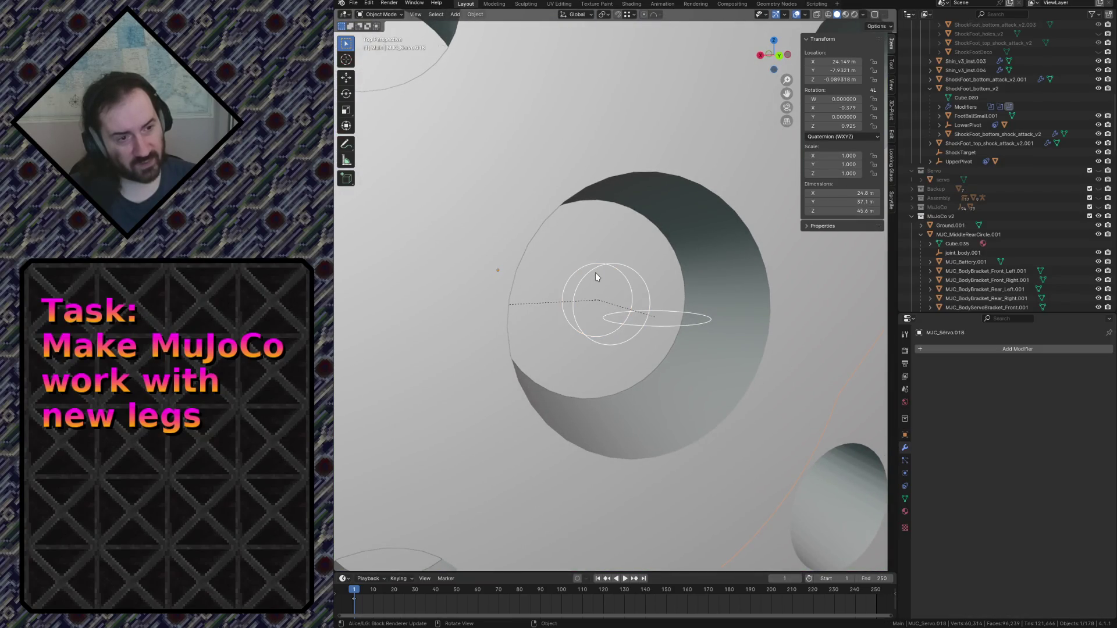
Fly through the yellow servo horn, check joint_thigh_Rear_Right_2.002 against MJC_Servo.016, and save.
key("shift+grave")
key("w")
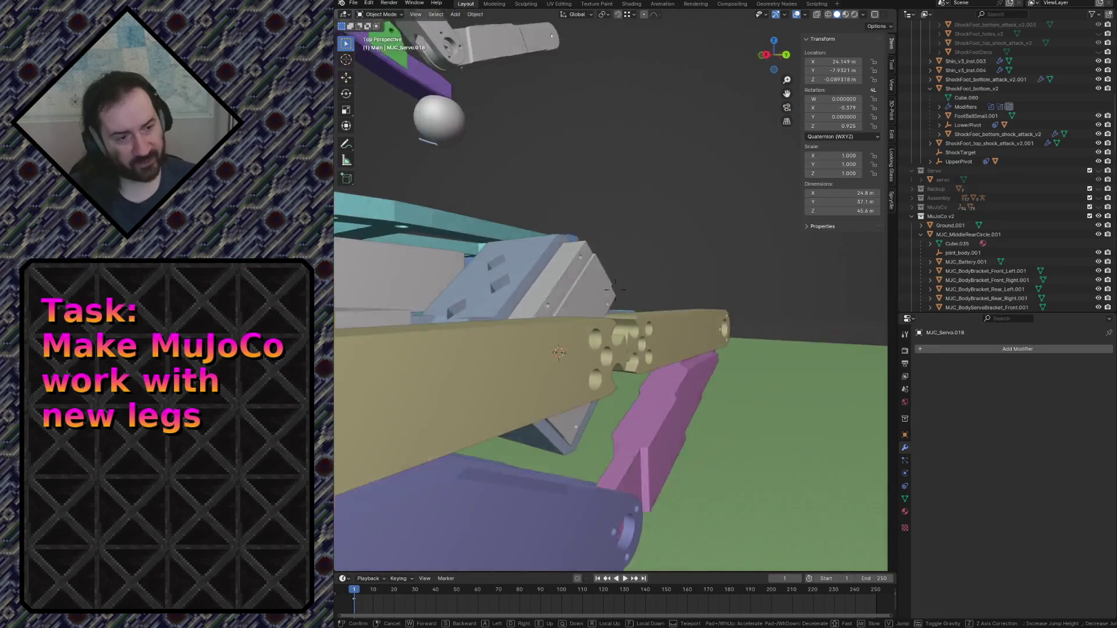
key("w")
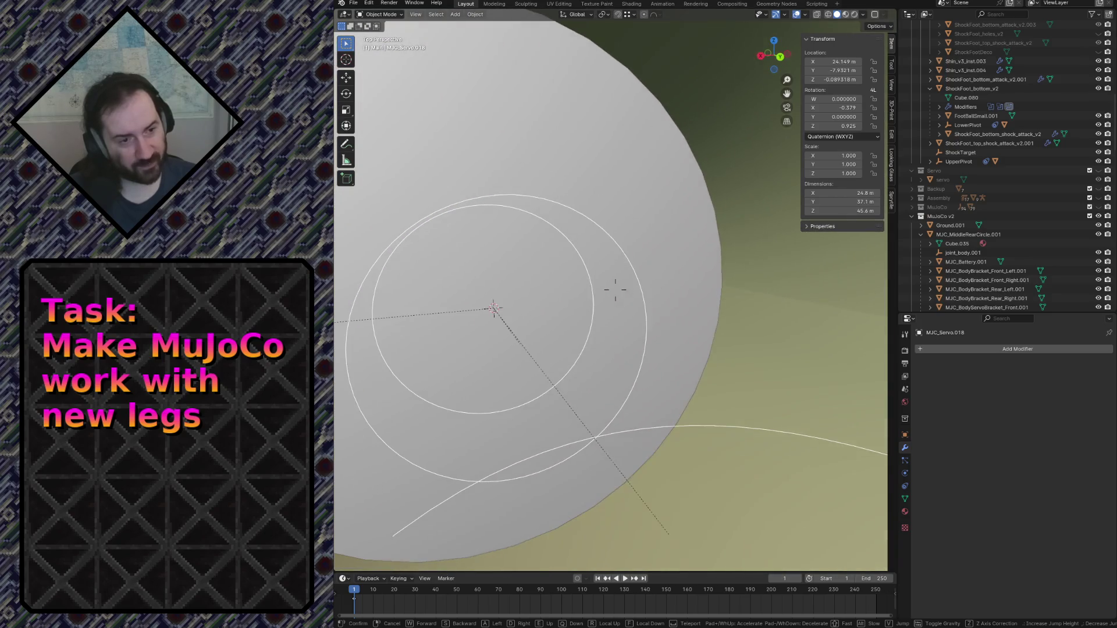
left_click(615, 289)
left_click(572, 243)
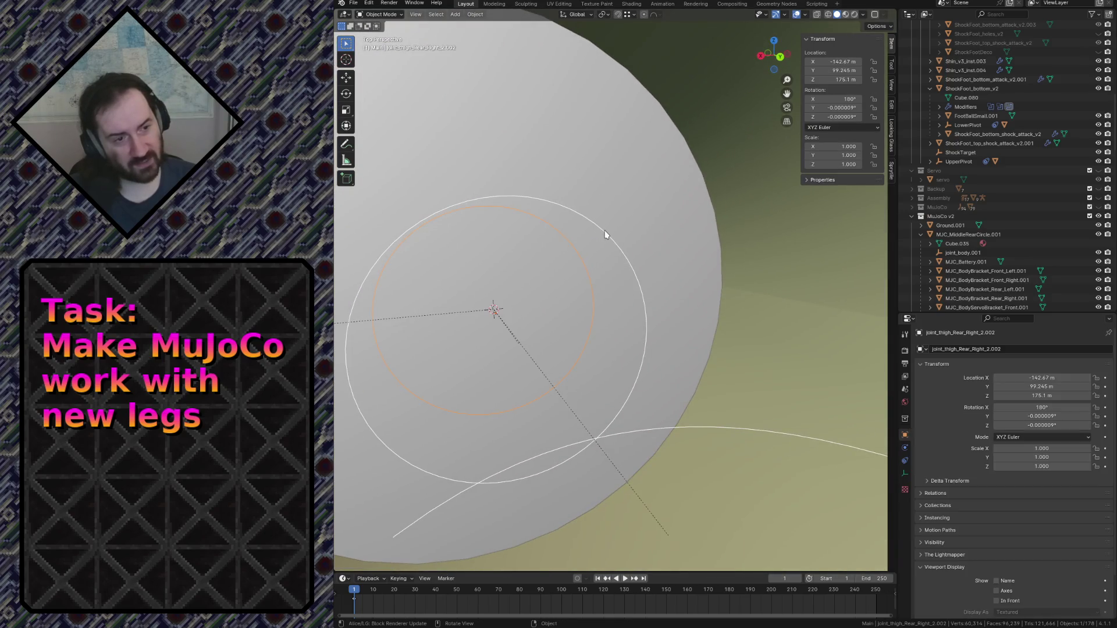
left_click(578, 249)
key("ctrl+s")
Fly past the orange bracket into the centre hole of the tan thigh arm's end.
key("shift+grave")
key("w")
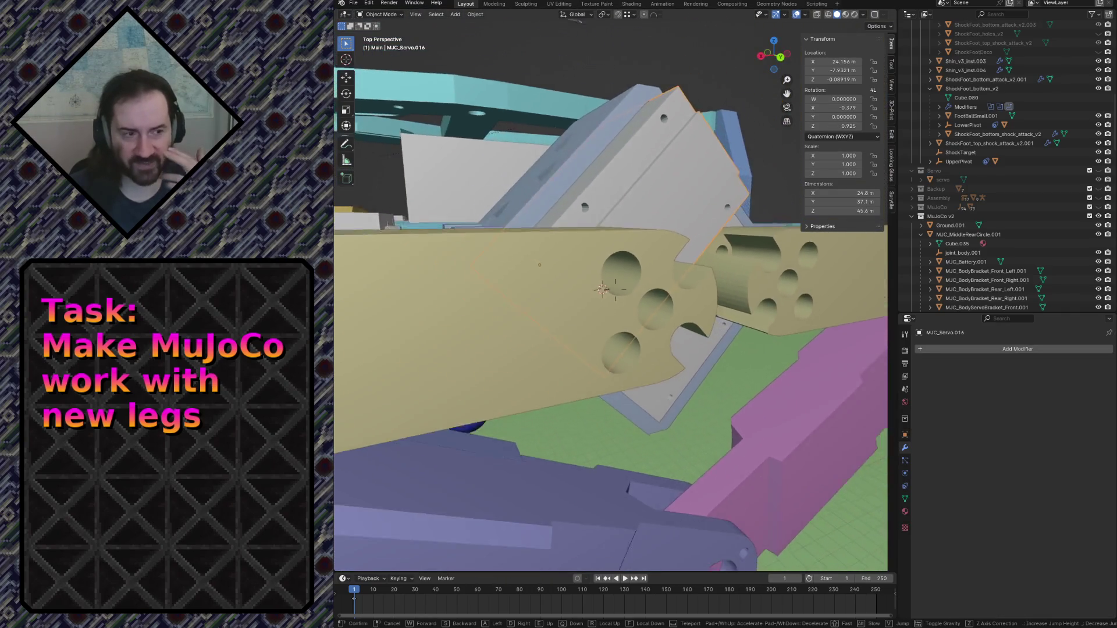
key("s")
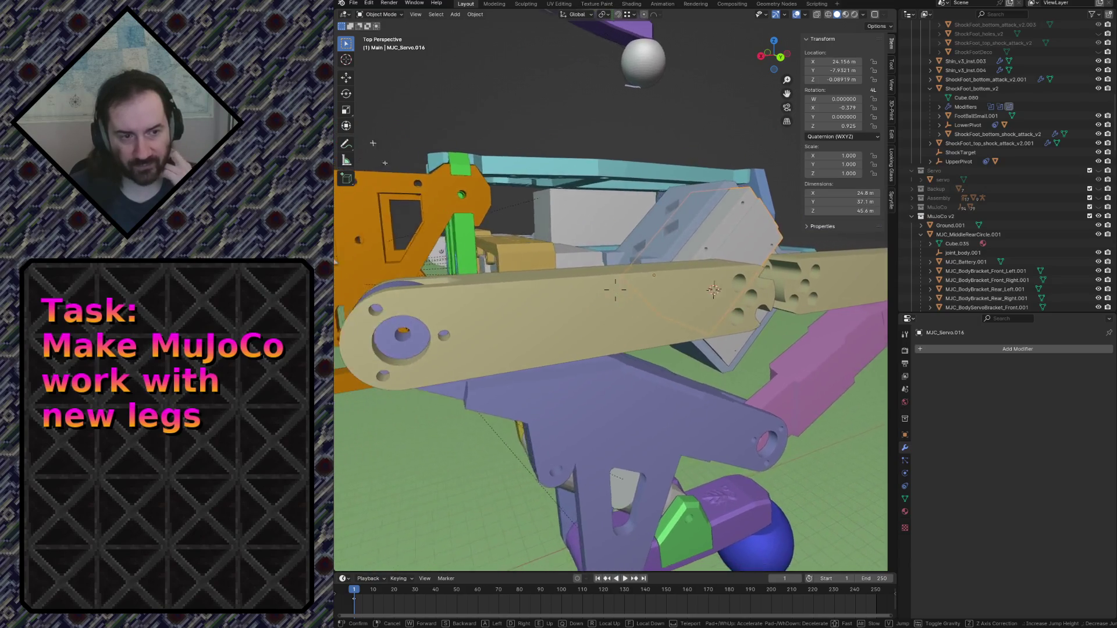
key("s")
key("w")
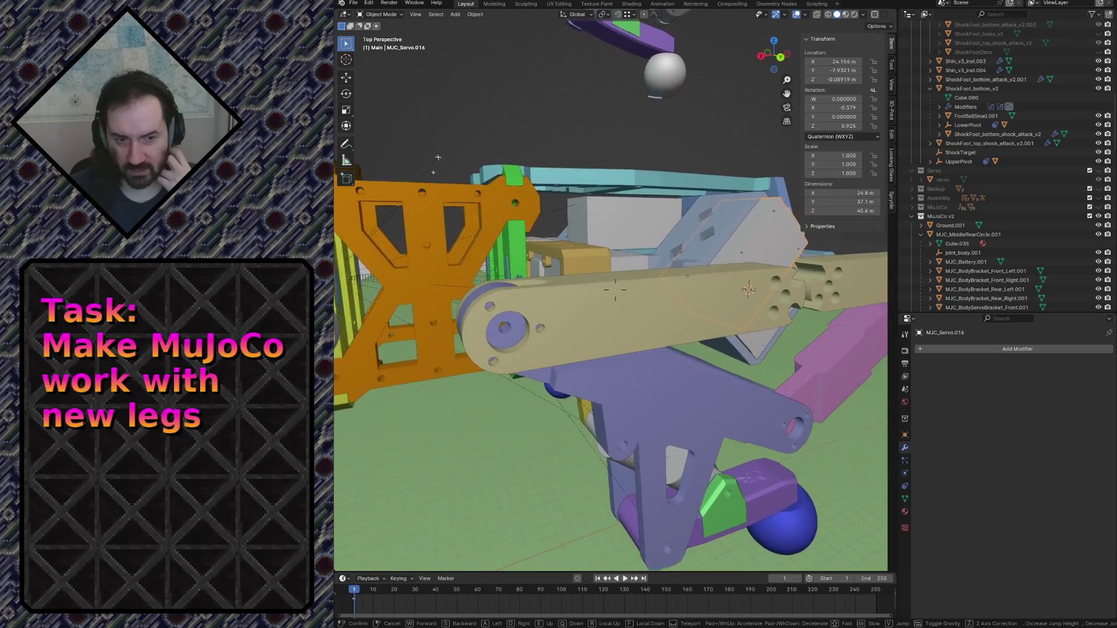
key("w")
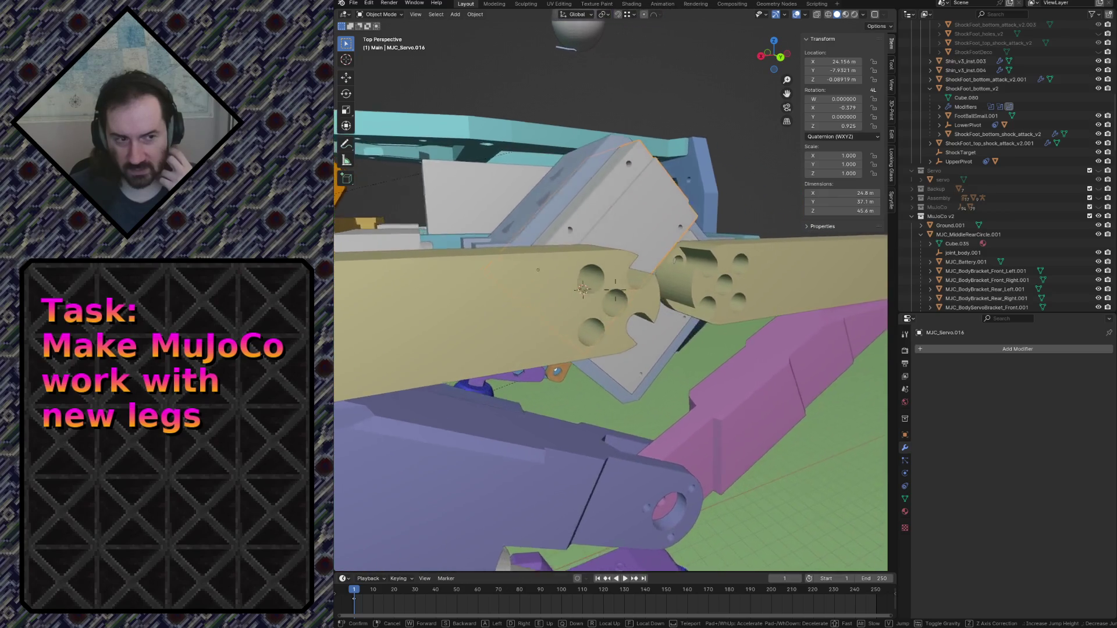
key("w")
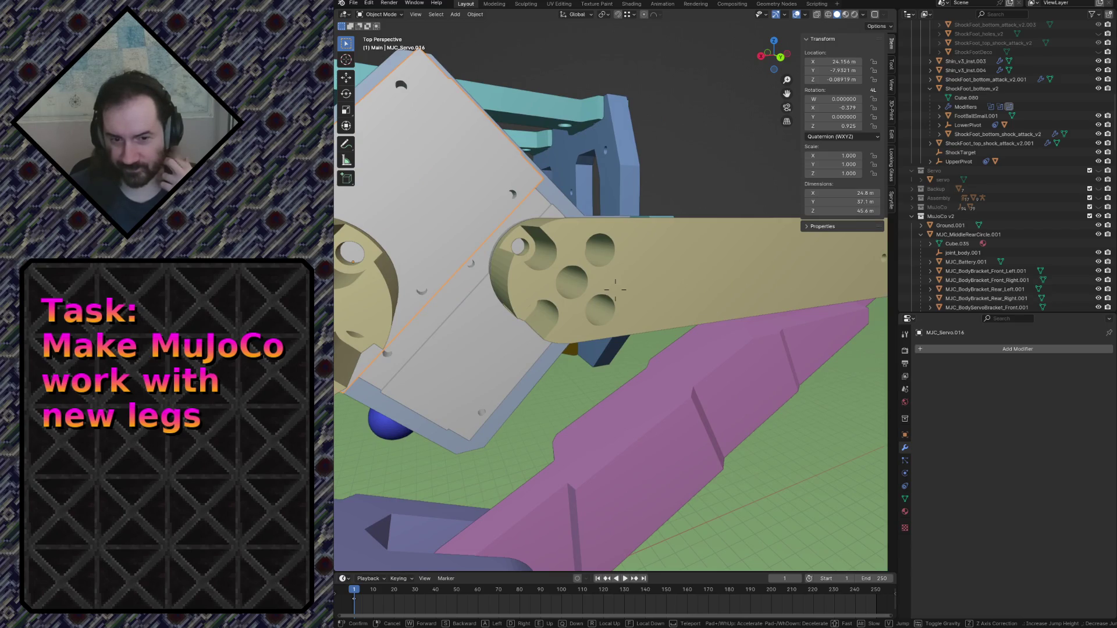
key("w")
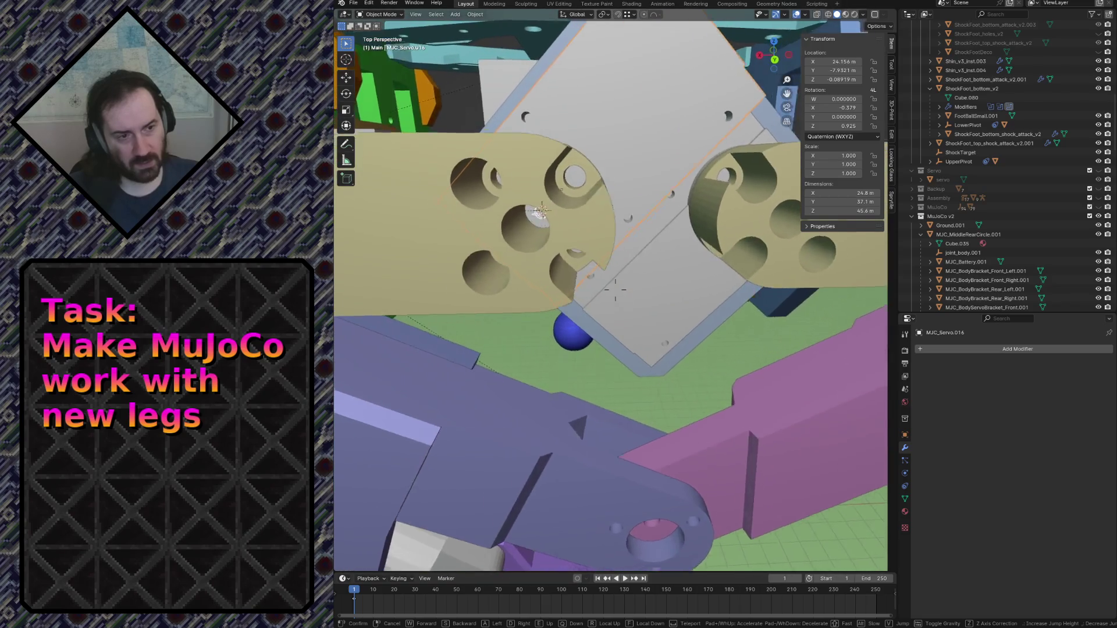
key("w")
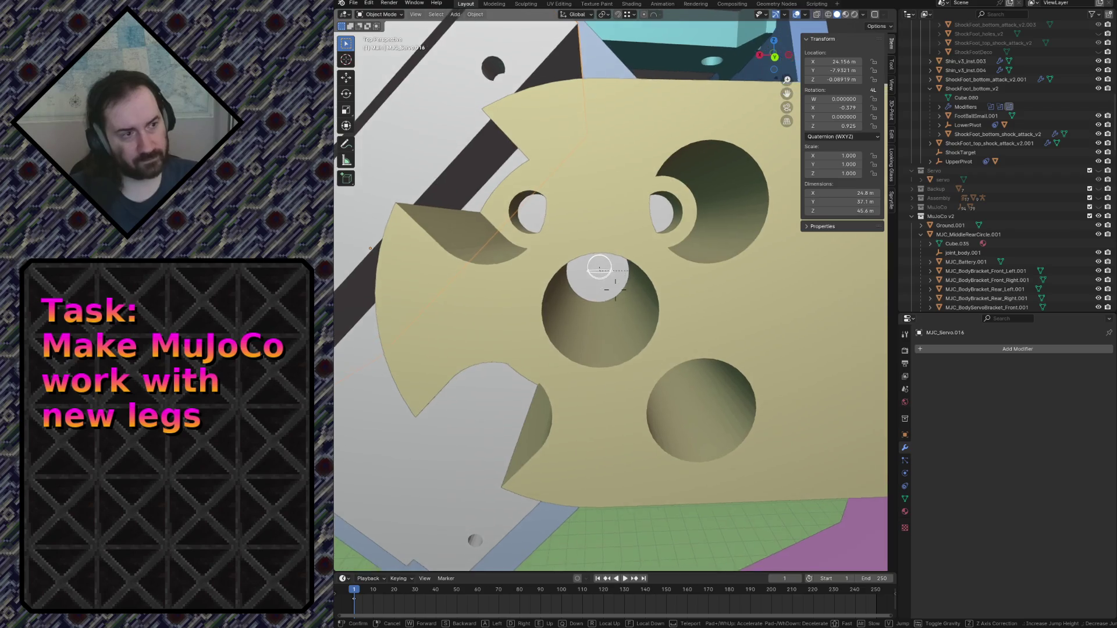
left_click(599, 278)
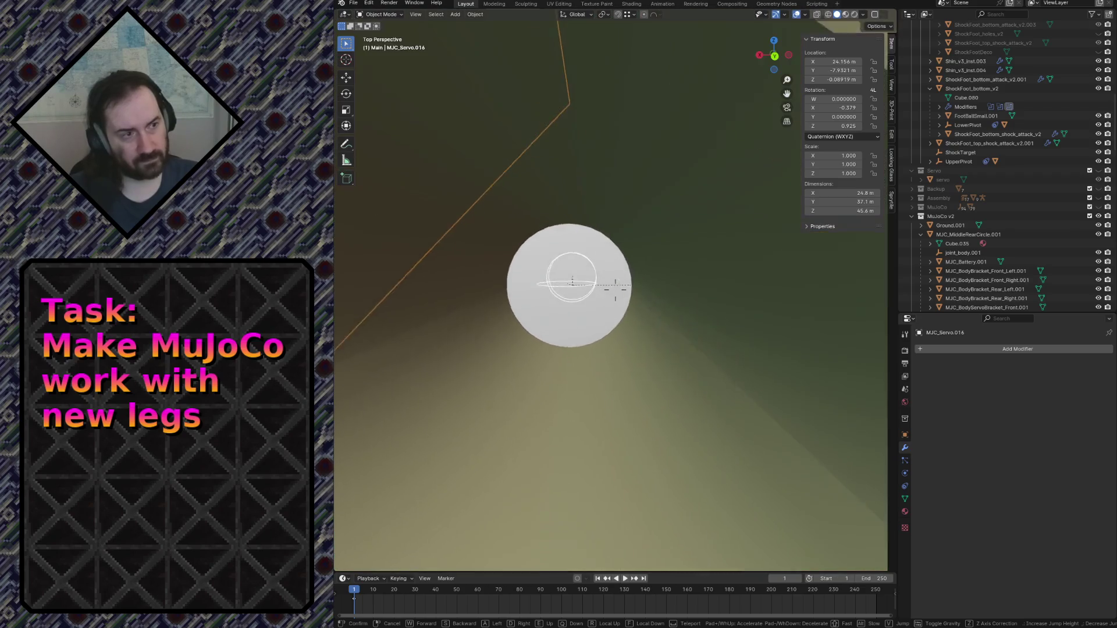
left_click(571, 251)
left_click(563, 259)
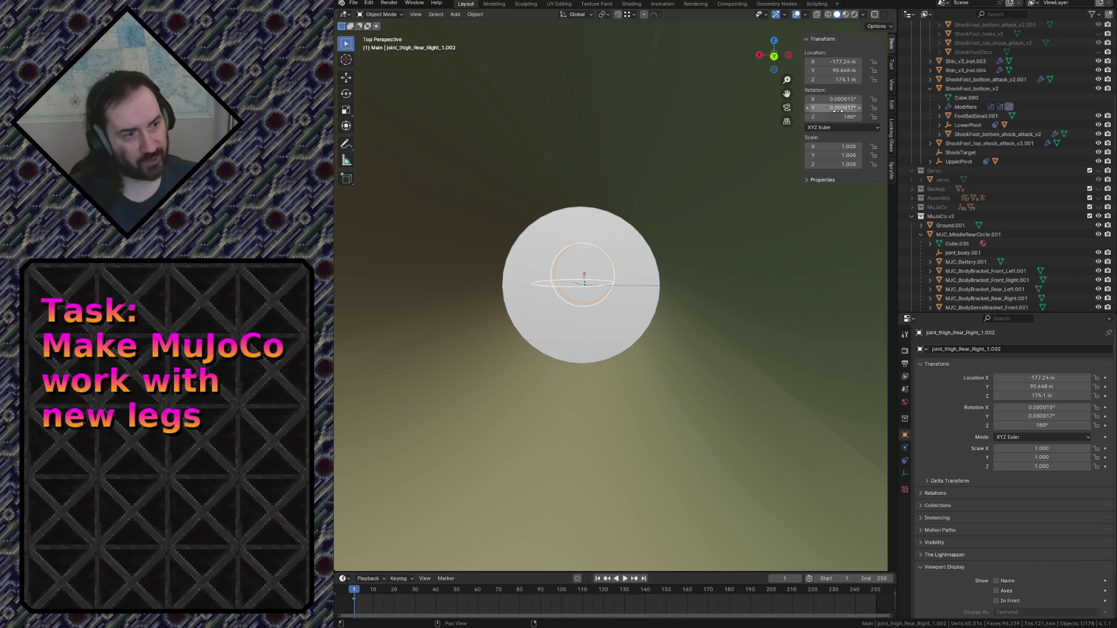
left_click(583, 15)
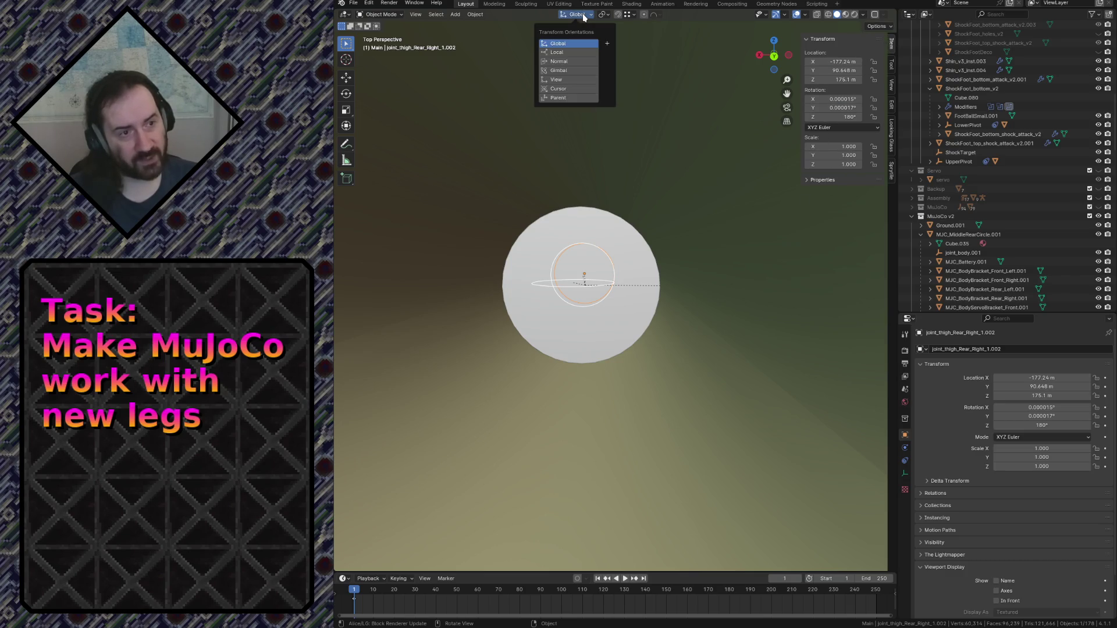
left_click(569, 52)
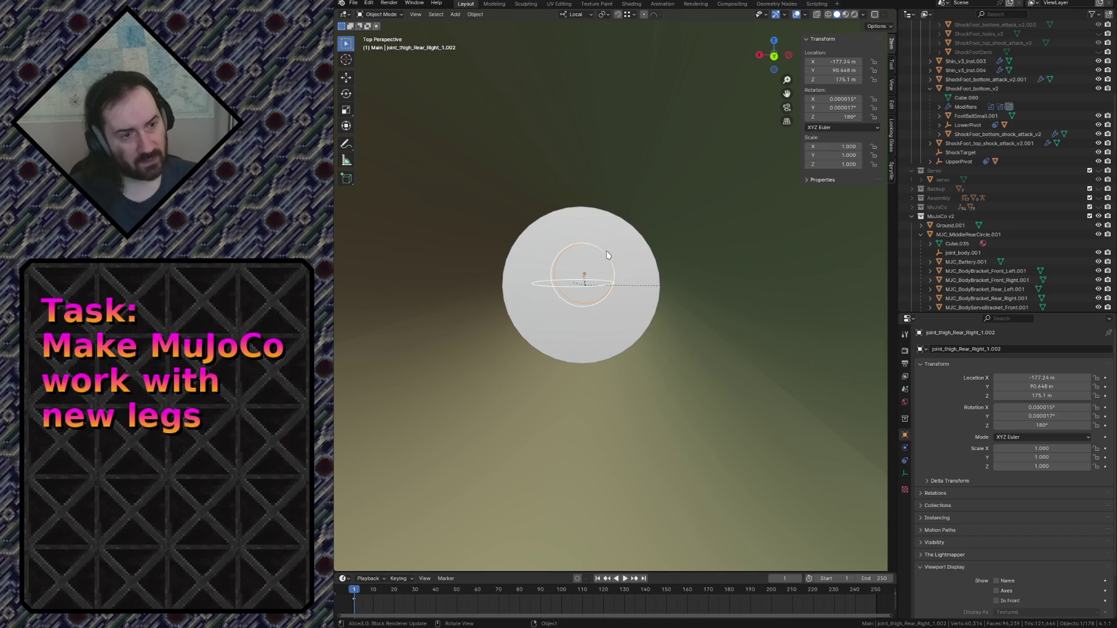
left_click(553, 264)
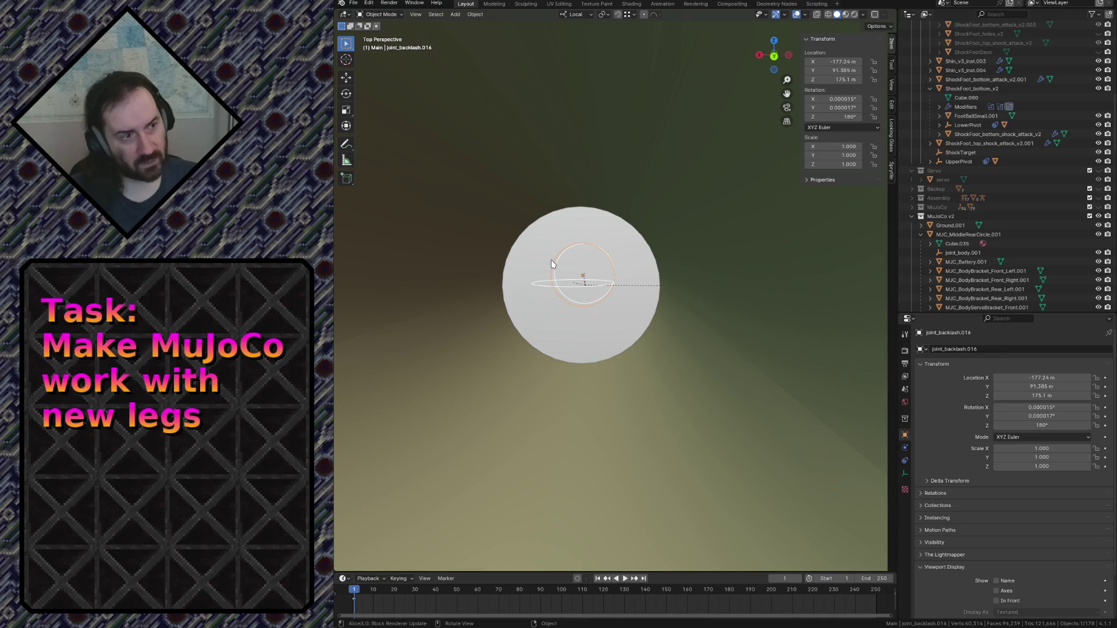
left_click(556, 265)
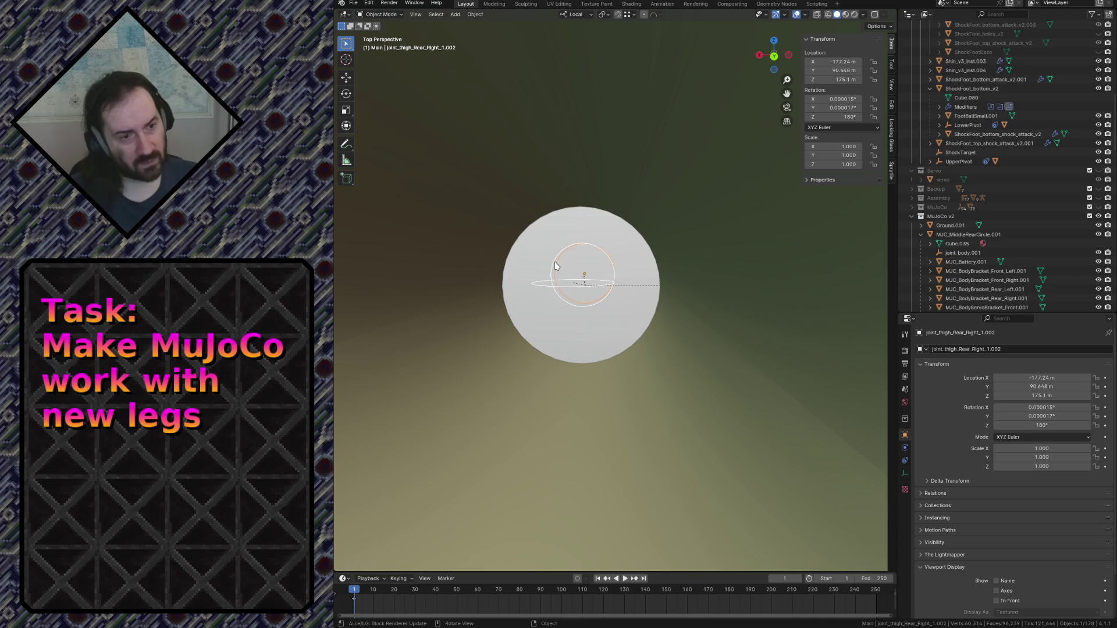
left_click(542, 285)
key("ctrl+s")
left_click(575, 15)
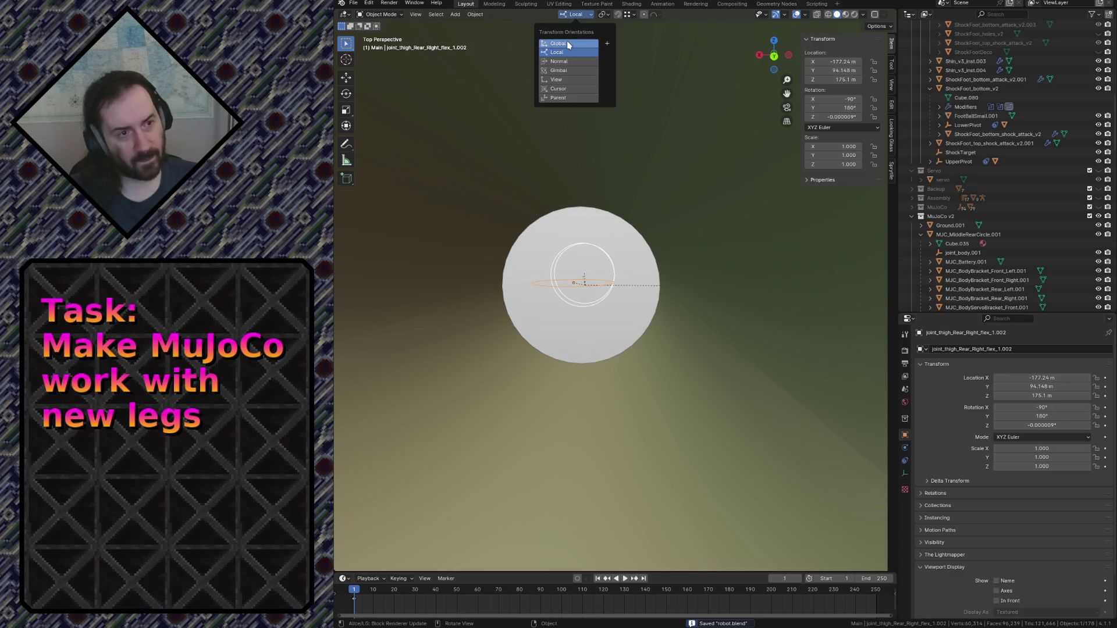
left_click(569, 44)
left_click(577, 15)
left_click(570, 52)
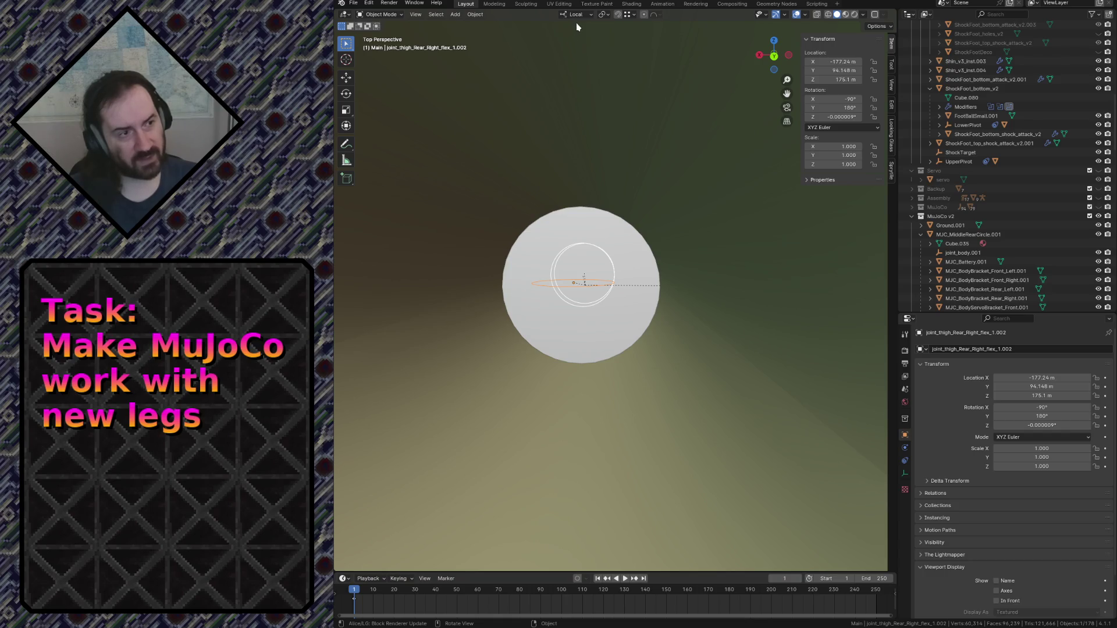
left_click(578, 14)
left_click(573, 43)
left_click(810, 180)
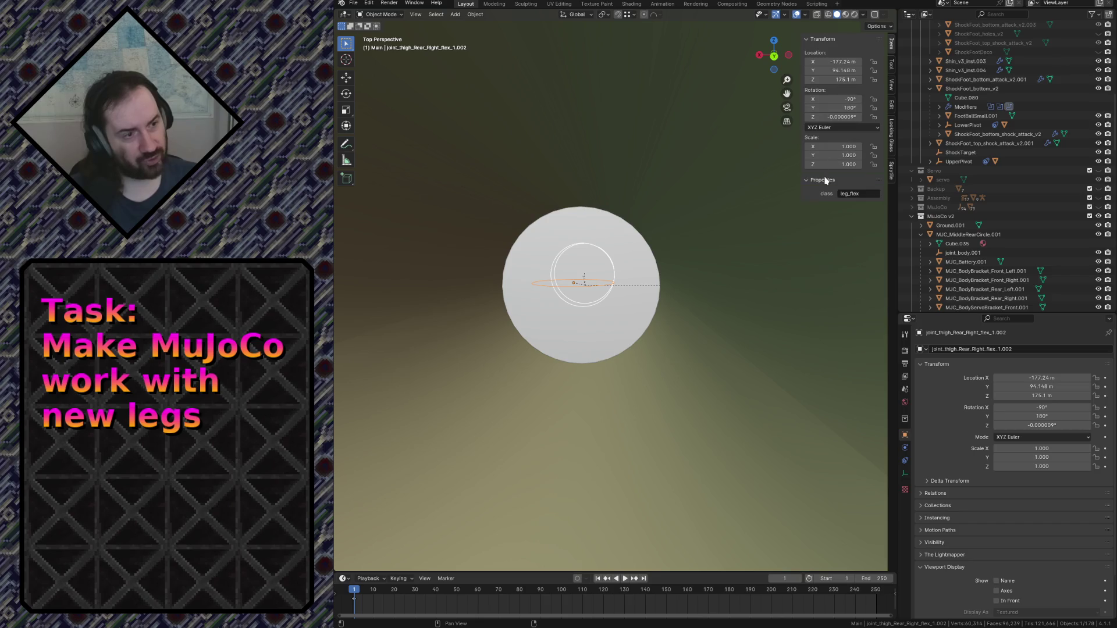
left_click(559, 264)
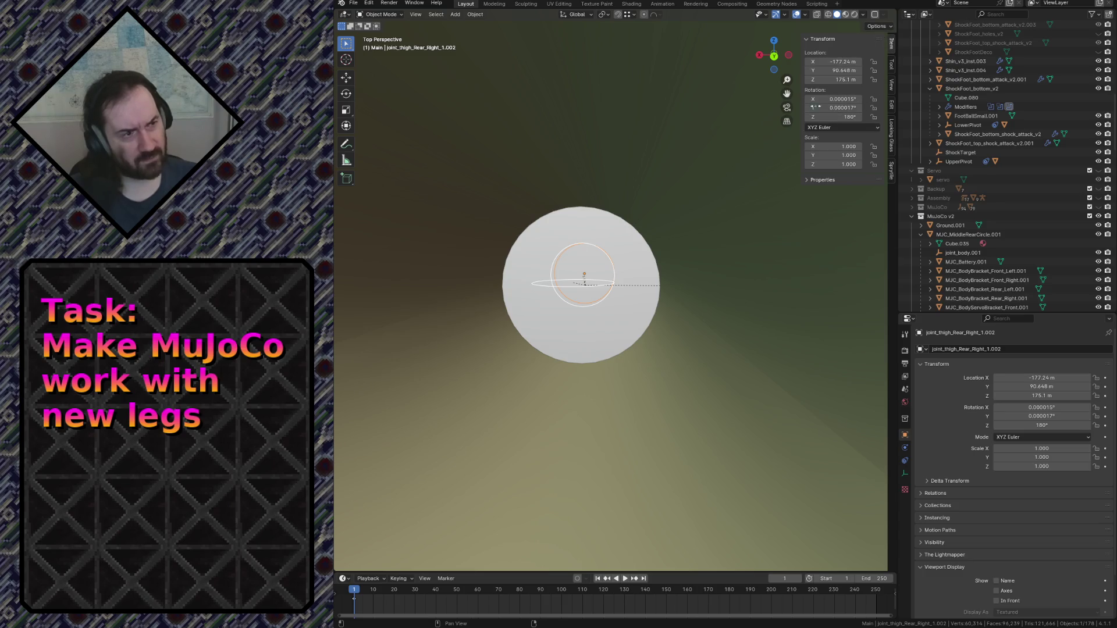
left_click(821, 127)
left_click(821, 129)
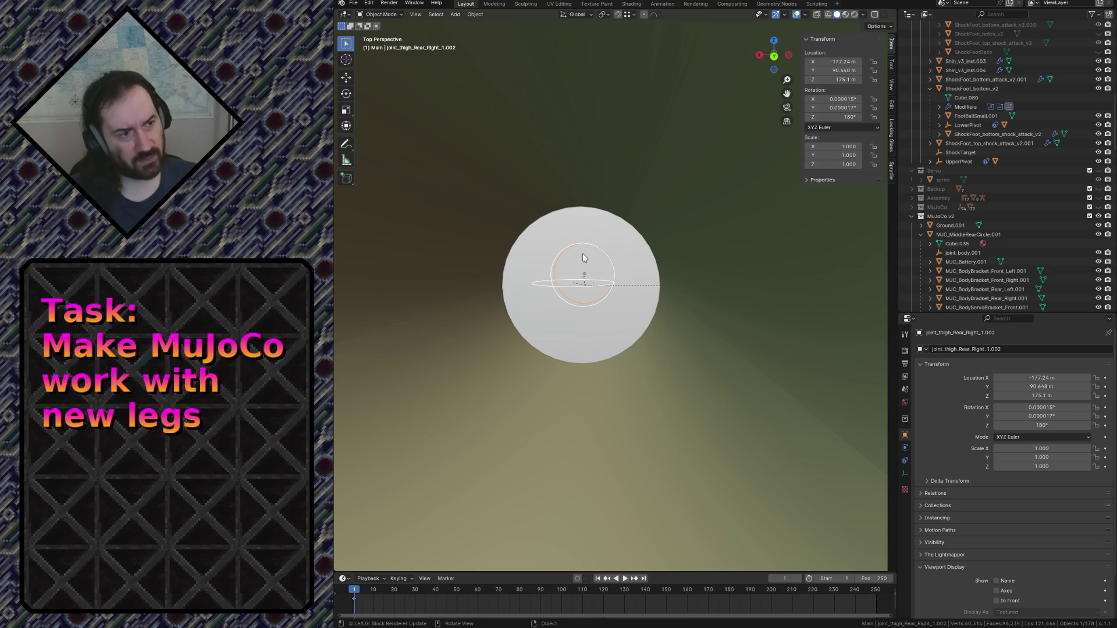
key("ctrl+s")
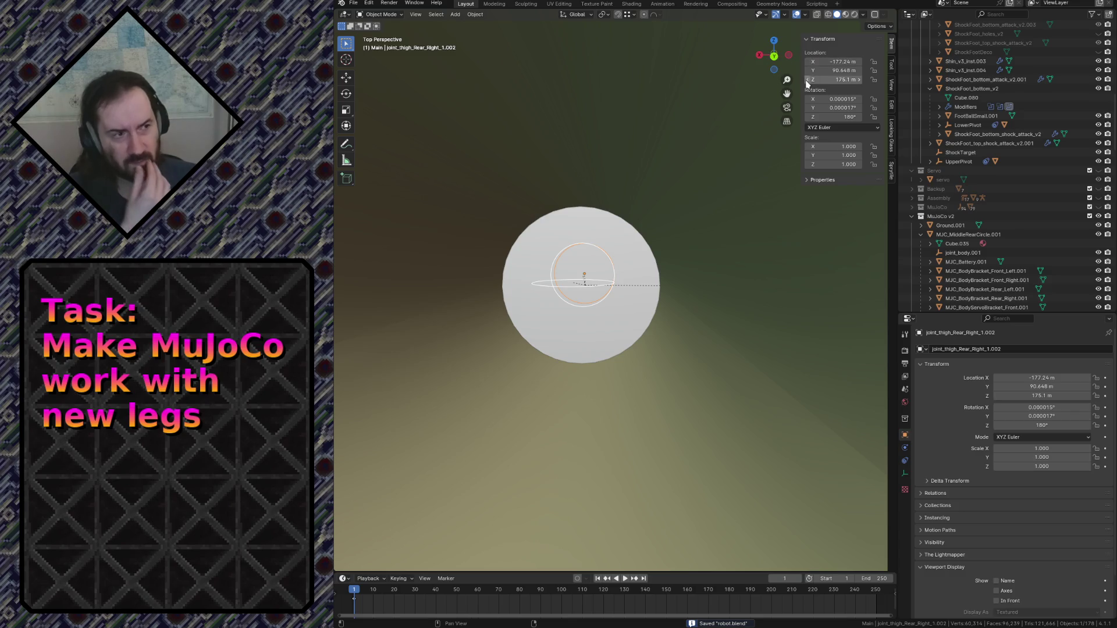
left_click(614, 266)
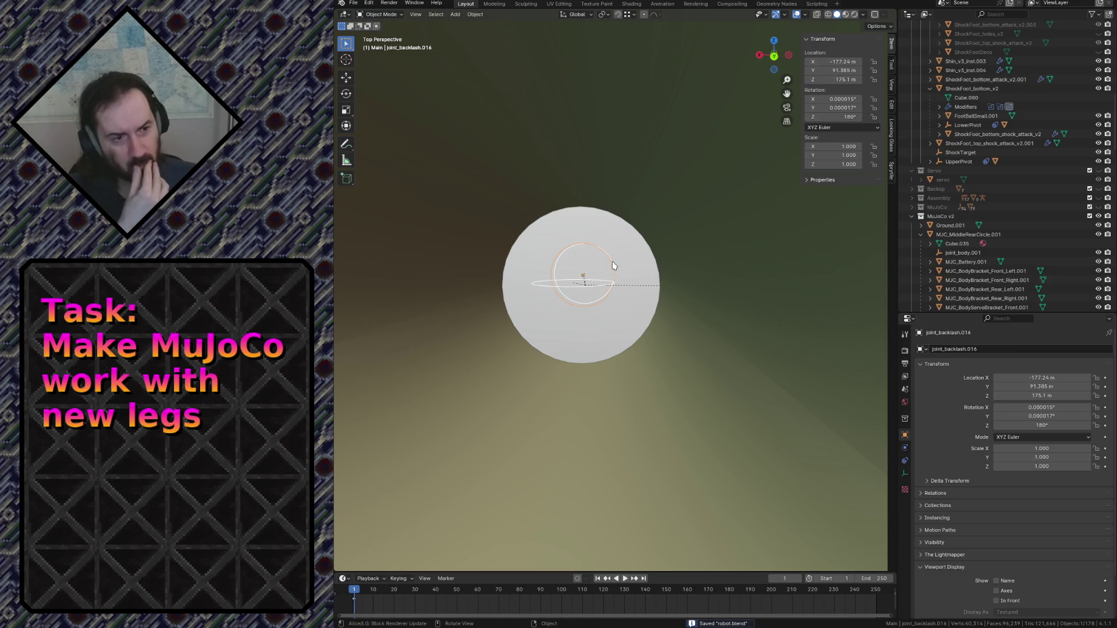
left_click(577, 289)
left_click(552, 270)
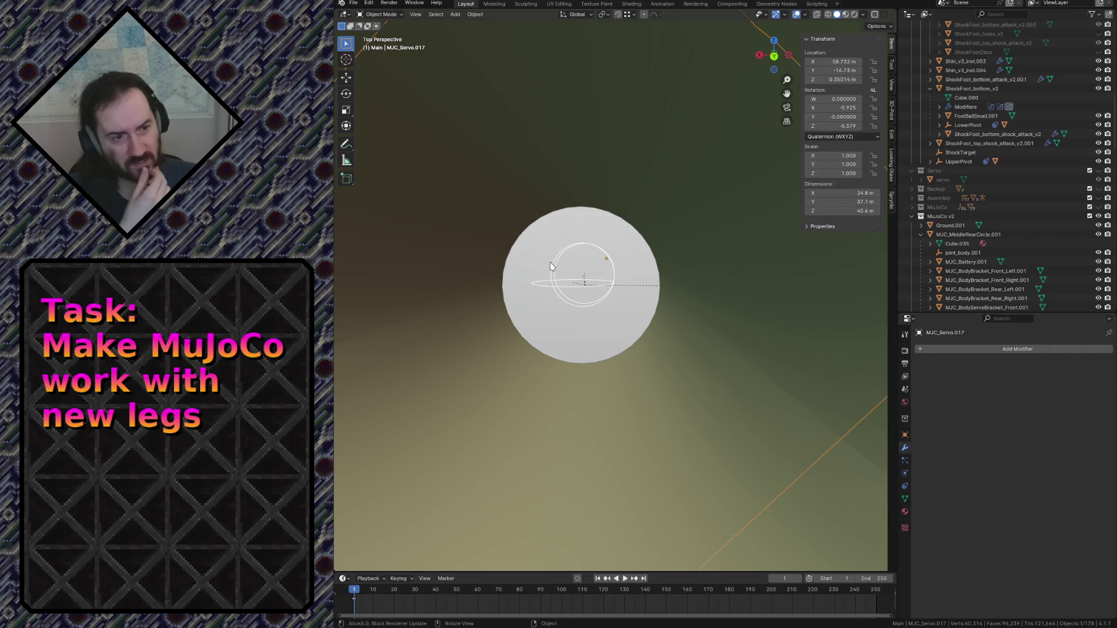
left_click(555, 267)
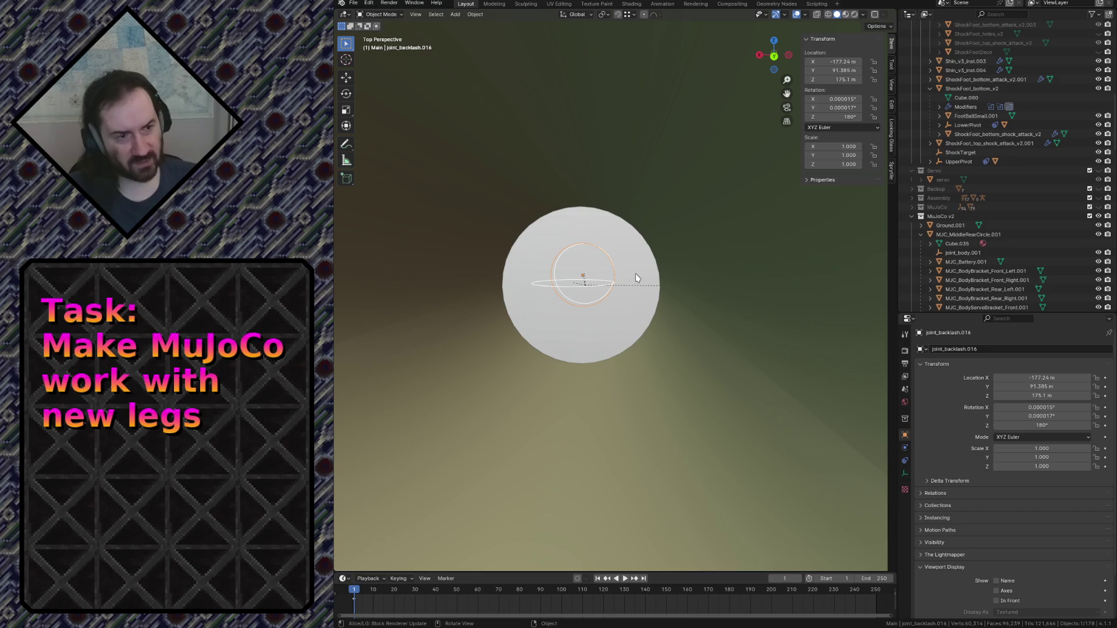
key("shift+grave")
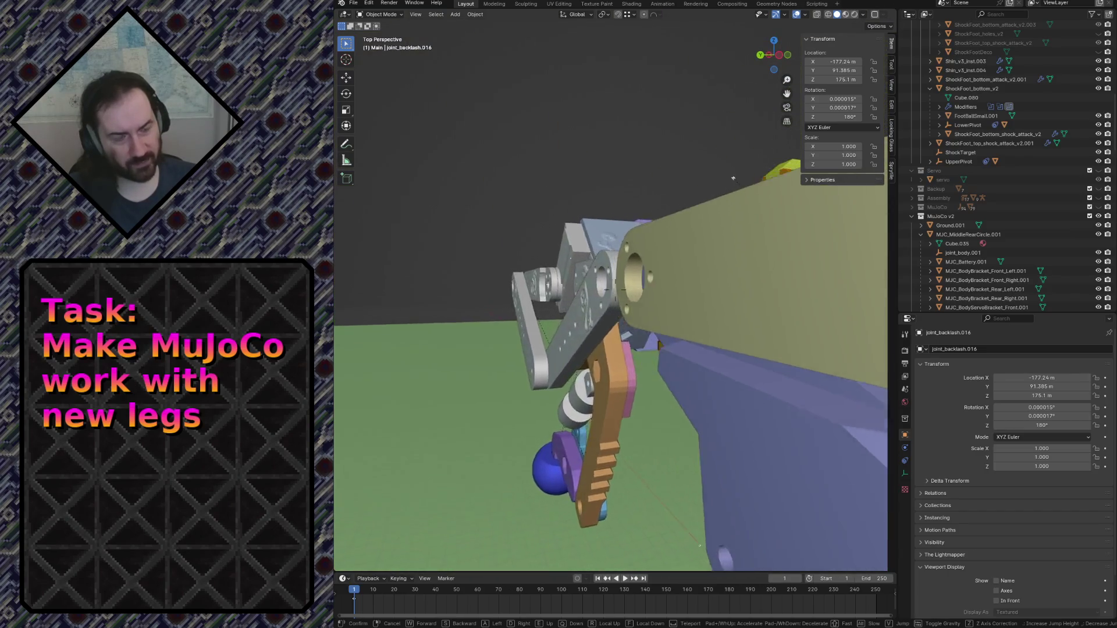
key("w")
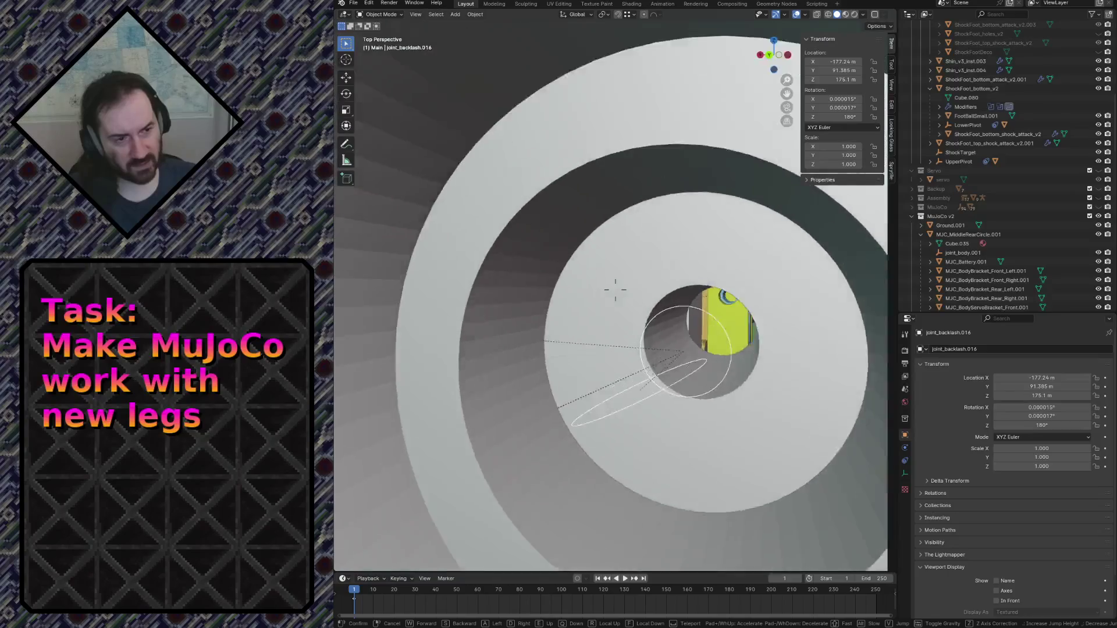
left_click(615, 289)
left_click(577, 337)
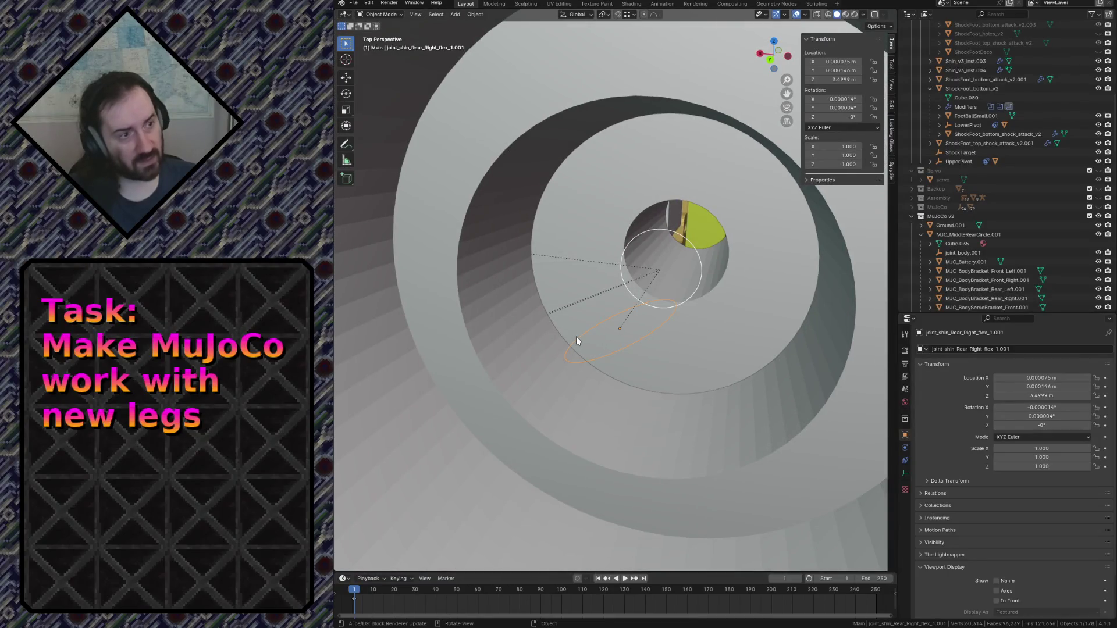
key("shift+grave")
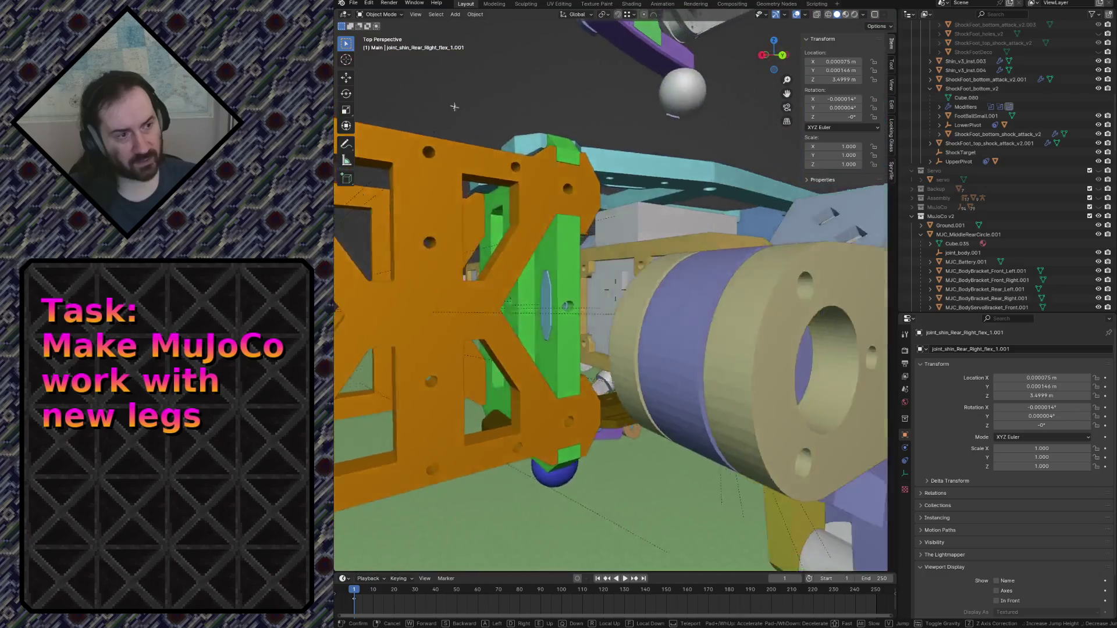
key("w")
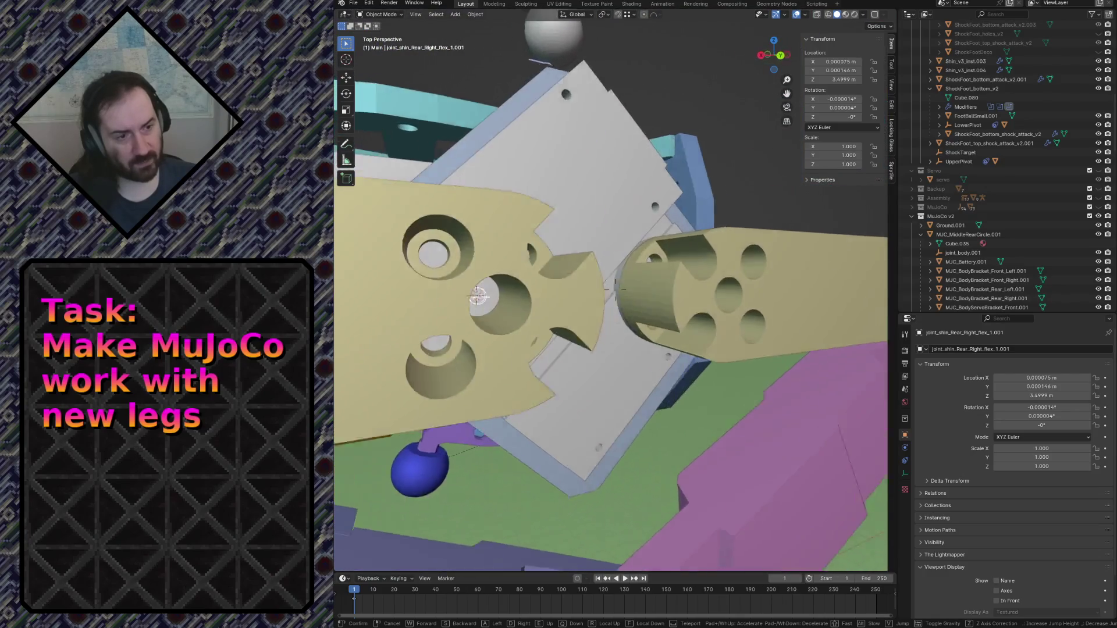
key("s")
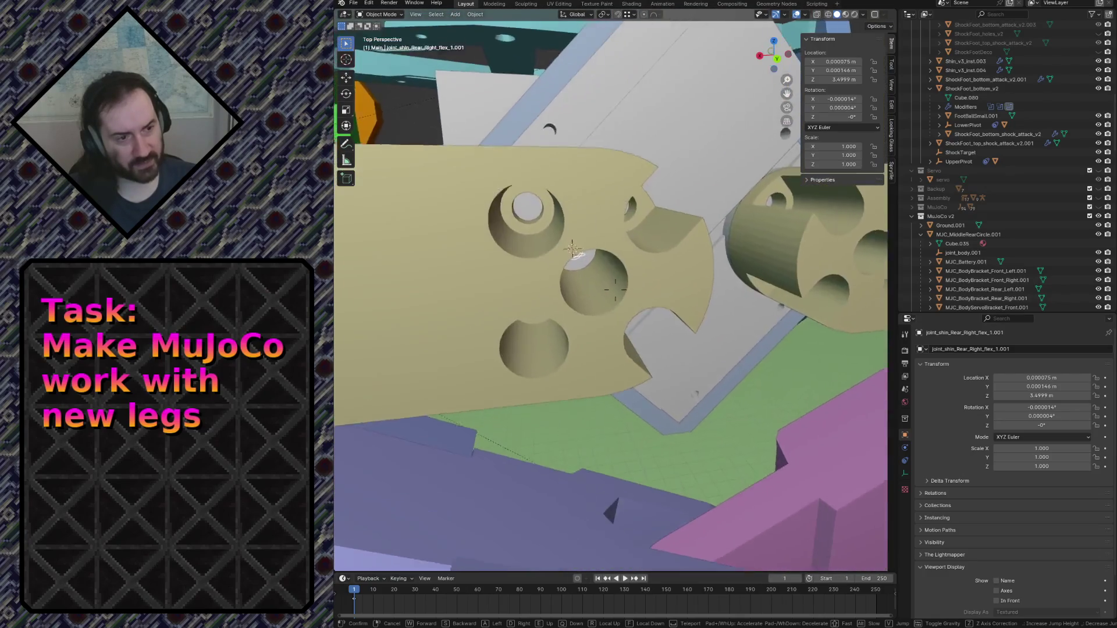
key("w")
left_click(573, 342)
left_click(546, 350)
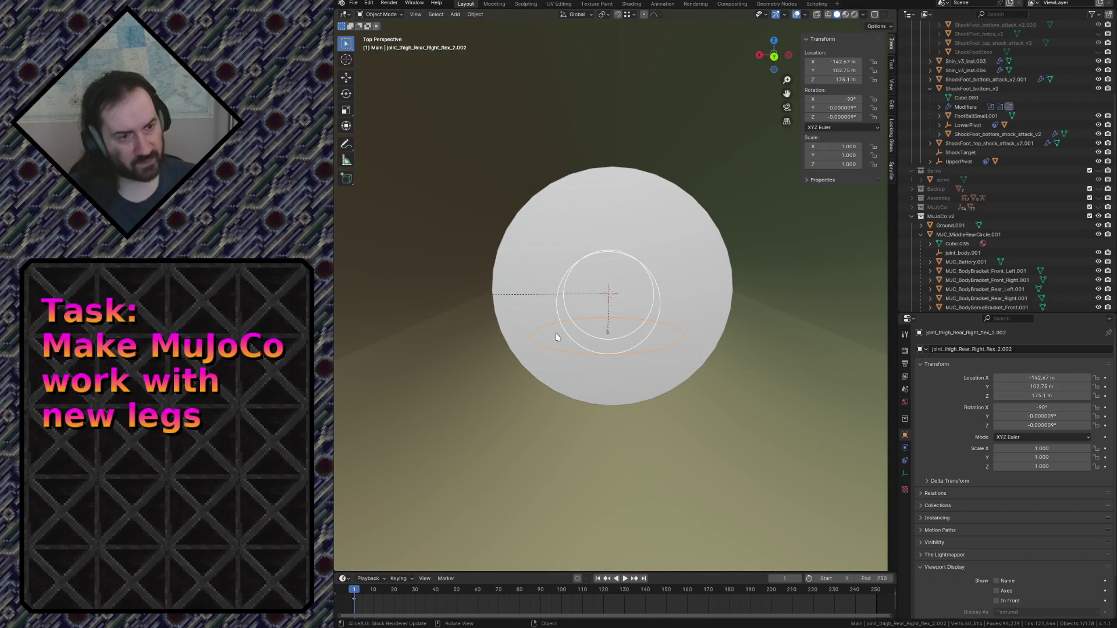
left_click(559, 304)
left_click(558, 304)
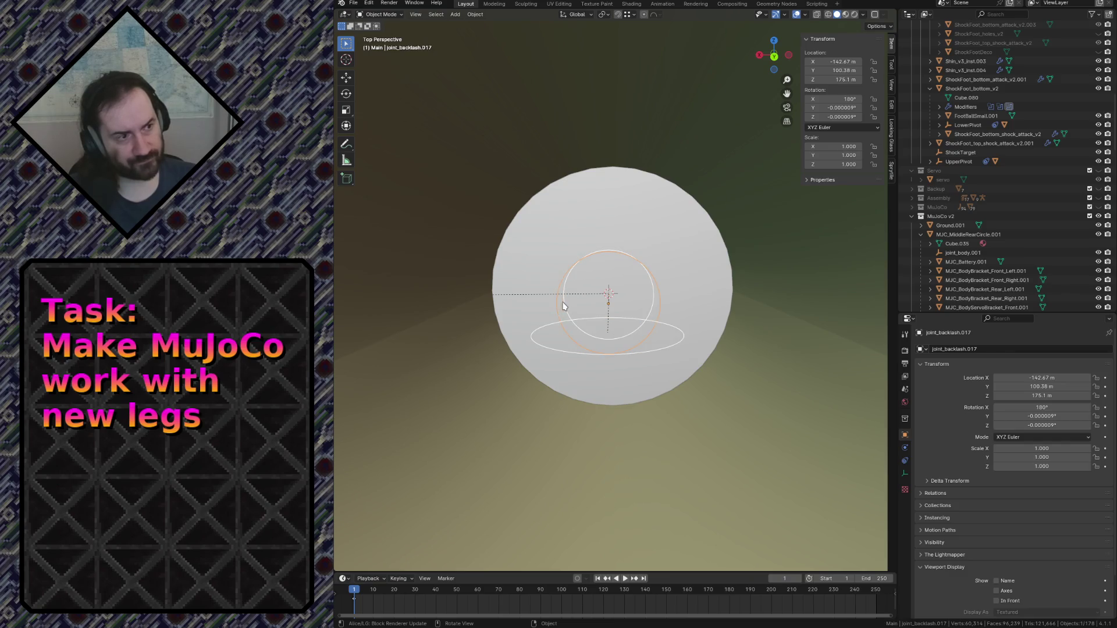
left_click(565, 300)
key("shift+grave")
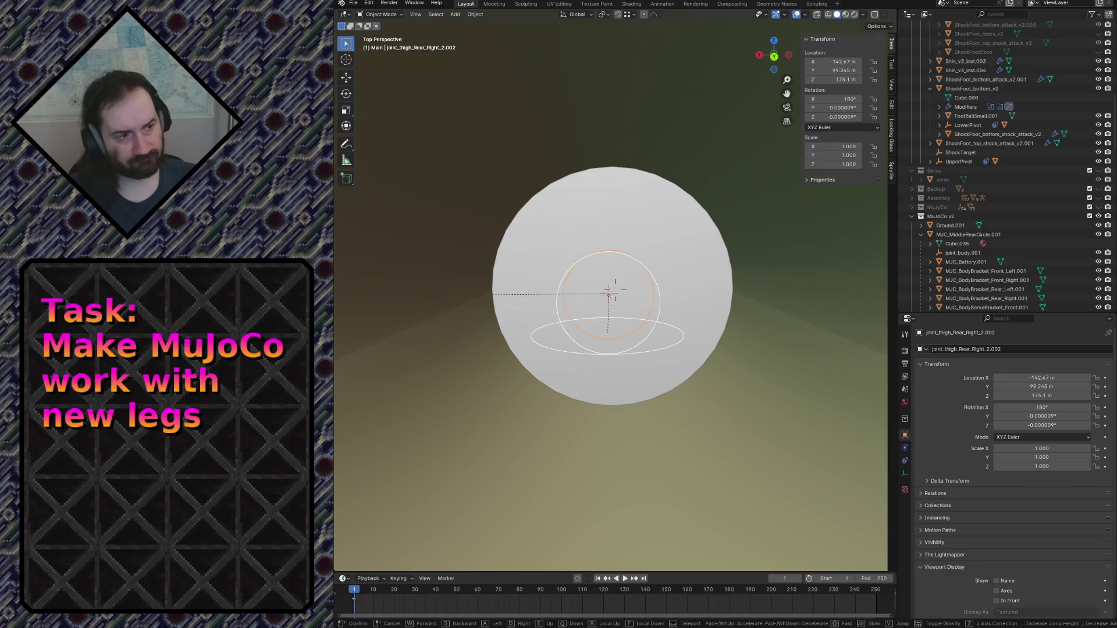
key("s")
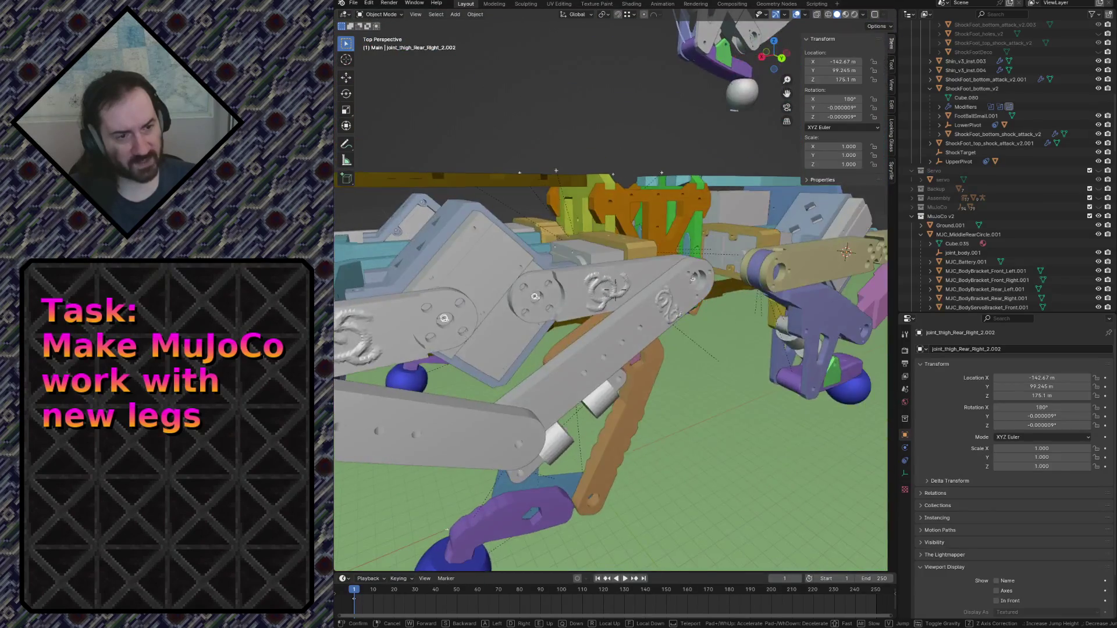
left_click(575, 281)
left_click(574, 280)
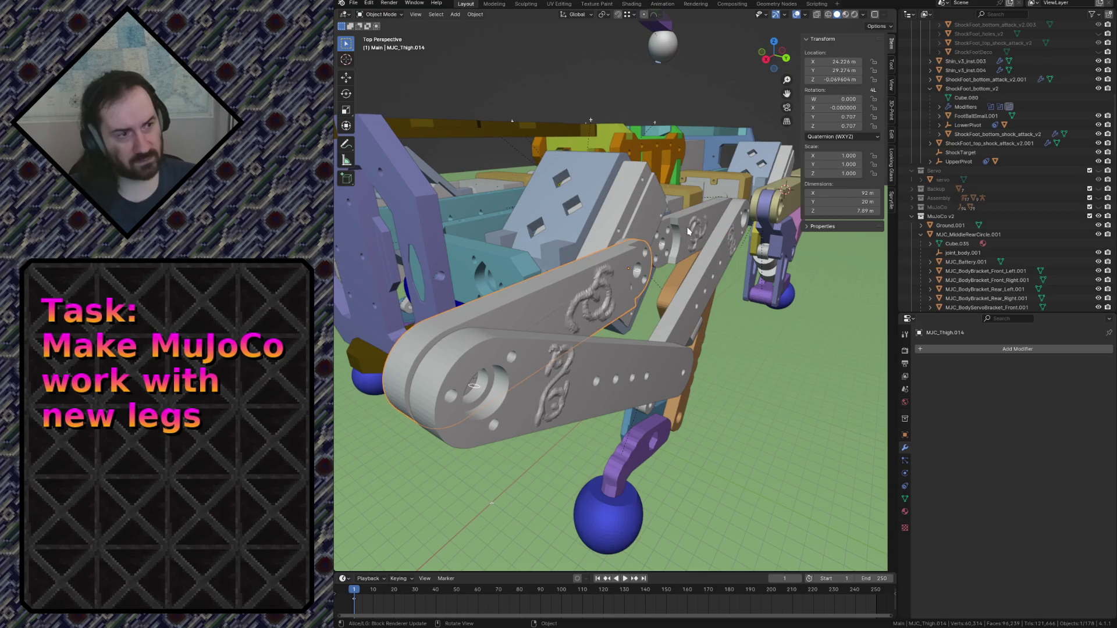
left_click(710, 223)
left_click(636, 253)
left_click(661, 234)
key("shift+grave")
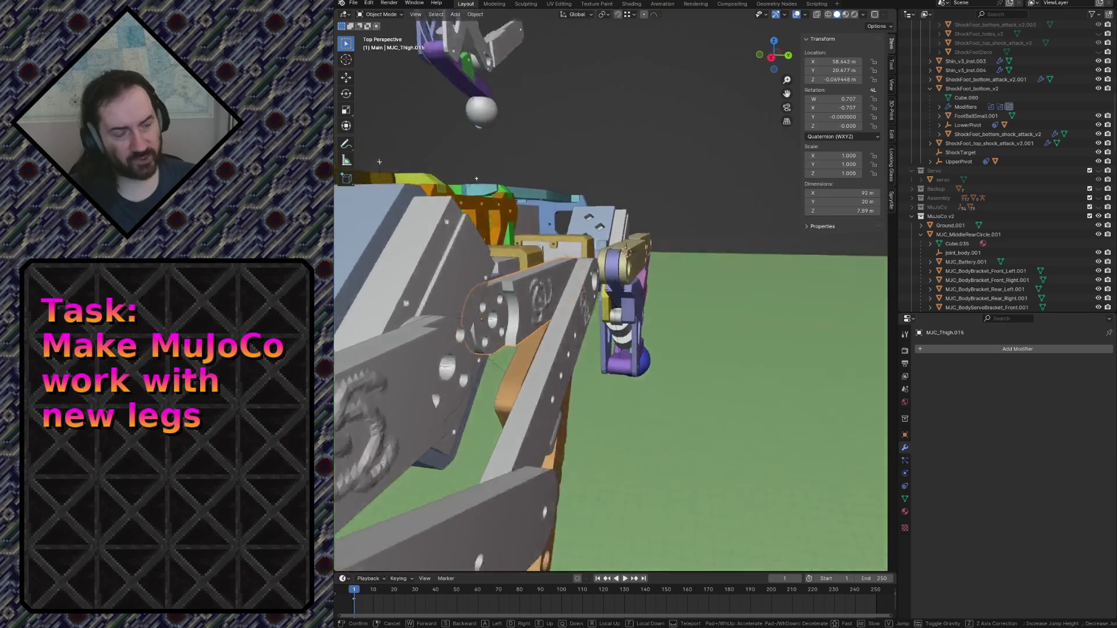
key("s")
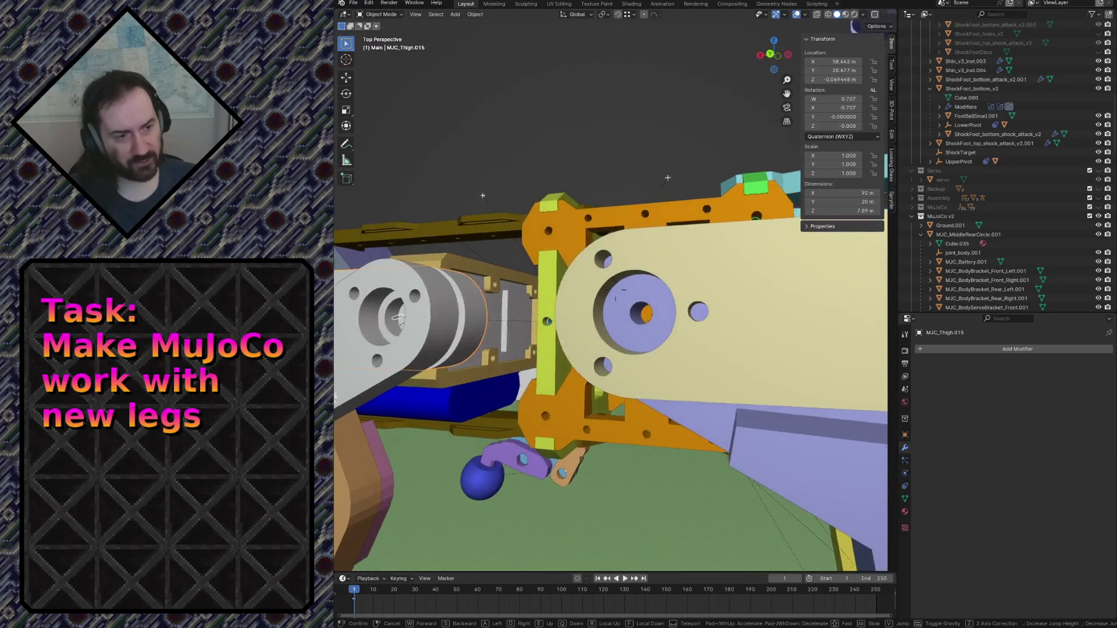
key("w")
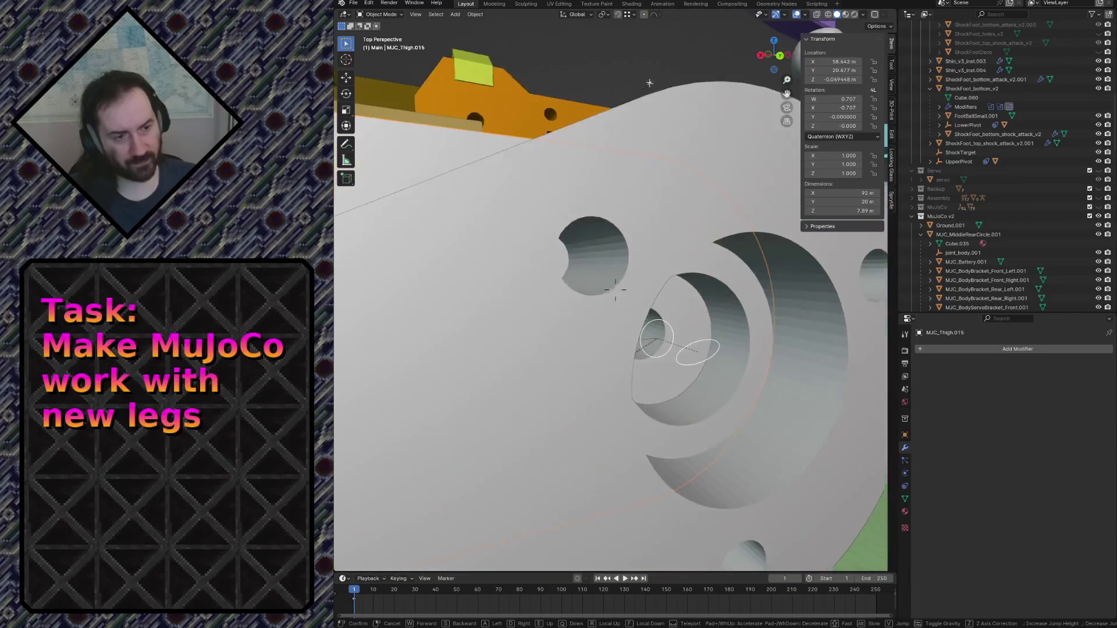
Duplicate the rear-right shin flex joint empty in place as joint_shin_Rear_Right_flex_1.002.
key("s")
left_click(698, 320)
left_click(594, 294)
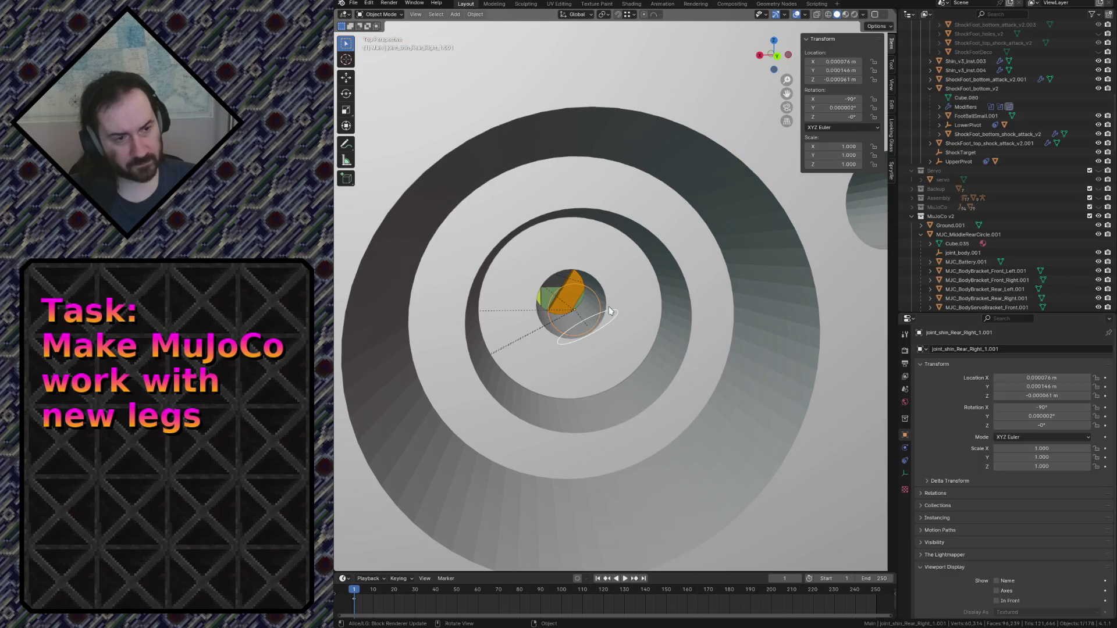
left_click(615, 312)
key("shift+d")
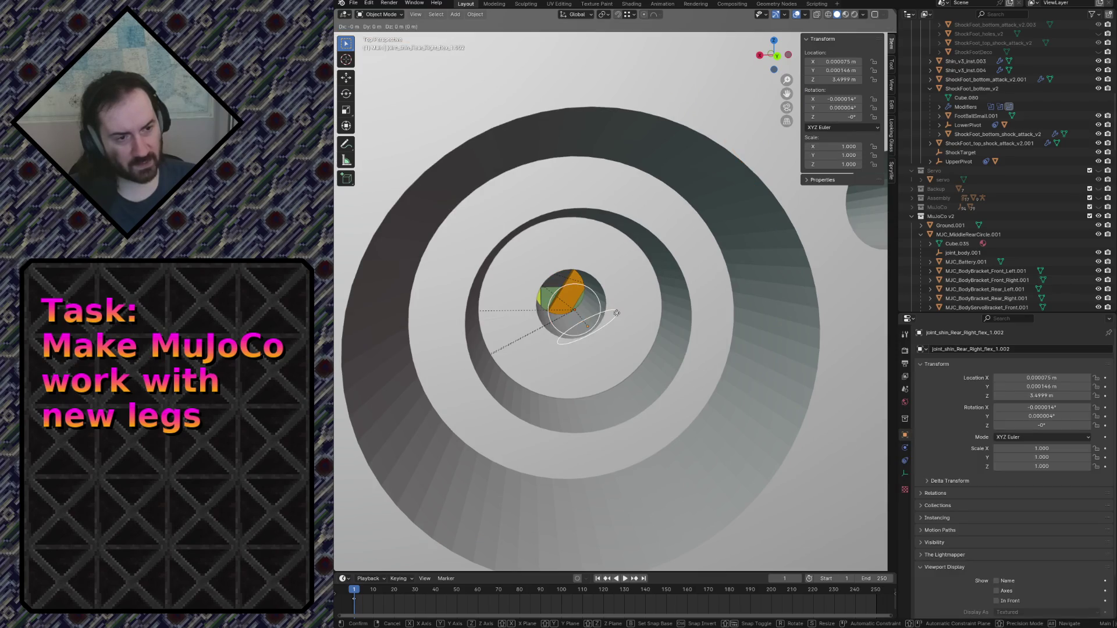
key("Escape")
Make the pink MJC_Shin2 shin the active object as the parent for the copy.
key("shift+grave")
key("s")
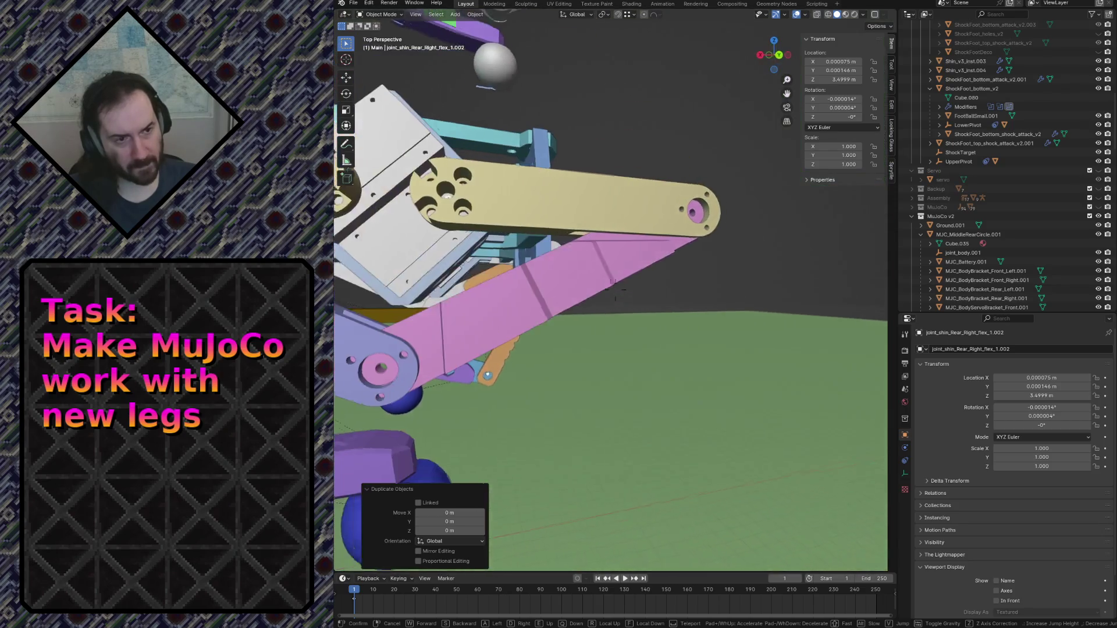
left_click(595, 280)
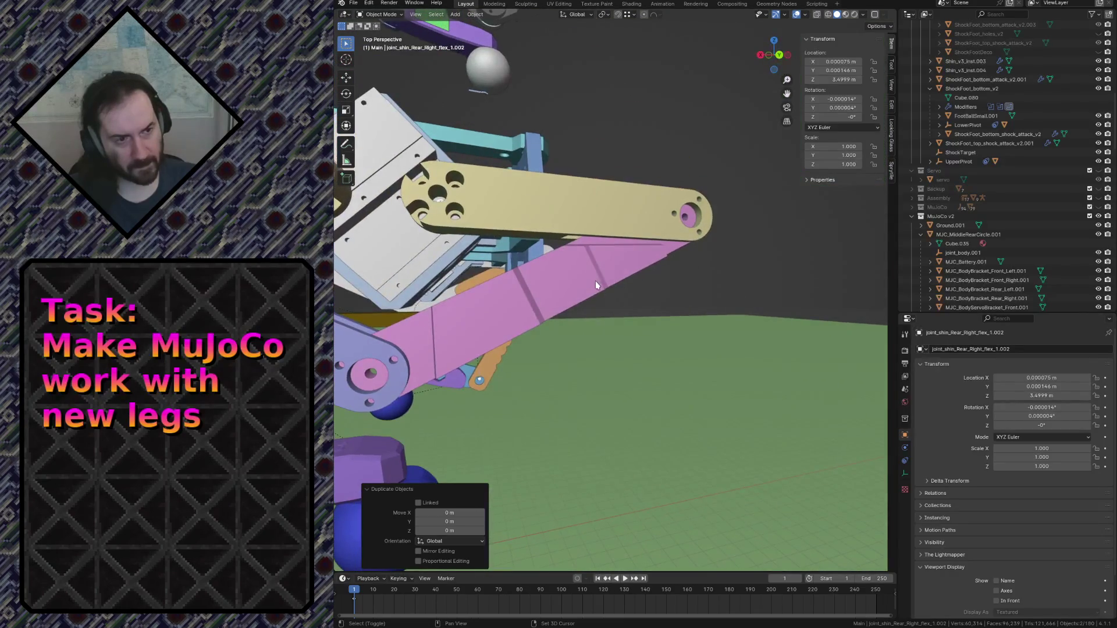
left_click(595, 280)
key("ctrl+p")
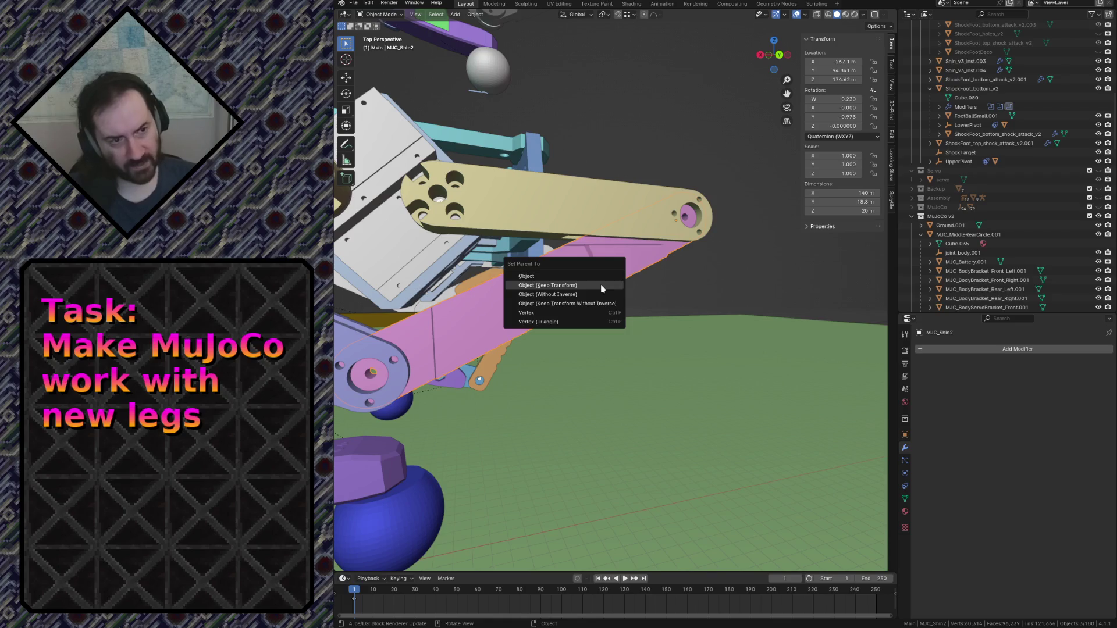
Parent the copied shin empty to MJC_Shin2 with Object (Keep Transform).
left_click(601, 288)
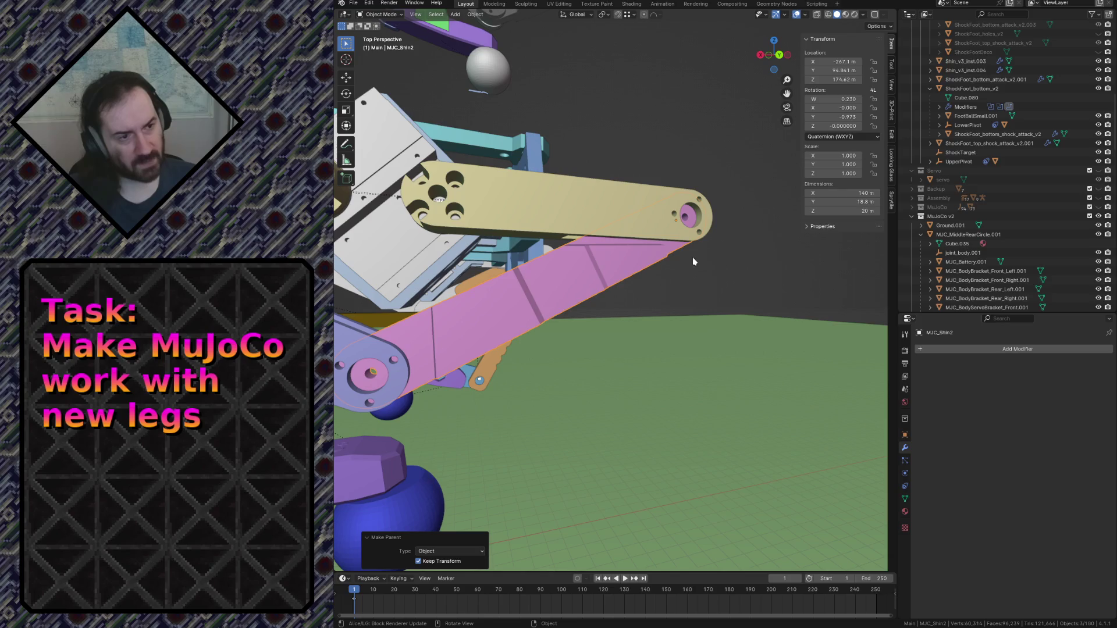
key("shift+grave")
key("w")
key("s")
key("w")
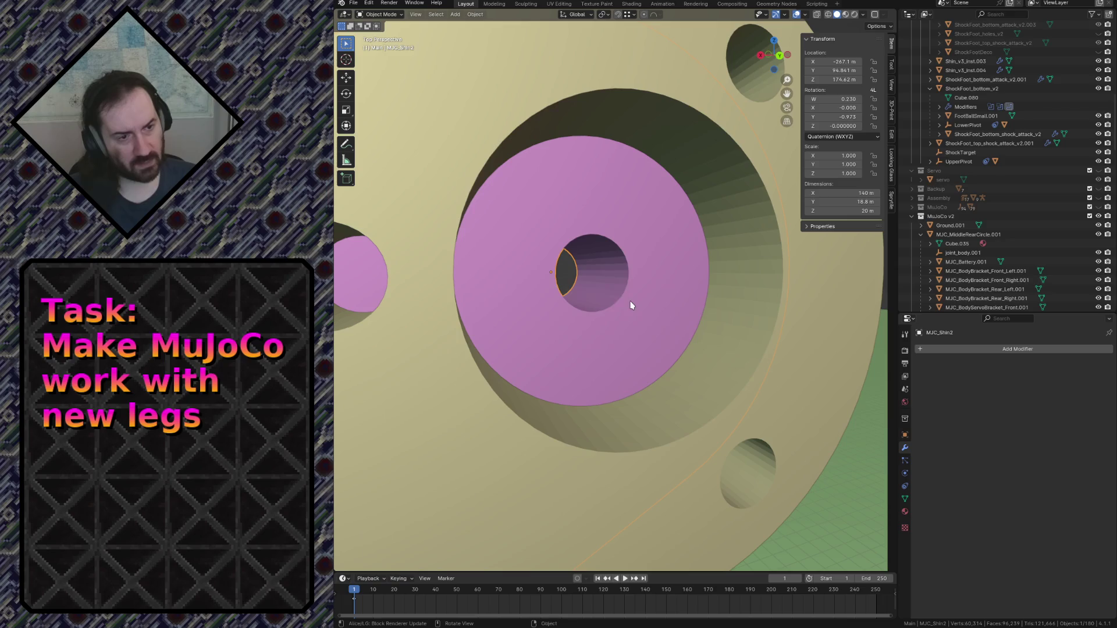
Snap the 3D cursor to the shin's origin and add a Plain Axes empty there.
key("shift+s")
left_click(619, 358)
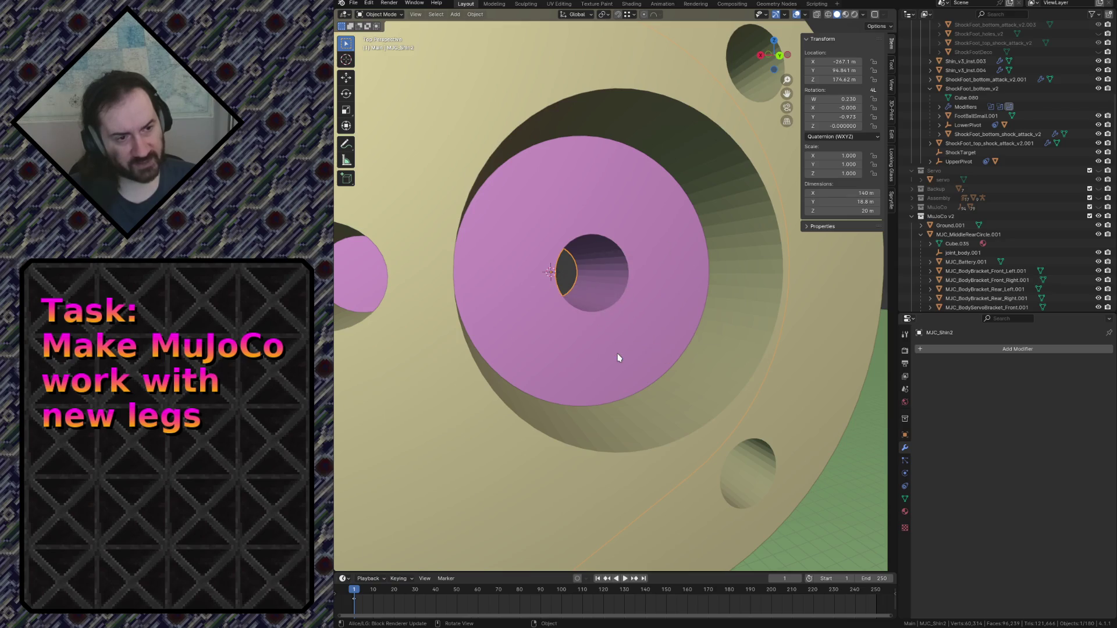
key("shift+a")
mouse_move(619, 358)
left_click(653, 356)
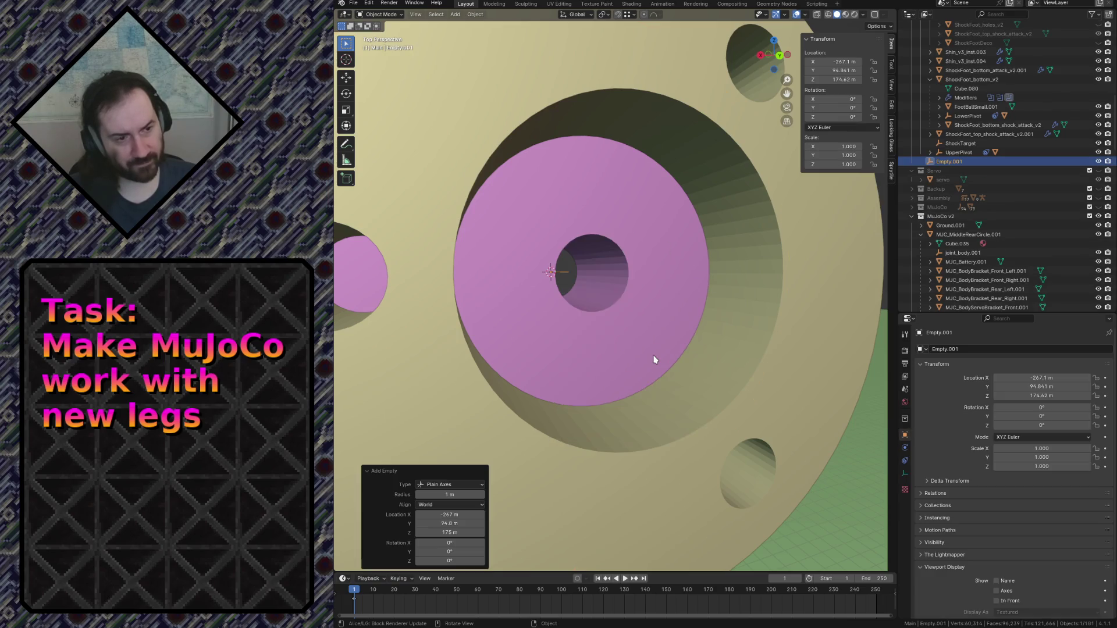
Fly through the pink shin's hole to inspect the new empty.
key("shift+grave")
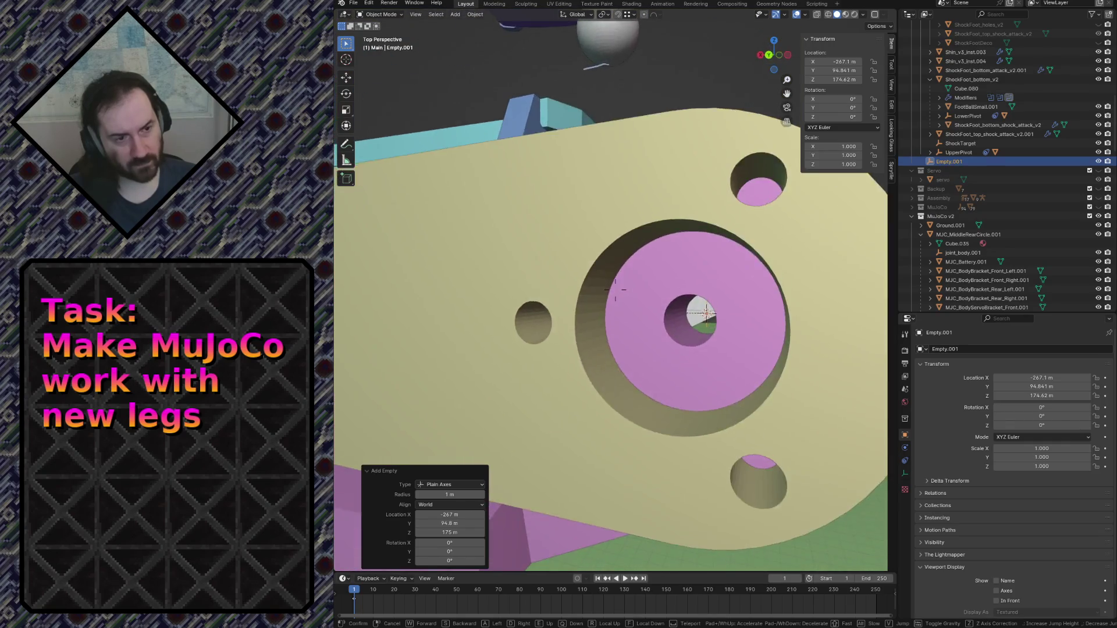
key("w")
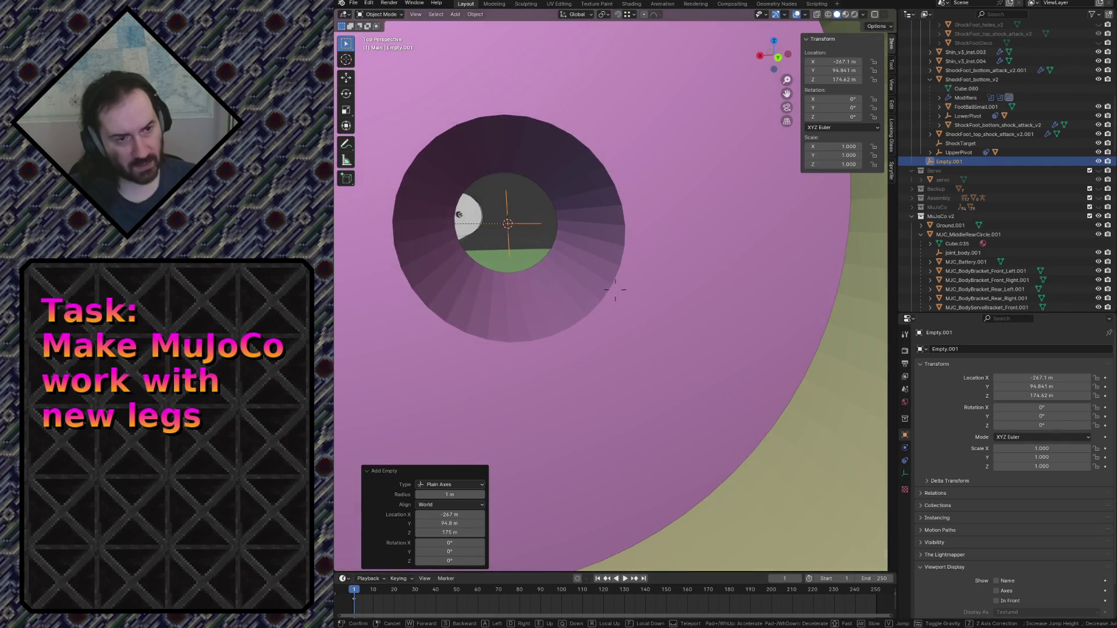
key("w")
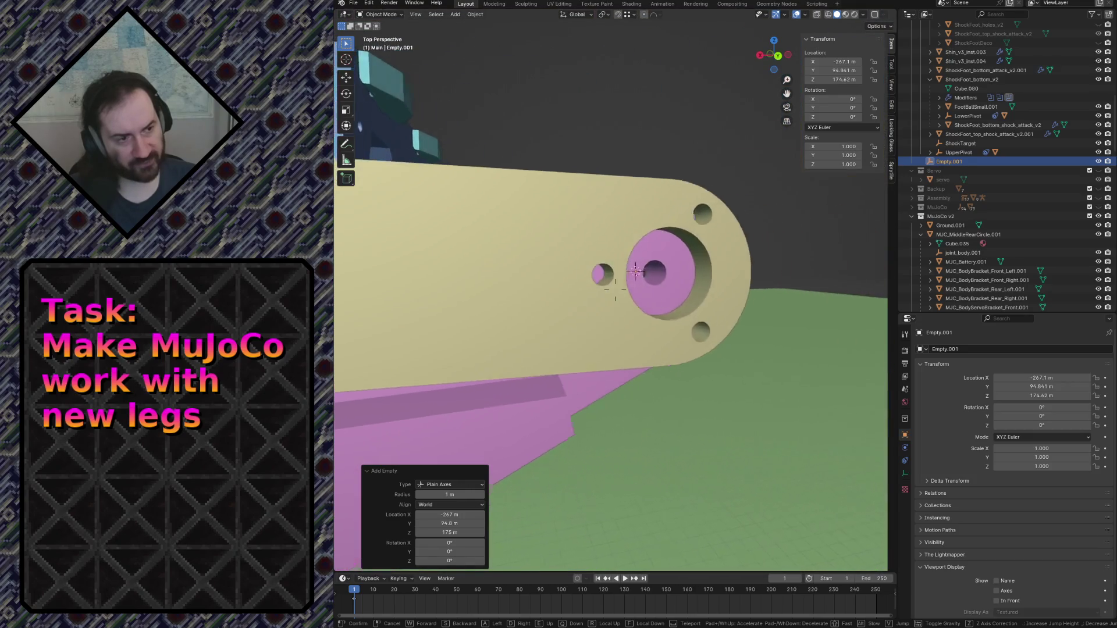
key("s")
key("w")
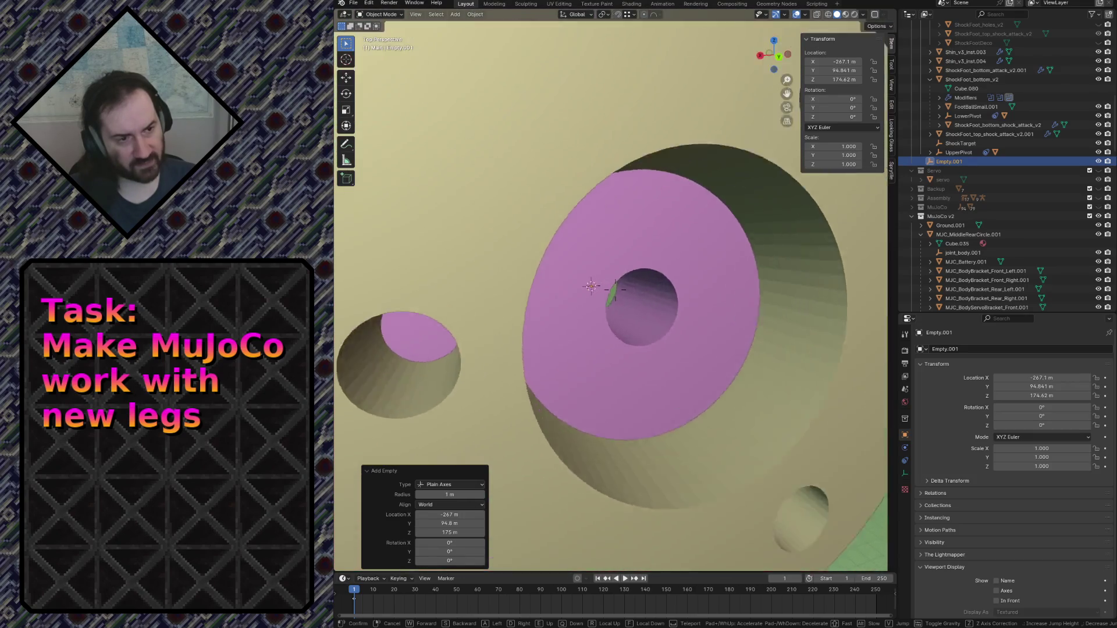
key("s")
key("w")
left_click(861, 338)
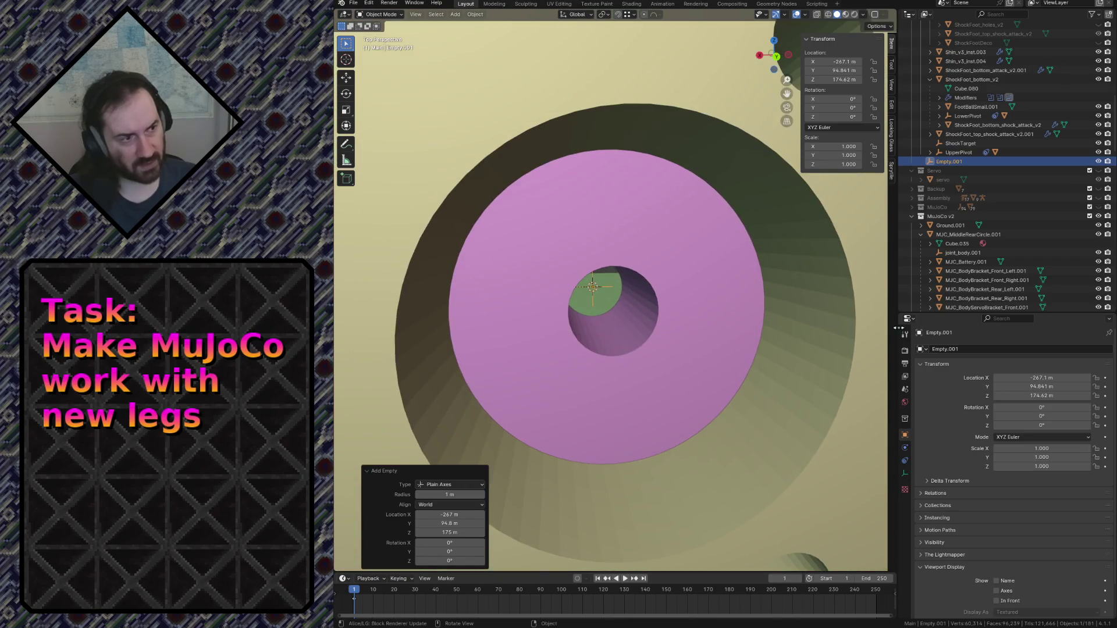
Select MJC_Shin2, expand it in the Outliner, and pick joint_shin_Rear_Right_flex_1.002.
left_click(721, 306)
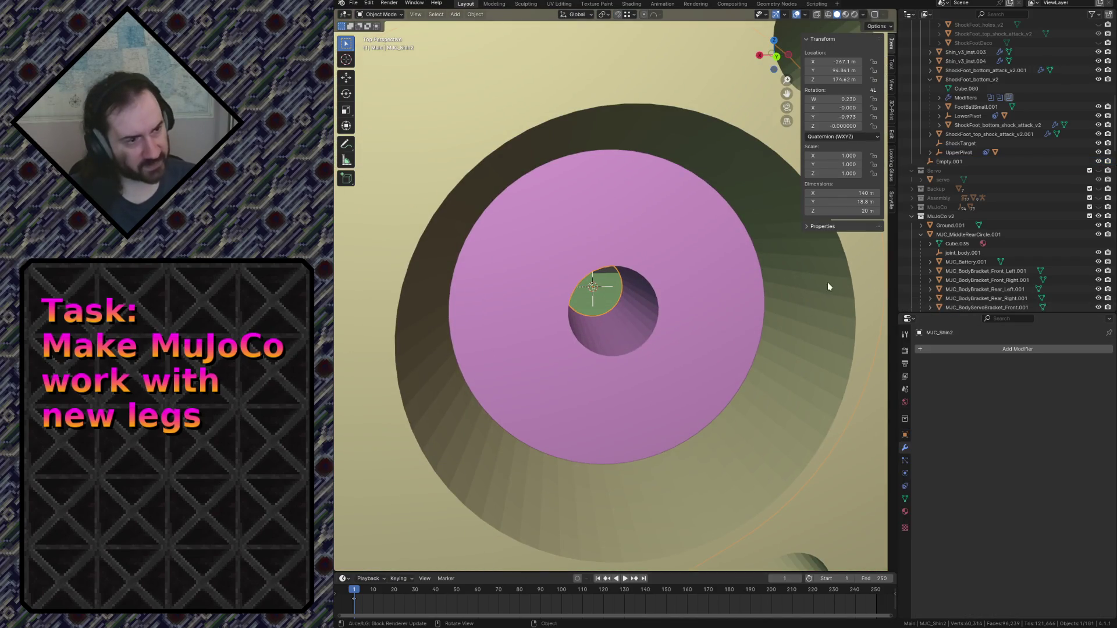
key("KP_Decimal")
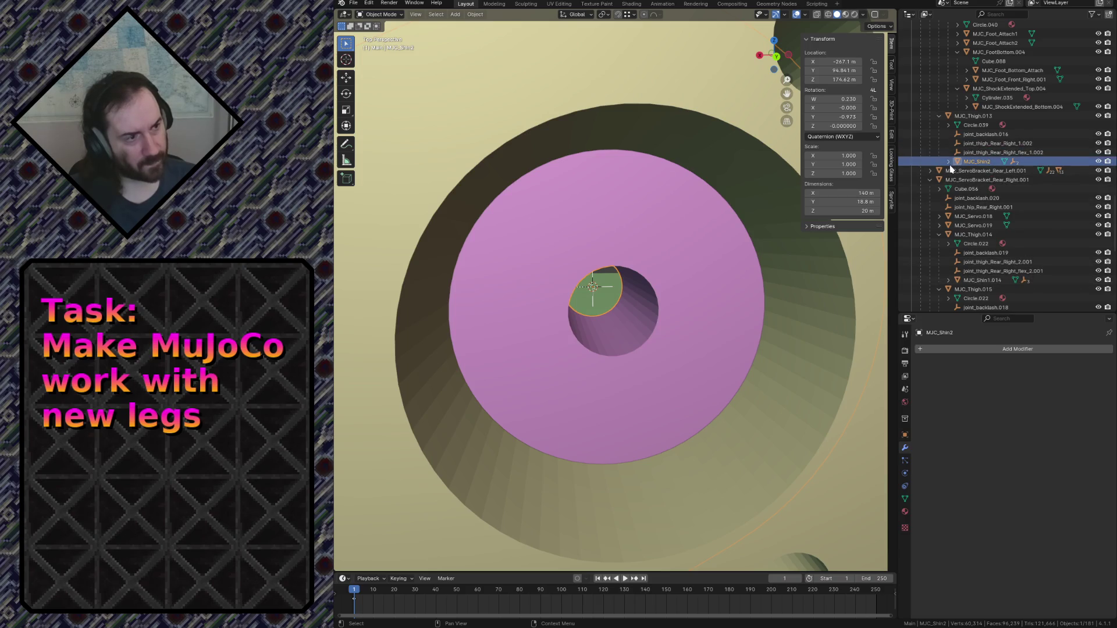
left_click(948, 162)
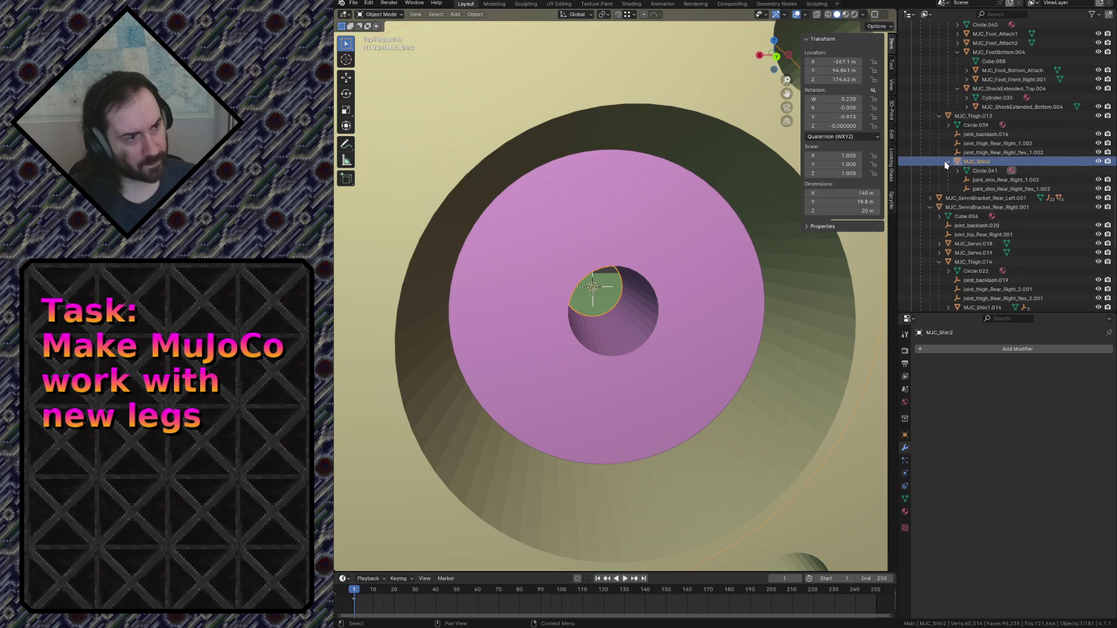
left_click(974, 189)
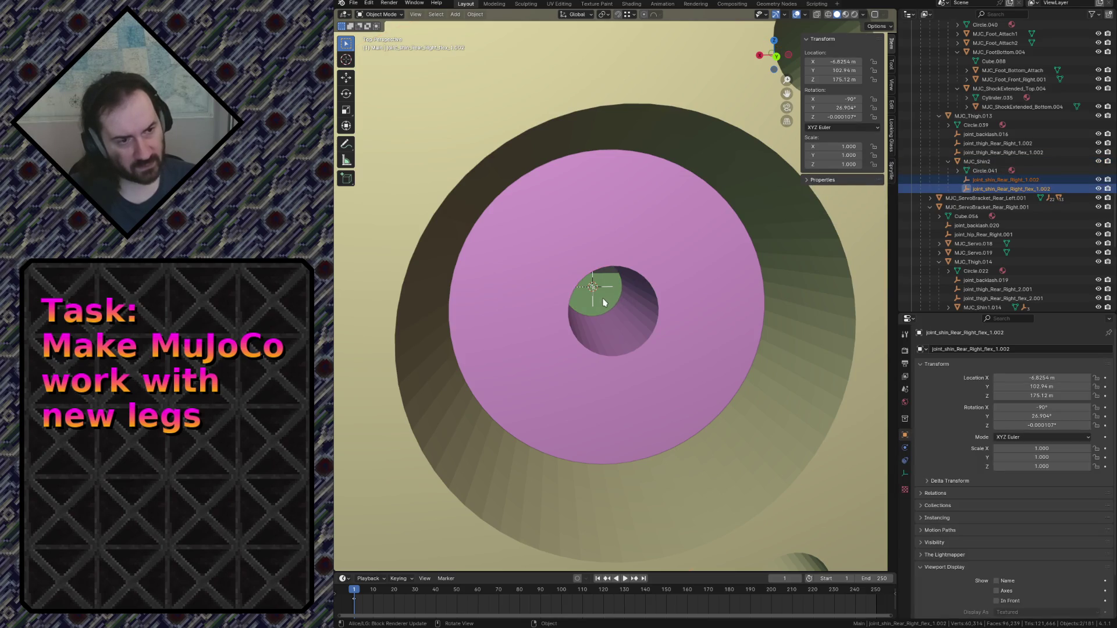
Move the flex joint empty along X to -247.1 m and check it near the pink hub.
key("g")
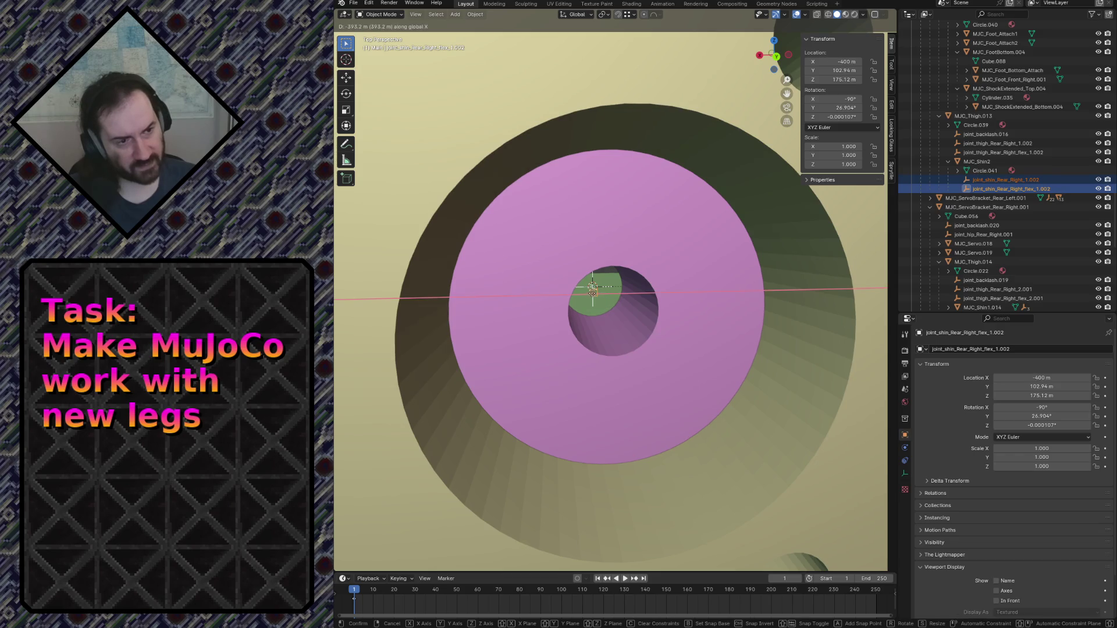
left_click(592, 287)
key("shift+grave")
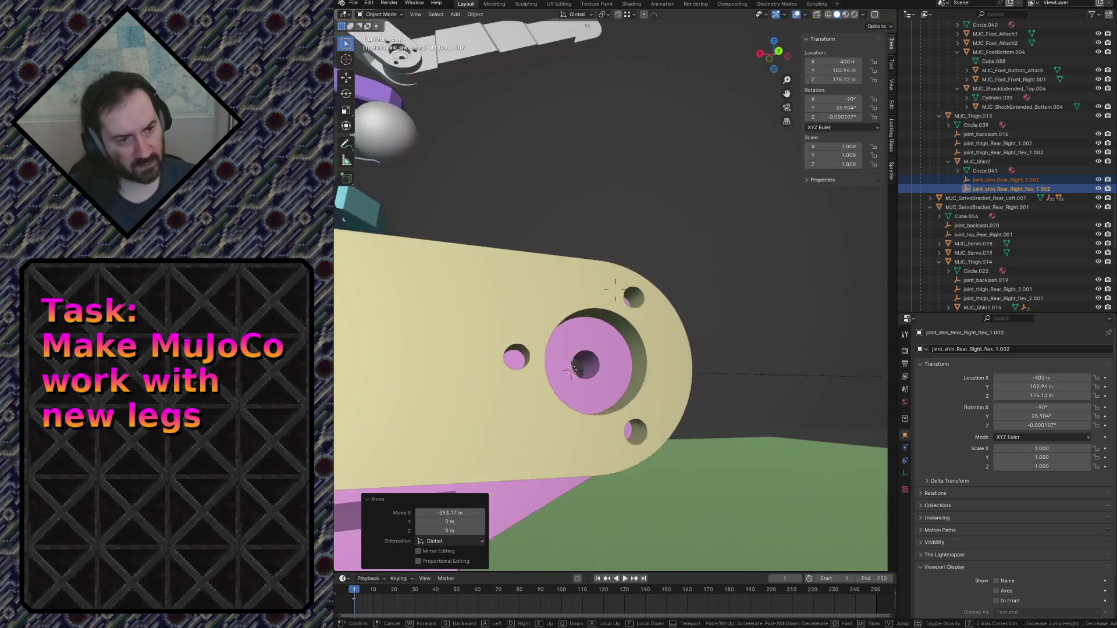
key("w")
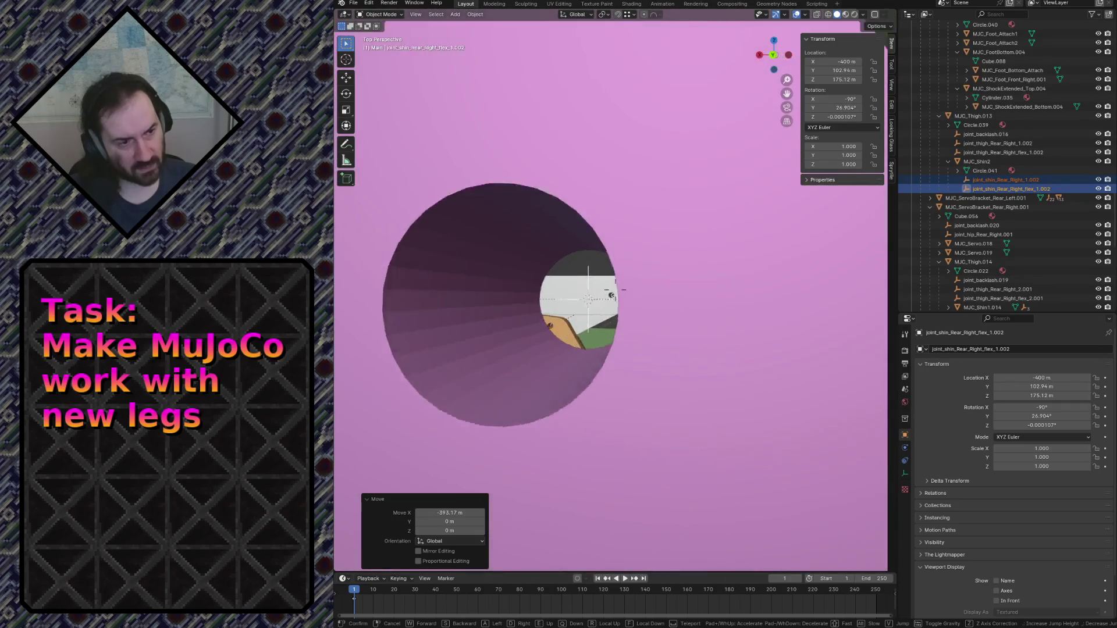
key("s")
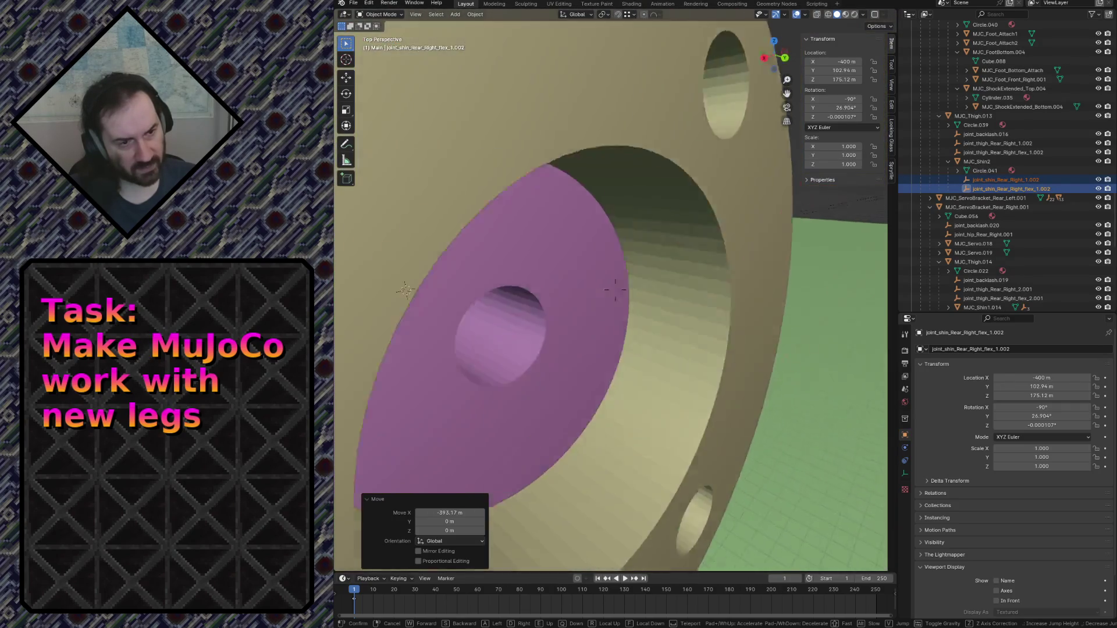
key("w")
key("s")
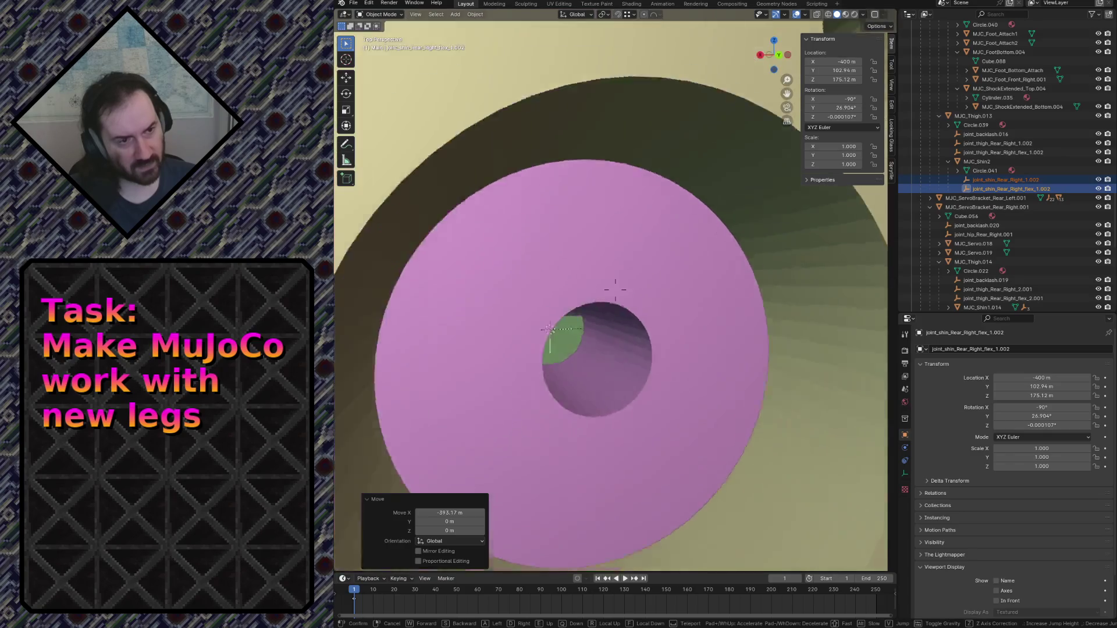
Switch the viewport to wireframe and inspect the cylindrical part of the robot.
key("z")
left_click(558, 324)
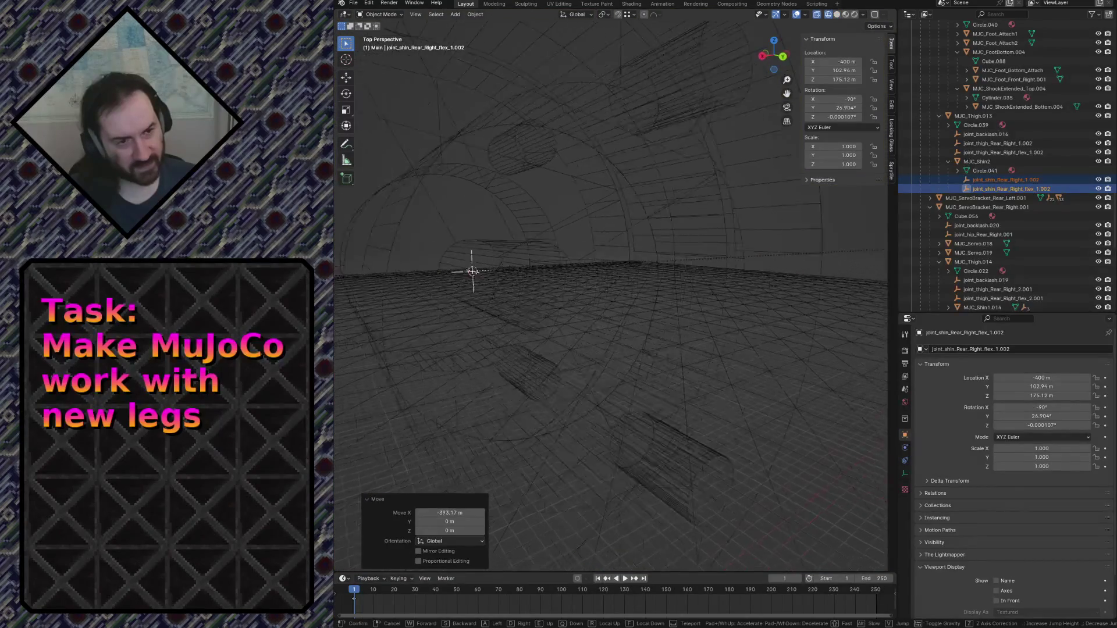
key("s")
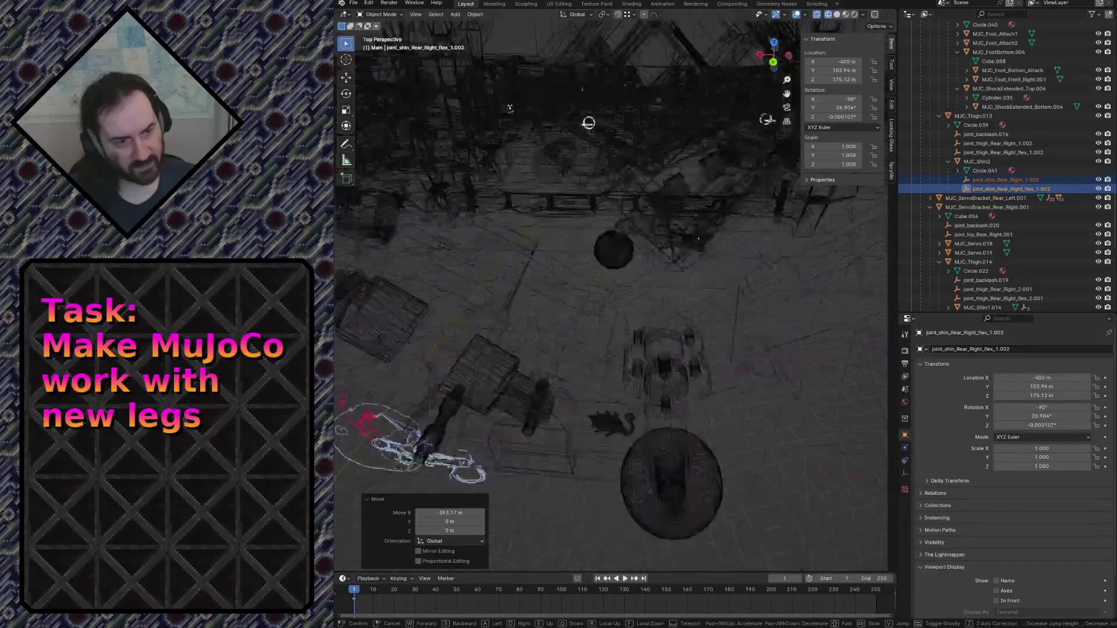
key("w")
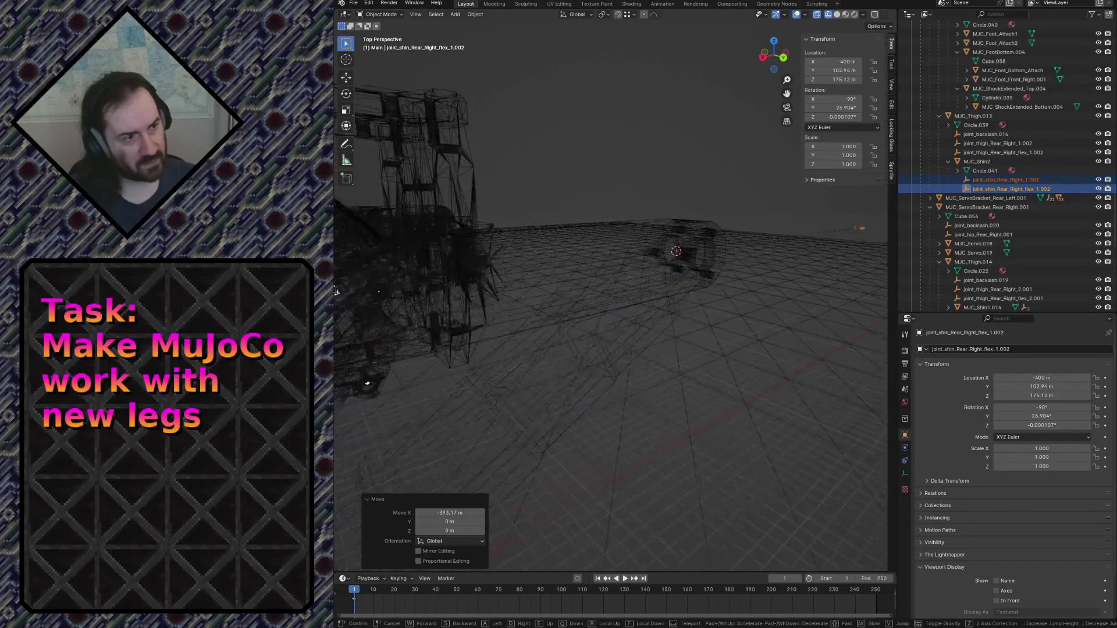
key("s")
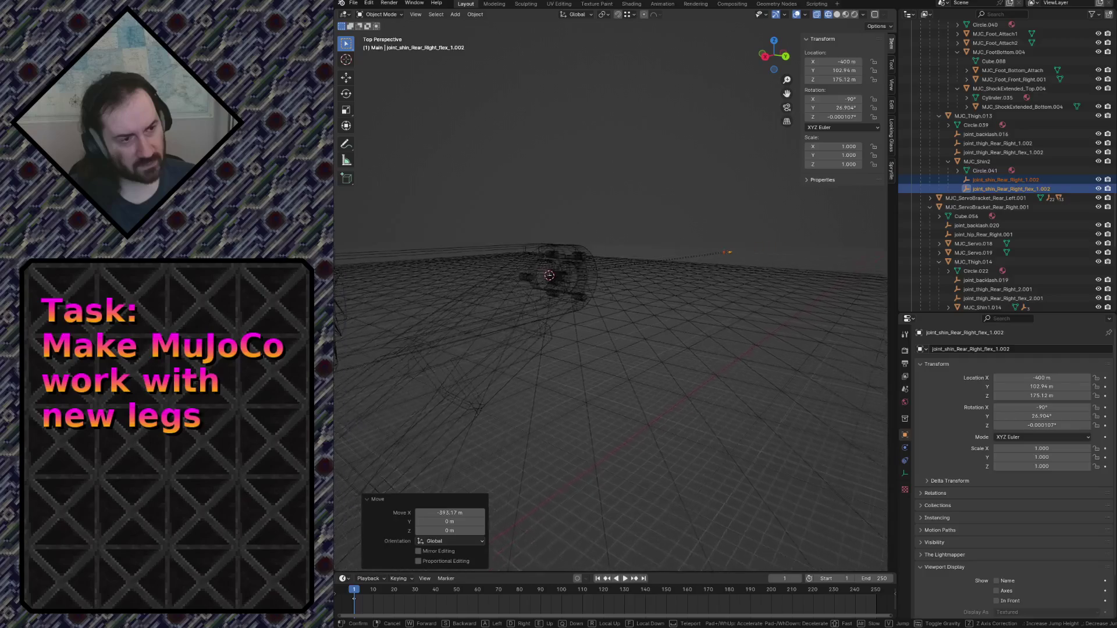
key("w")
key("w")
left_click(536, 328)
Return to solid shading, save robot.blend, and select the shin MJC_Shin2.
key("shift+grave")
key("s")
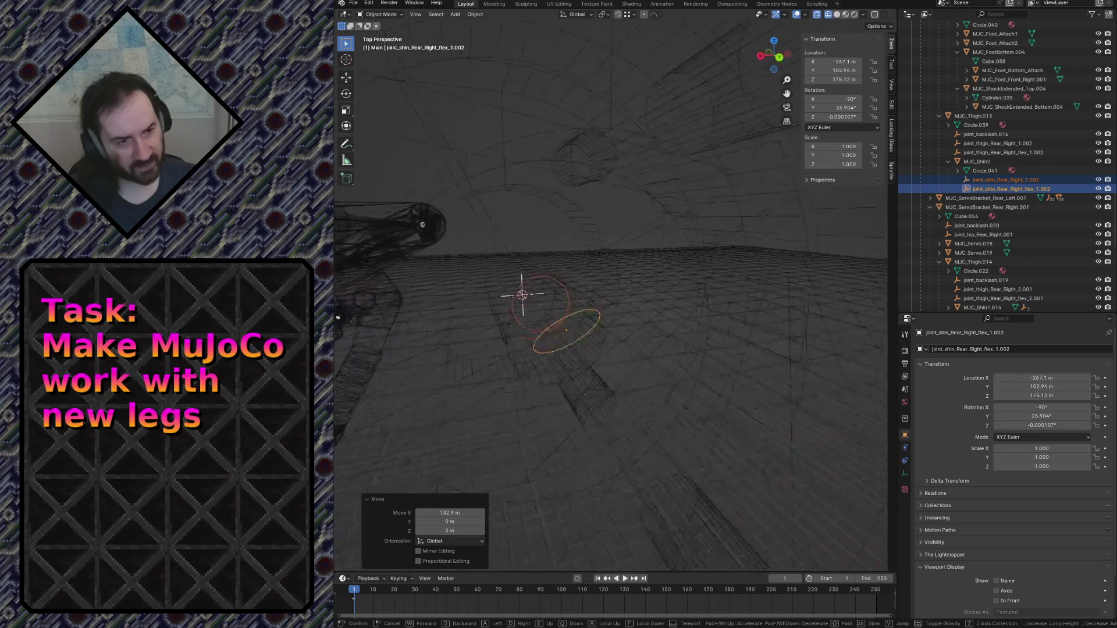
key("w")
left_click(616, 345)
key("shift+z")
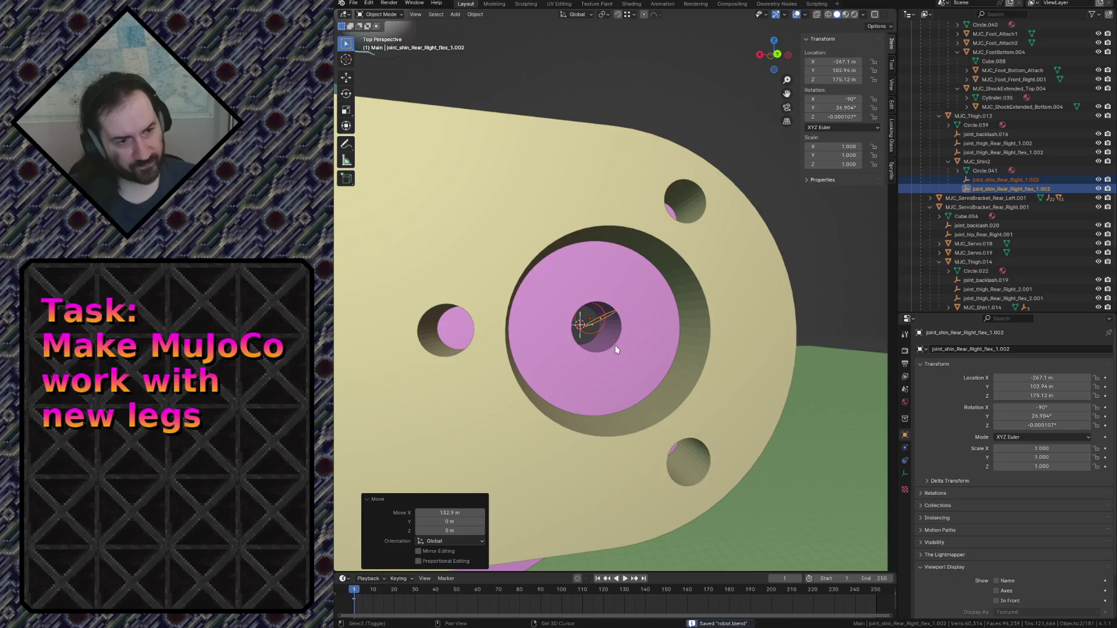
key("shift+grave")
key("s")
left_click(615, 344)
left_click(615, 346)
Rotate the shin, then fly into its central hole.
key("r")
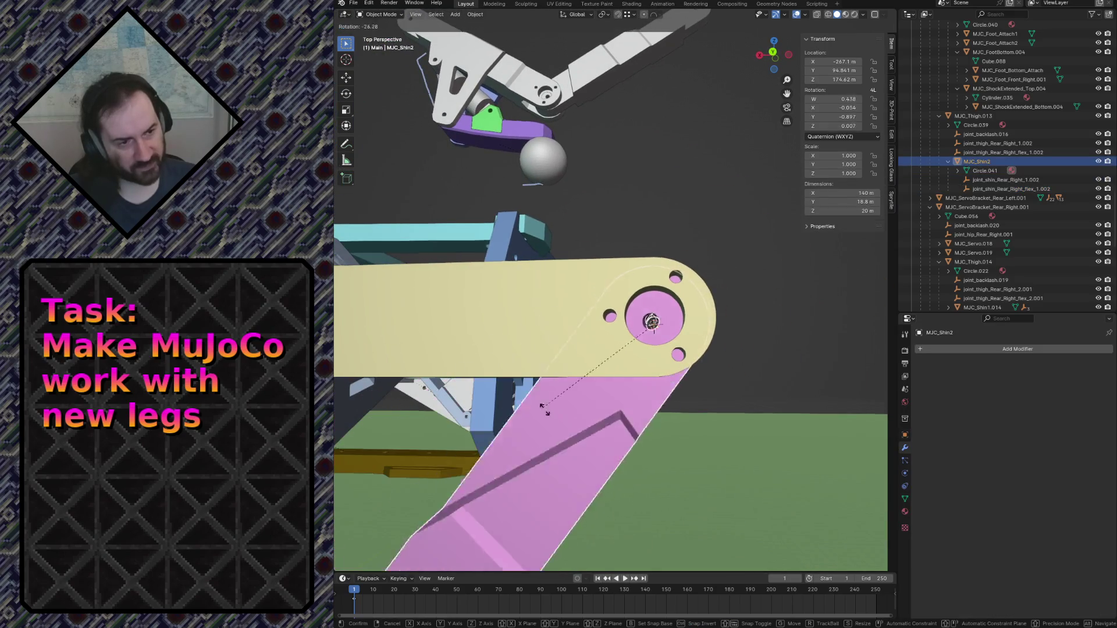
left_click(494, 325)
key("shift+grave")
key("w")
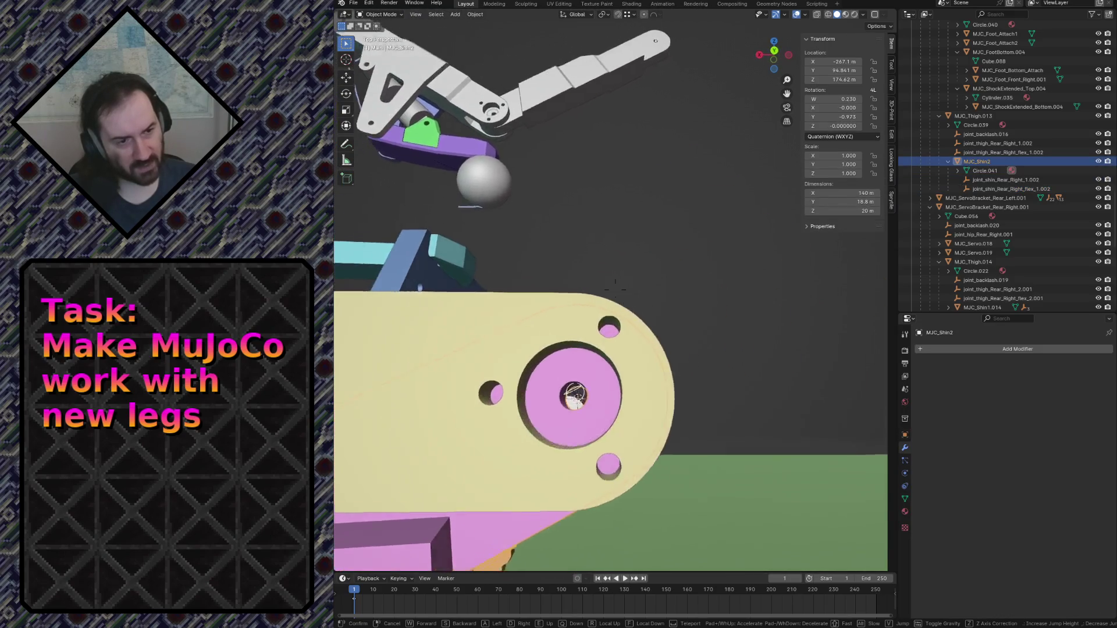
key("w")
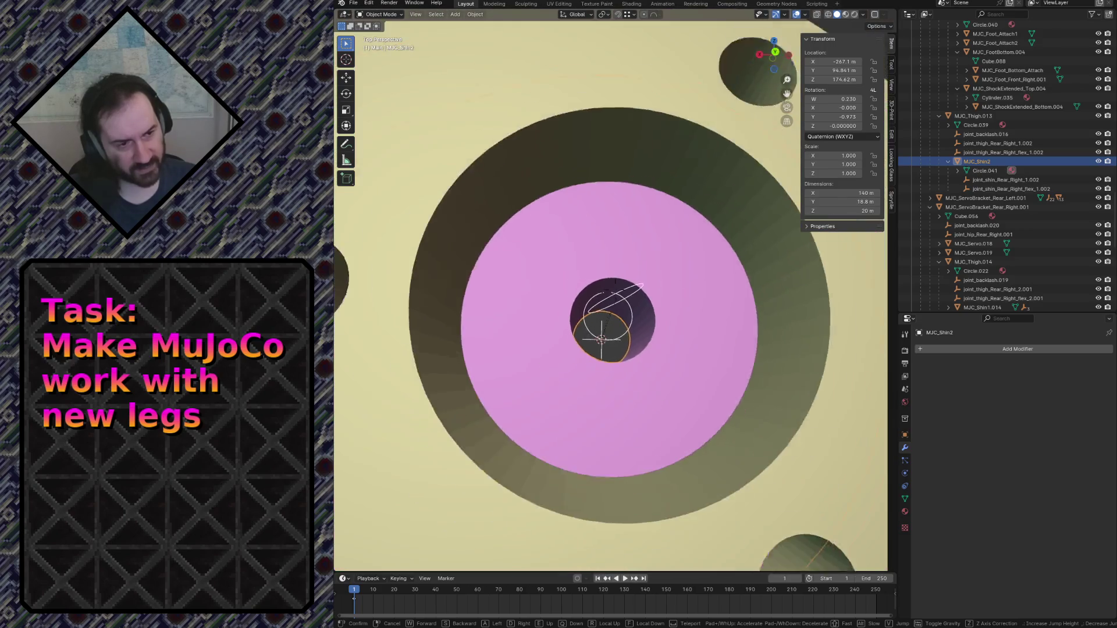
left_click(515, 353)
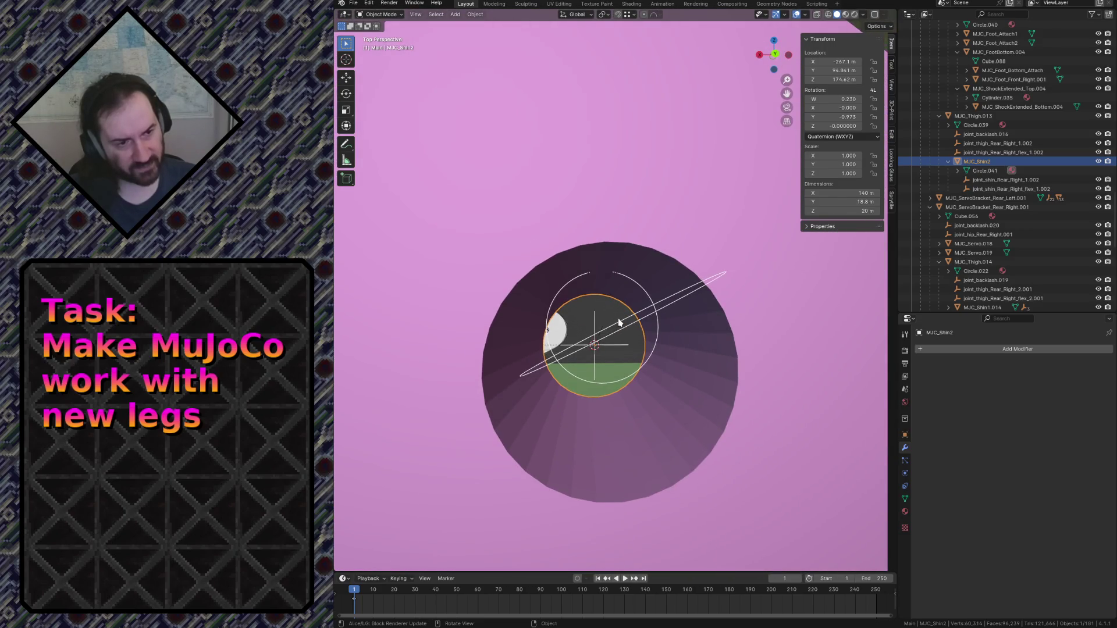
Lower both shin joint empties along Z to 174.62 m to meet the joint hole.
left_click(620, 323)
left_click(549, 314, "shift")
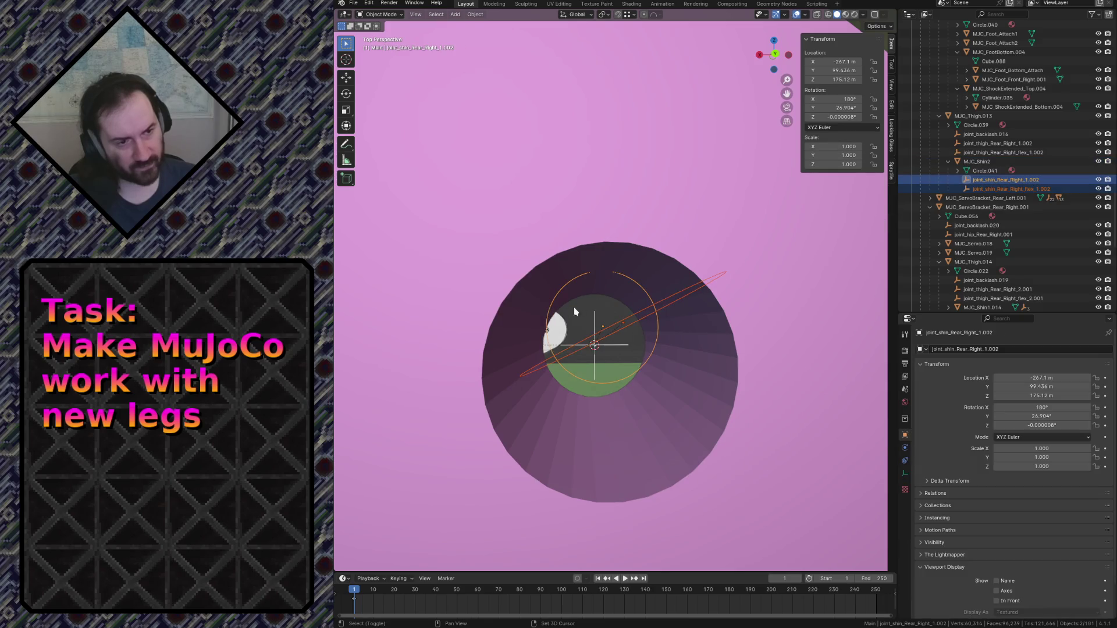
key("z")
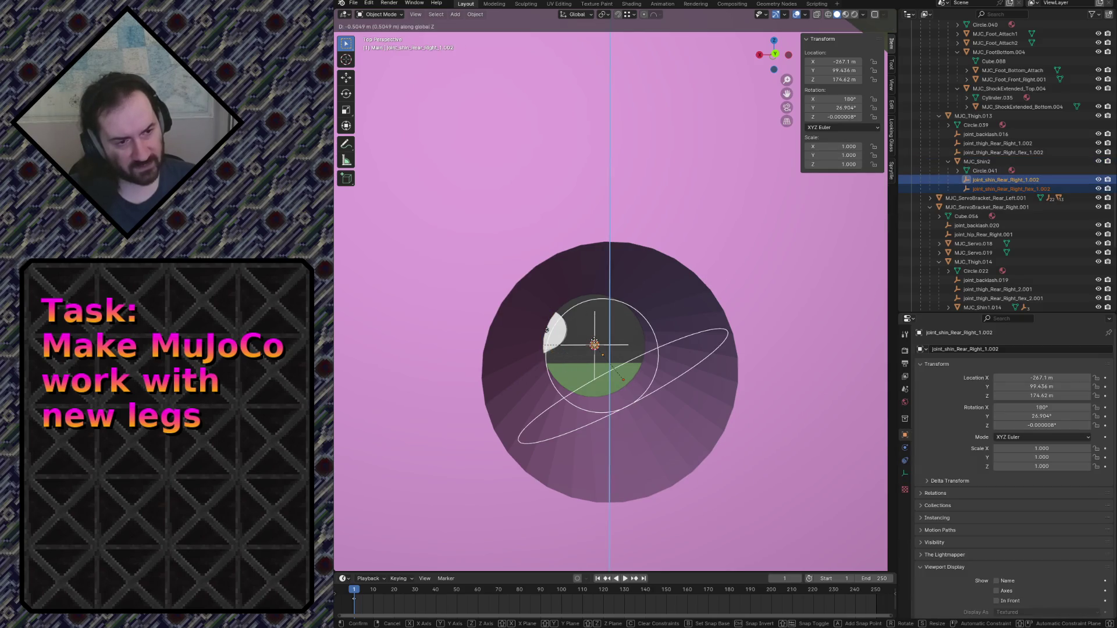
left_click(547, 330)
key("shift+grave")
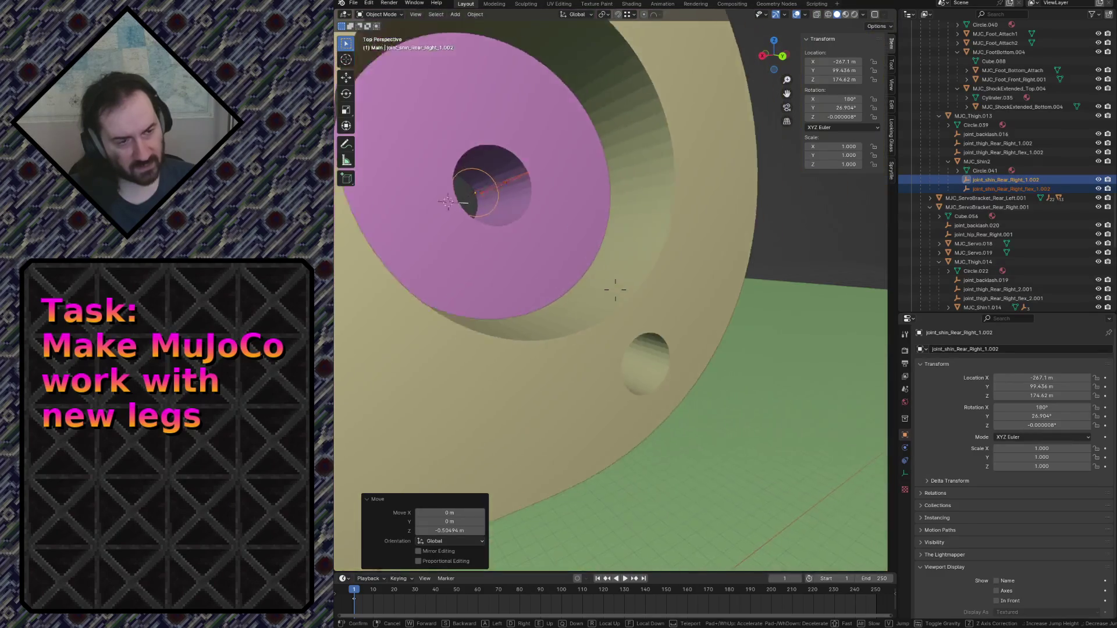
left_click(594, 343)
Test-rotate MJC_Shin2 about Y so the joint copies follow, then save robot.blend.
left_click(593, 339)
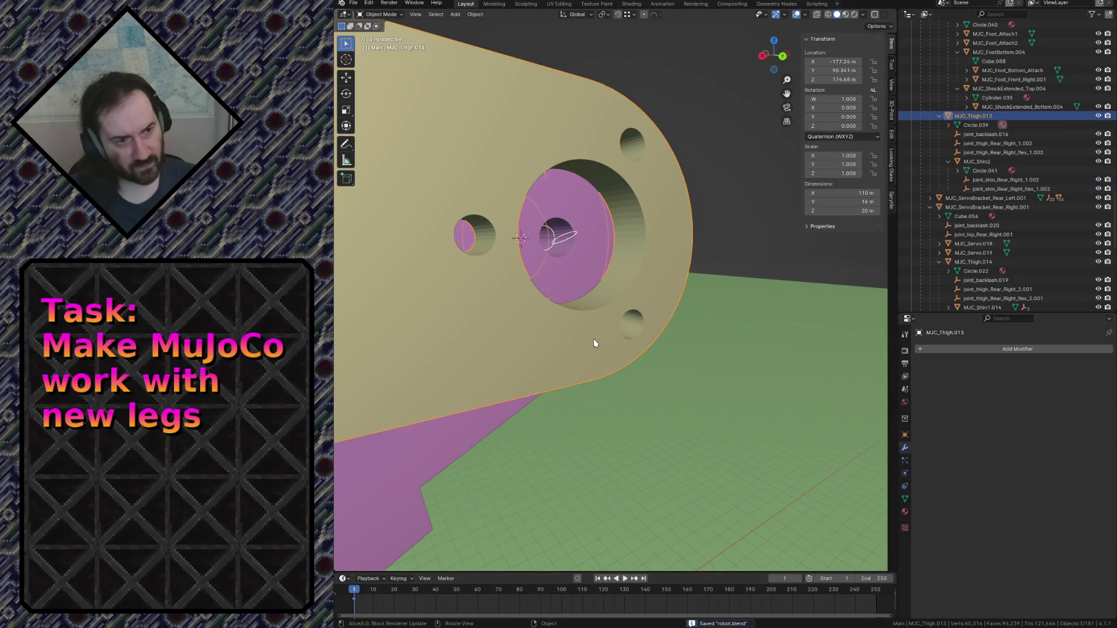
key("r")
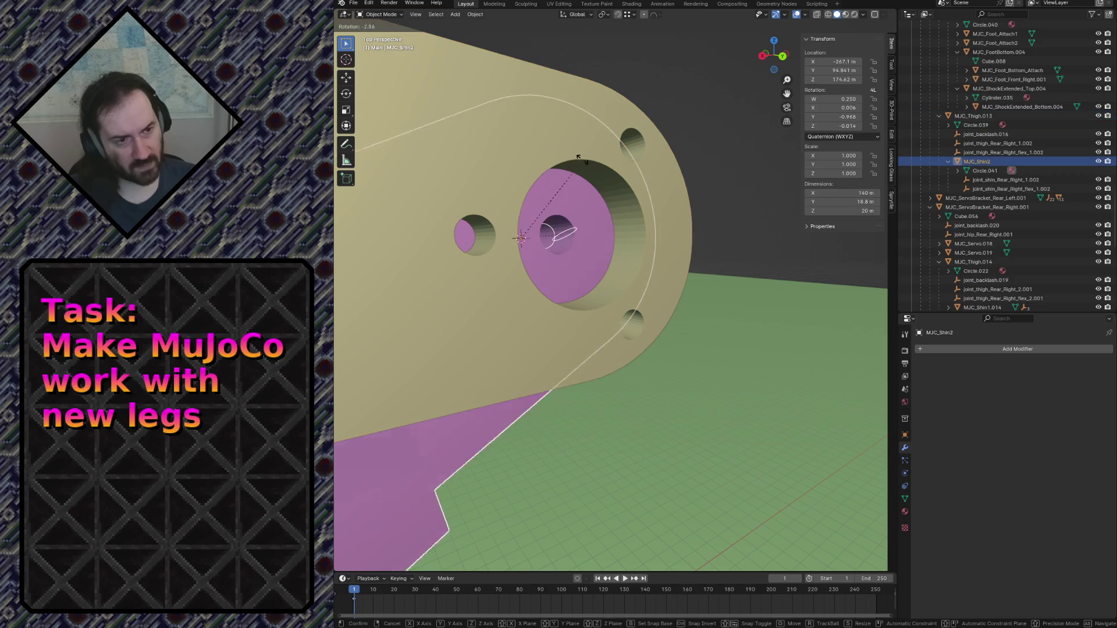
key("y")
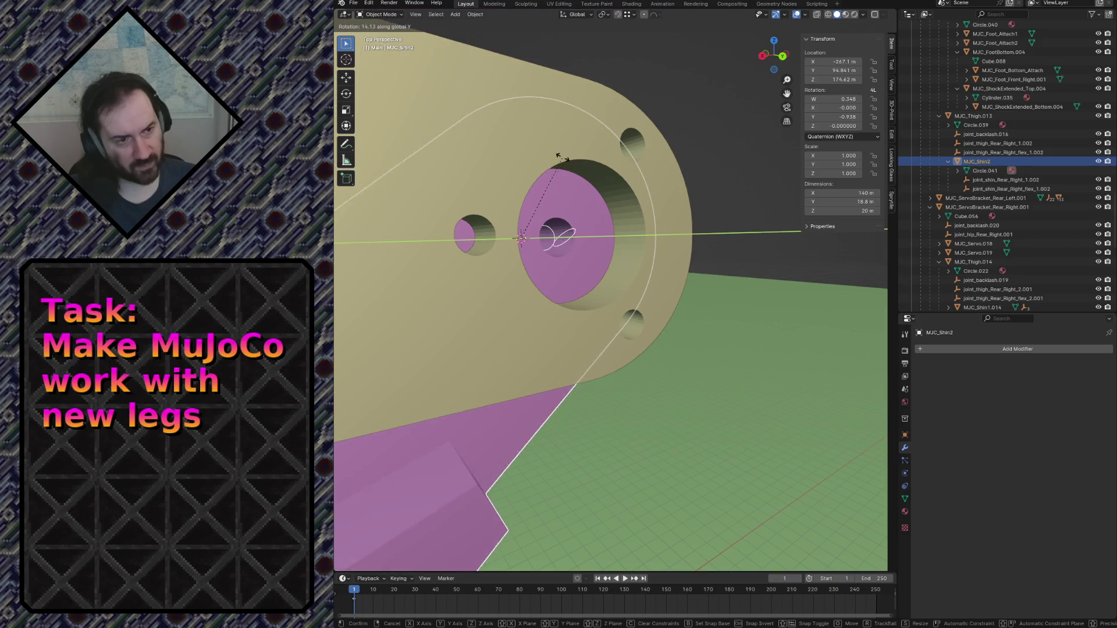
left_click(563, 185)
key("ctrl+s")
Fly into the shin's hole and select both .002 shin joint empties.
key("shift+grave")
key("w")
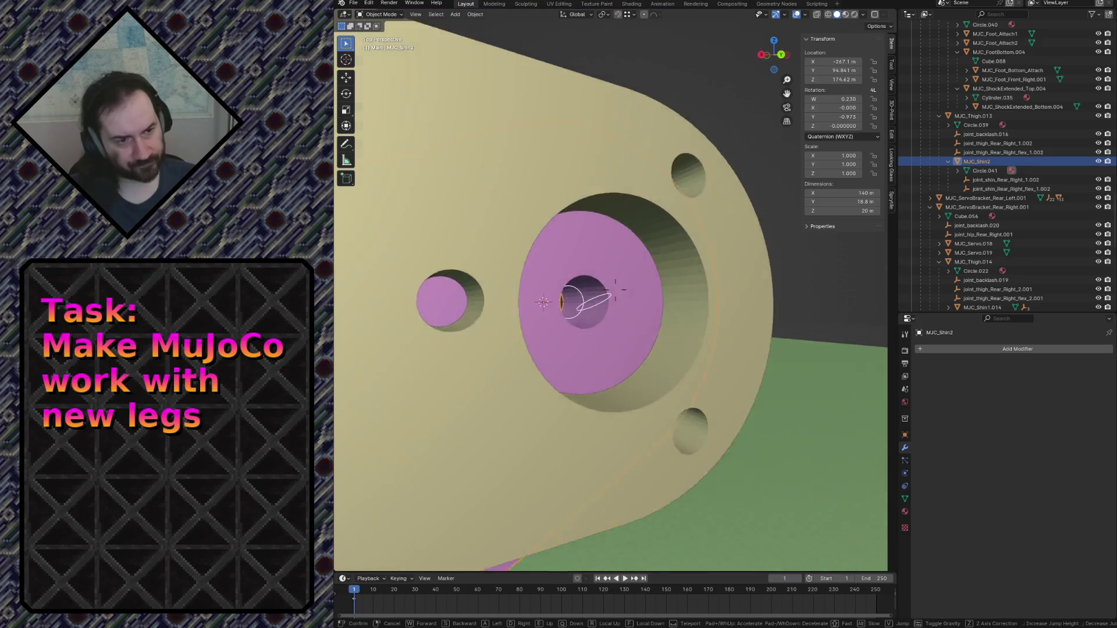
key("s")
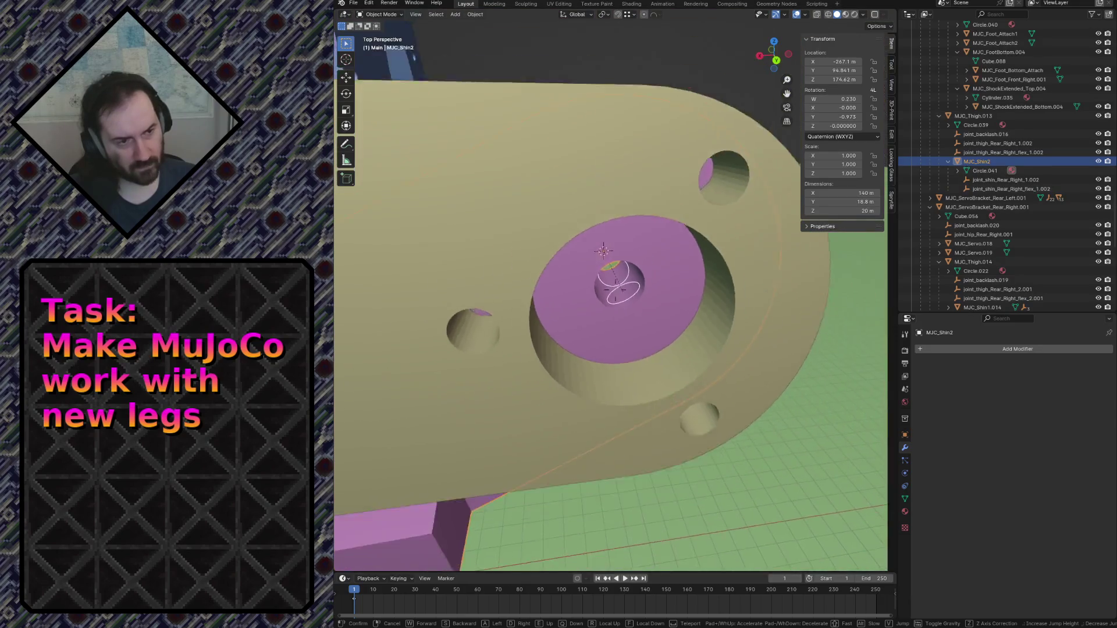
key("w")
left_click(644, 271)
left_click(562, 203)
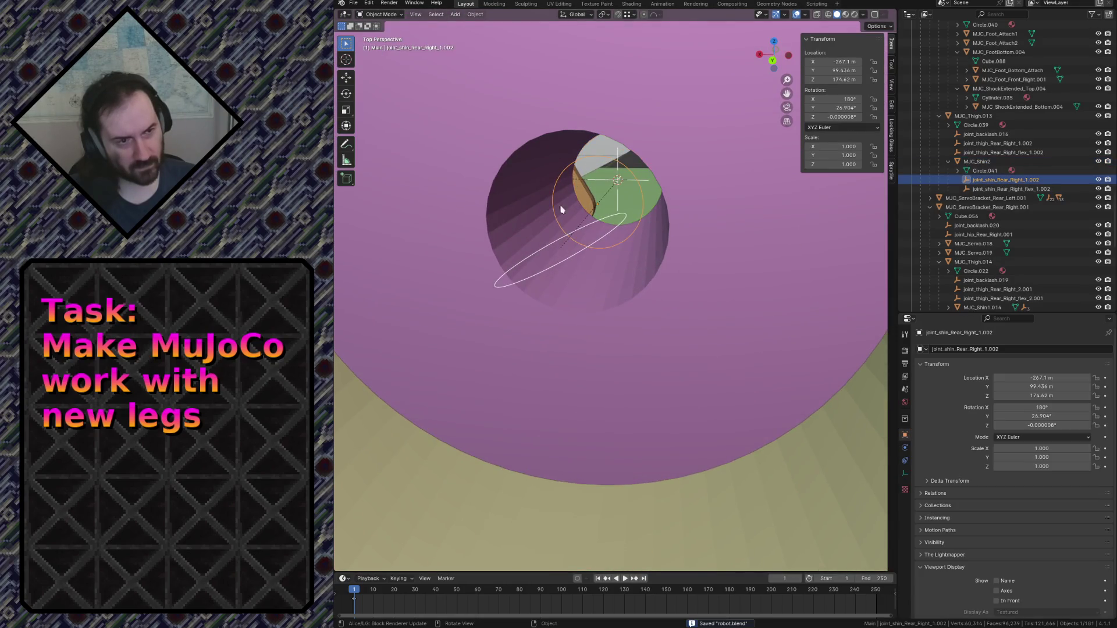
left_click(548, 247)
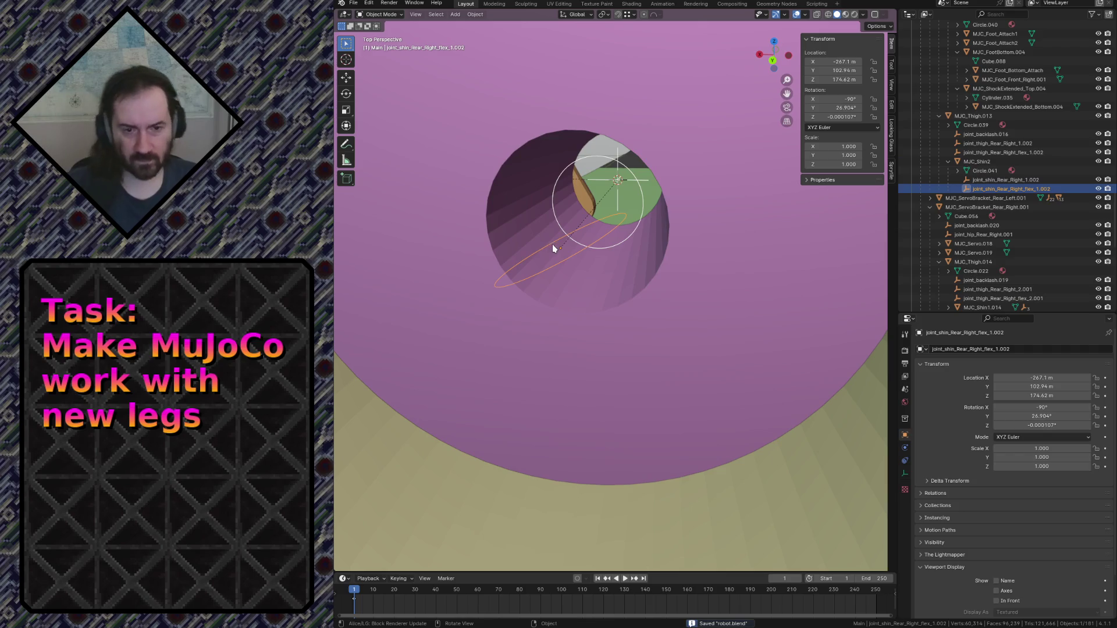
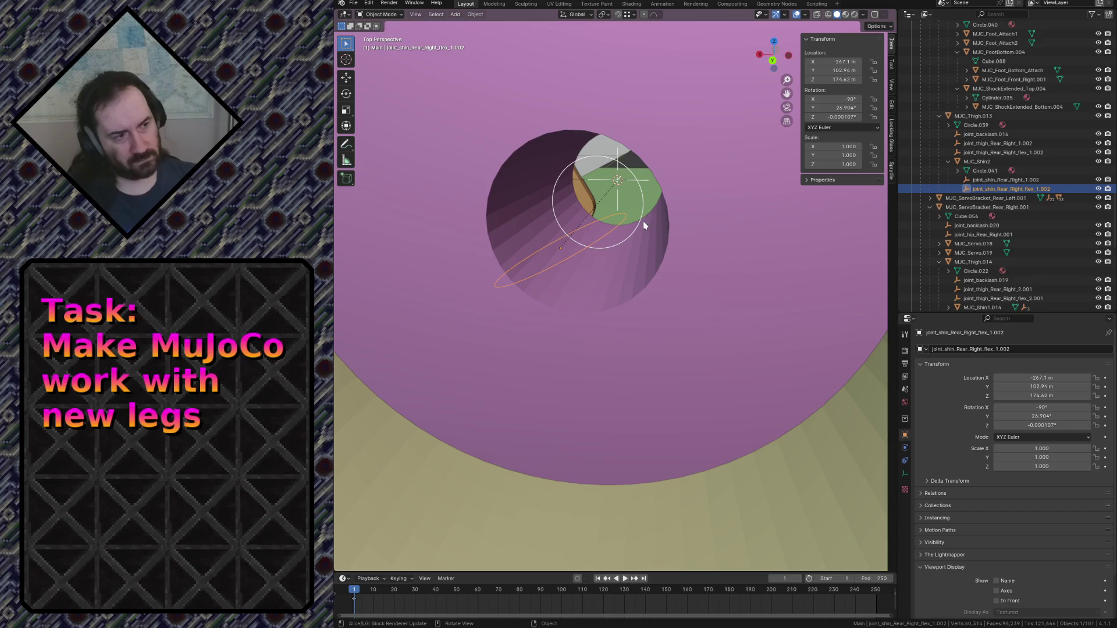
Duplicate the shin flex joint empties in place at the rear-right shin pivot hole.
key("s")
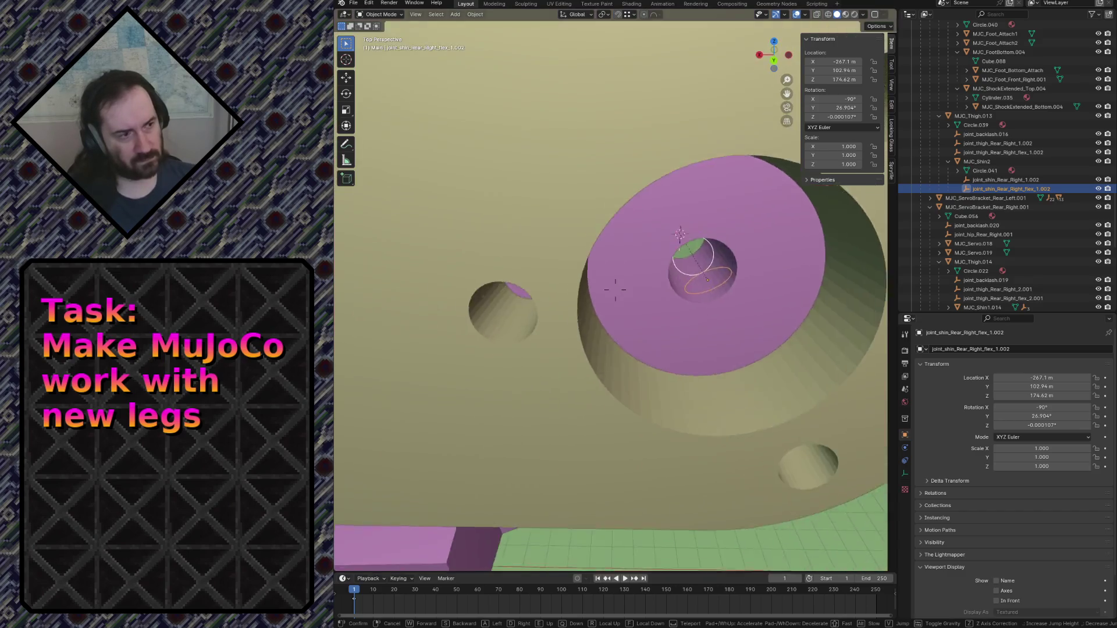
key("w")
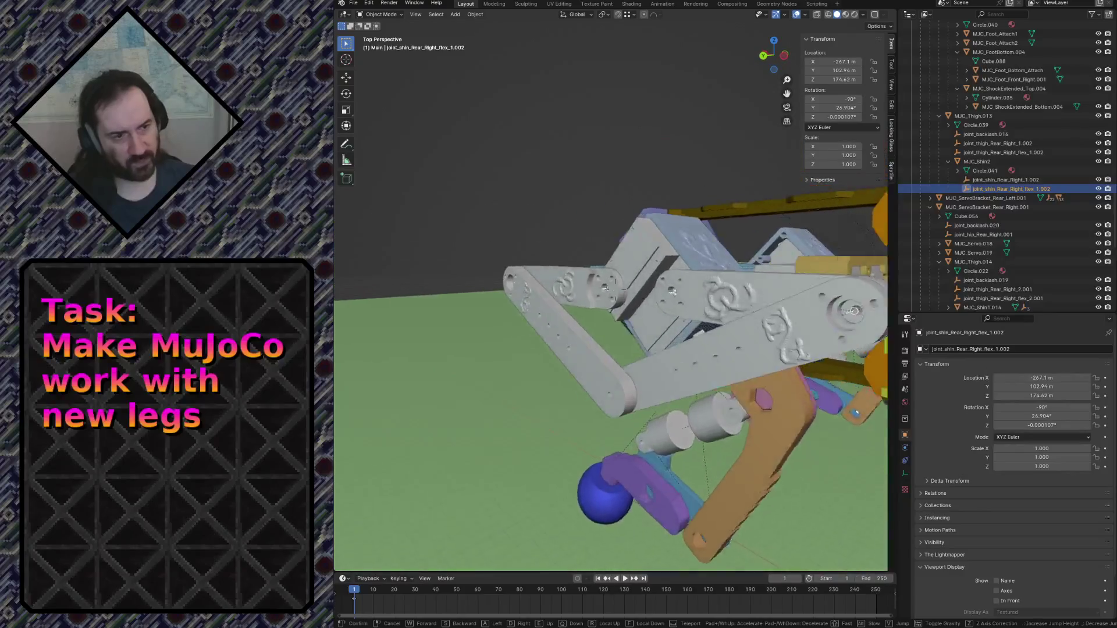
left_click(615, 289)
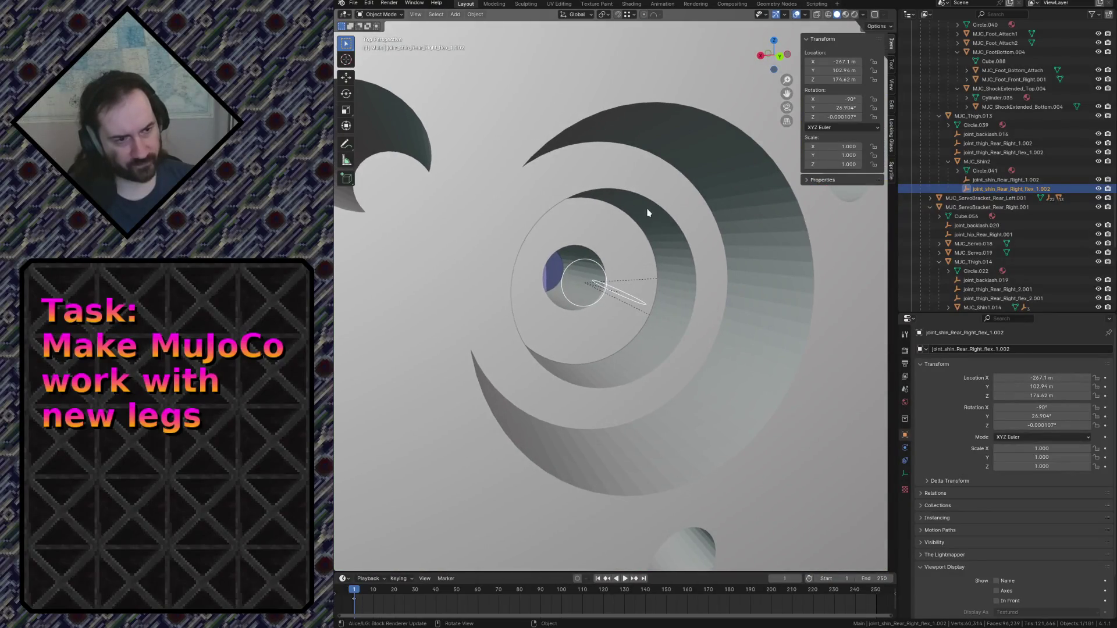
left_click(626, 295)
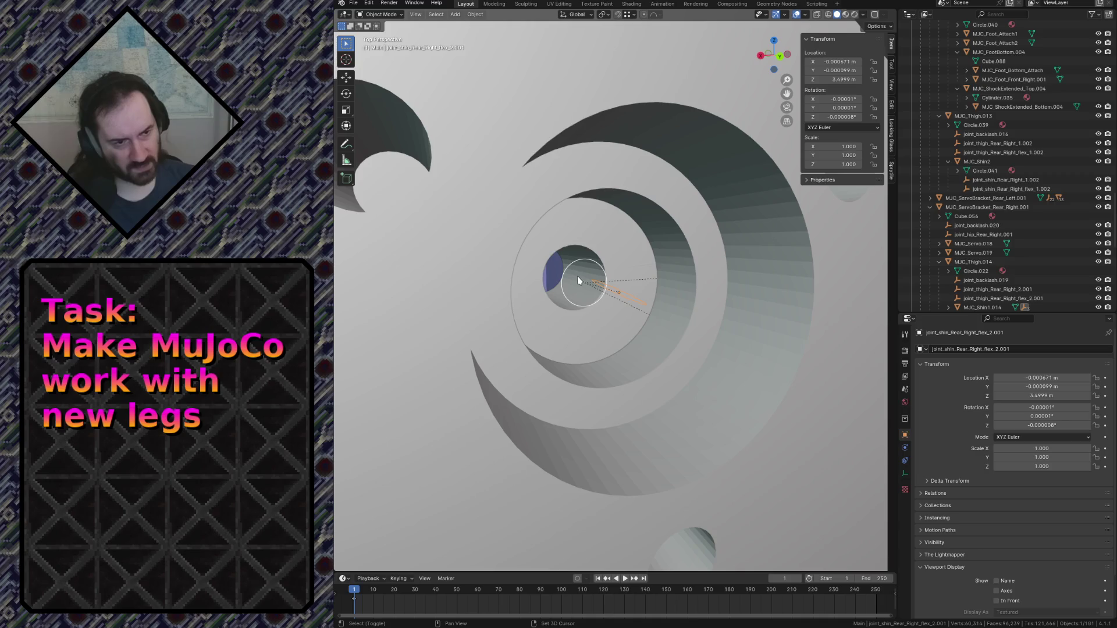
key("shift+d")
key("Escape")
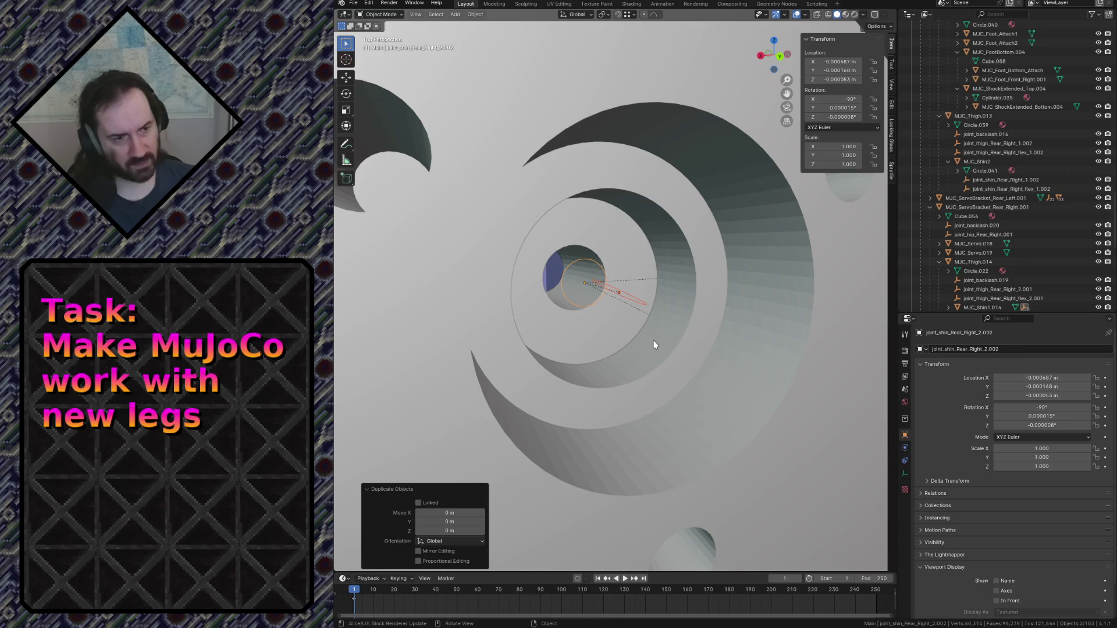
Add the MJC_Shin1.012 mesh as the active parent and bring up the Set Parent To options.
key("shift+grave")
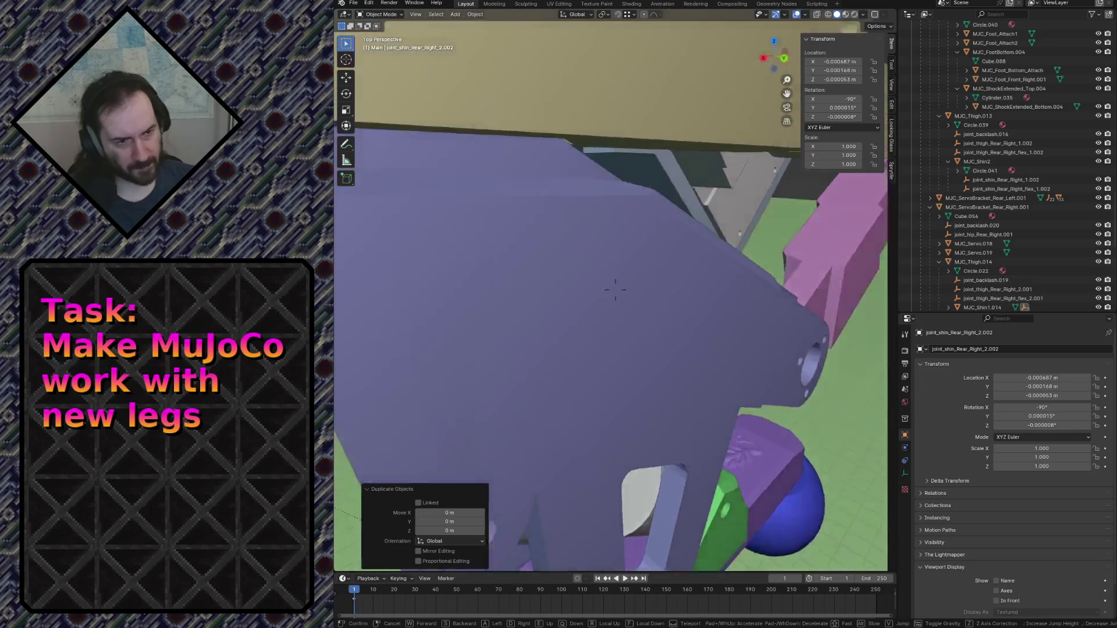
left_click(615, 289)
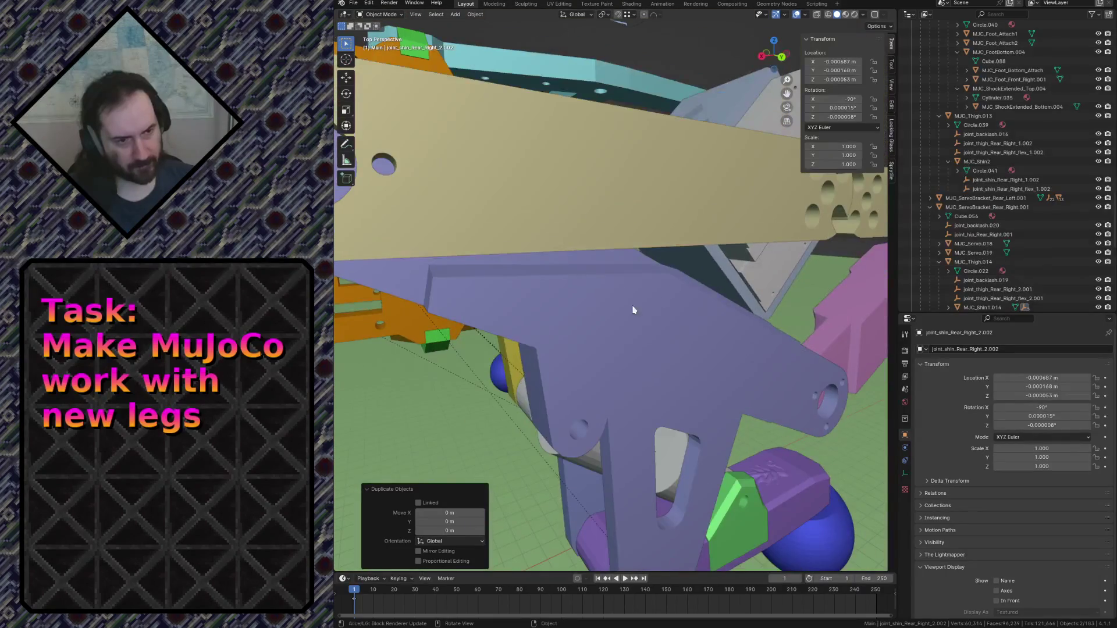
left_click(619, 306)
key("ctrl+p")
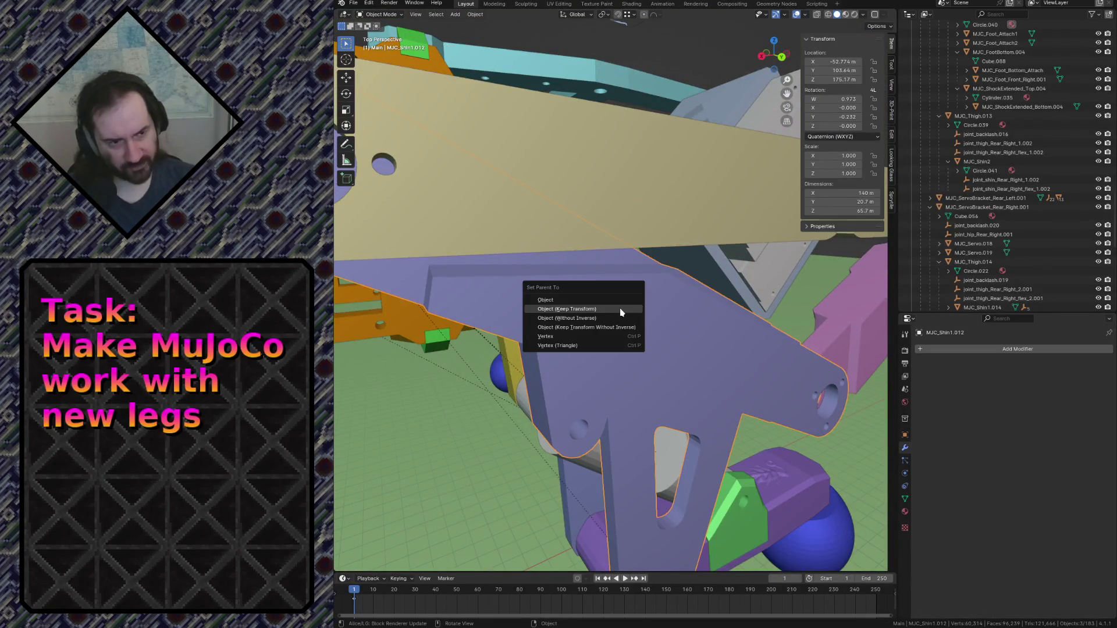
Parent the duplicated joint empties to MJC_Shin1.012 with Object (Keep Transform), then inspect them in the hole.
left_click(621, 312)
key("shift+grave")
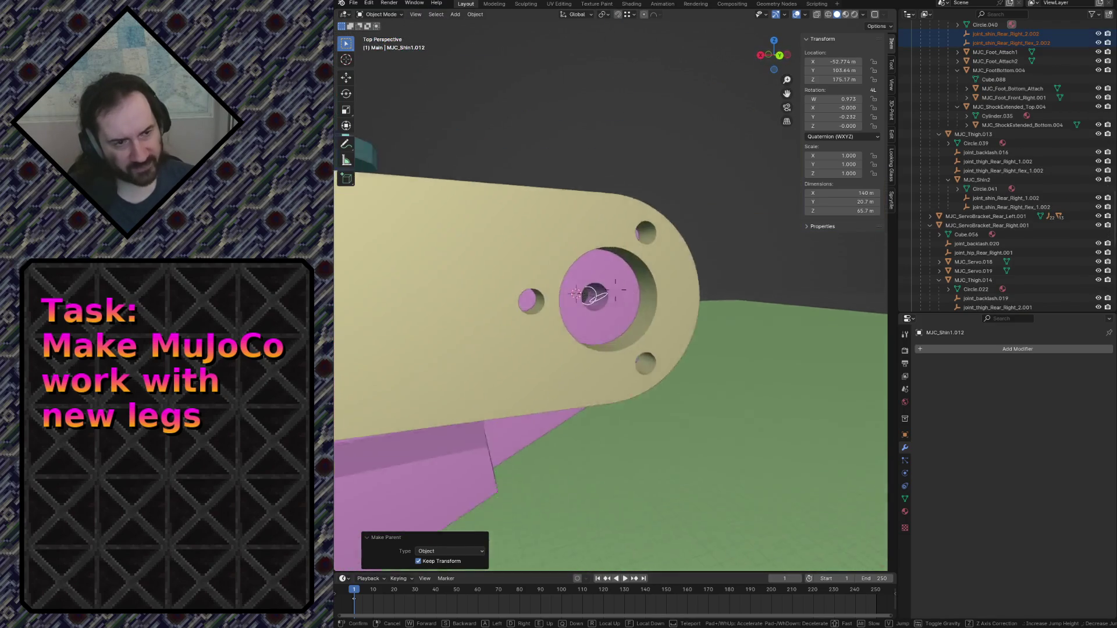
key("w")
left_click(630, 287)
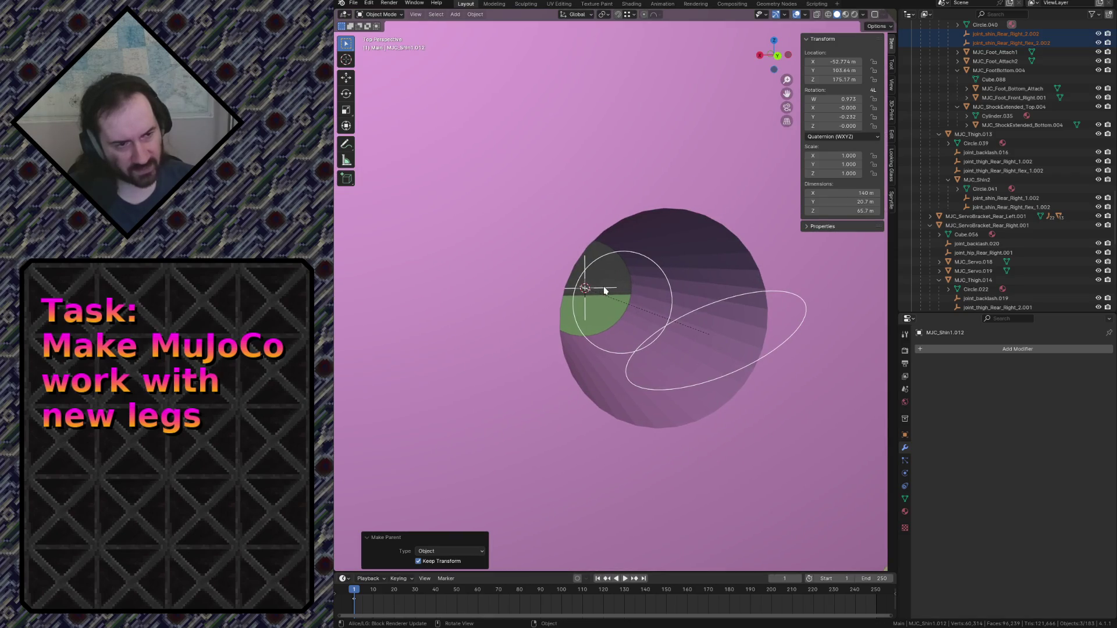
key("ctrl+z")
key("shift+grave")
key("s")
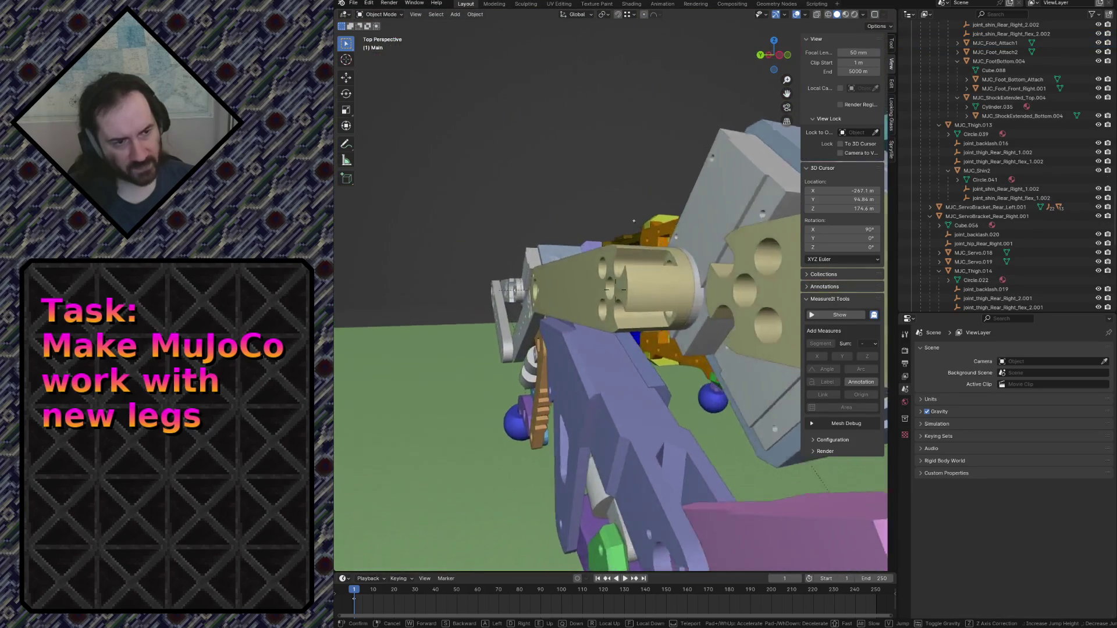
key("w")
left_click(600, 285)
Snap the 3D cursor to MJC_Shin1.012 and select joint_shin_Rear_Right_2.002 in the outliner.
left_click(505, 244)
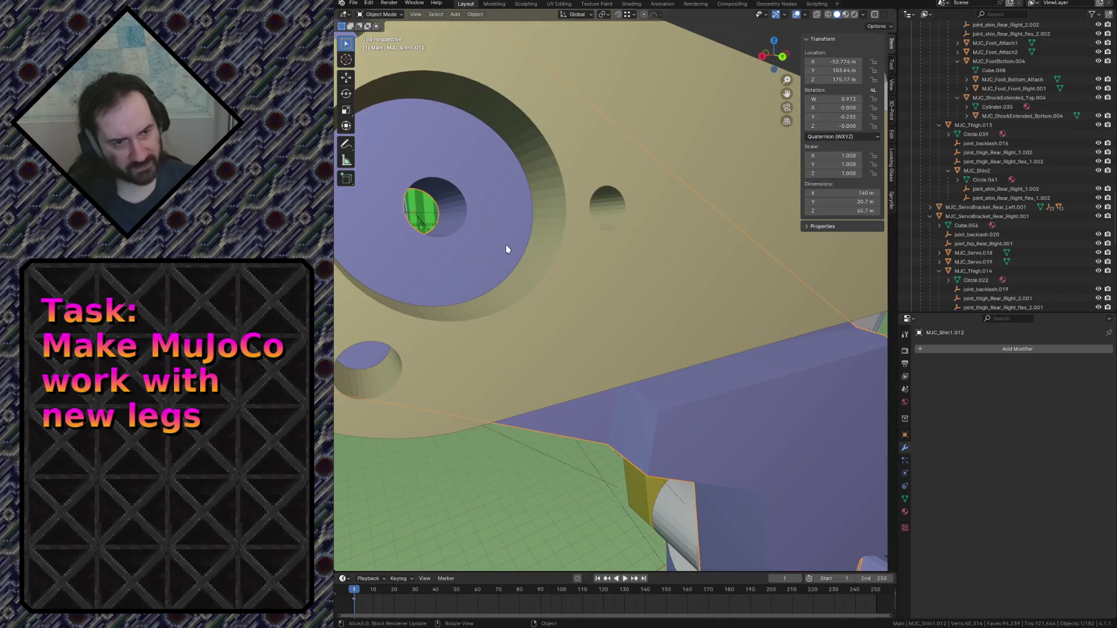
key("shift+s")
left_click(497, 299)
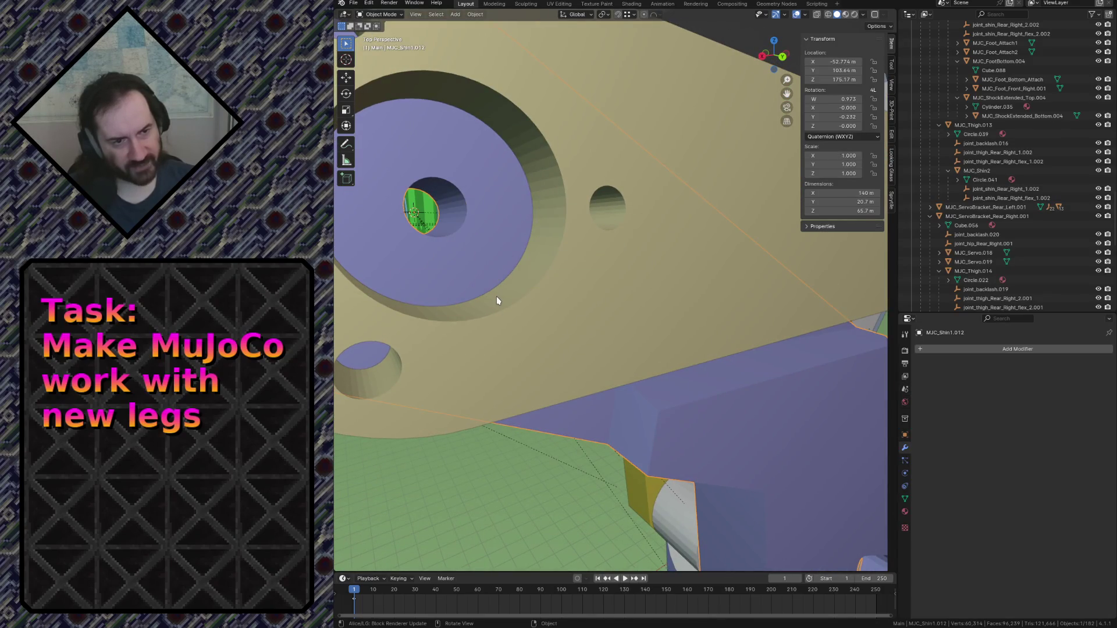
key("shift+grave")
key("s")
left_click(577, 365)
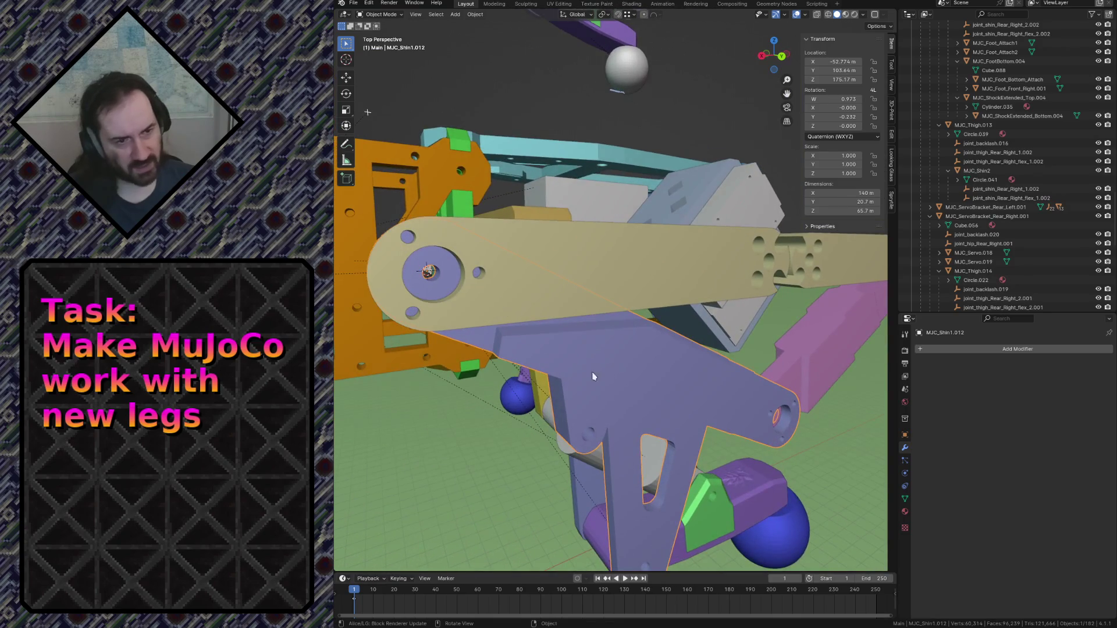
key("KP_Decimal")
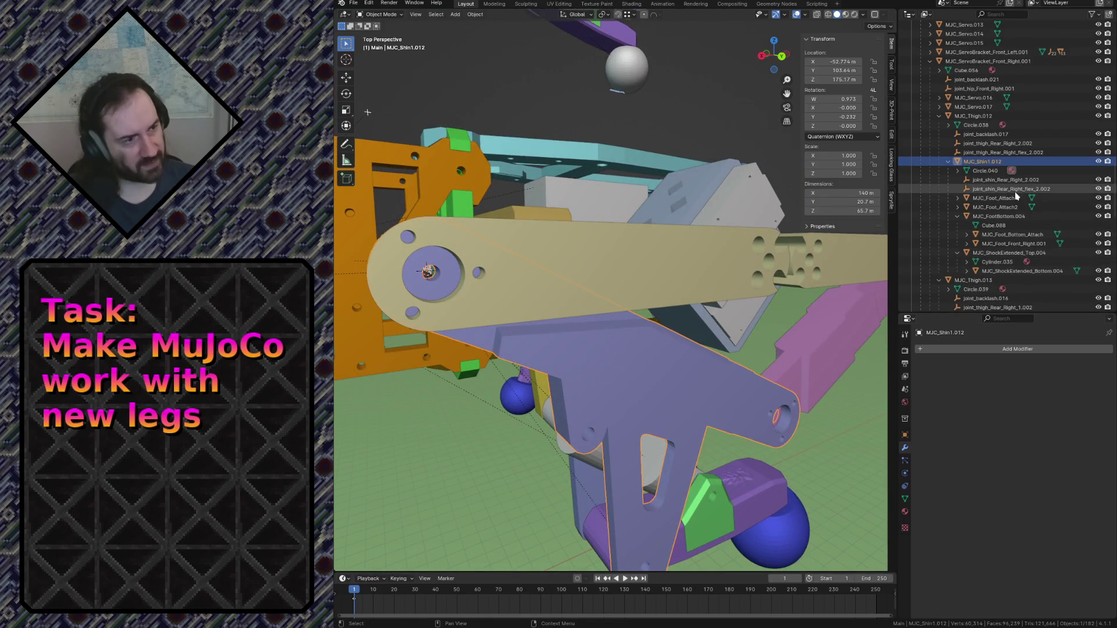
left_click(1004, 181)
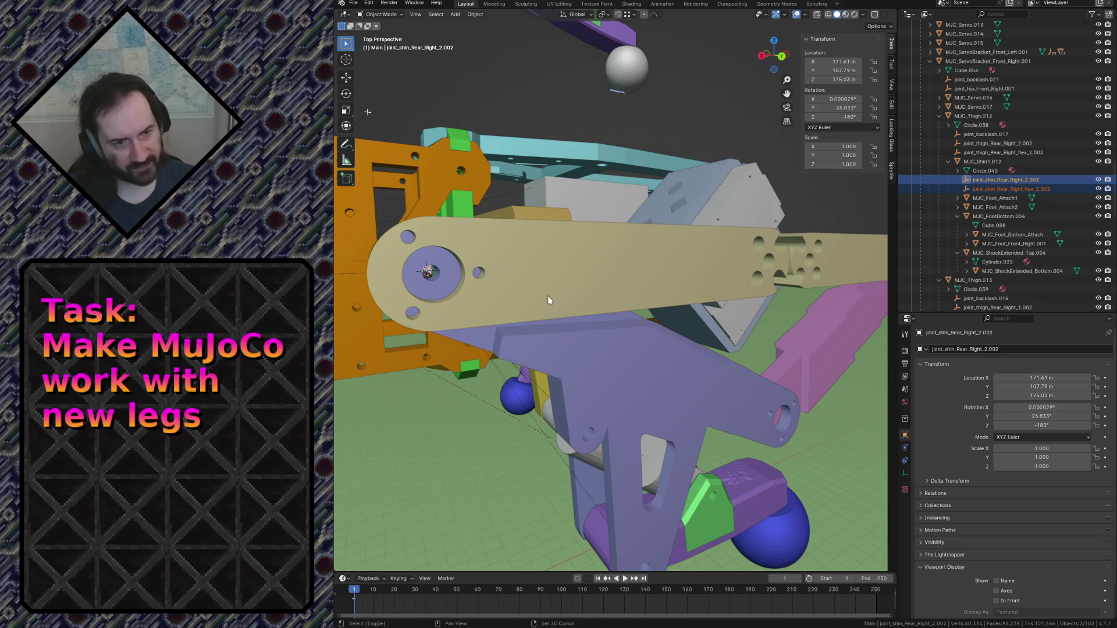
Try moving the joint_shin_Rear_Right_2.002 empty to a new spot inside the joint hole.
key("shift+grave")
key("w")
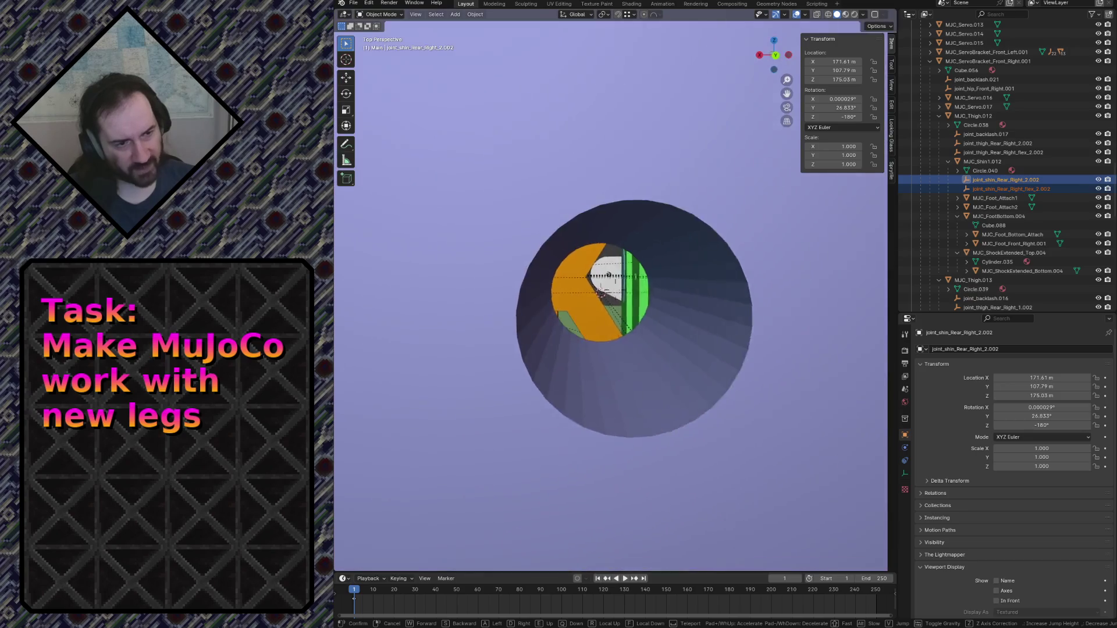
left_click(551, 324)
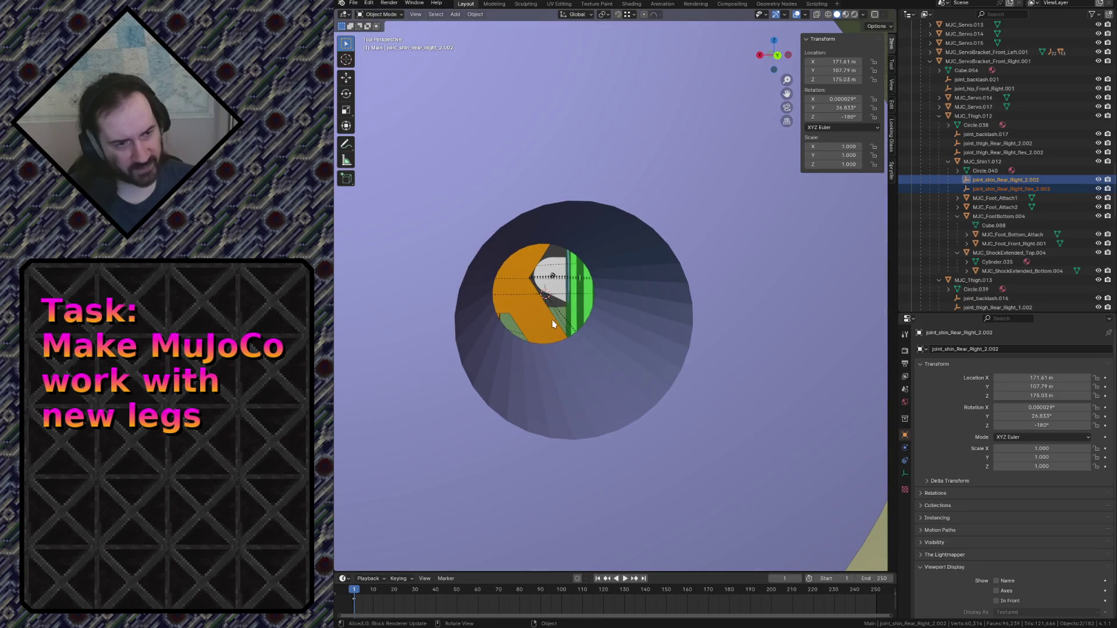
key("g")
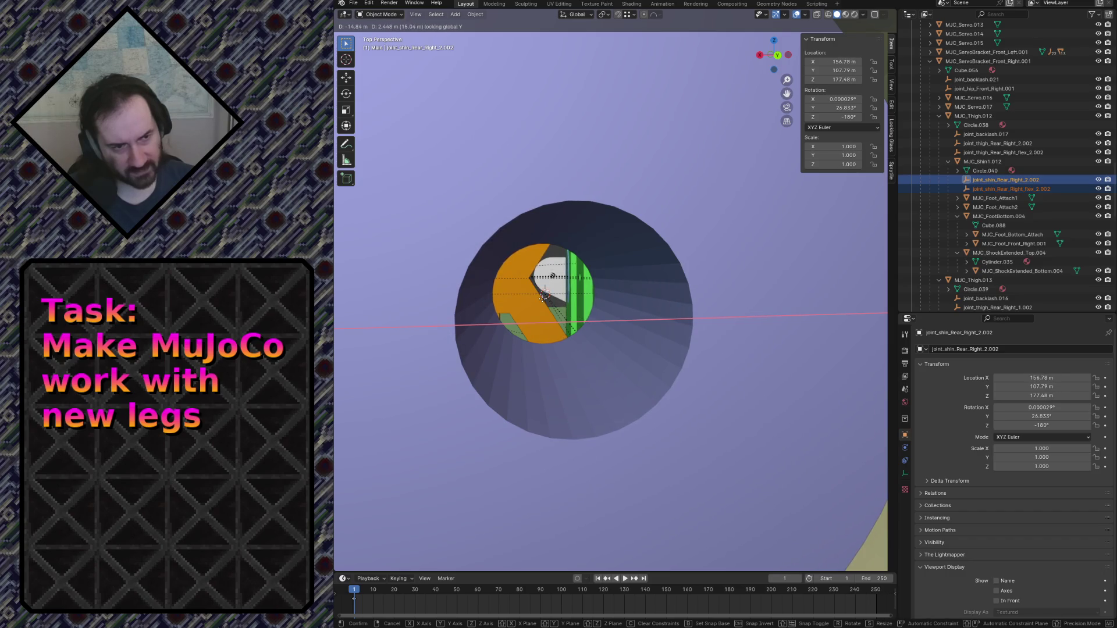
left_click(562, 320)
Check the moved empty from the side, then undo the trial move to restore its original position.
key("s")
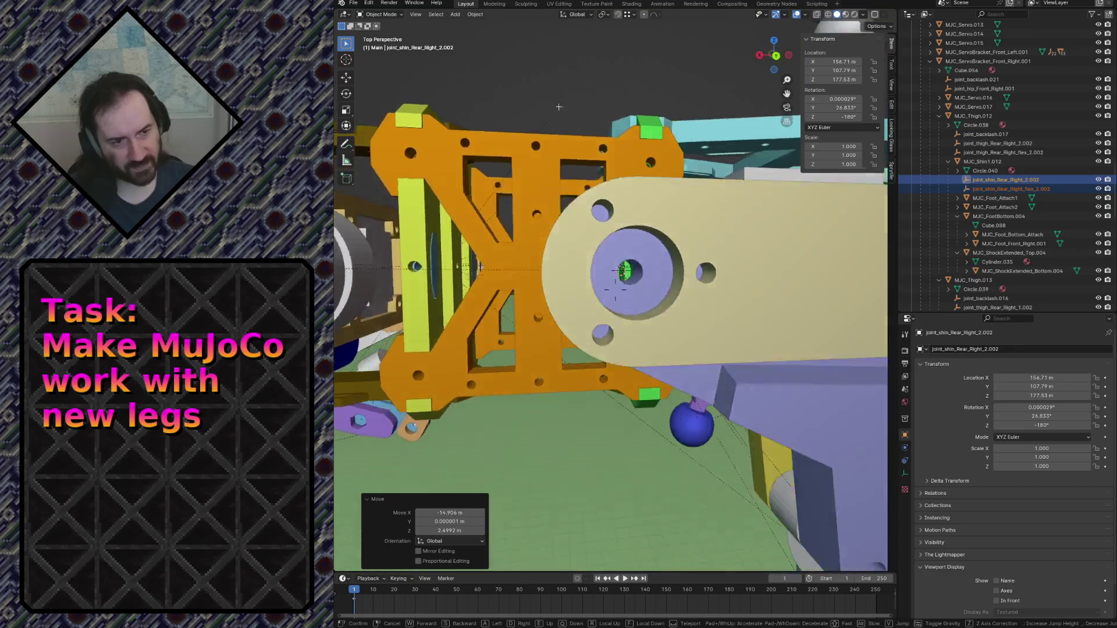
key("w")
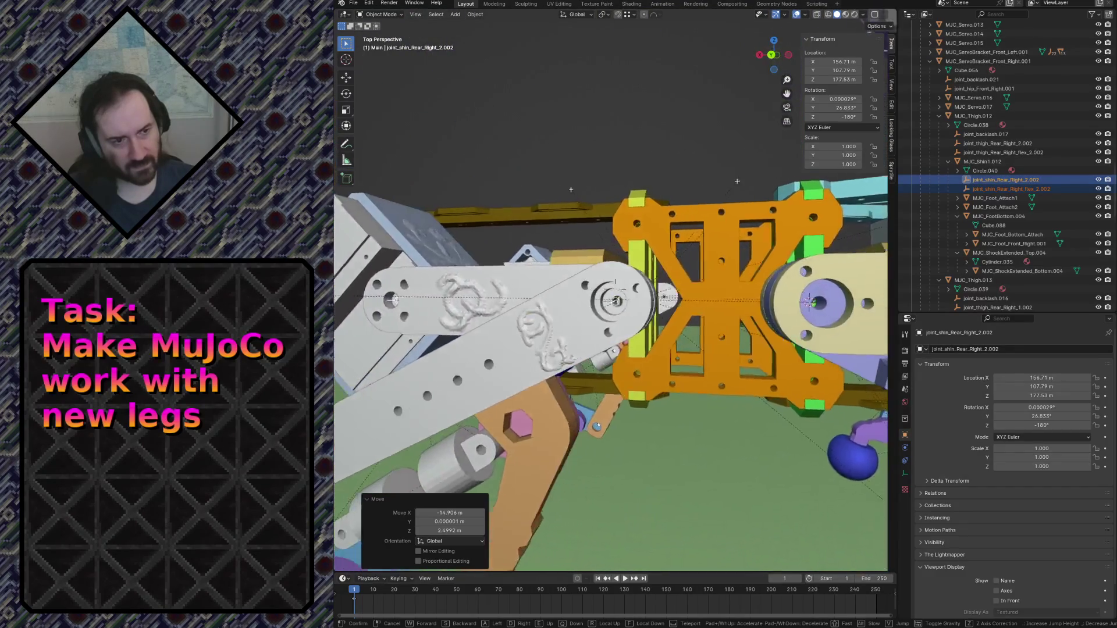
key("w")
key("s")
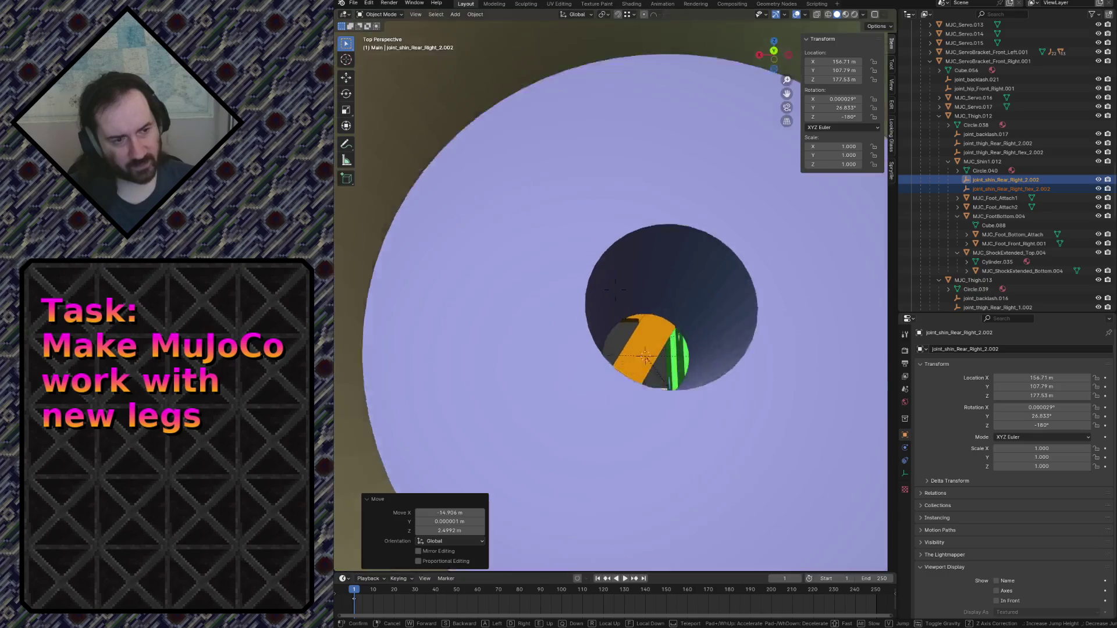
key("w")
key("Escape")
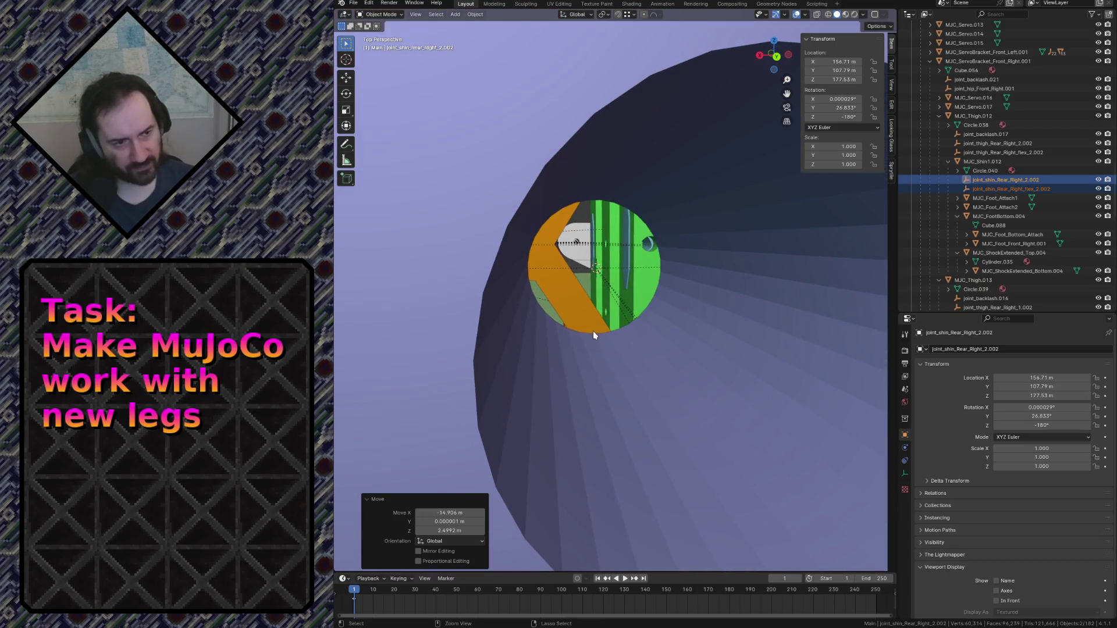
key("ctrl+z")
key("shift+a")
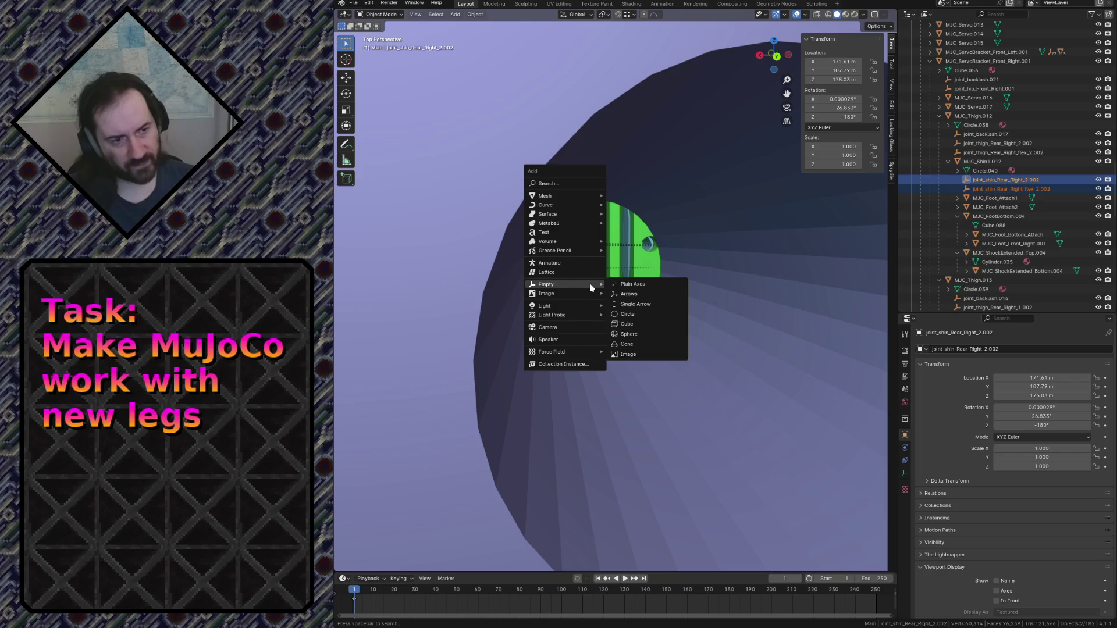
Add a plain axes empty and move joint_shin_Rear_Right_flex_2.002 onto the shin's pivot hole.
left_click(623, 285)
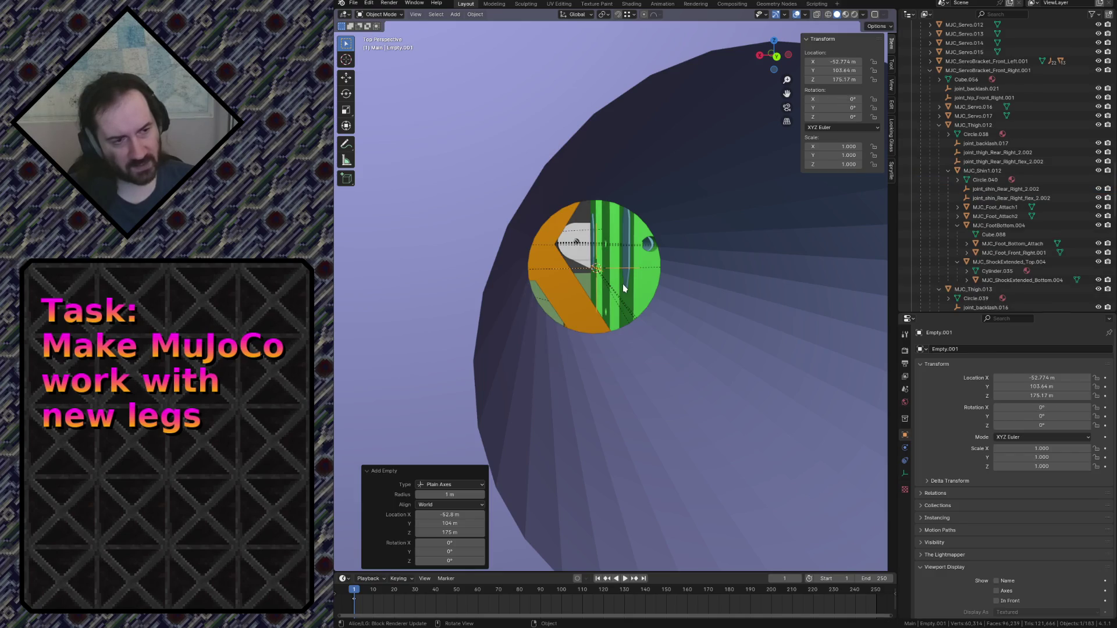
left_click(758, 275)
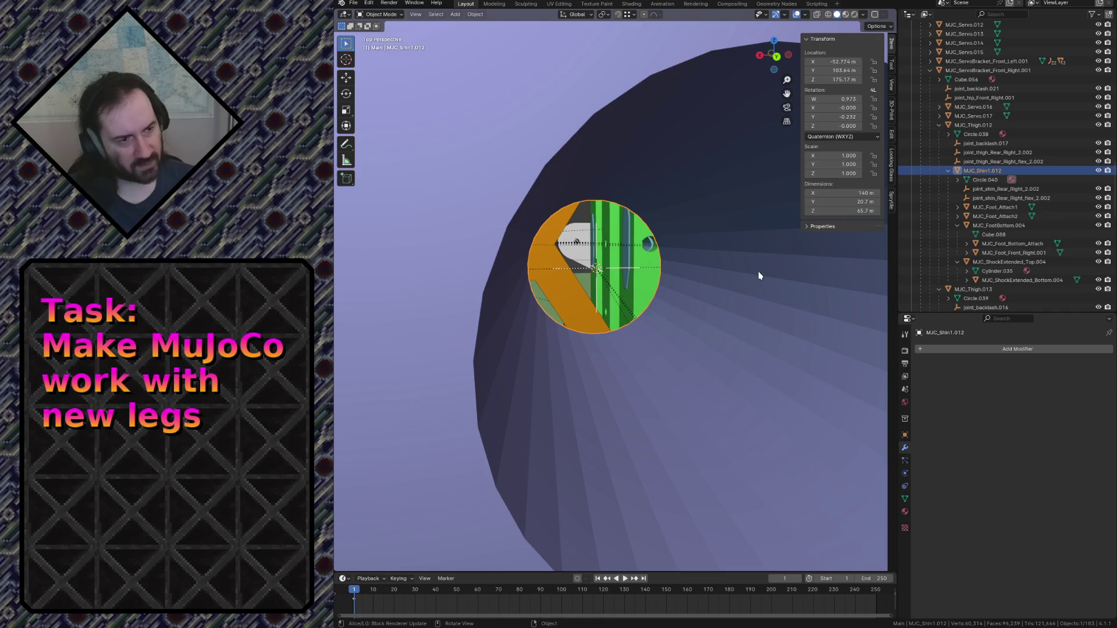
left_click(1001, 198)
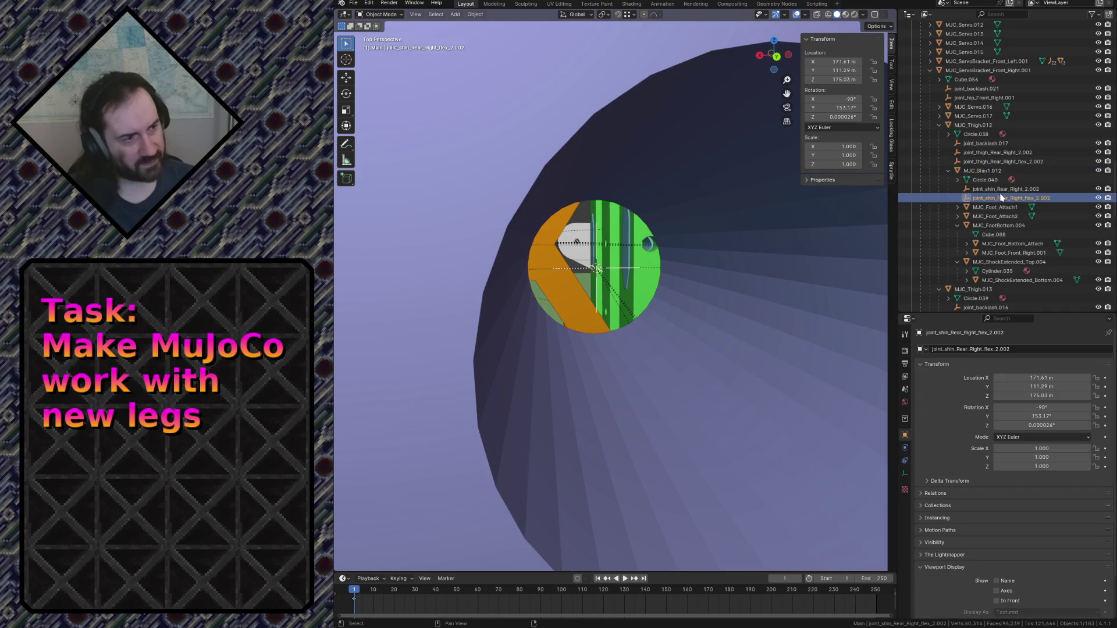
key("g")
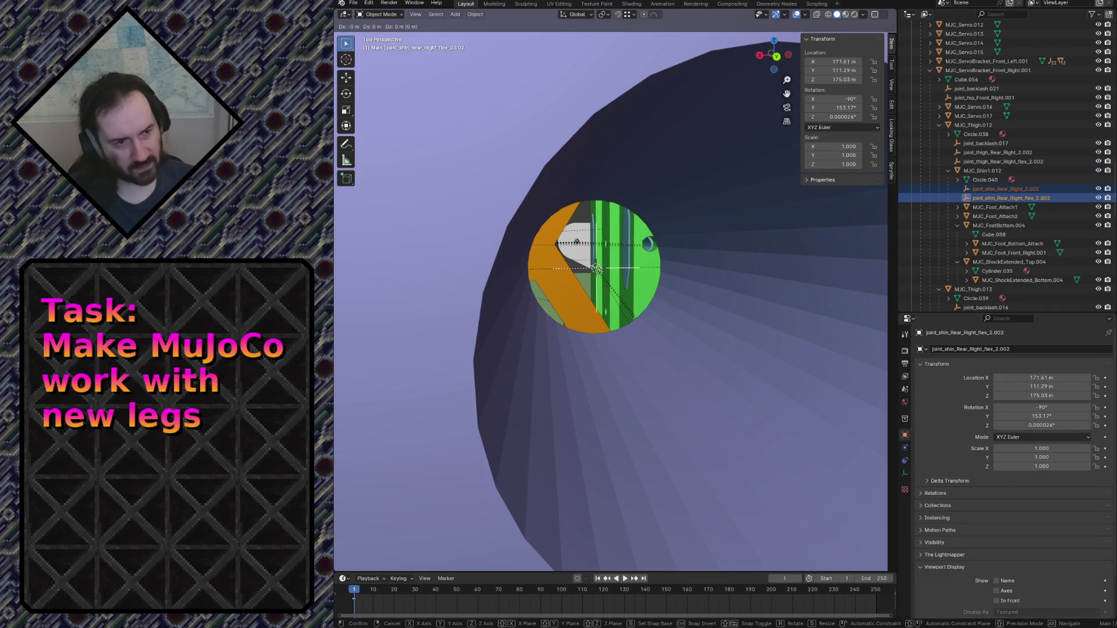
key("Return")
Inspect the flex joint empty's alignment in the disc hole up close, then save robot.blend.
key("shift+grave")
key("w")
key("d")
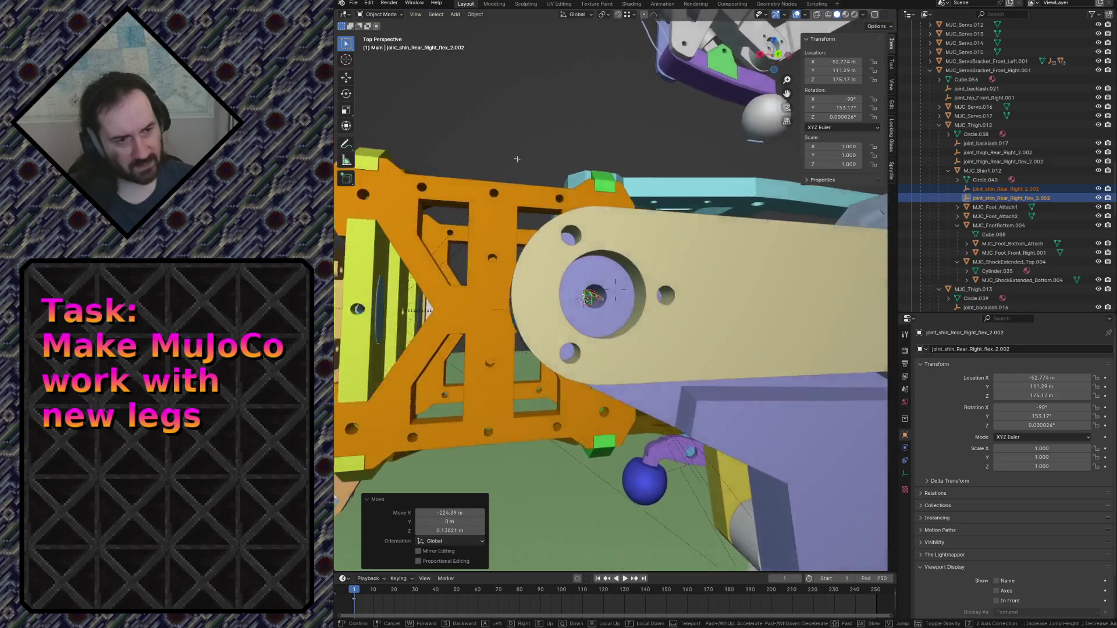
key("w")
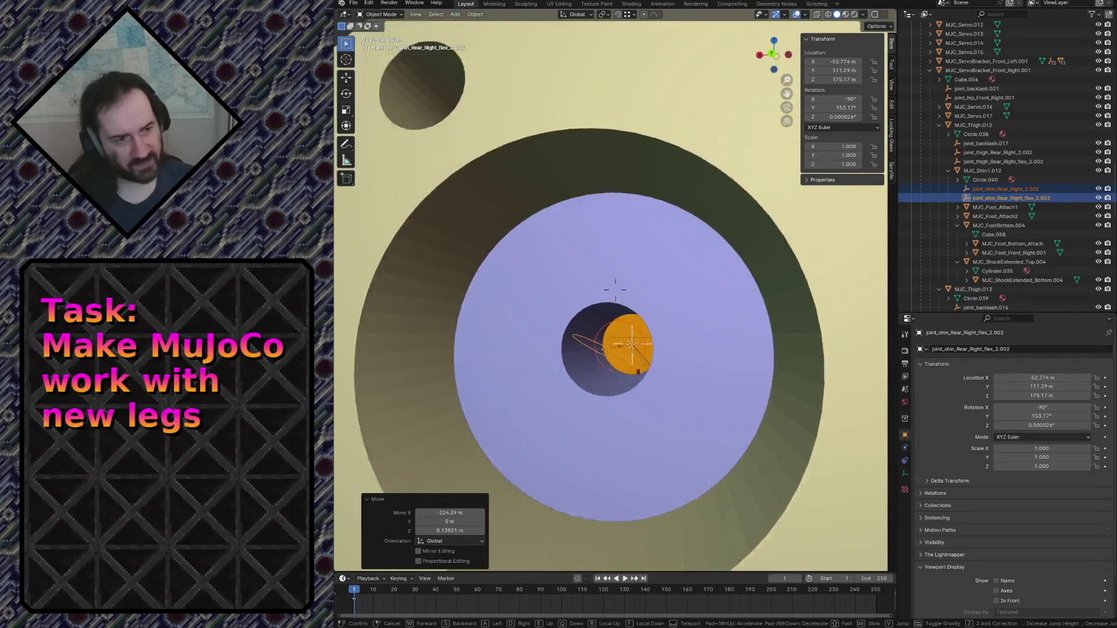
left_click(595, 248)
left_click(597, 244)
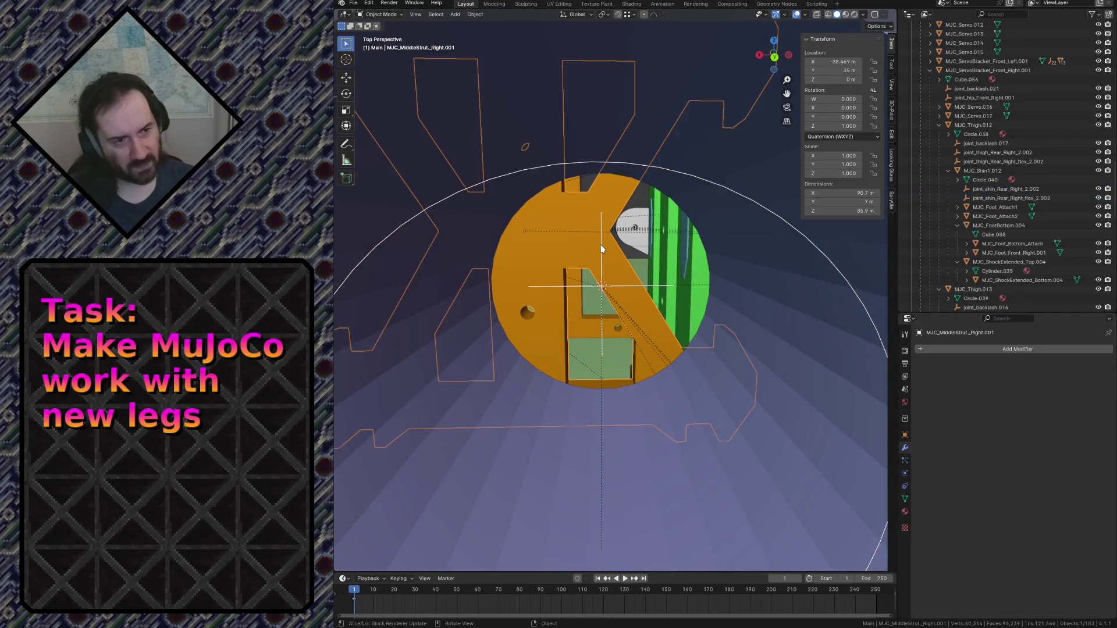
left_click(892, 85)
key("shift+grave")
key("s")
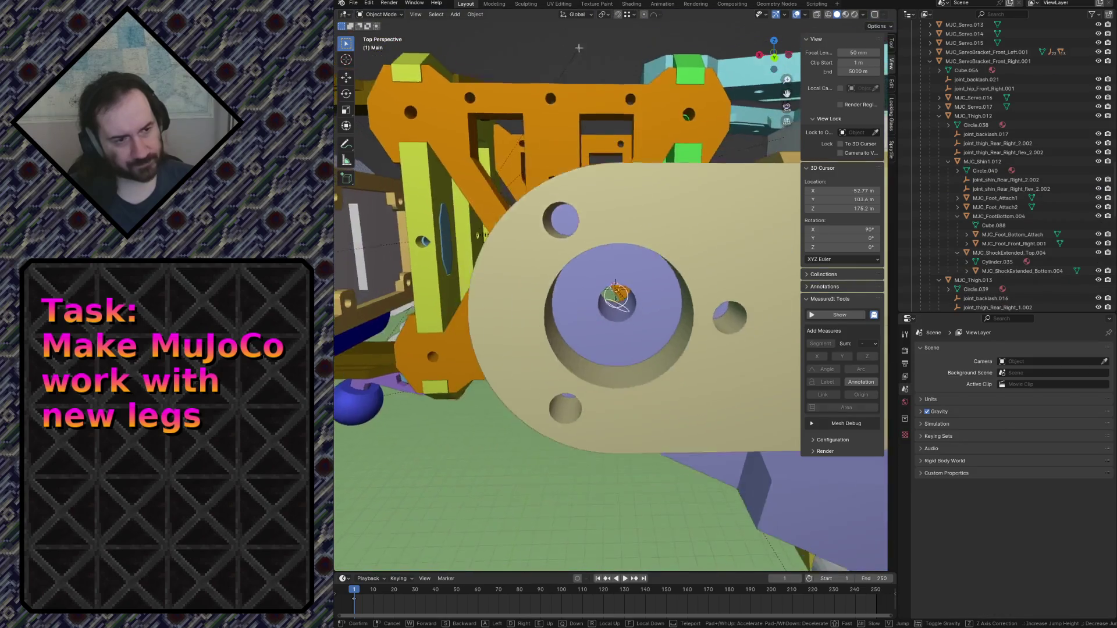
left_click(527, 377)
key("ctrl+s")
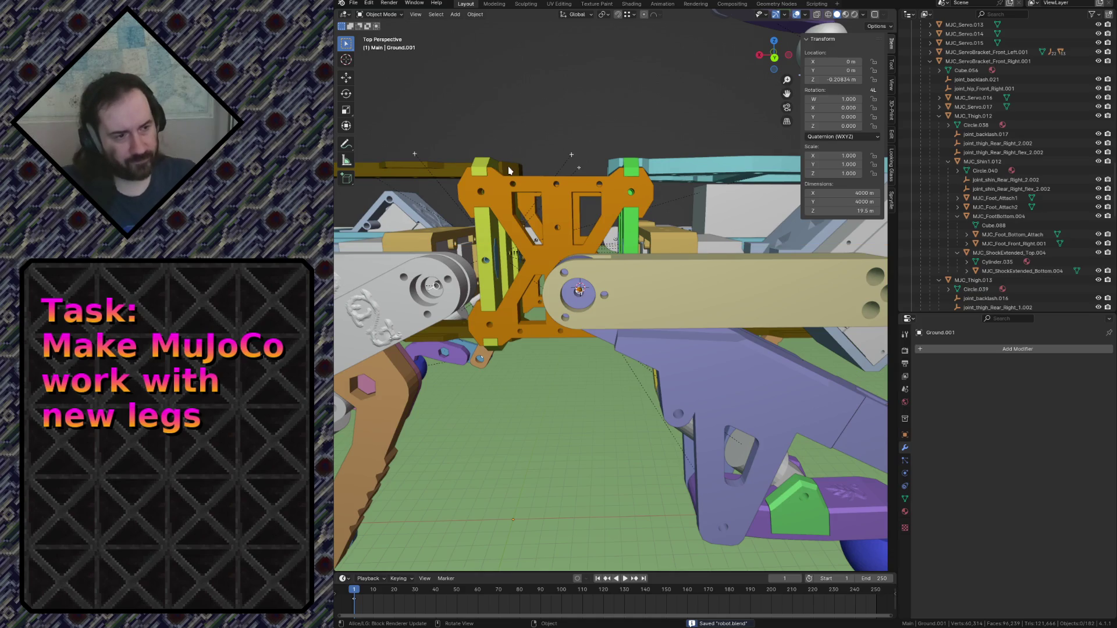
Fly around the legs to view the tan thigh link and the grey and orange links.
key("shift+grave")
key("s")
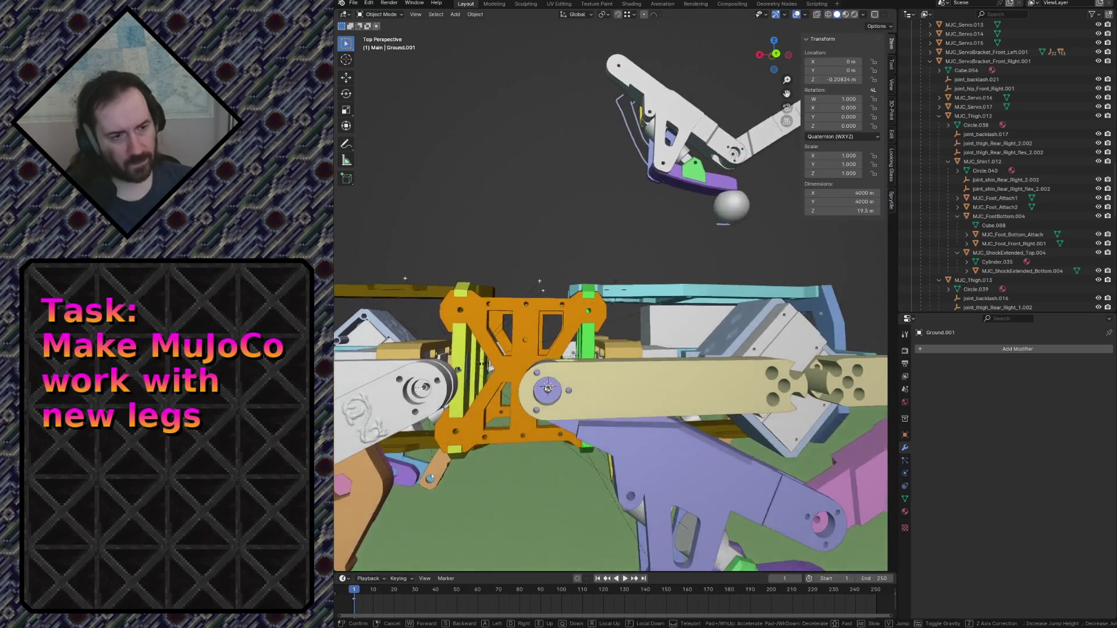
key("w")
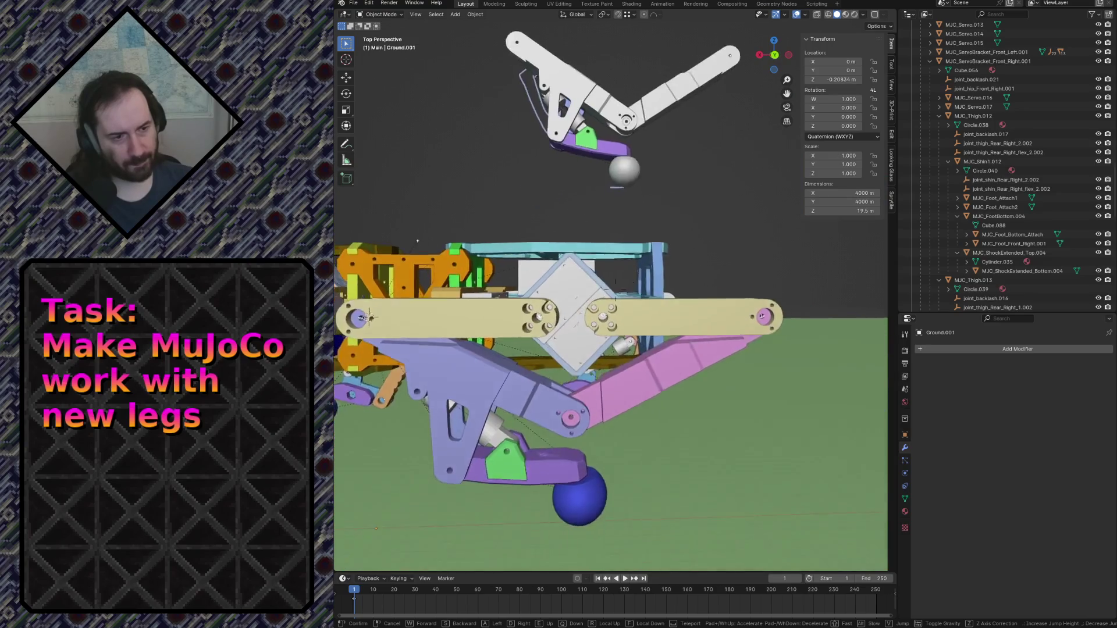
key("s")
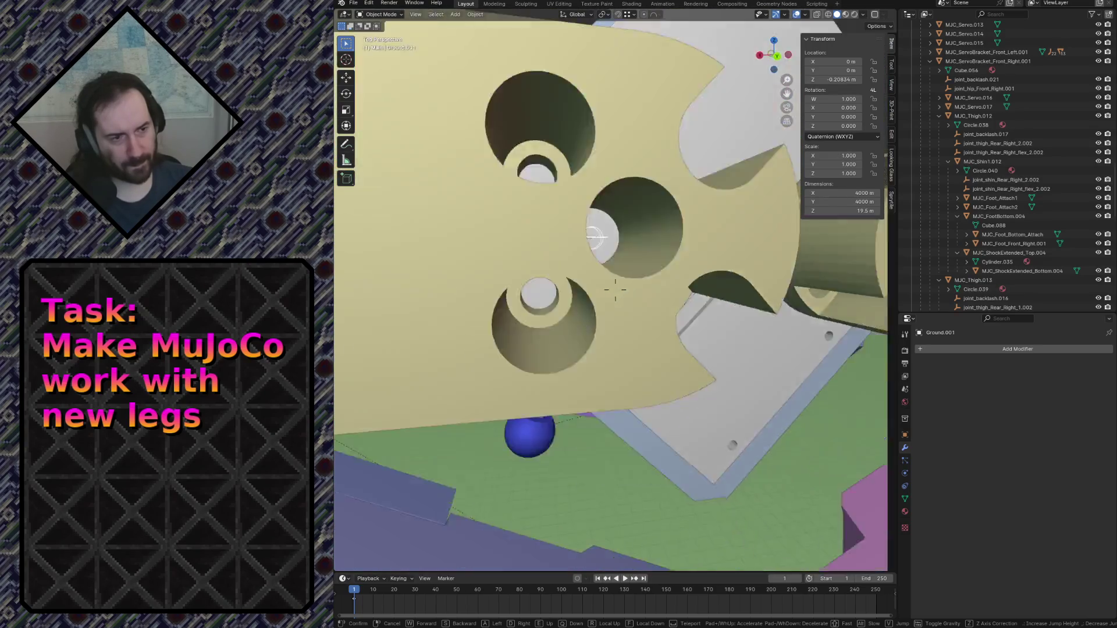
key("w")
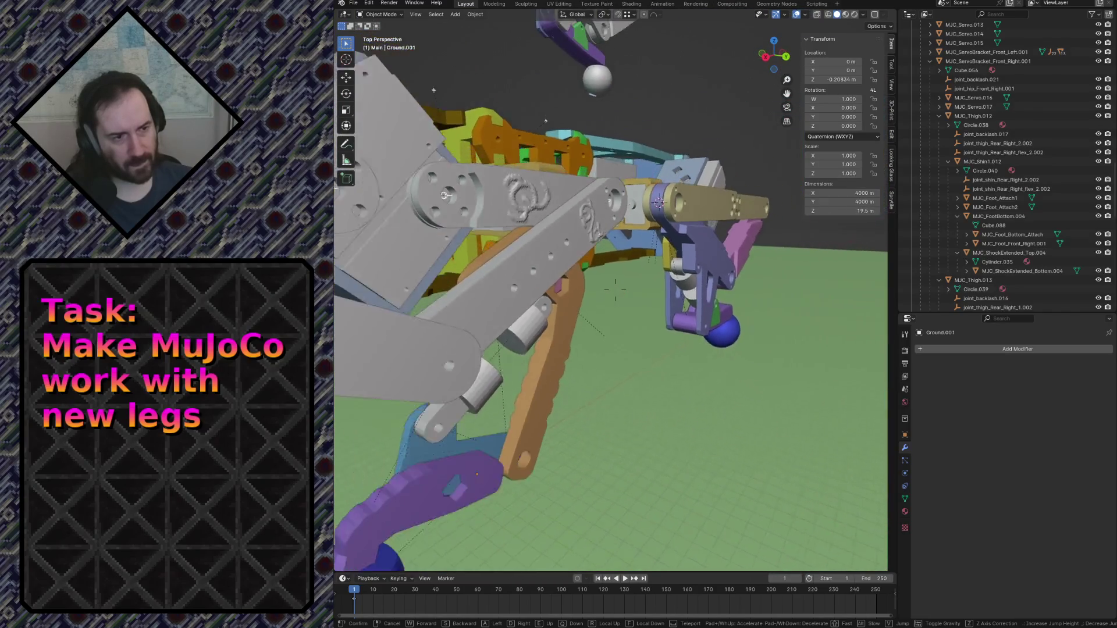
left_click(653, 268)
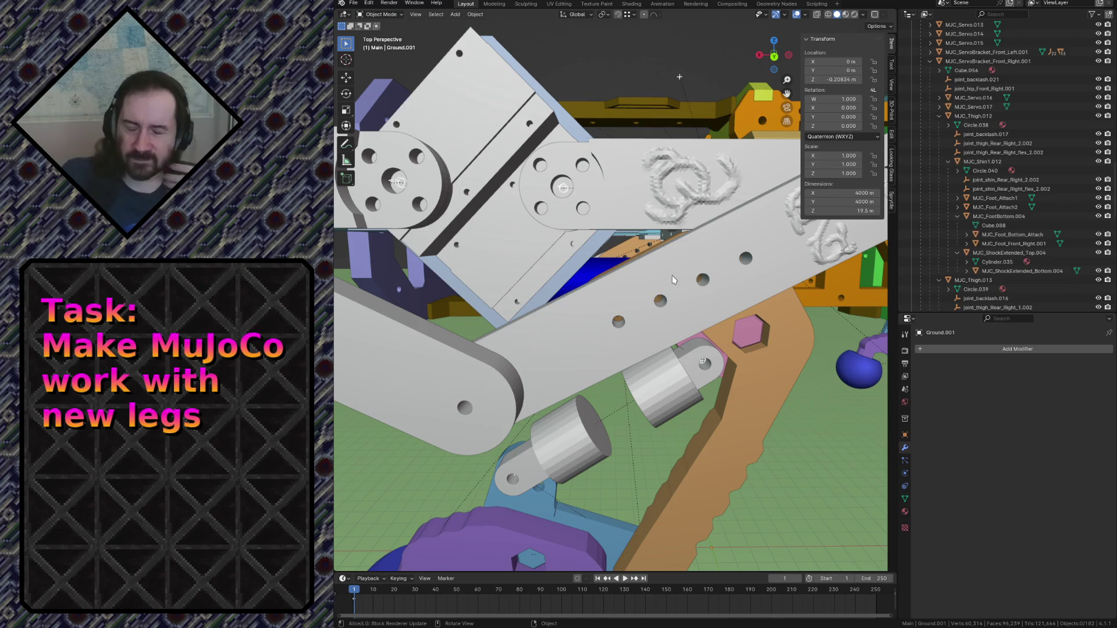
Fly through the servo hole toward the foot and select the site_shin_Rear_Right_1.001 empty.
key("shift+grave")
key("s")
key("w")
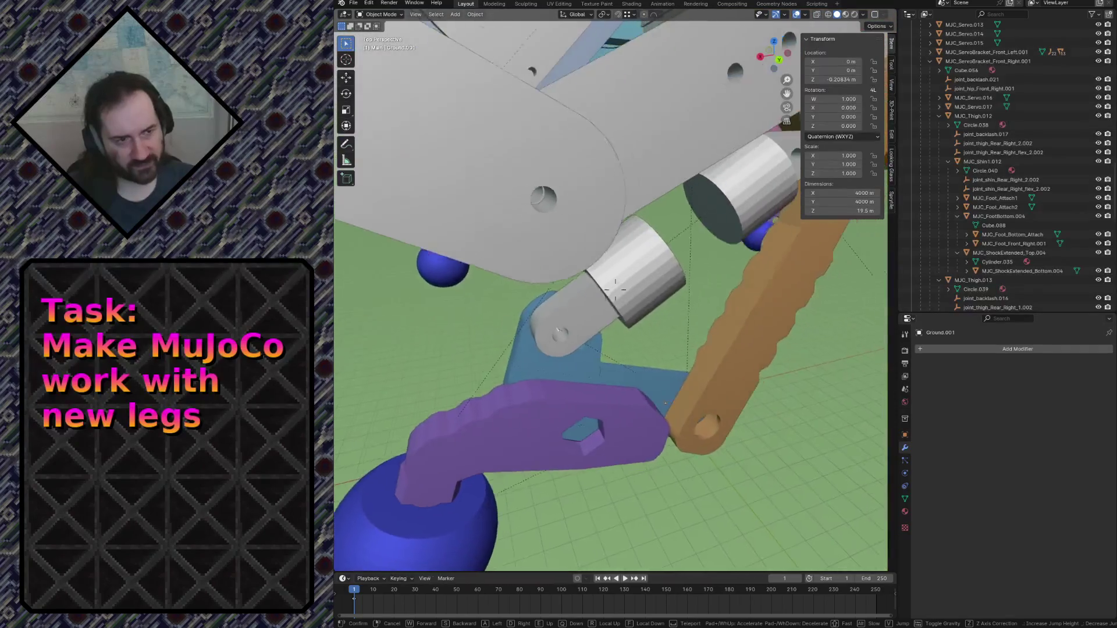
key("w")
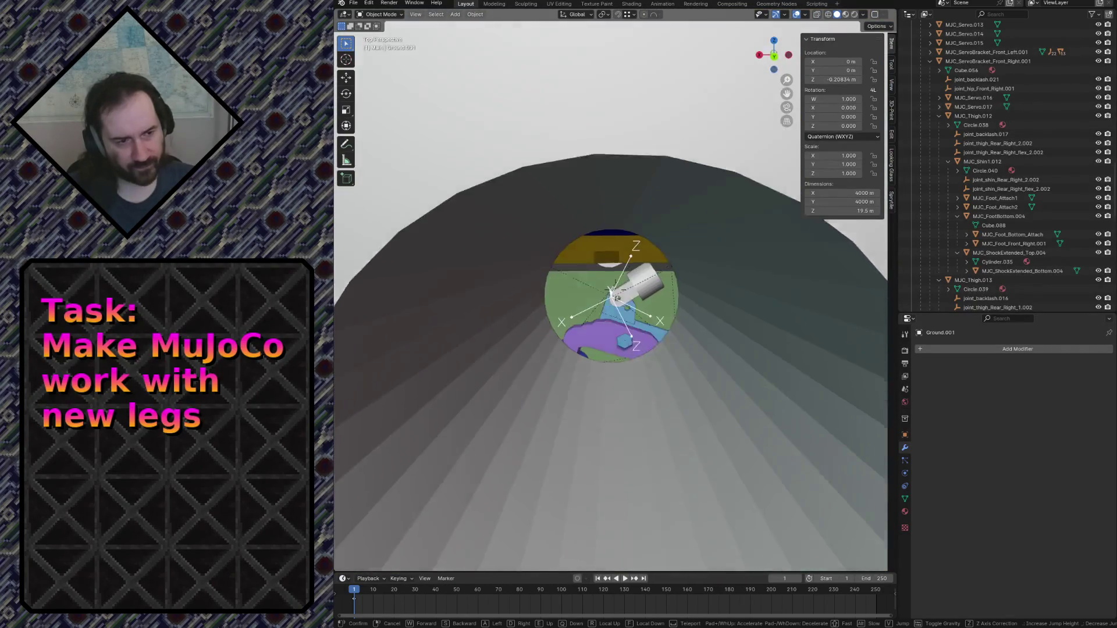
key("s")
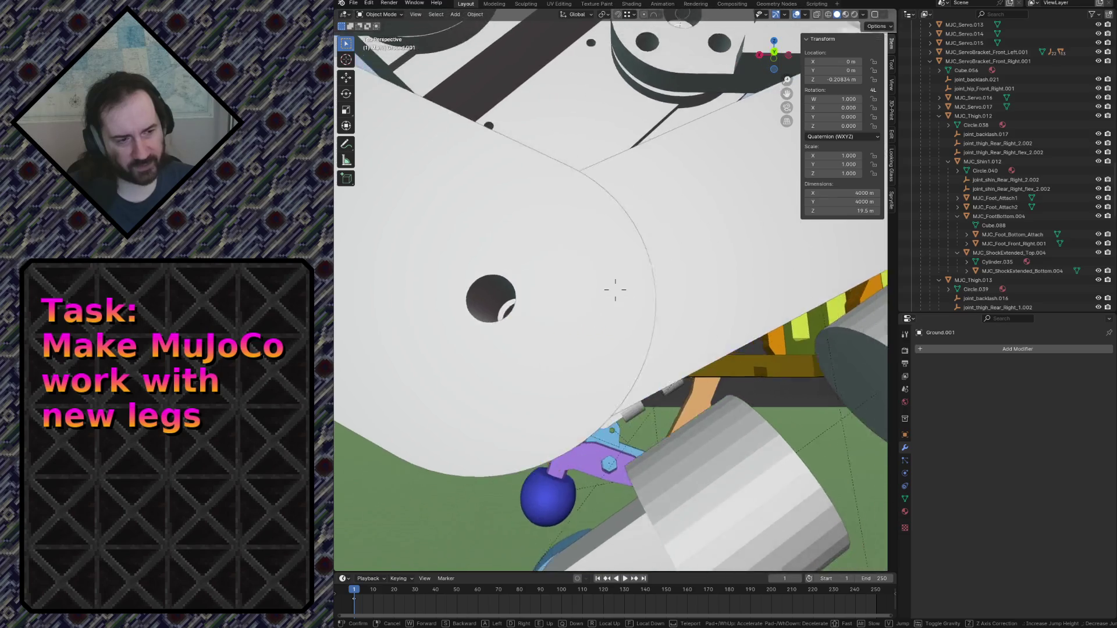
key("w")
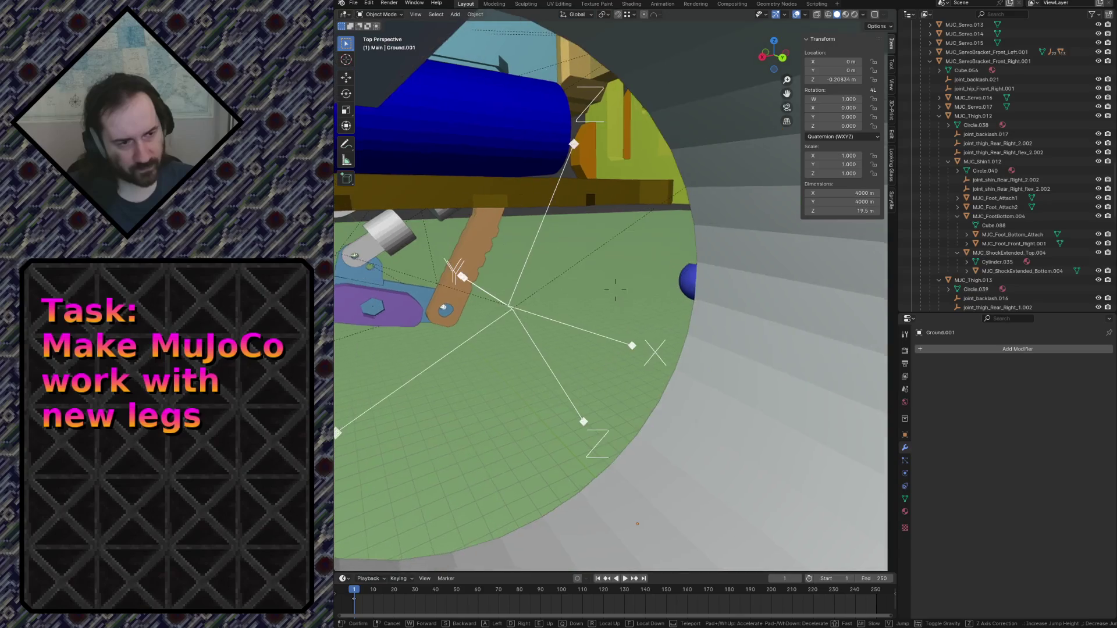
left_click(639, 266)
left_click(528, 311)
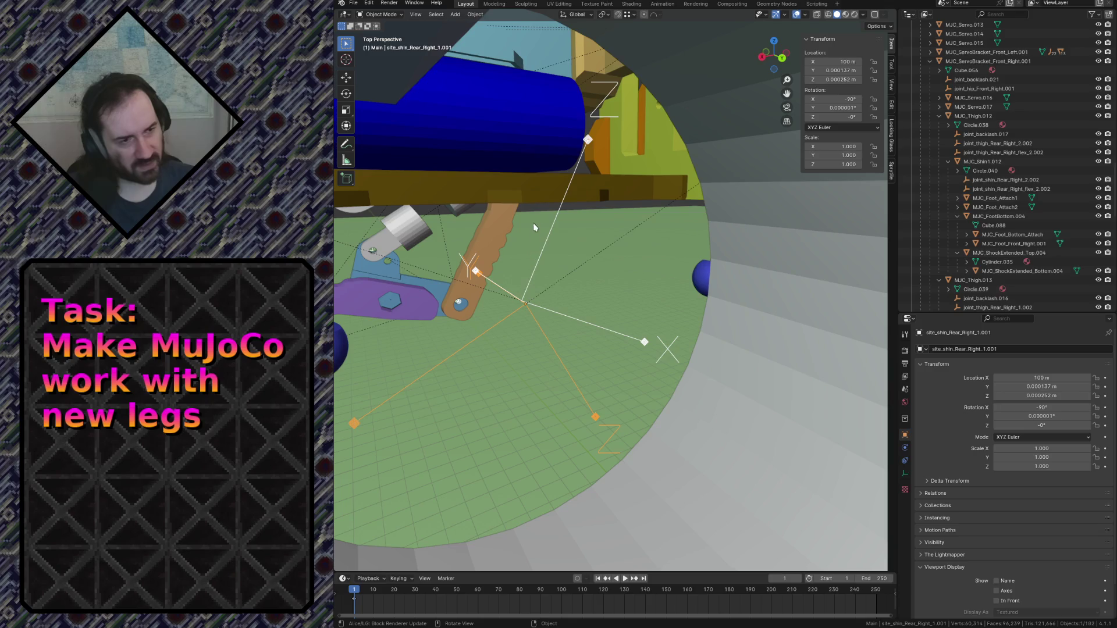
left_click(588, 139)
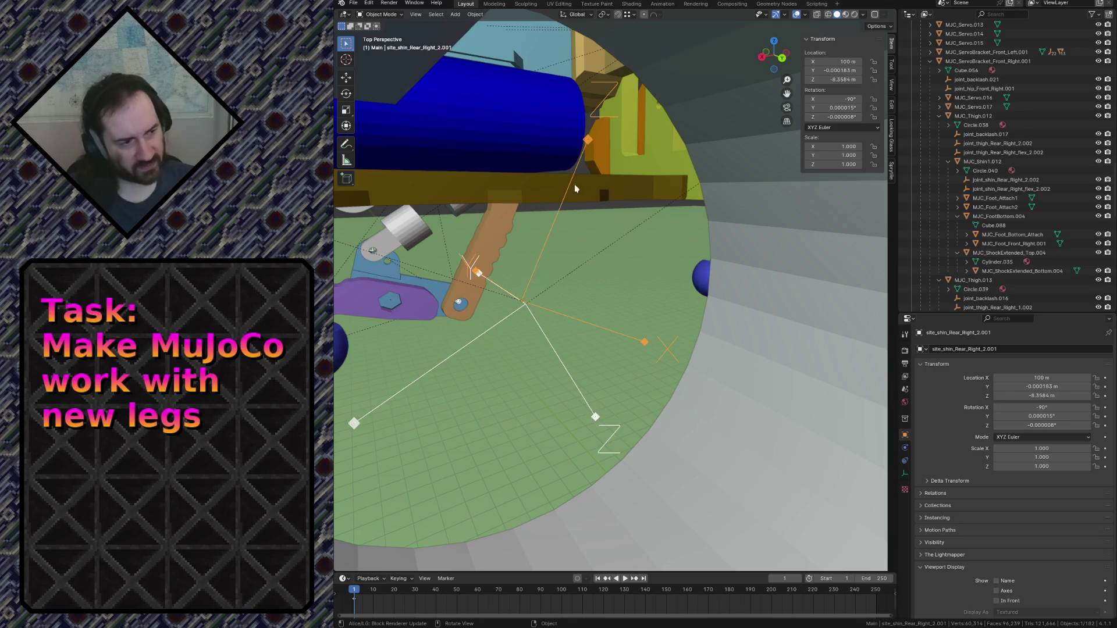
left_click(545, 338)
key("shift+grave")
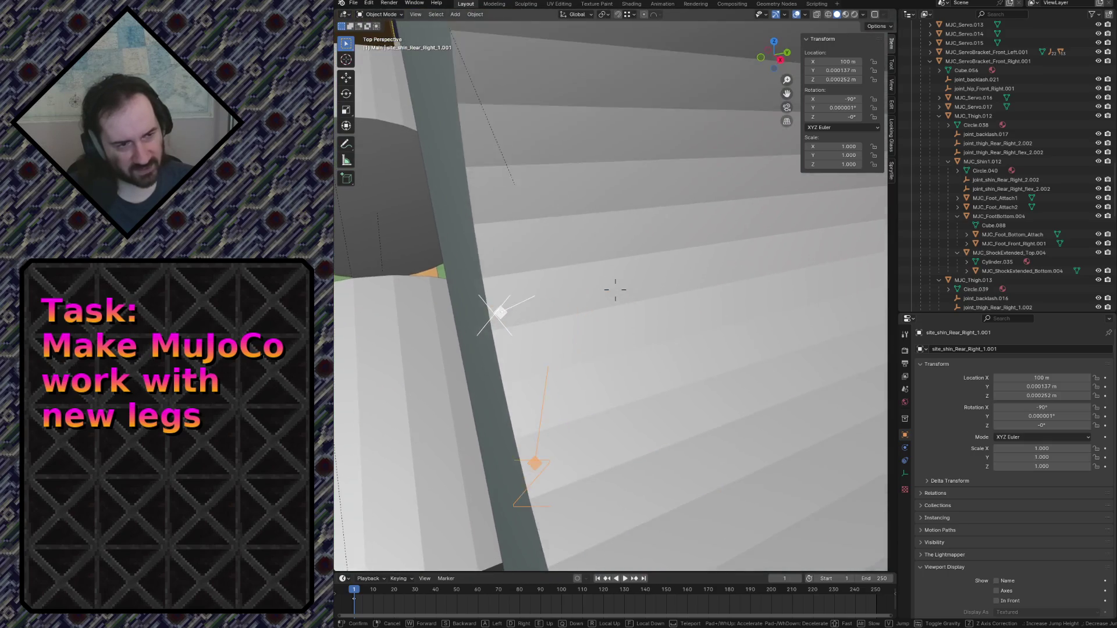
key("s")
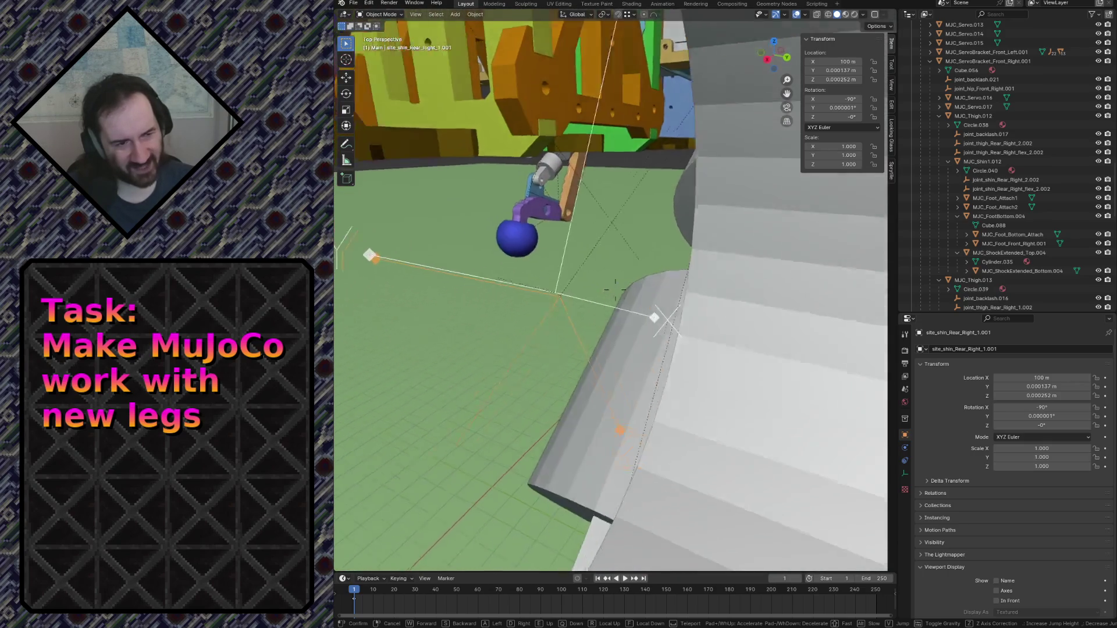
key("w")
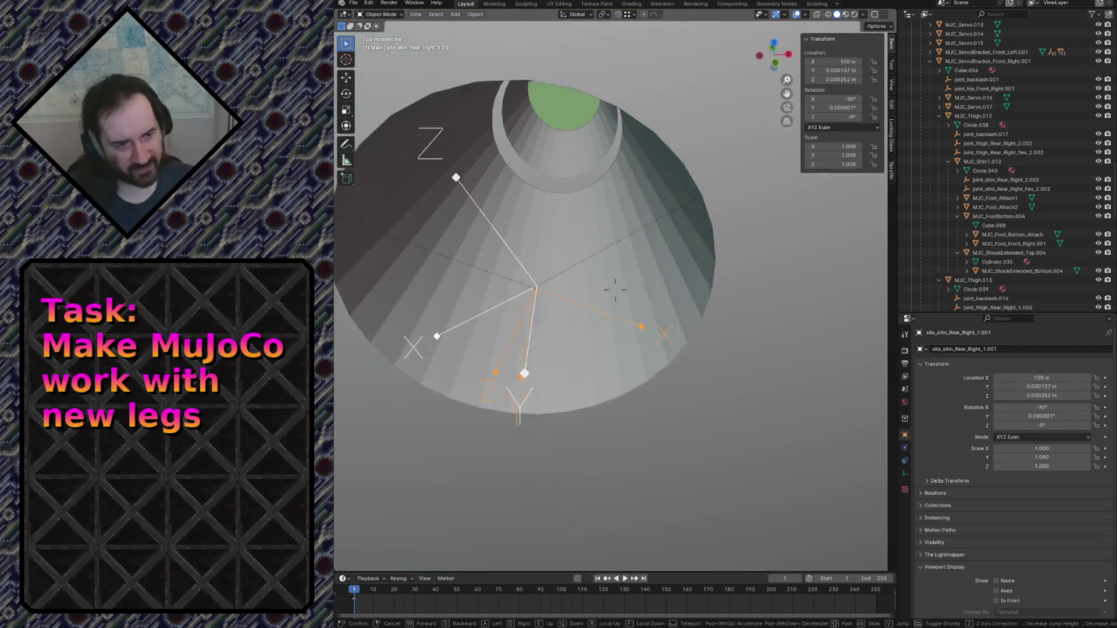
key("s")
left_click(543, 335)
left_click(588, 268, "shift")
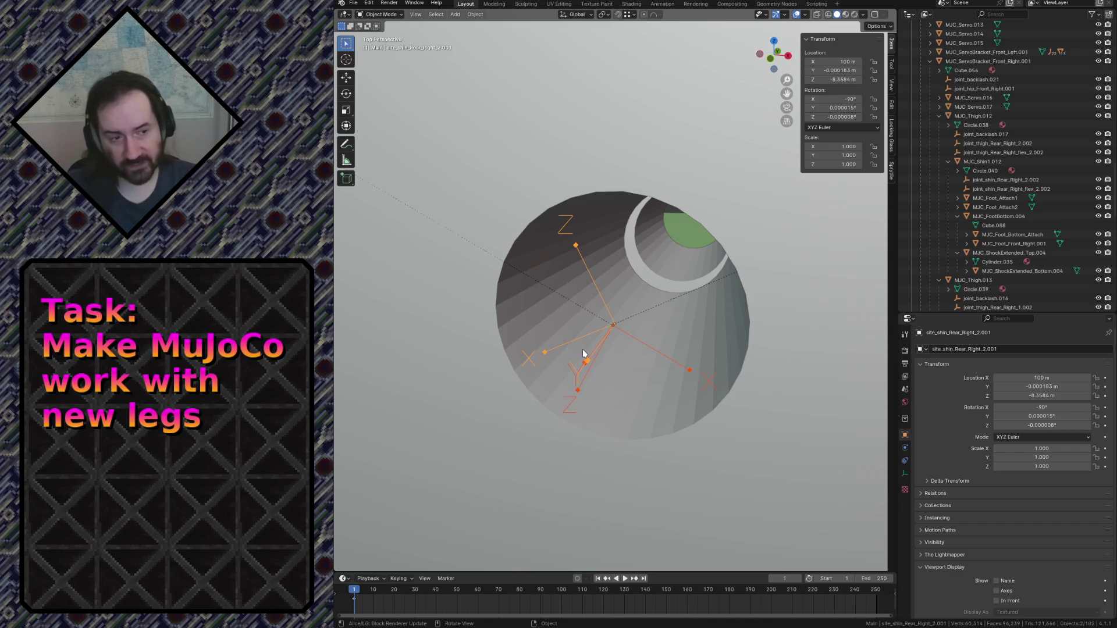
key("shift+grave")
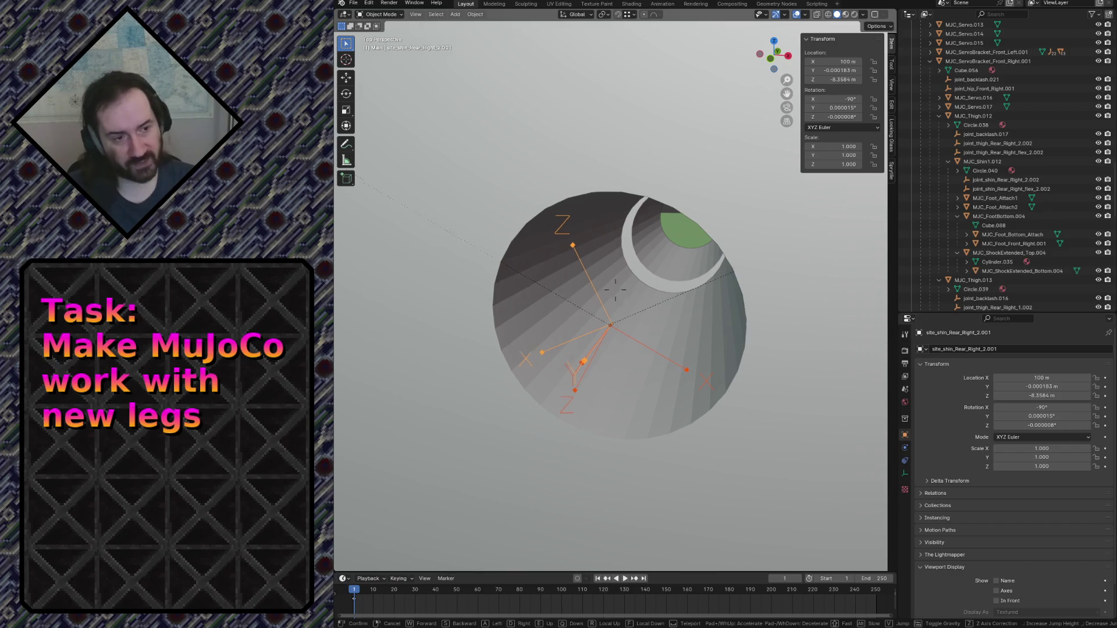
key("w")
key("w")
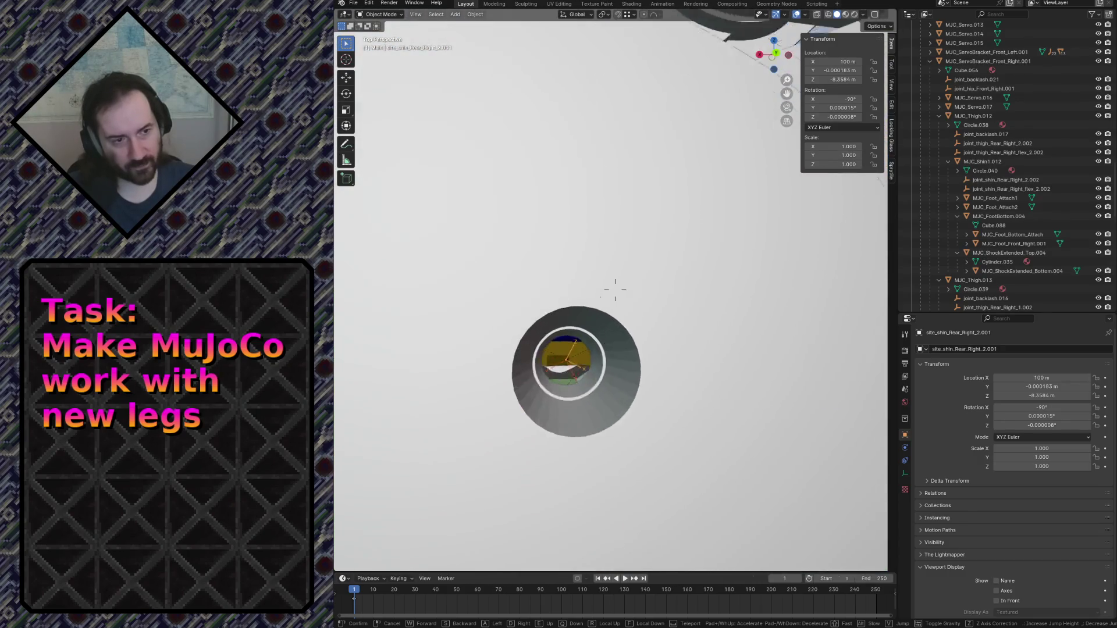
left_click(615, 289)
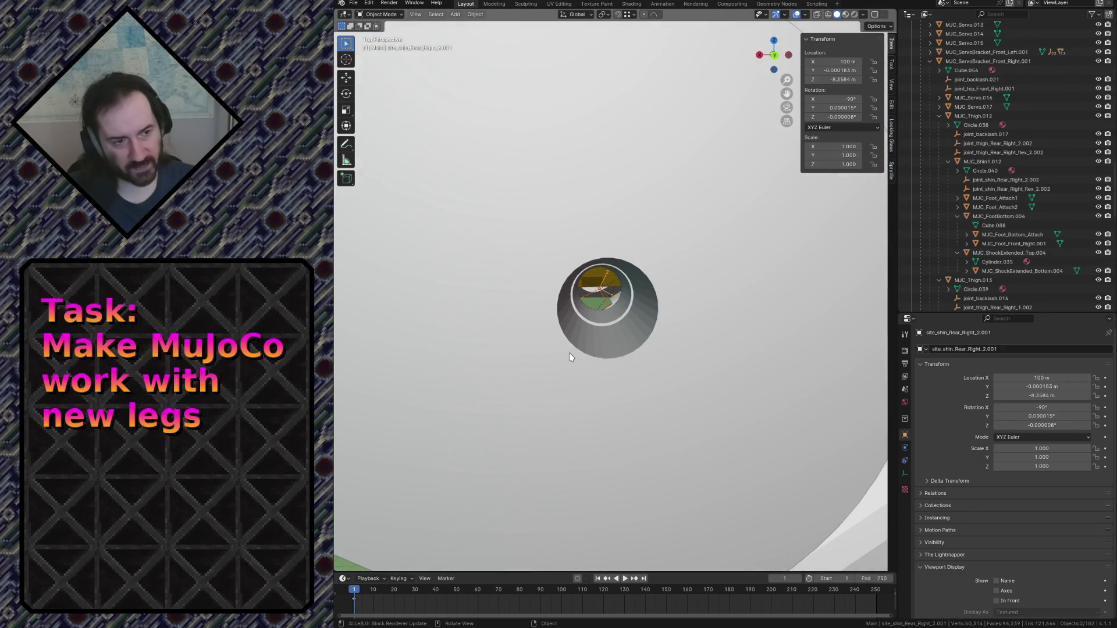
key("shift+d")
Keep the duplicated site empties in place, then move site_shin_Rear_Right_2.002 along the X axis.
right_click(569, 352)
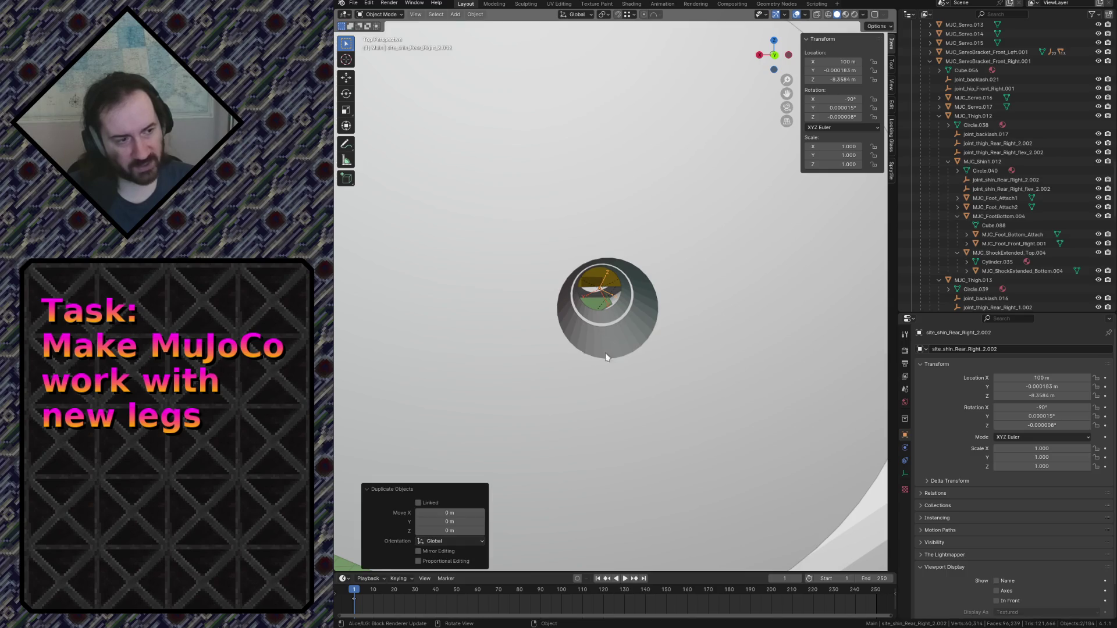
key("shift+grave")
key("w")
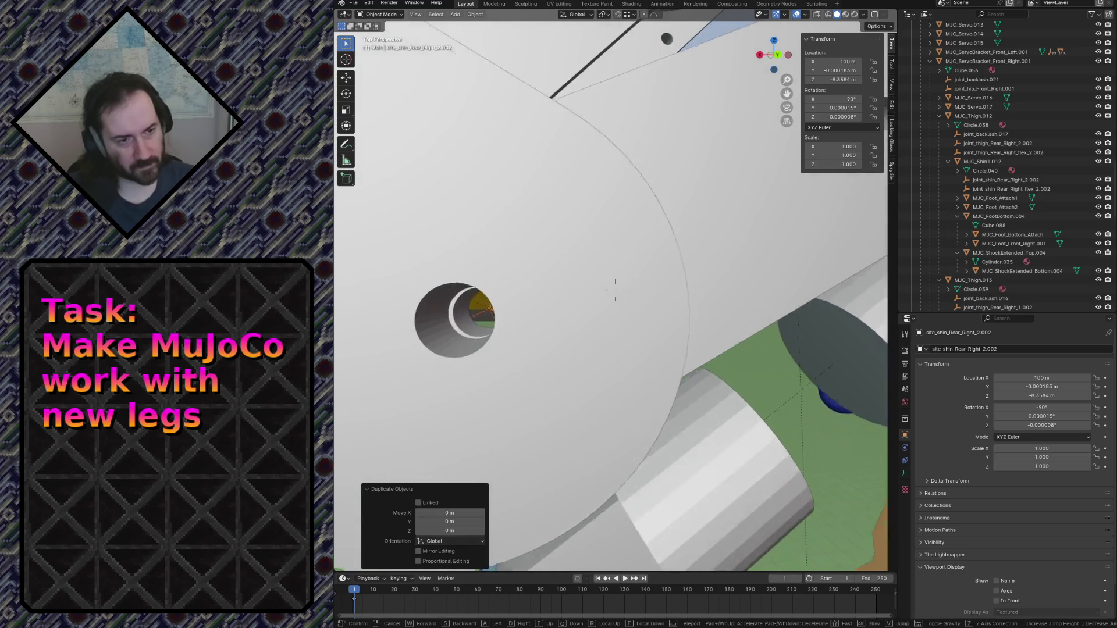
key("s")
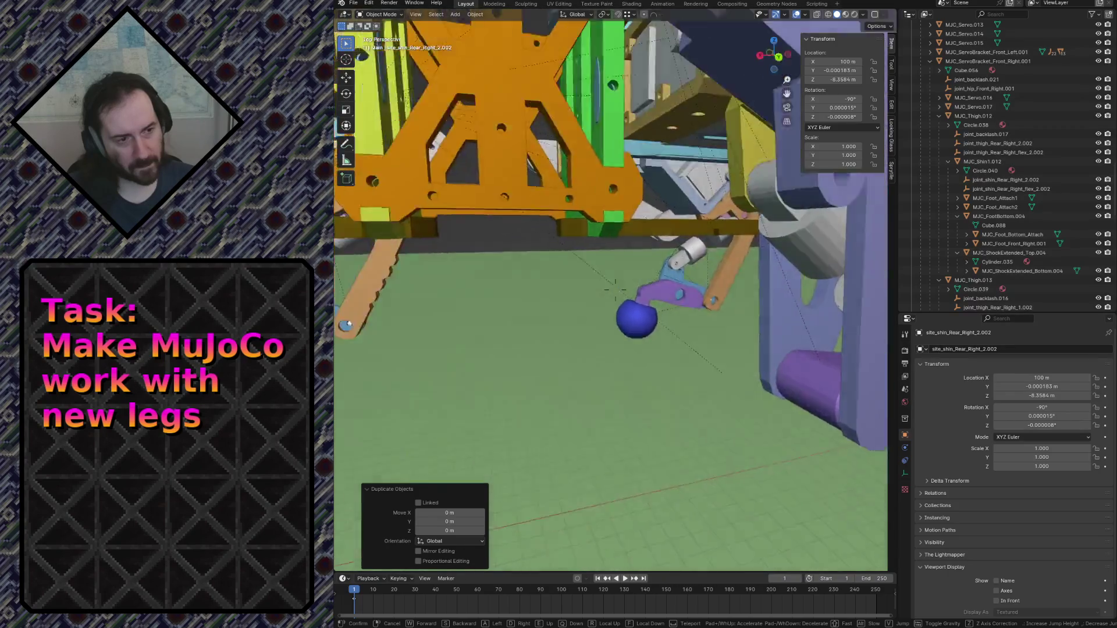
key("s")
left_click(693, 312)
key("g")
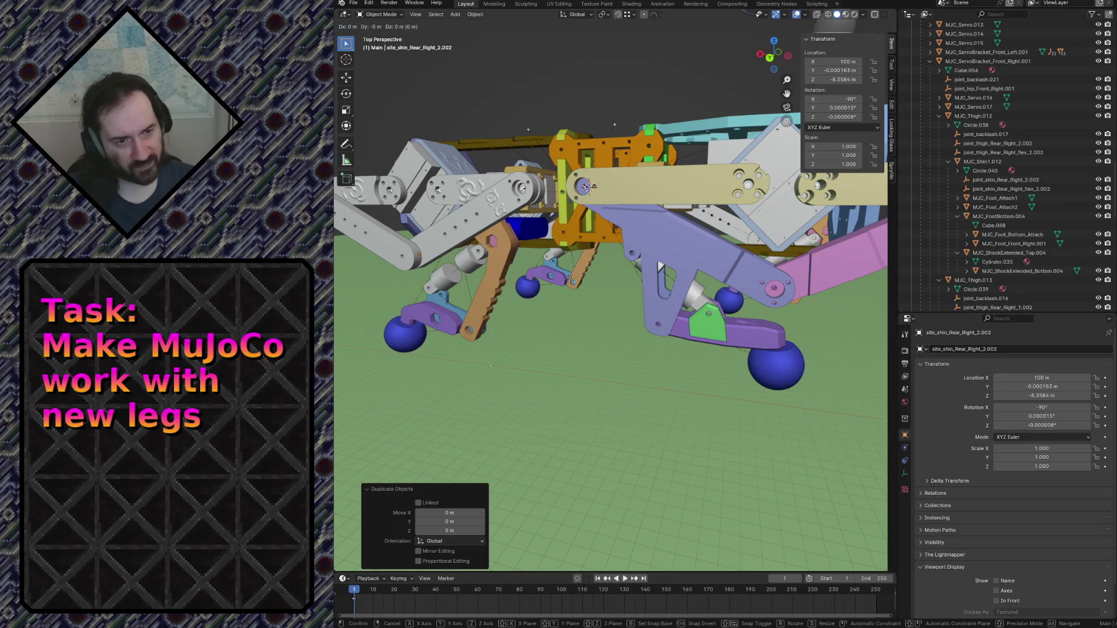
key("x")
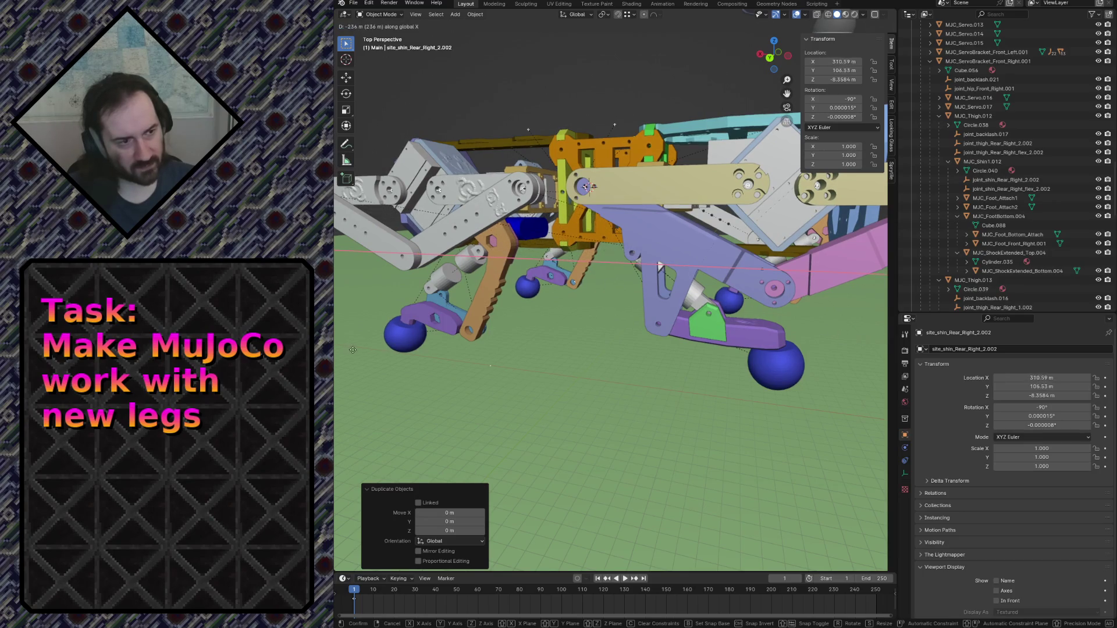
left_click(363, 352)
Adjust the site empty's height along global Z and check it is centred in the shin's pivot hole.
key("shift+grave")
key("w")
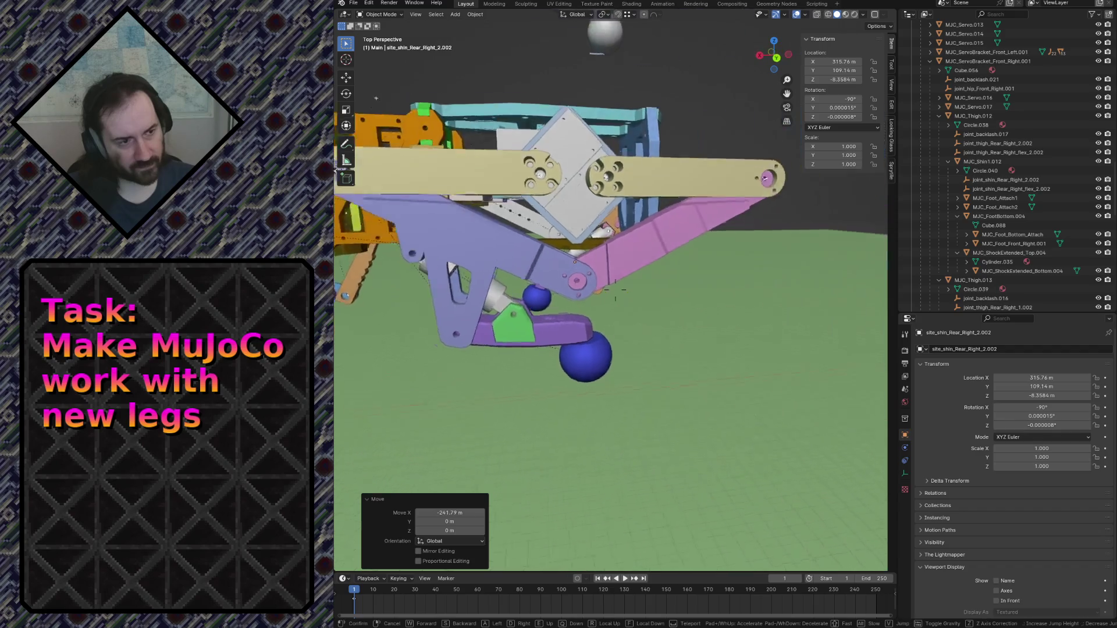
left_click(617, 353)
key("g")
key("z")
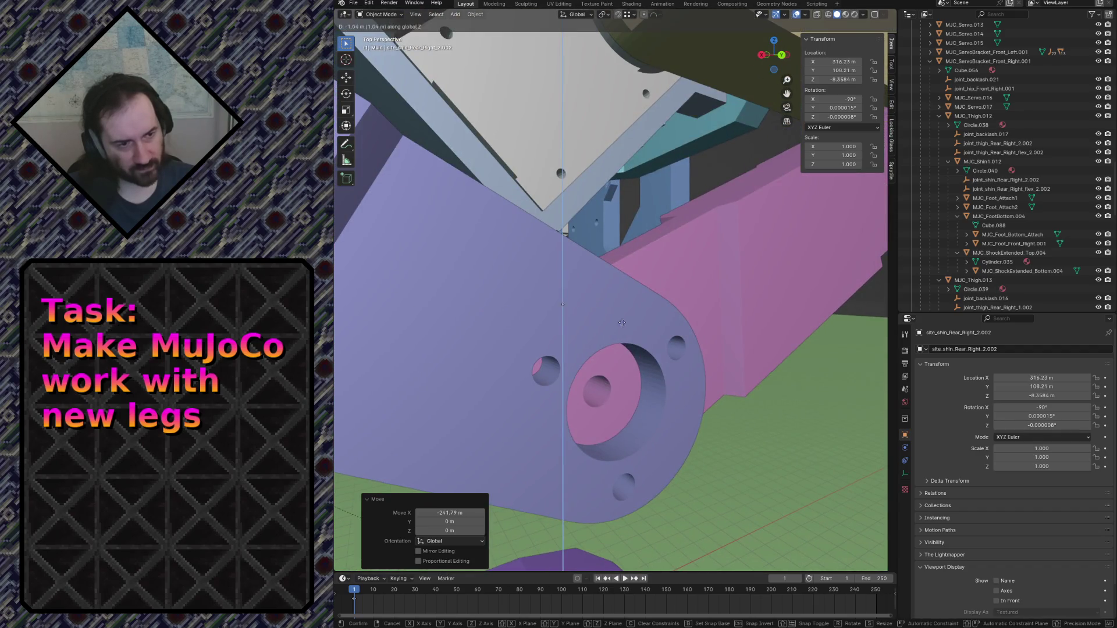
left_click(623, 396)
key("shift+grave")
key("w")
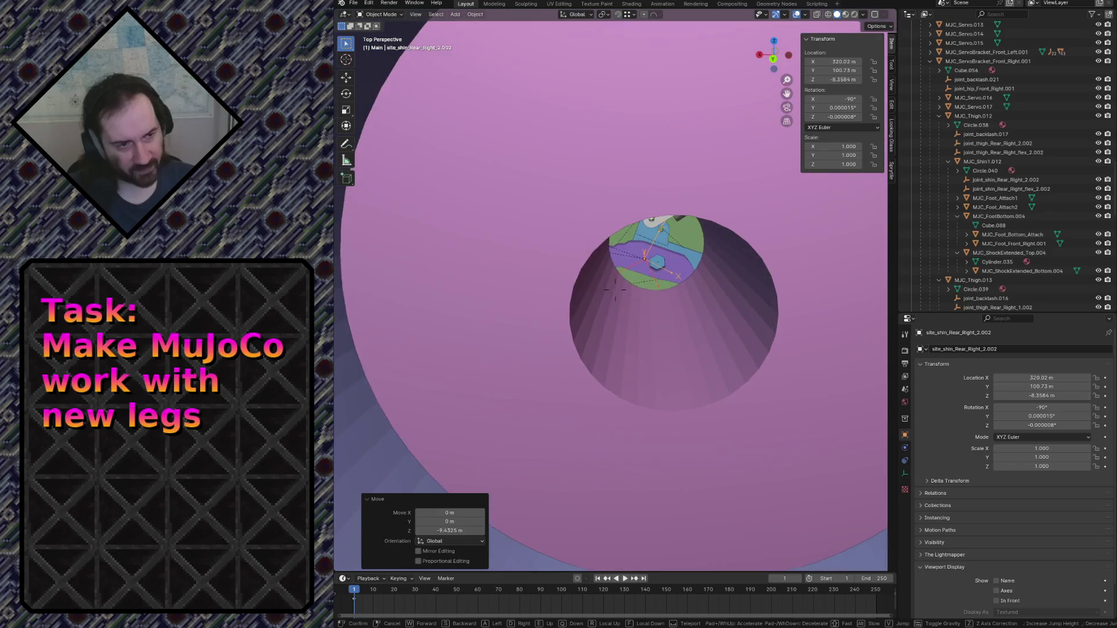
key("w")
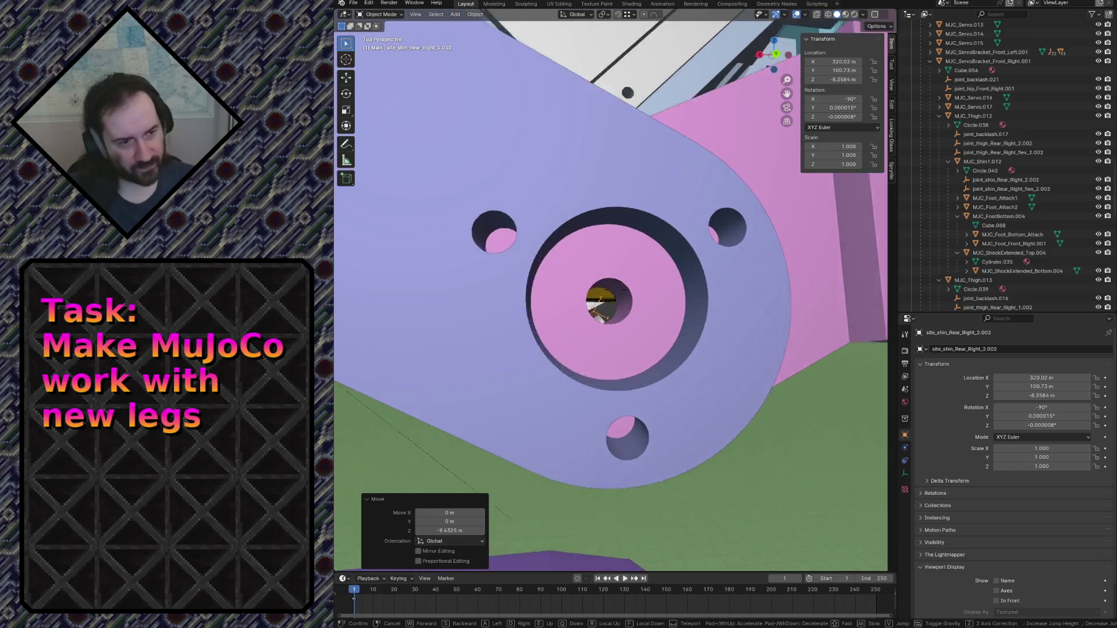
left_click(623, 401)
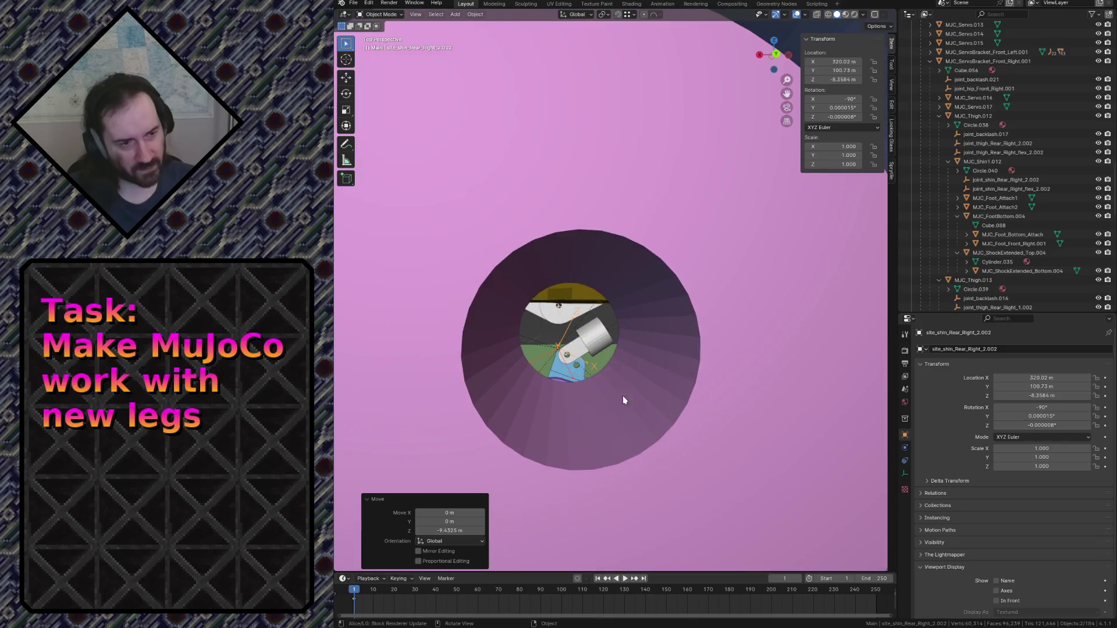
Select site_shin_Rear_Right_2.002 together with MJC_Shin2 as active, comparing it with site_shin_Rear_Right_1.002.
left_click(728, 313)
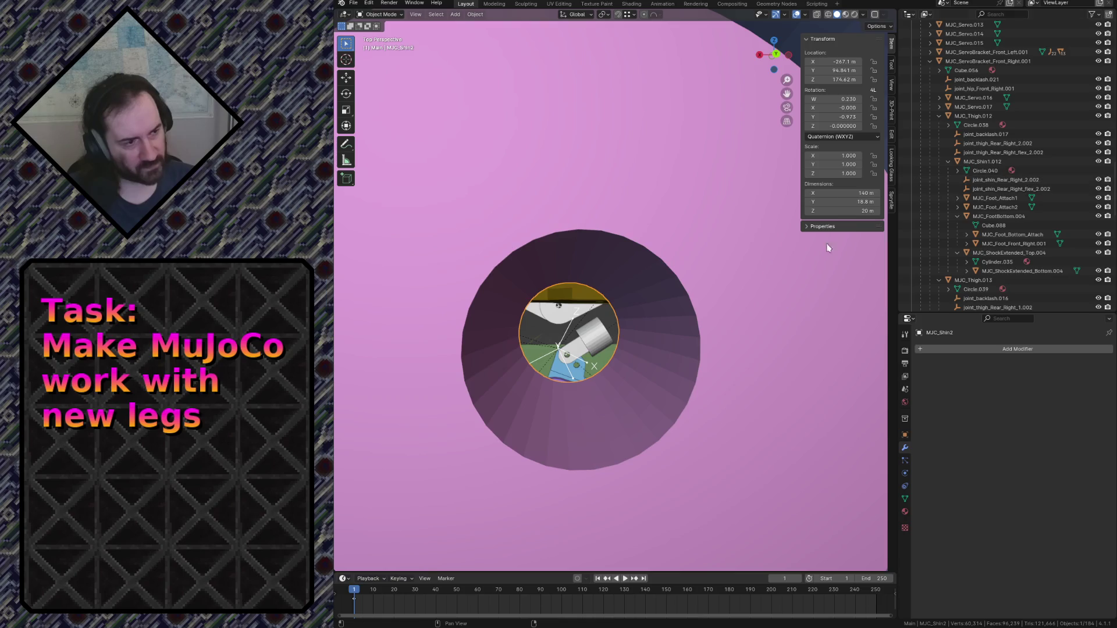
left_click(573, 323)
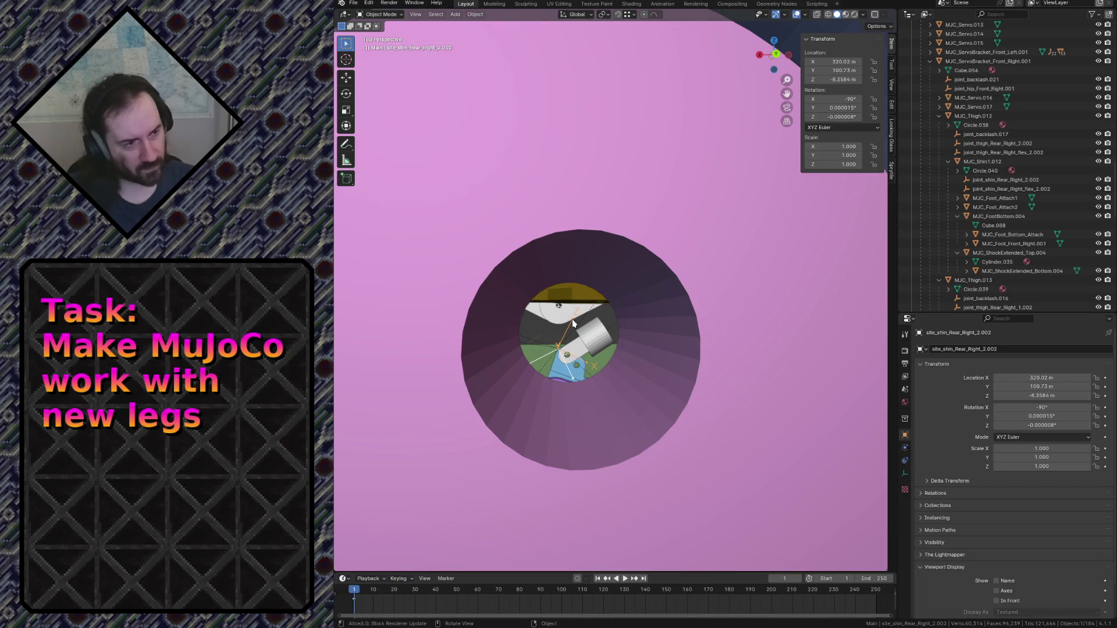
left_click(573, 381)
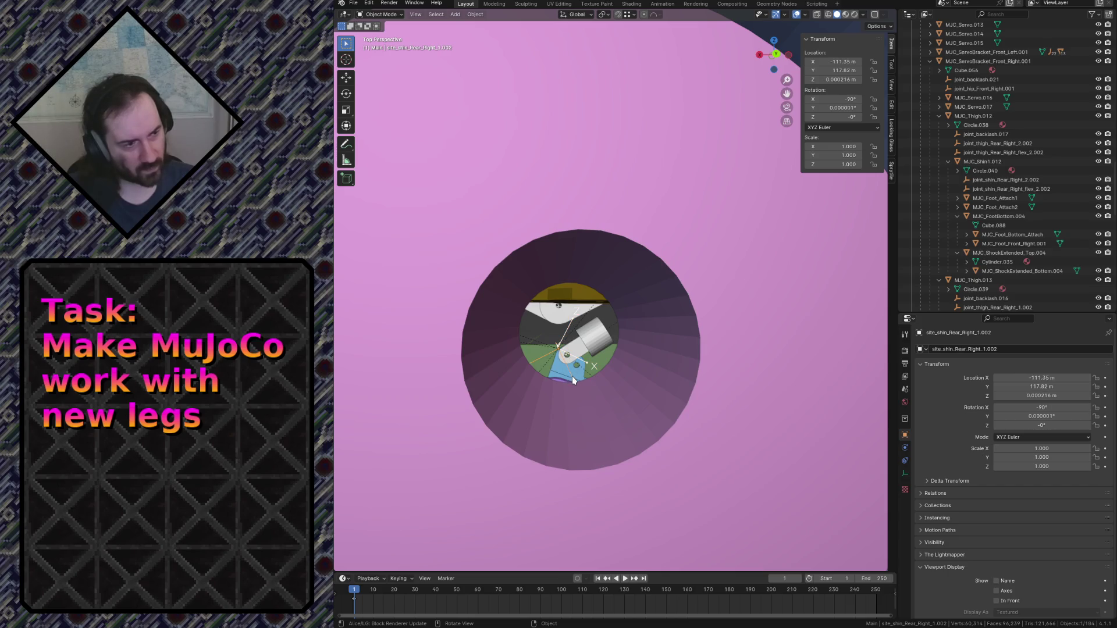
left_click(573, 321)
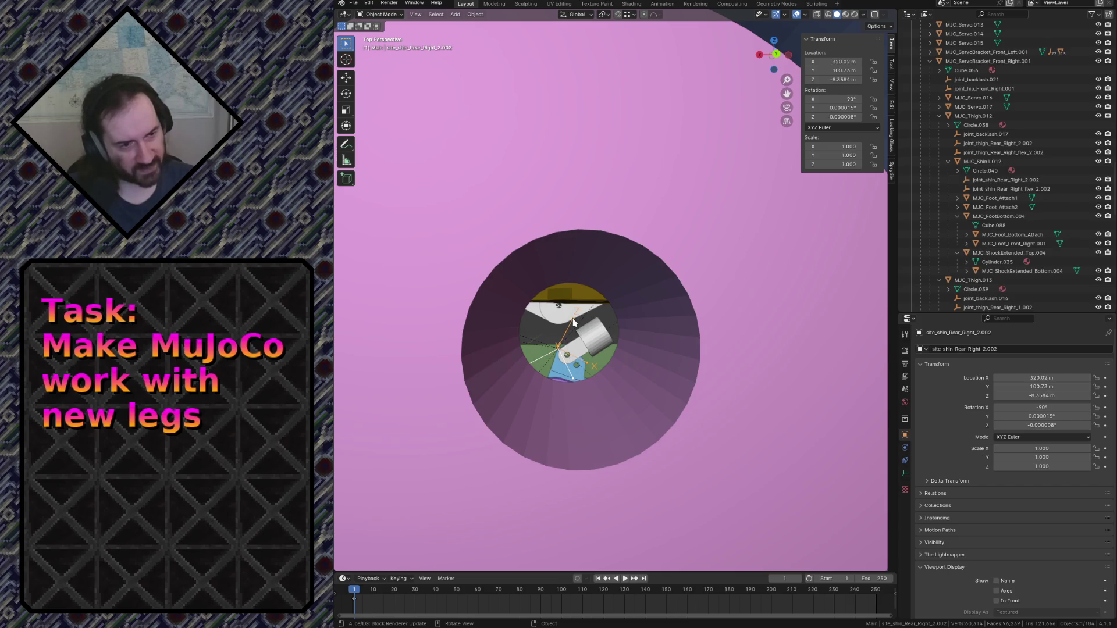
key("shift+bracketleft")
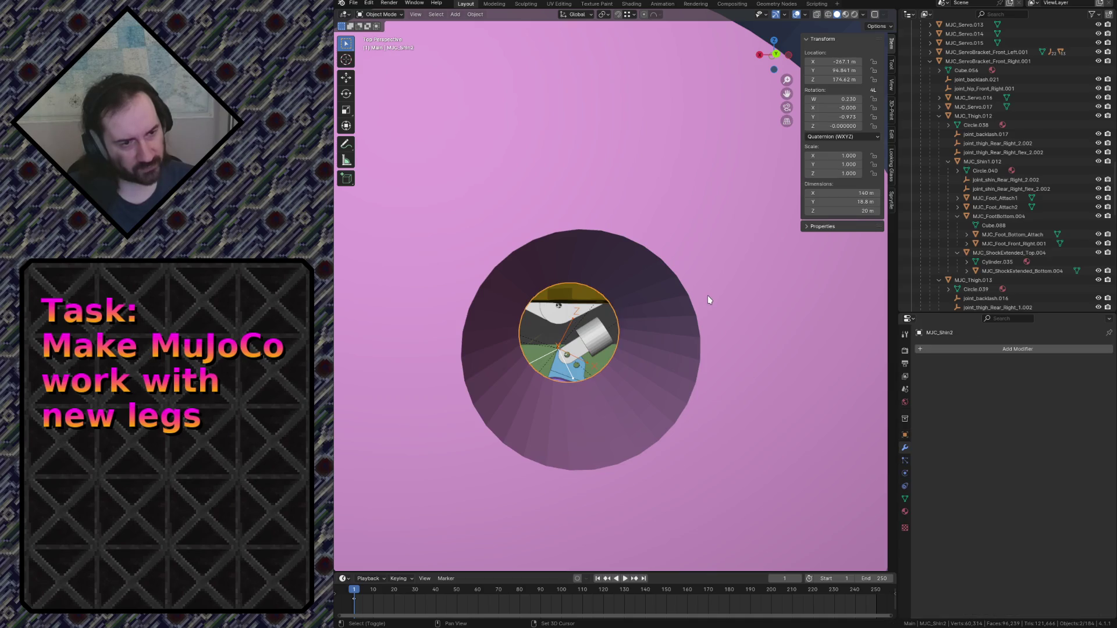
key("shift+grave")
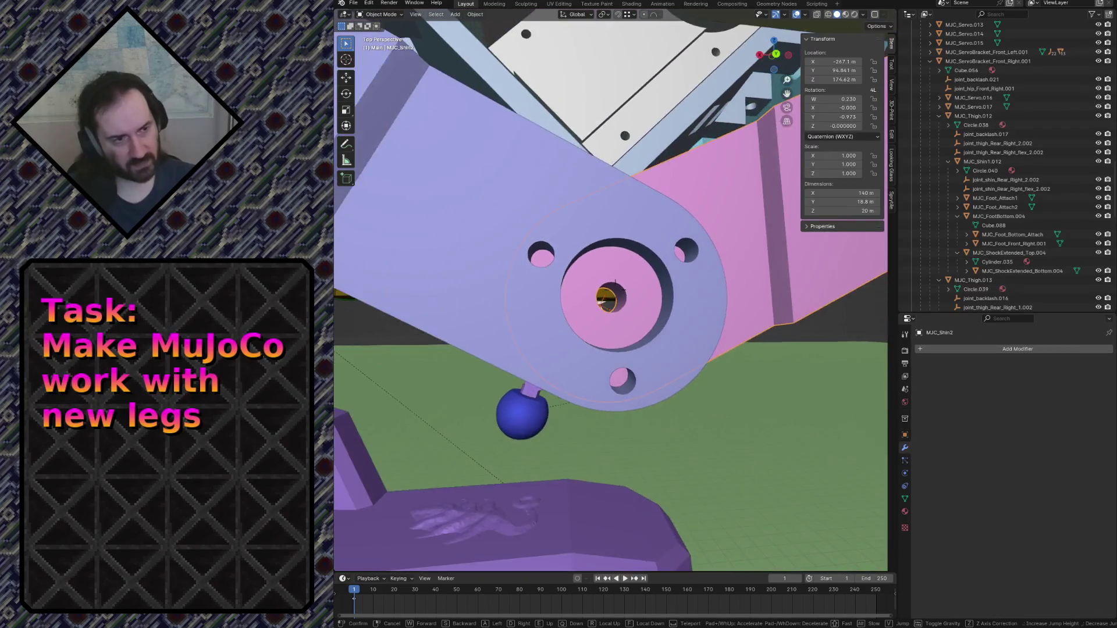
left_click(701, 309)
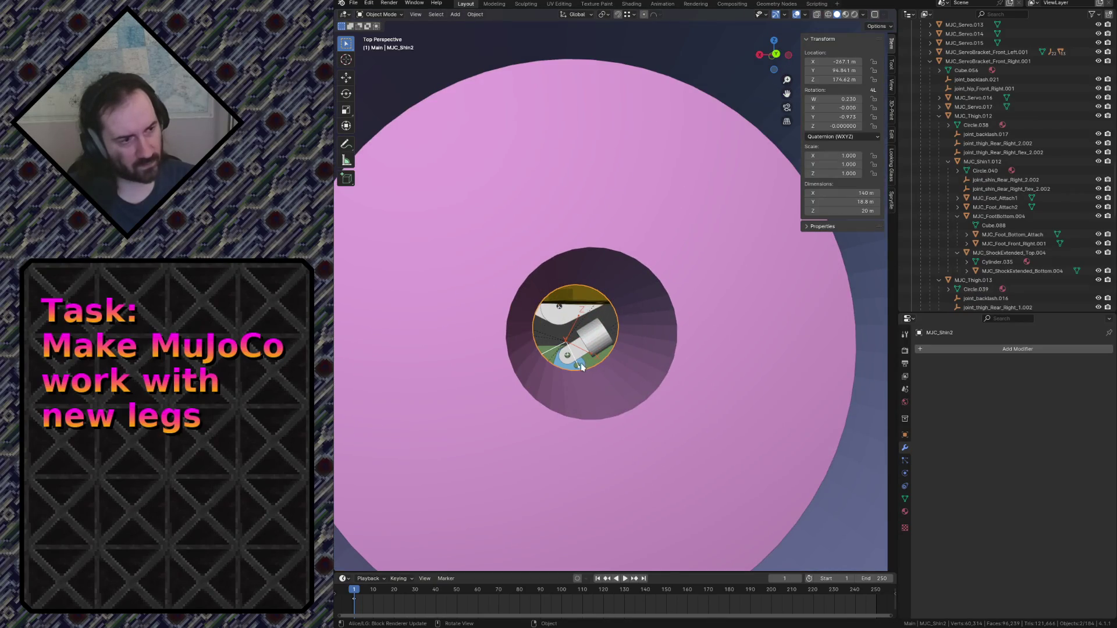
Check the site_shin_Rear_Right_2.001 empty and MJC_Shin1.015, revealing the active empty in the outliner.
left_click(576, 327)
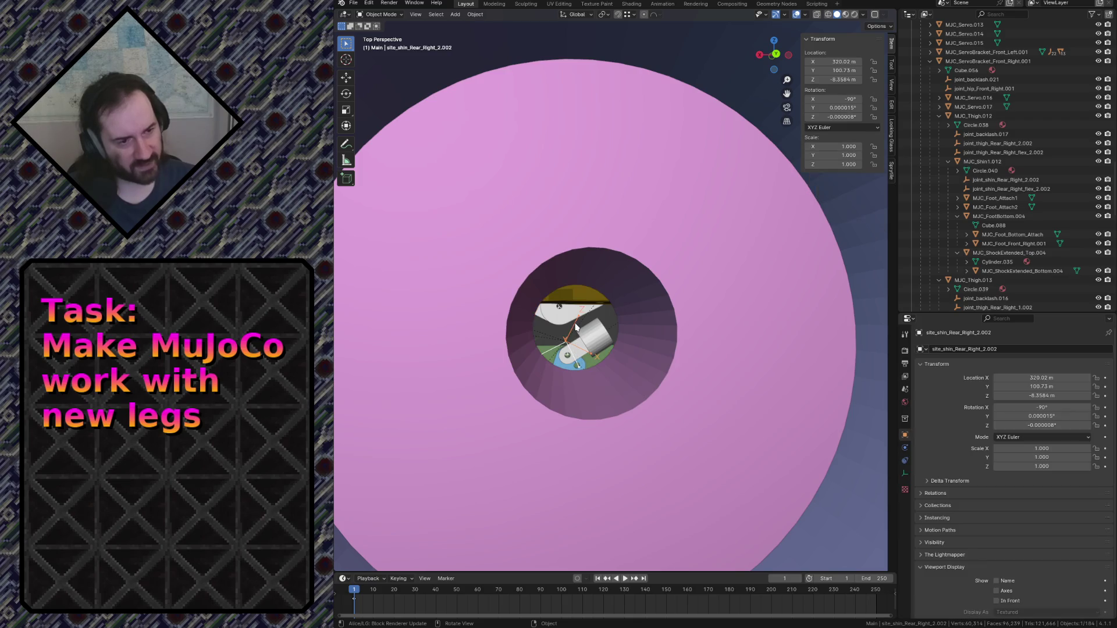
key("shift+grave")
key("space")
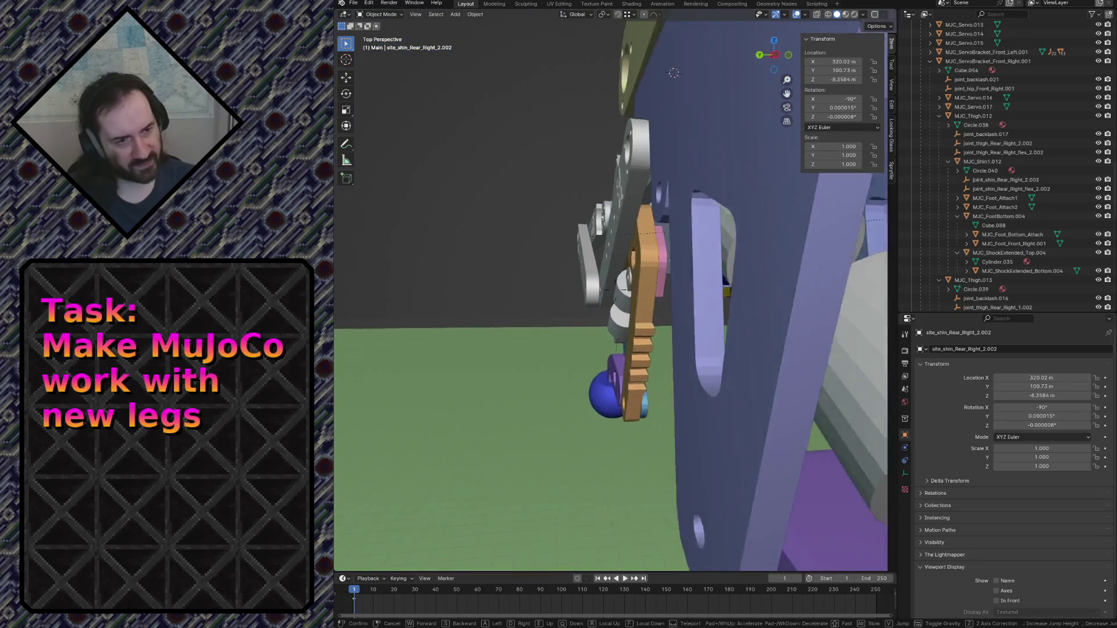
key("w")
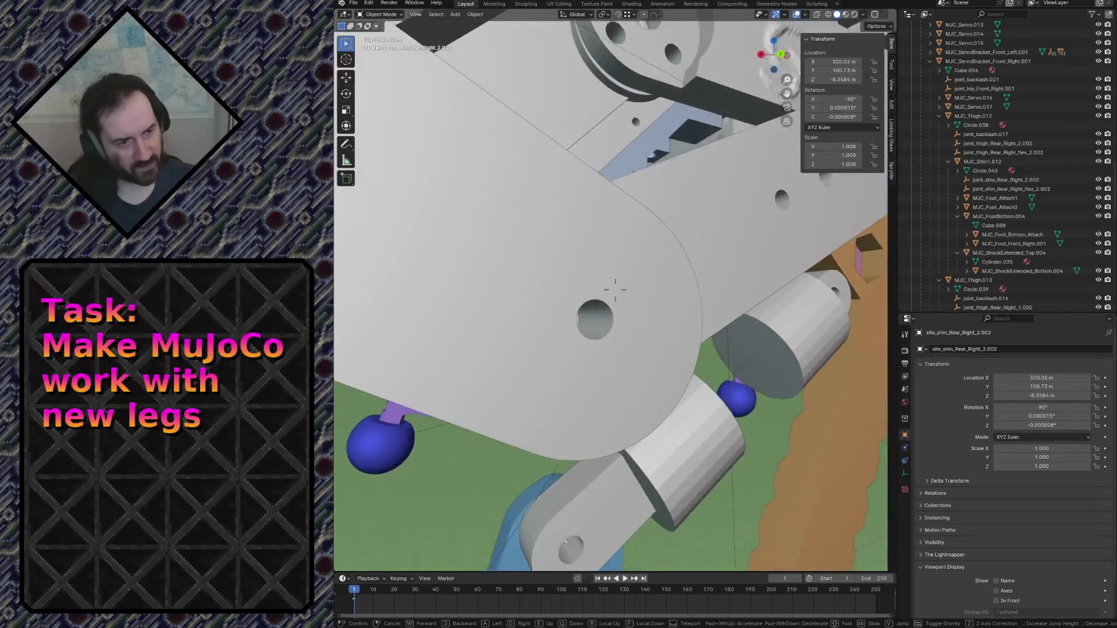
key("Escape")
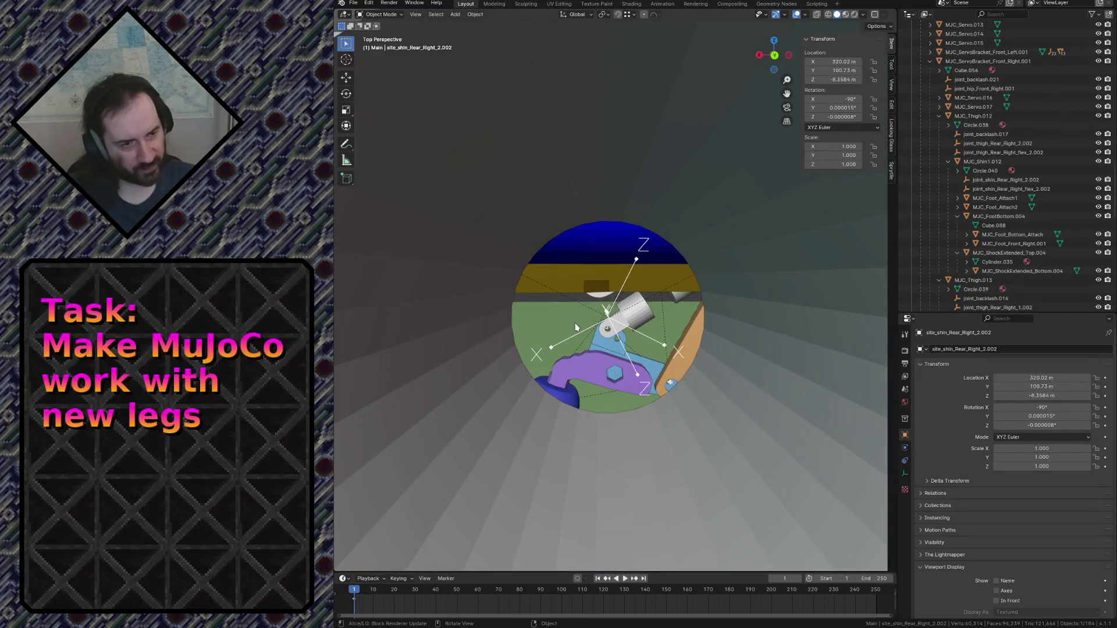
left_click(637, 262)
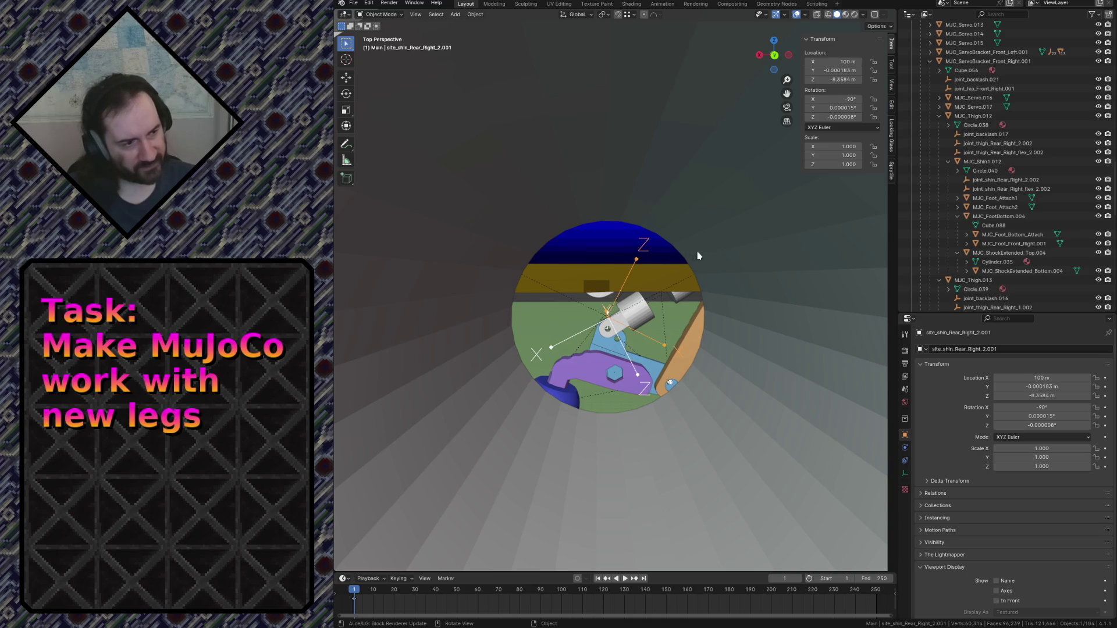
key("bracketleft")
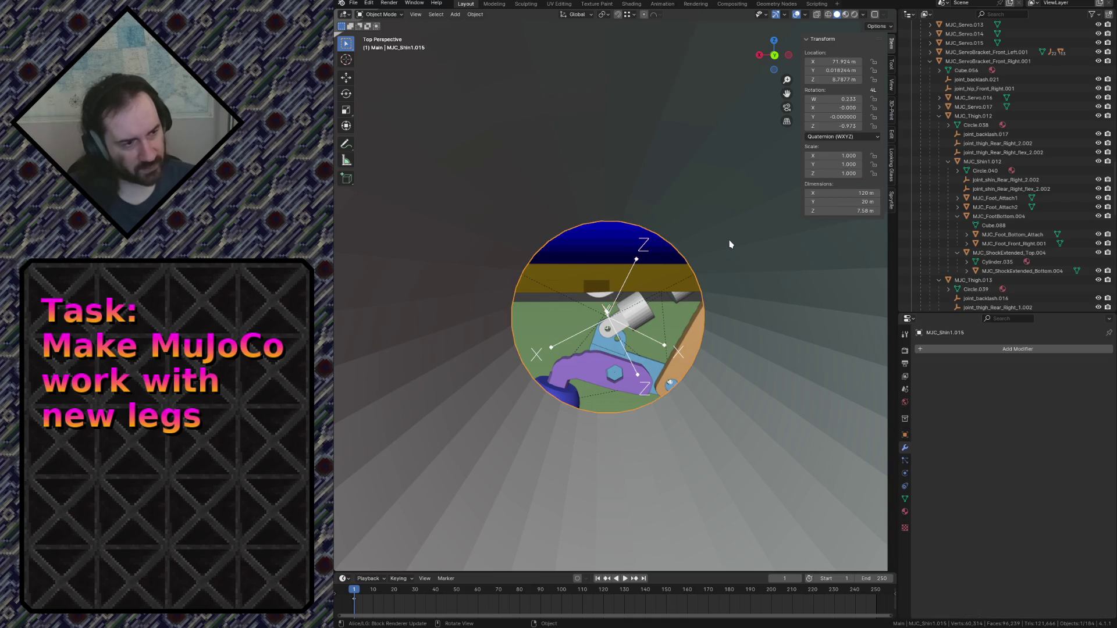
left_click(626, 283)
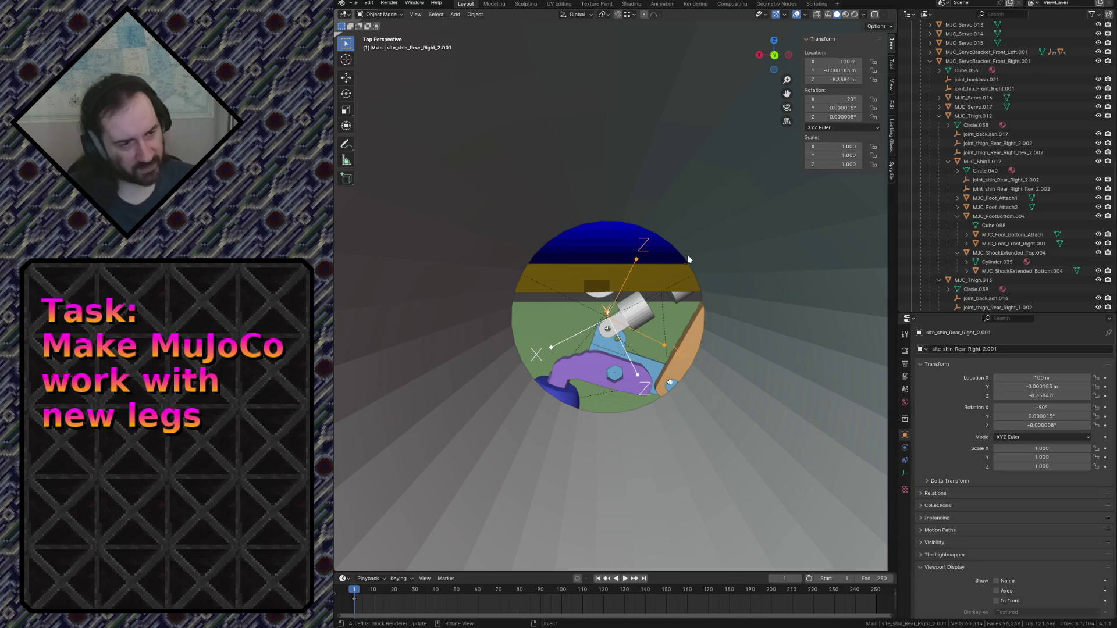
key("KP_Decimal")
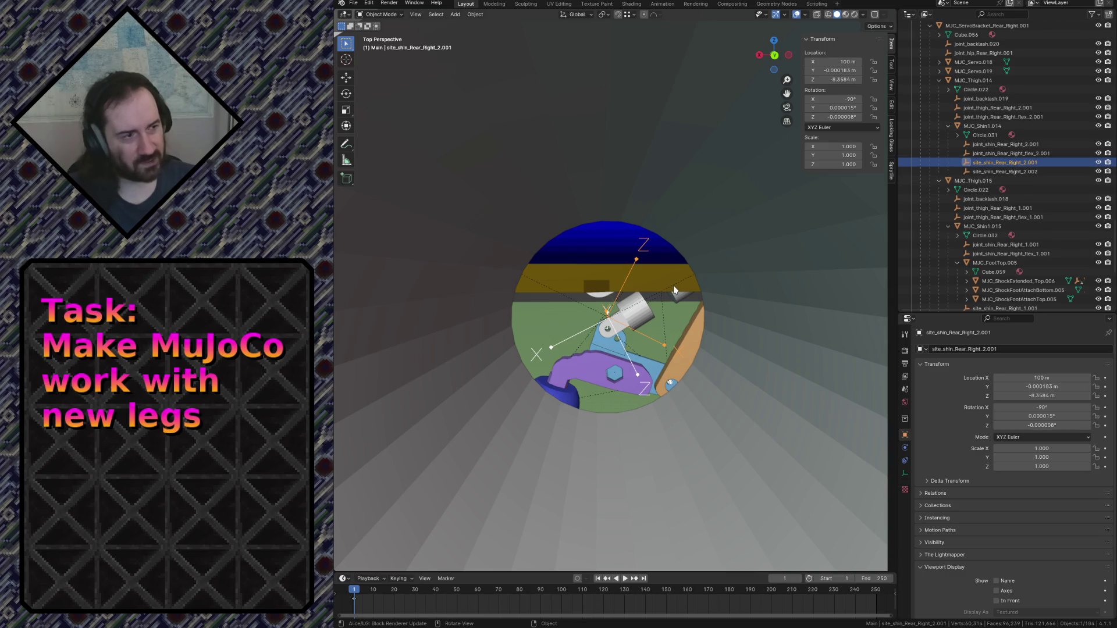
key("ctrl+z")
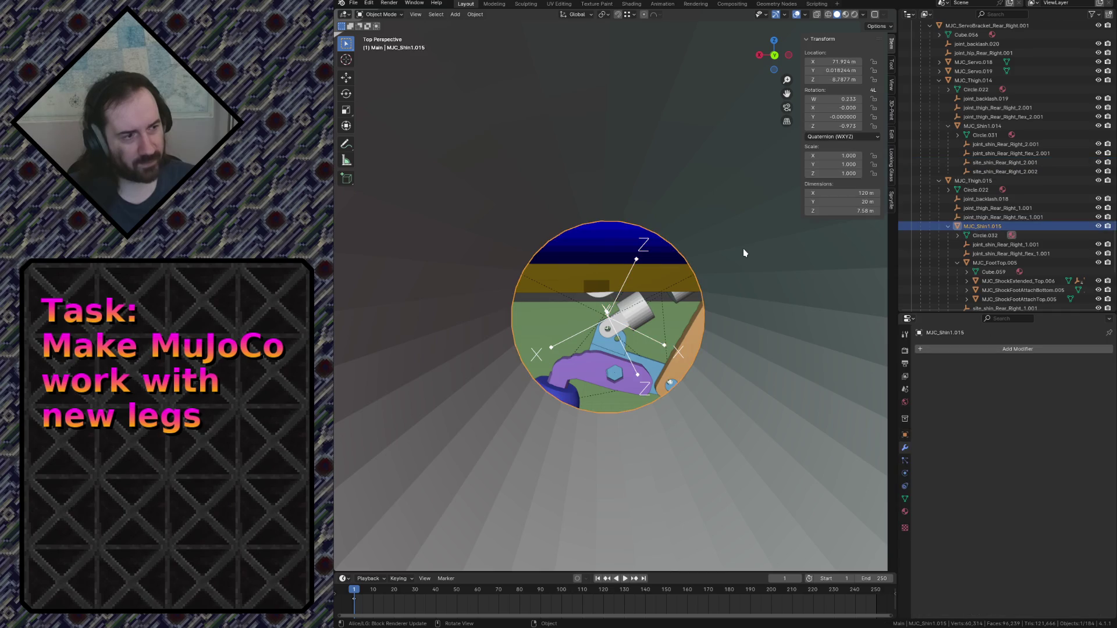
Select the pink MJC_Shin2 shin, reveal it in the outliner, and select its site empty.
key("shift+grave")
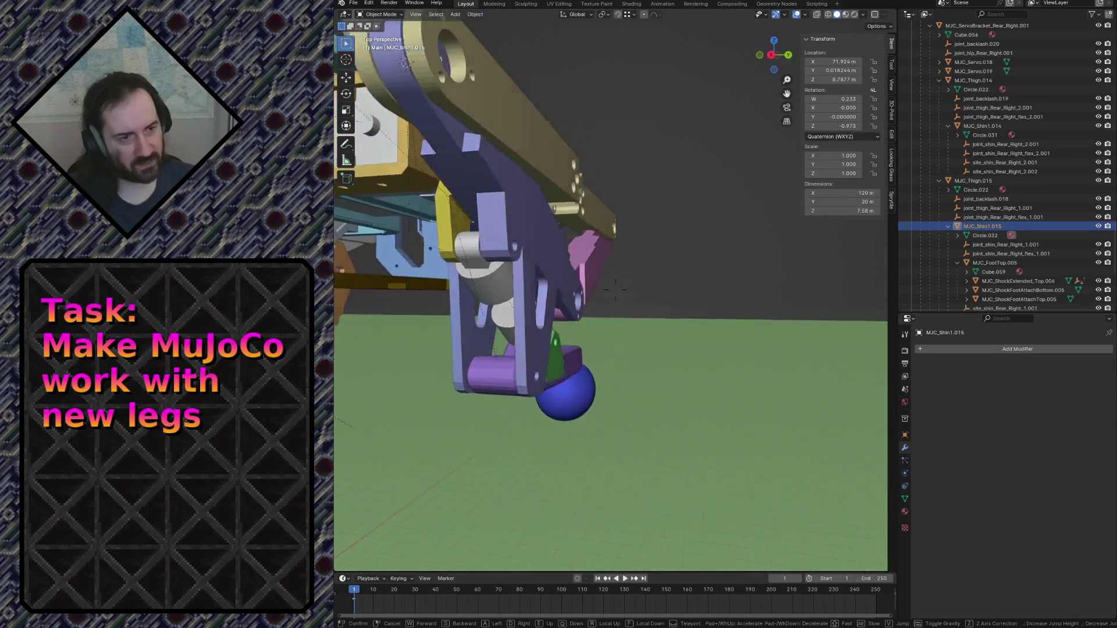
key("w")
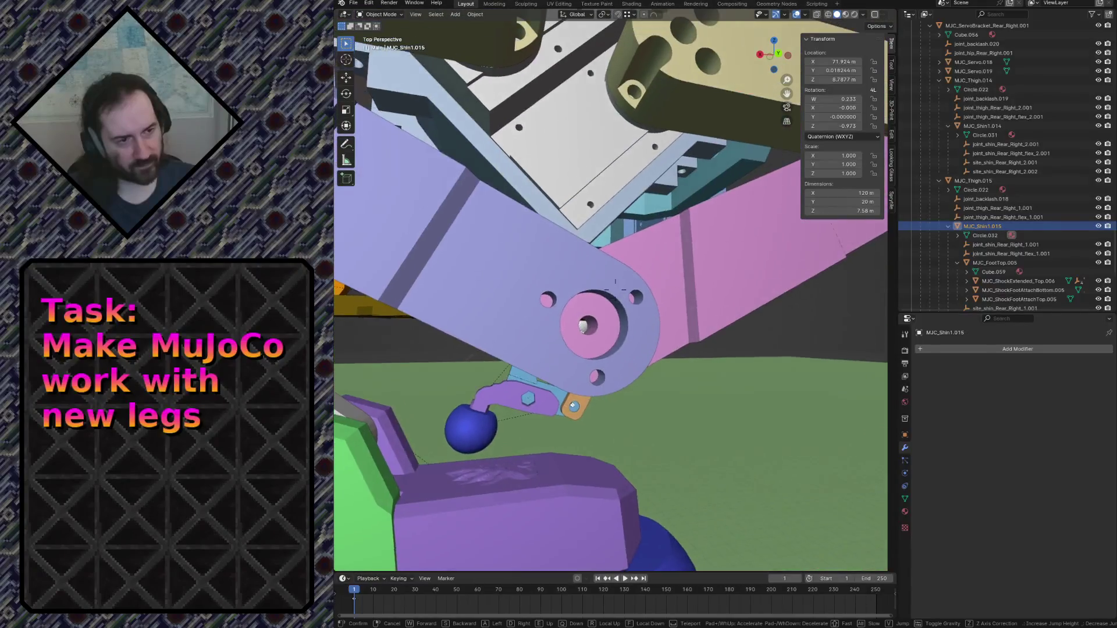
left_click(614, 285)
left_click(758, 245)
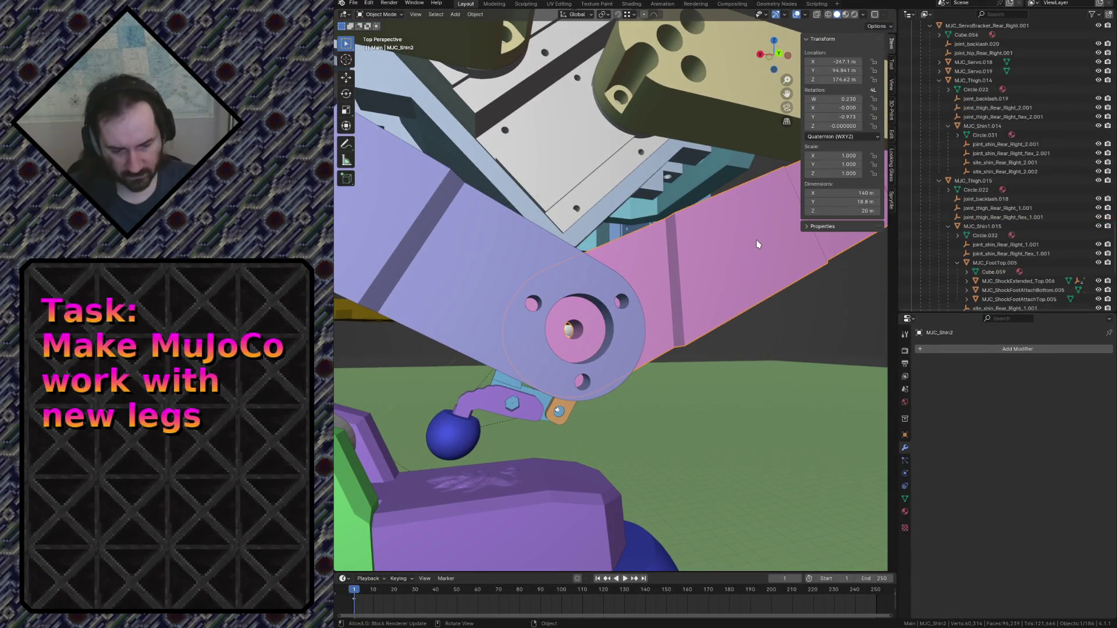
key("period")
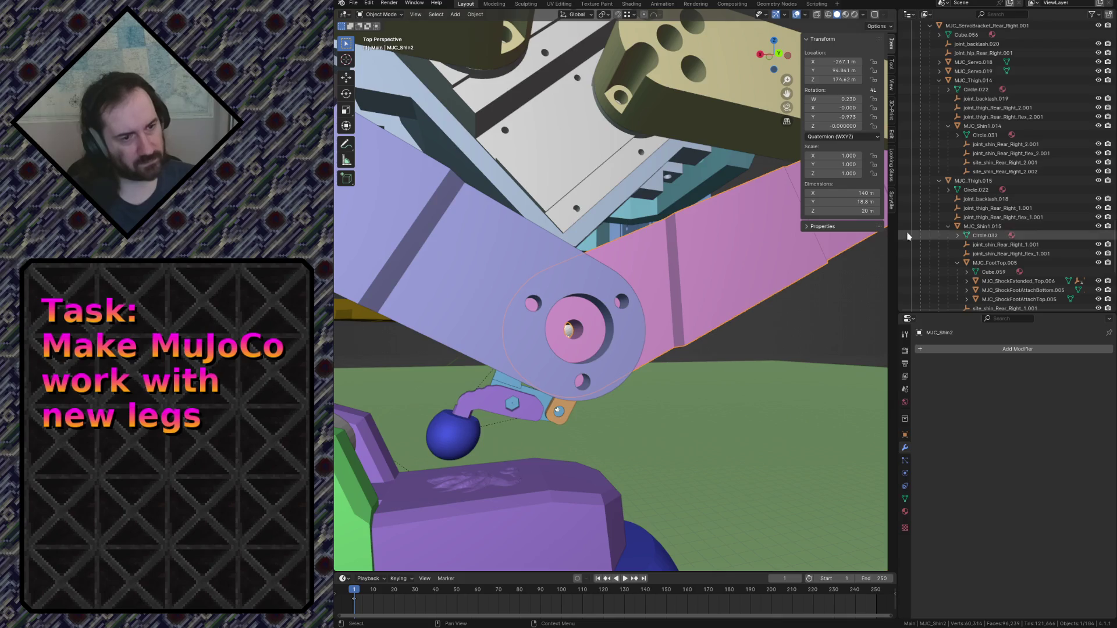
key("period")
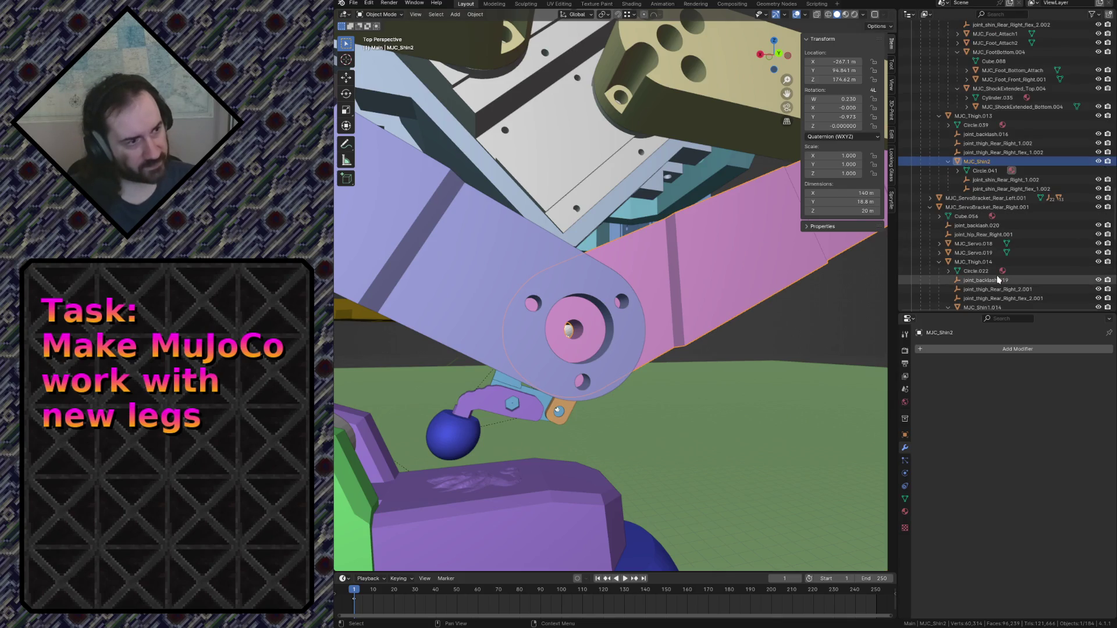
key("shift+grave")
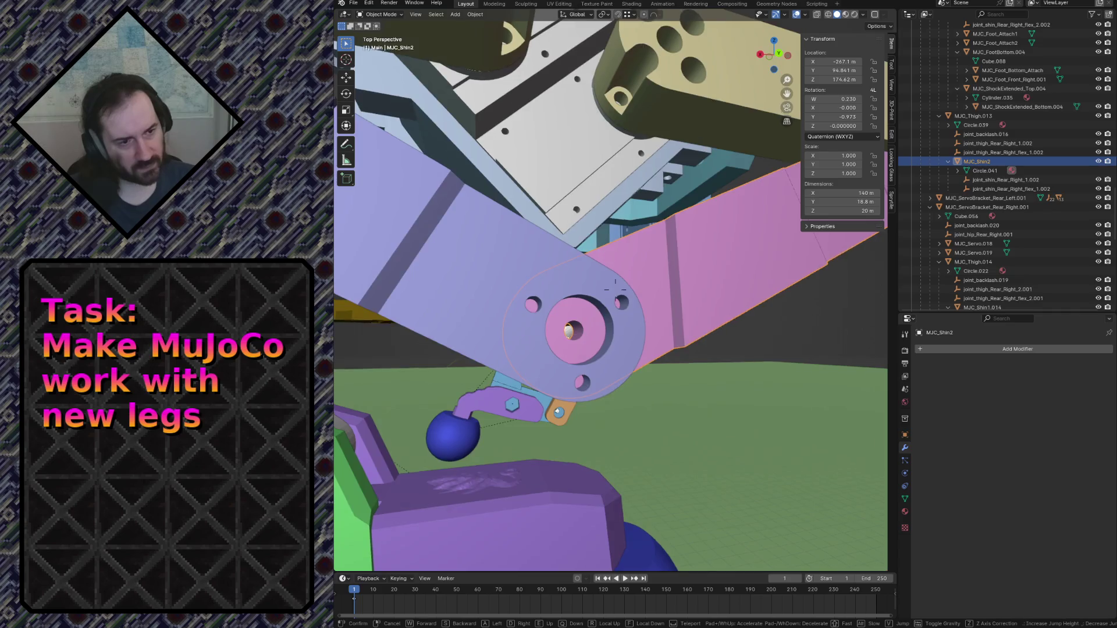
key("w")
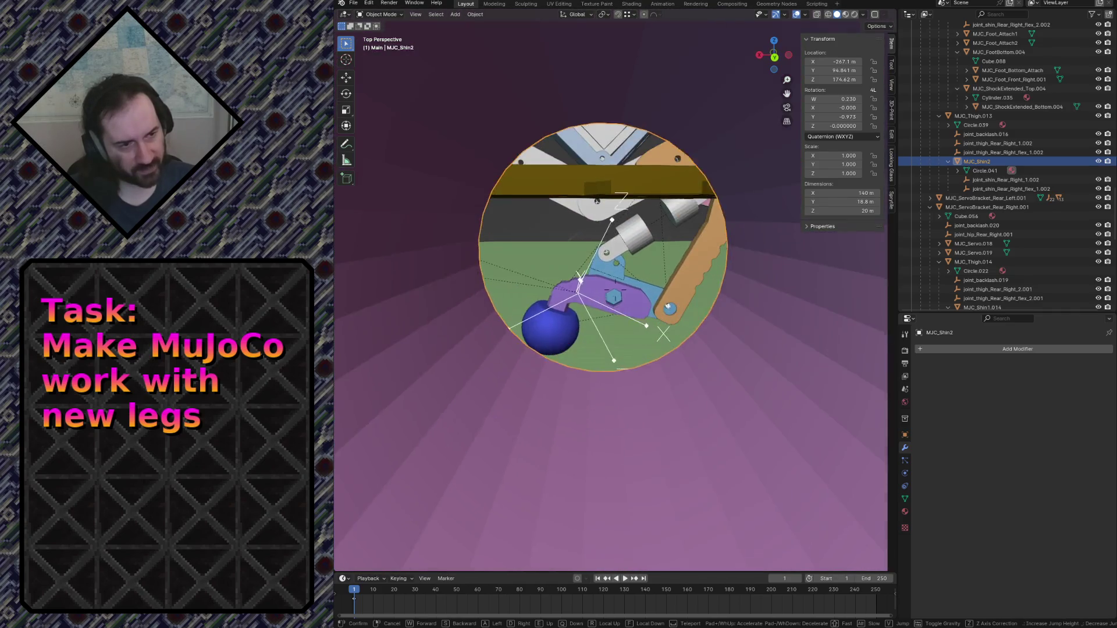
left_click(581, 352)
left_click(576, 317)
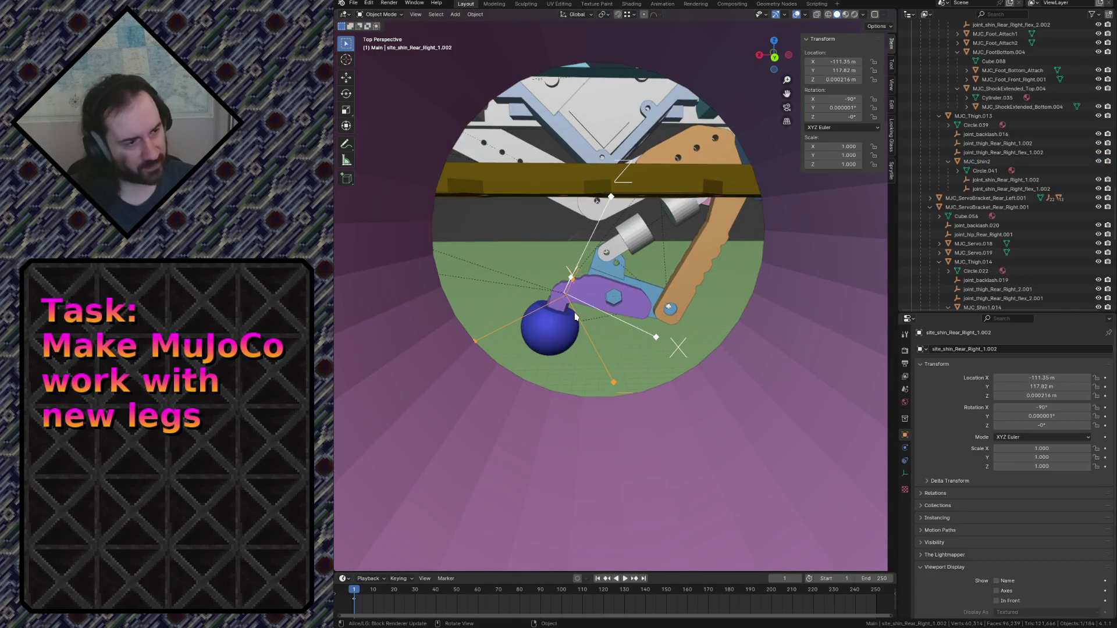
Centre the view on the pink disc's hole and bring up Set Parent To for the site empty.
key("ctrl+z")
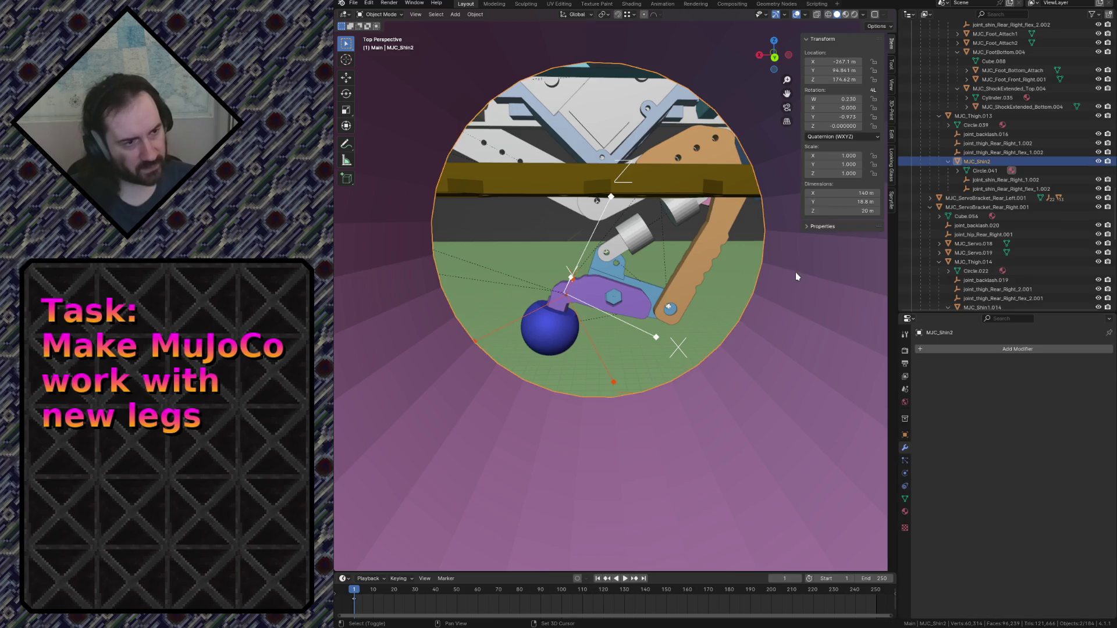
key("shift+grave")
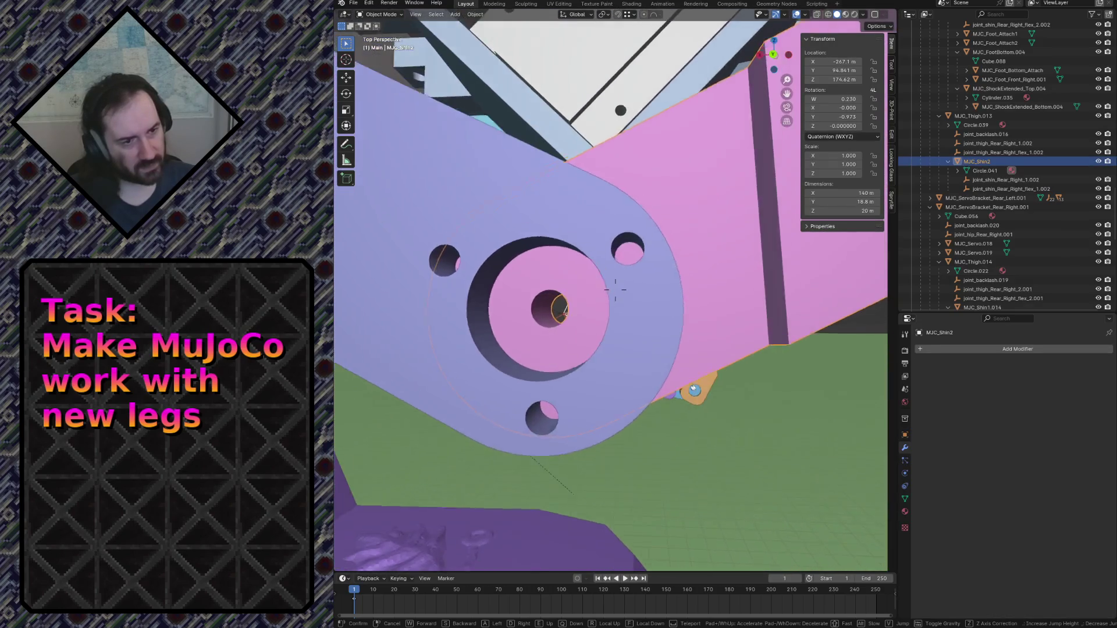
key("w")
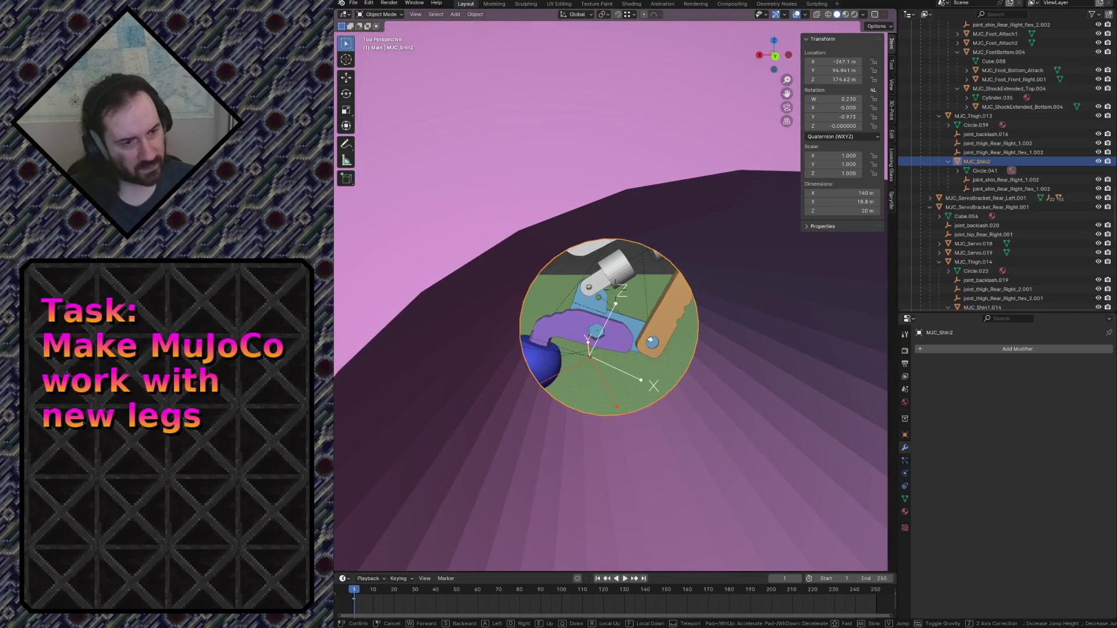
key("s")
key("w")
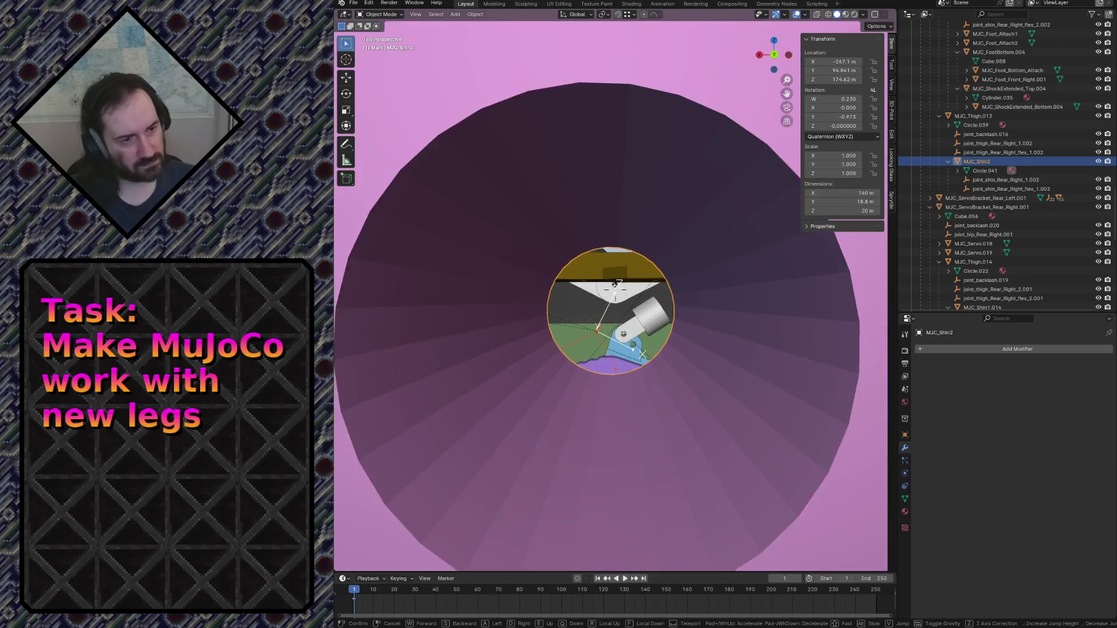
left_click(735, 299)
key("ctrl+p")
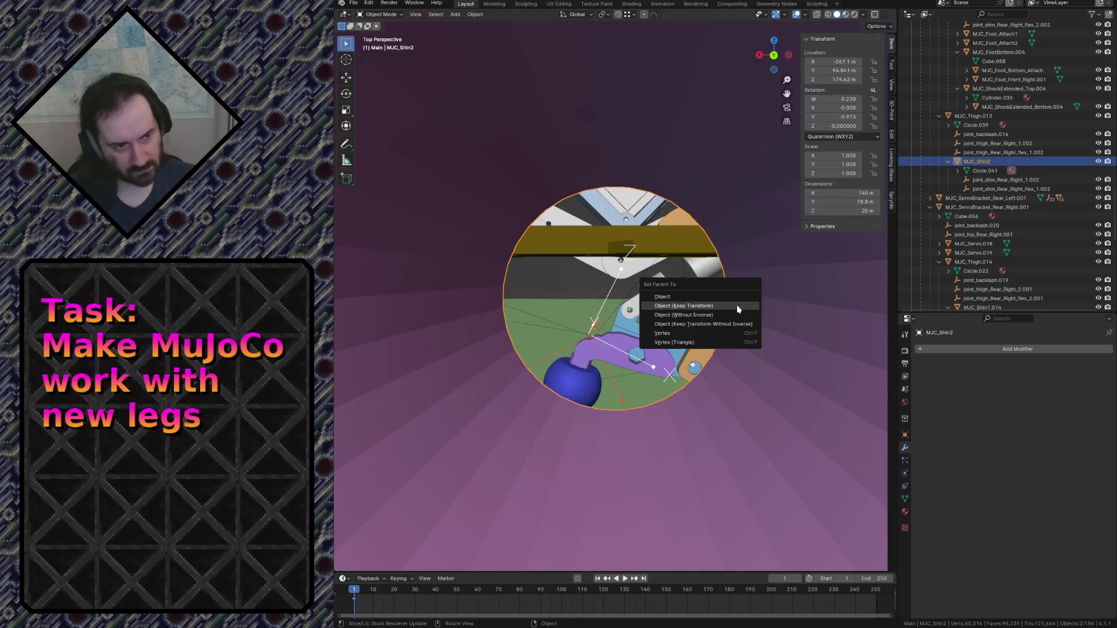
Parent site_shin_Rear_Right_1.002 to MJC_Shin2 with Keep Transform, and set the shin's rotation mode to XYZ Euler.
left_click(737, 307)
key("shift+grave")
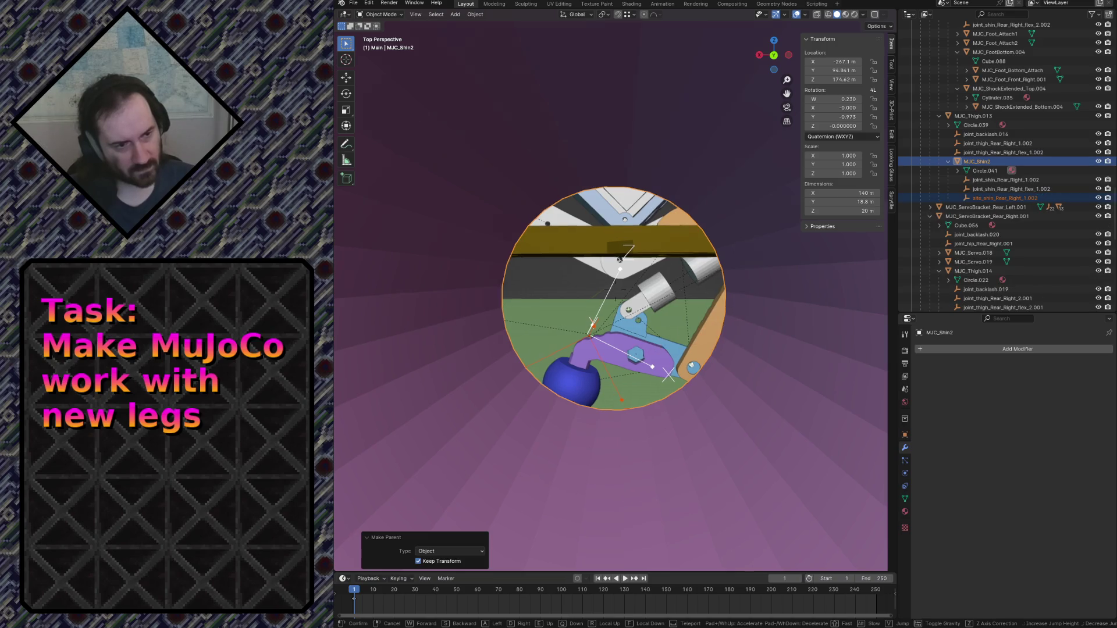
key("s")
key("s")
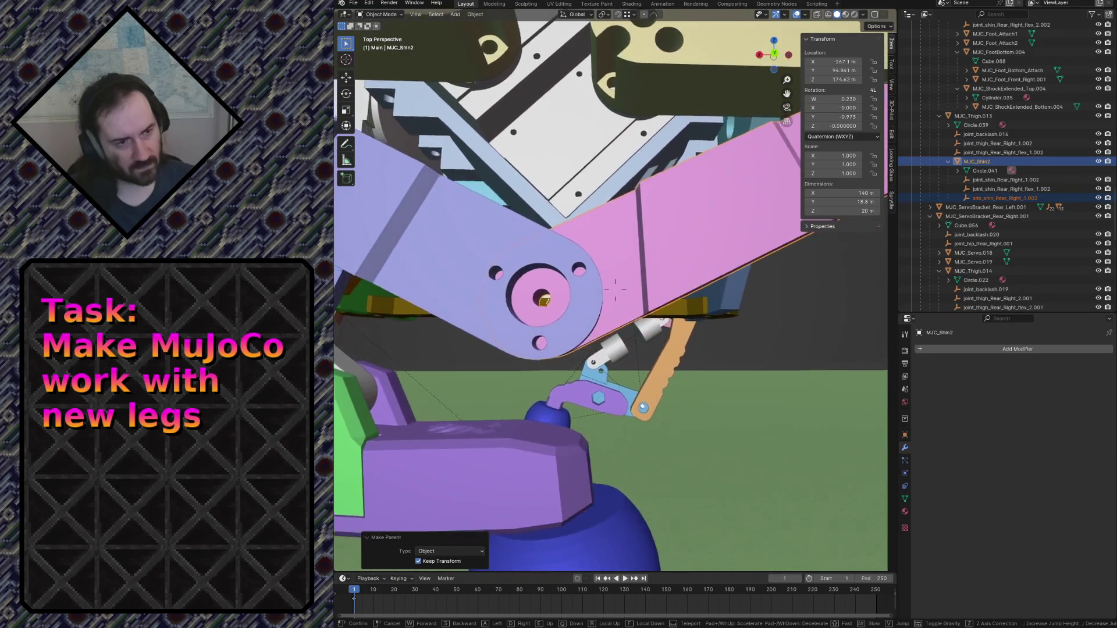
key("w")
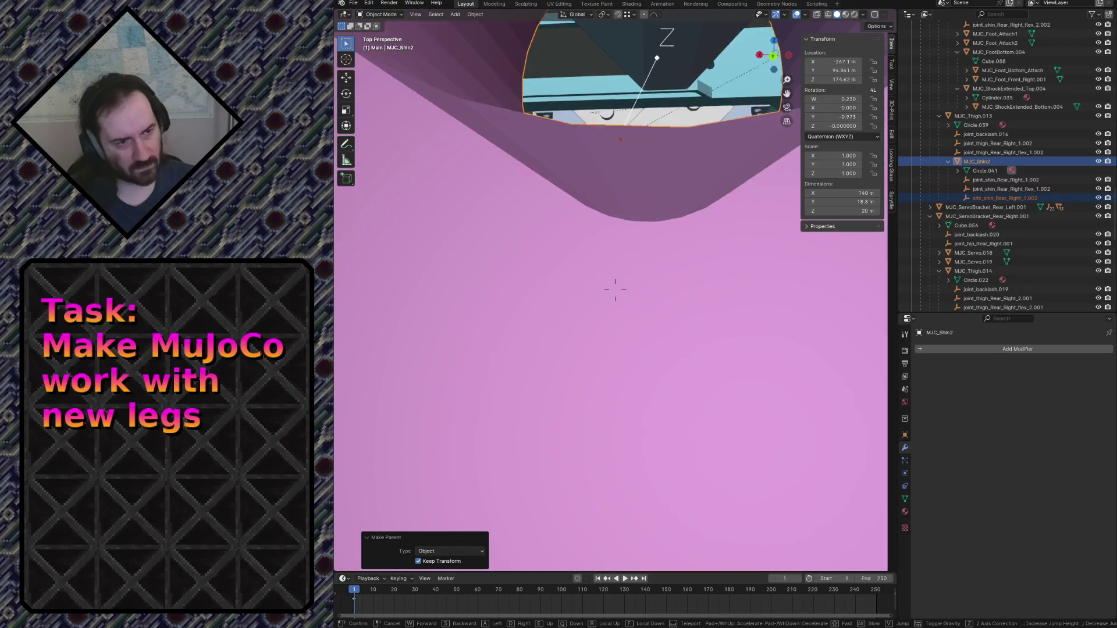
key("w")
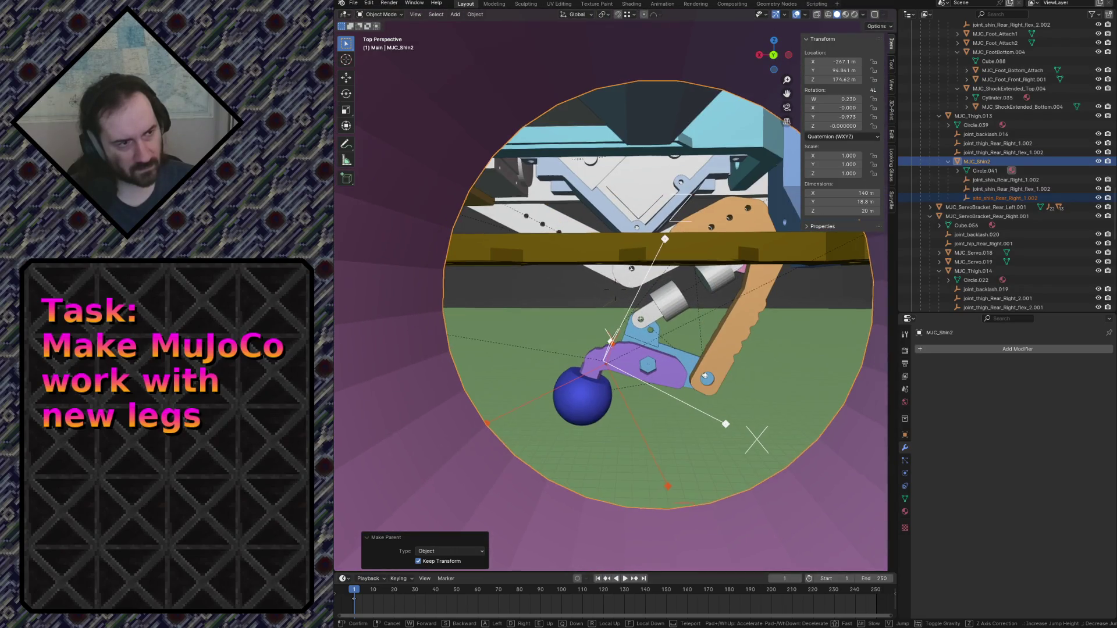
key("Return")
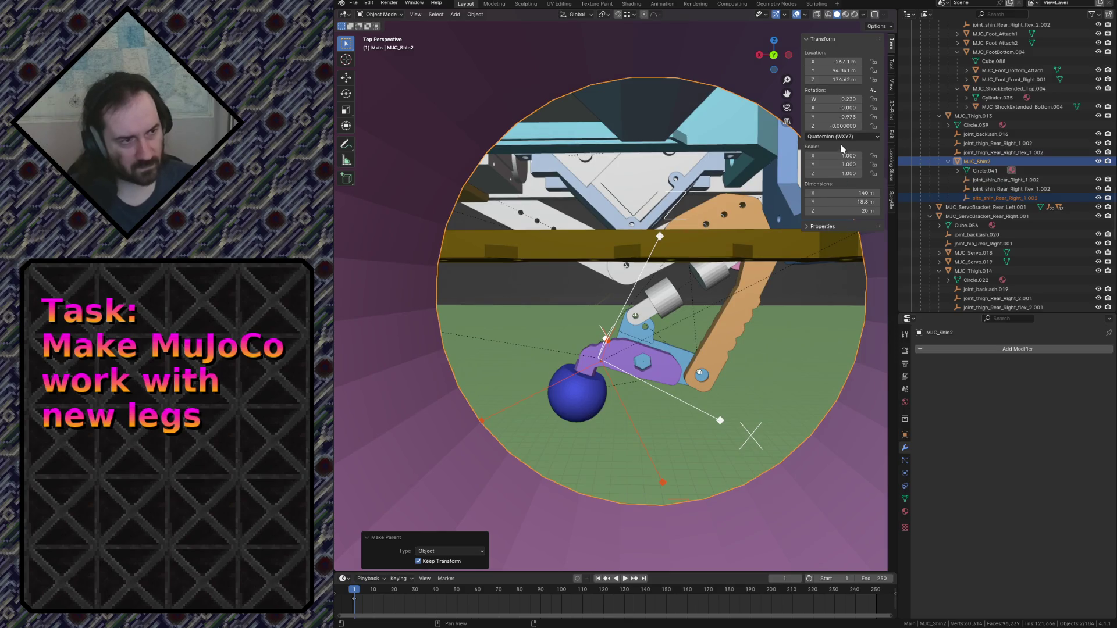
left_click(836, 137)
left_click(823, 169)
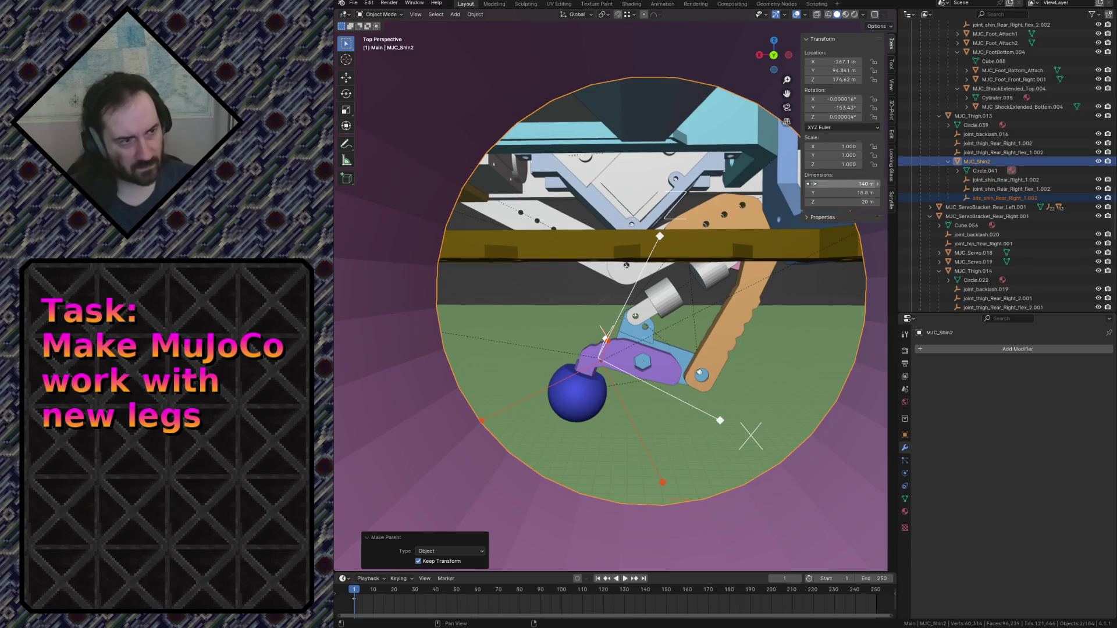
Set the site empty's X, Y and Z rotation all to 0.
left_click(663, 483)
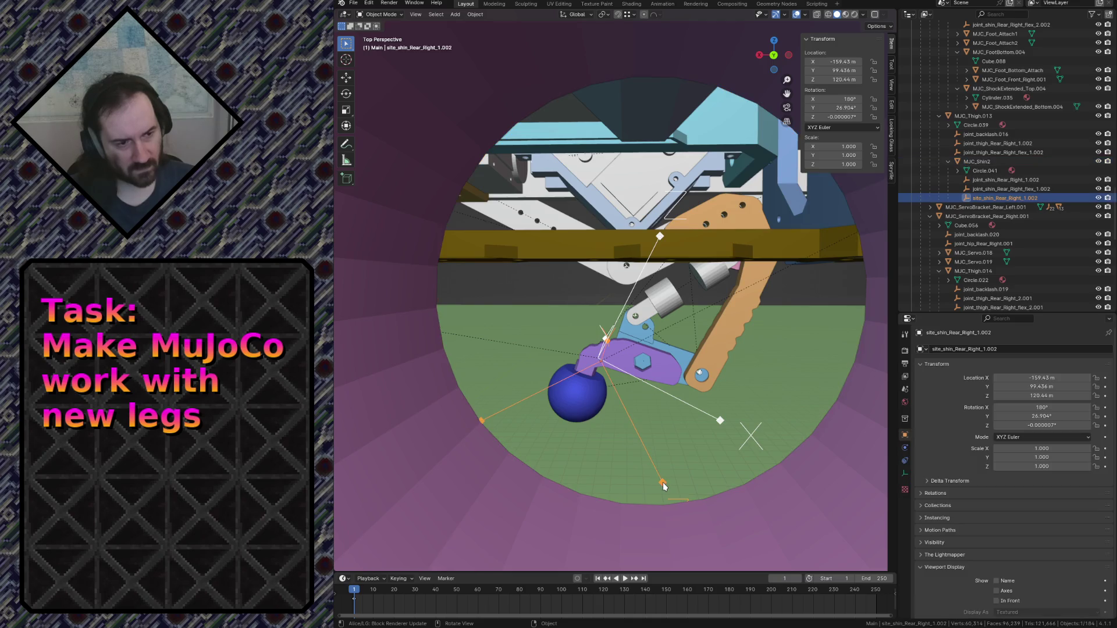
left_click(850, 98)
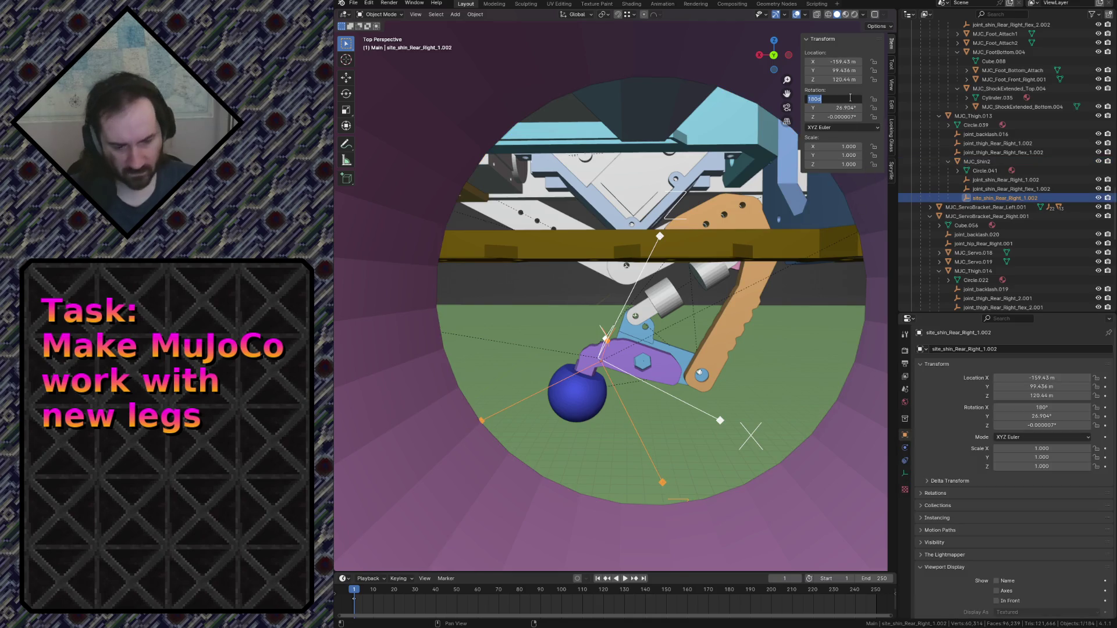
type("0")
key("Return")
left_click(851, 107)
type("0")
key("Return")
left_click(844, 116)
type("0")
key("Return")
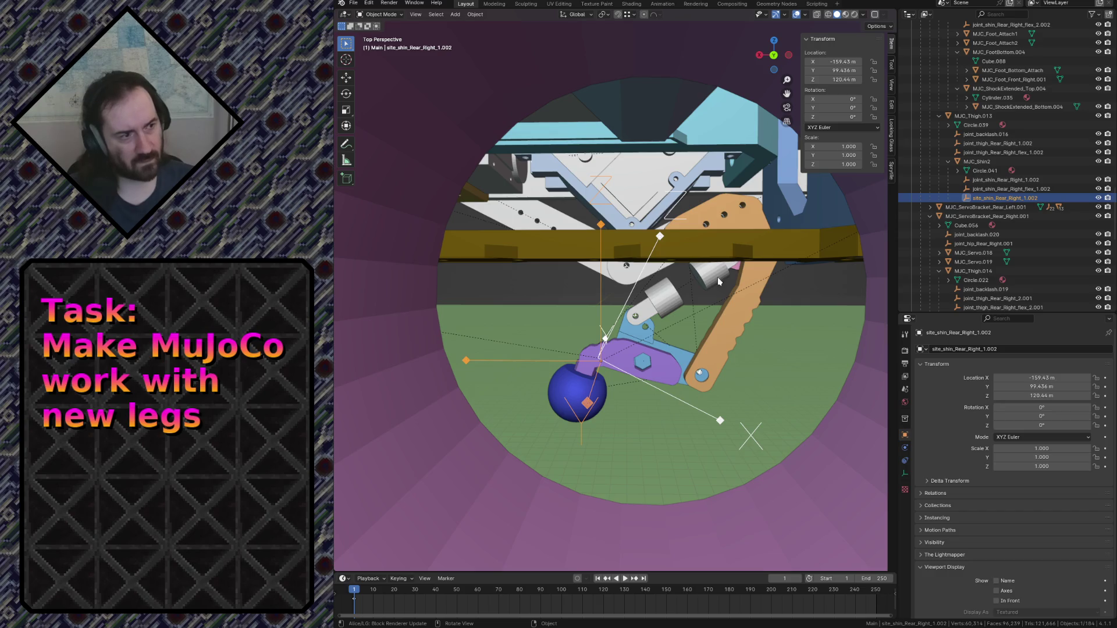
Switch the transform orientation to Local and keep the site empty's Z rotation at 0°.
left_click(575, 394)
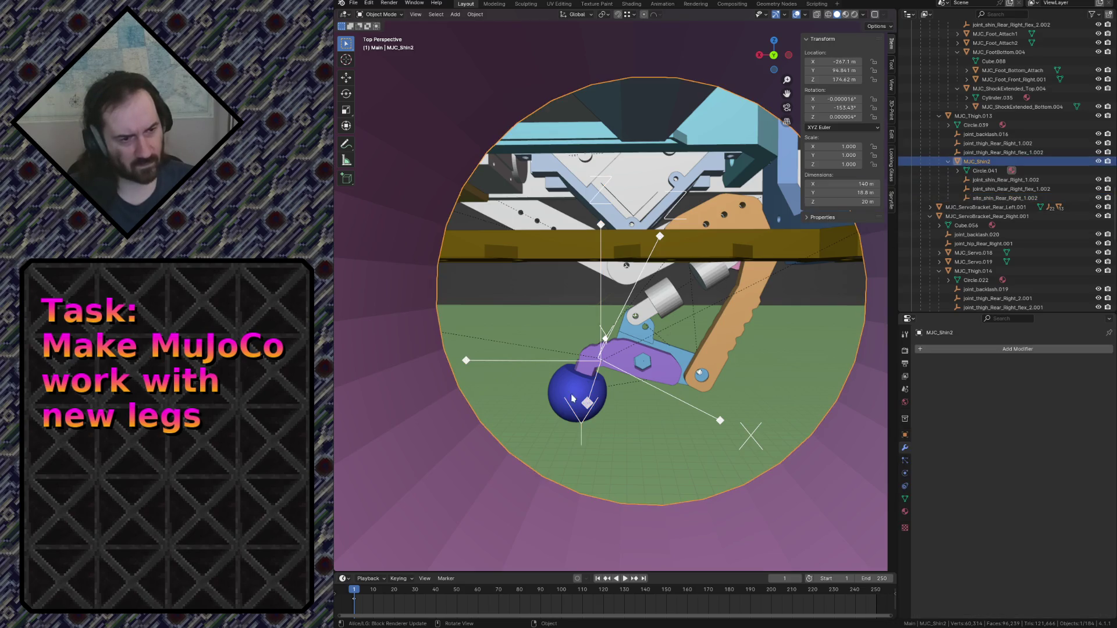
left_click(589, 403)
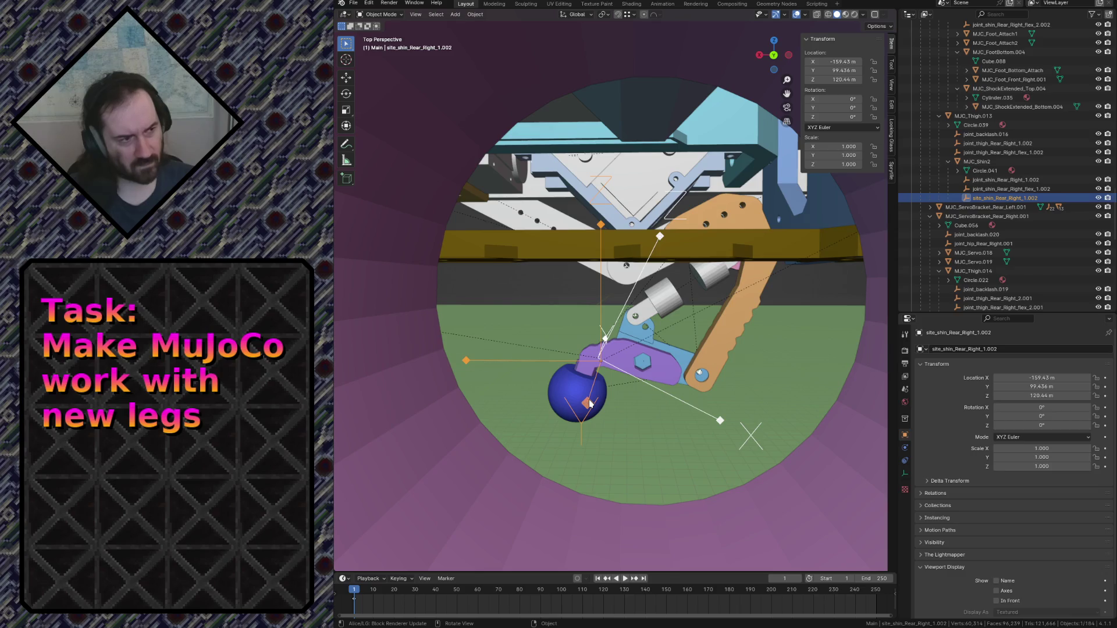
left_click(579, 14)
left_click(569, 53)
left_click(840, 117)
key("Return")
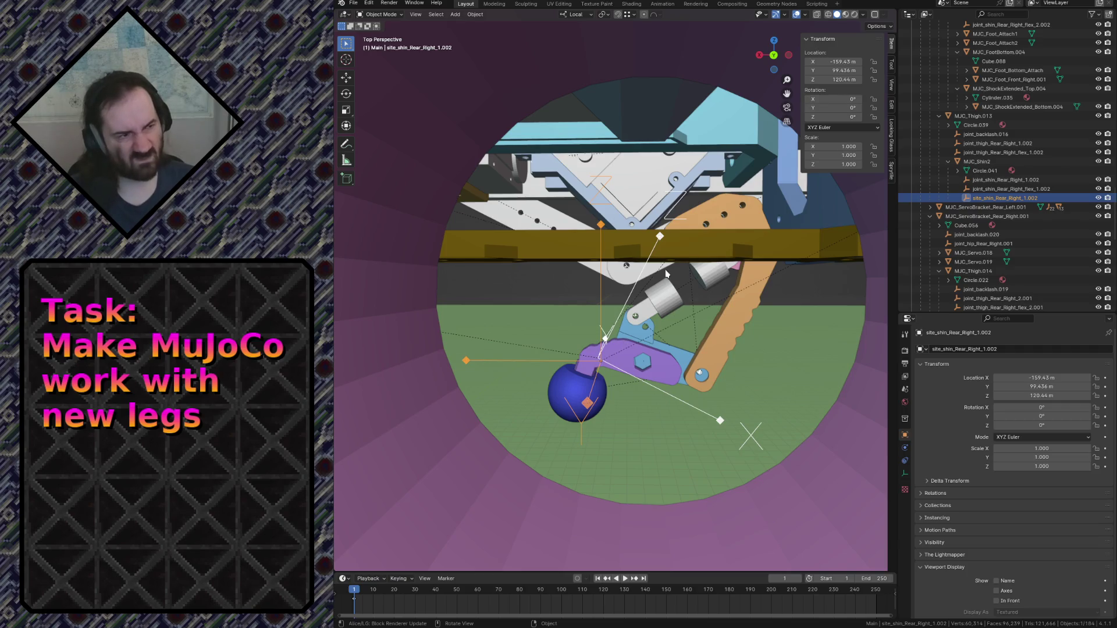
key("shift+grave")
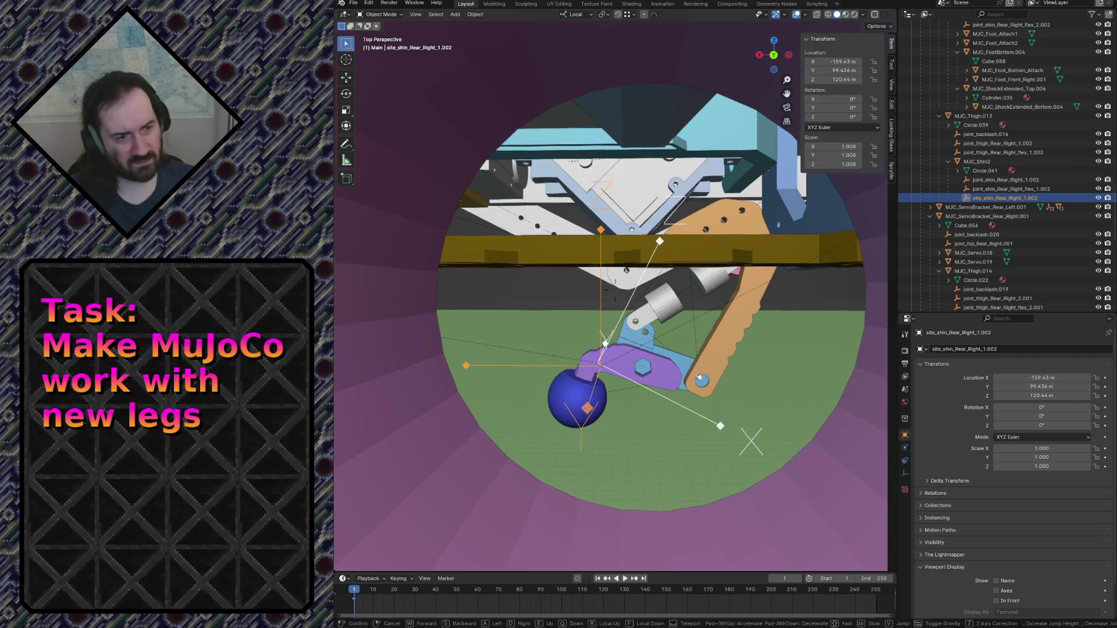
key("w")
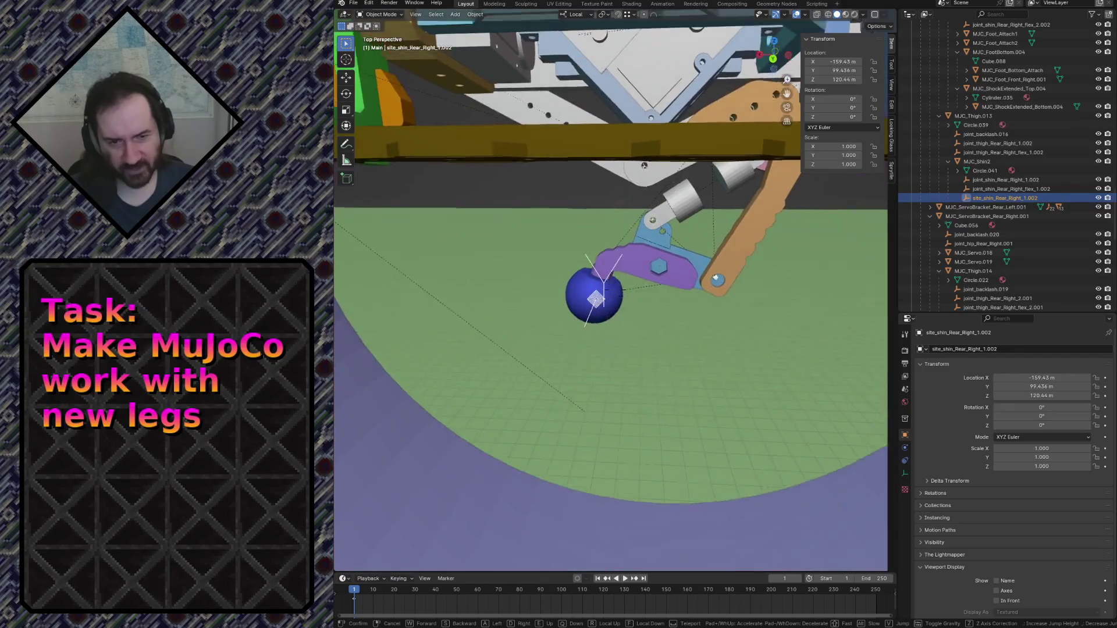
key("s")
key("w")
key("s")
key("w")
left_click(596, 268)
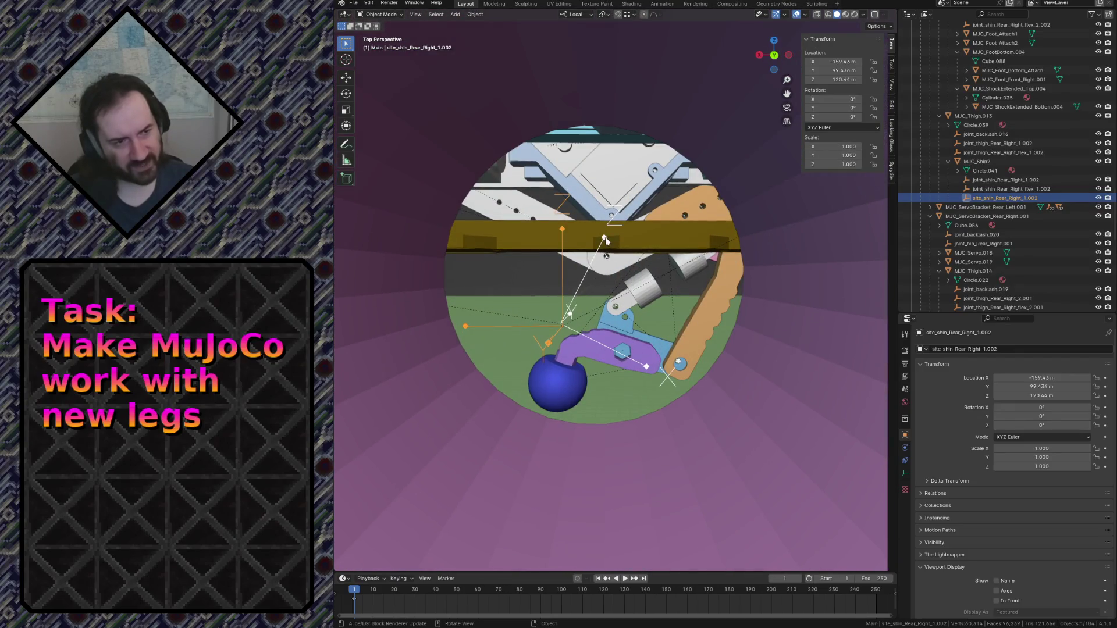
key("shift+grave")
key("w")
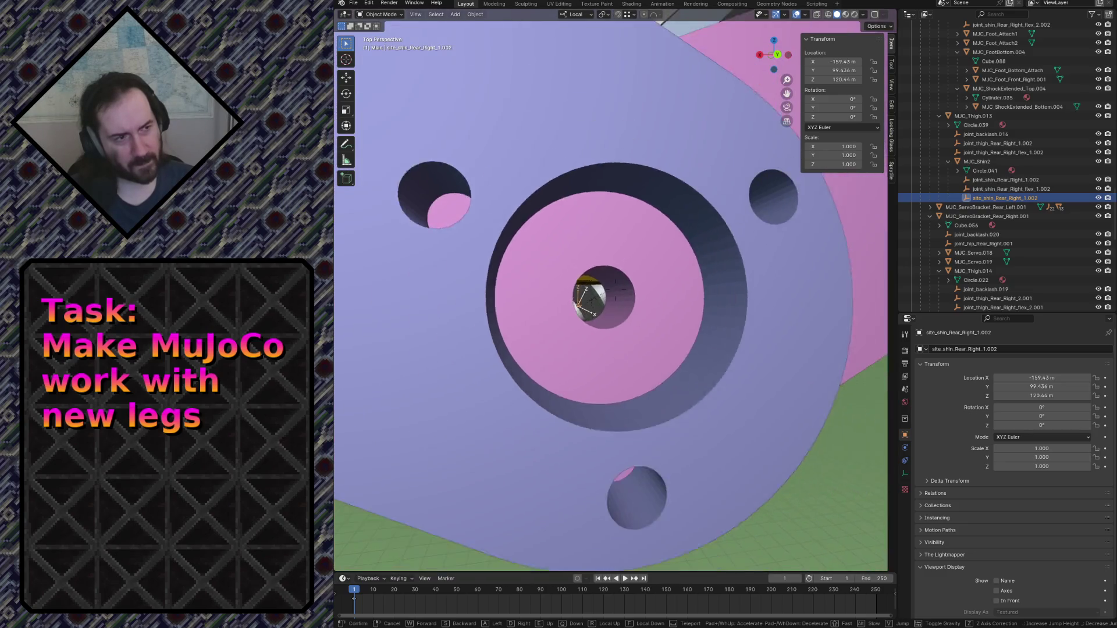
left_click(675, 204)
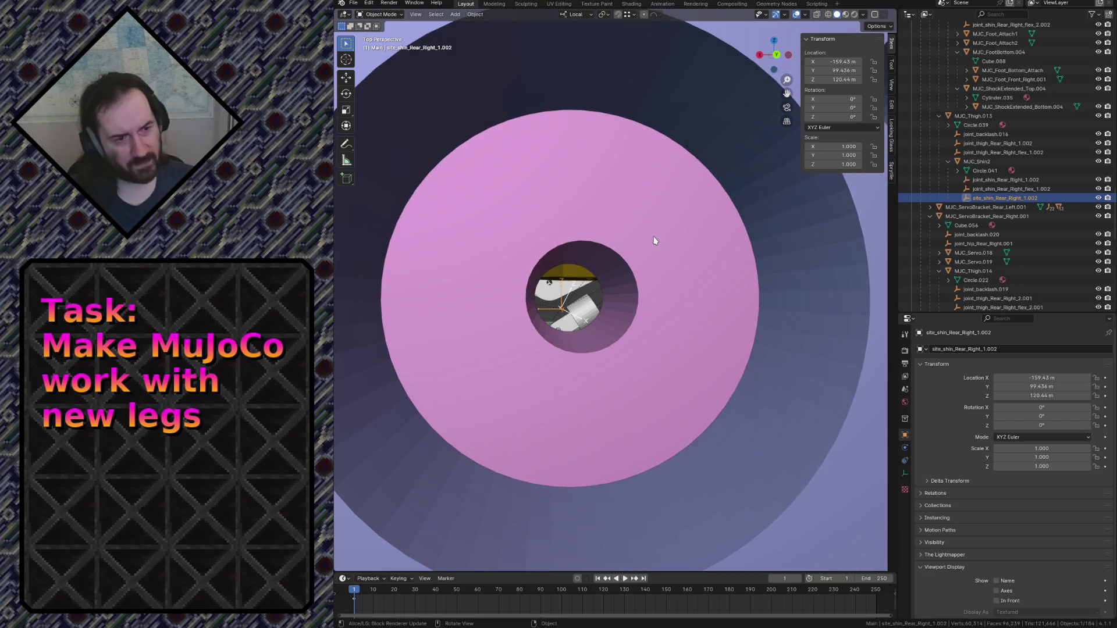
left_click(652, 235)
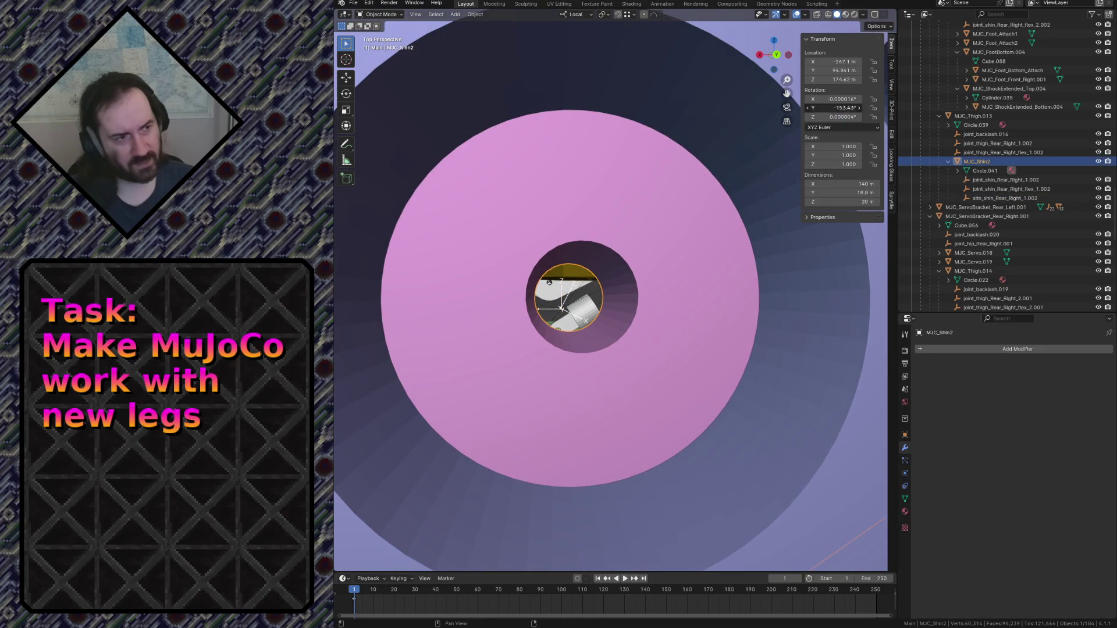
left_click(564, 290)
left_click(561, 294)
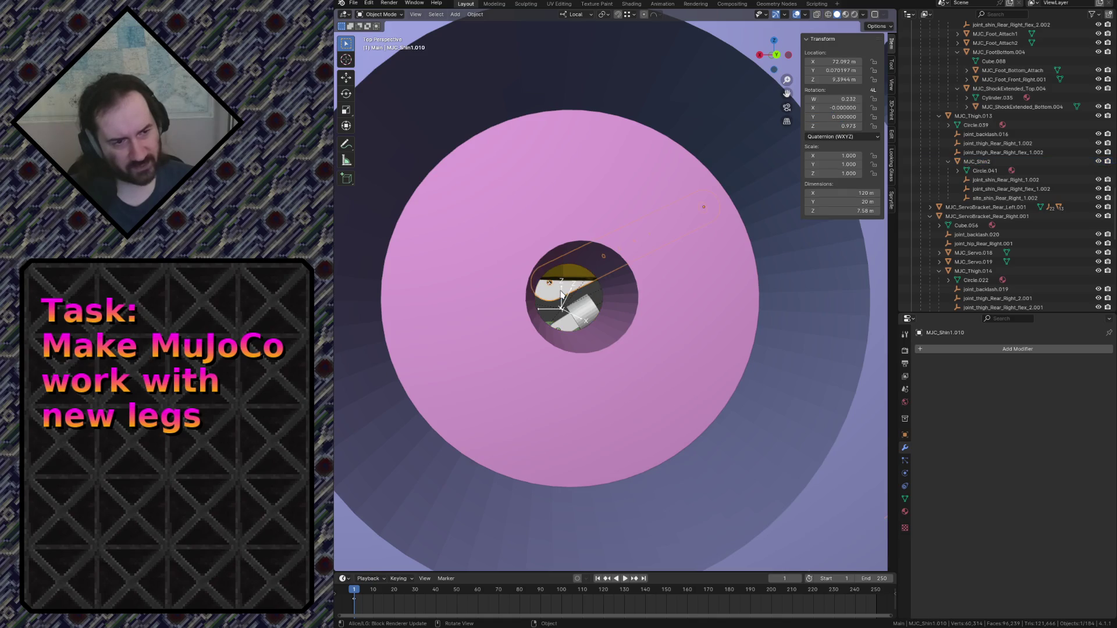
left_click(561, 297)
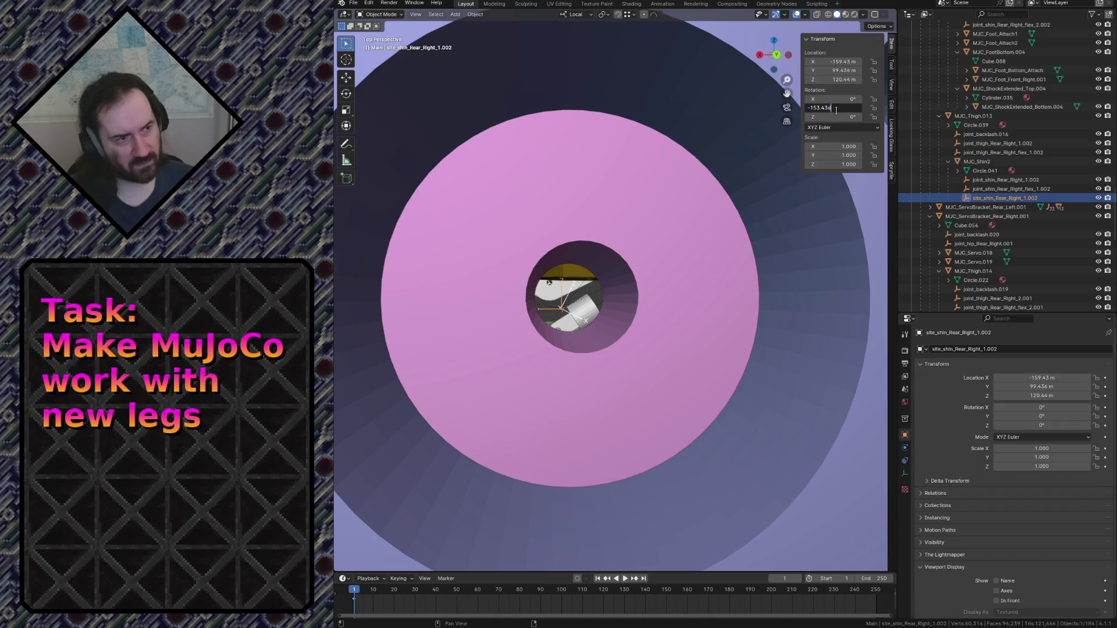
key("shift+grave")
key("w")
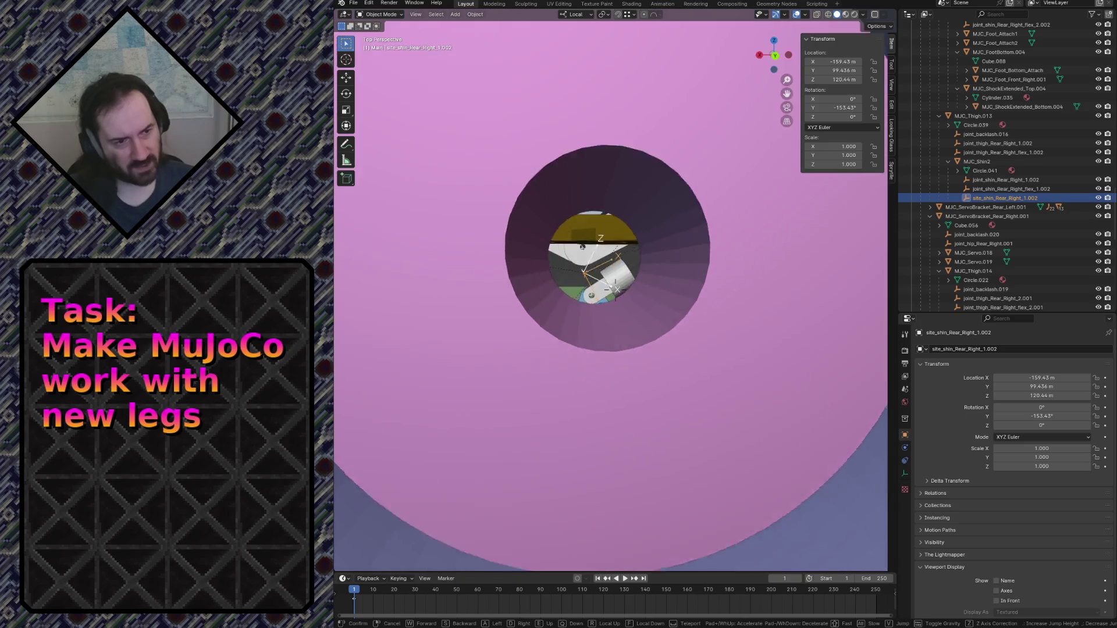
key("s")
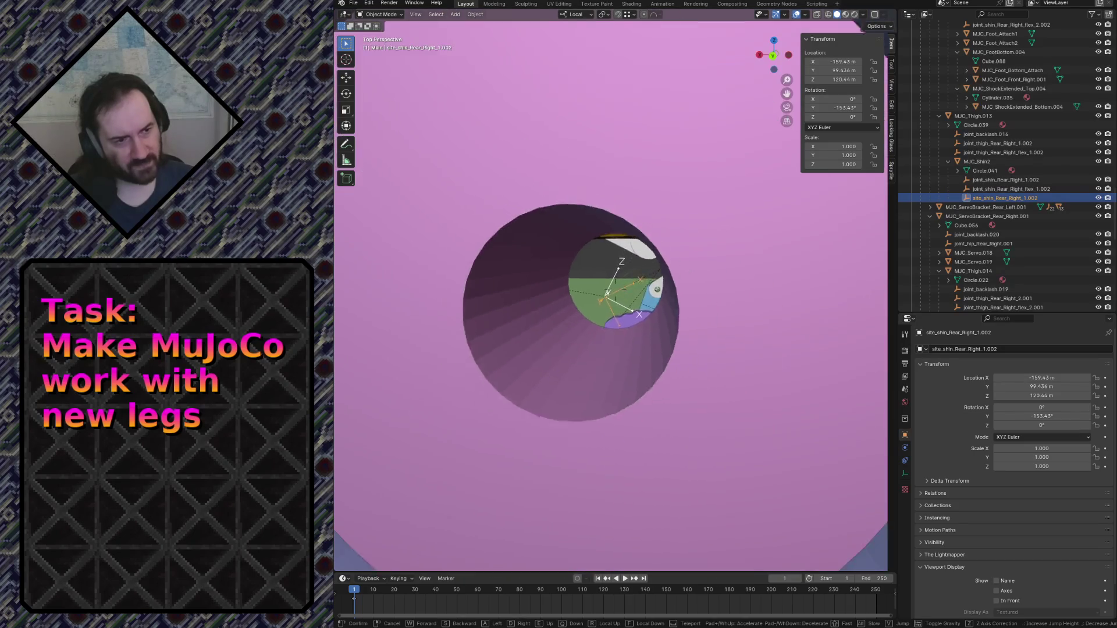
key("w")
left_click(610, 260)
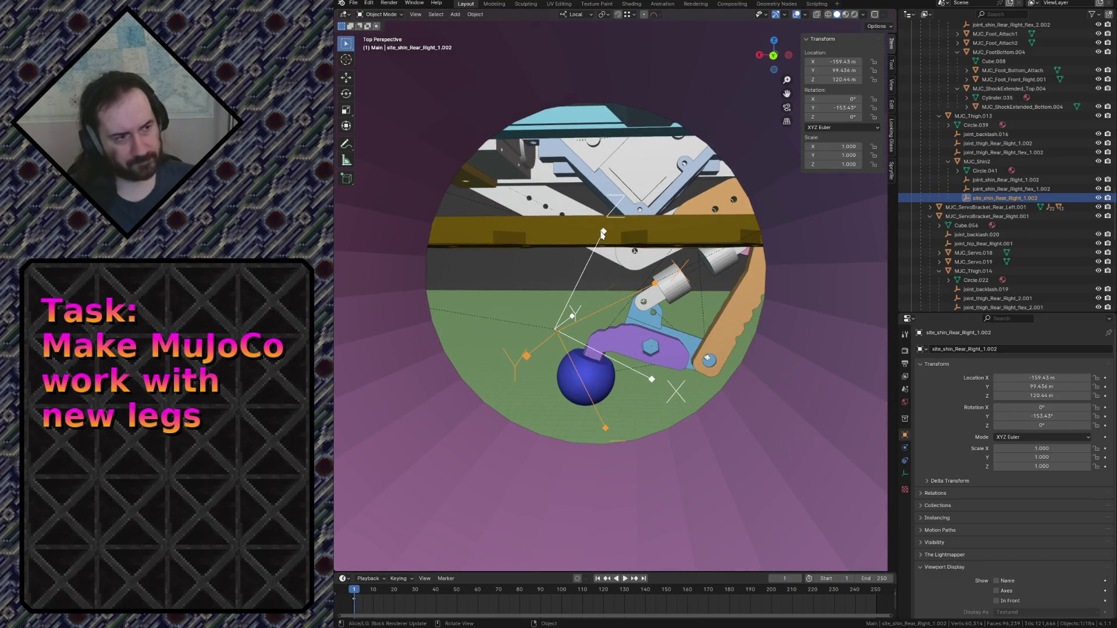
scroll(608, 314, "down", 6)
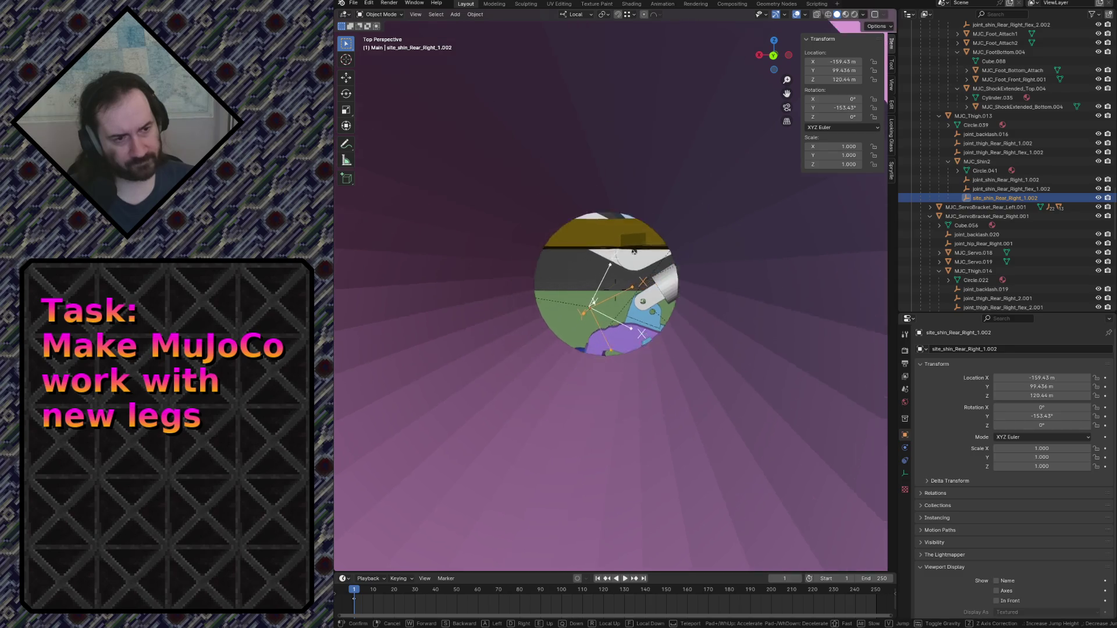
In MJC_Shin2's Edit Mode, select the hole's face loop, snap the 3D cursor there, and exit Edit Mode.
left_click(605, 341)
key("Tab")
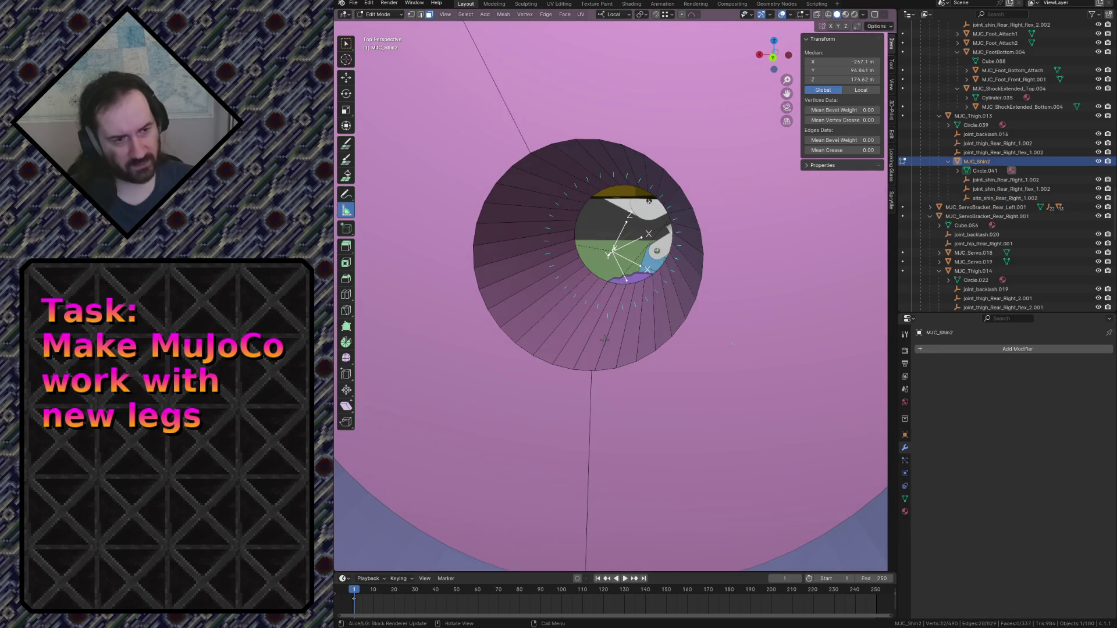
left_click(599, 335, "alt")
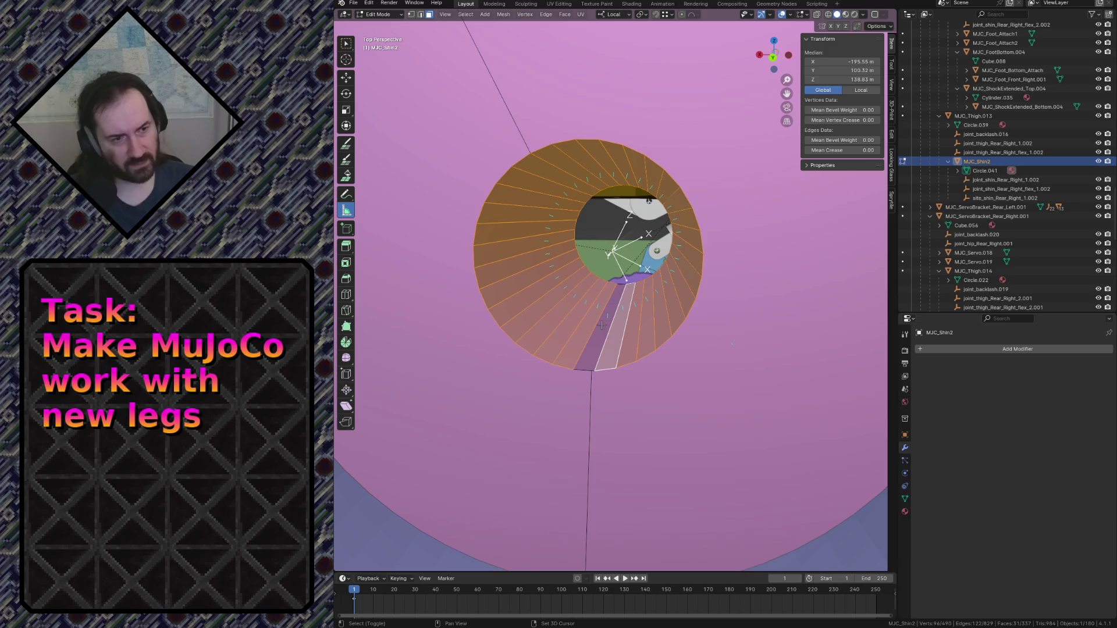
left_click(602, 326, "shift")
key("shift+s")
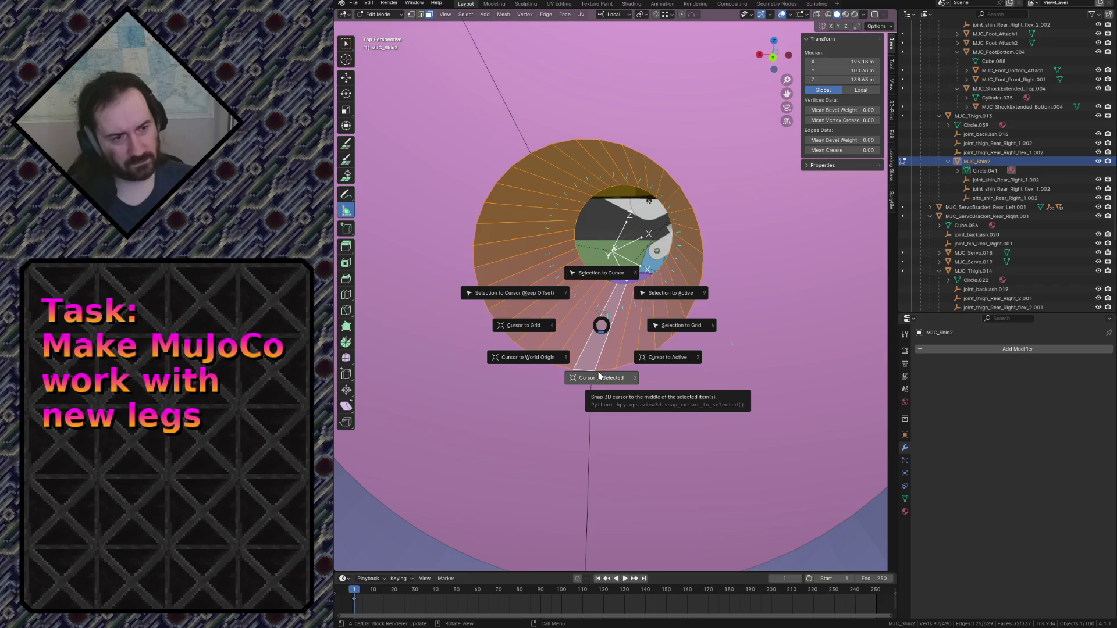
left_click(599, 375)
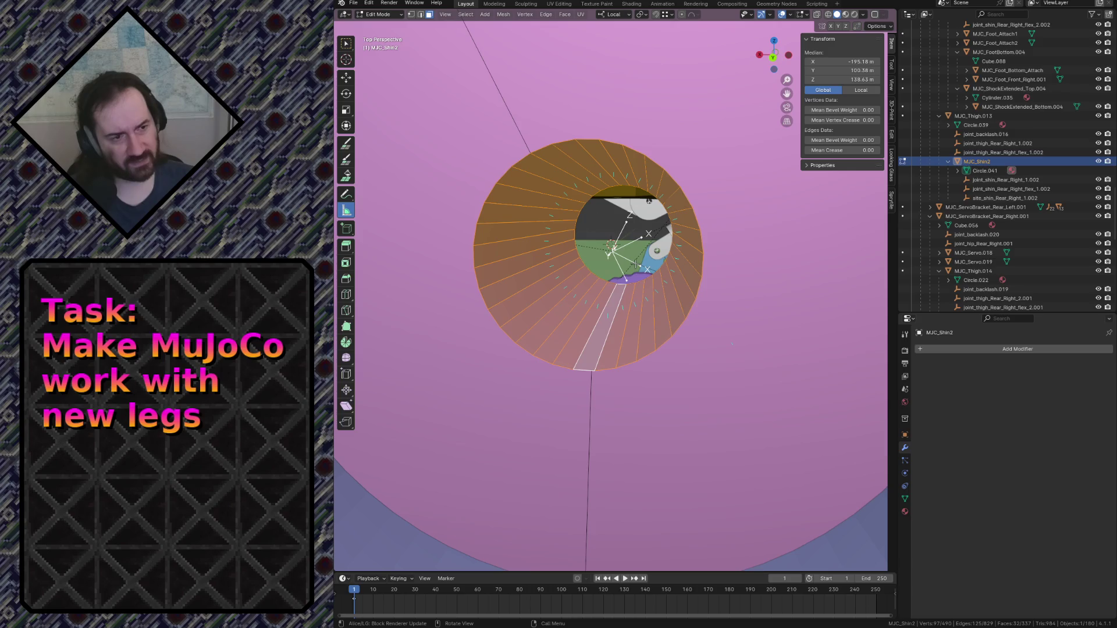
scroll(610, 240, "up", 4)
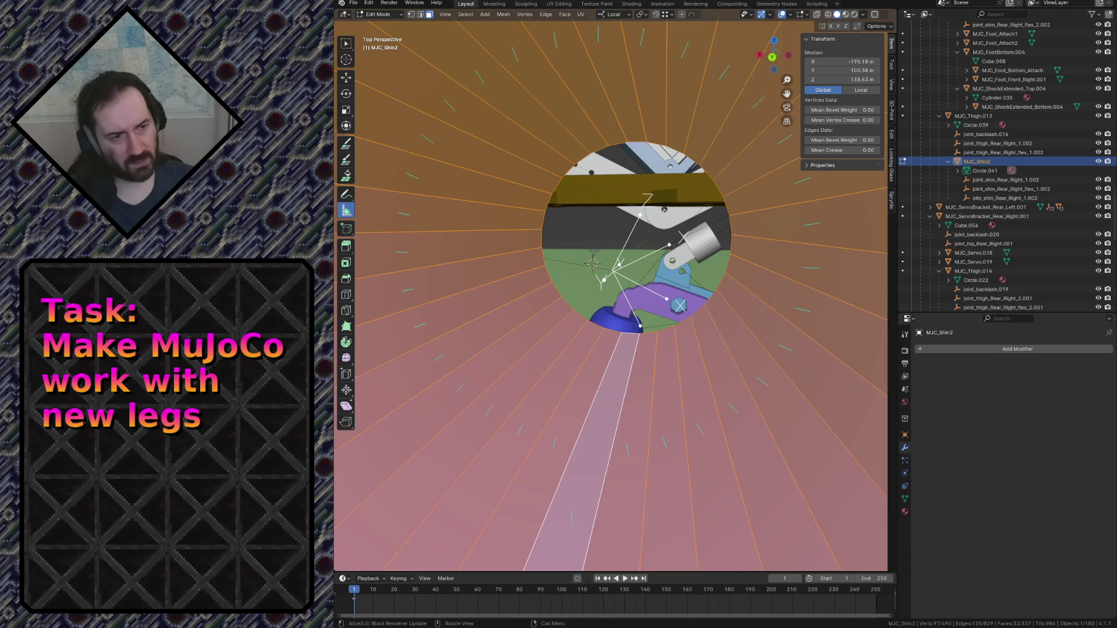
key("shift+a")
key("Escape")
key("Tab")
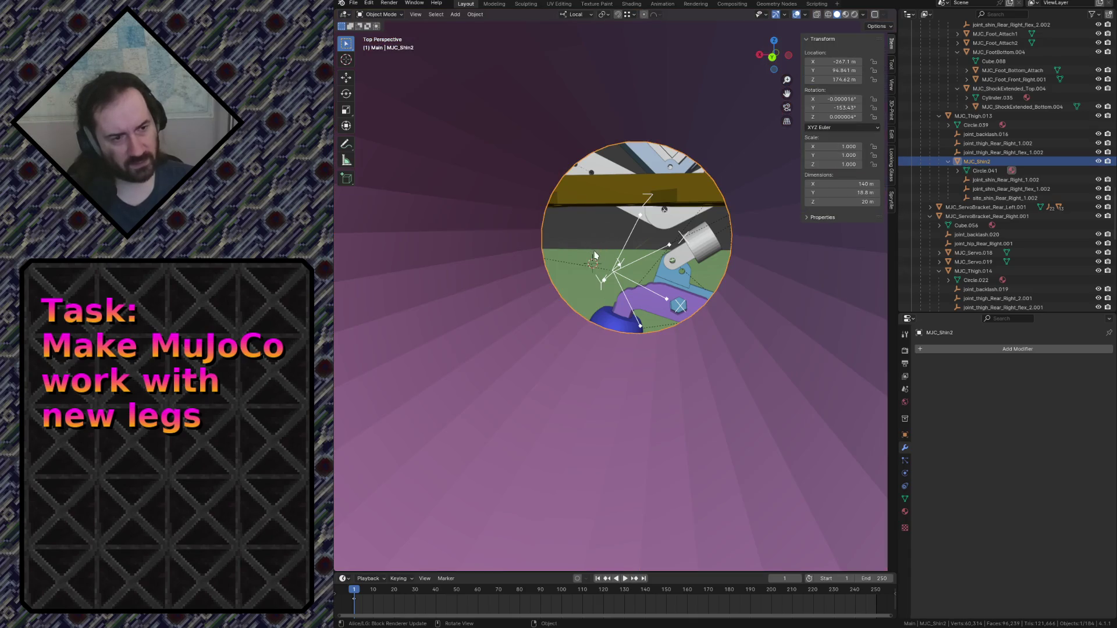
Add a plain-axes empty at the cursor and slide site_shin_Rear_Right_1.002 onto it, excluding local Y.
key("shift+a")
mouse_move(595, 255)
left_click(632, 254)
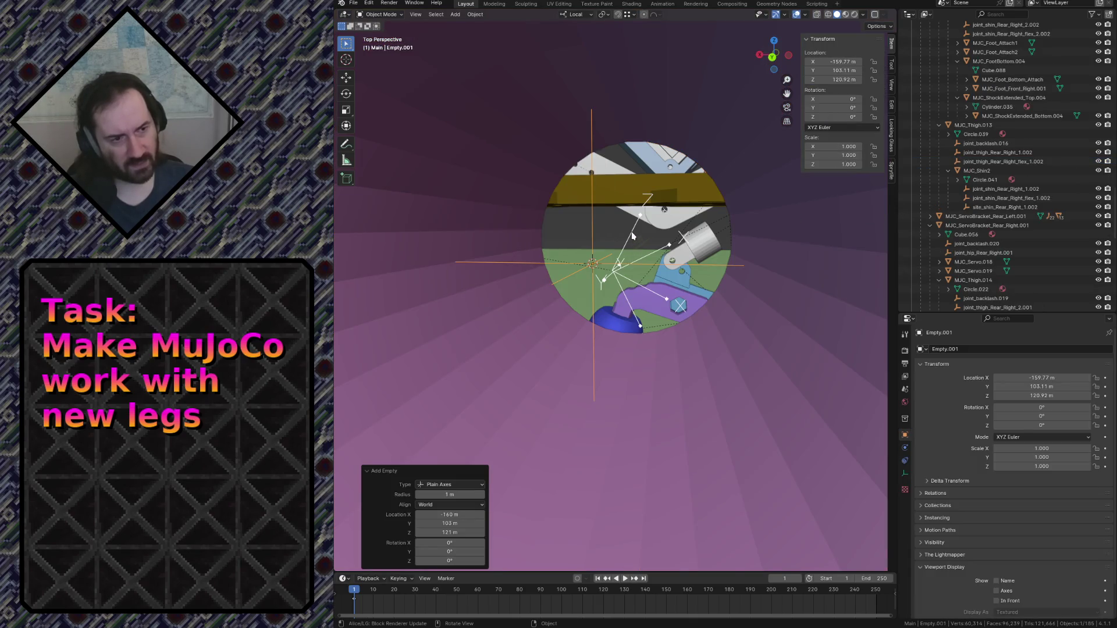
left_click(632, 234)
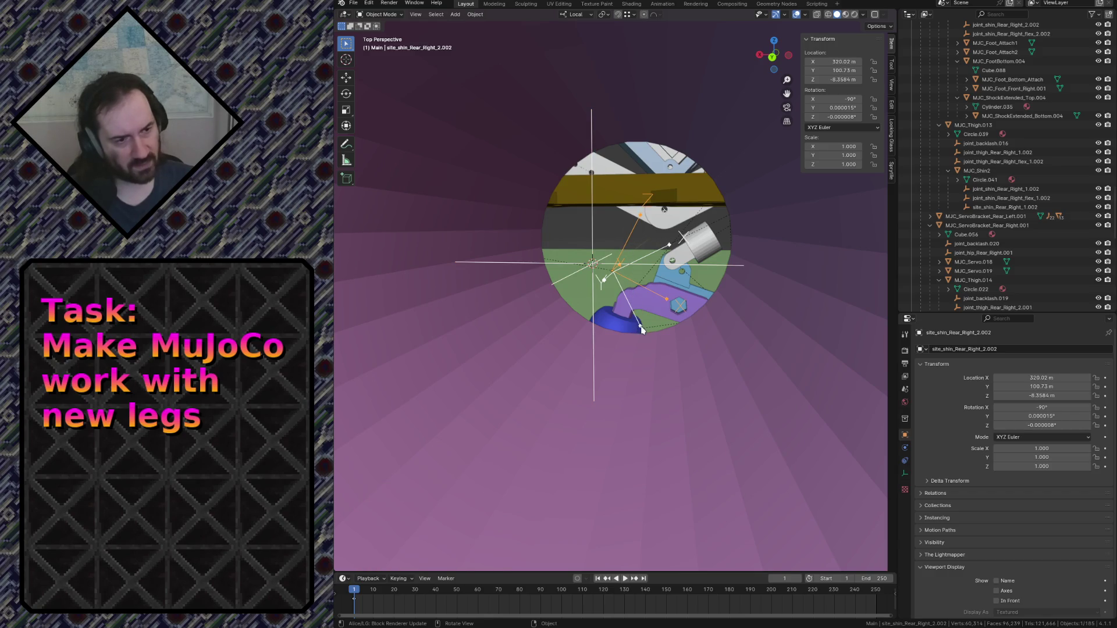
left_click(640, 328)
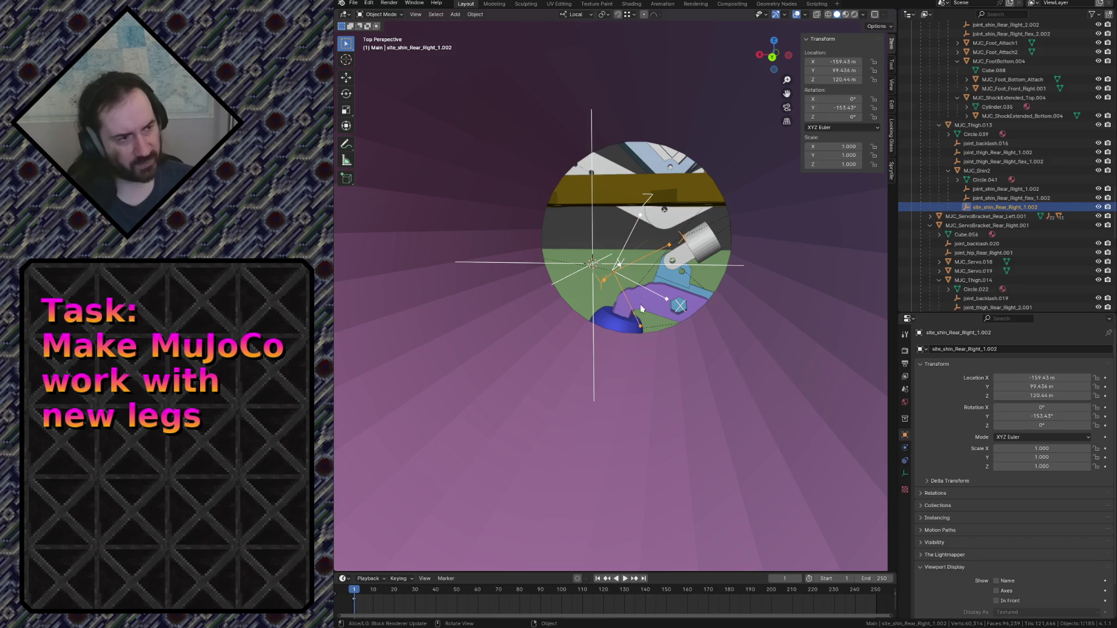
key("g")
key("shift+y")
key("shift+y")
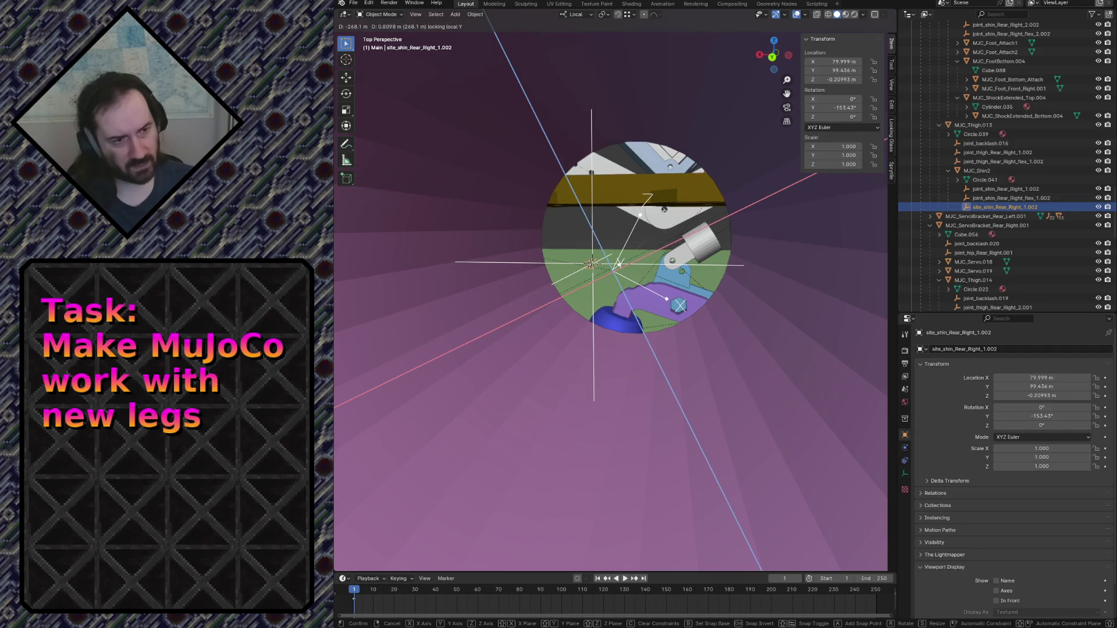
left_click(618, 265)
Parent site_shin_Rear_Right_2.002 to MJC_Shin1.012 with Keep Transform.
key("shift+grave")
key("s")
key("w")
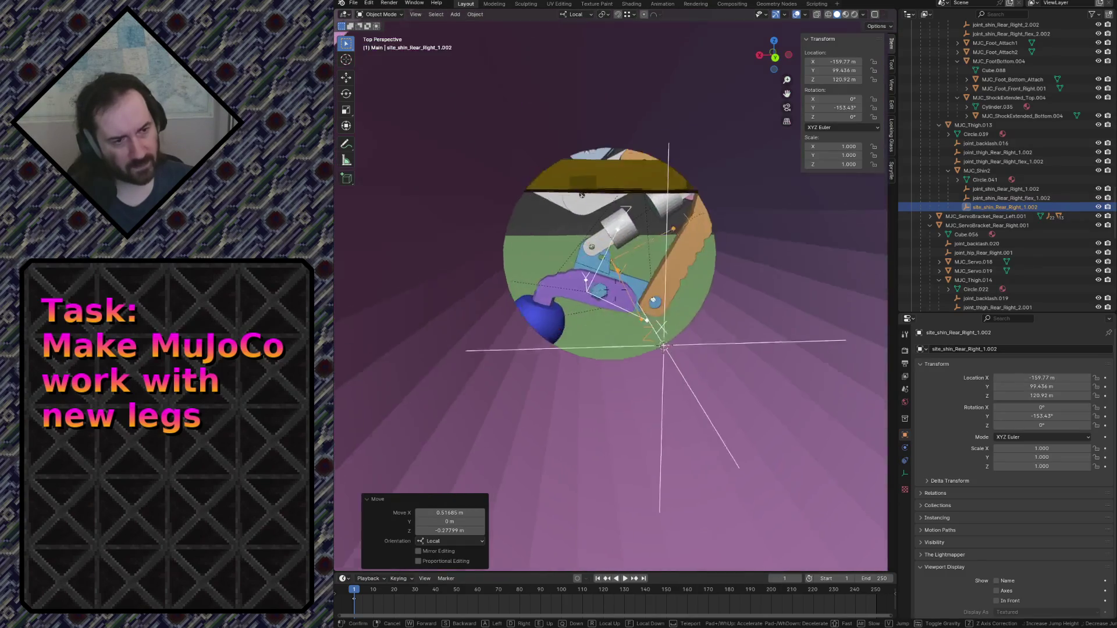
left_click(576, 284)
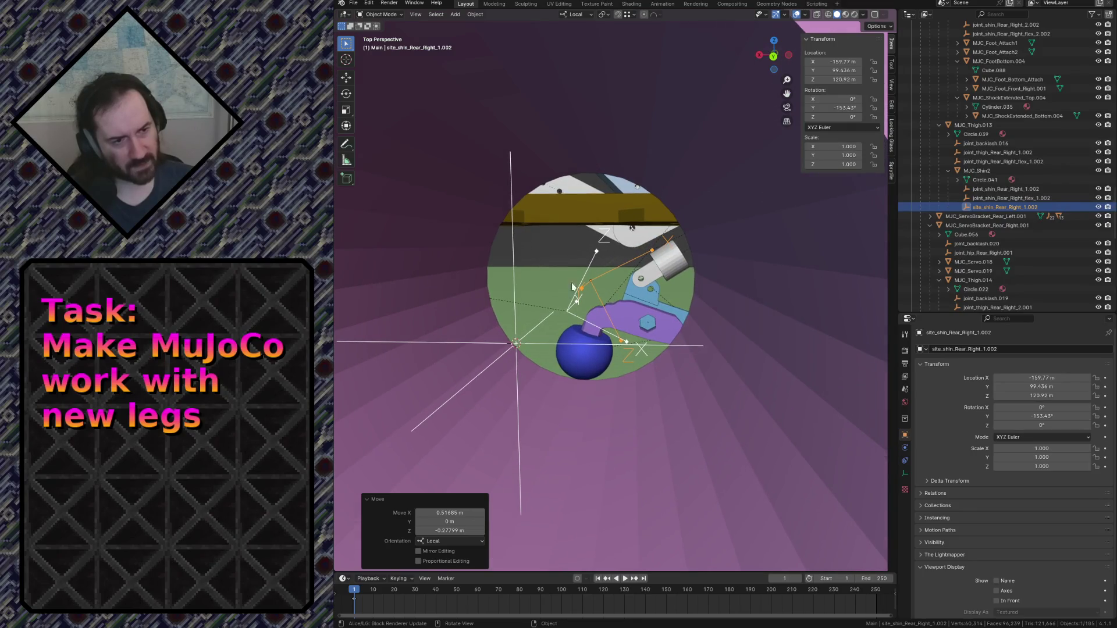
left_click(566, 311)
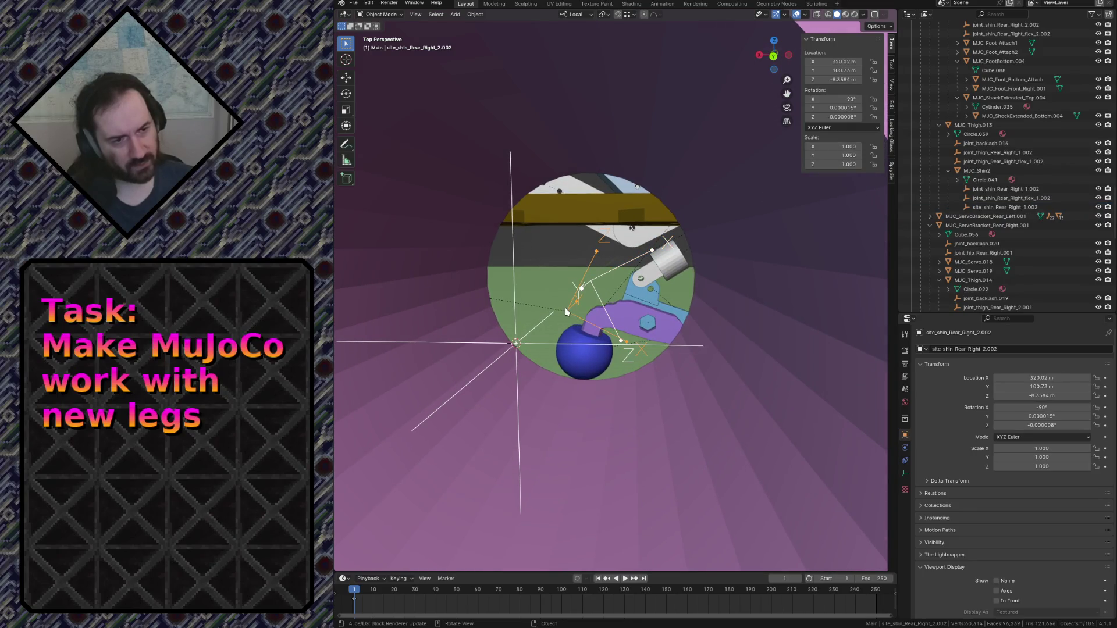
left_click(513, 348)
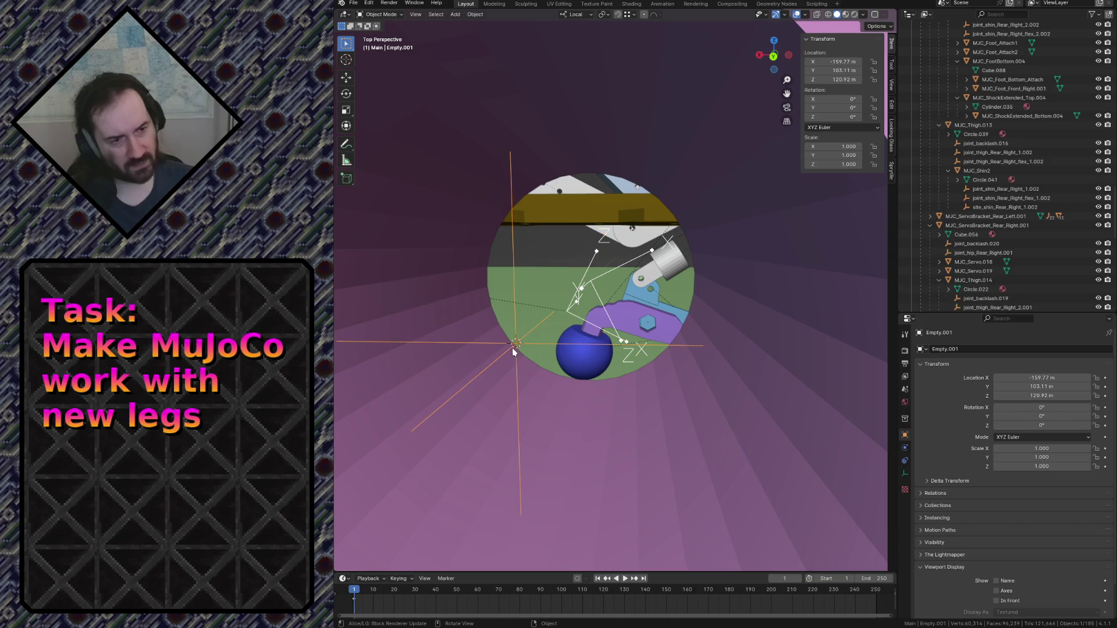
left_click(576, 315)
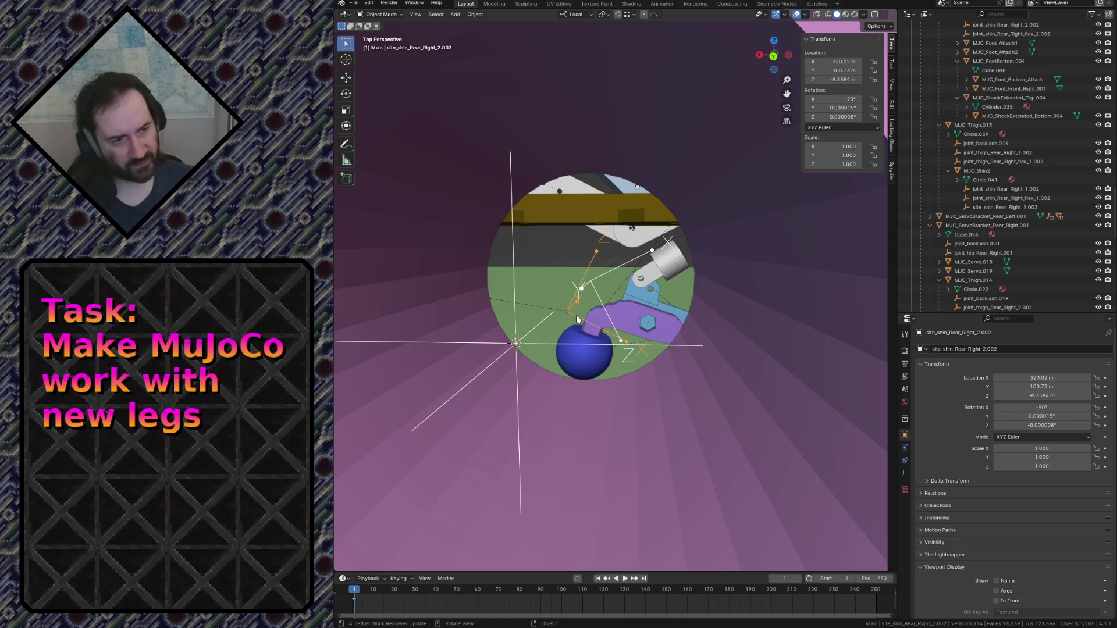
key("shift+grave")
key("space")
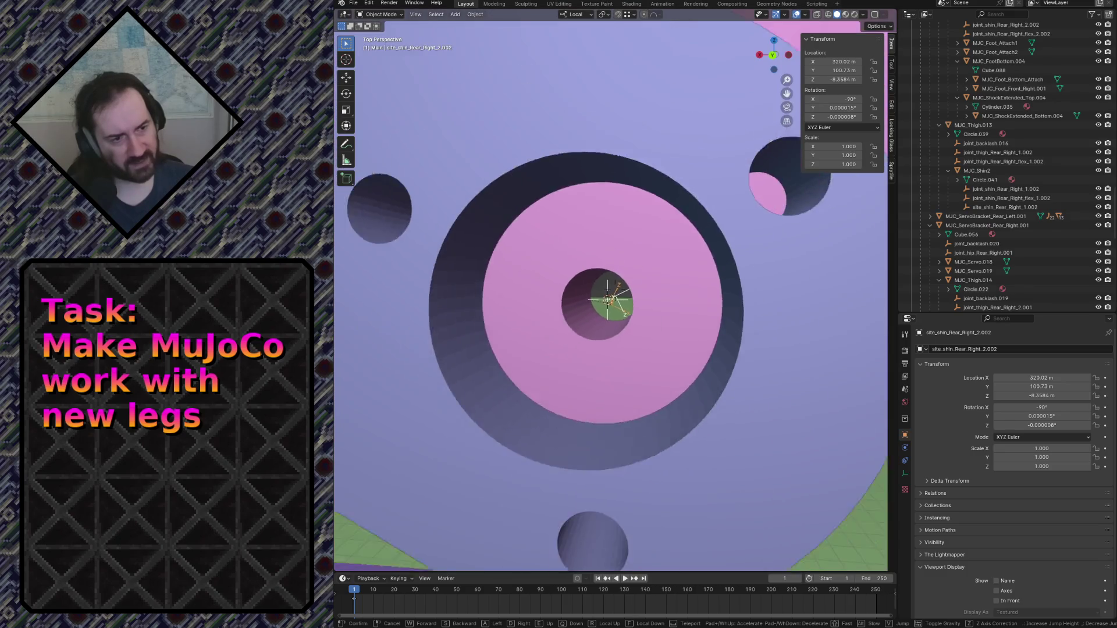
left_click(546, 187)
left_click(547, 188, "shift")
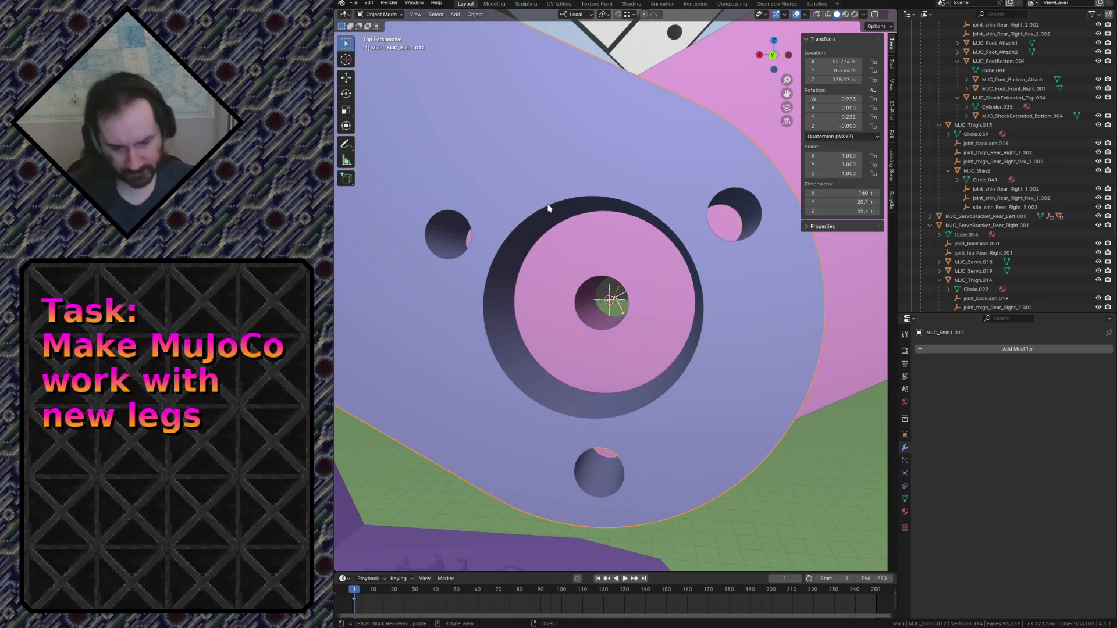
key("ctrl+p")
left_click(548, 204)
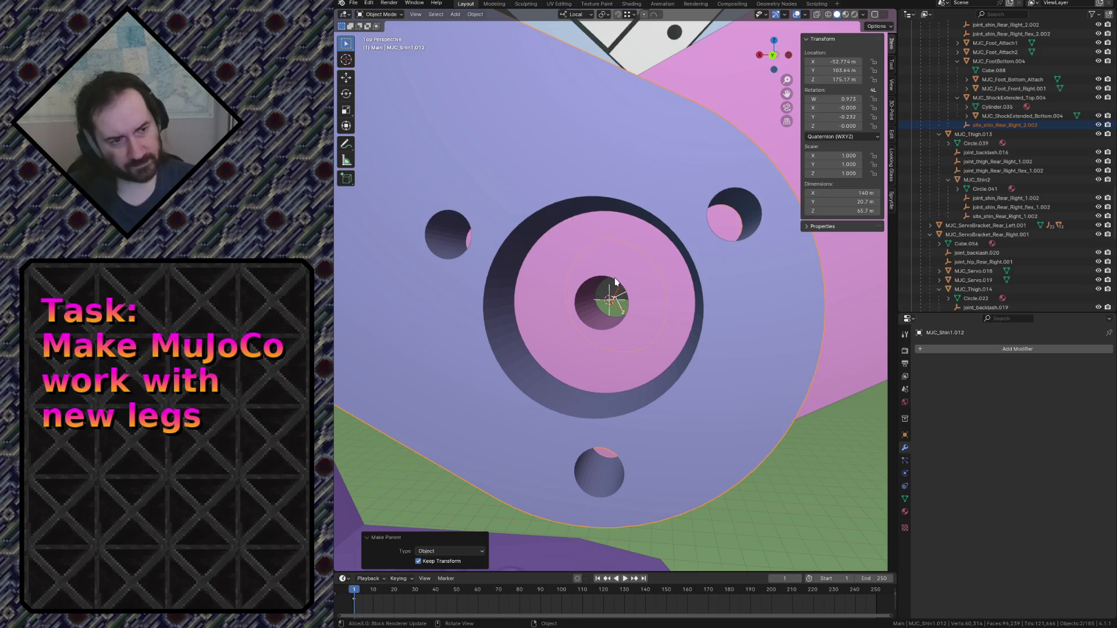
Enter Edit Mode on MJC_Shin1.012 and select two pivot-hole rim face loops.
key("shift+grave")
key("w")
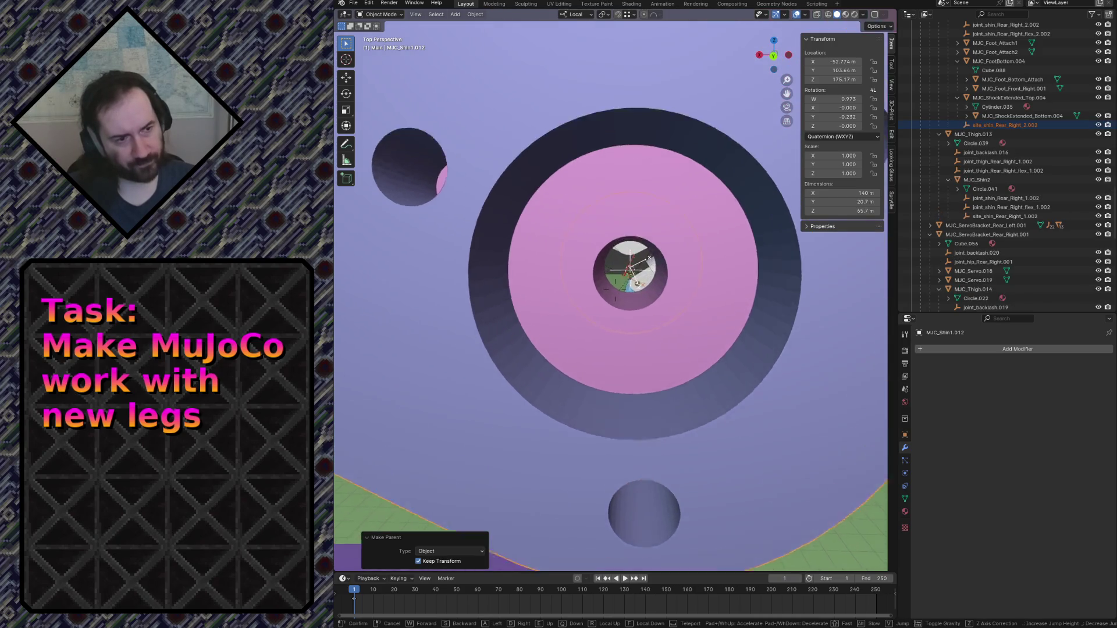
key("Escape")
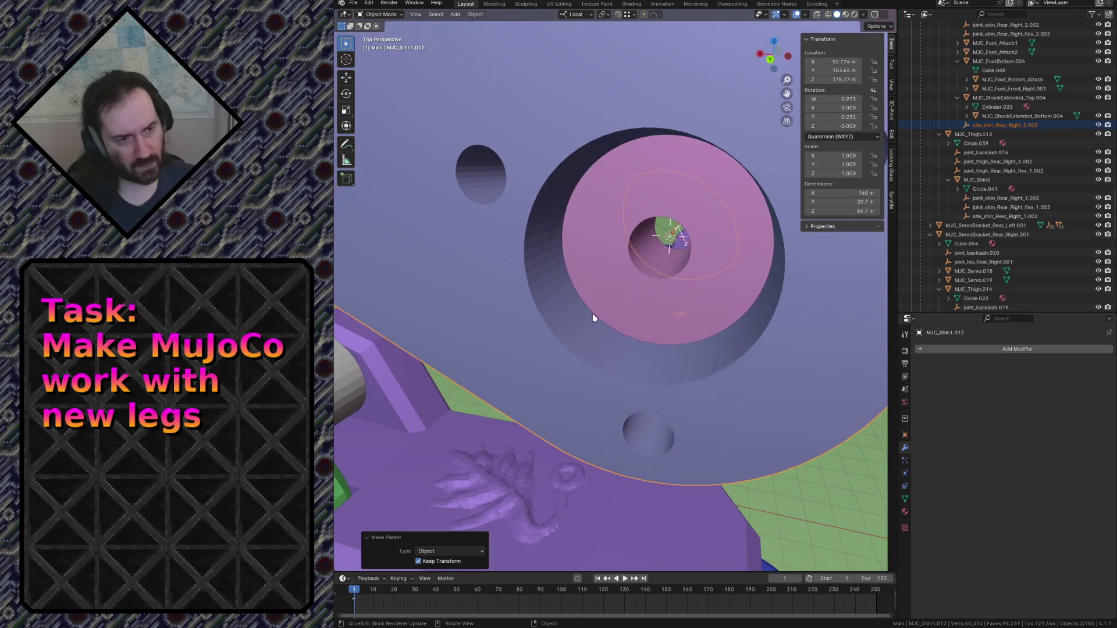
key("Tab")
left_click(585, 335, "alt")
left_click(613, 356, "alt+shift")
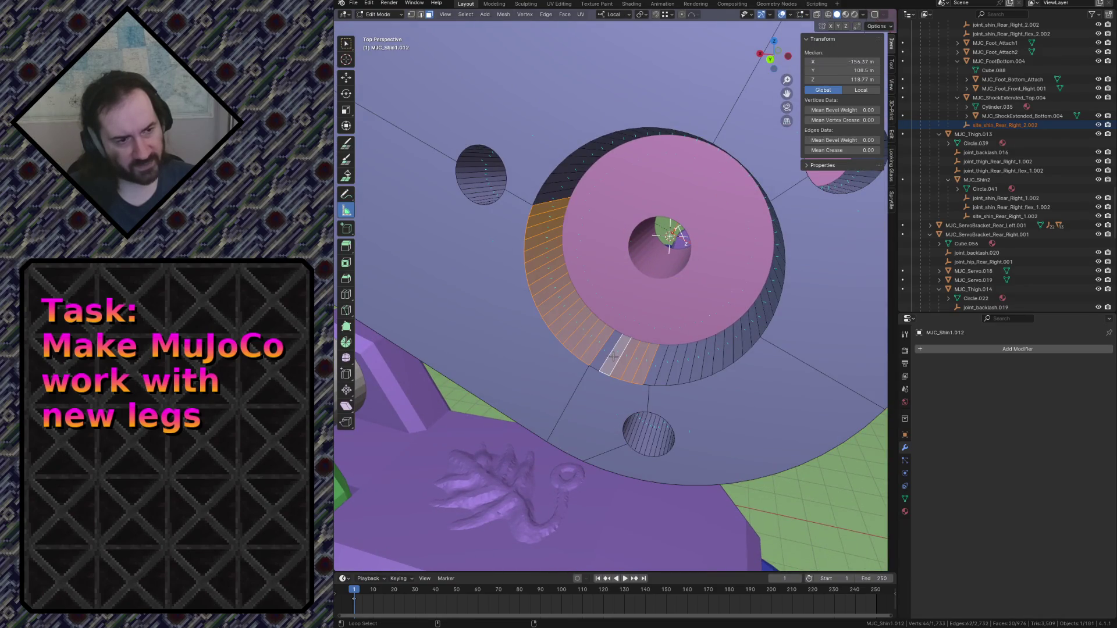
Correct the rim selection, then add the bottom-right and left rim faces.
left_click(607, 328, "alt+shift")
key("ctrl+z")
key("ctrl+z")
key("ctrl+z")
key("ctrl+shift+z")
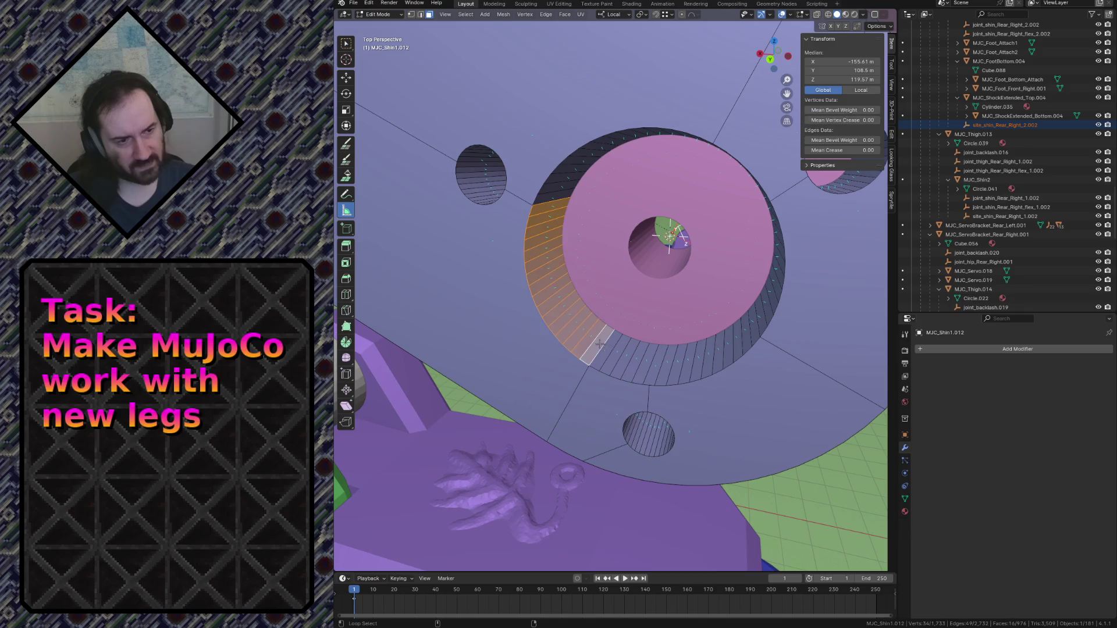
key("ctrl+shift+z")
key("ctrl+shift+z")
left_click(629, 351, "alt+shift")
left_click(602, 349, "alt+shift")
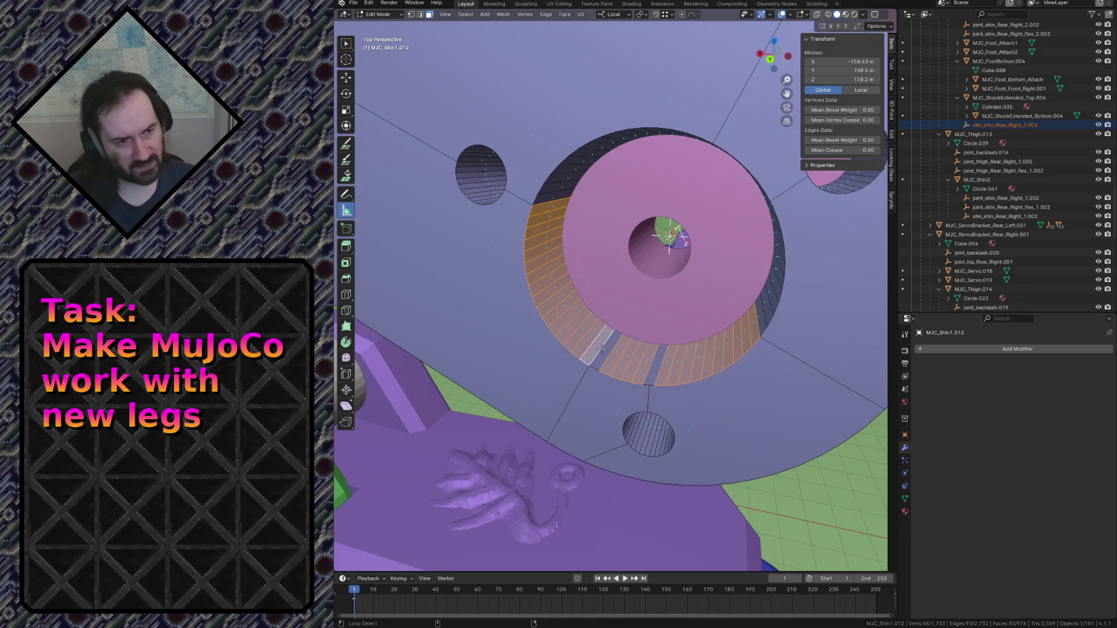
left_click(603, 349, "shift")
Paint the top rim faces into the selection with circle select.
key("c")
key("Escape")
key("shift+grave")
key("w")
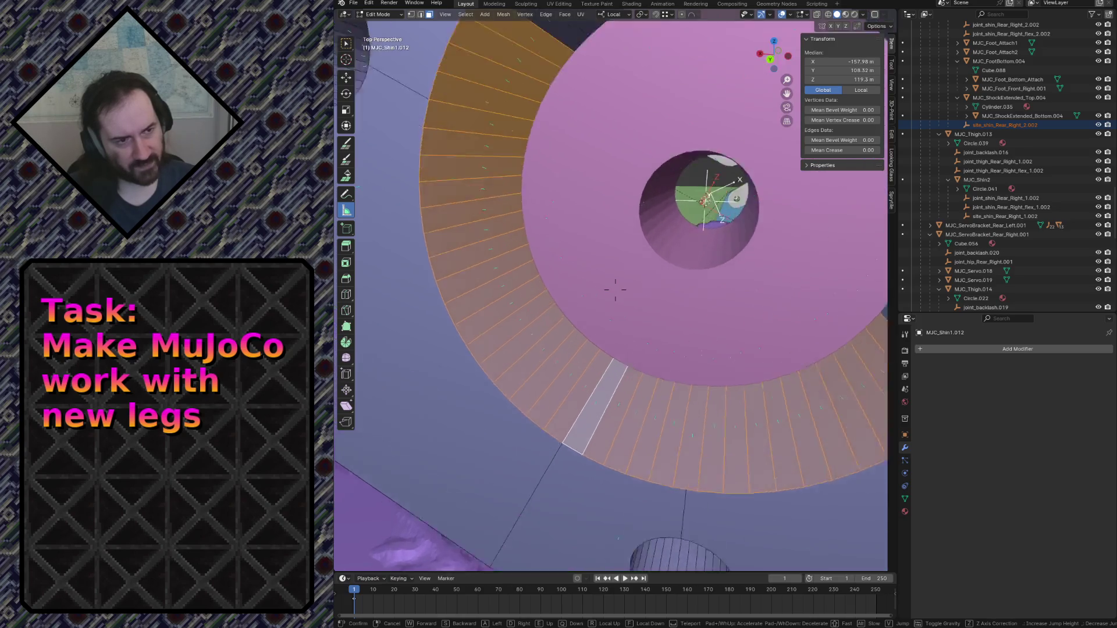
key("Escape")
key("c")
mouse_move(517, 274)
left_mouse_down()
mouse_move(626, 251)
mouse_move(710, 272)
mouse_move(760, 340)
mouse_move(775, 440)
left_mouse_up()
key("Escape")
Snap the 3D cursor to the rim's centre, return to Object Mode, and select Empty.001.
key("shift+s")
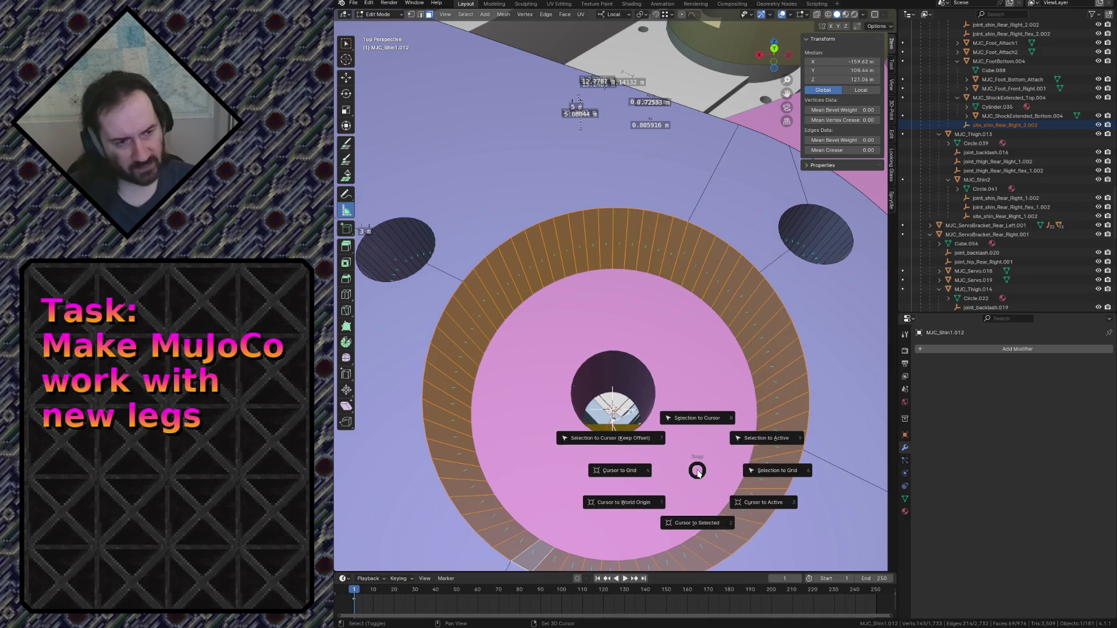
left_click(702, 510)
key("shift+grave")
key("w")
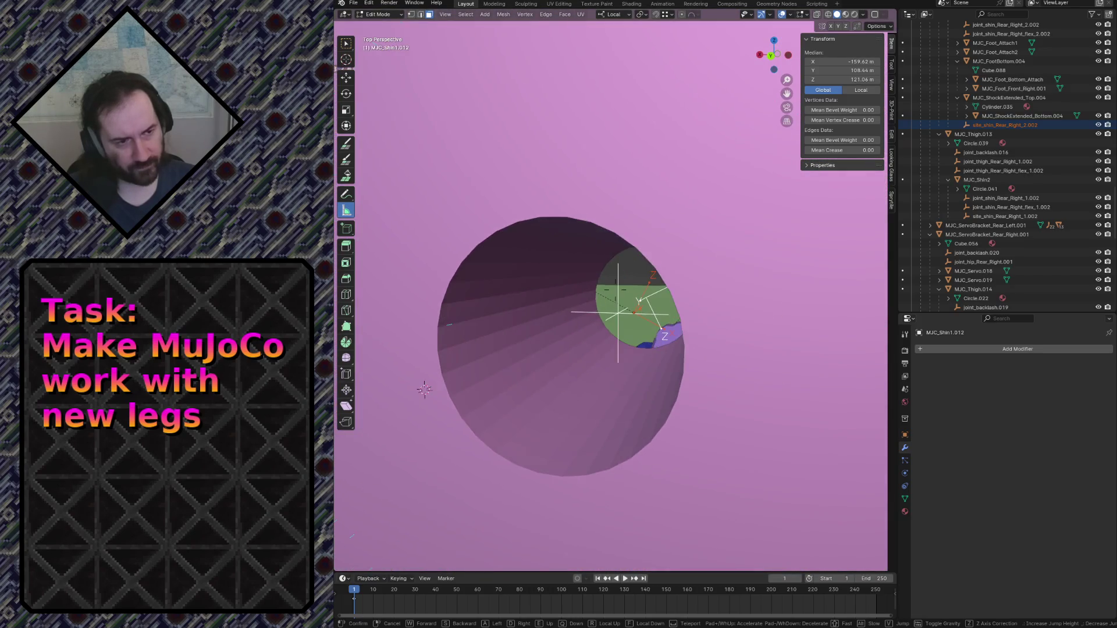
left_click(653, 441)
key("Tab")
left_click(619, 283)
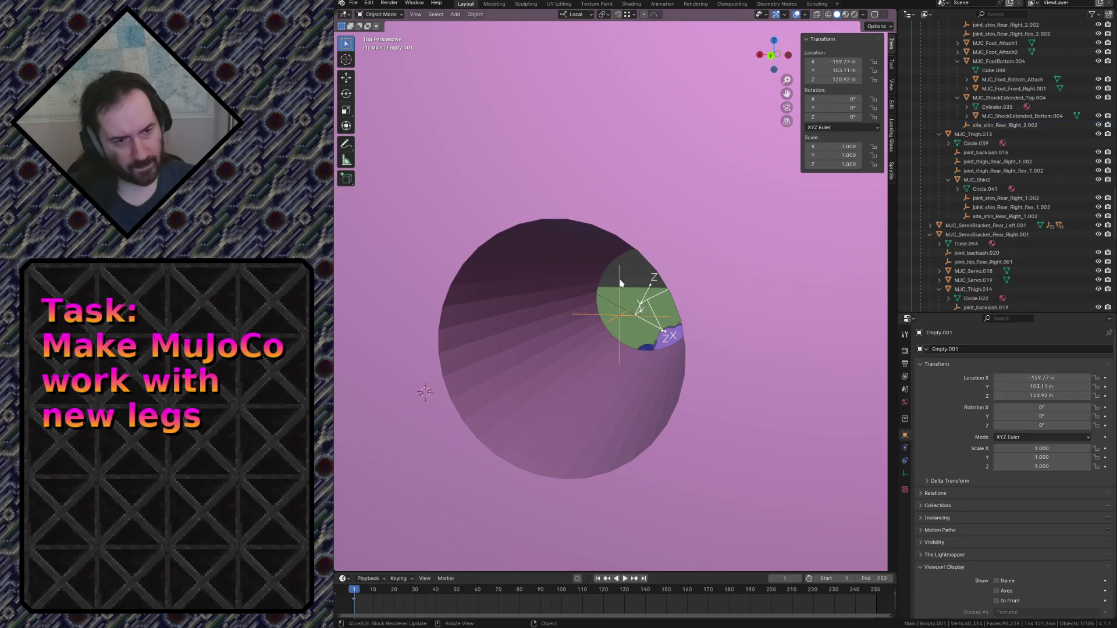
Snap Empty.001 onto the 3D cursor at the pivot-hole centre.
key("shift+s")
left_click(620, 237)
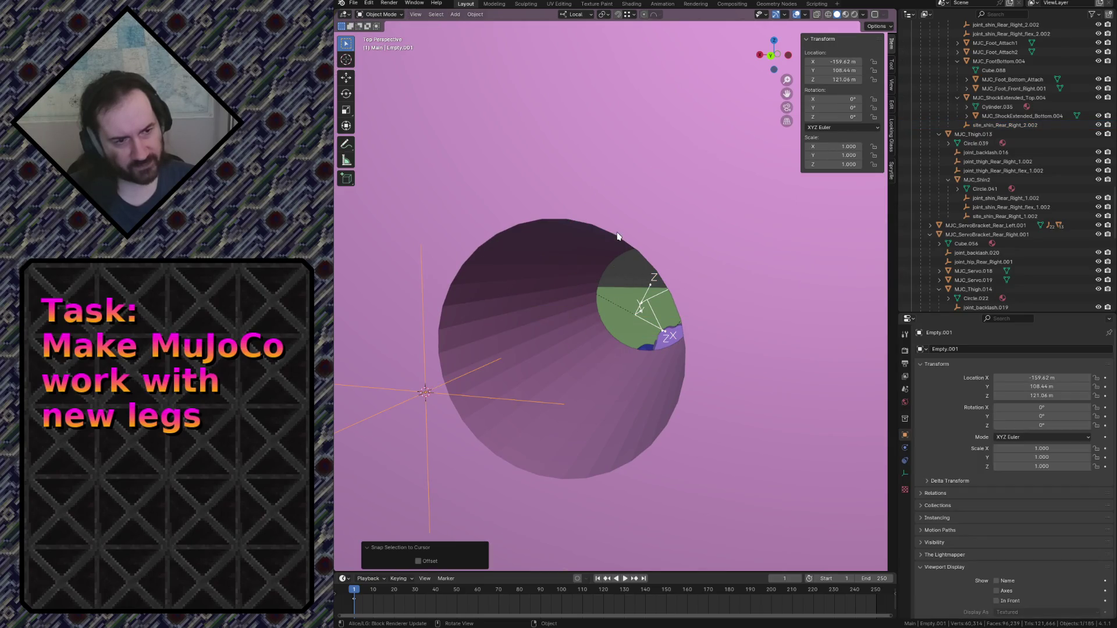
left_click(641, 315)
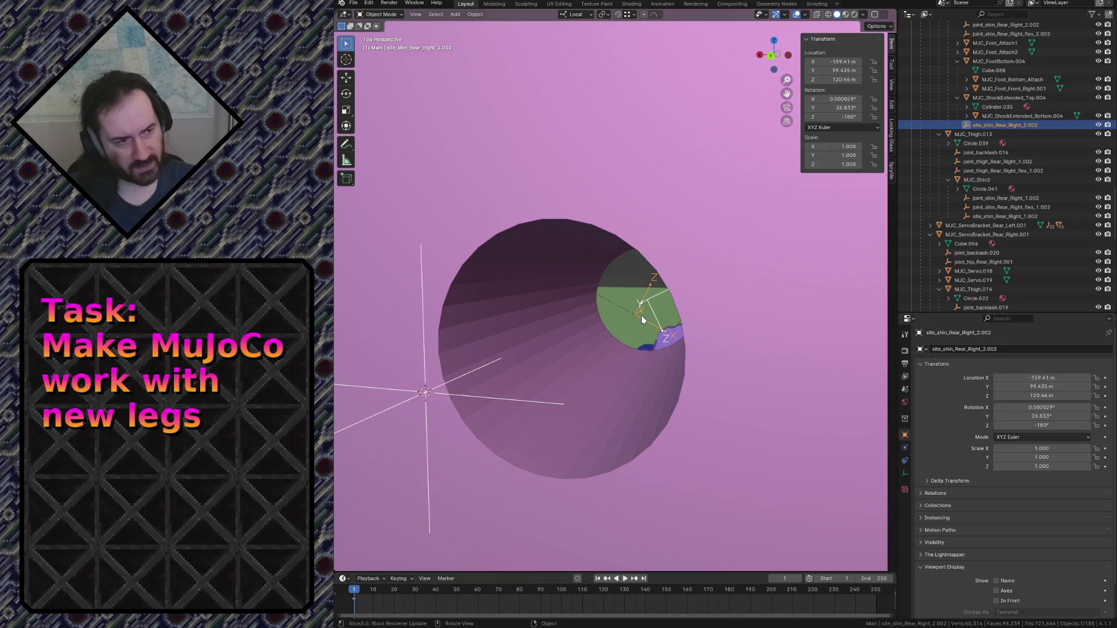
left_click(643, 305)
key("shift+grave")
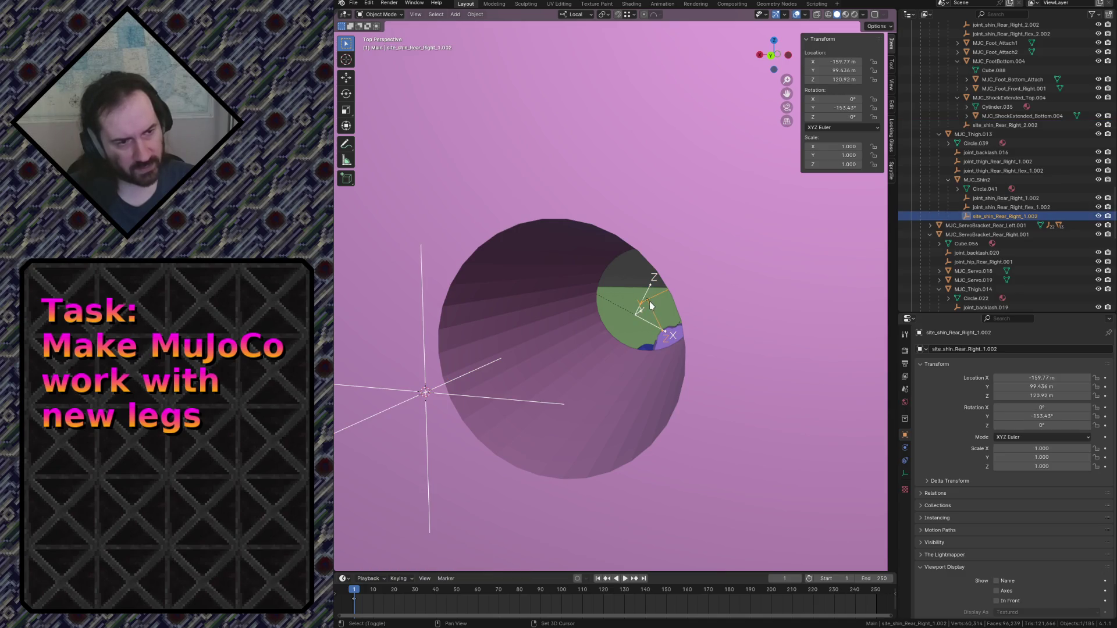
key("s")
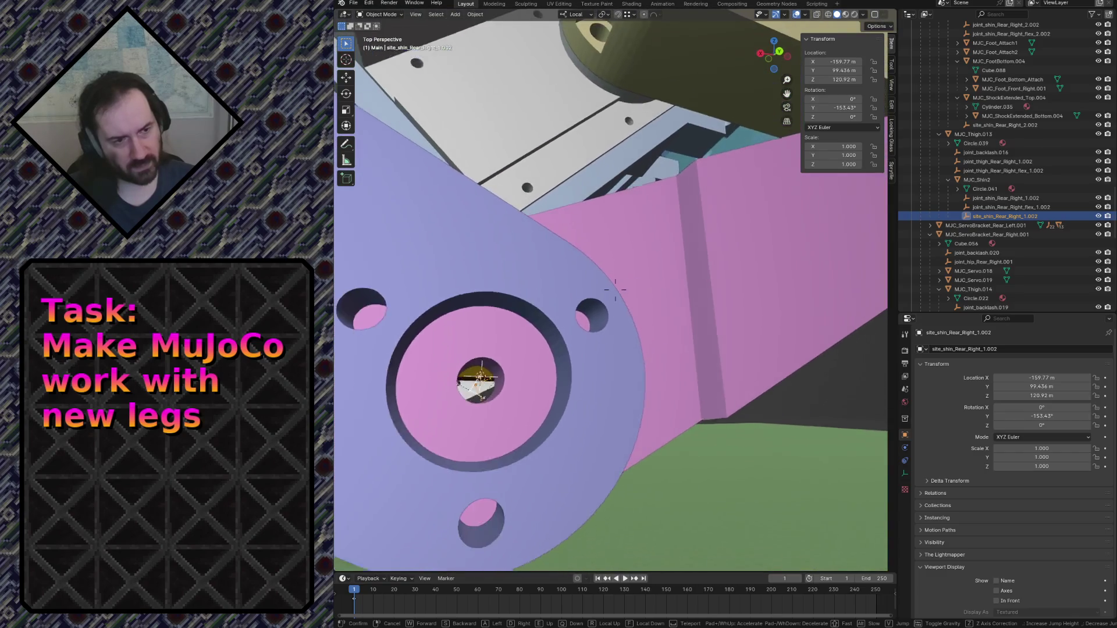
key("w")
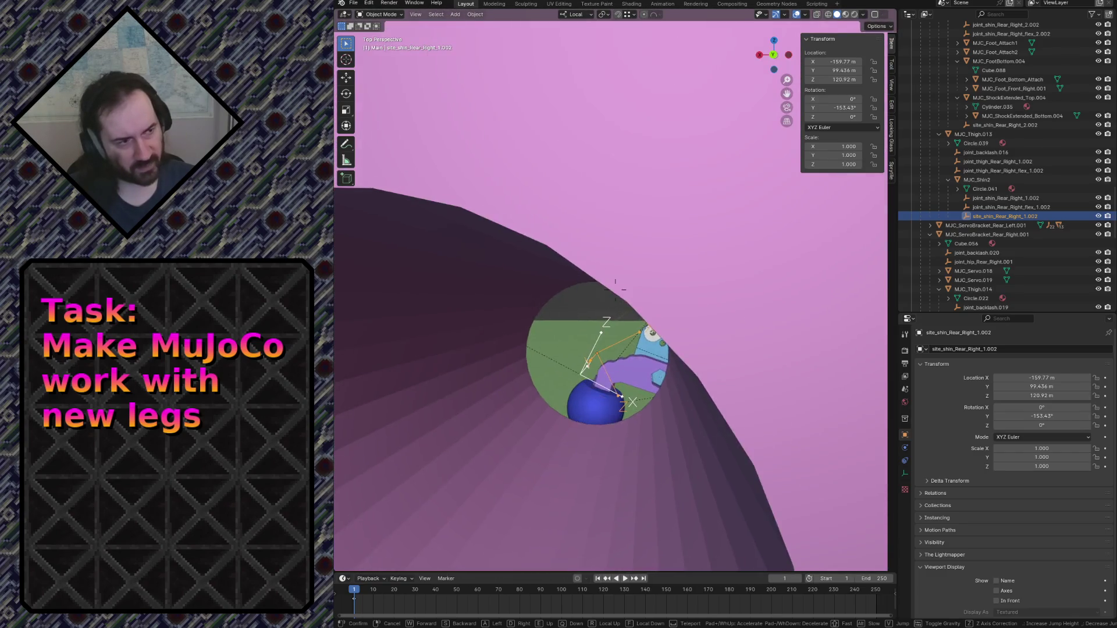
left_click(579, 385)
Parent site_shin_Rear_Right_2.002 to MJC_Shin1.012 with Keep Transform.
left_click(582, 387)
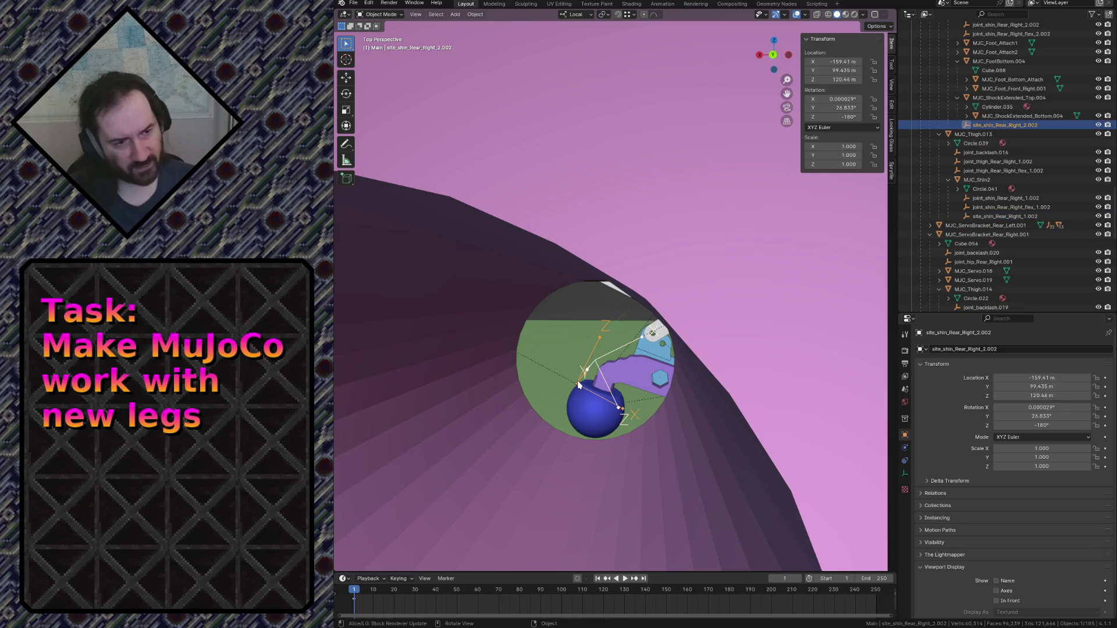
key("shift+grave")
key("s")
left_click(543, 249)
left_click(542, 216)
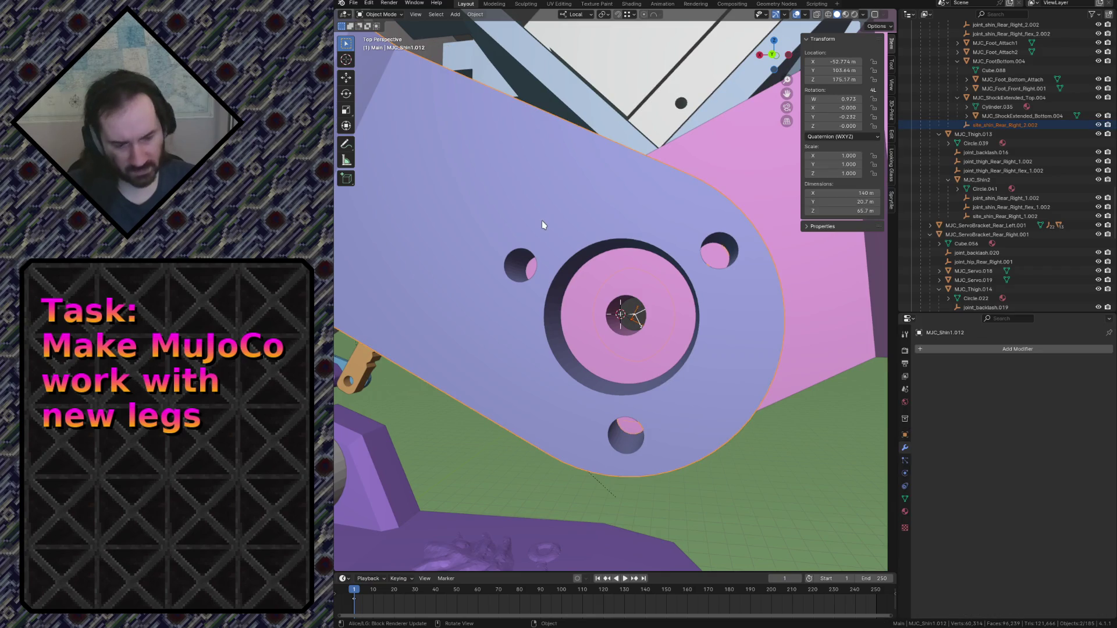
key("ctrl+p")
left_click(542, 222)
Undo an accidental G Shift+Y move of the shin.
key("shift+grave")
key("w")
left_click(654, 340)
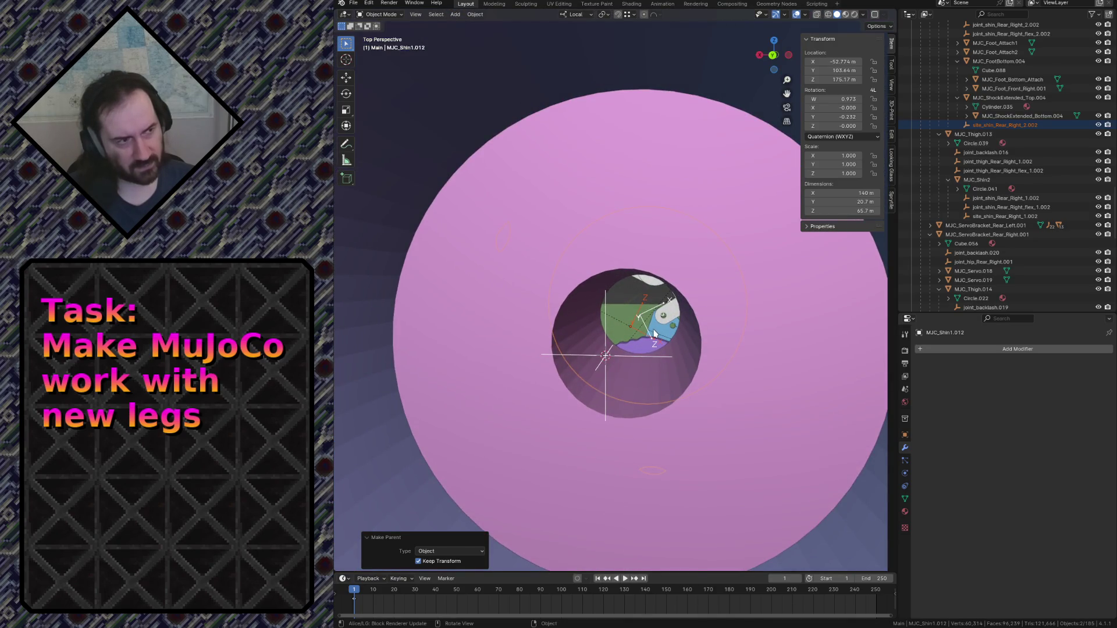
key("g")
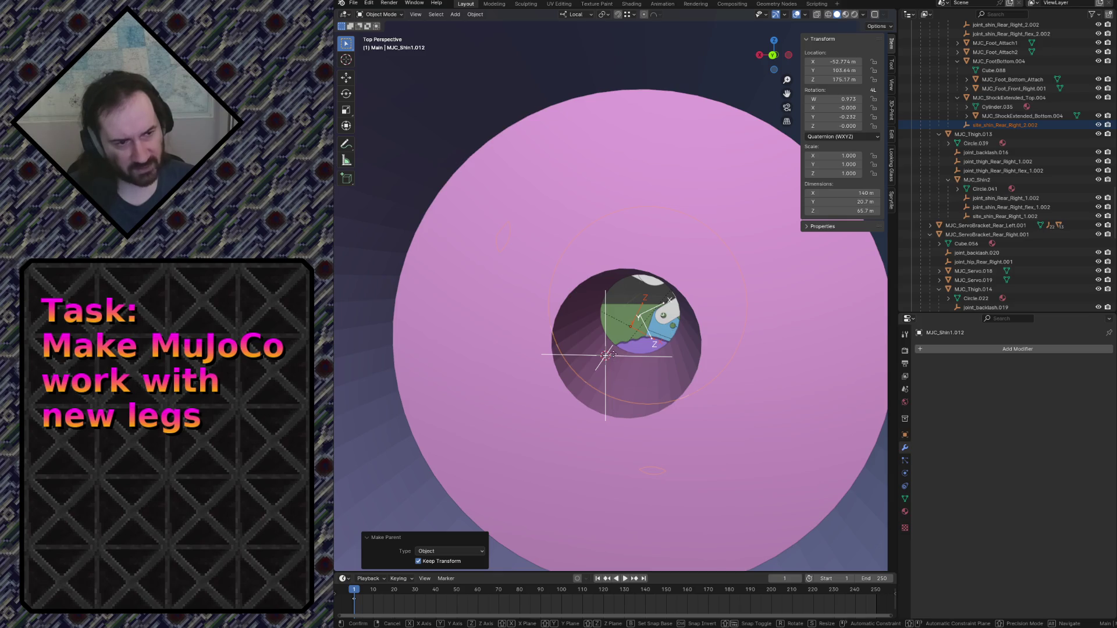
key("shift+y")
key("shift+y")
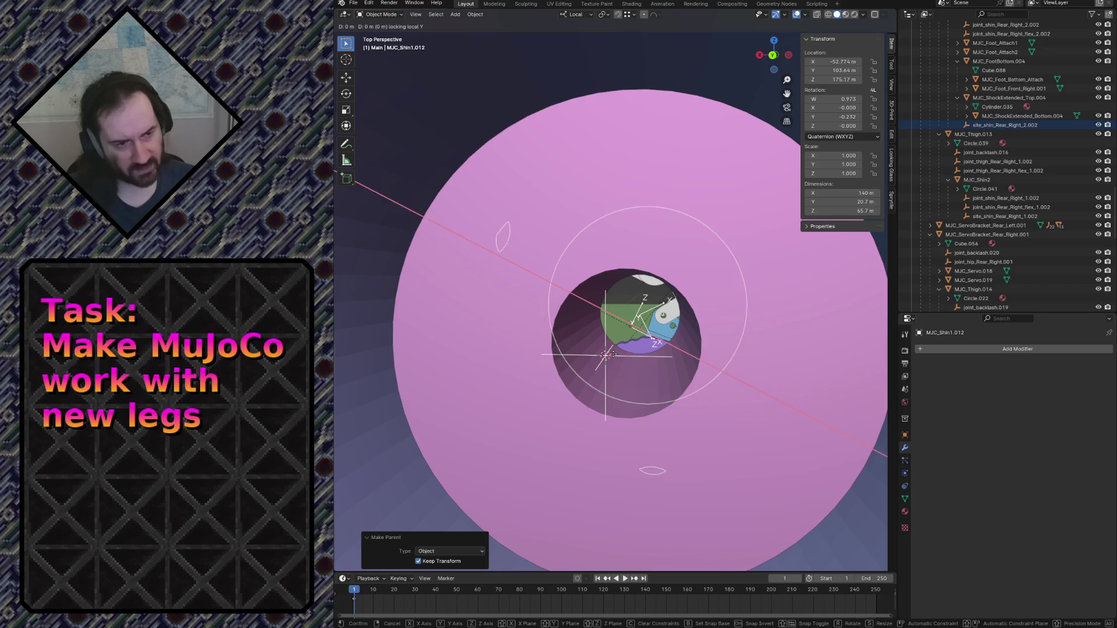
left_click(612, 353)
key("ctrl+z")
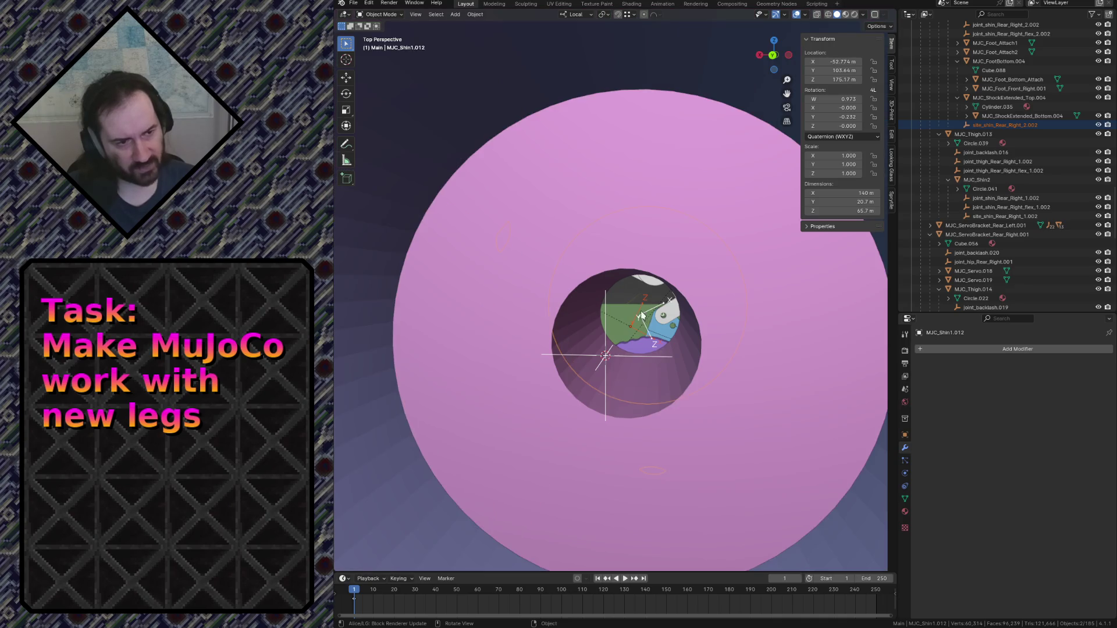
Move site_shin_Rear_Right_2.002 excluding local Y to X -159.62, Y 99.435, Z 121.04.
left_click(642, 308)
key("shift+grave")
key("w")
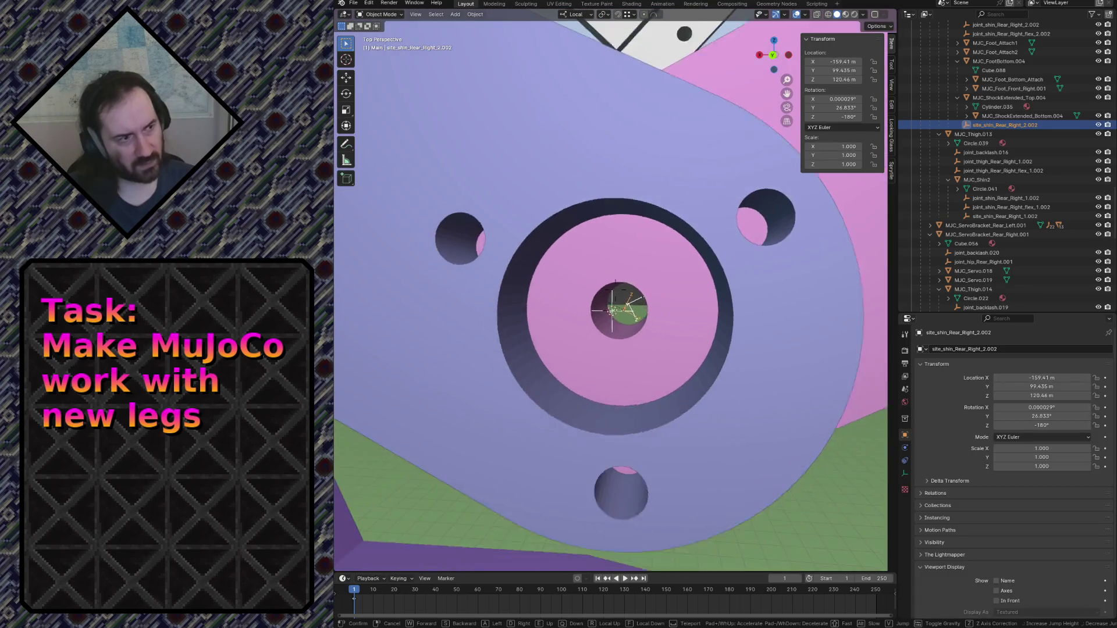
key("s")
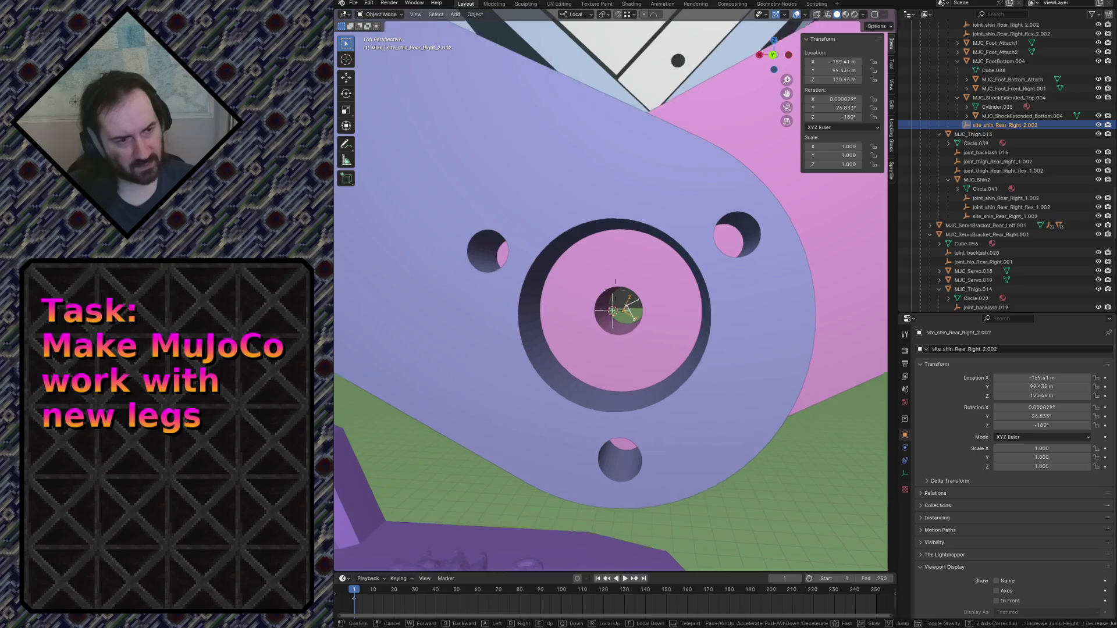
key("w")
key("Return")
key("g")
key("shift+y")
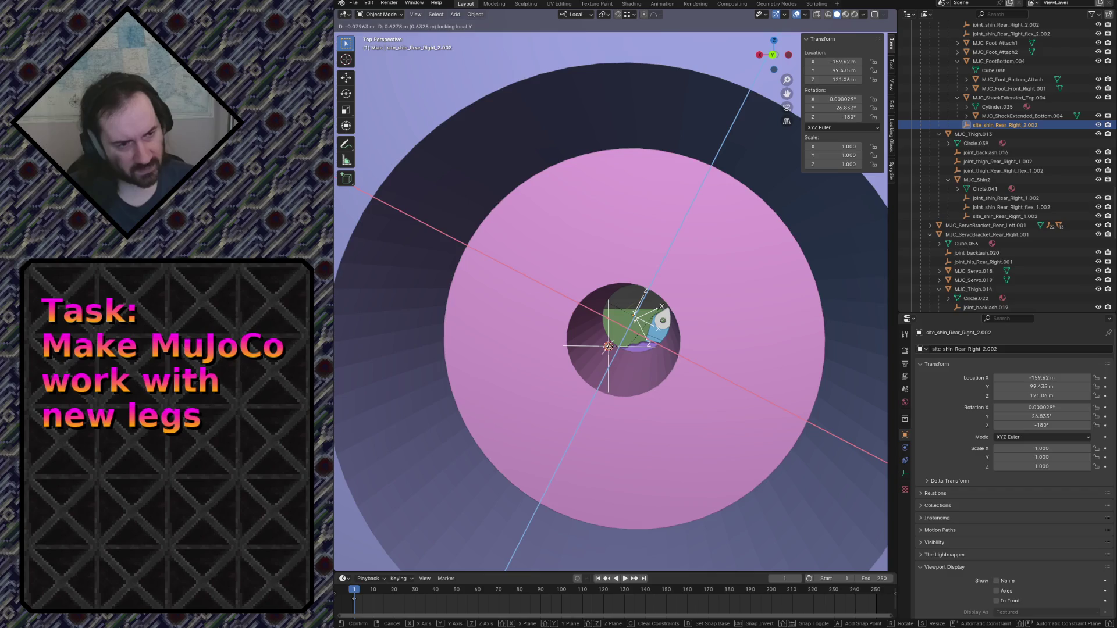
key("Return")
Fly the view in and out of the hole to check the site empty's placement.
key("shift+grave")
key("w")
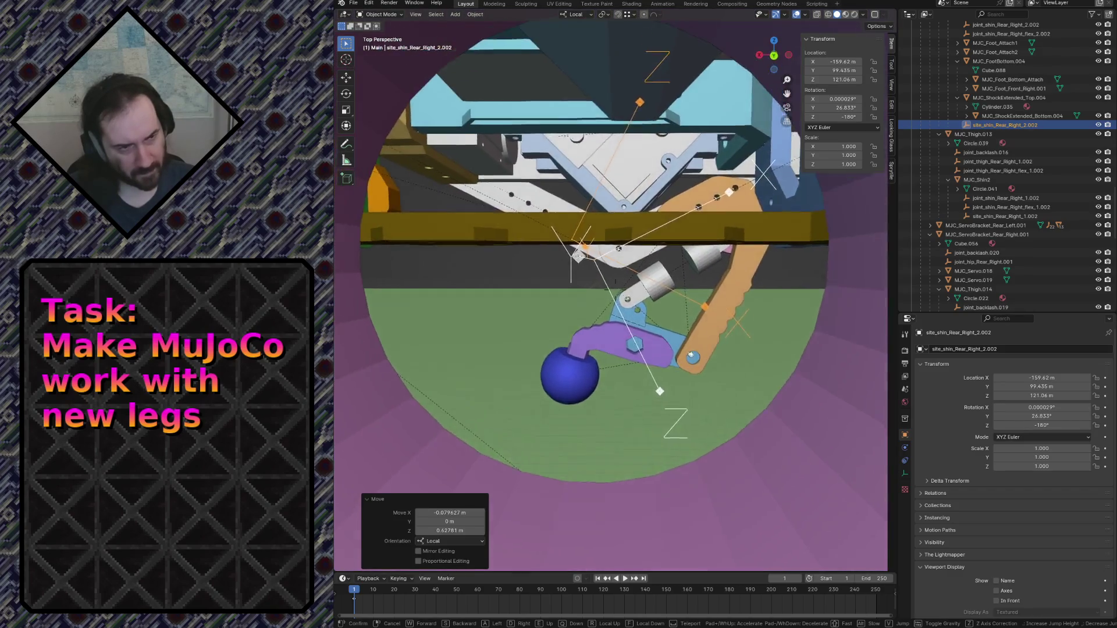
key("s")
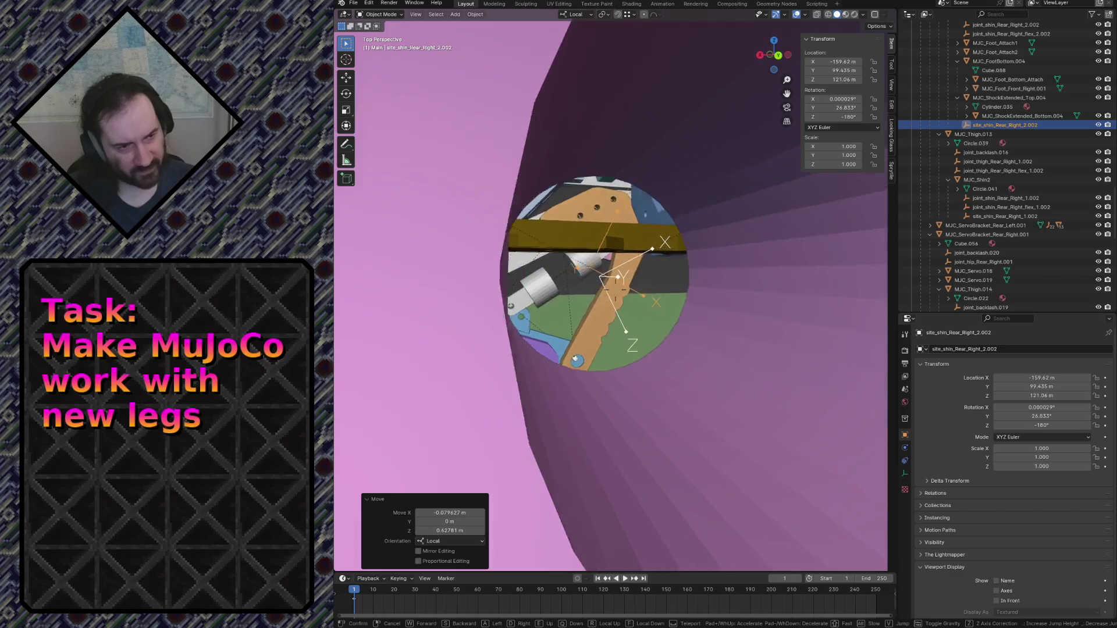
key("w")
key("s")
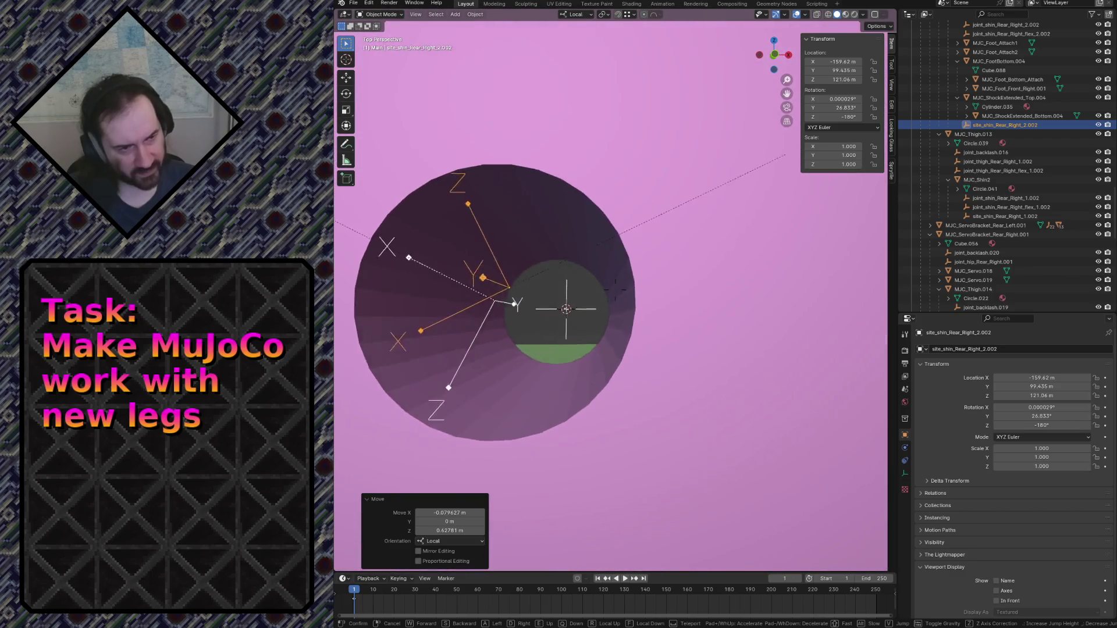
key("w")
key("s")
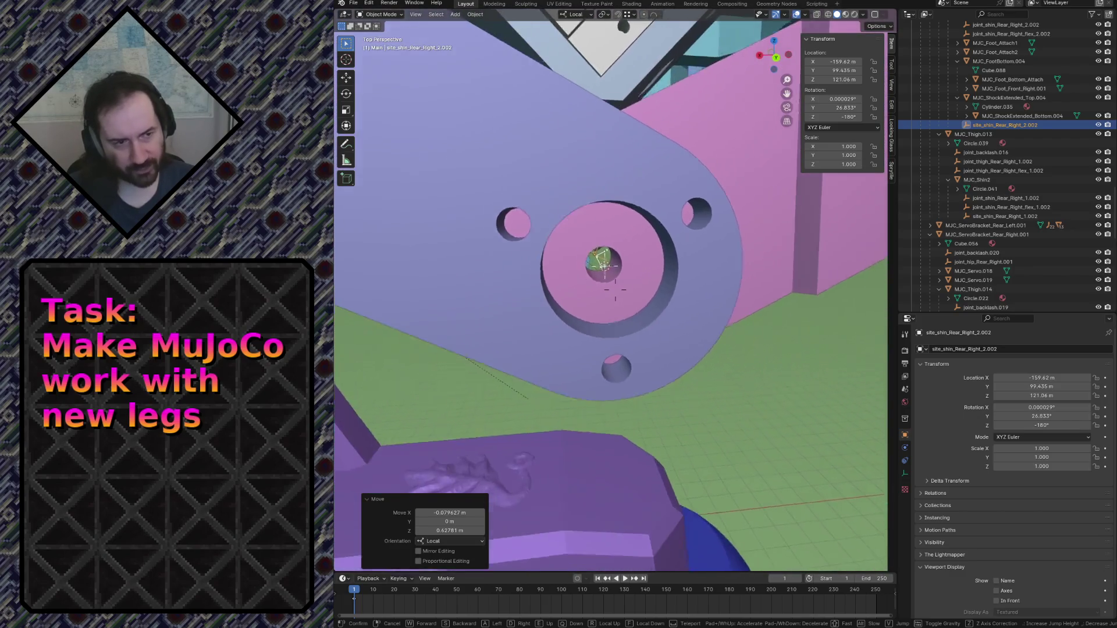
key("s")
key("w")
left_click(586, 358)
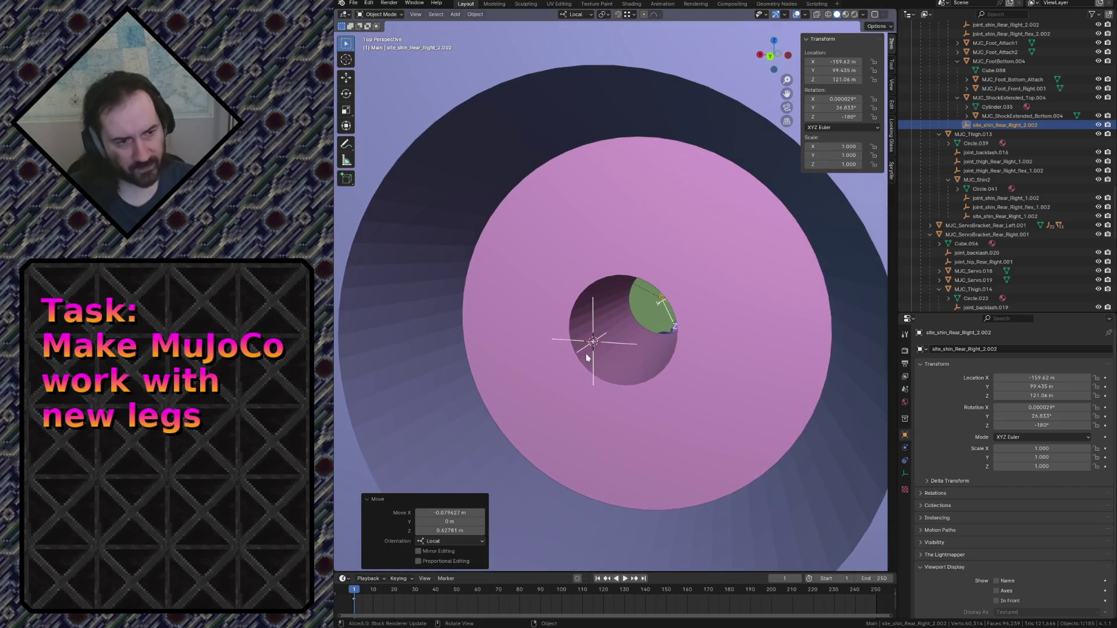
Delete the extra helper empty and save robot.blend.
left_click(591, 326)
key("x")
left_click(601, 326)
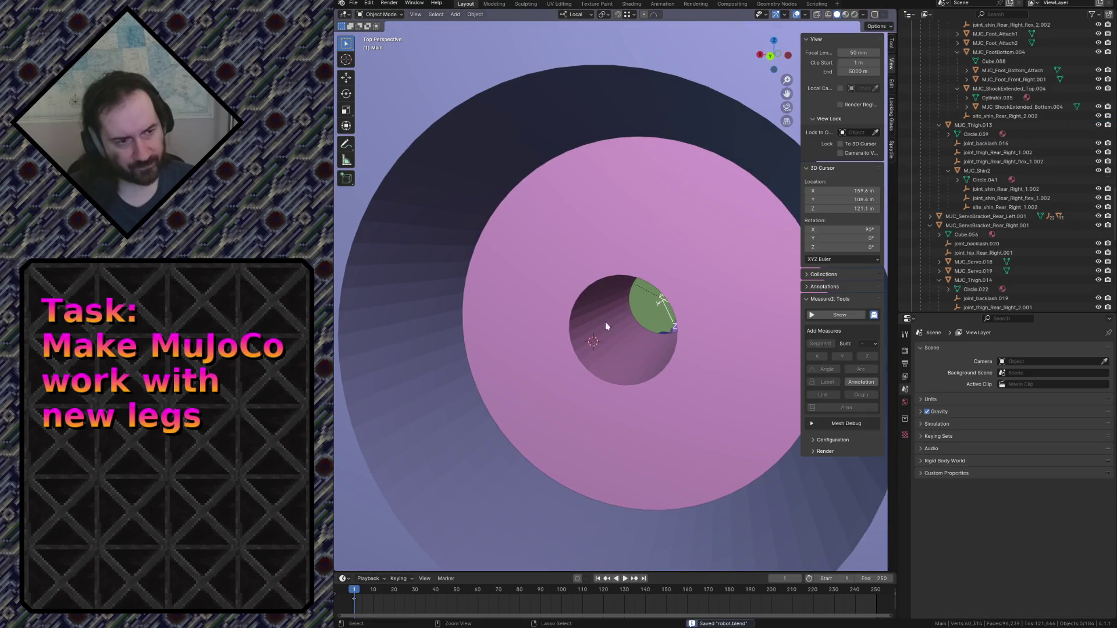
key("ctrl+s")
left_click(601, 326)
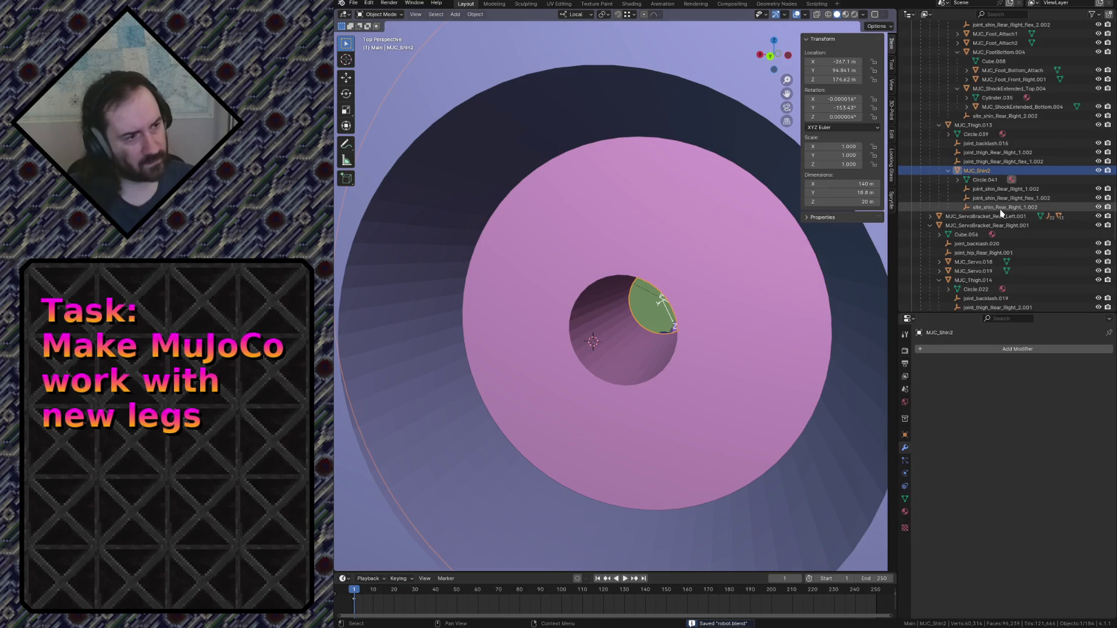
Select the site_shin_Rear_Right_1.002 empty, save robot.blend, and walk-fly the view into the pivot hole.
left_click(659, 307)
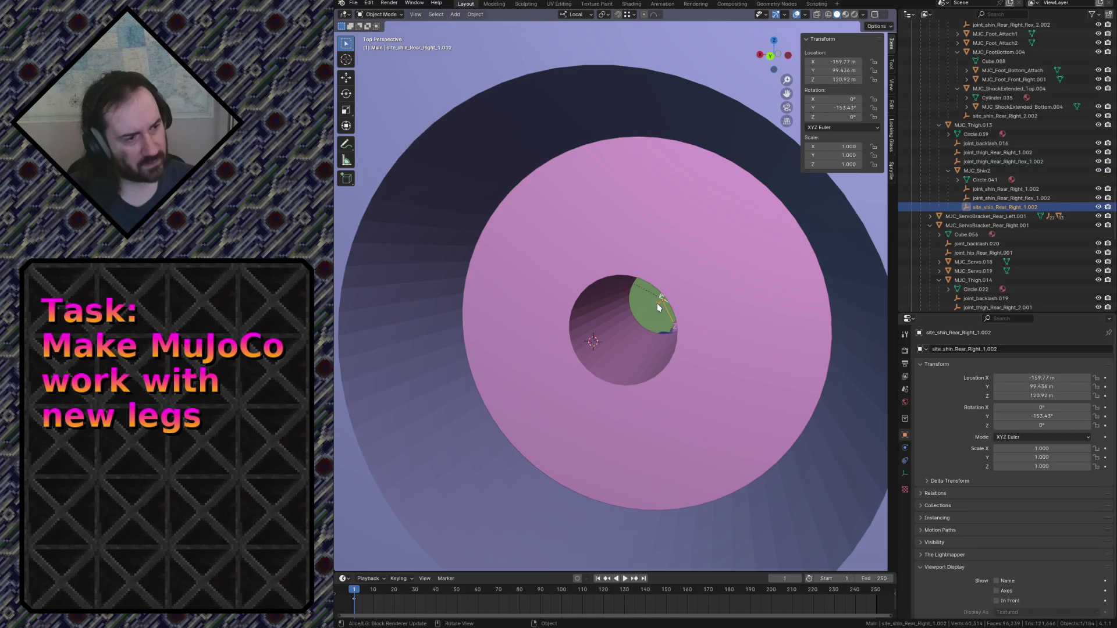
key("ctrl+s")
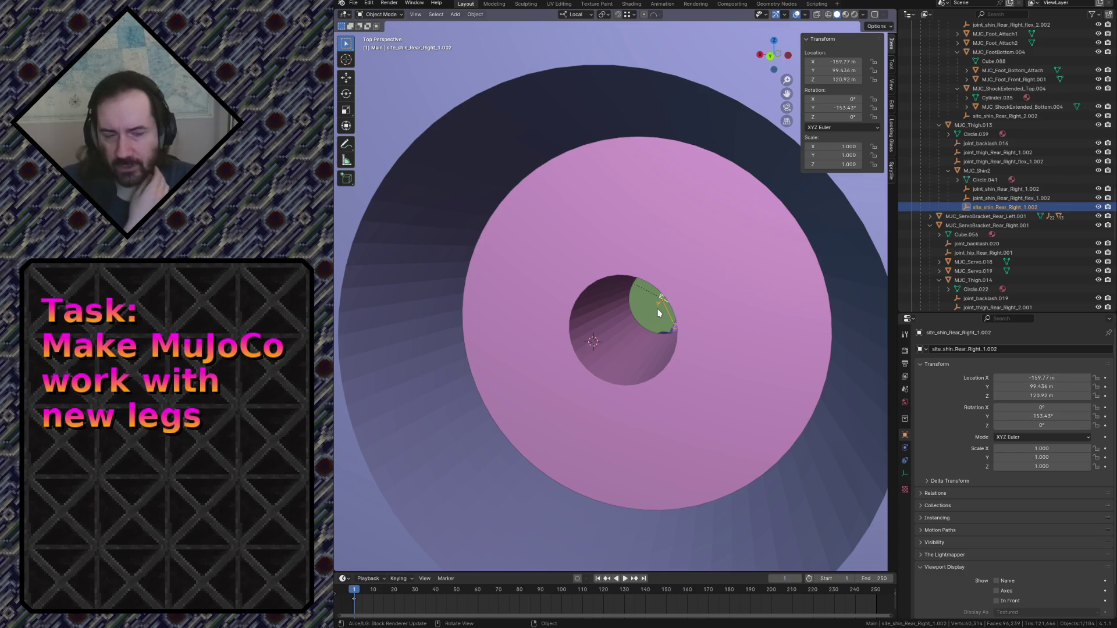
scroll(1002, 176, "down", 2)
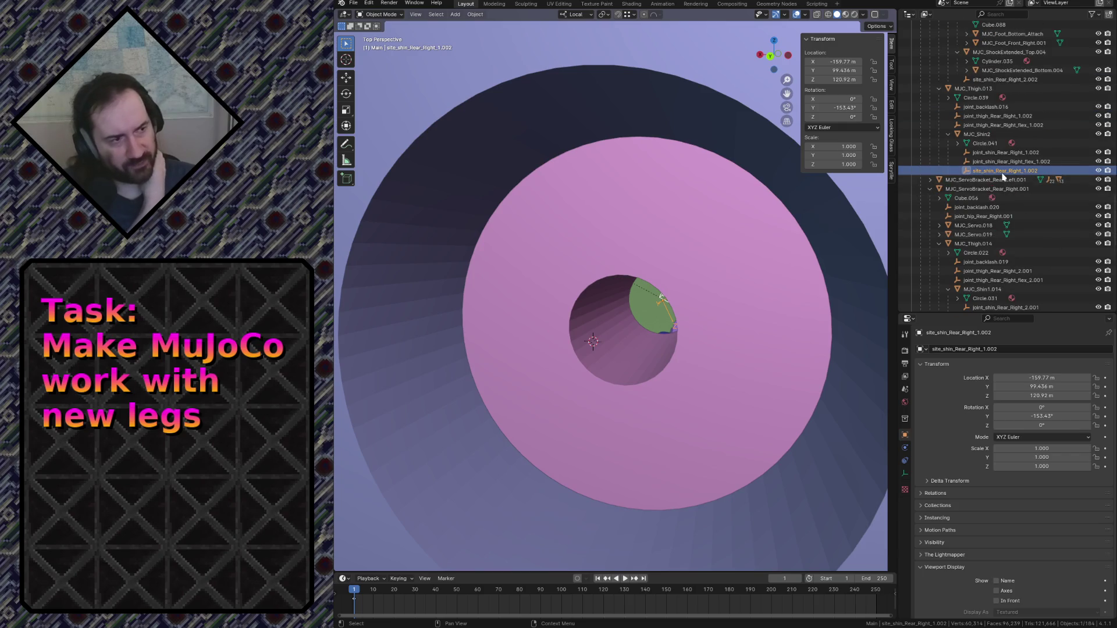
key("shift+grave")
key("w")
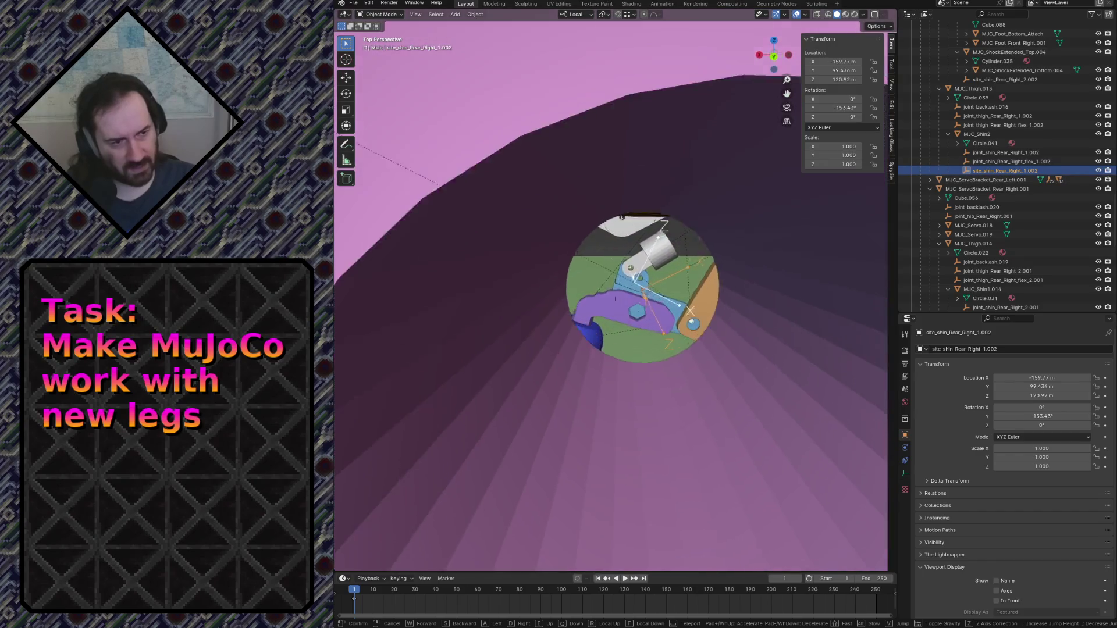
left_click(658, 323)
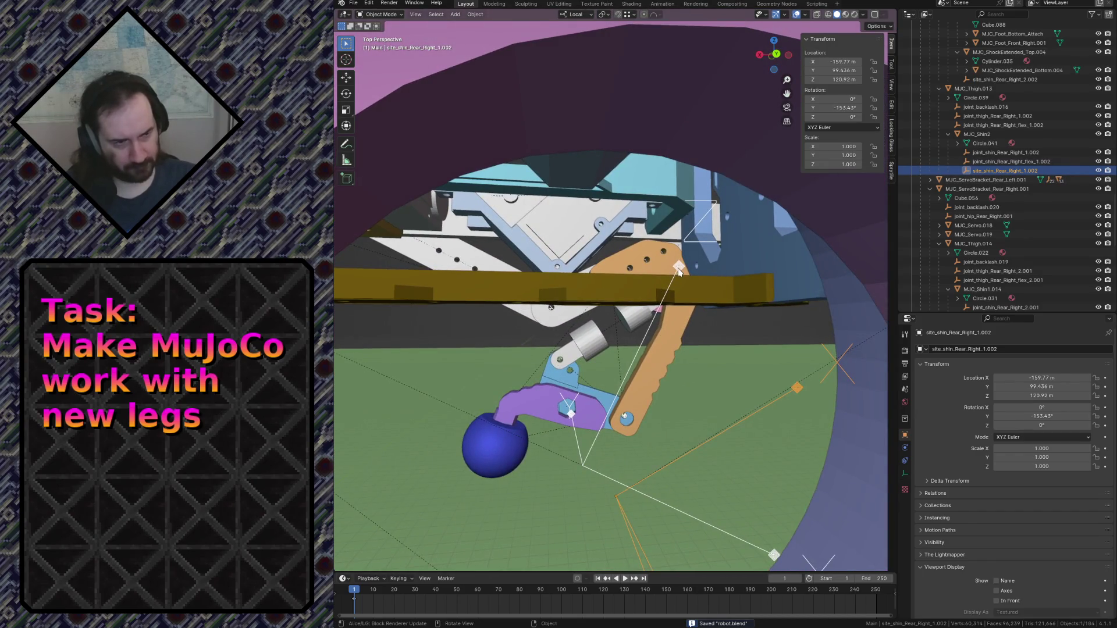
Compare the shin site empties, reselect site_shin_Rear_Right_1.002, and fly to a close-up of the bracket disc's hole.
left_click(679, 269)
left_click(798, 388)
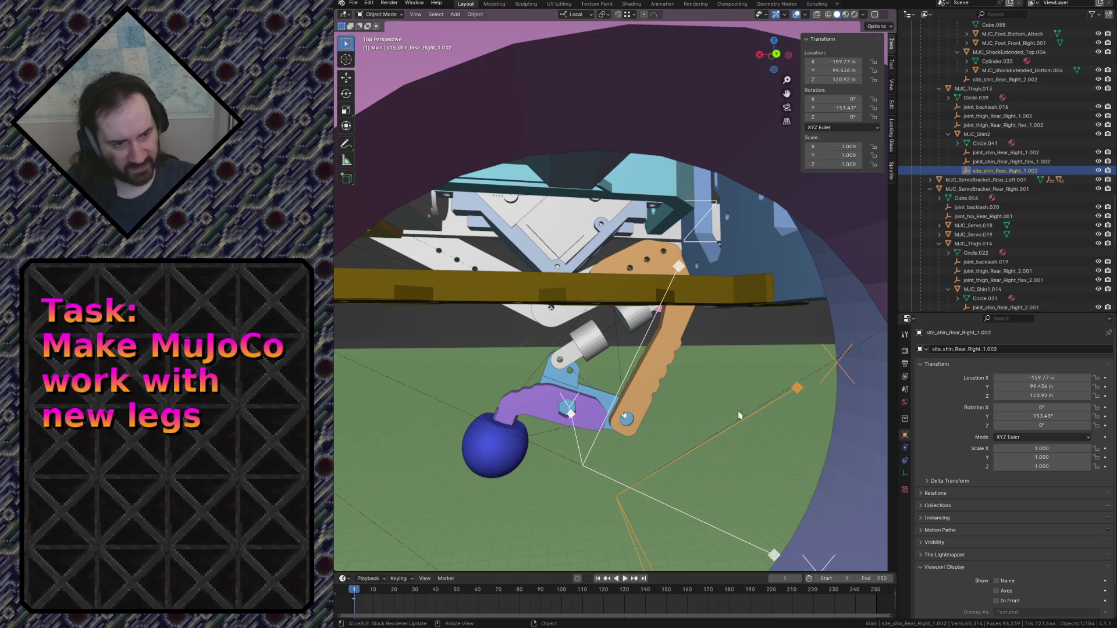
left_click(588, 460)
left_click(618, 504)
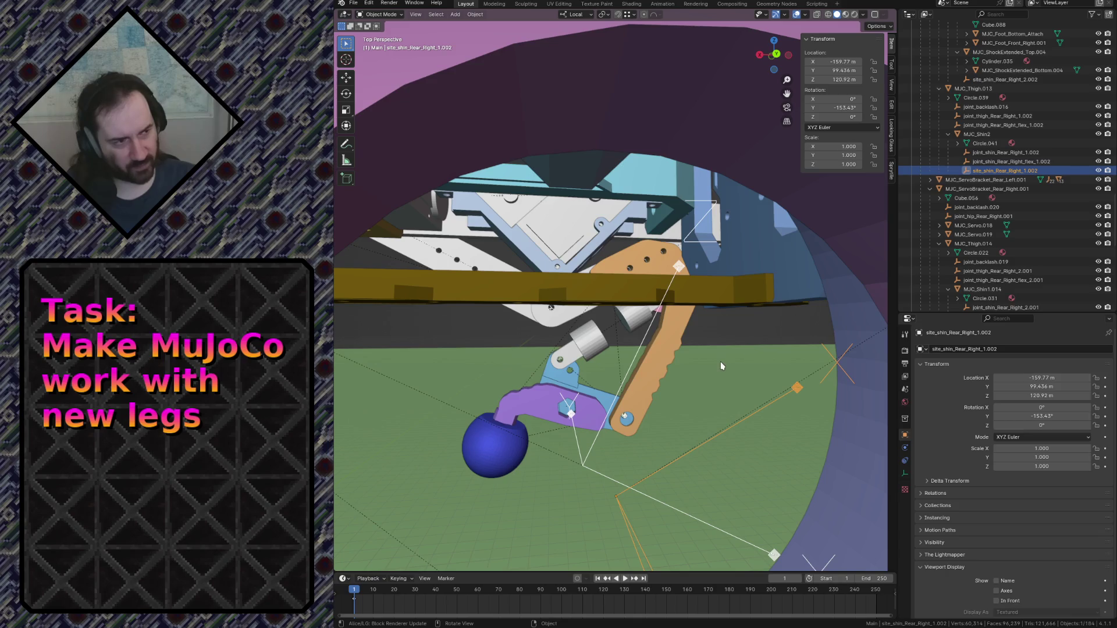
key("shift+grave")
key("w")
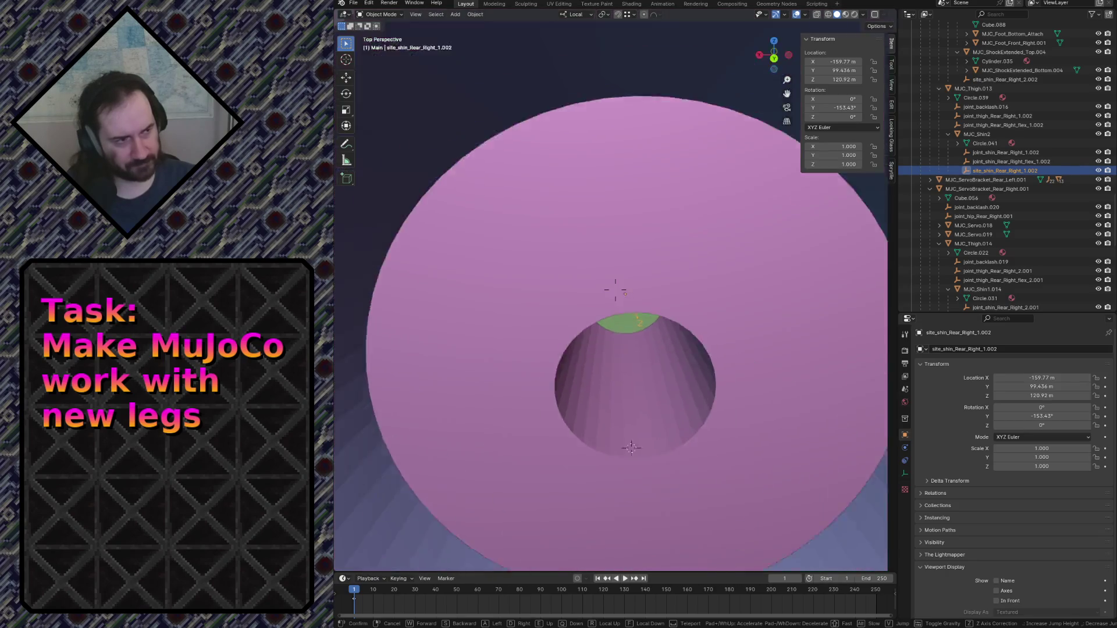
key("Return")
scroll(1041, 464, "down", 2)
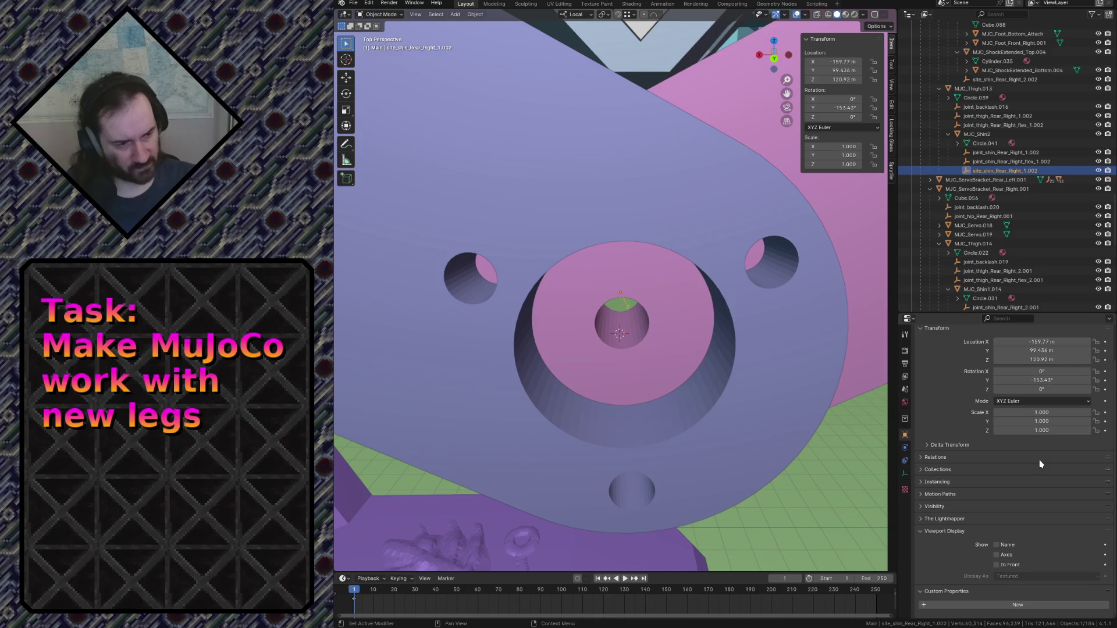
scroll(969, 494, "up", 2)
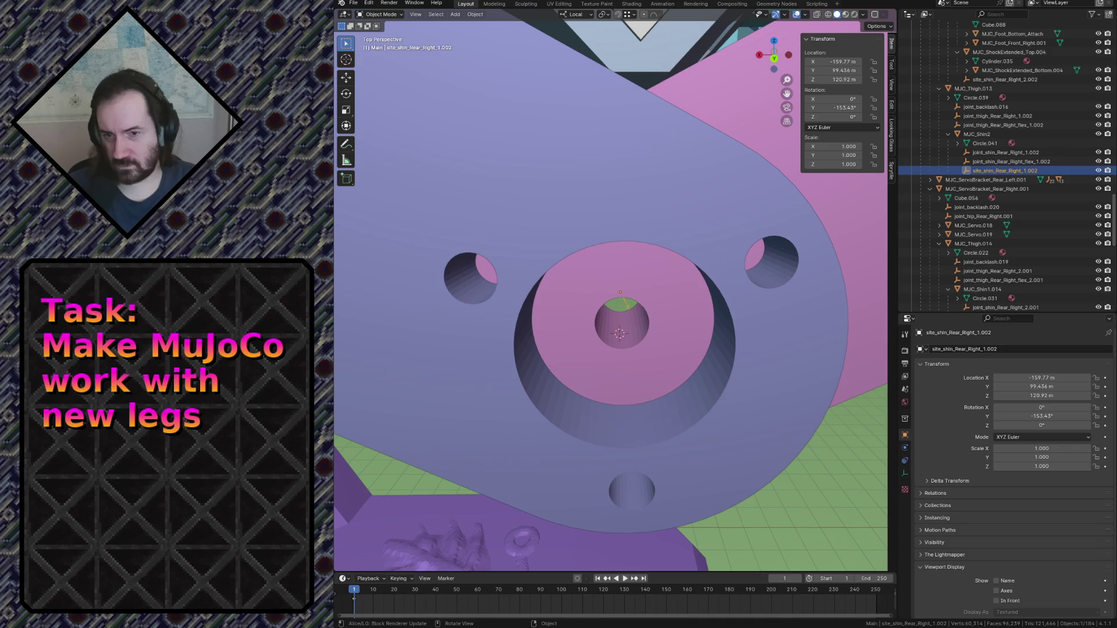
In the terminal, open mujuco_export/common.xml in vim instead of quad.xml.
key("alt+Tab")
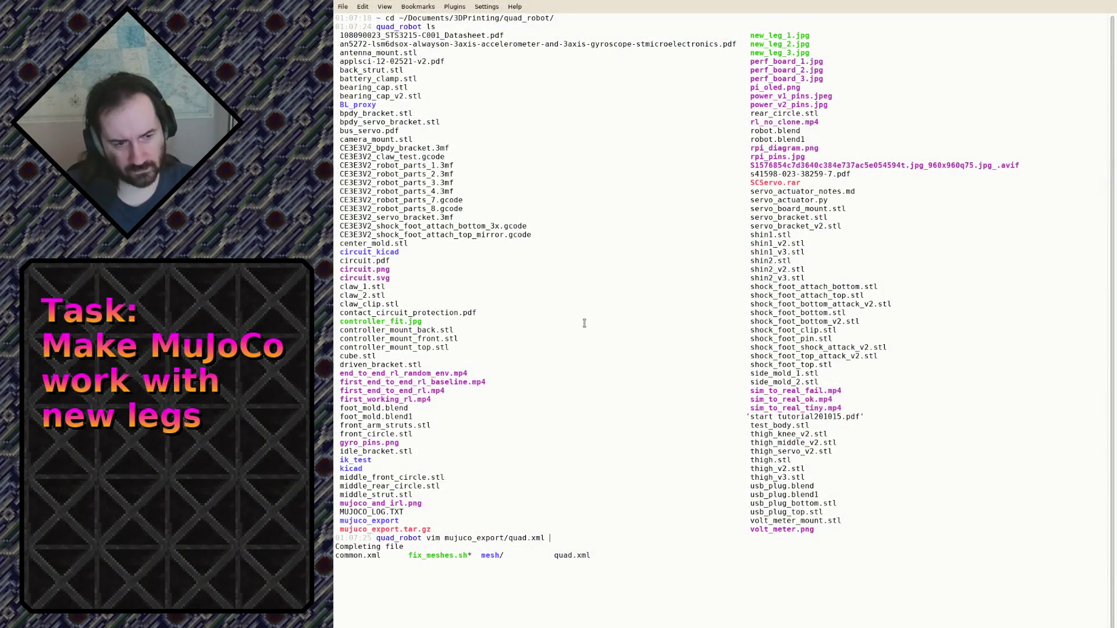
type("qu")
key("BackSpace")
key("BackSpace")
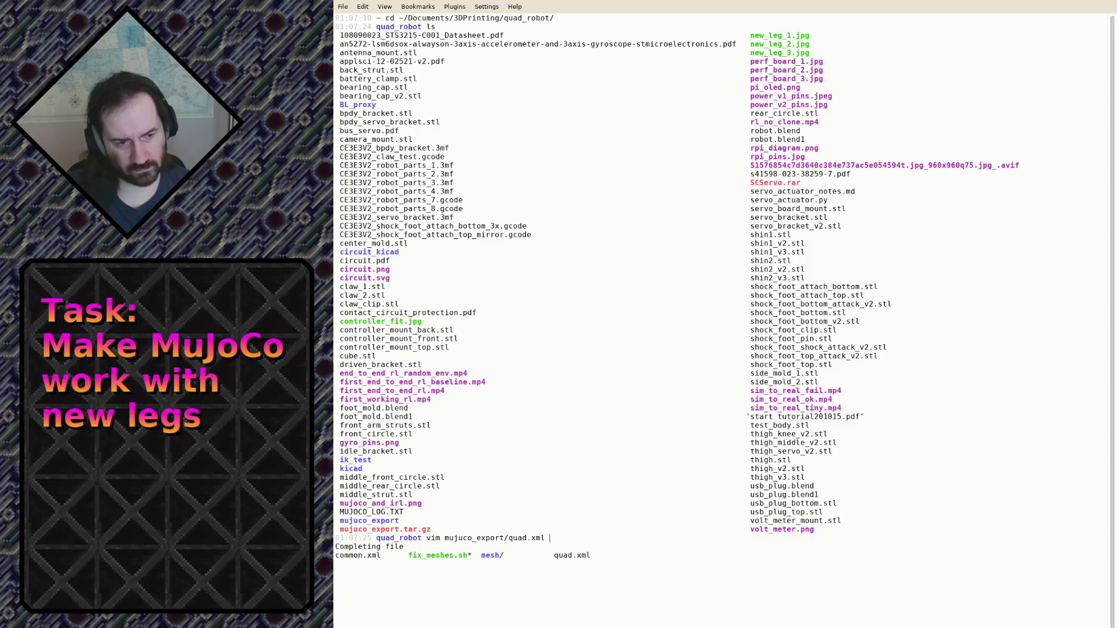
key("BackSpace")
key("BackSpace")
key("BackSpace")
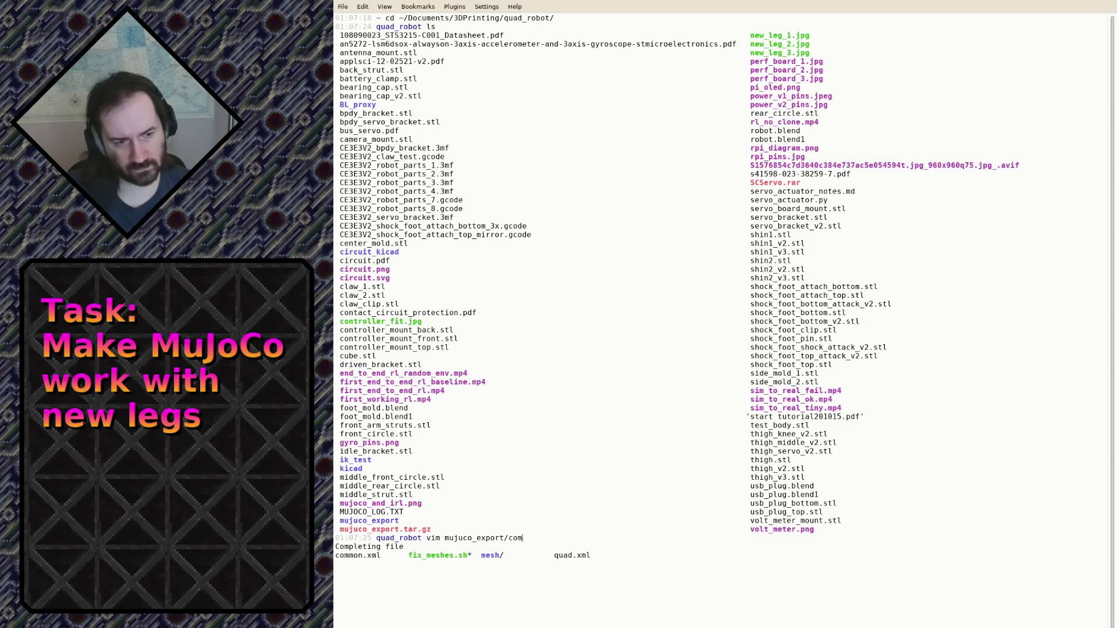
key("Tab")
key("Return")
Search for 'equality' and page through the bolt connects between shin and foot sites, then return to Blender.
type("/equality")
key("Return")
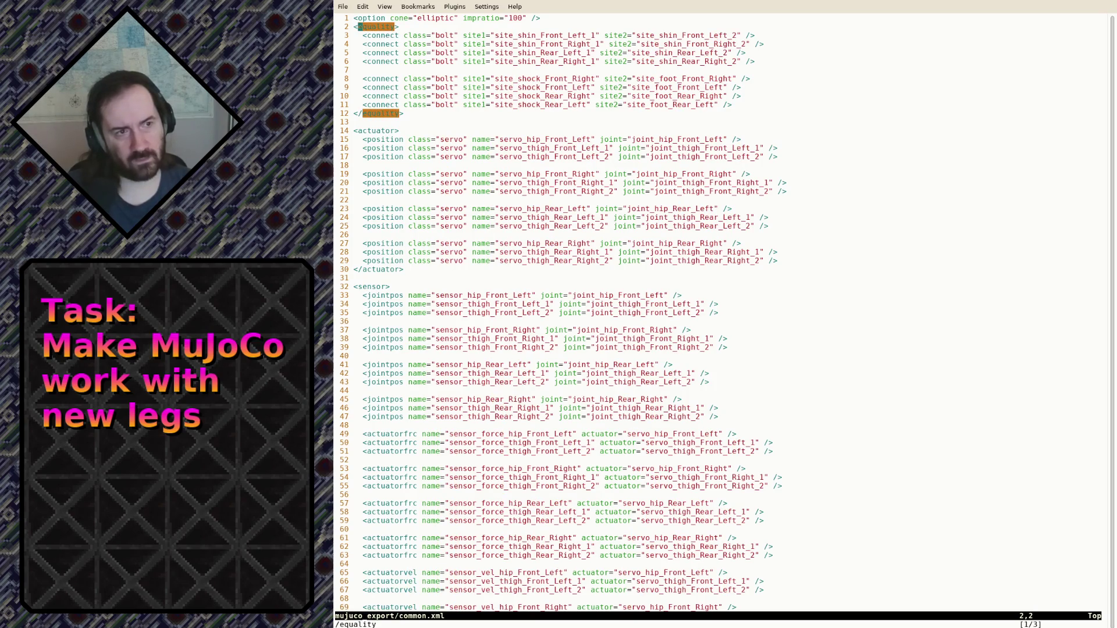
key("N")
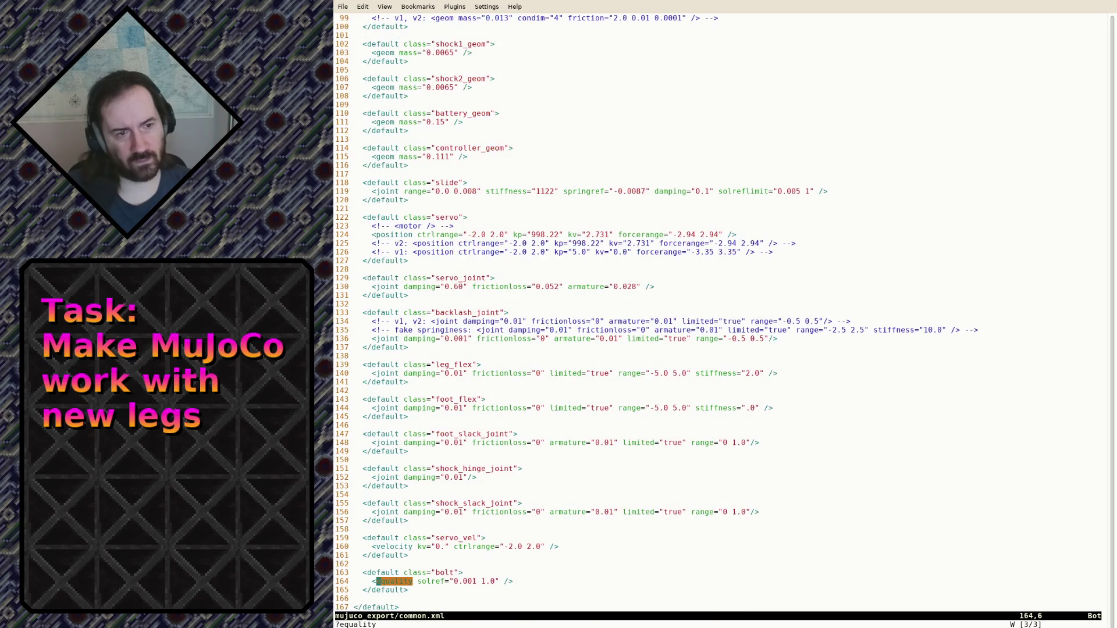
key("n")
key("ctrl+f")
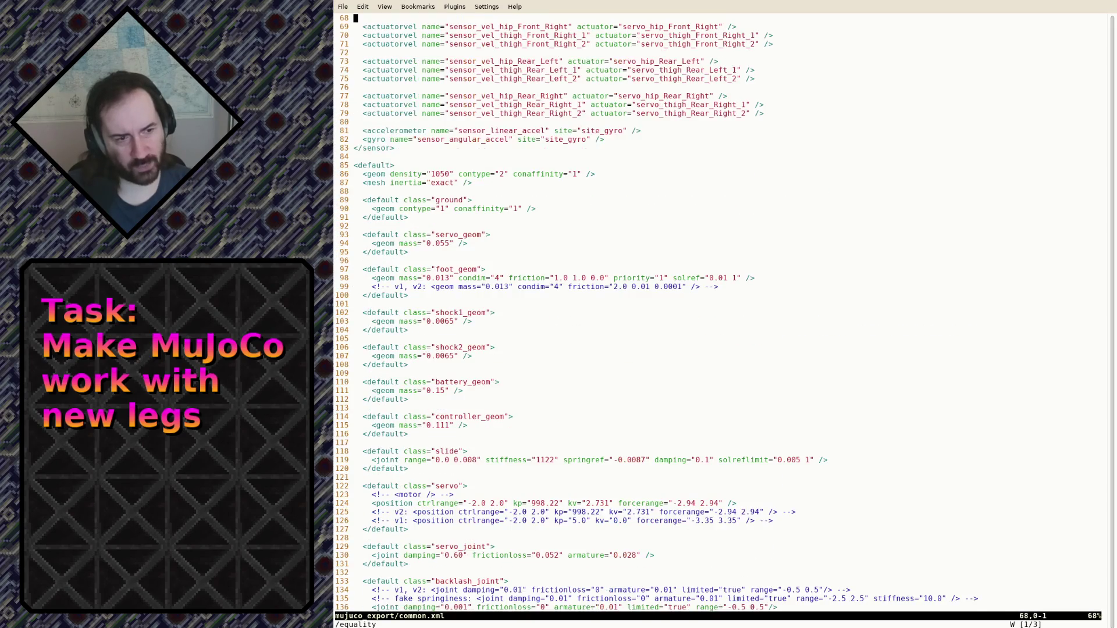
key("ctrl+b")
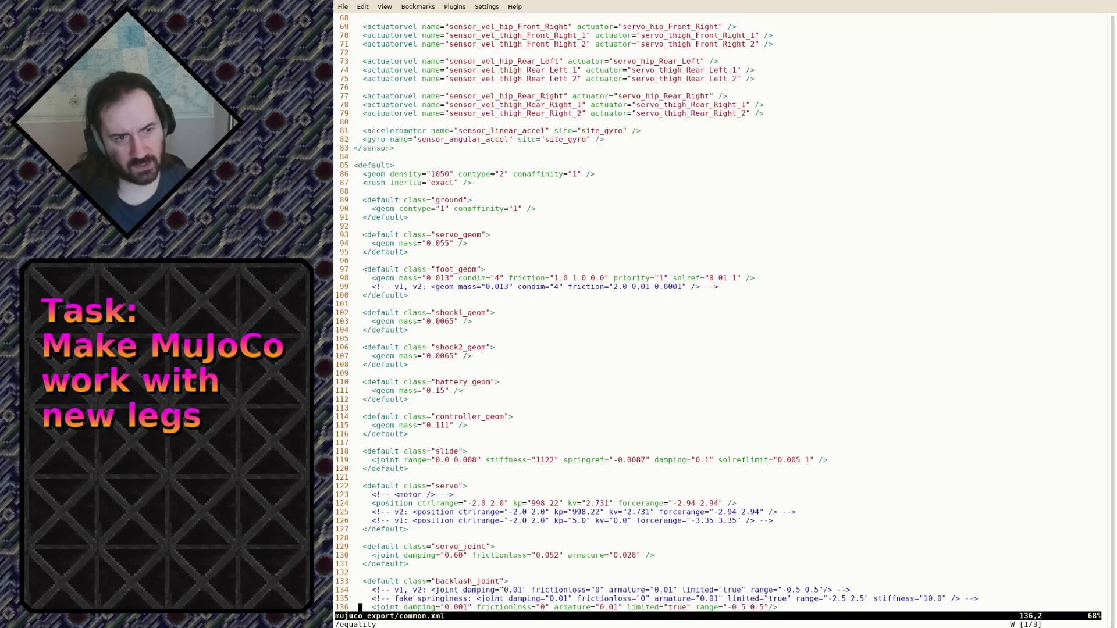
key("ctrl+b")
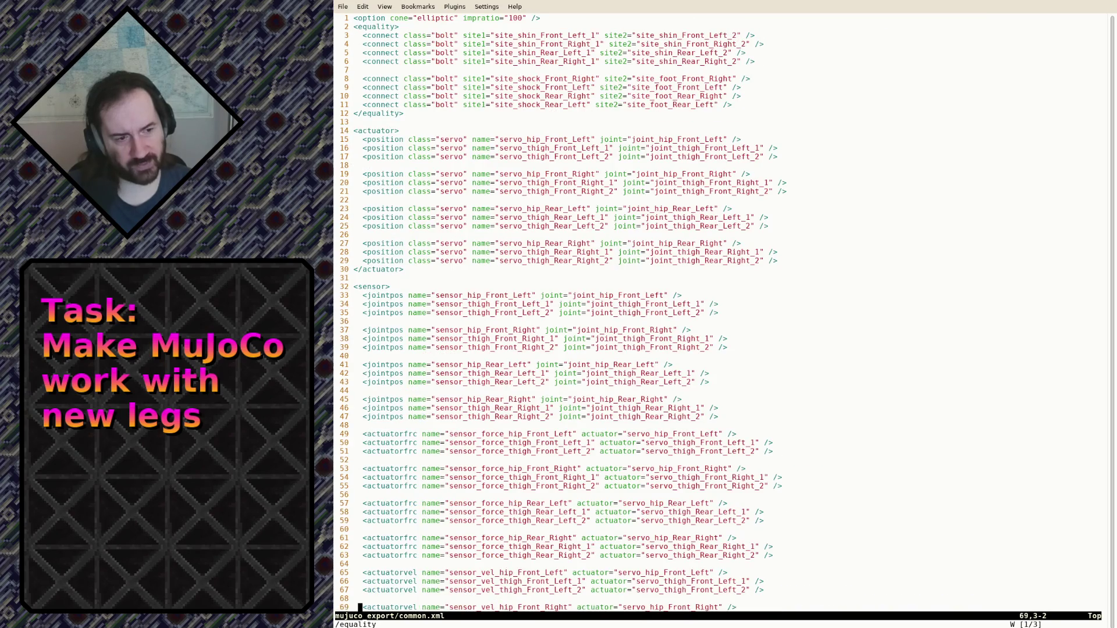
key("G")
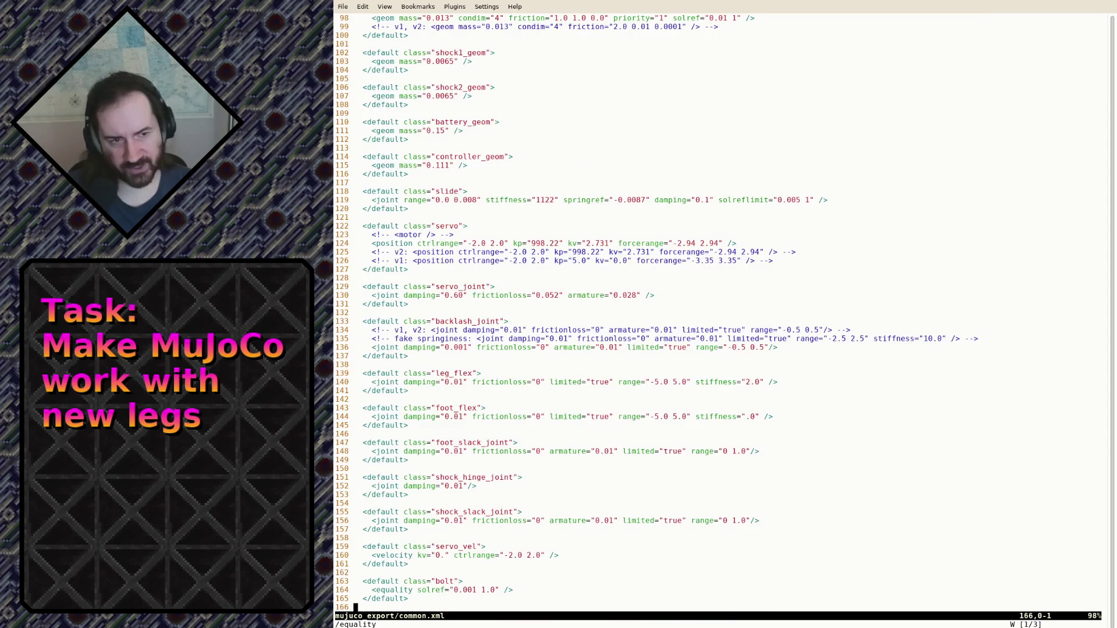
key("ctrl+o")
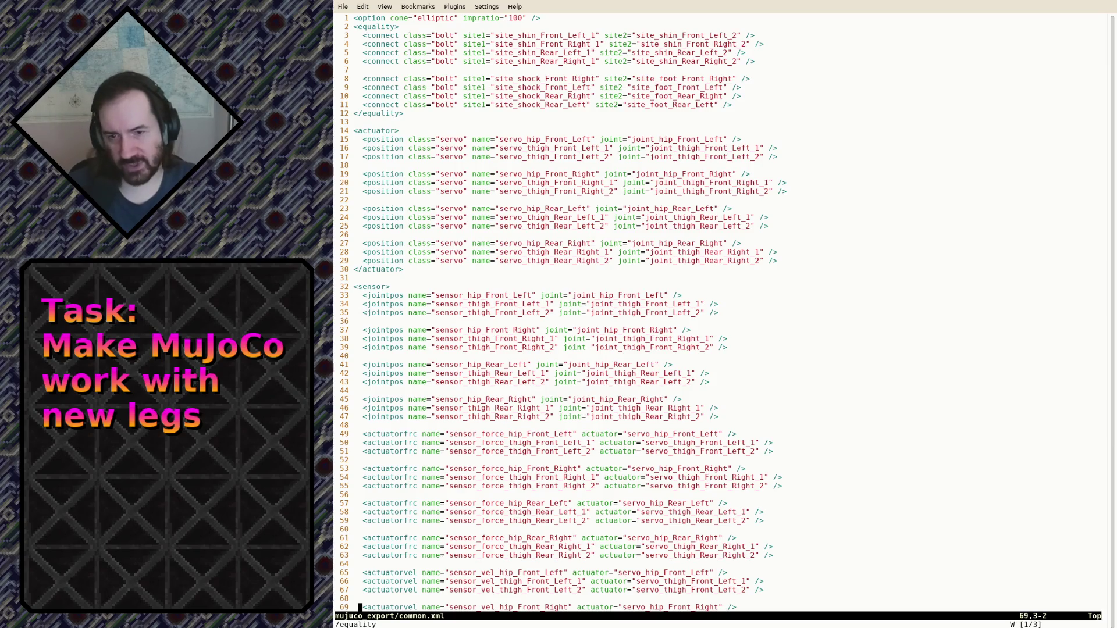
key("alt+Tab")
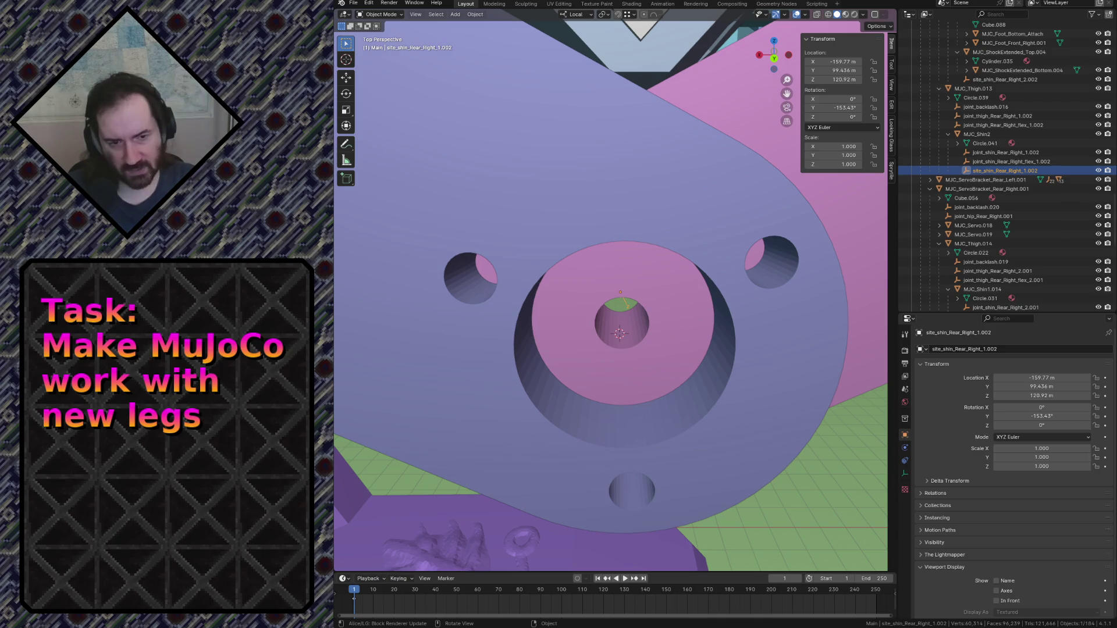
left_click(661, 279)
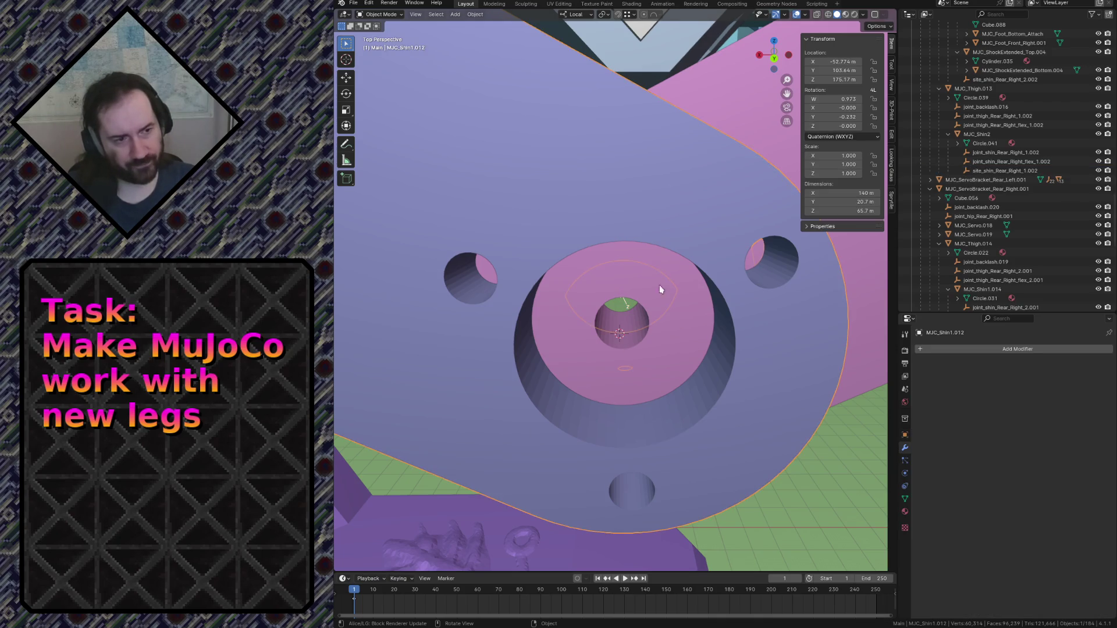
key("shift+grave")
key("w")
key("s")
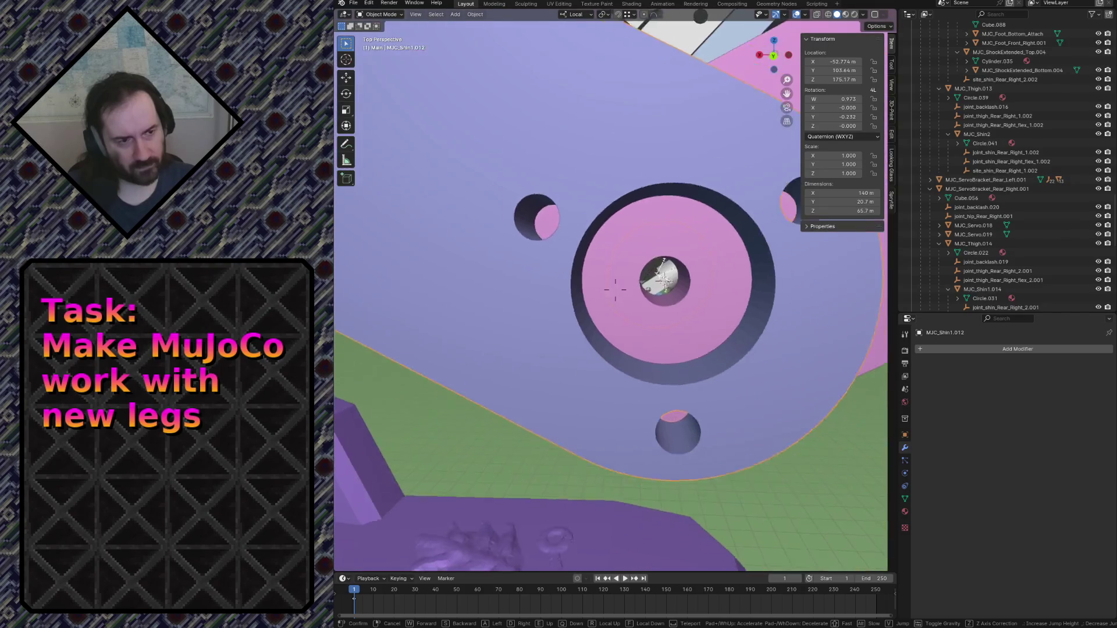
key("w")
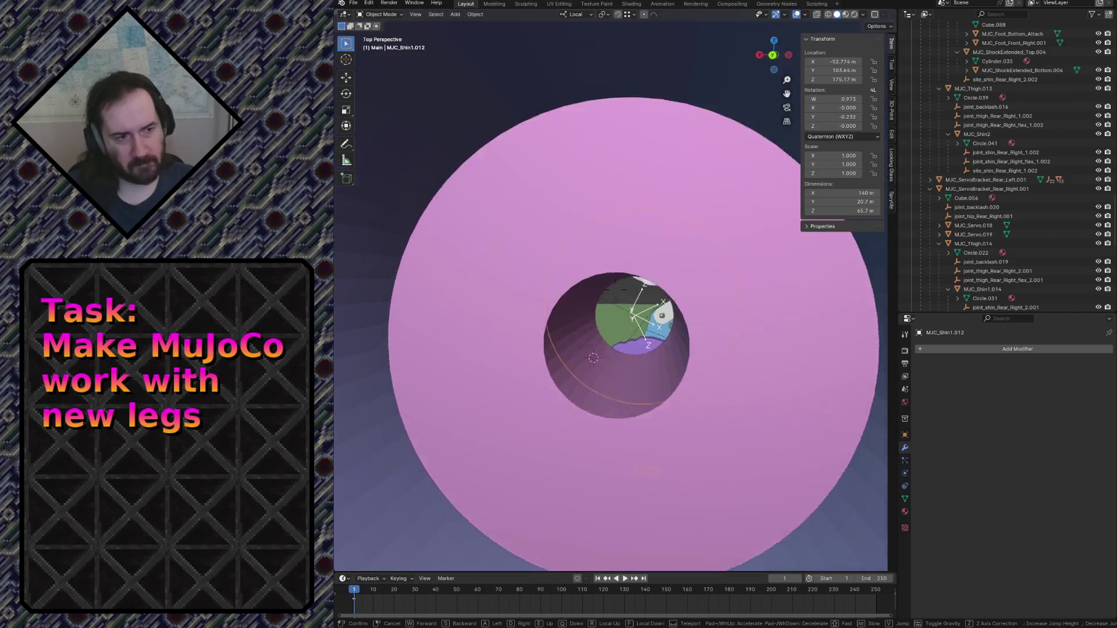
key("s")
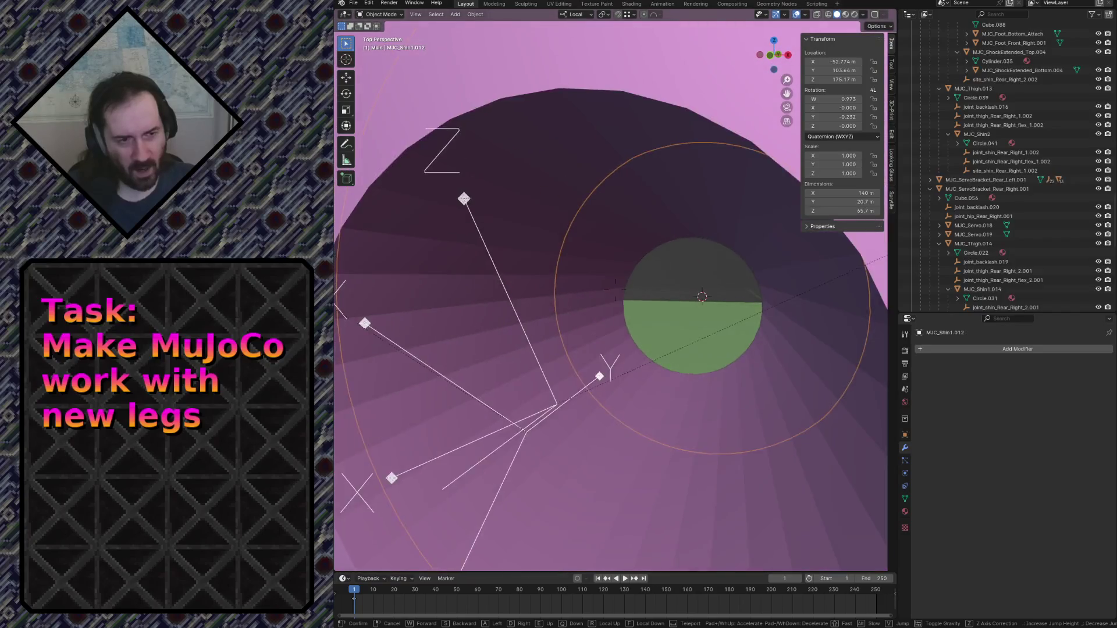
key("s")
key("w")
key("s")
left_click(601, 283)
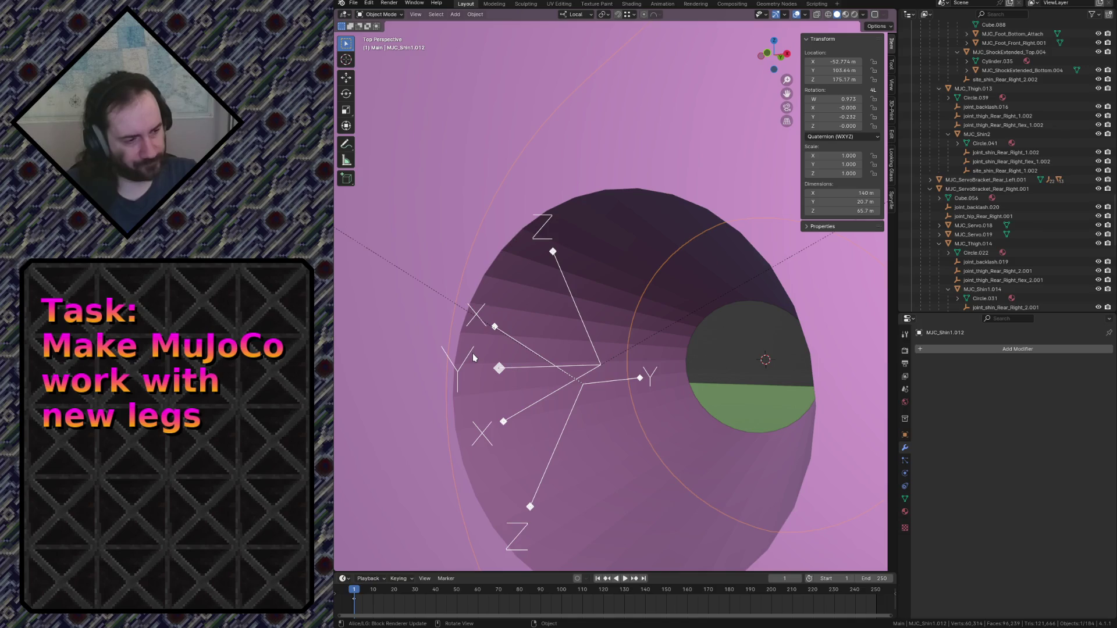
key("shift+grave")
key("s")
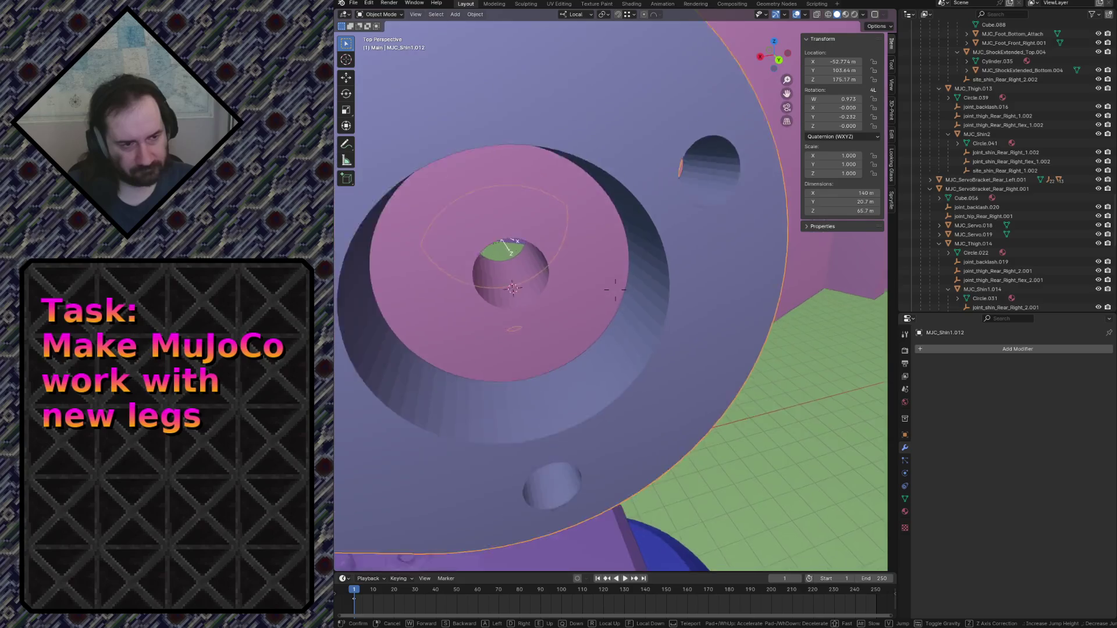
key("s")
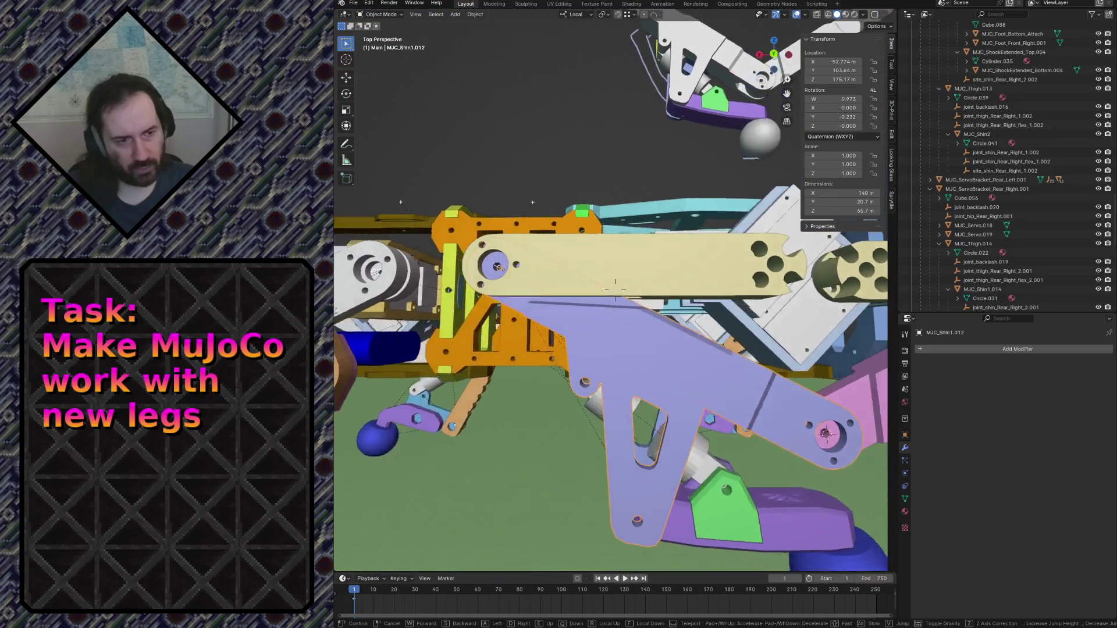
key("w")
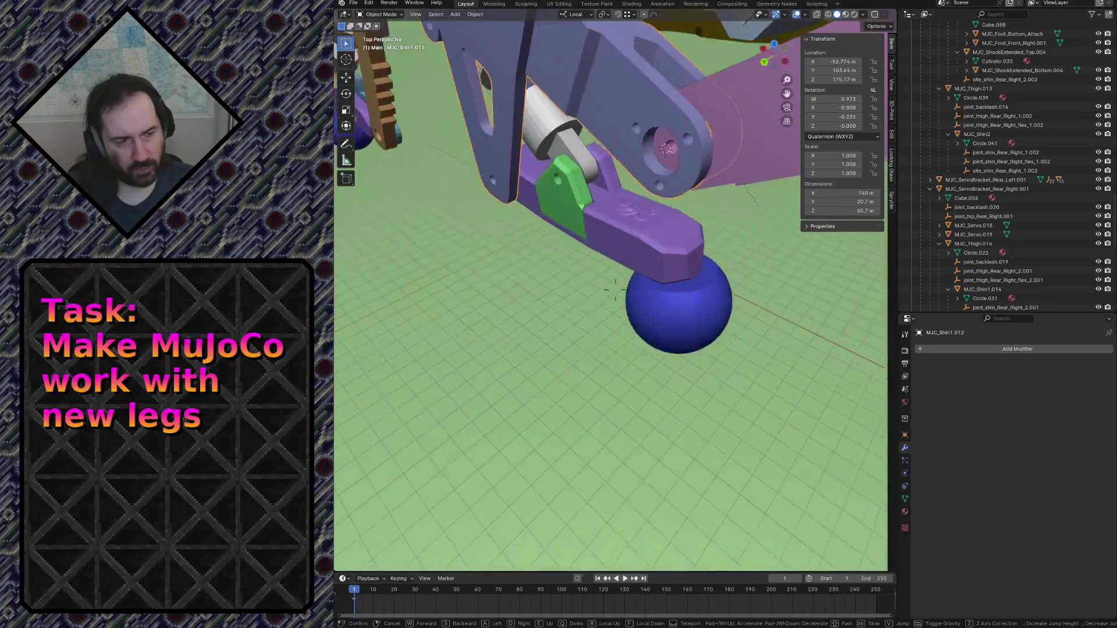
key("w")
key("w")
left_click(661, 363)
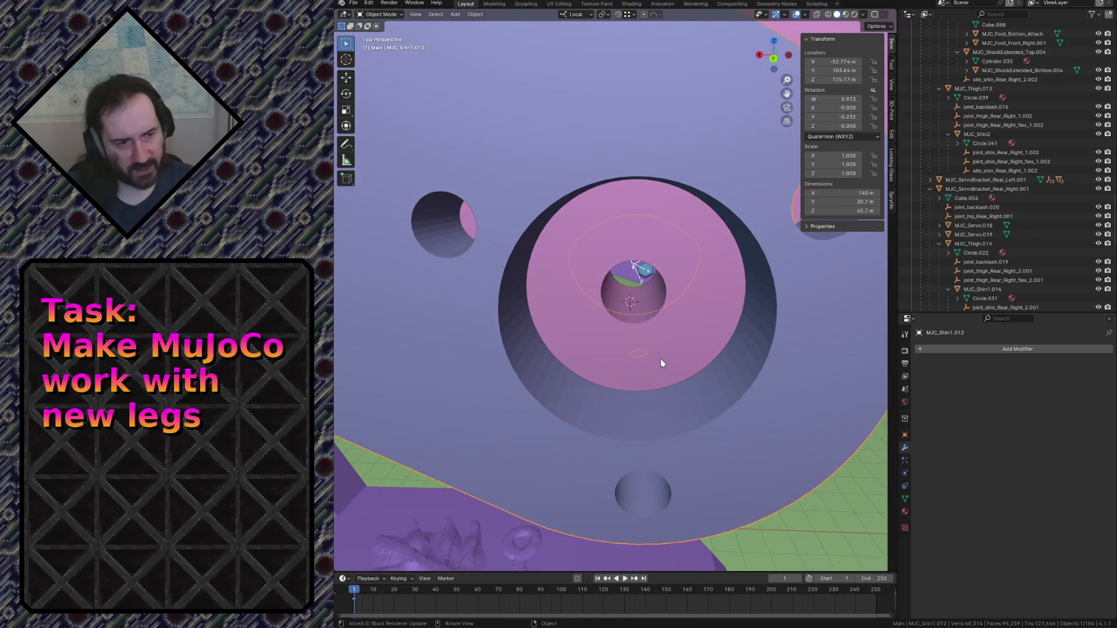
left_click(641, 278)
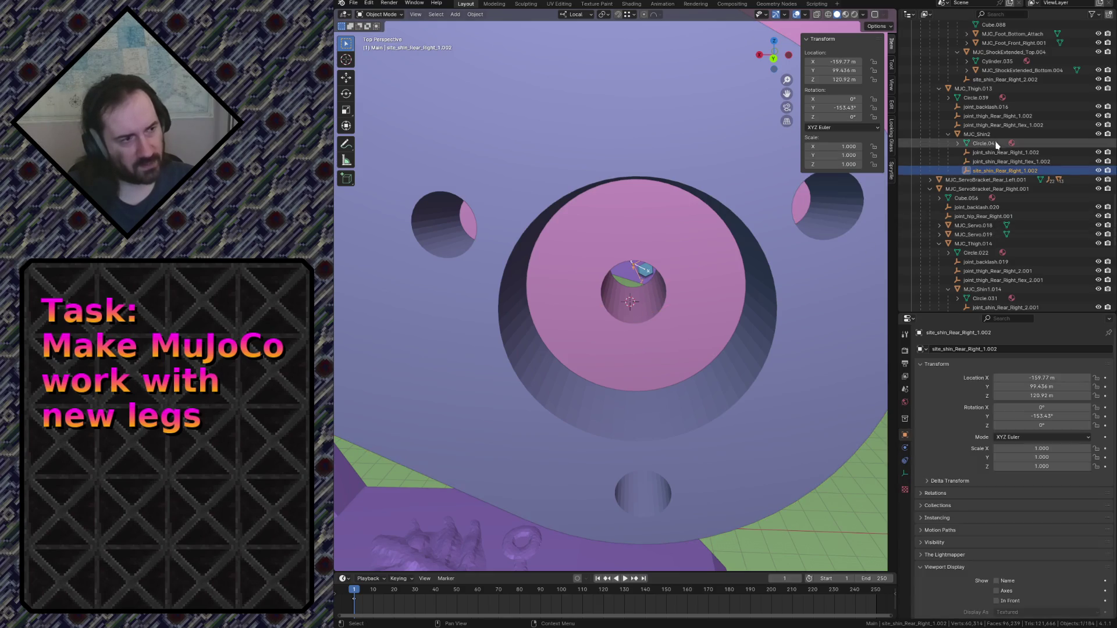